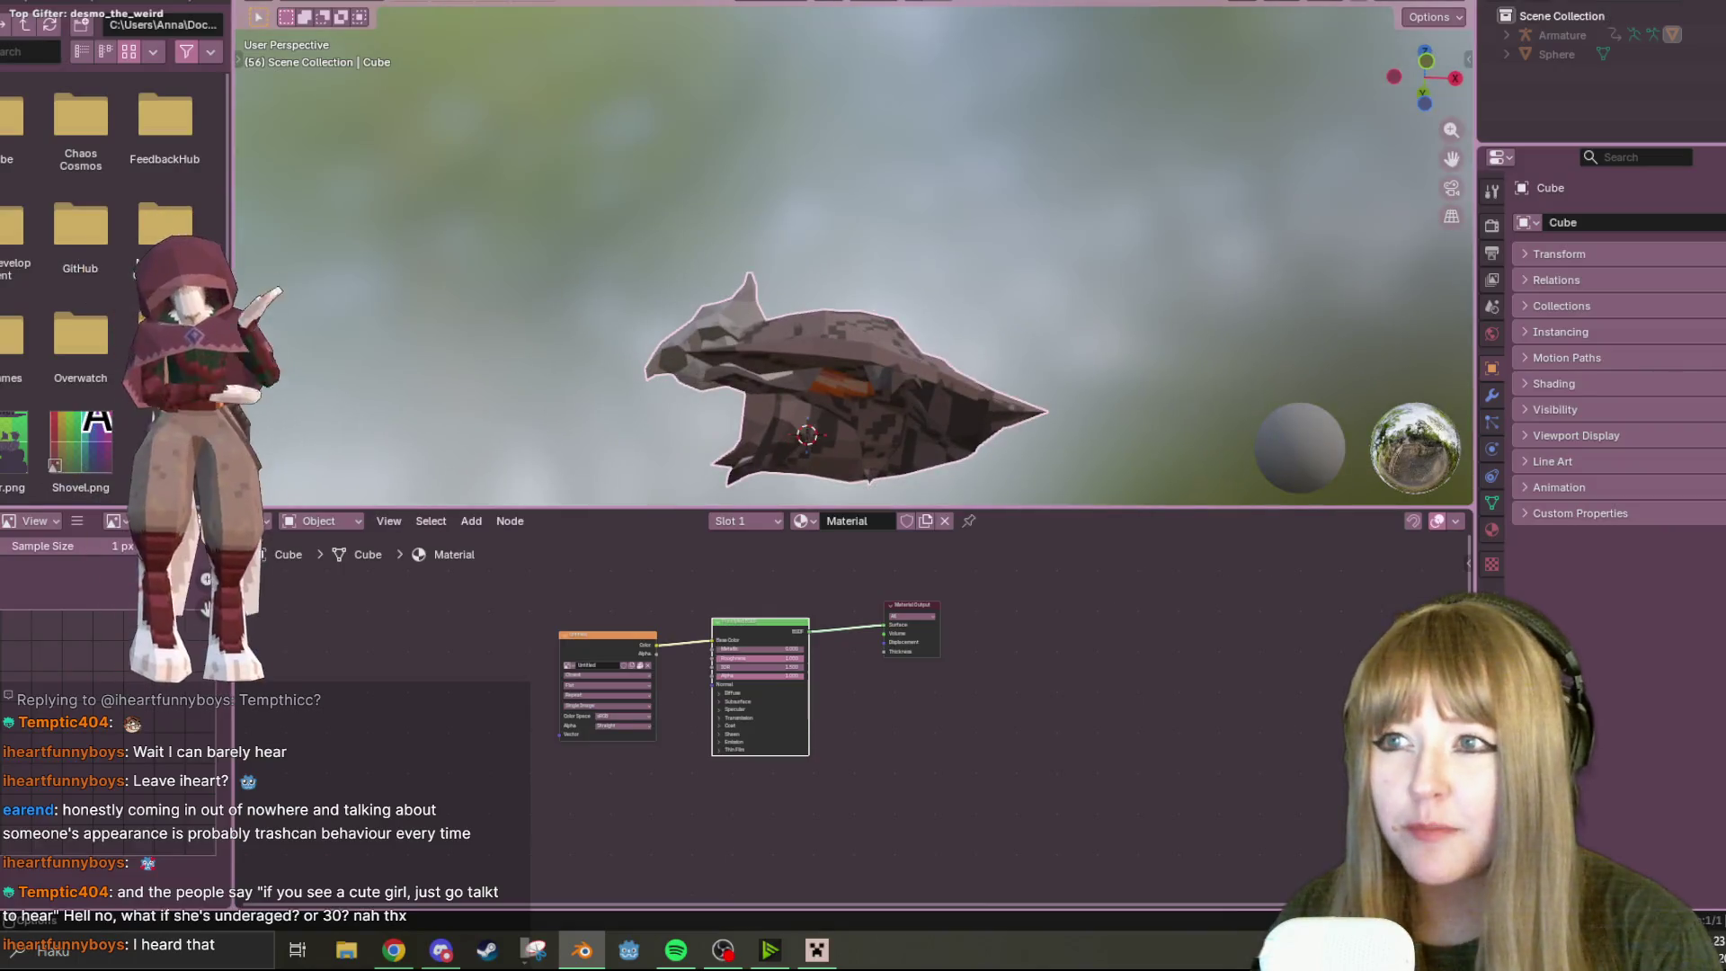
Orbit to a Left Orthographic side view and reframe the creature model
scroll(1097, 266, up, 5)
middle_drag(1052, 298, 1227, 72)
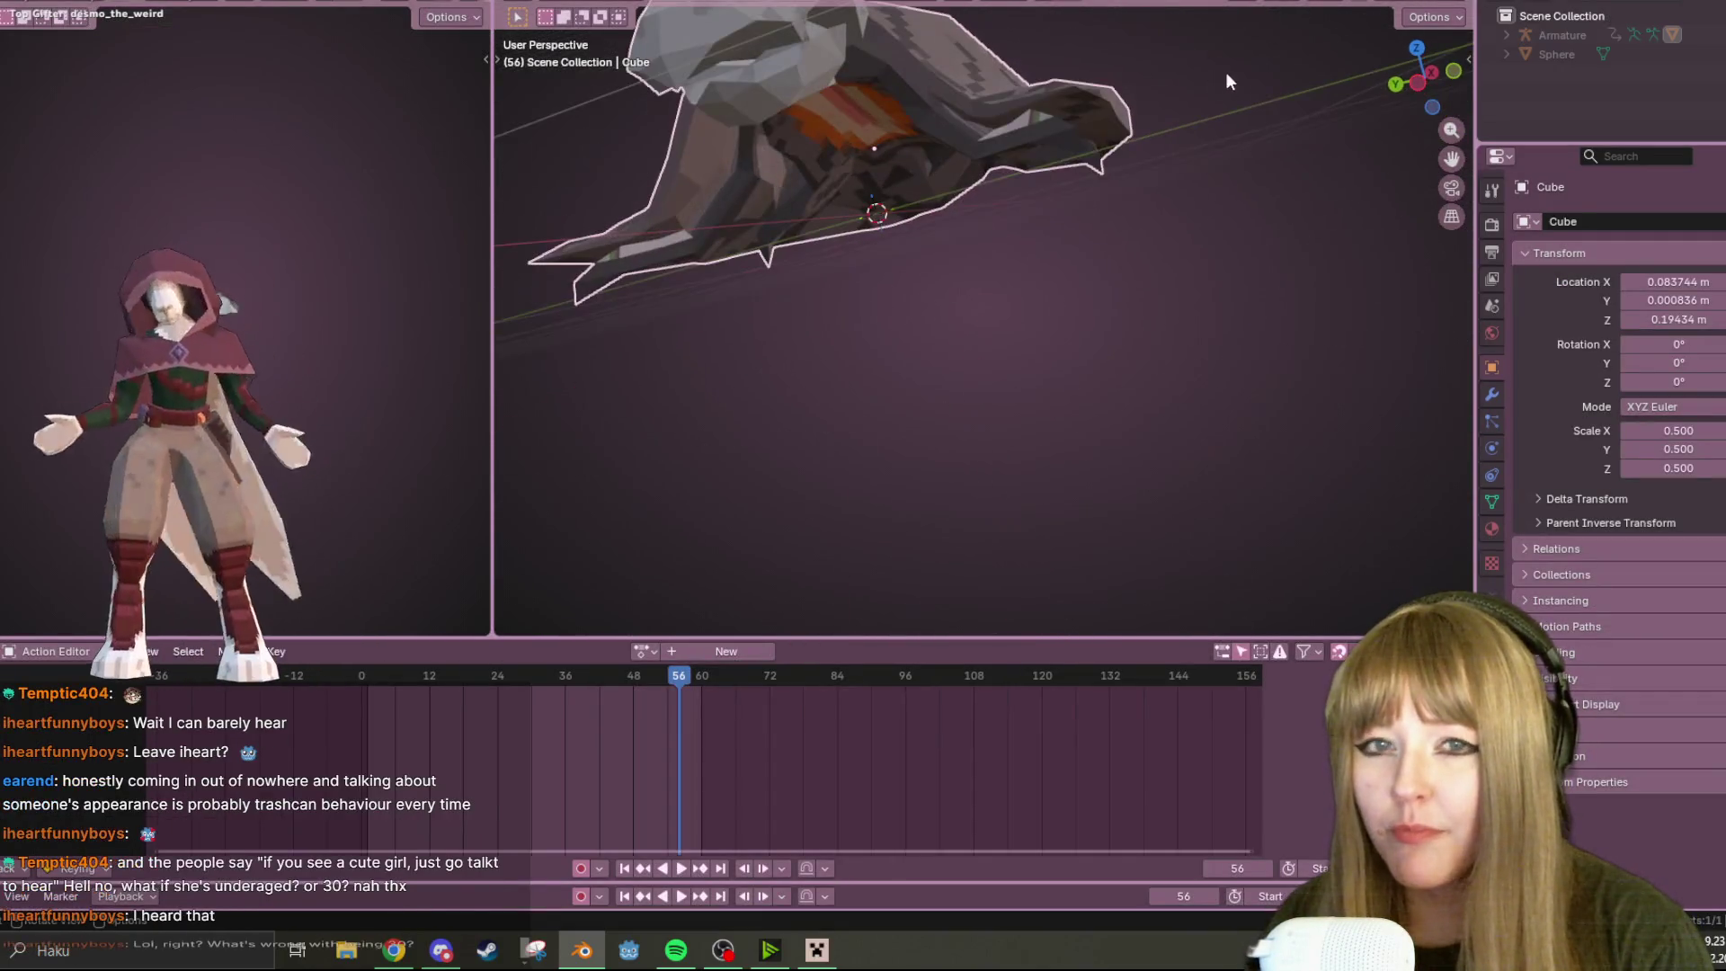
click(1411, 74)
scroll(1169, 381, down, 1)
mouse_move(1169, 381)
shift+middle_down()
mouse_move(1050, 267)
mouse_move(996, 290)
shift+middle_up()
Unhide the armature with Alt+H and select it to list its Idle action keyframes
key(Tab)
key(Tab)
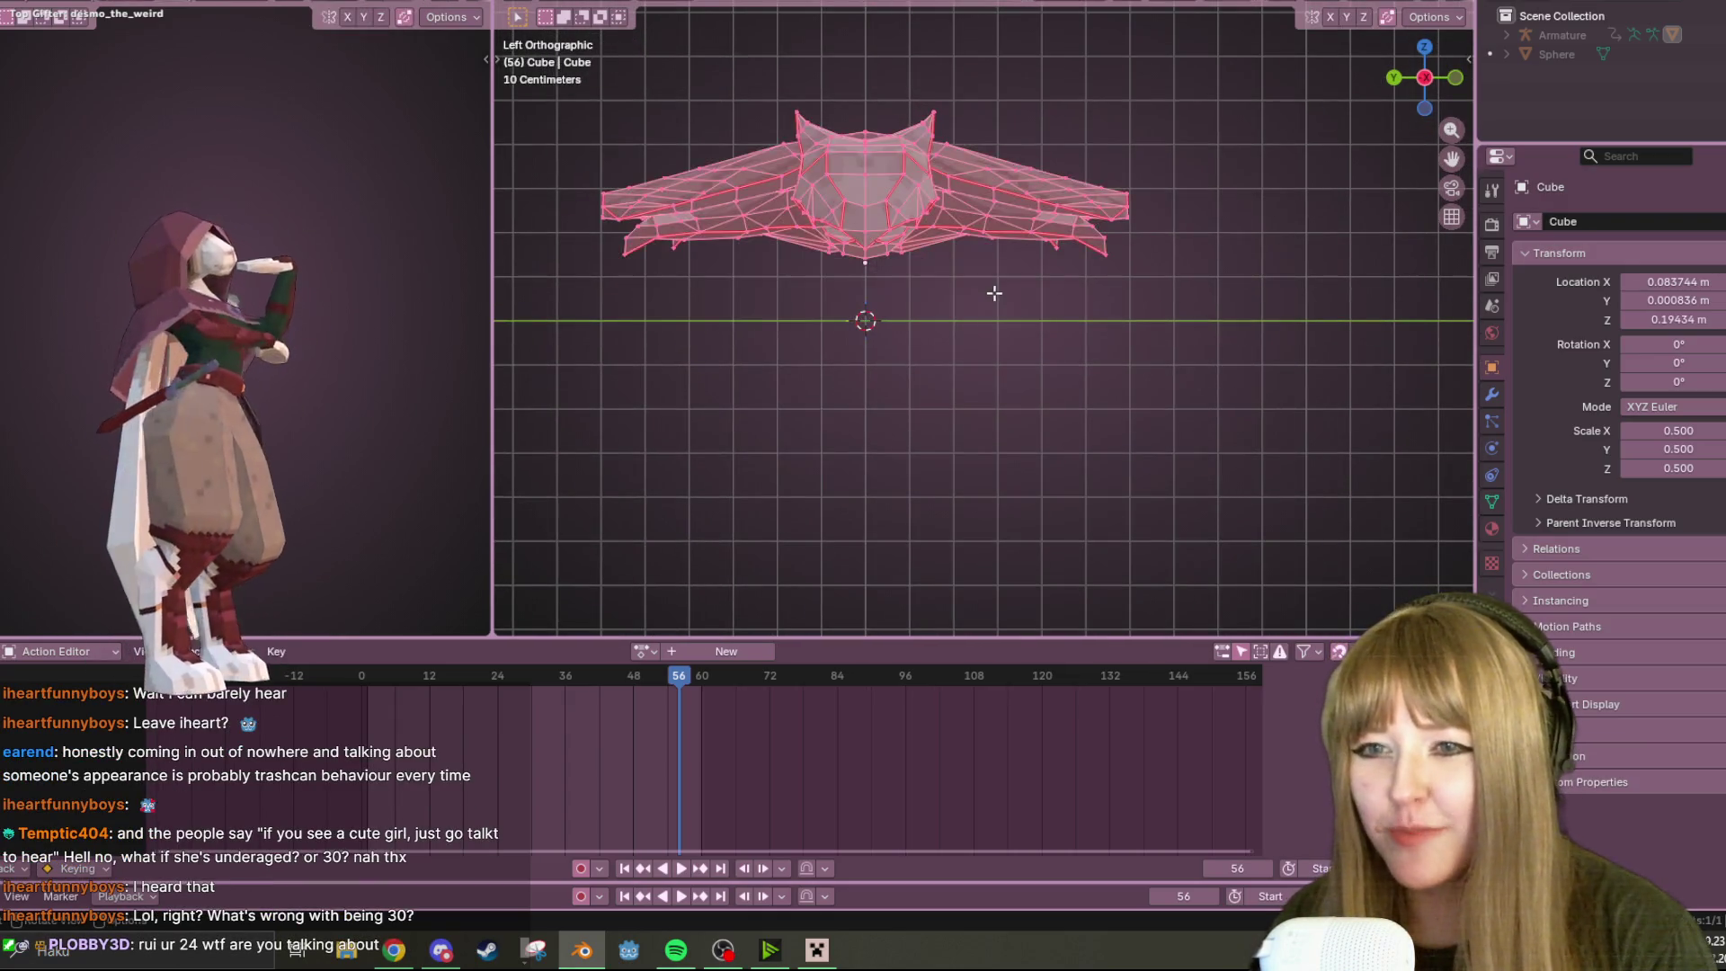
key(alt+h)
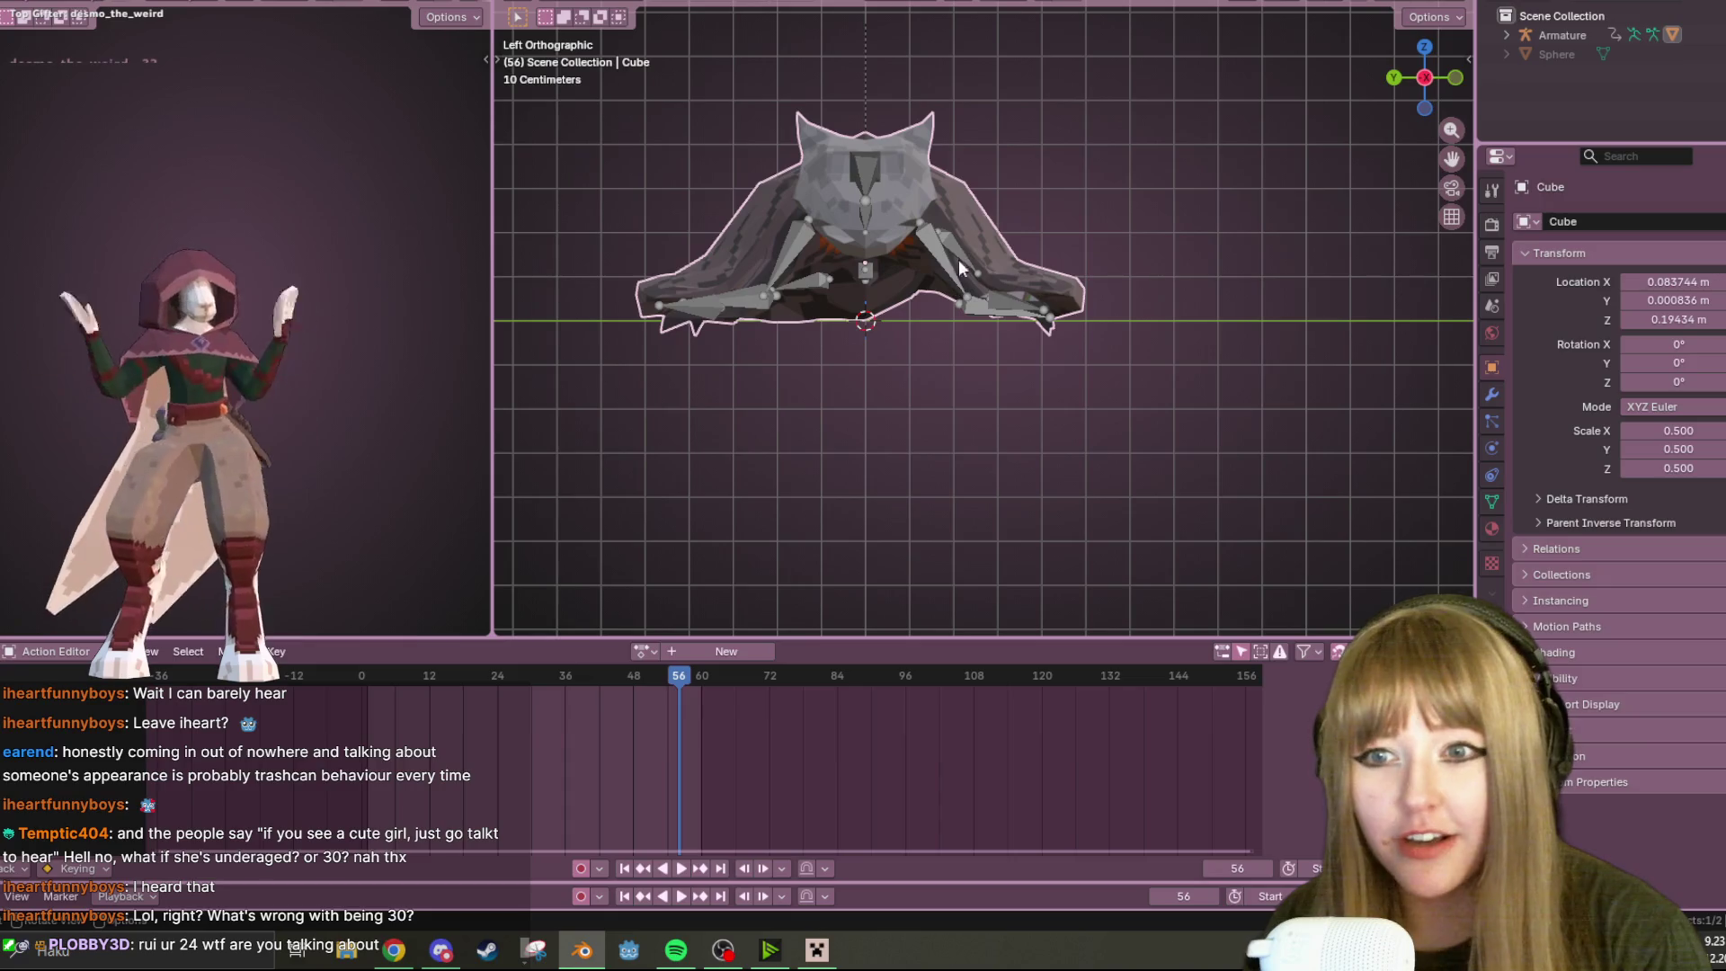
click(960, 262)
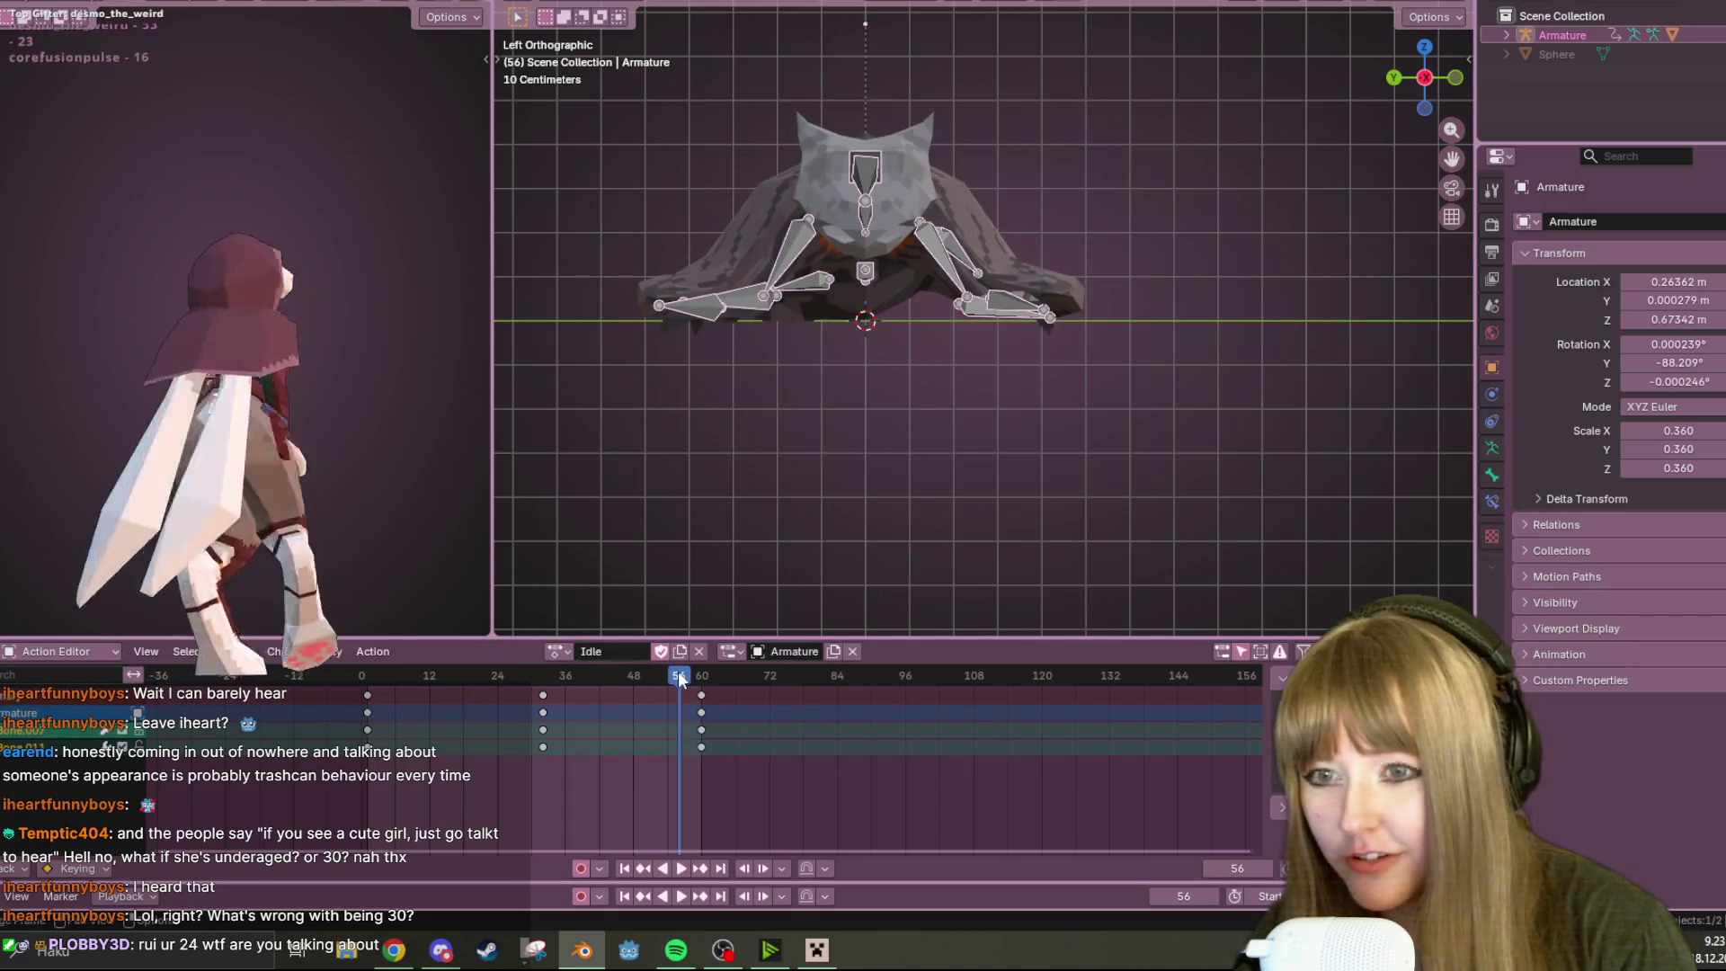
In Pose Mode, move and rotate wing bone Bone.005 into a new pose
click(601, 3)
click(623, 59)
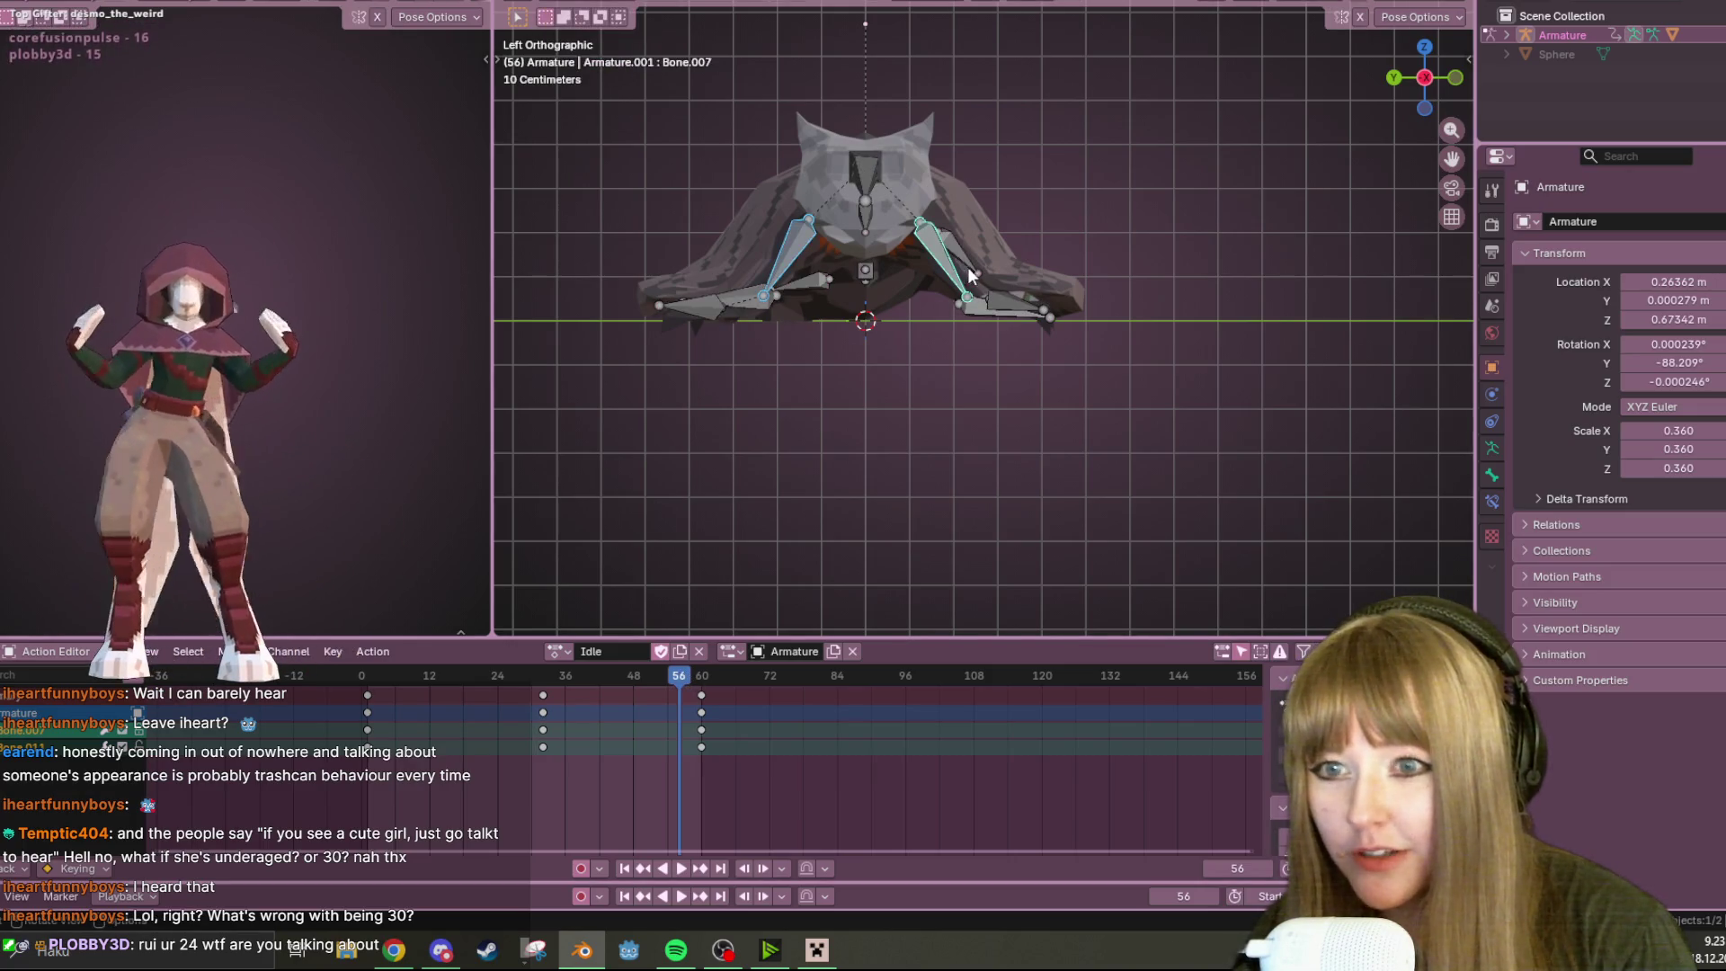
click(964, 257)
key(g)
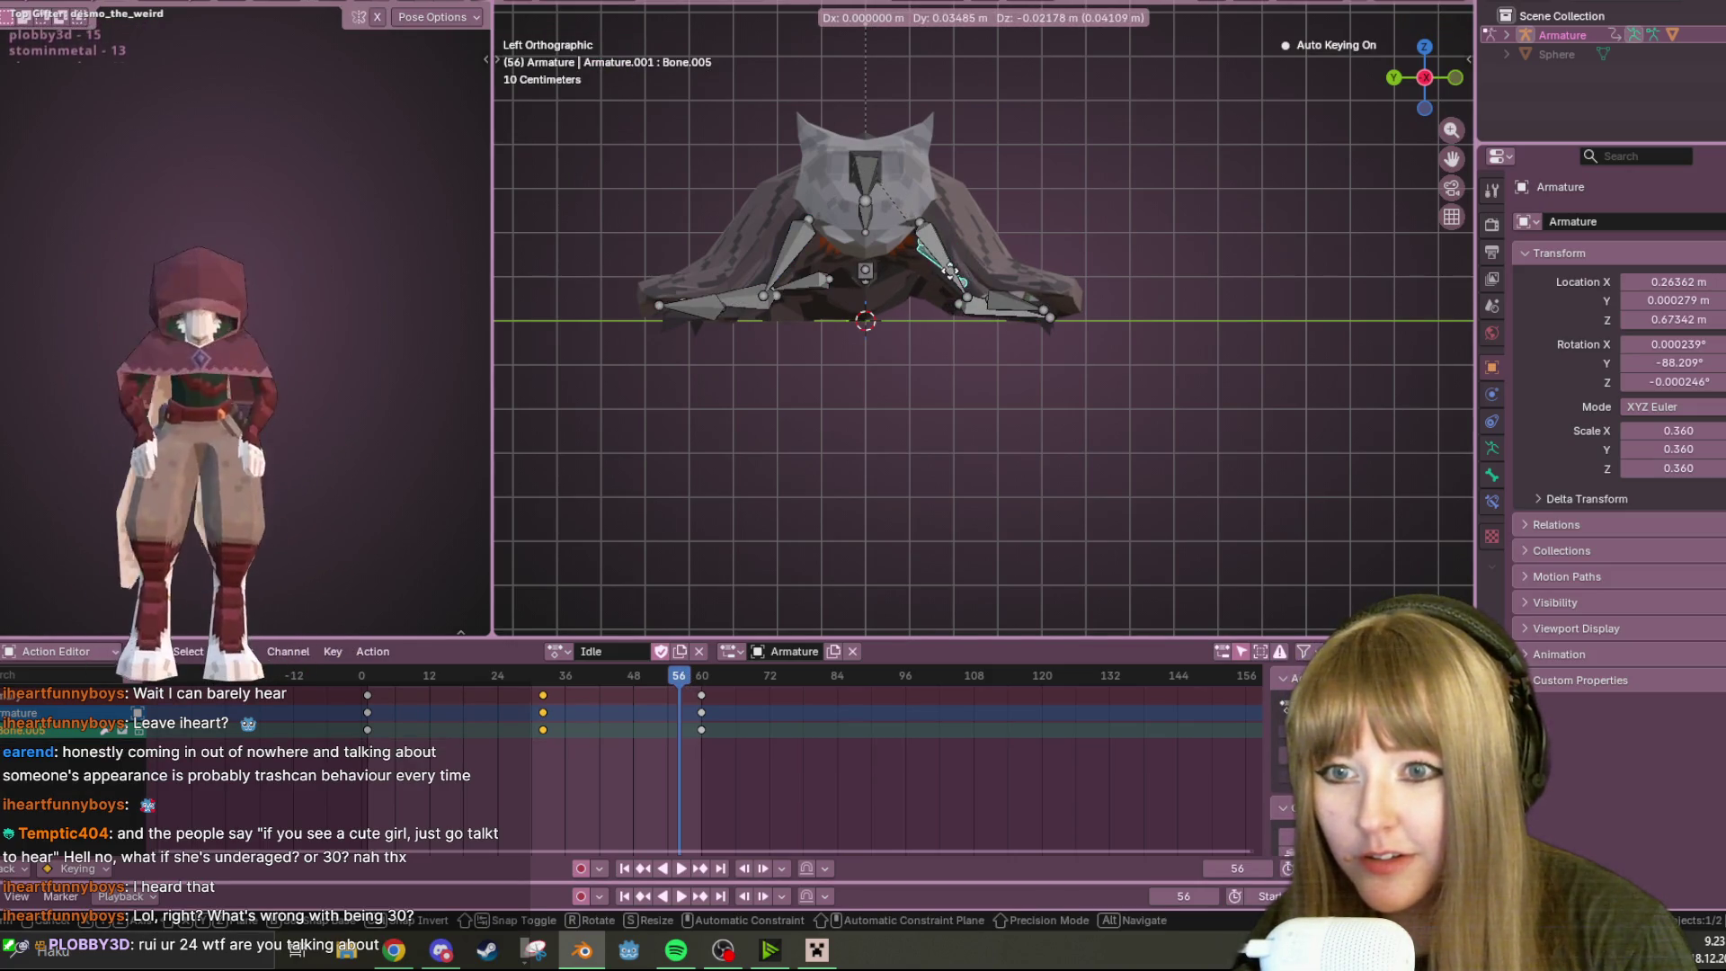
click(946, 275)
mouse_move(1029, 239)
middle_down()
mouse_move(1063, 347)
mouse_move(893, 343)
mouse_move(676, 266)
mouse_move(670, 369)
middle_up()
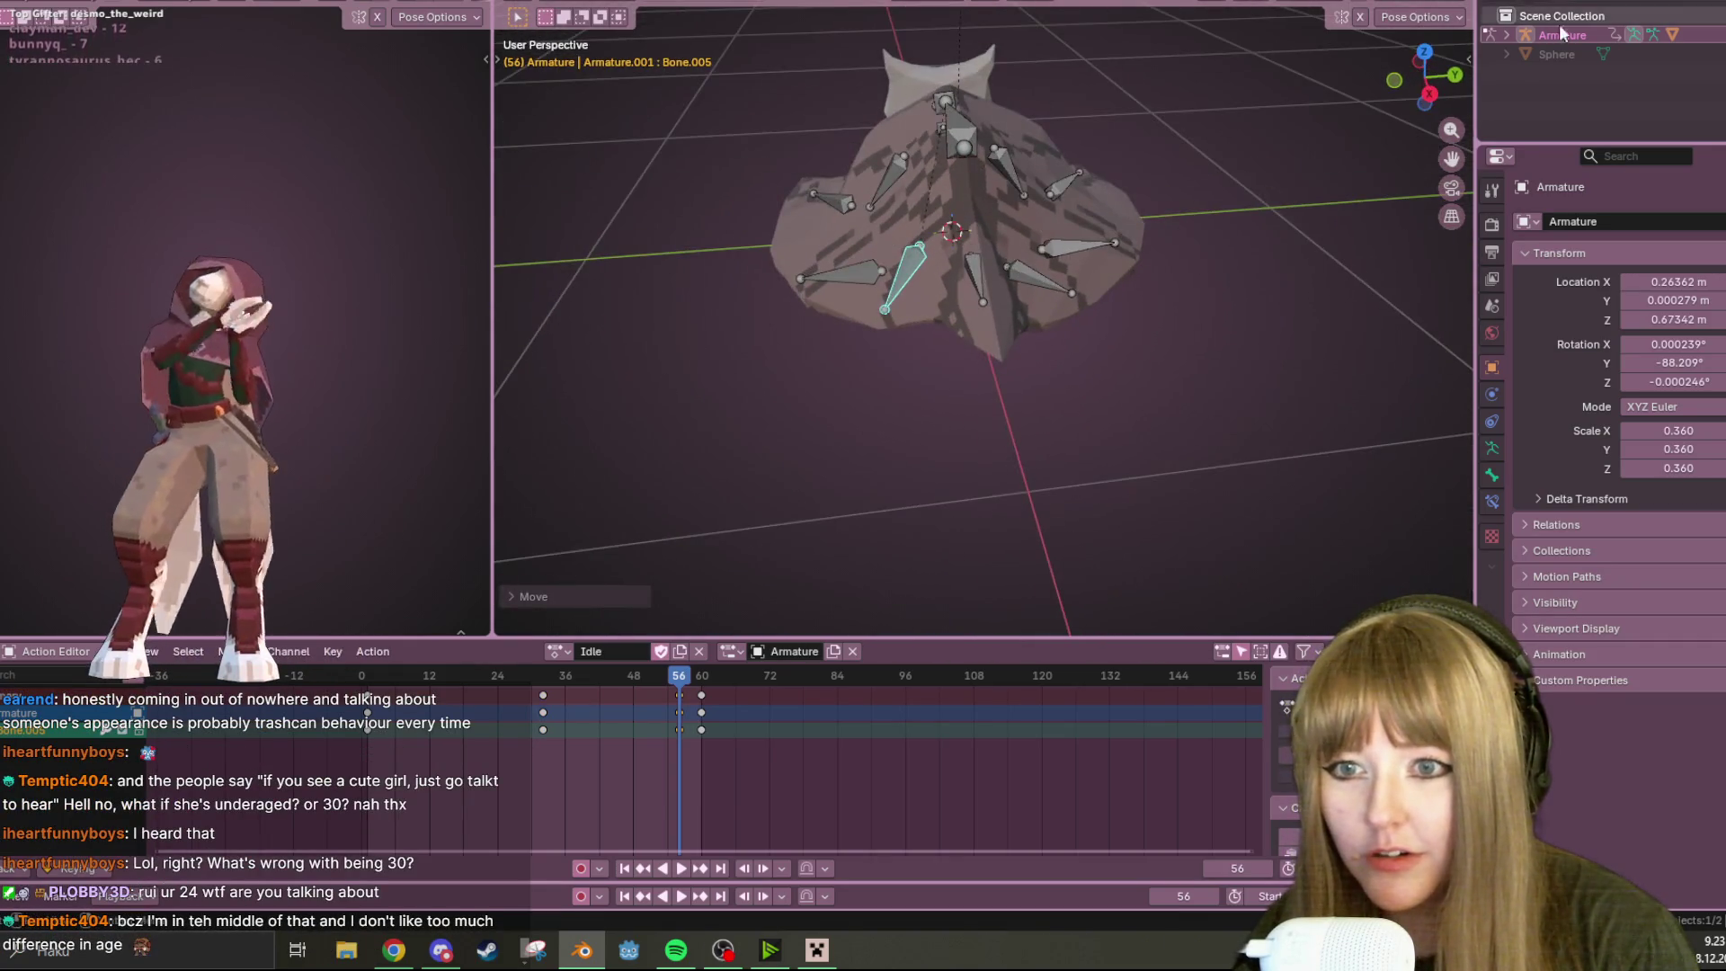
click(1430, 94)
key(r)
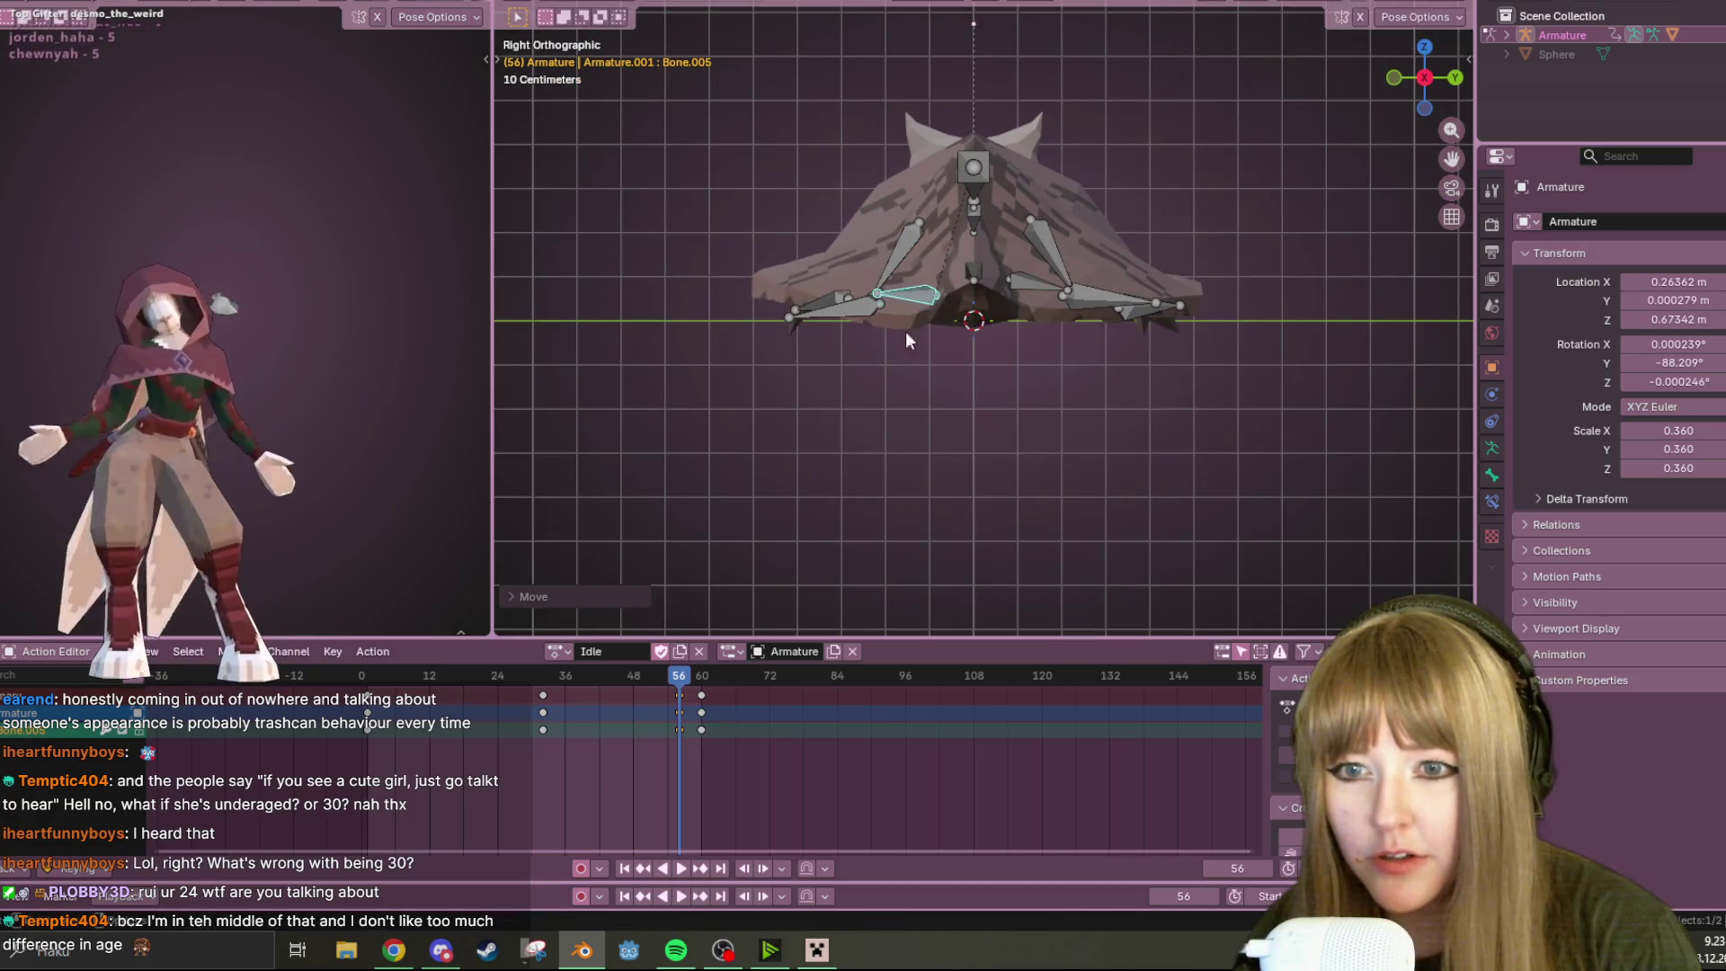
click(1005, 314)
key(g)
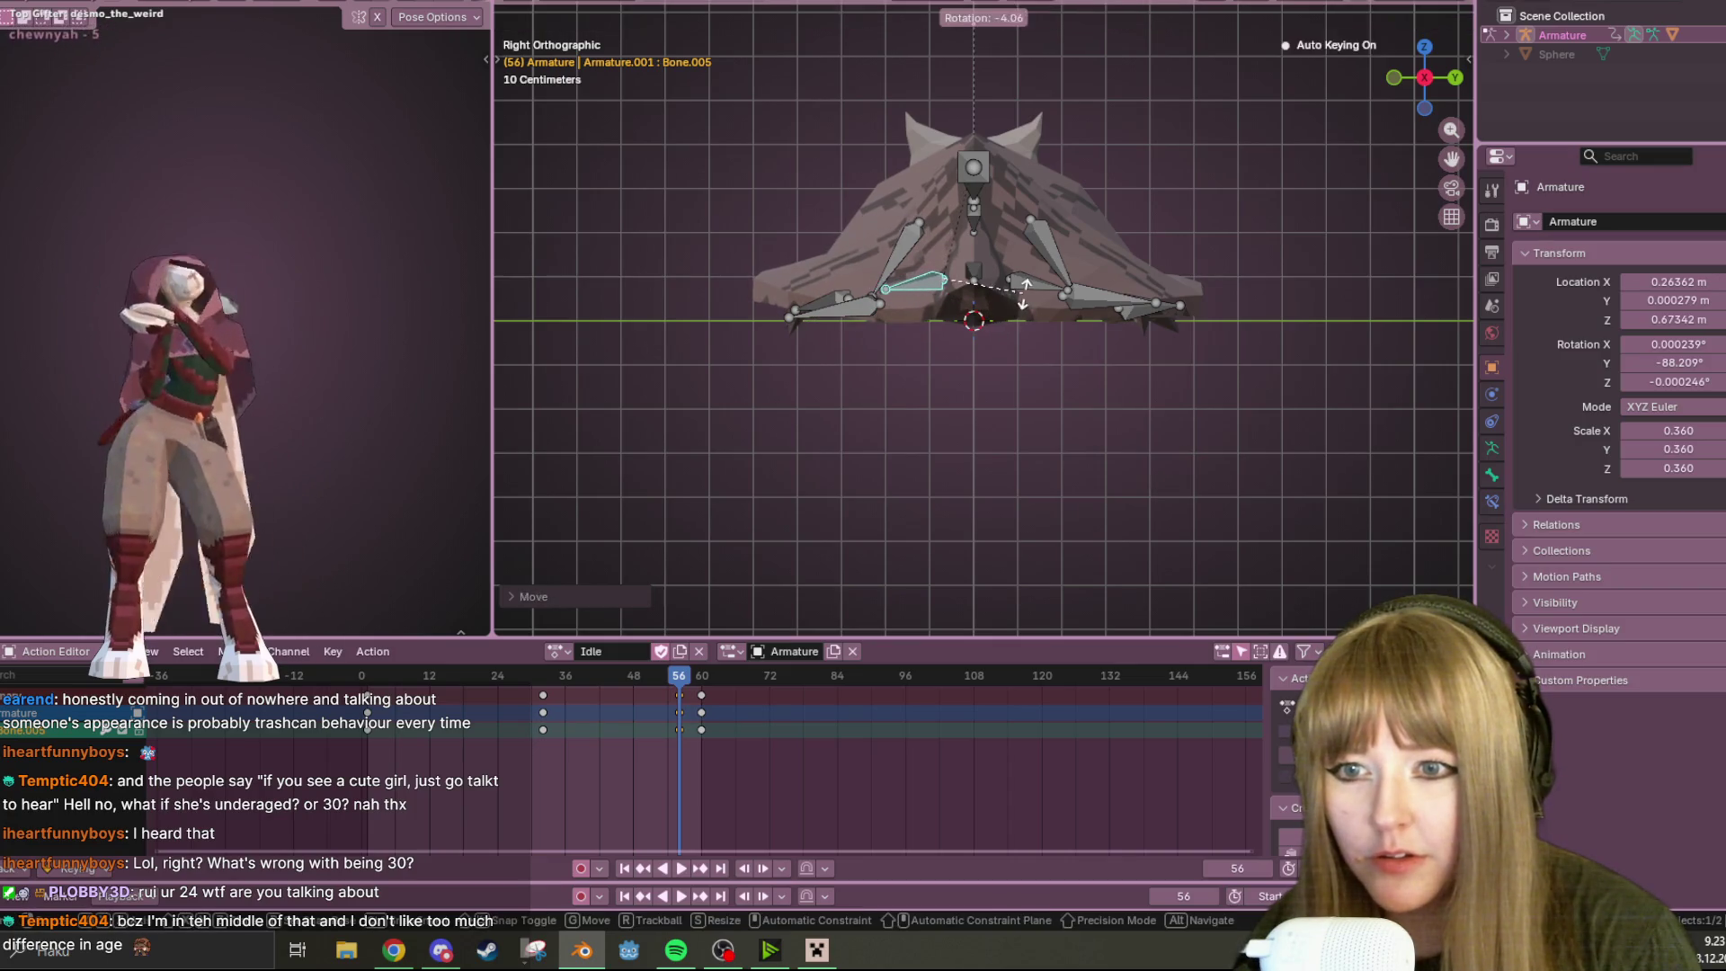
click(1009, 289)
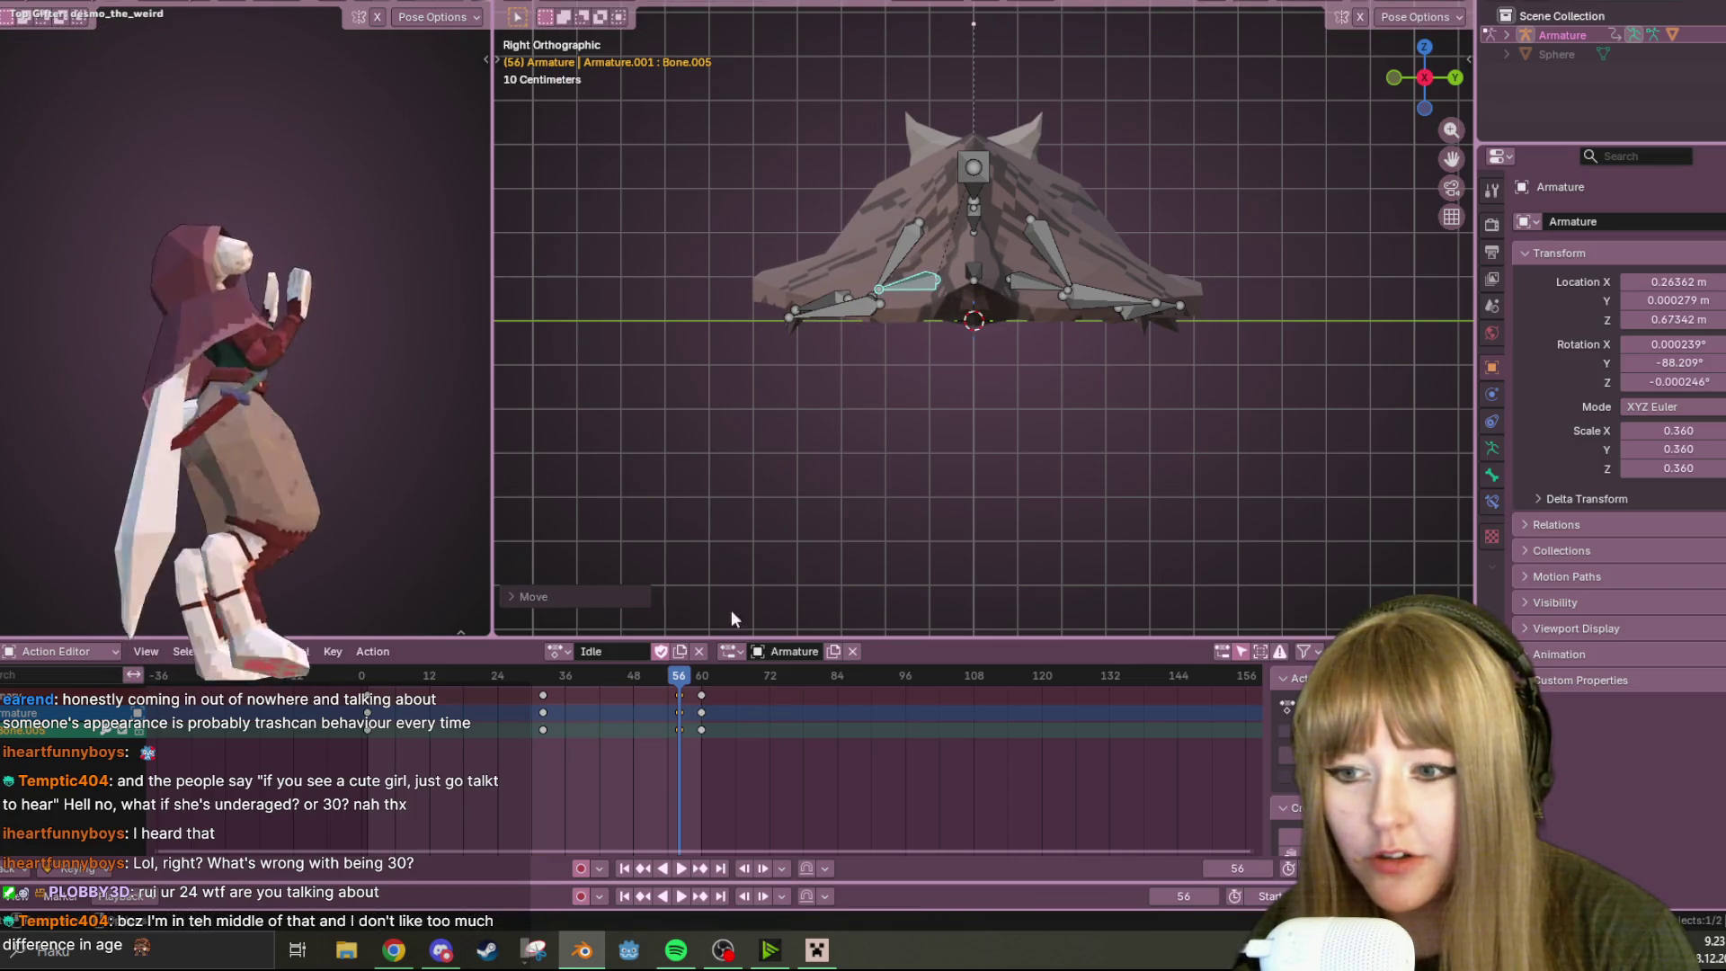
Slide the frame 56 keyframes earlier to frame 32 in the Action Editor
click(678, 696)
key(space)
click(661, 678)
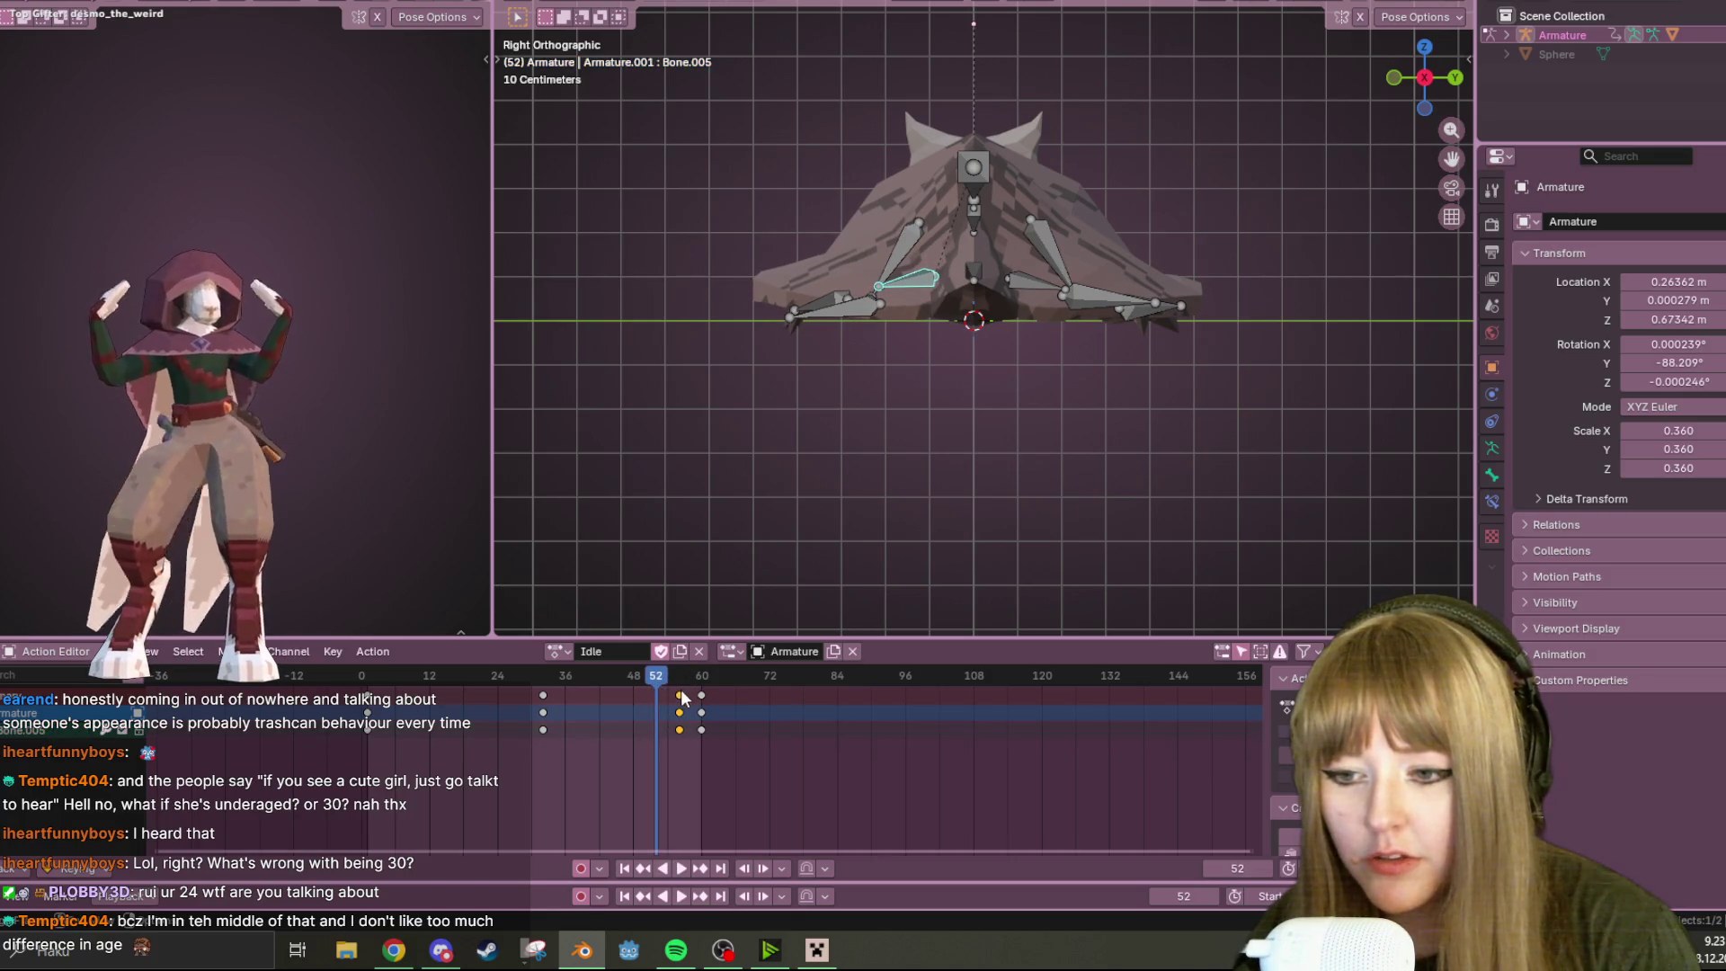
drag(681, 697, 598, 697)
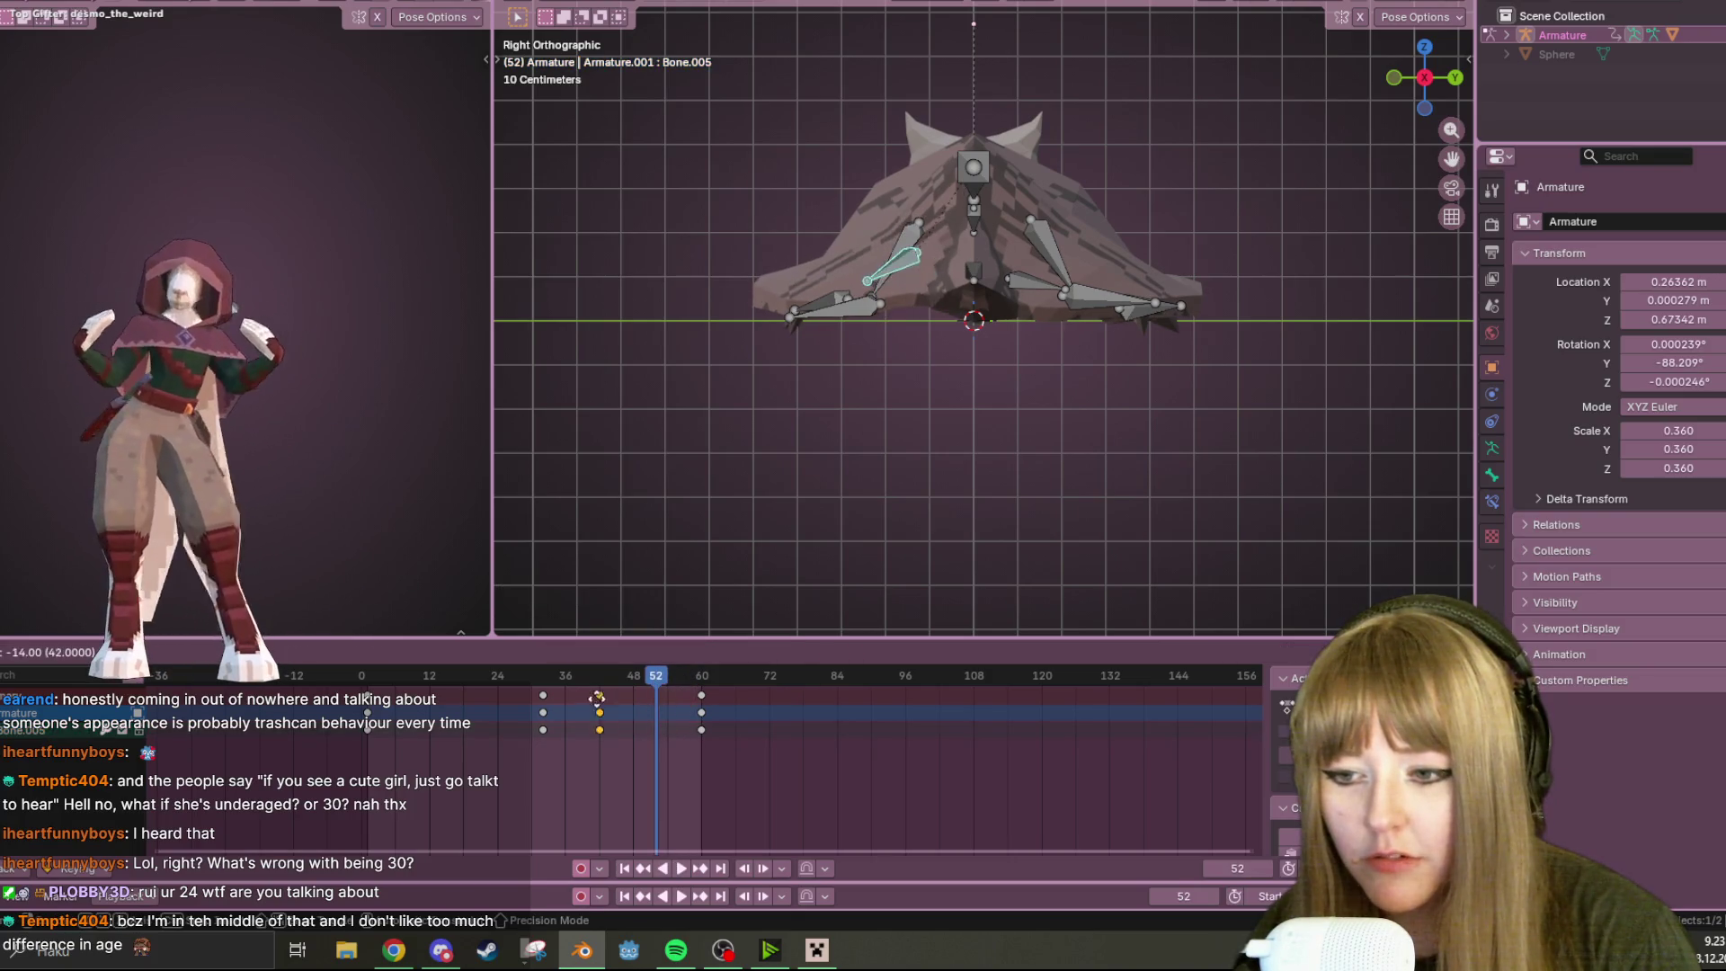
click(543, 695)
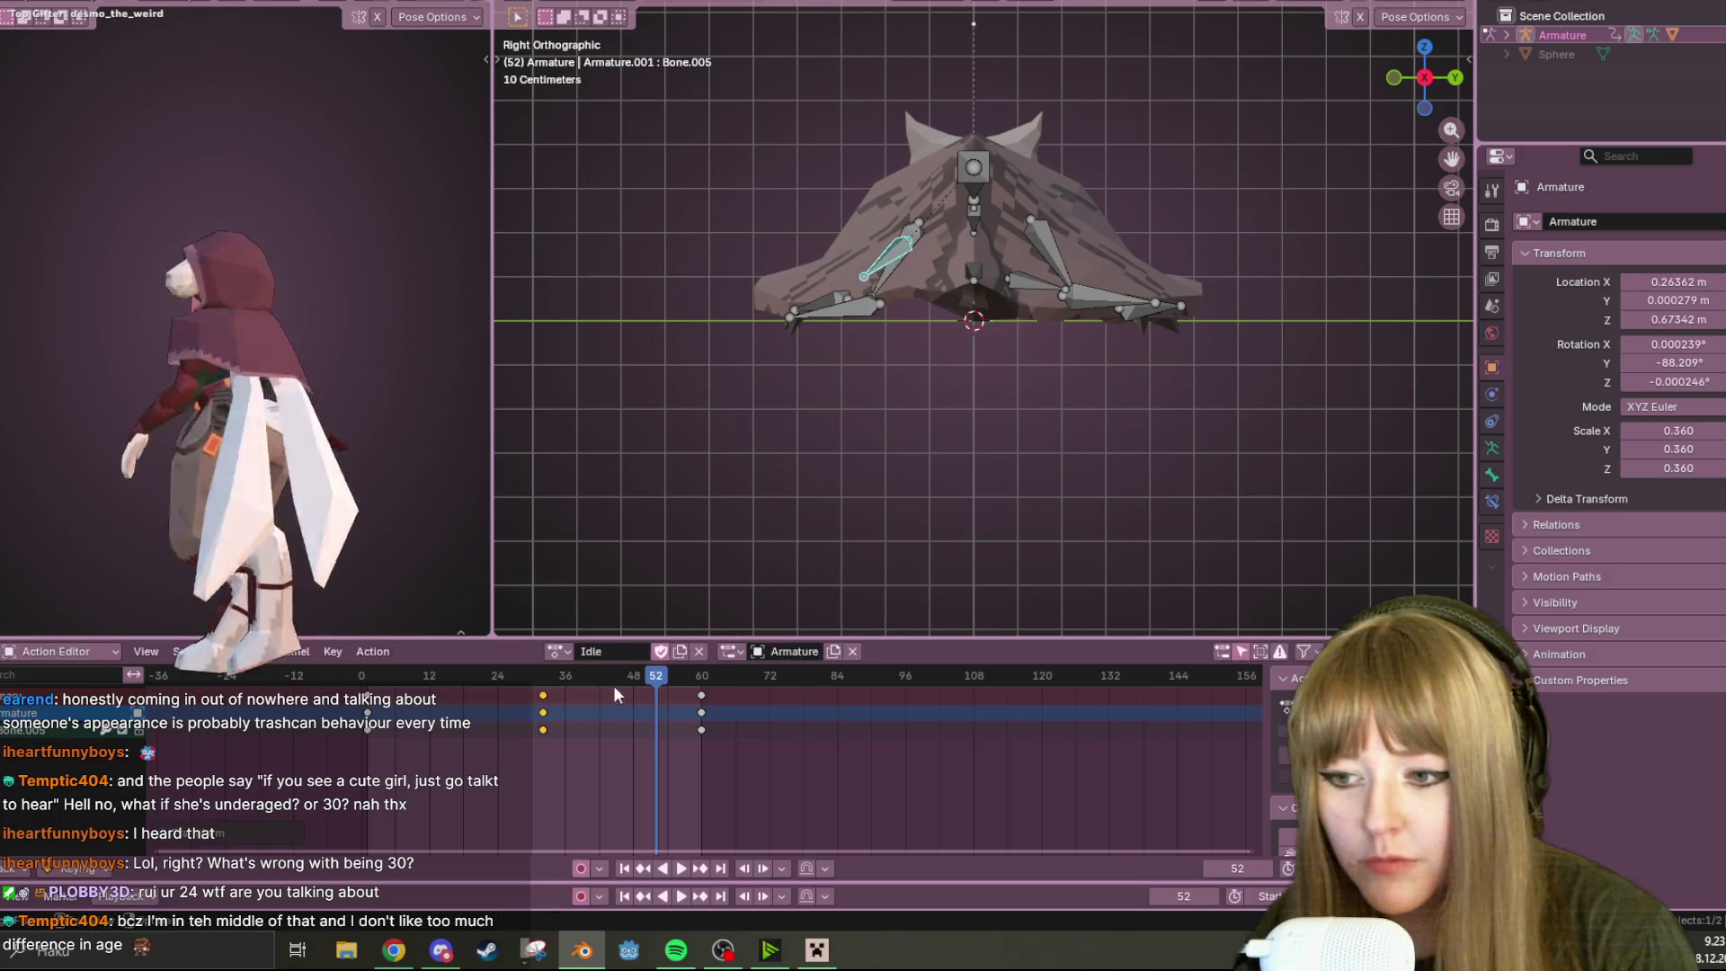
Play the Idle animation from the start, remove the leftover frame 56 keys, and deselect the bone
key(shift+Left)
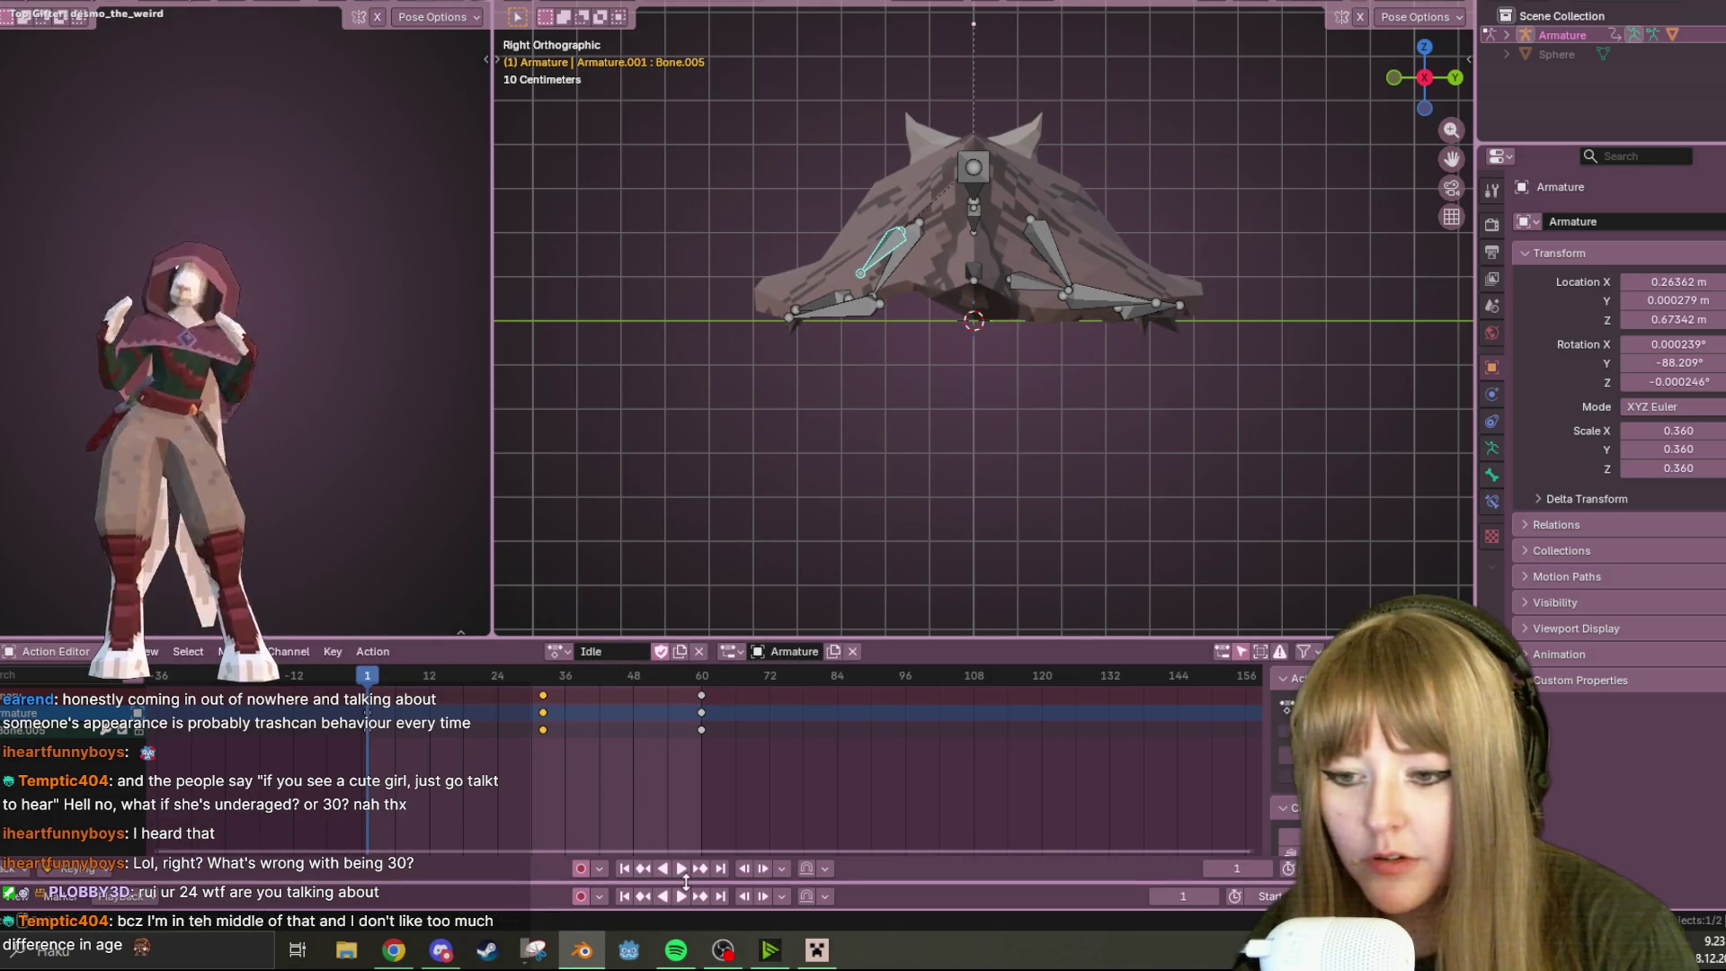
click(679, 893)
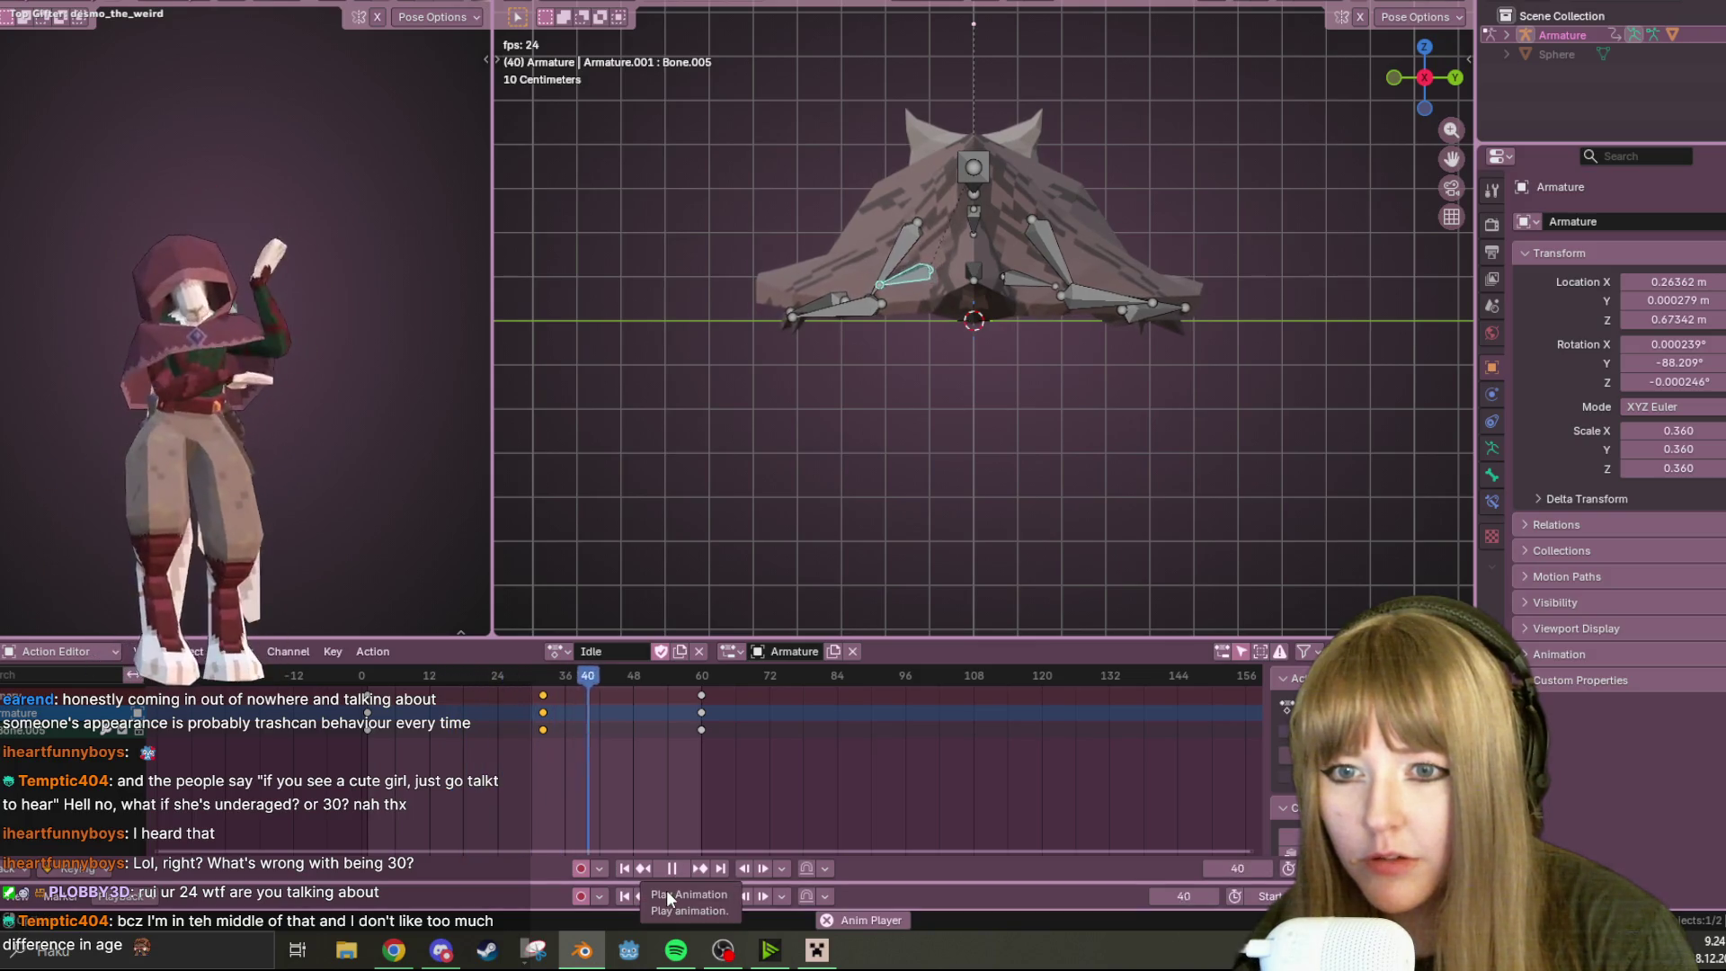
key(space)
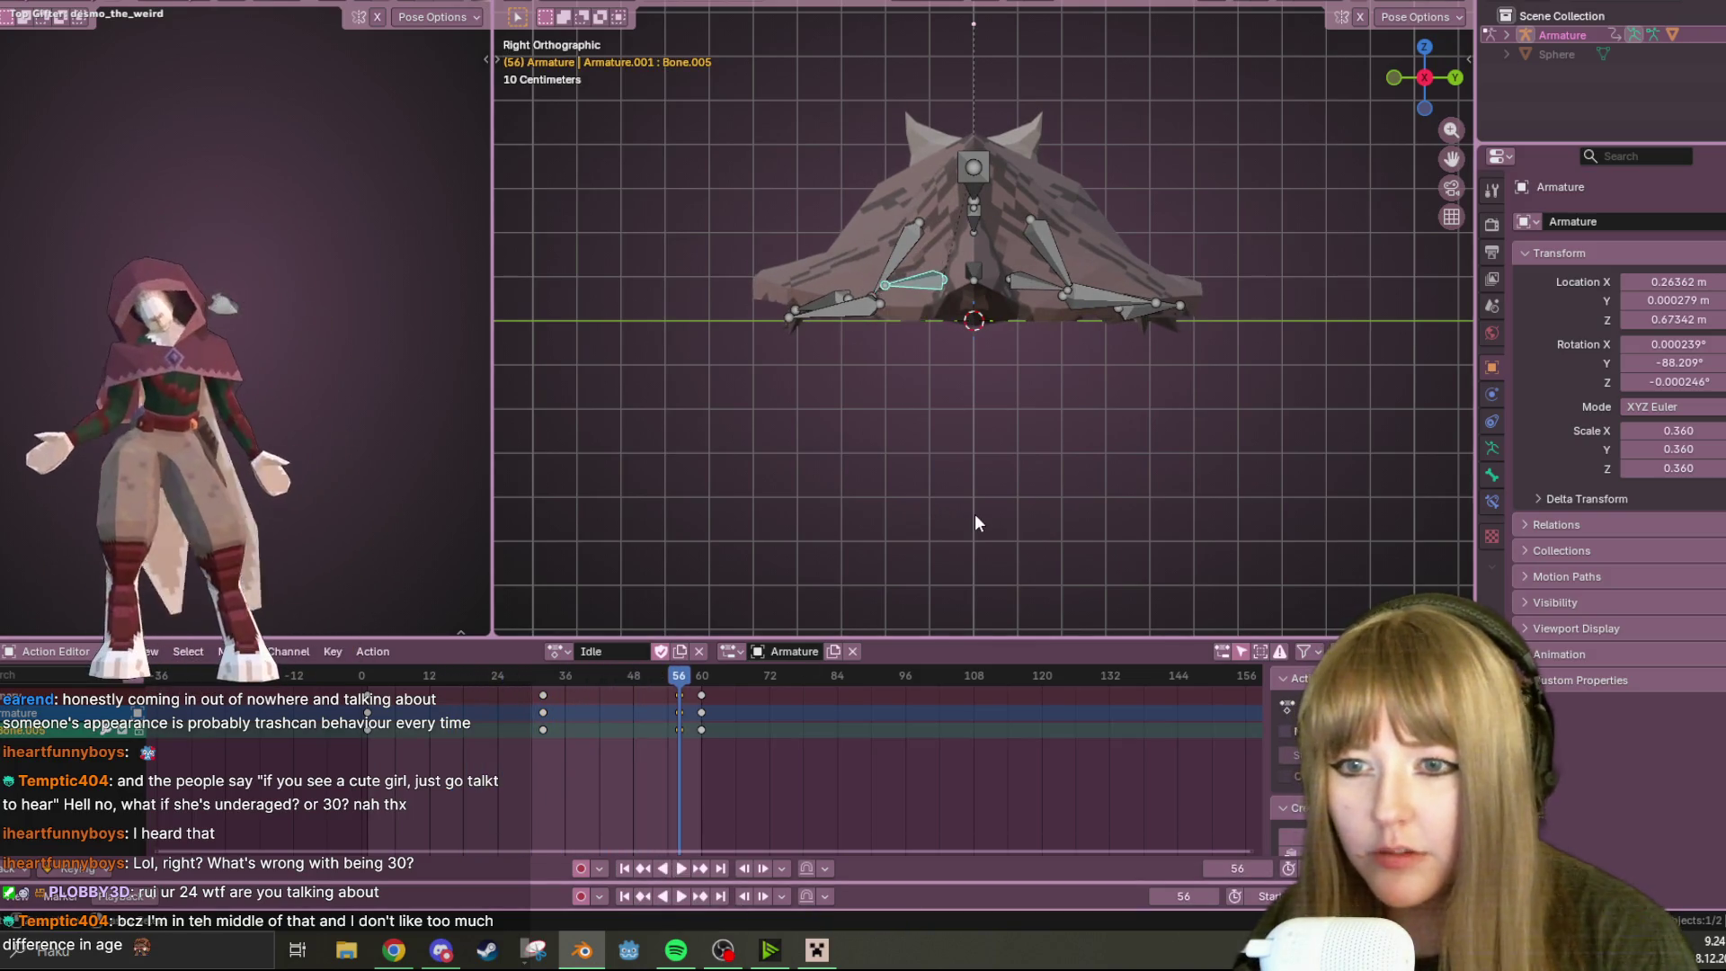
key(ctrl+z)
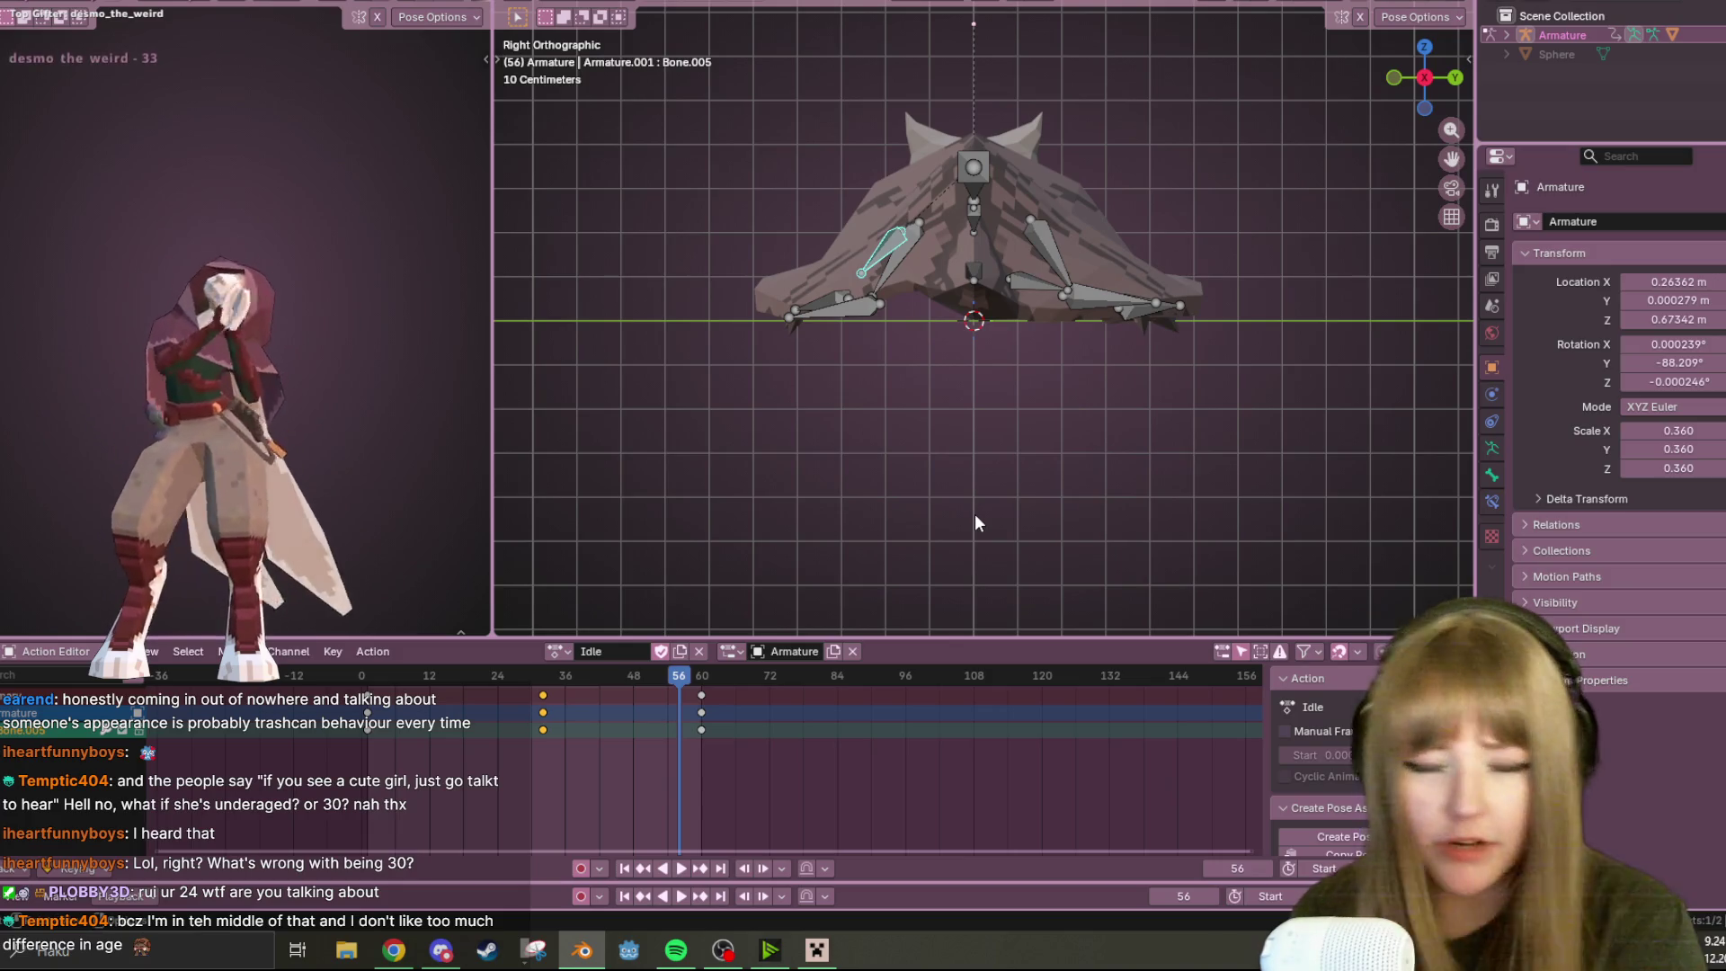
mouse_move(976, 522)
middle_down()
mouse_move(1164, 369)
mouse_move(855, 351)
mouse_move(1094, 415)
middle_up()
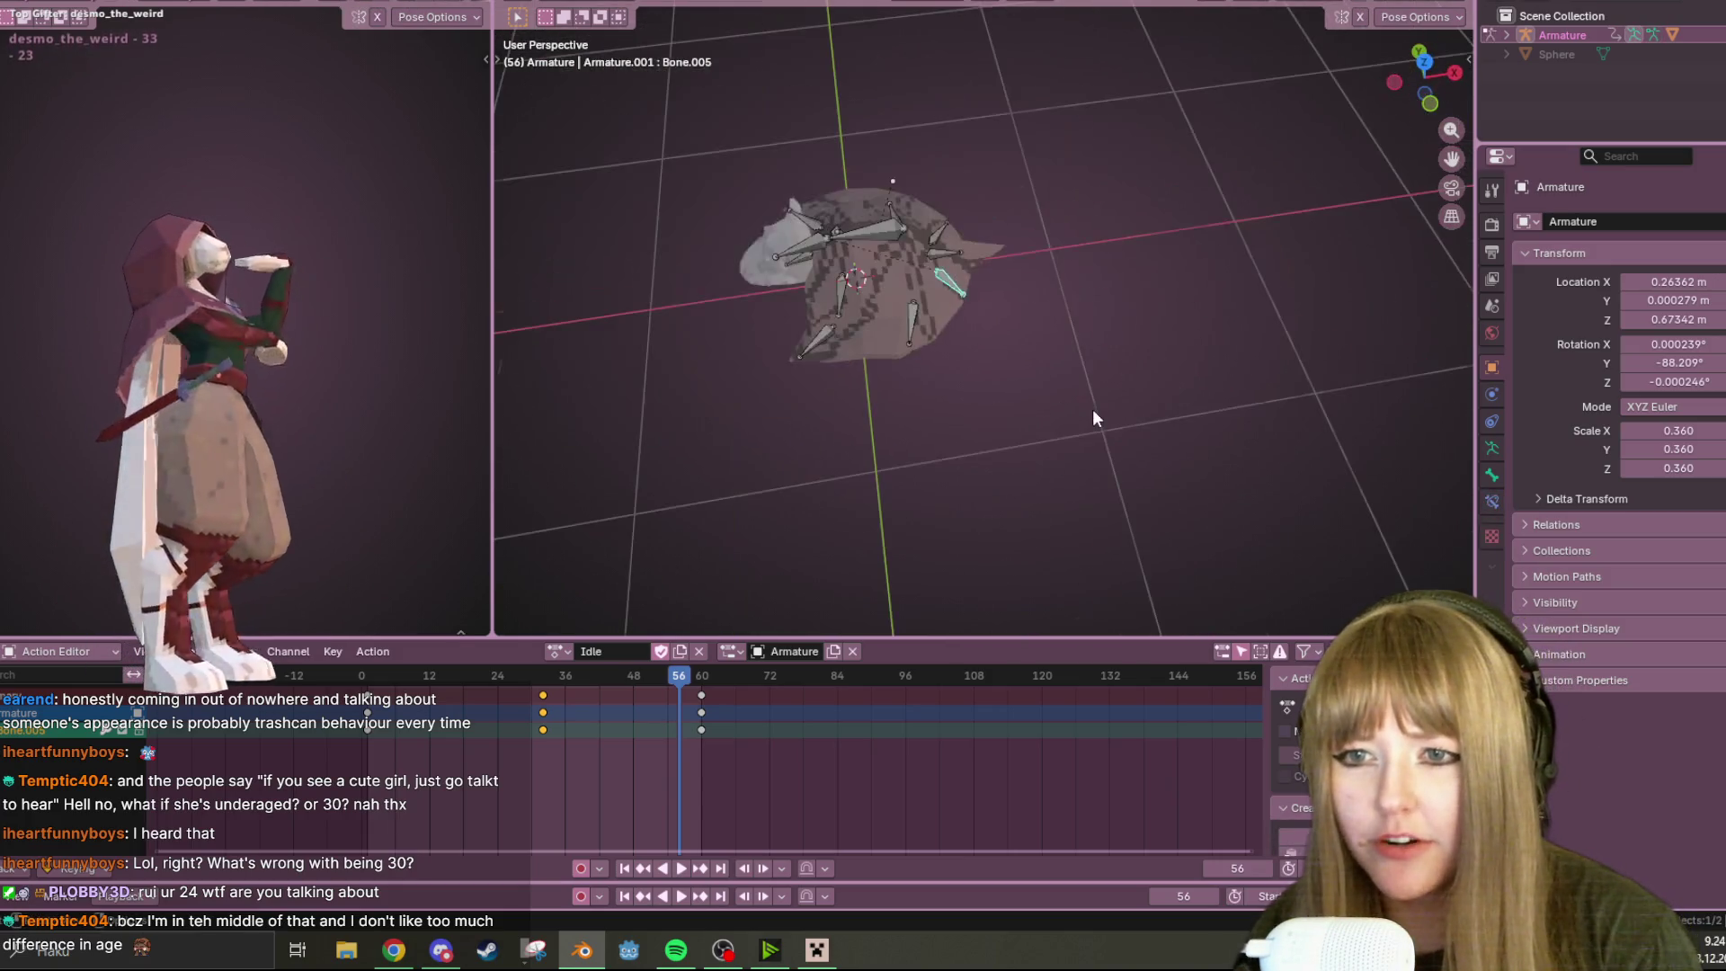
click(1091, 413)
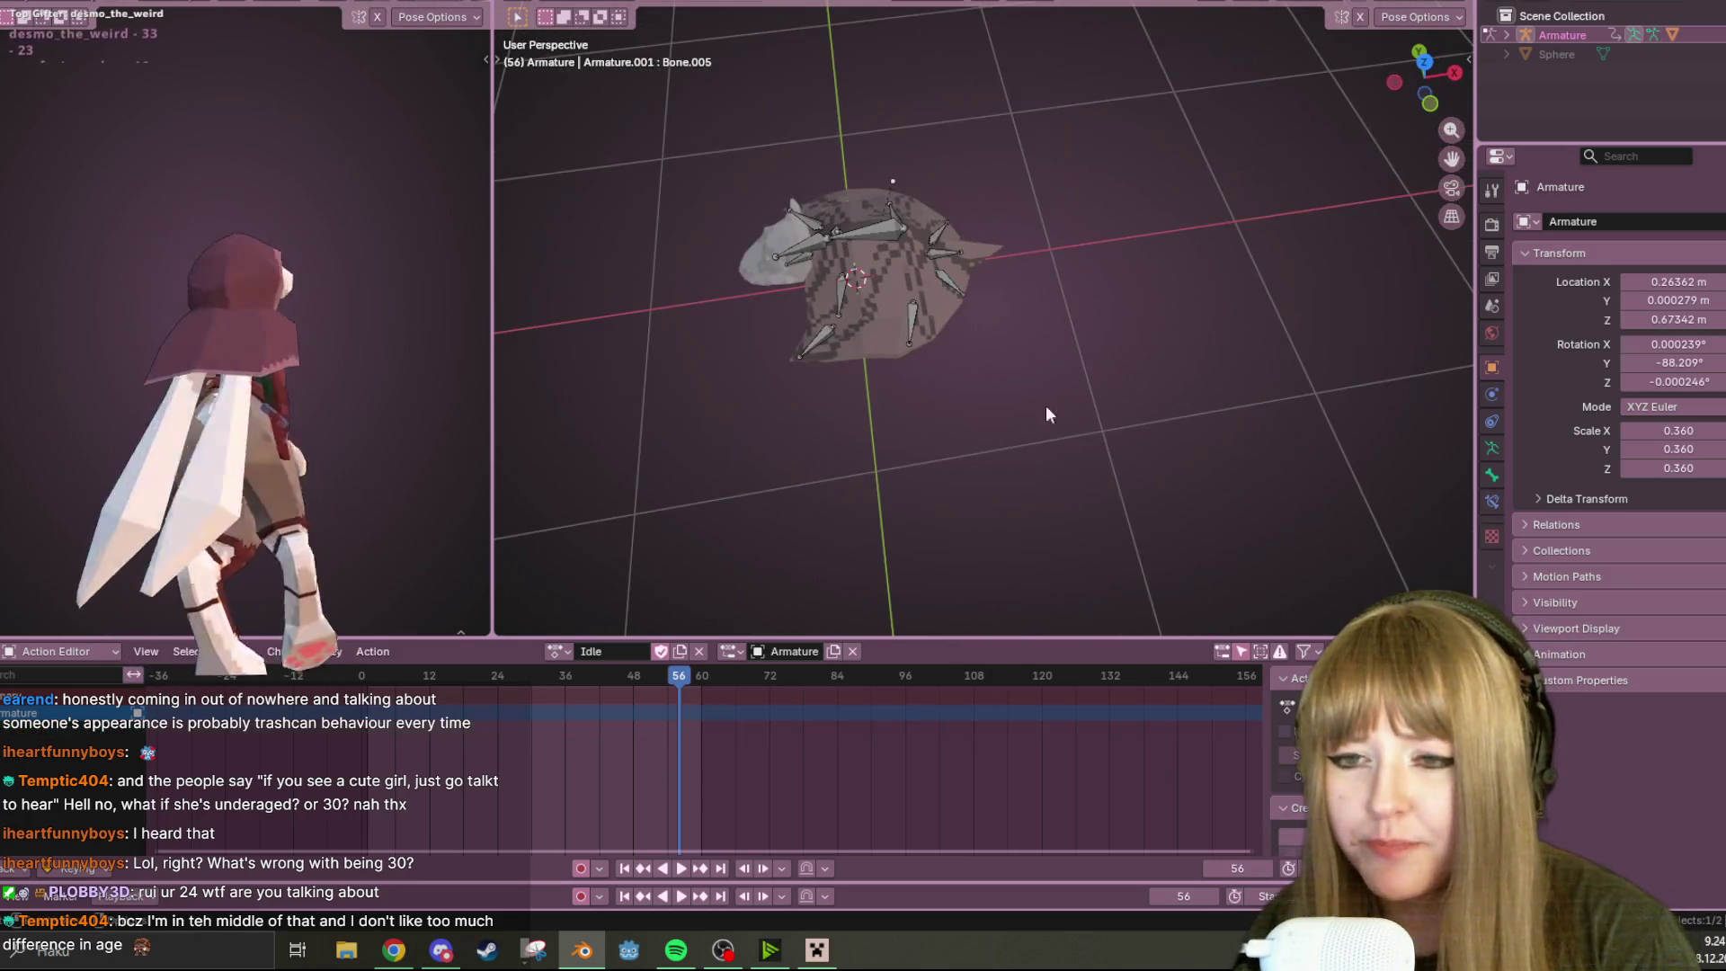
Duplicate the Idle action and rename the copy to TakeOff
click(679, 655)
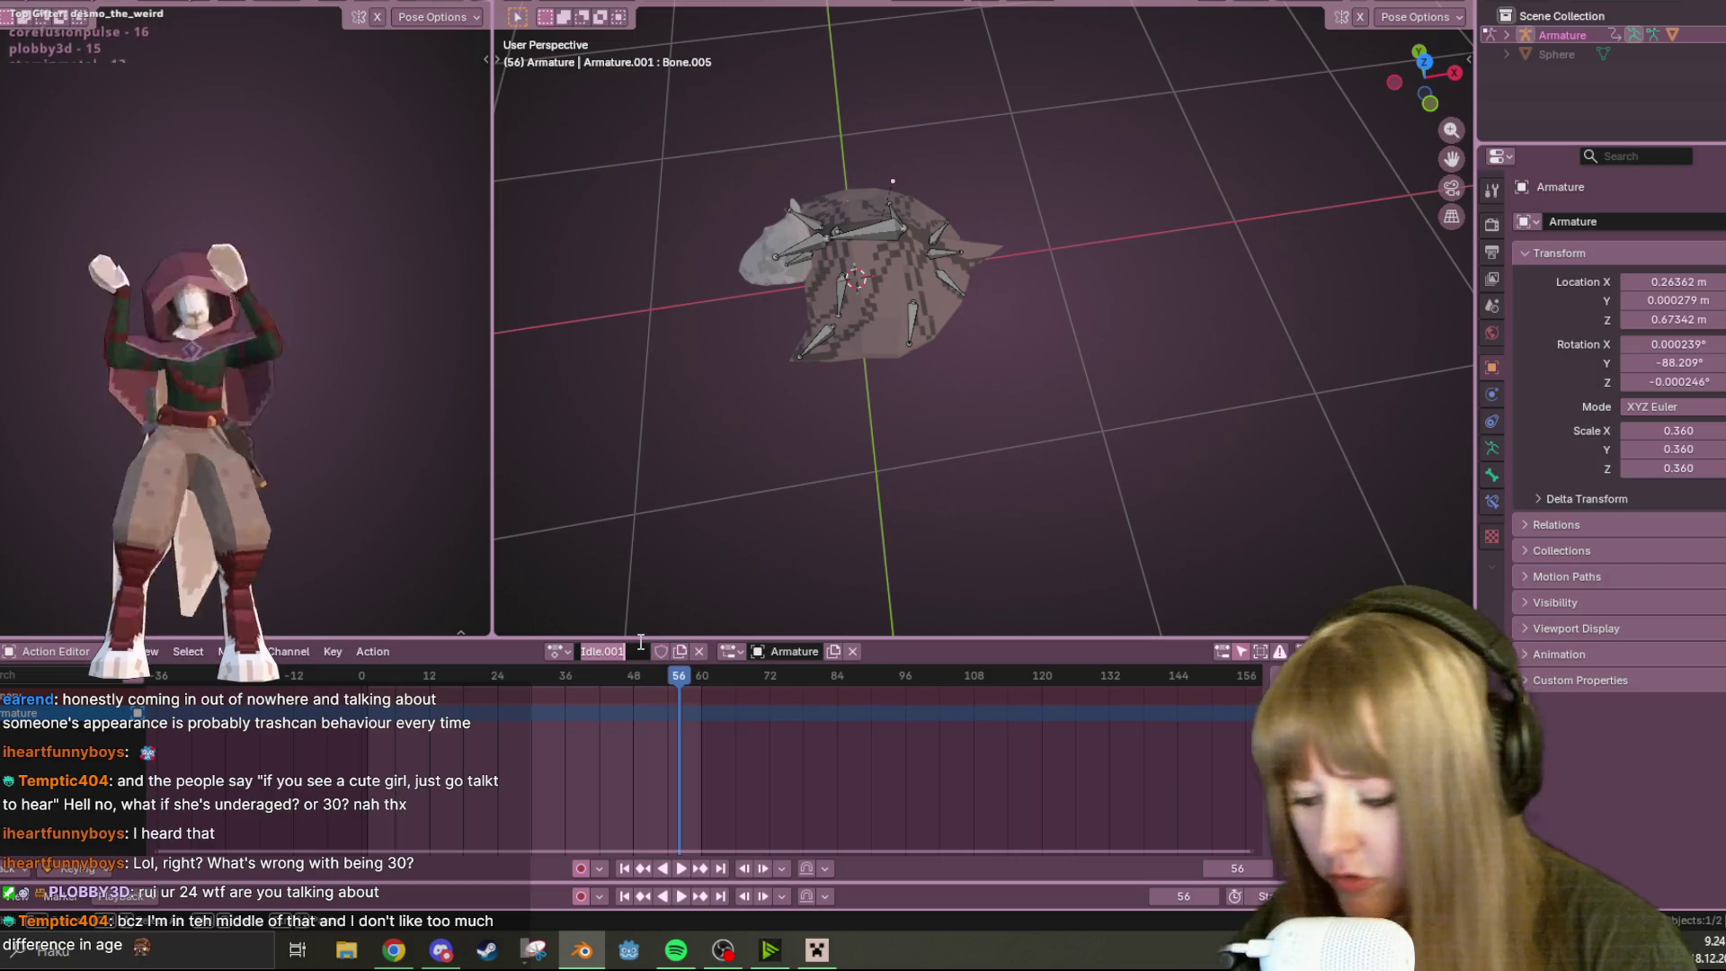
text(TakeOff)
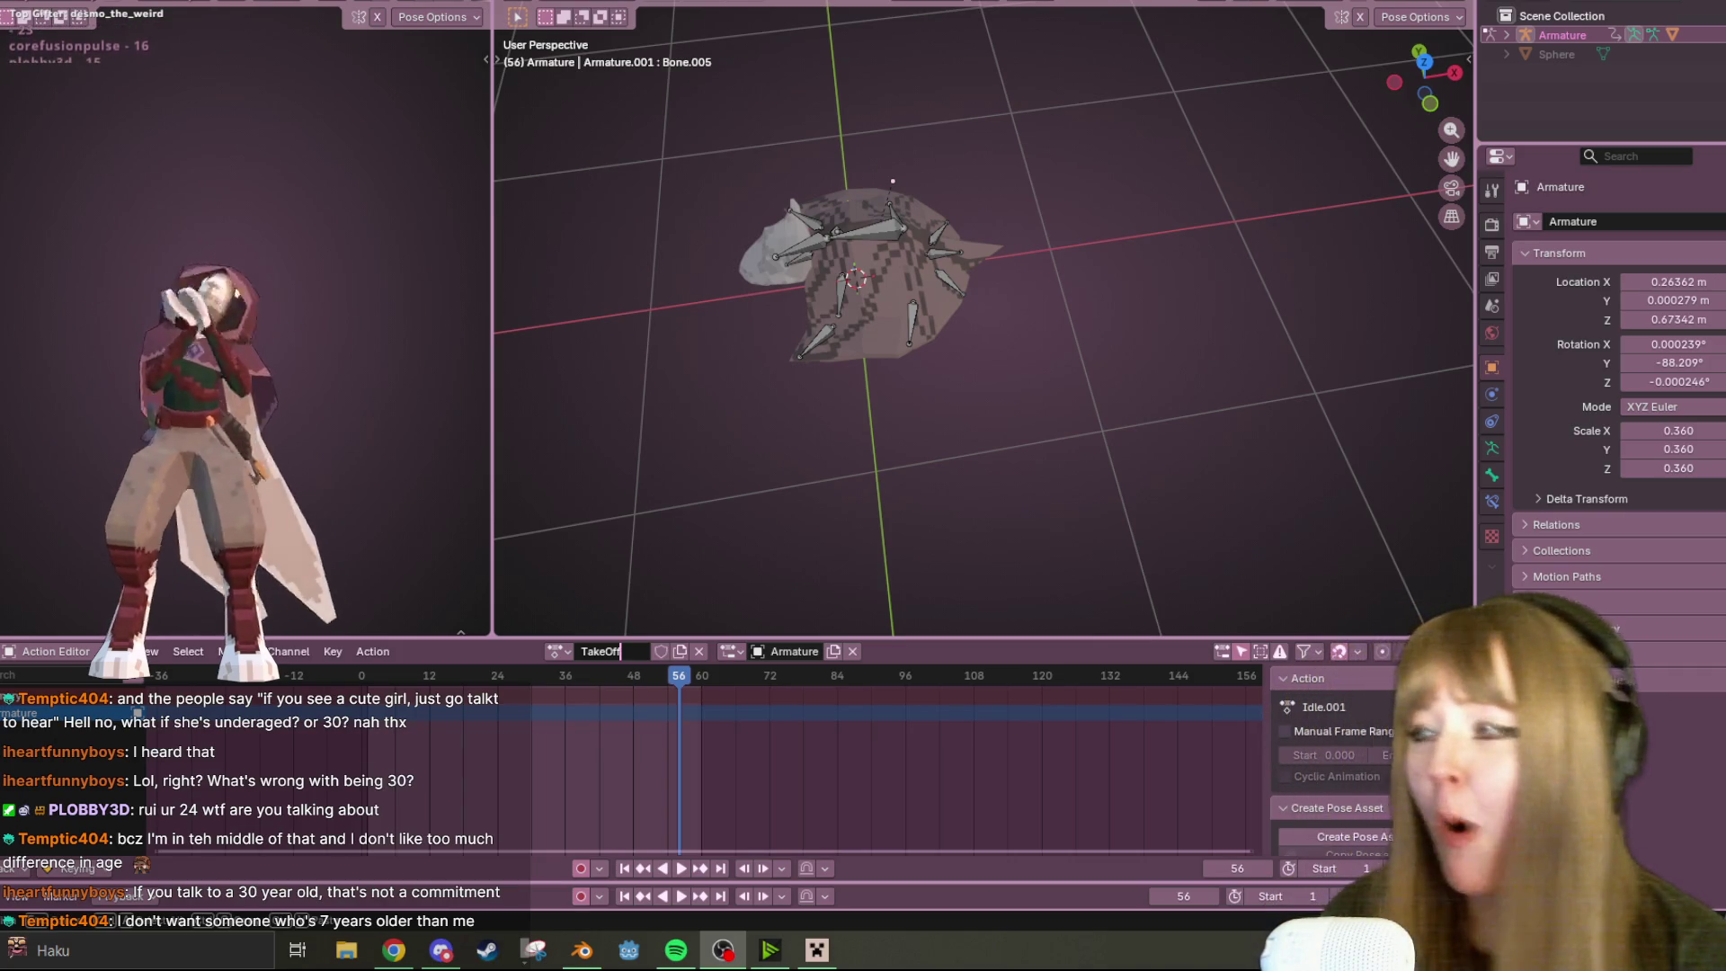
Go to frame 0 in Left Orthographic view and select all the armature's bones
mouse_move(862, 530)
middle_down()
mouse_move(1002, 374)
mouse_move(1115, 306)
mouse_move(1022, 198)
mouse_move(944, 270)
middle_up()
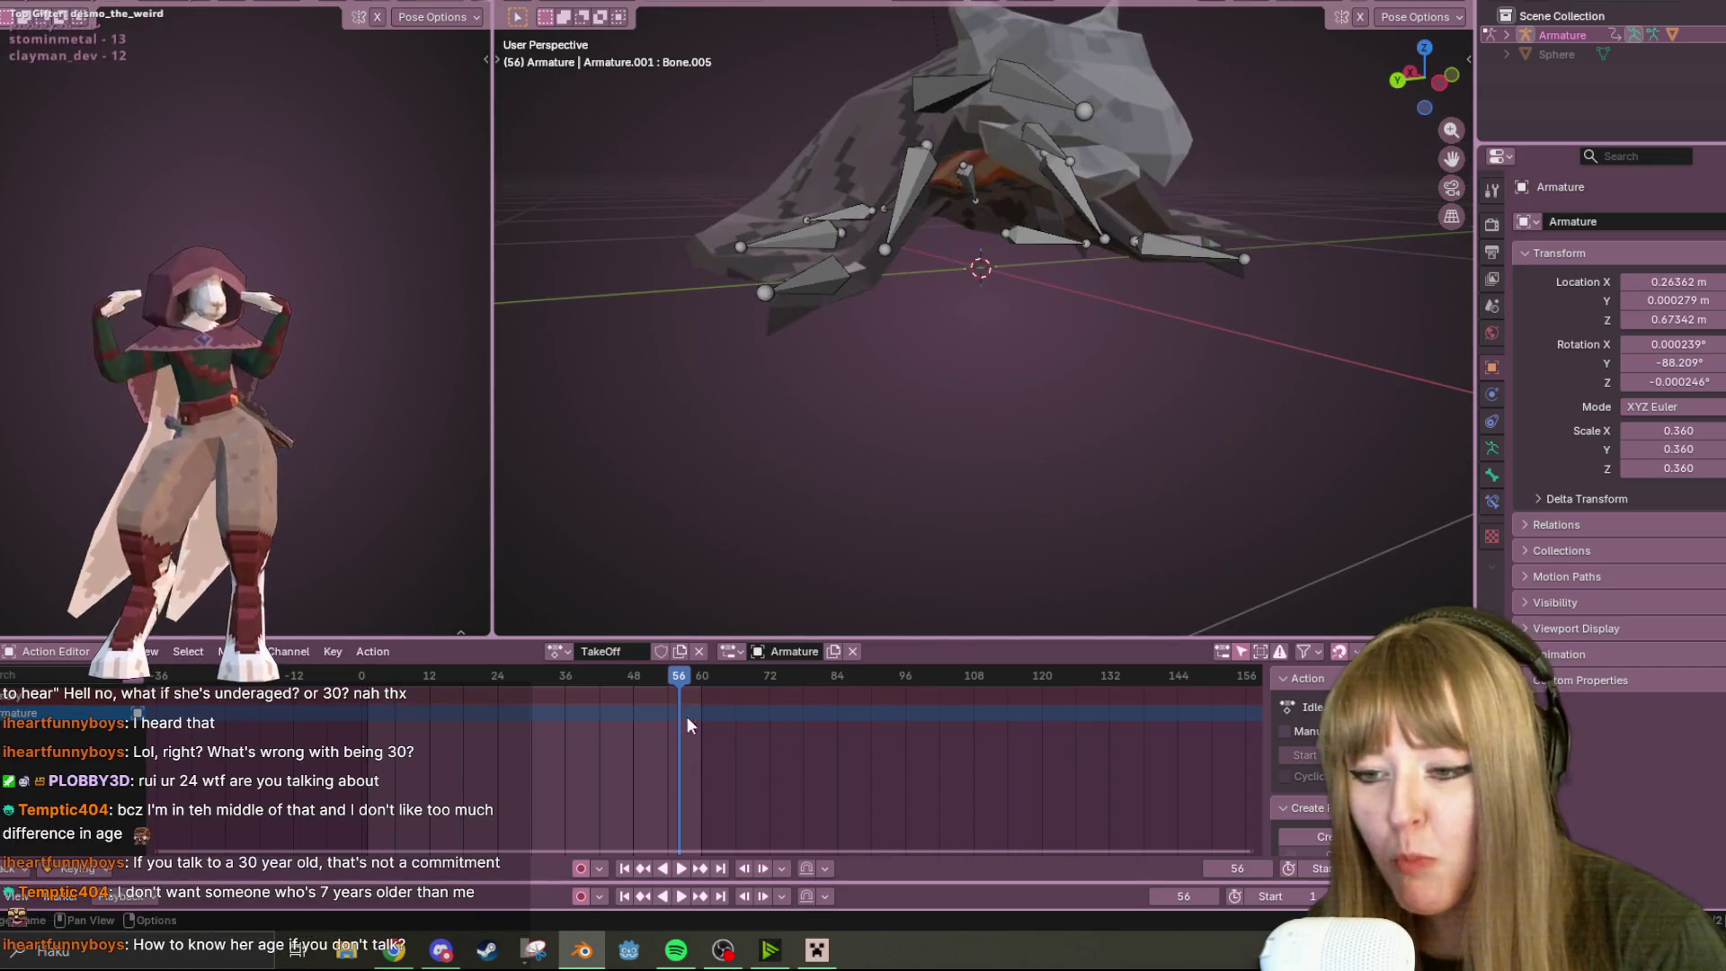
key(shift+Left)
middle_drag(1005, 365, 1362, 136)
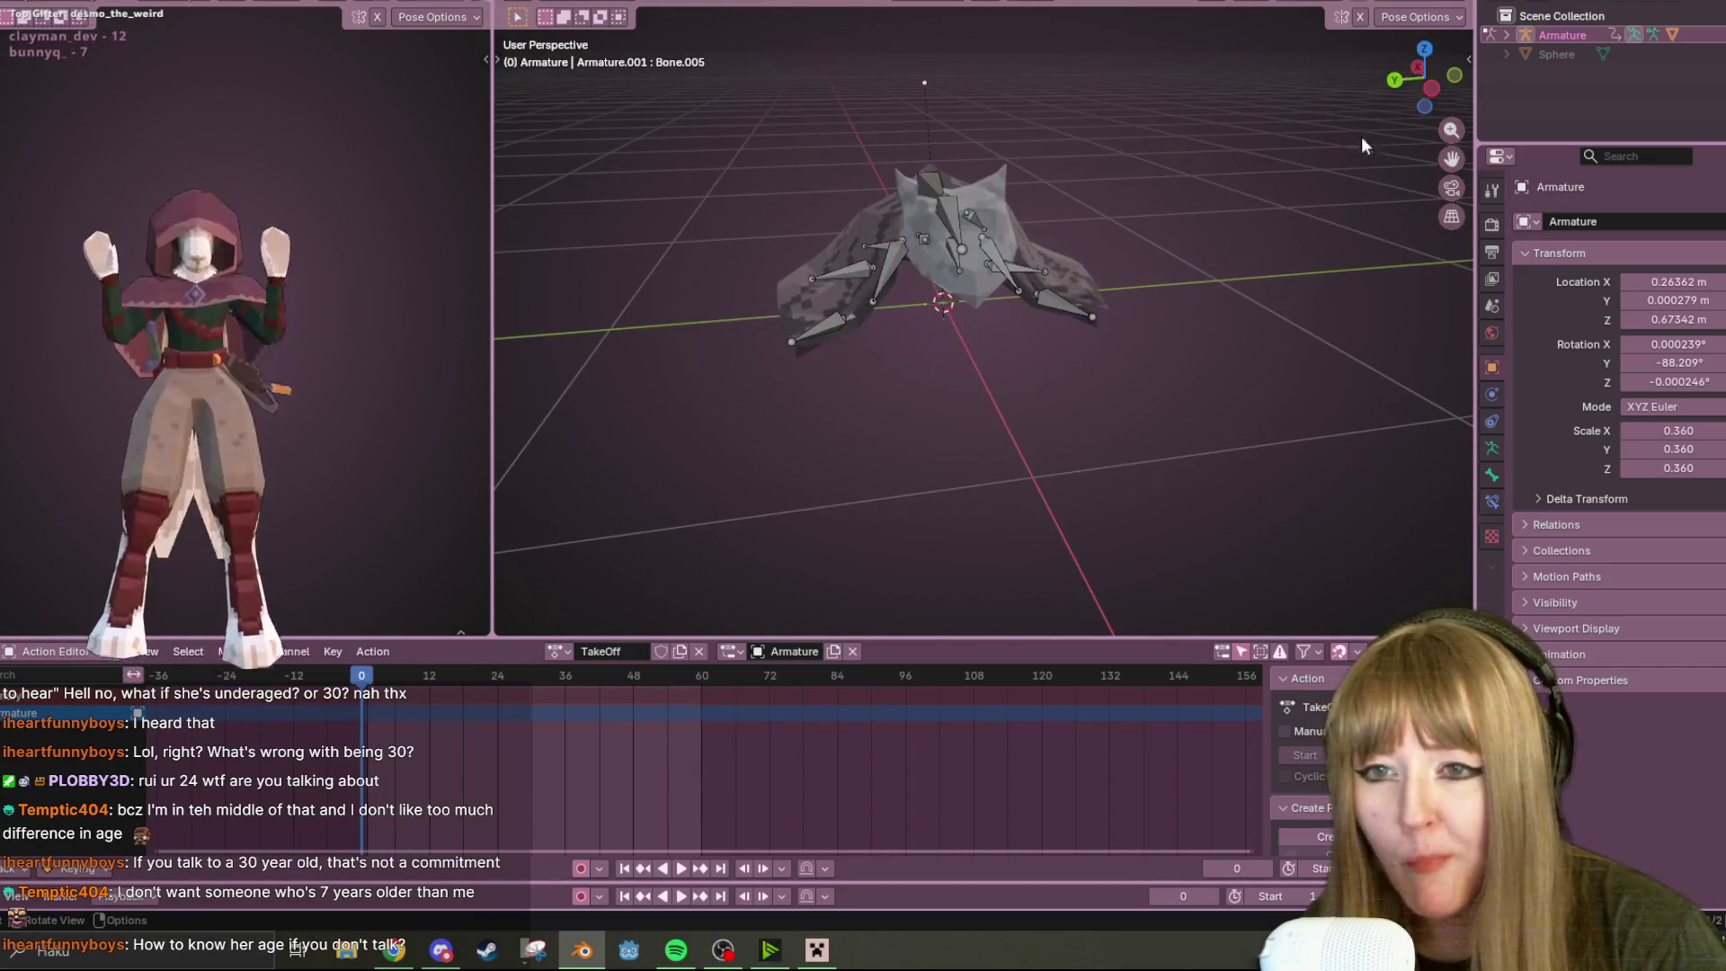
click(1440, 84)
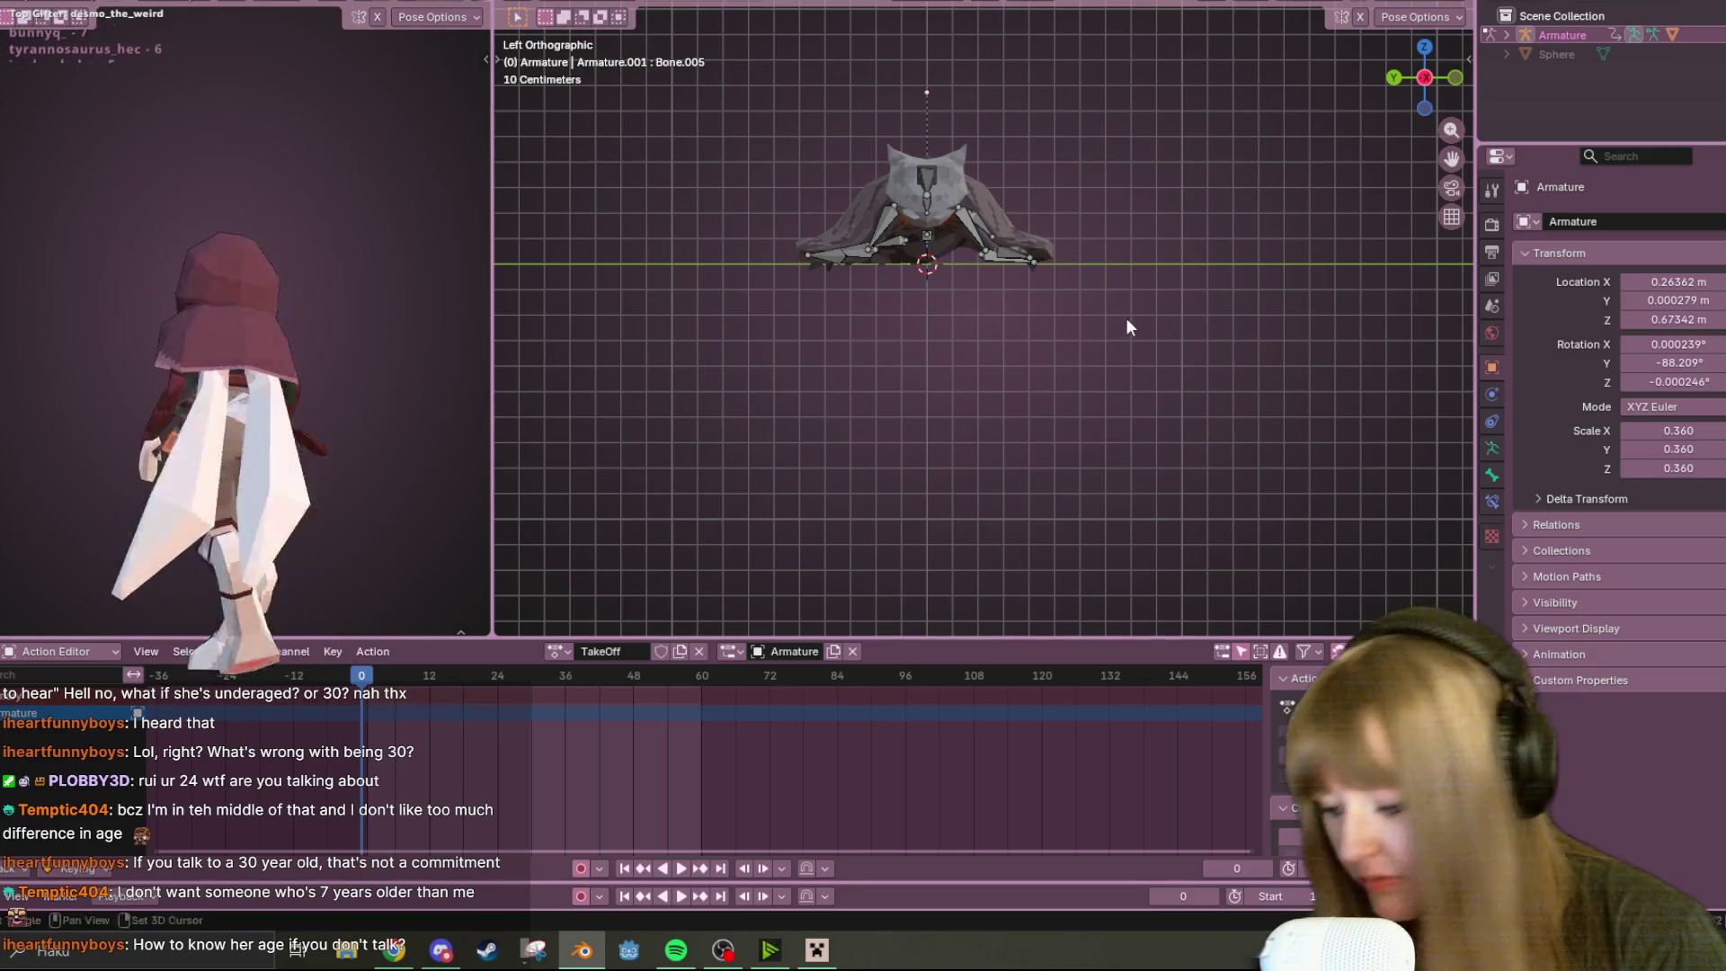
key(a)
shift+middle_drag(1125, 318, 1125, 349)
Delete the keyframes around frames 26–28, then play back the TakeOff animation
drag(518, 704, 584, 827)
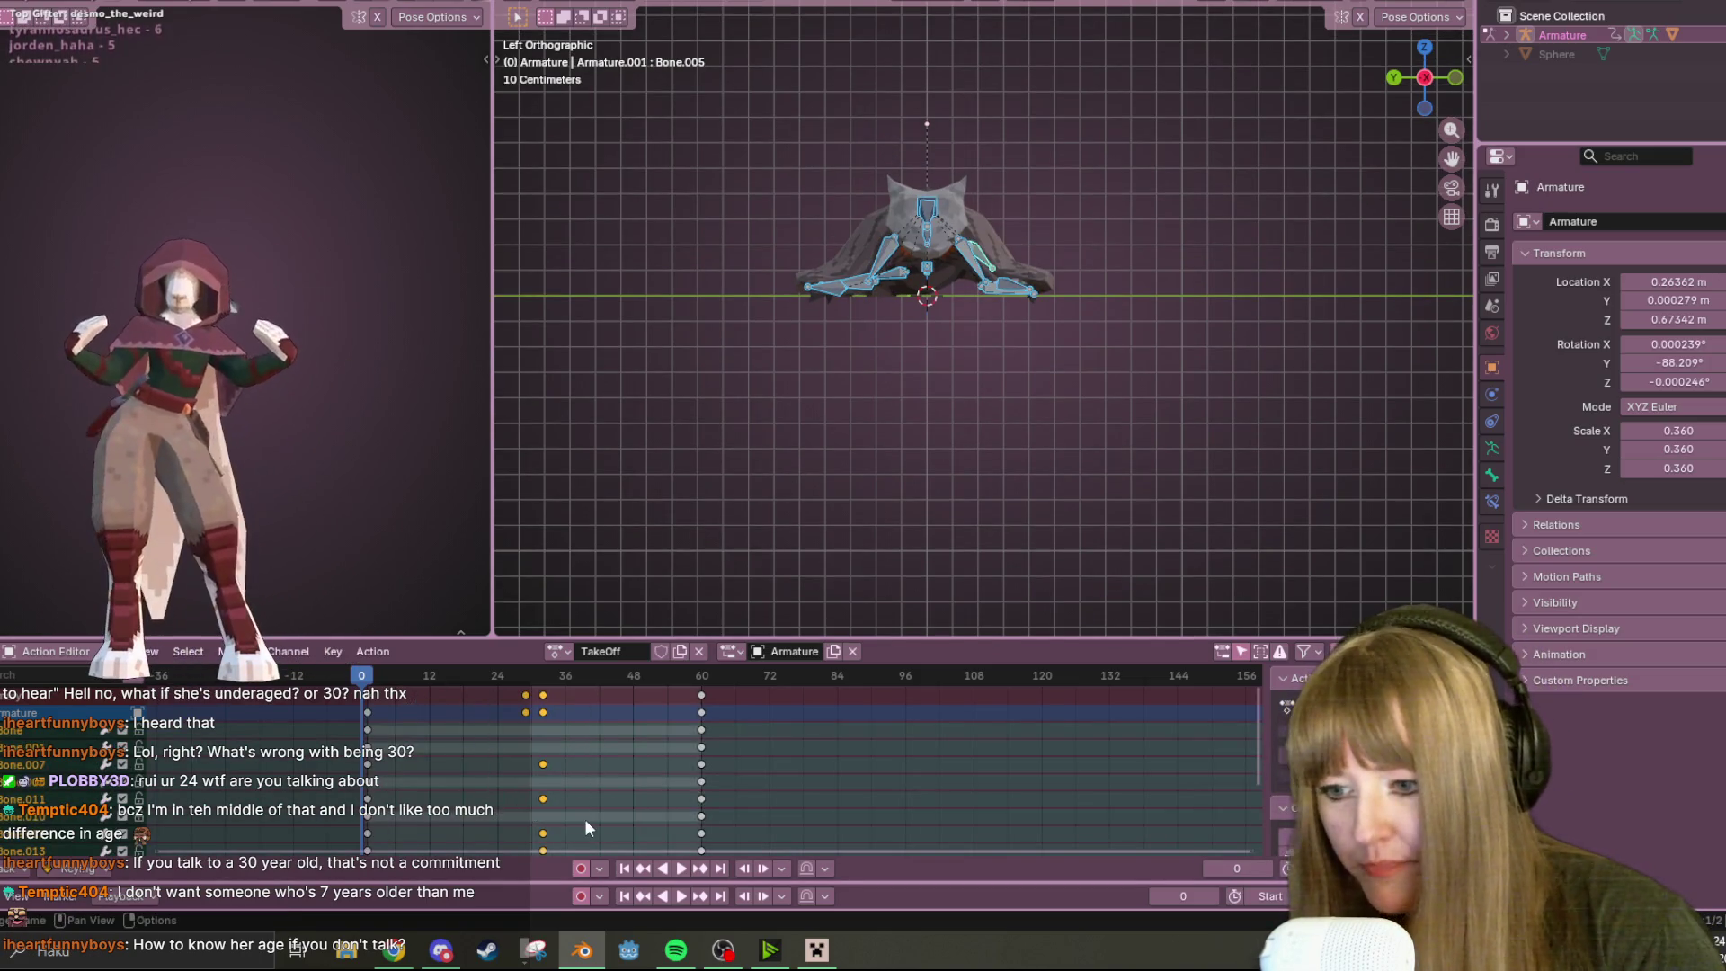
key(Delete)
click(702, 676)
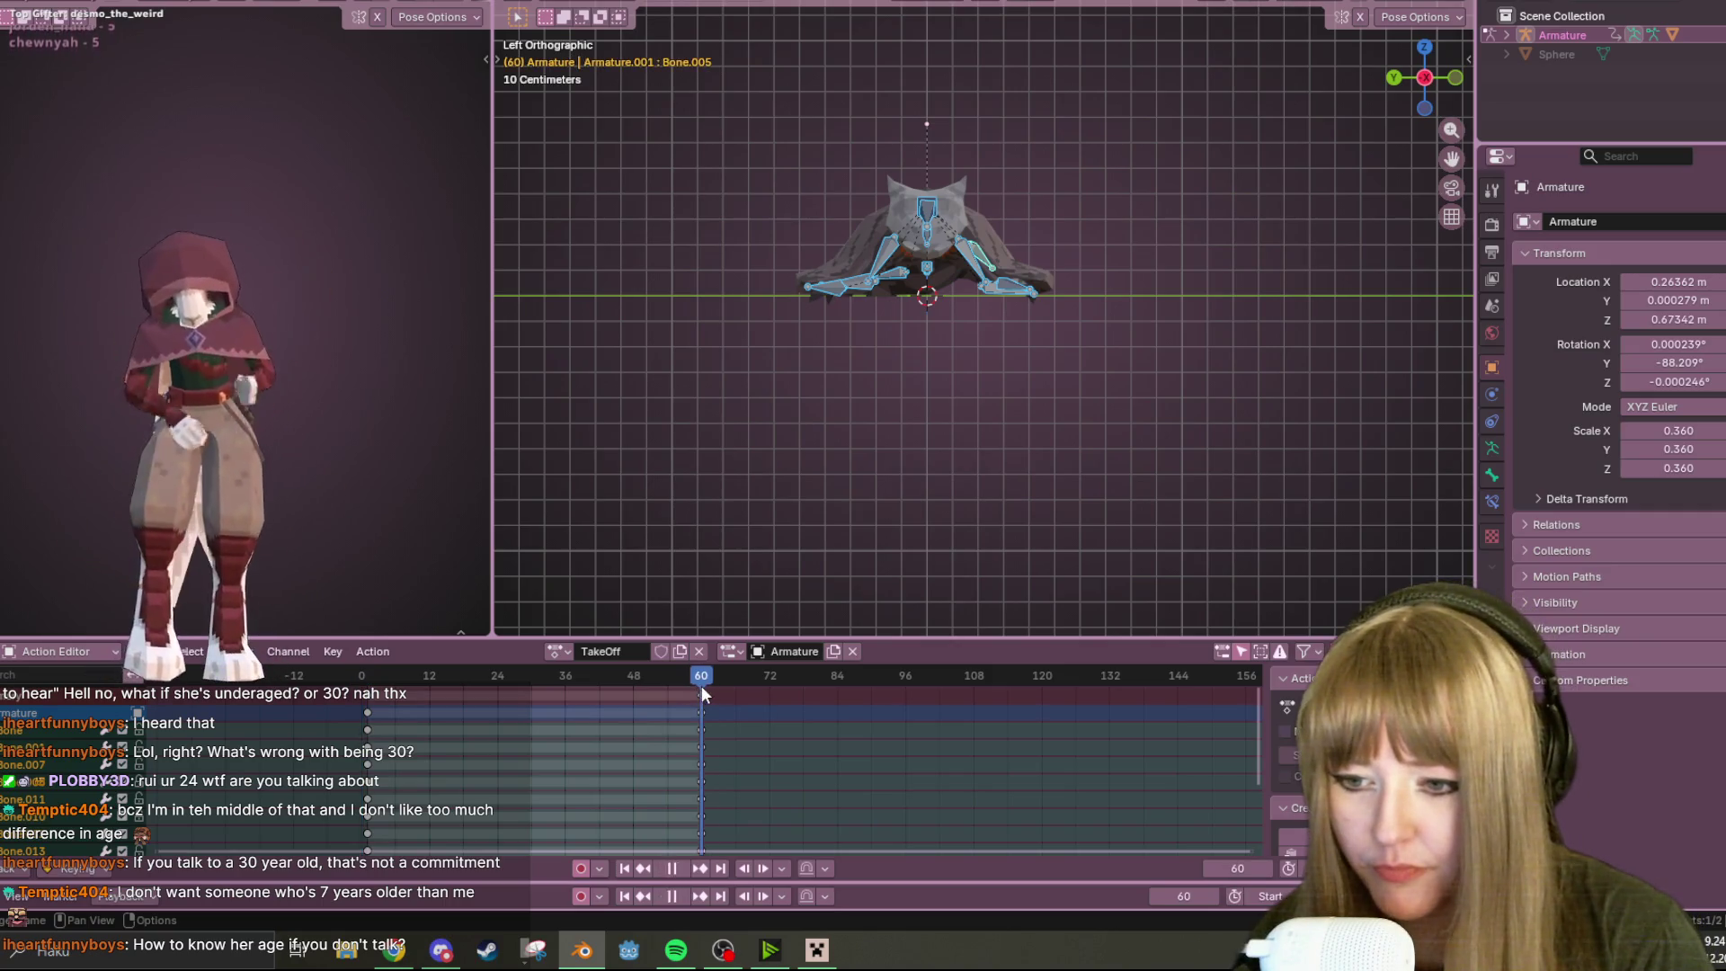
click(698, 697)
key(Delete)
key(space)
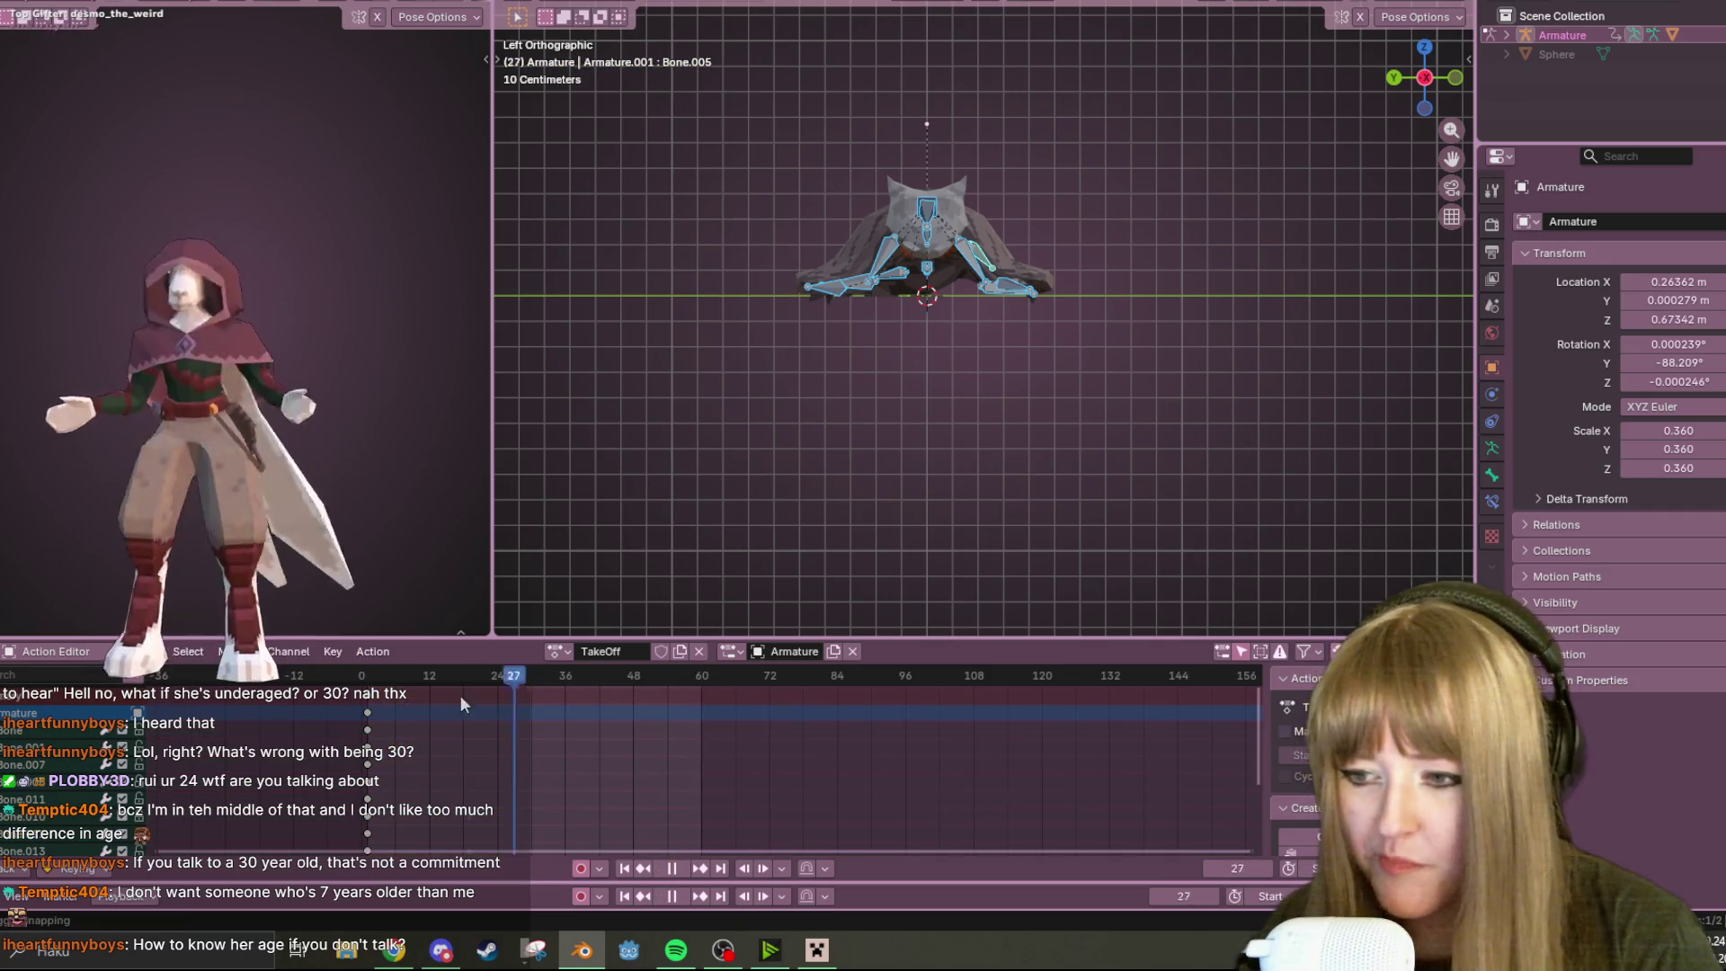
key(space)
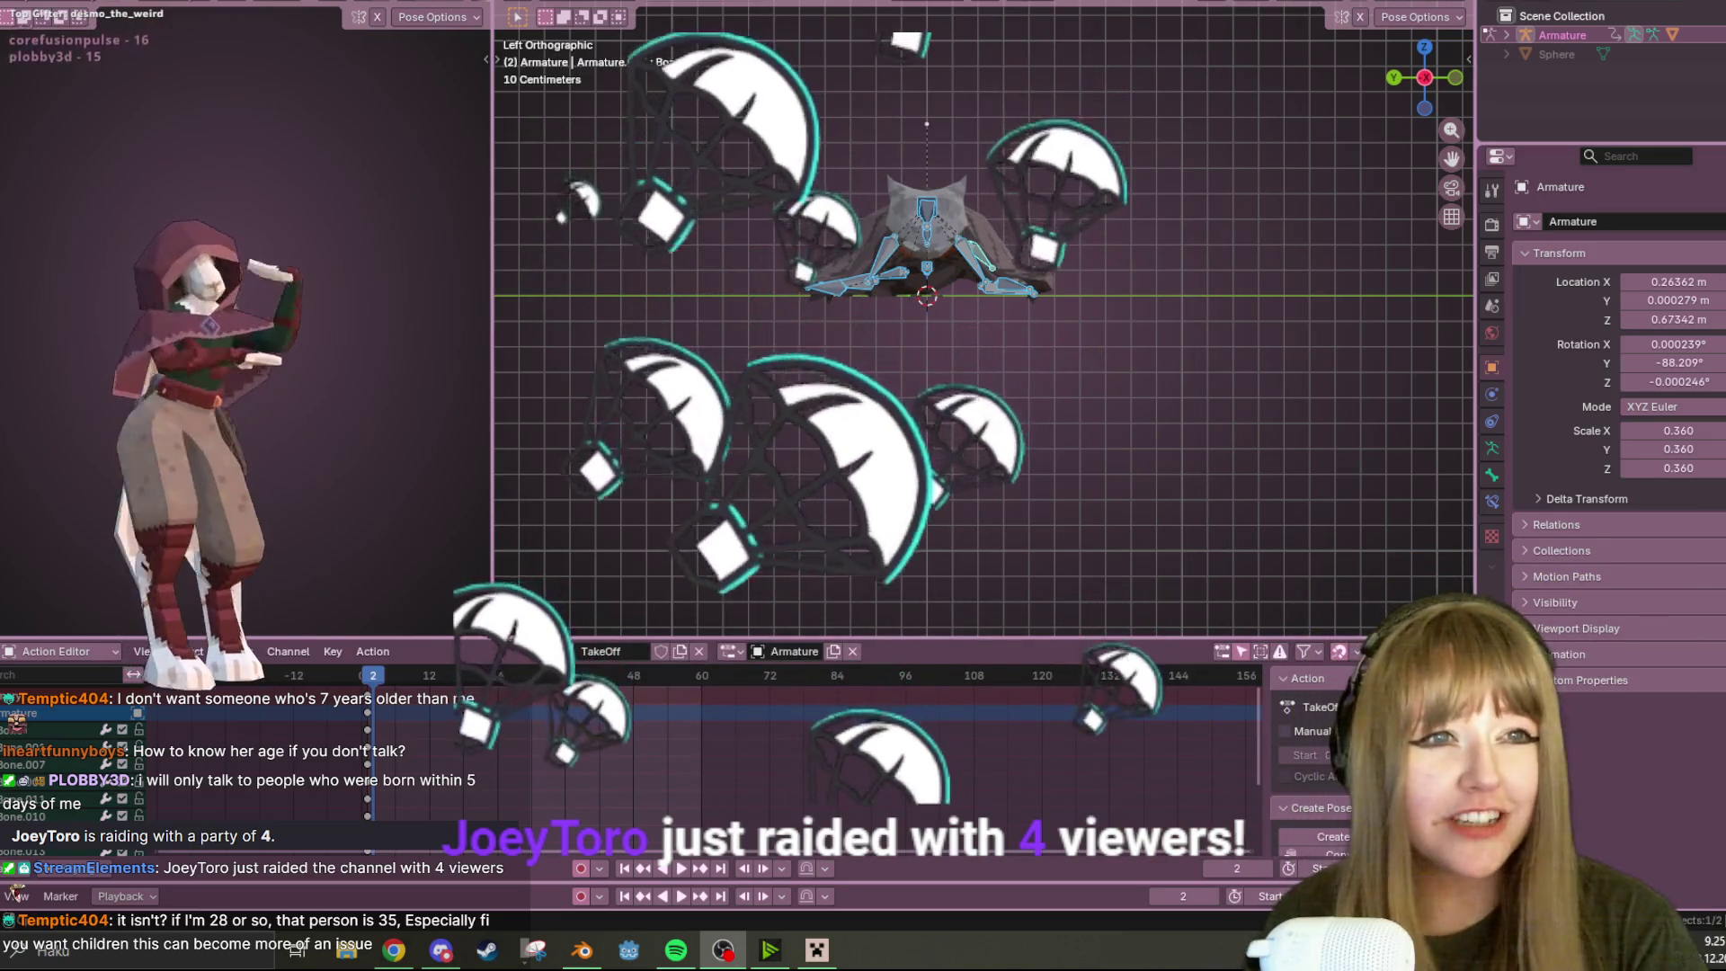
Hide the armature and switch to the Chrome window showing the raiding streamer's Twitch channel
key(alt+a)
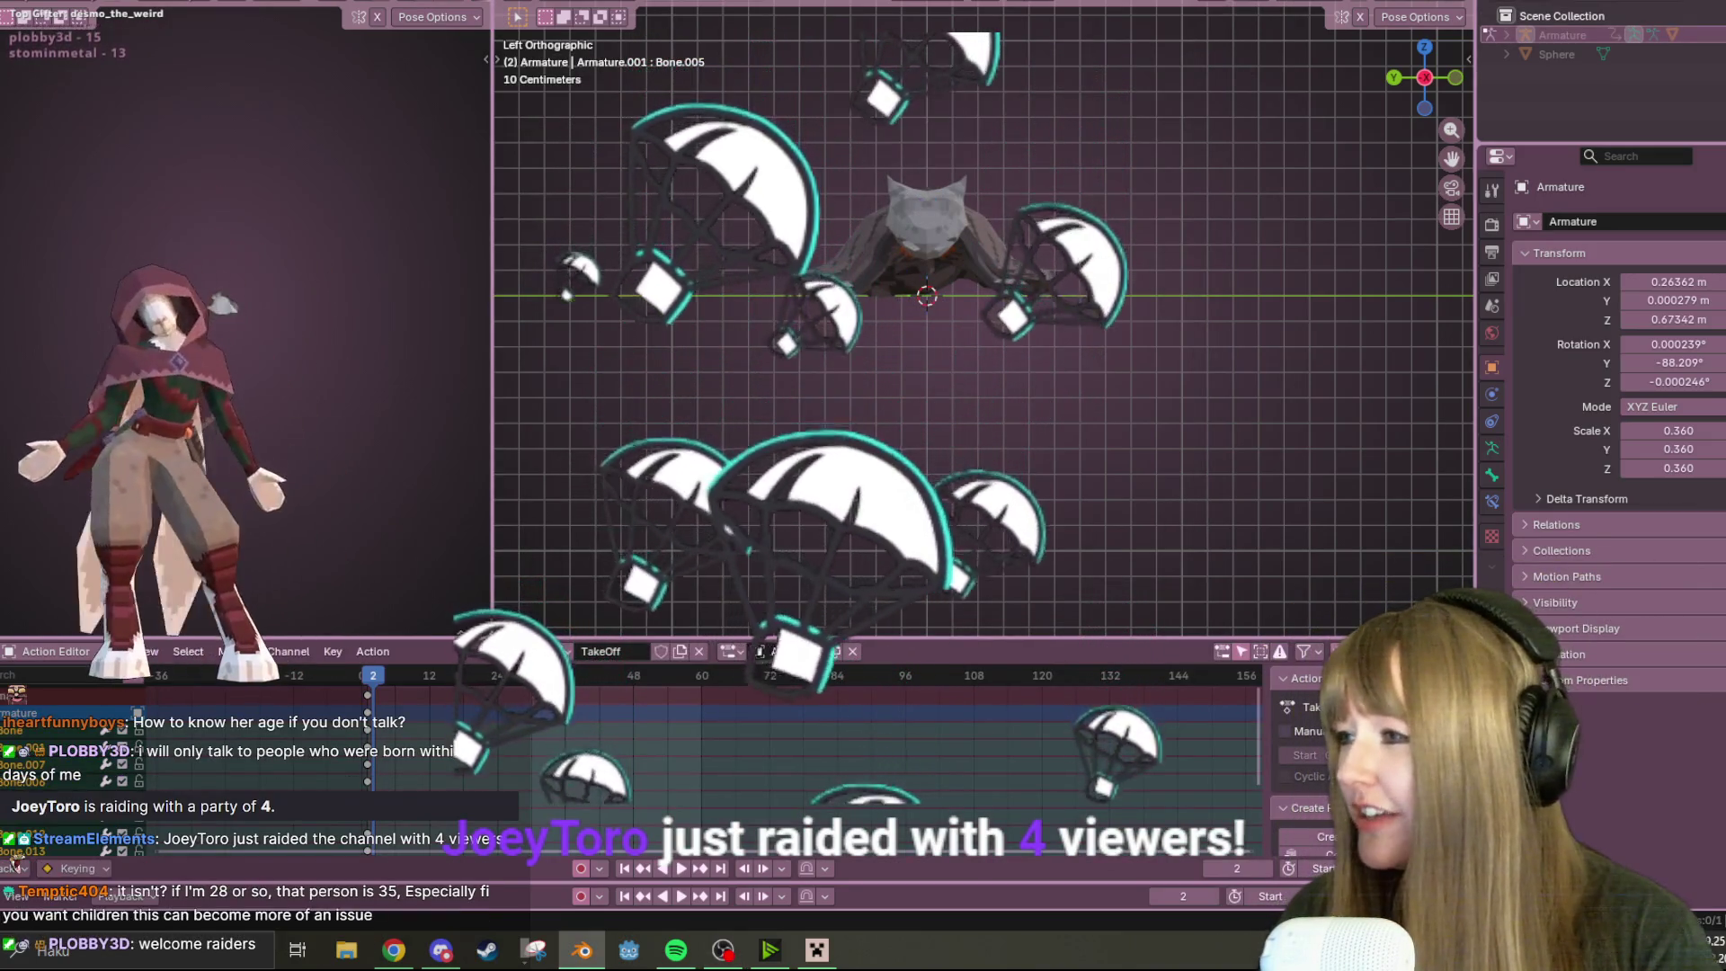
key(alt+Tab)
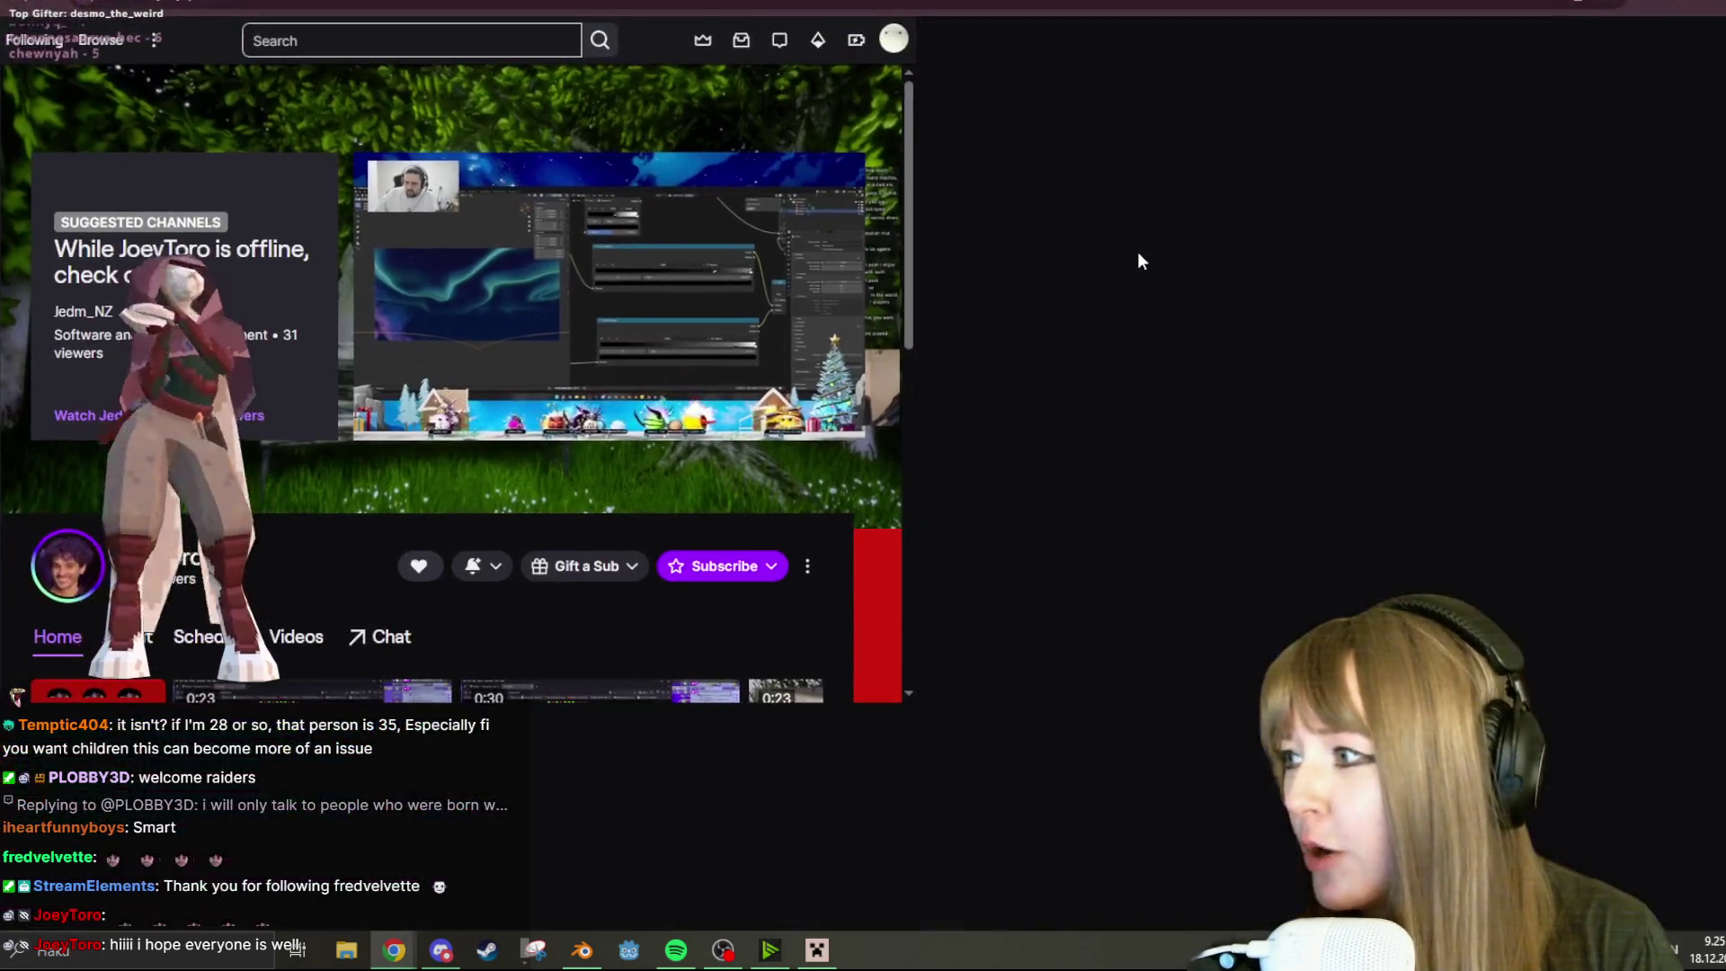
Maximize Chrome, play the offline channel's past Art broadcast in fullscreen, and pause it near 04:42
key(super+Up)
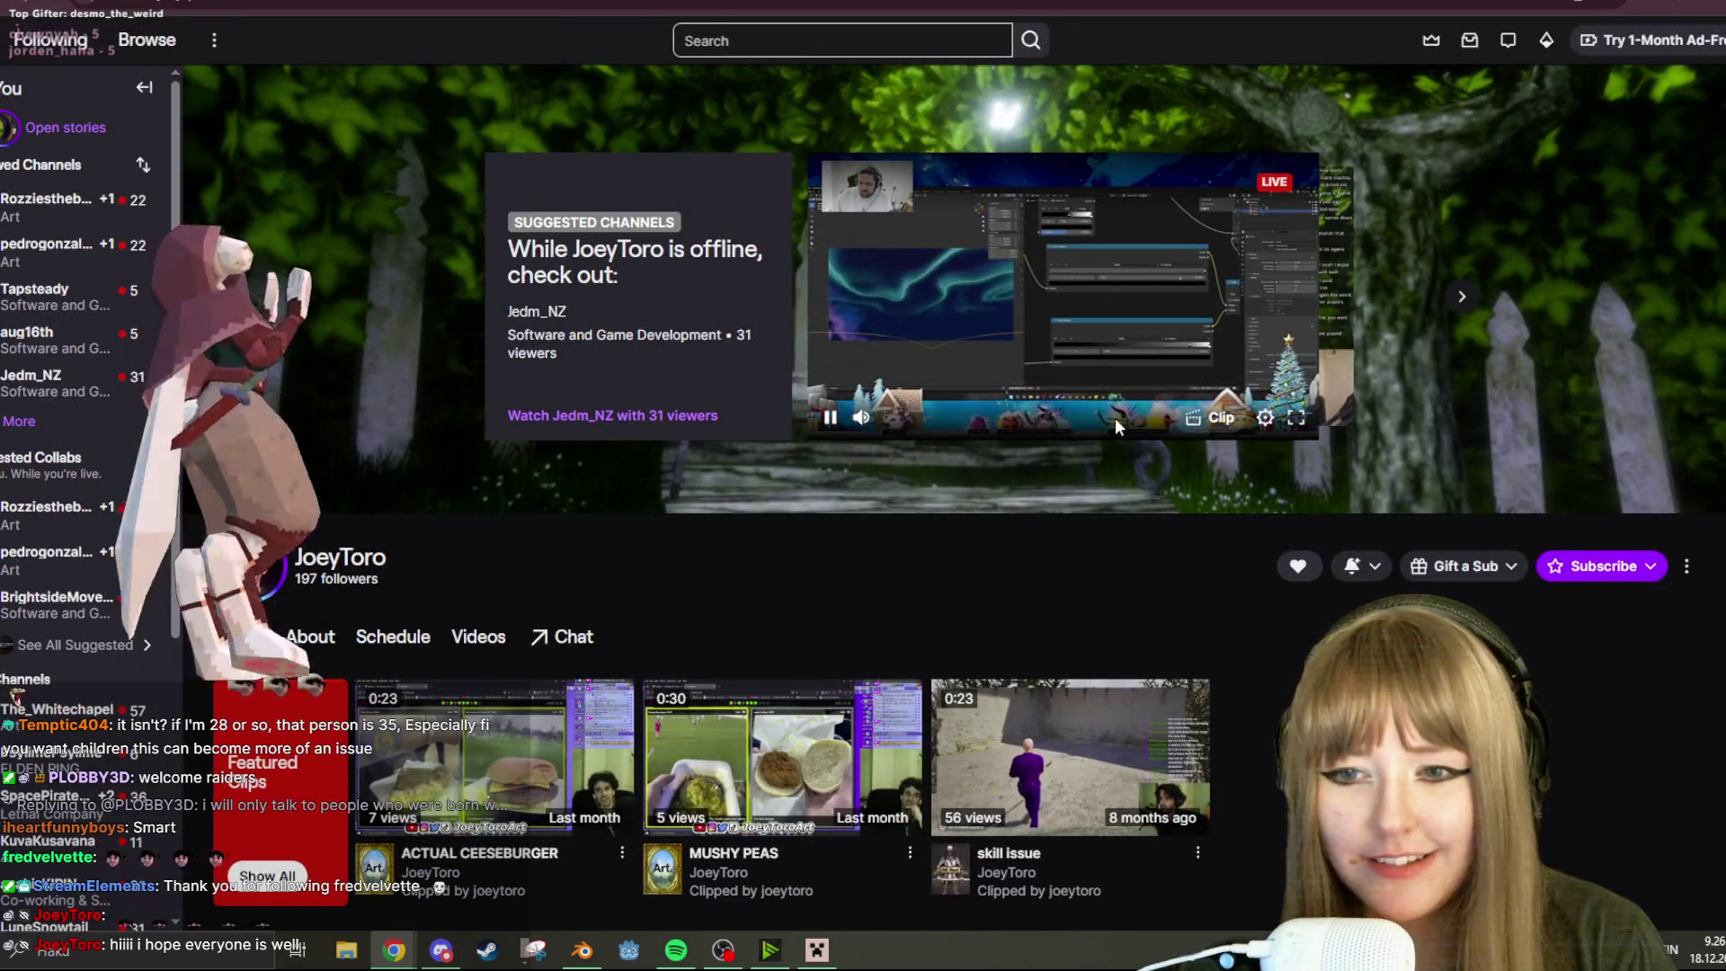
click(1458, 297)
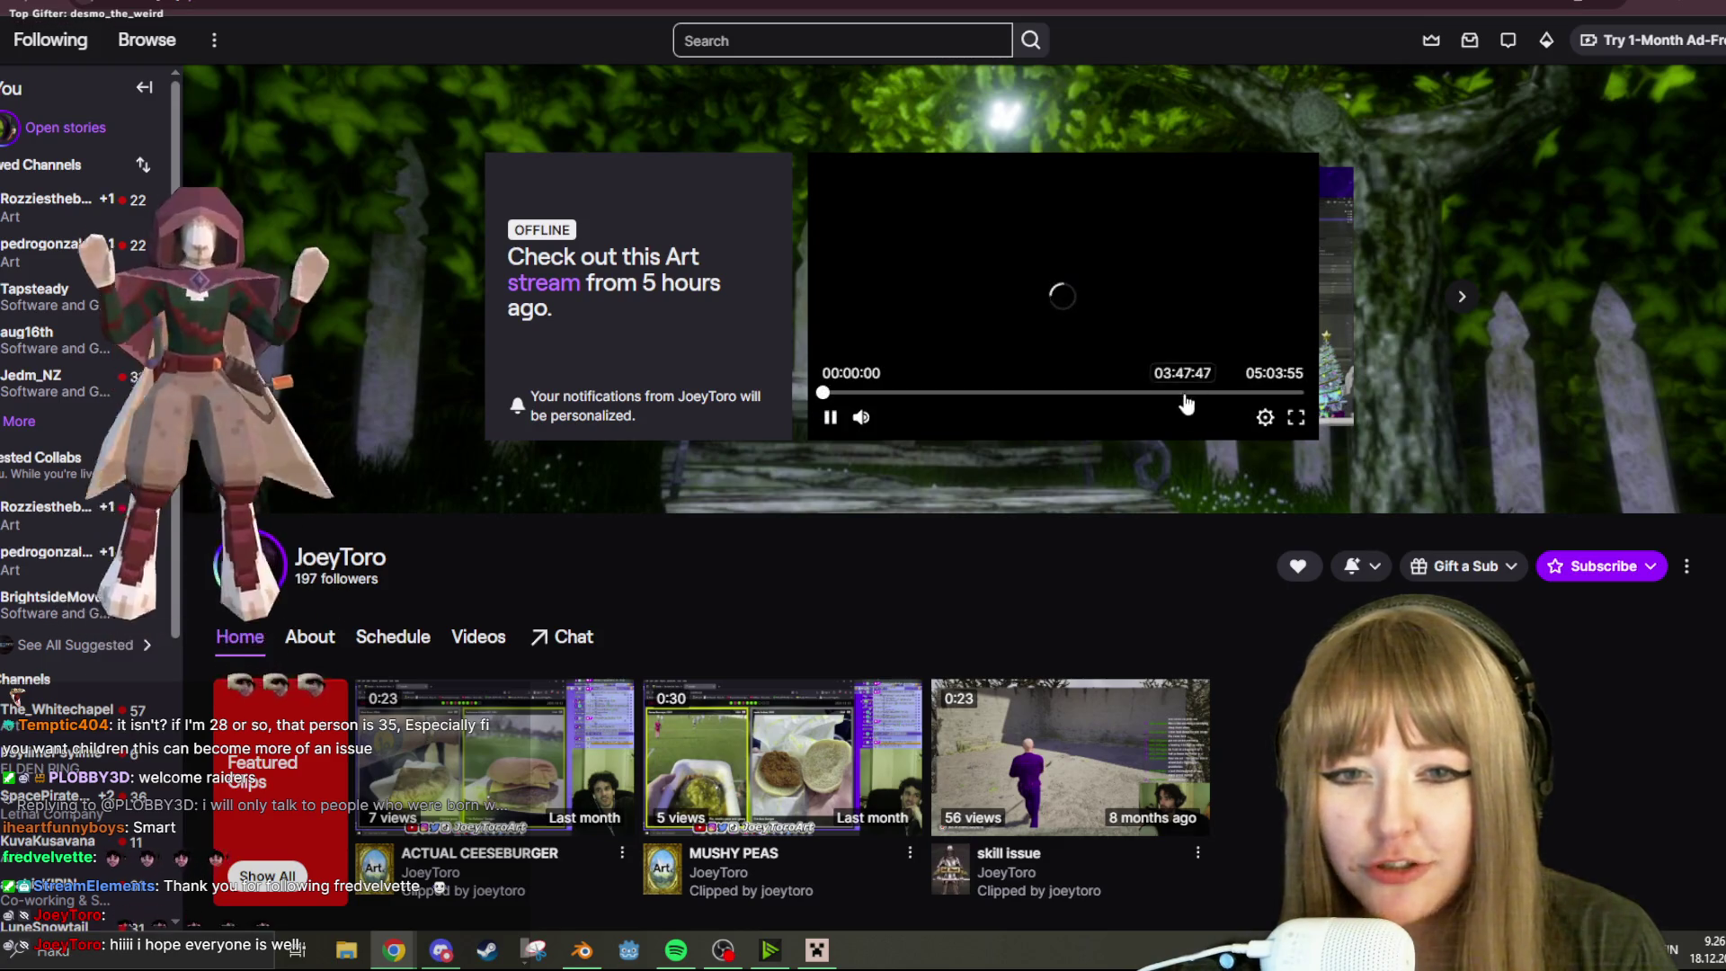
click(1264, 394)
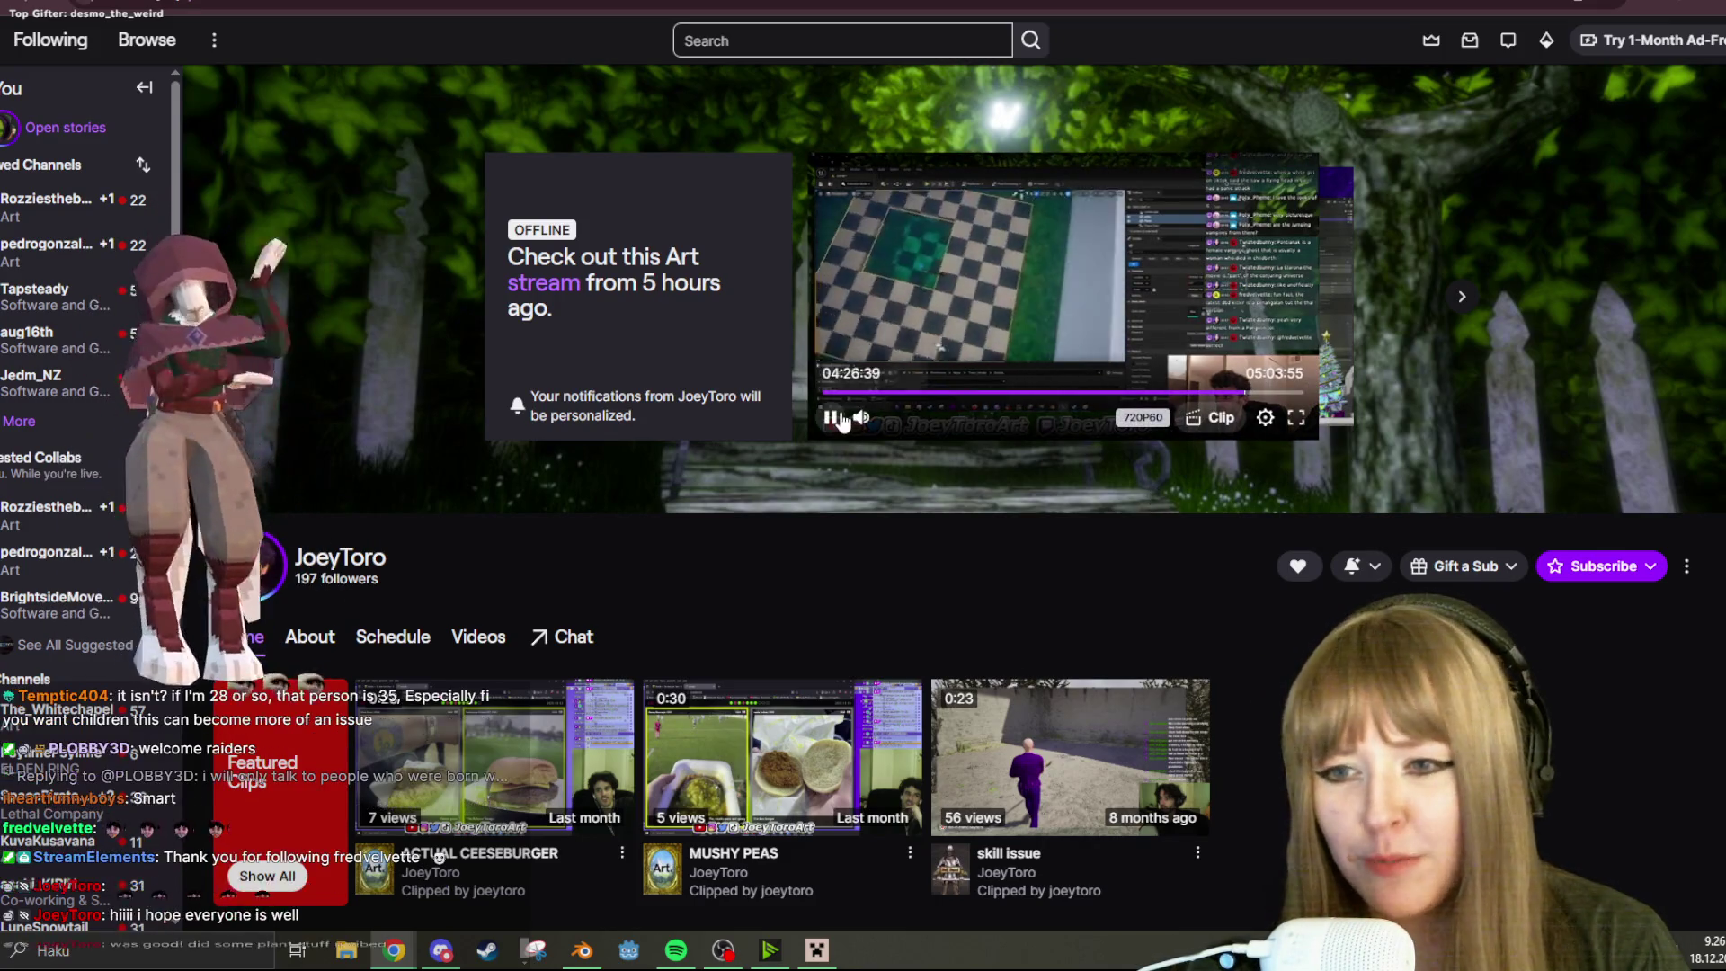
click(832, 418)
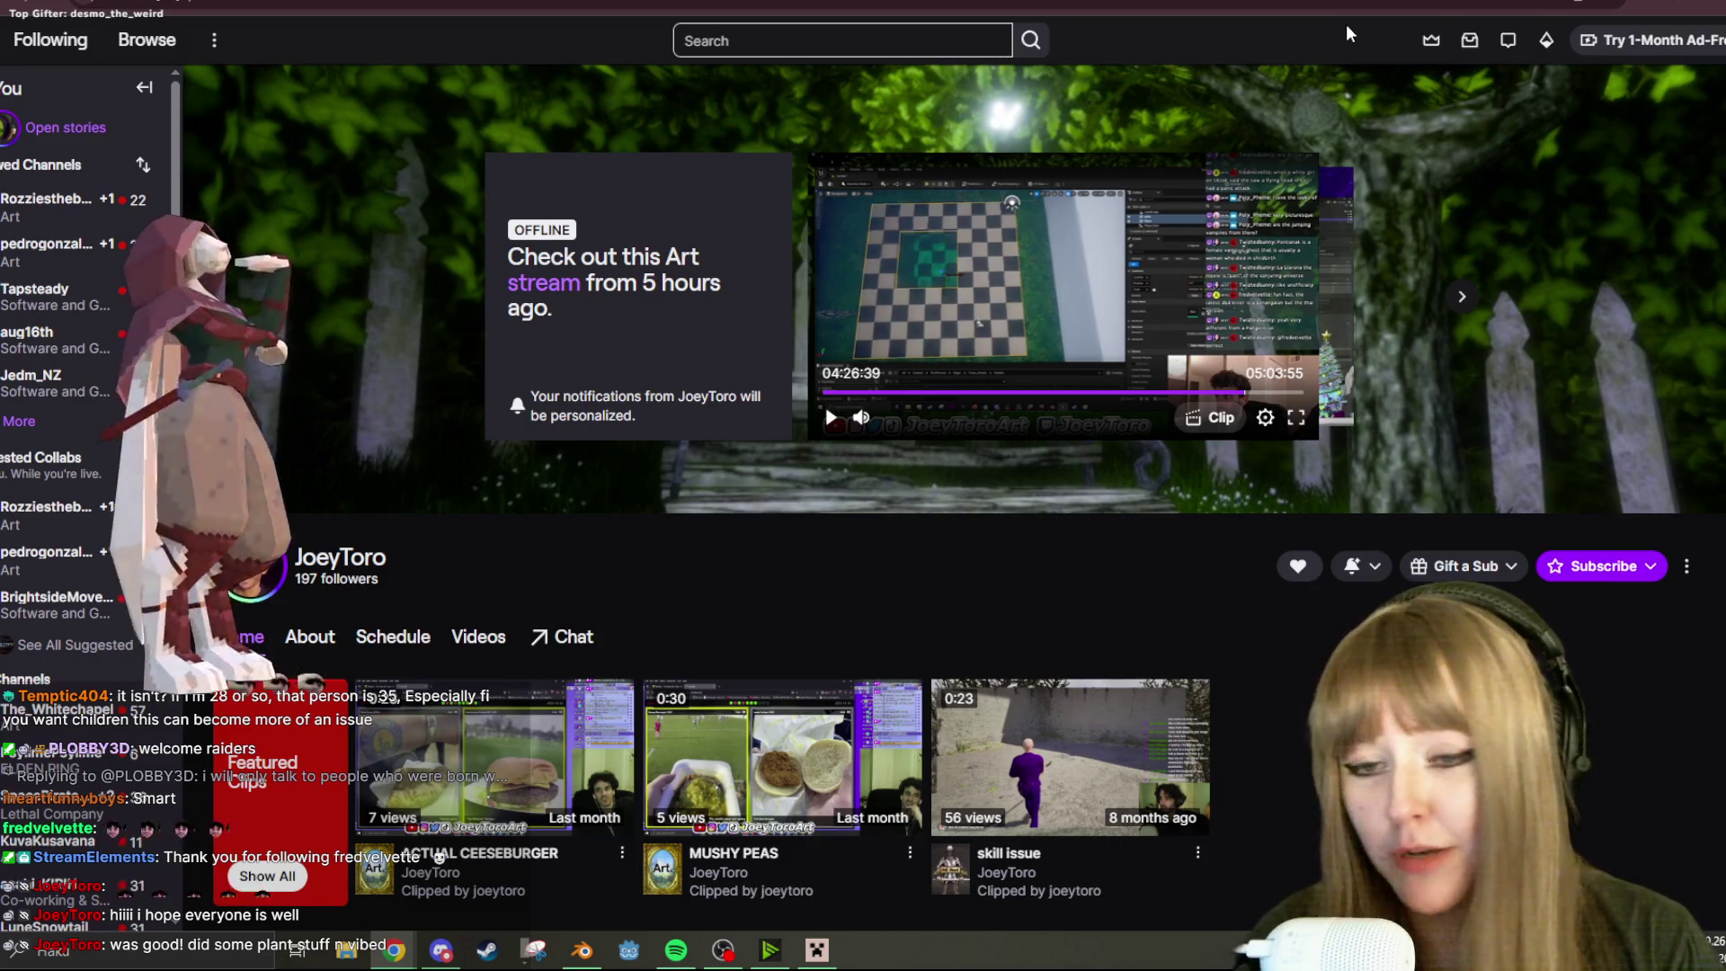
click(951, 412)
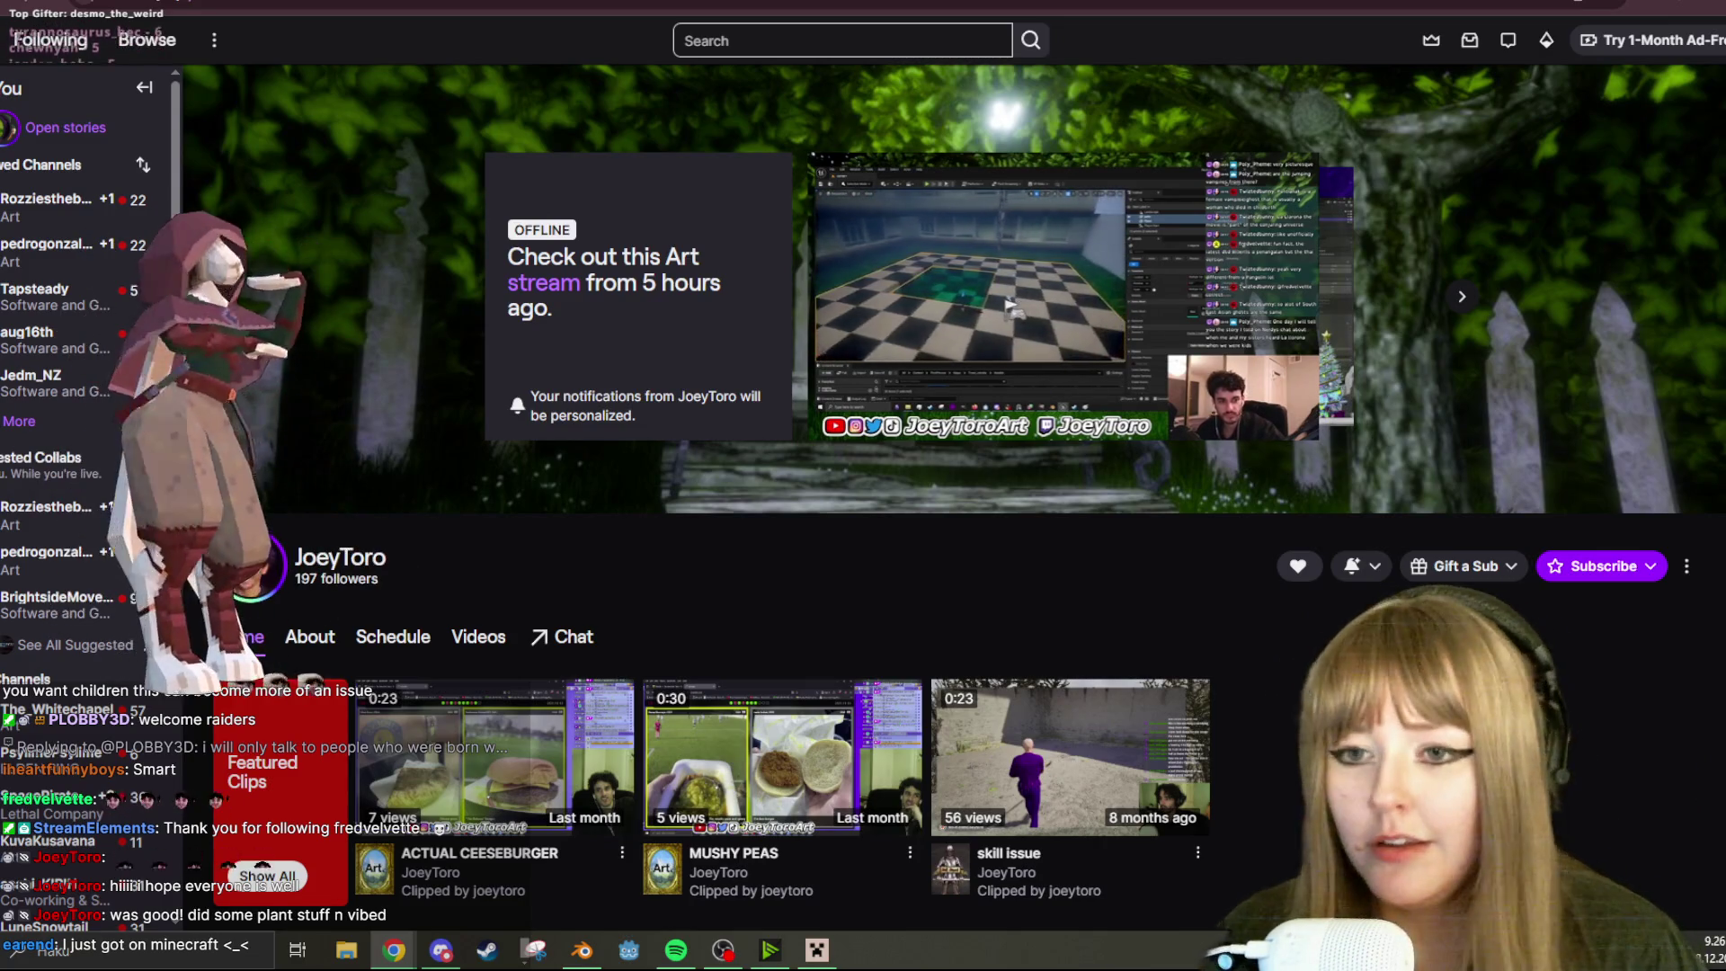
click(1300, 419)
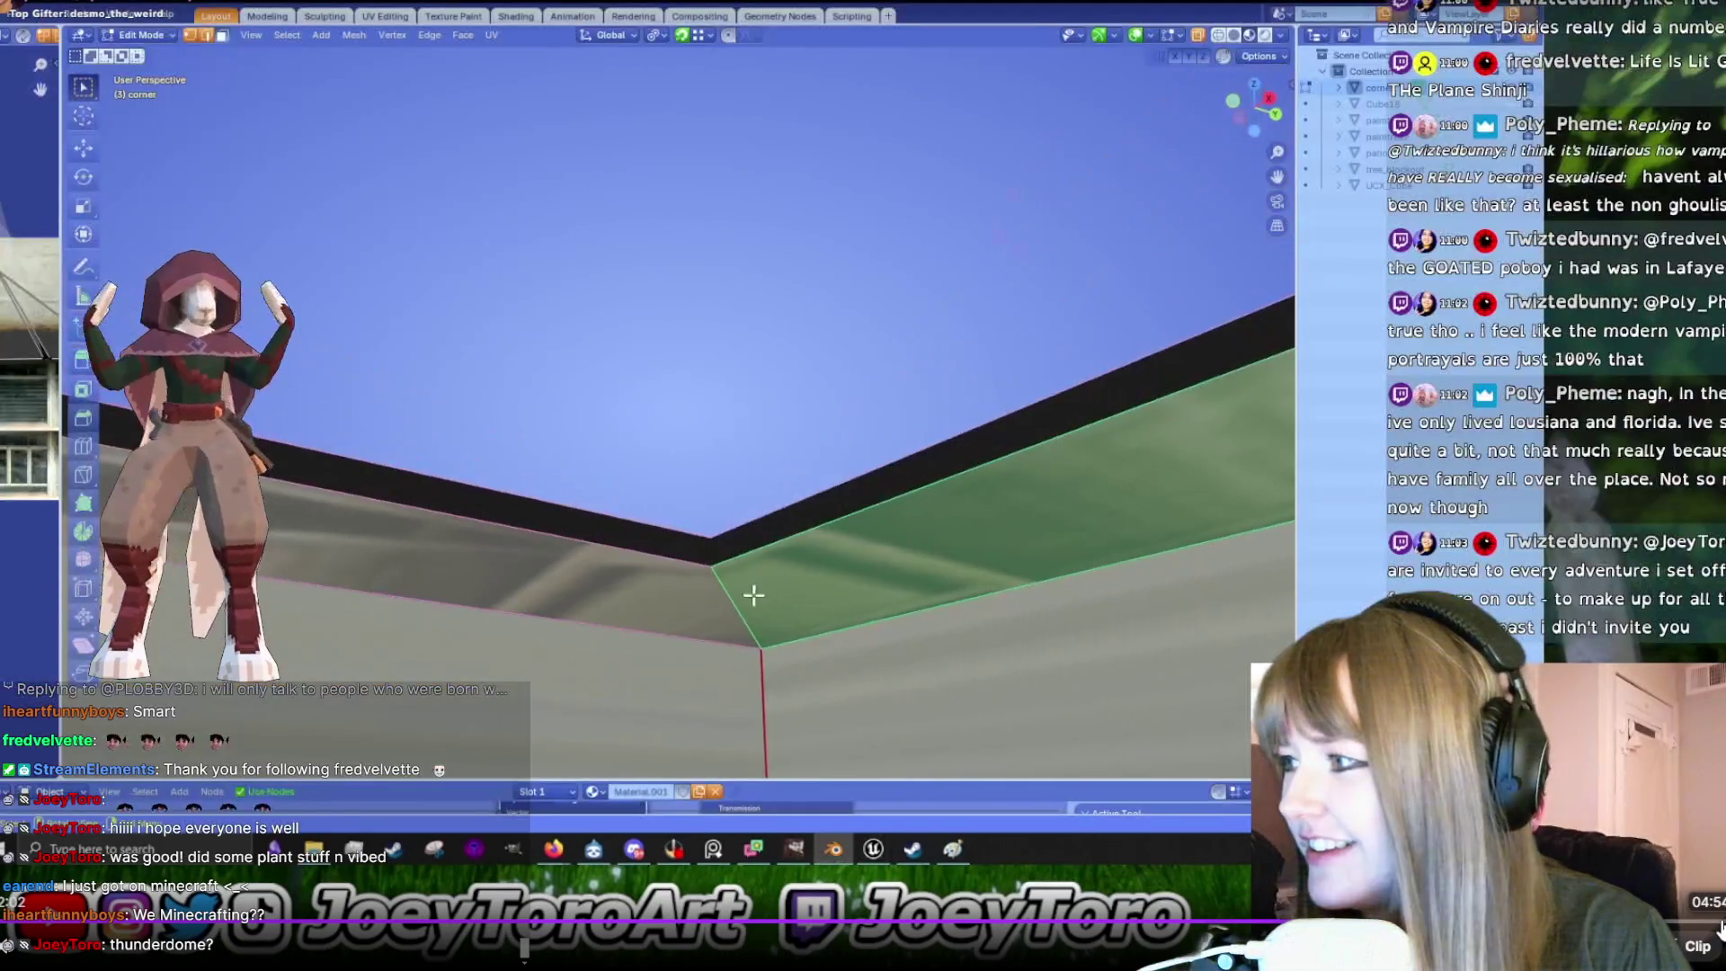
drag(438, 537, 370, 537)
middle_drag(719, 539, 971, 608)
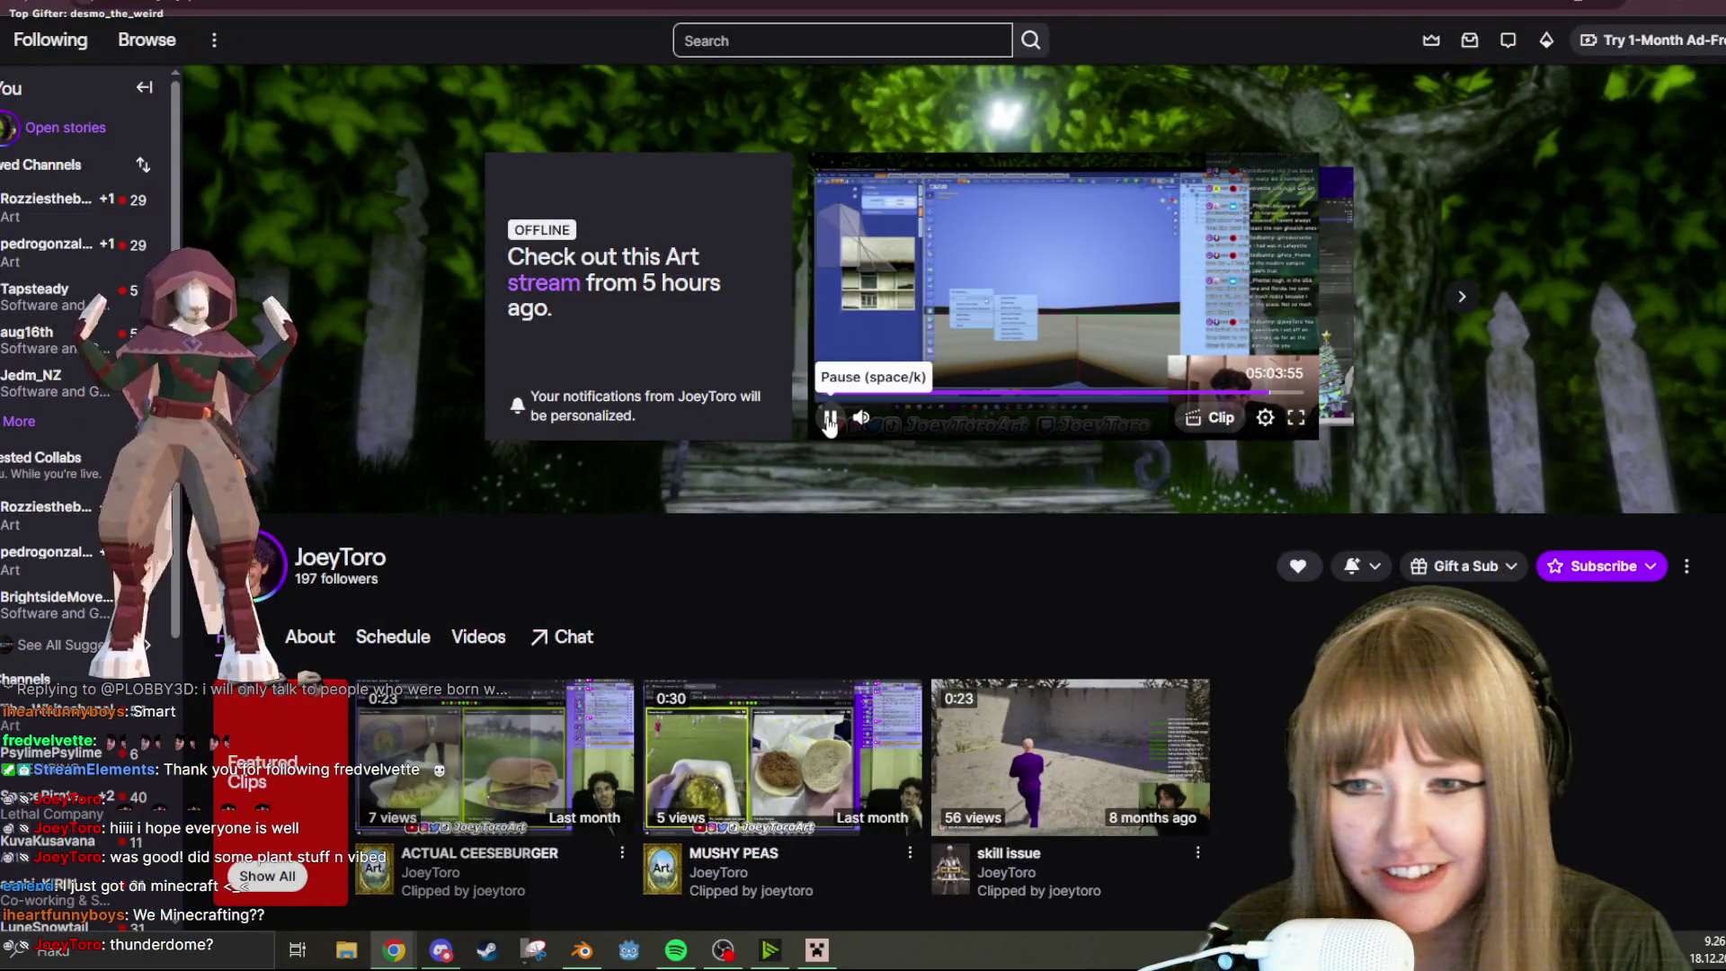
click(829, 420)
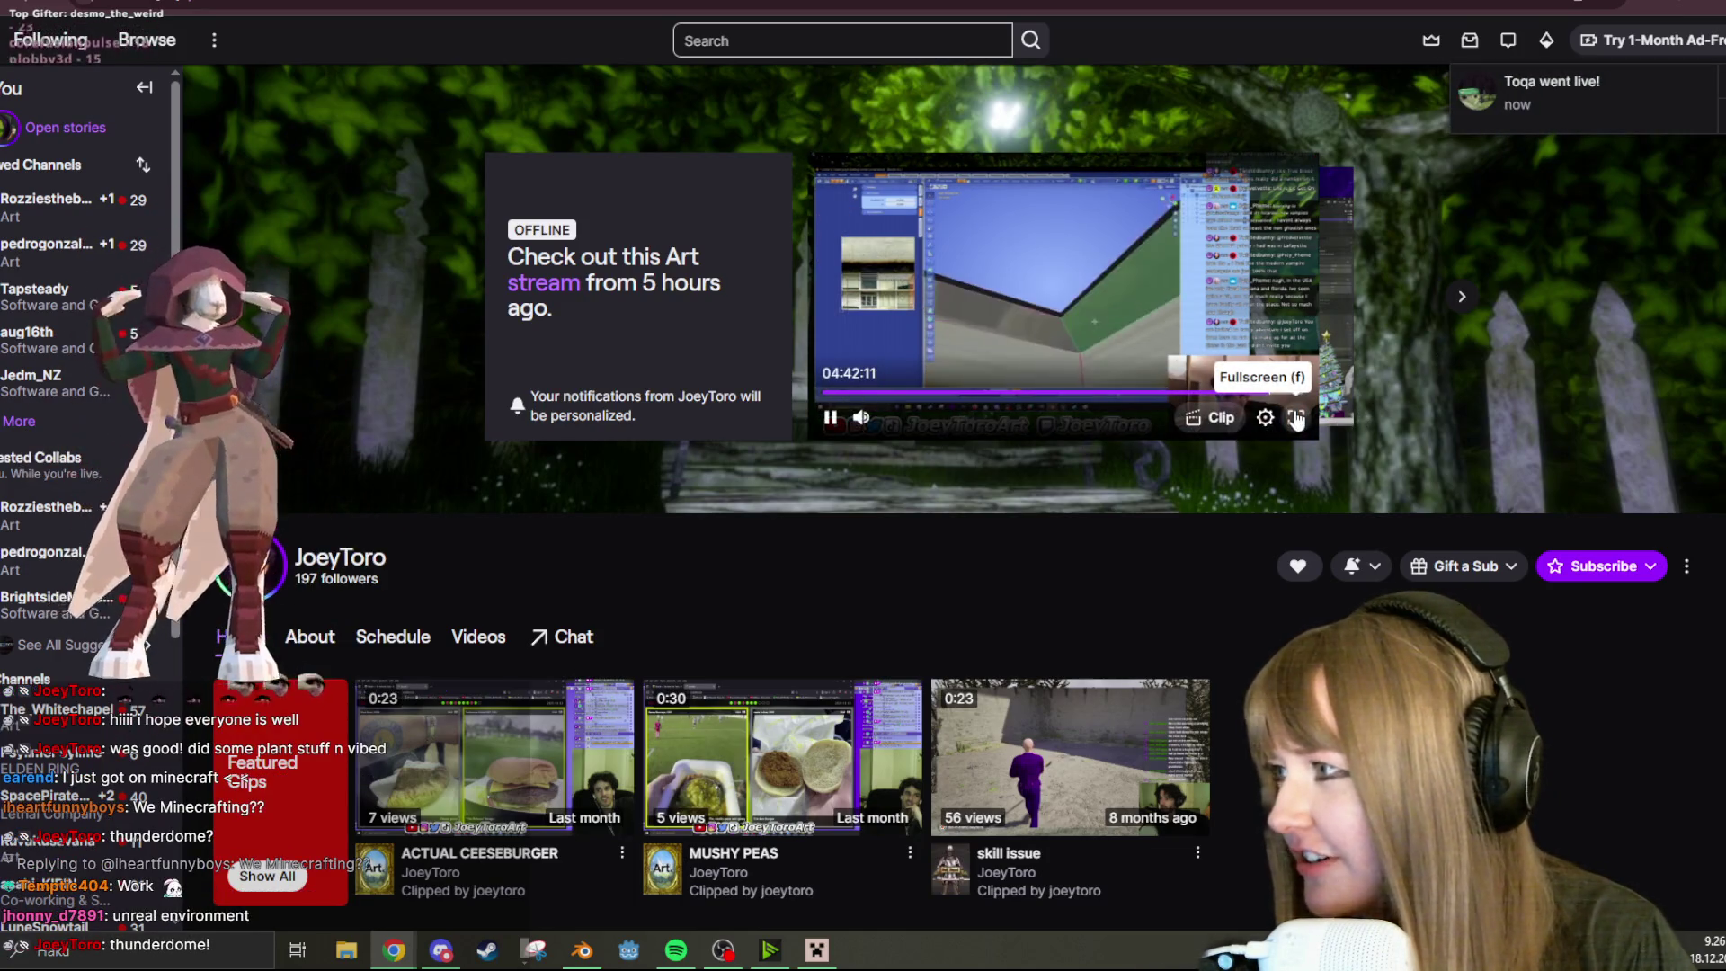
Exit the Twitch page's fullscreen display and return to the Blender window
click(1295, 418)
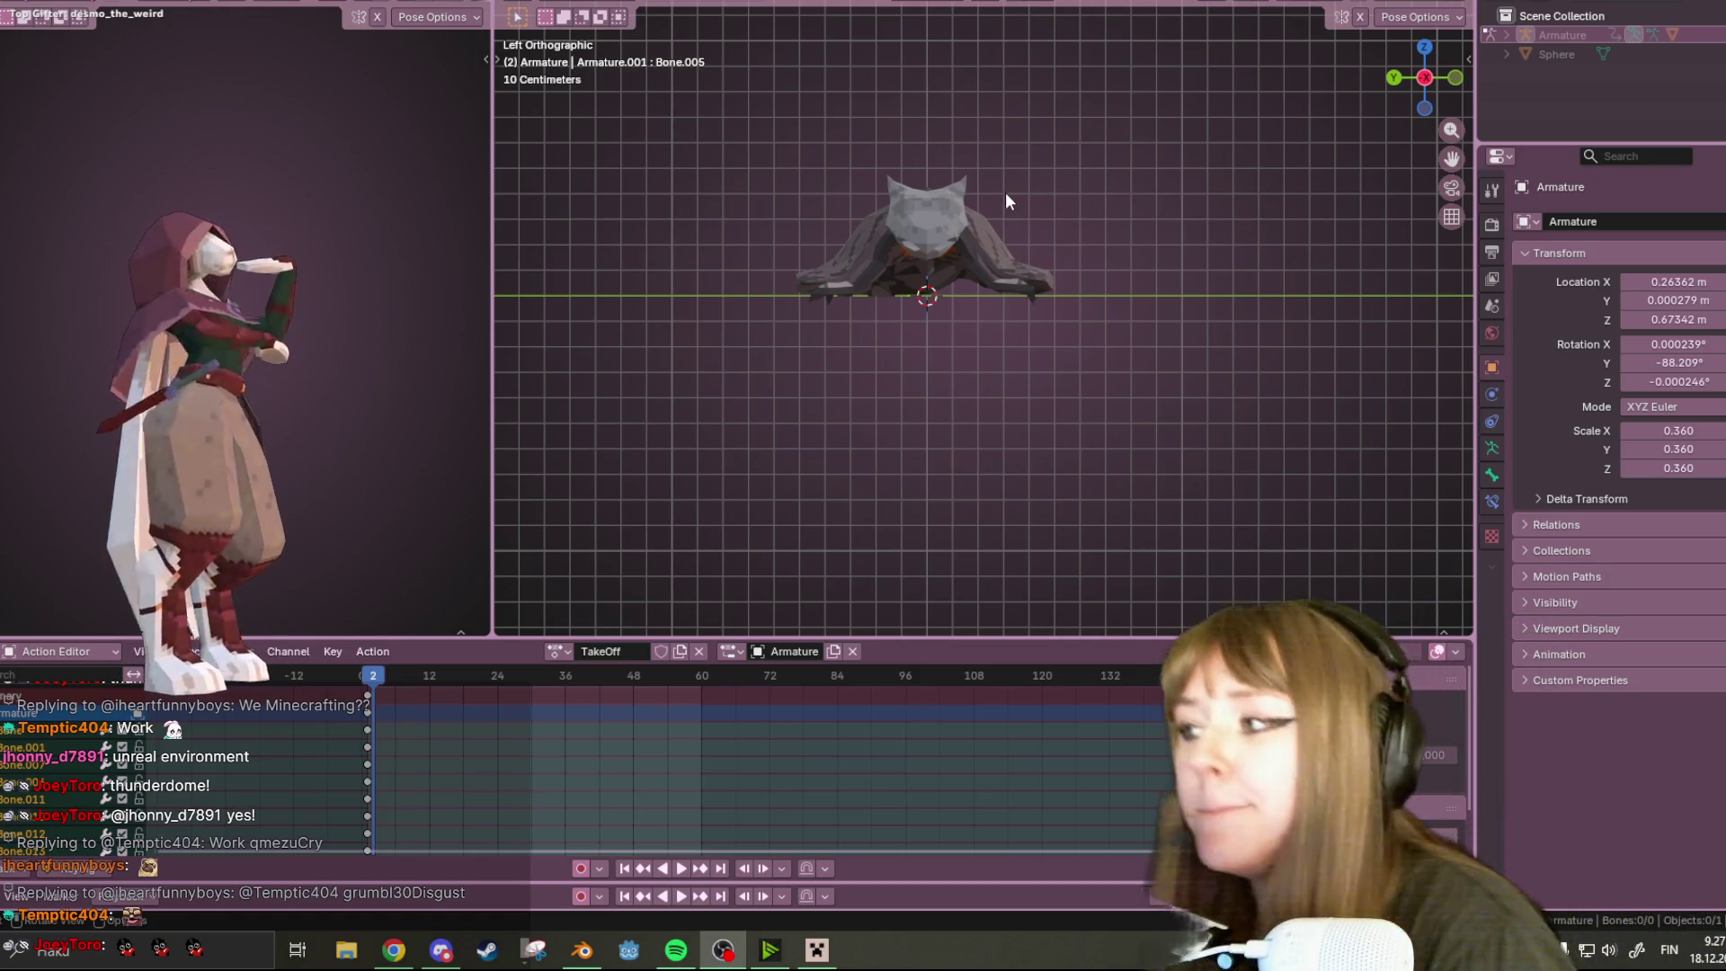
scroll(1022, 141, up, 3)
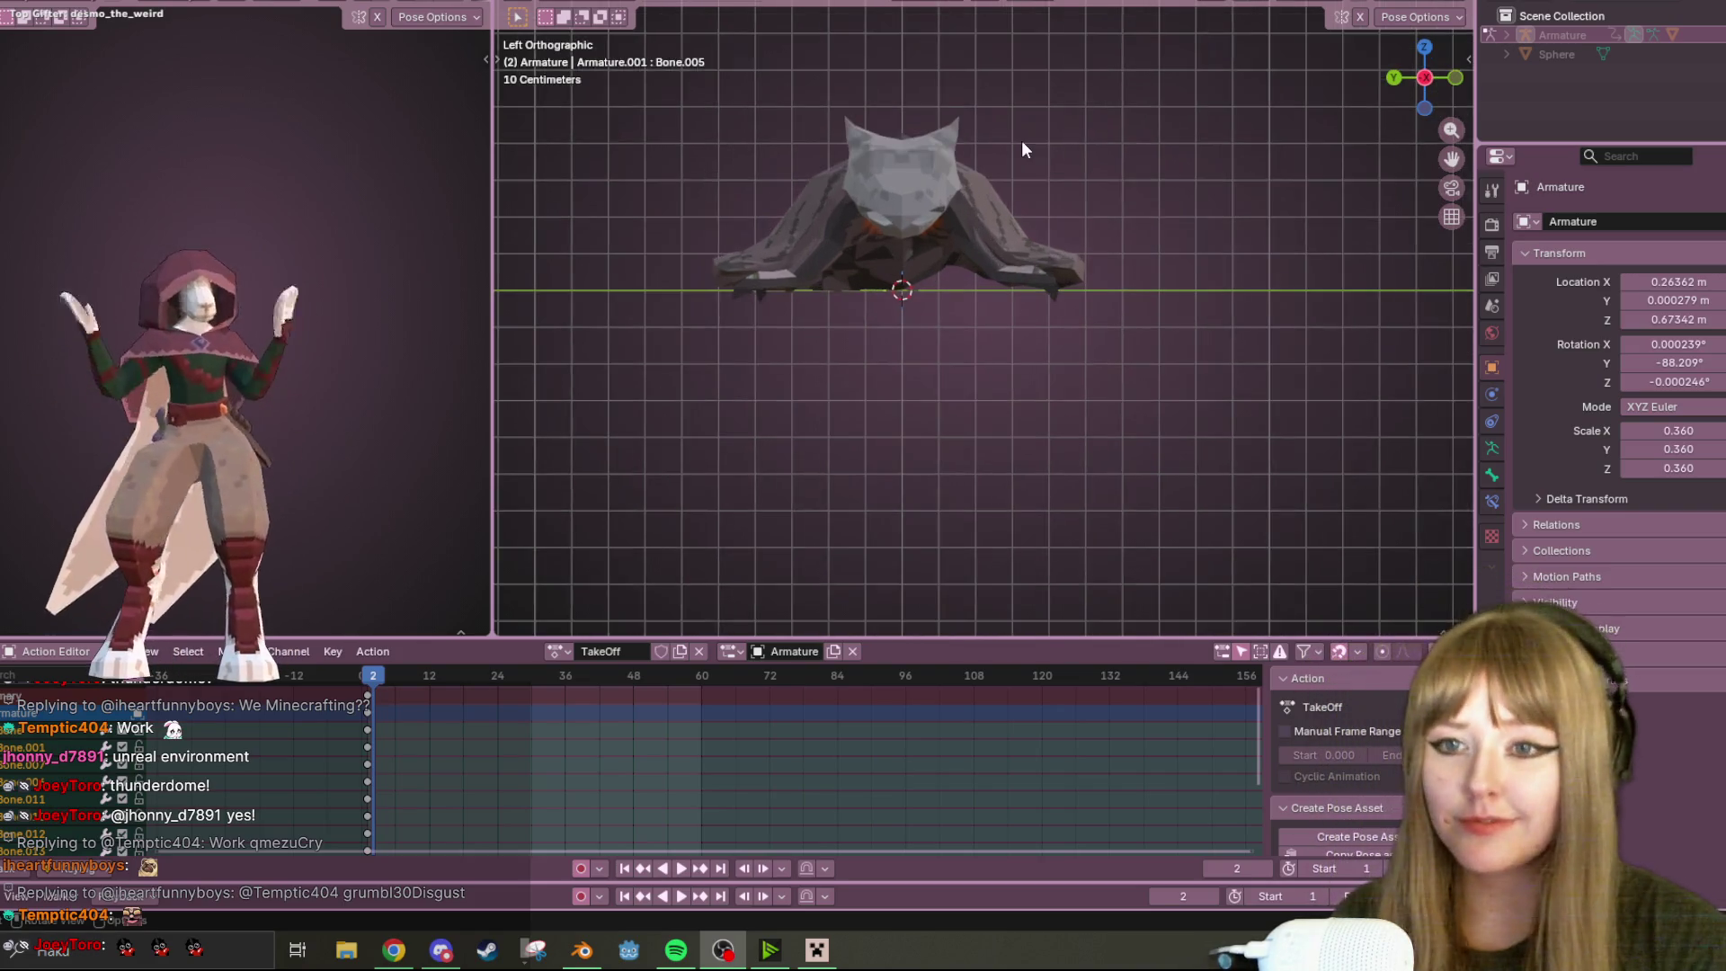
Zoom onto the armature and play the TakeOff animation from frame 25
shift+middle_drag(1055, 129, 1189, 143)
mouse_move(1233, 60)
middle_down()
mouse_move(1179, 138)
mouse_move(990, 297)
mouse_move(1106, 45)
mouse_move(1100, 147)
middle_up()
key(space)
key(Escape)
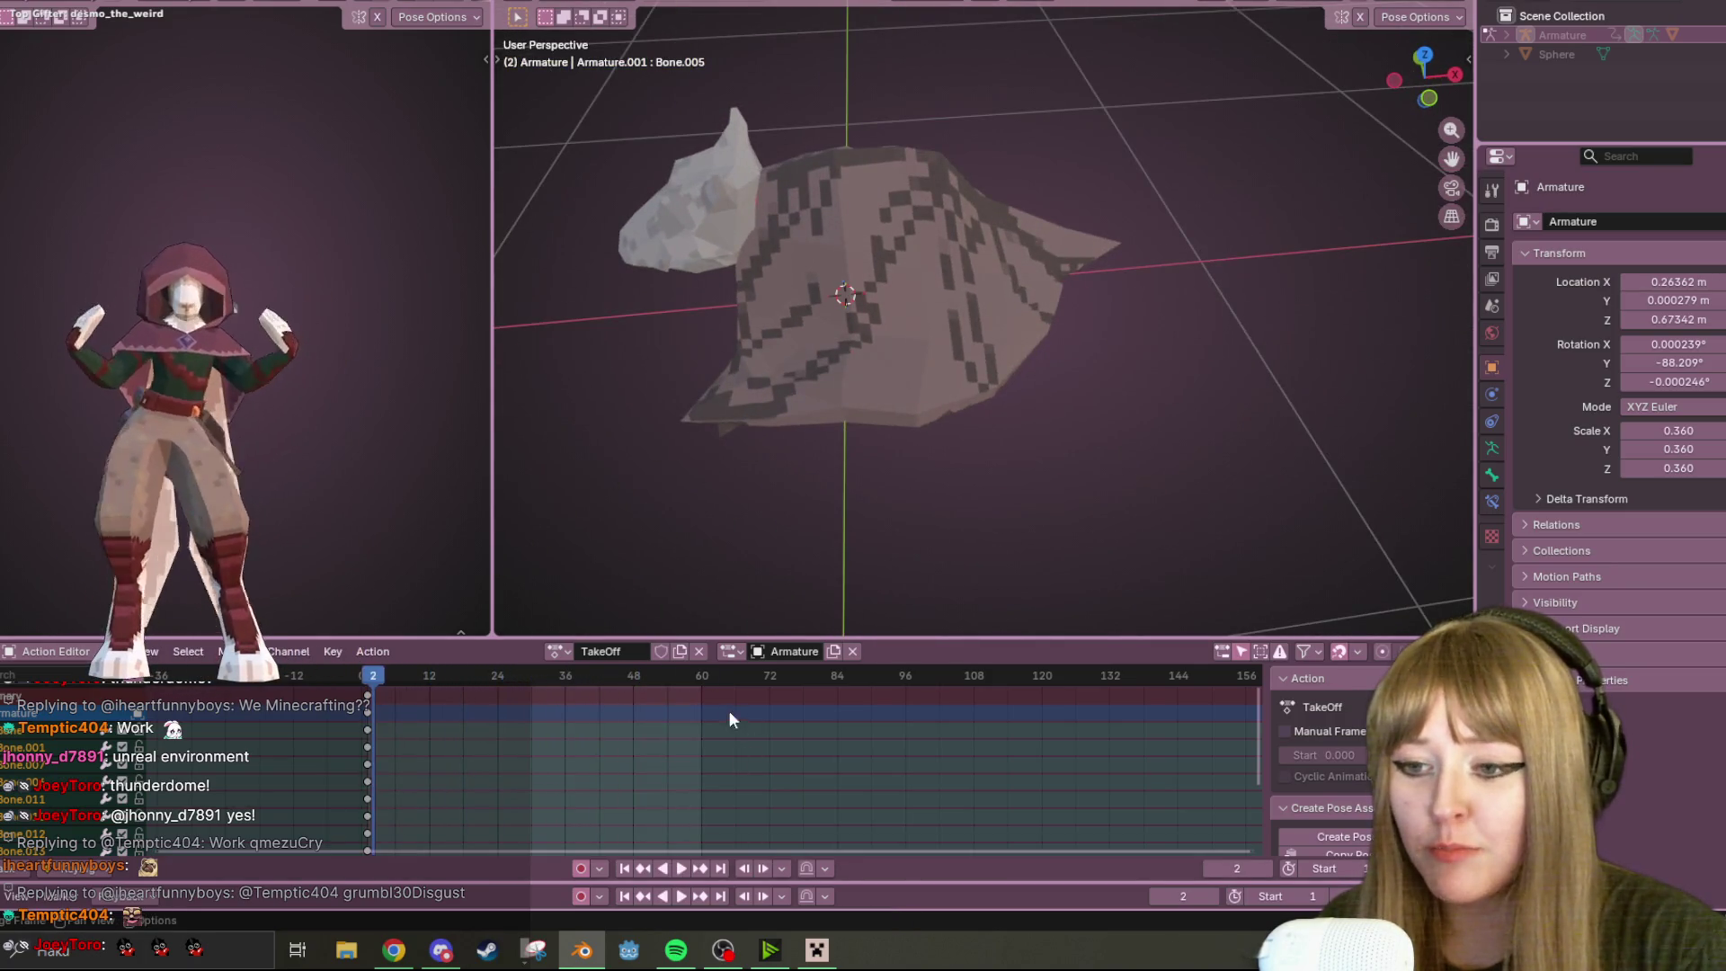
drag(381, 681, 503, 680)
key(space)
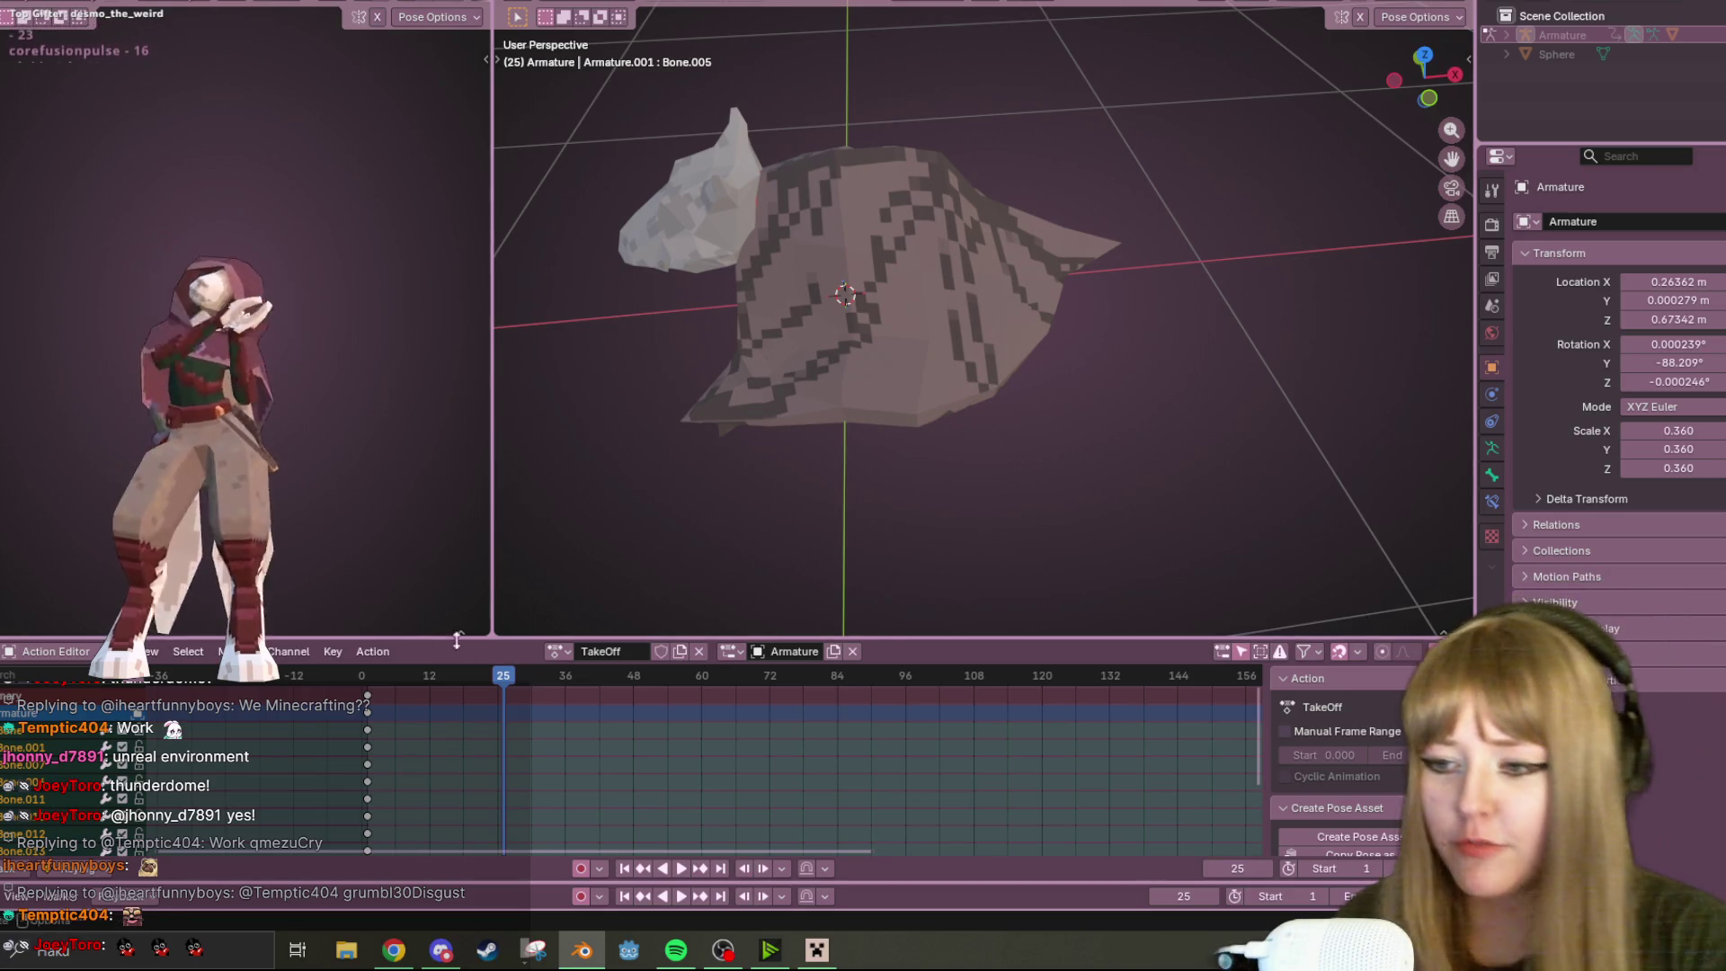
Set frame 36, show the armature's bones again, and switch to Front Orthographic view
drag(563, 676, 565, 676)
mouse_move(684, 557)
middle_down()
mouse_move(1038, 380)
mouse_move(958, 204)
middle_up()
key(alt+h)
click(1423, 103)
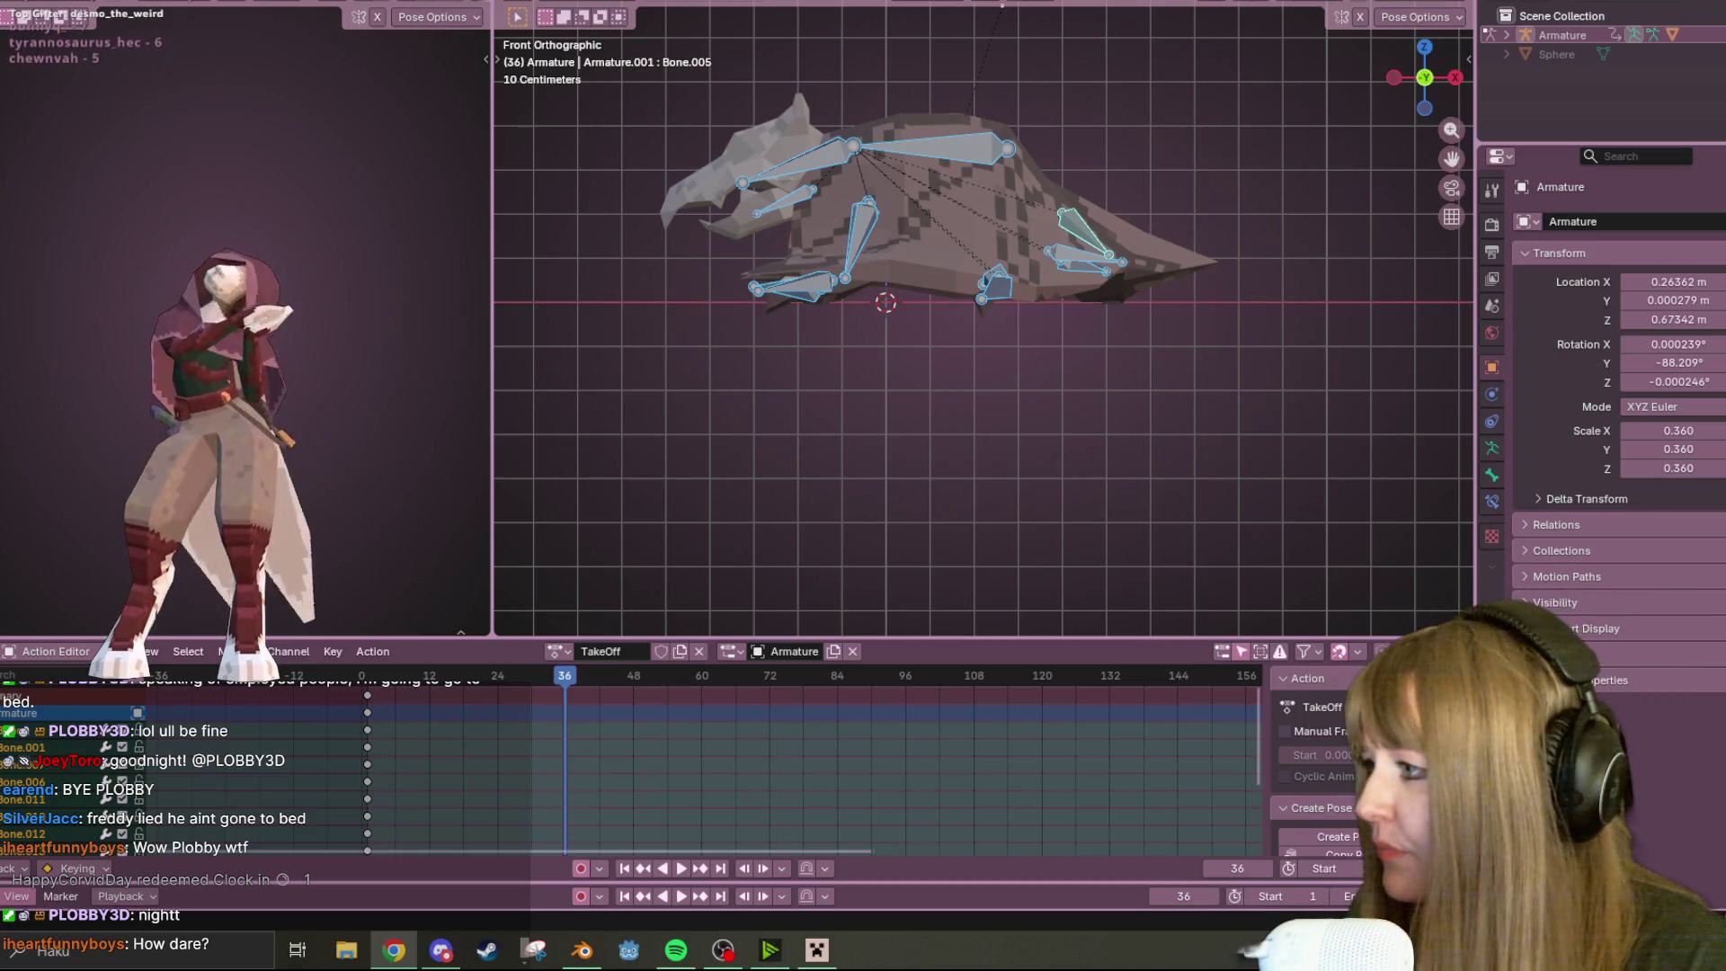
click(394, 950)
Mute the Twitch tab and switch to live game-development and UE5/Blender channels
right_click(603, 68)
click(688, 298)
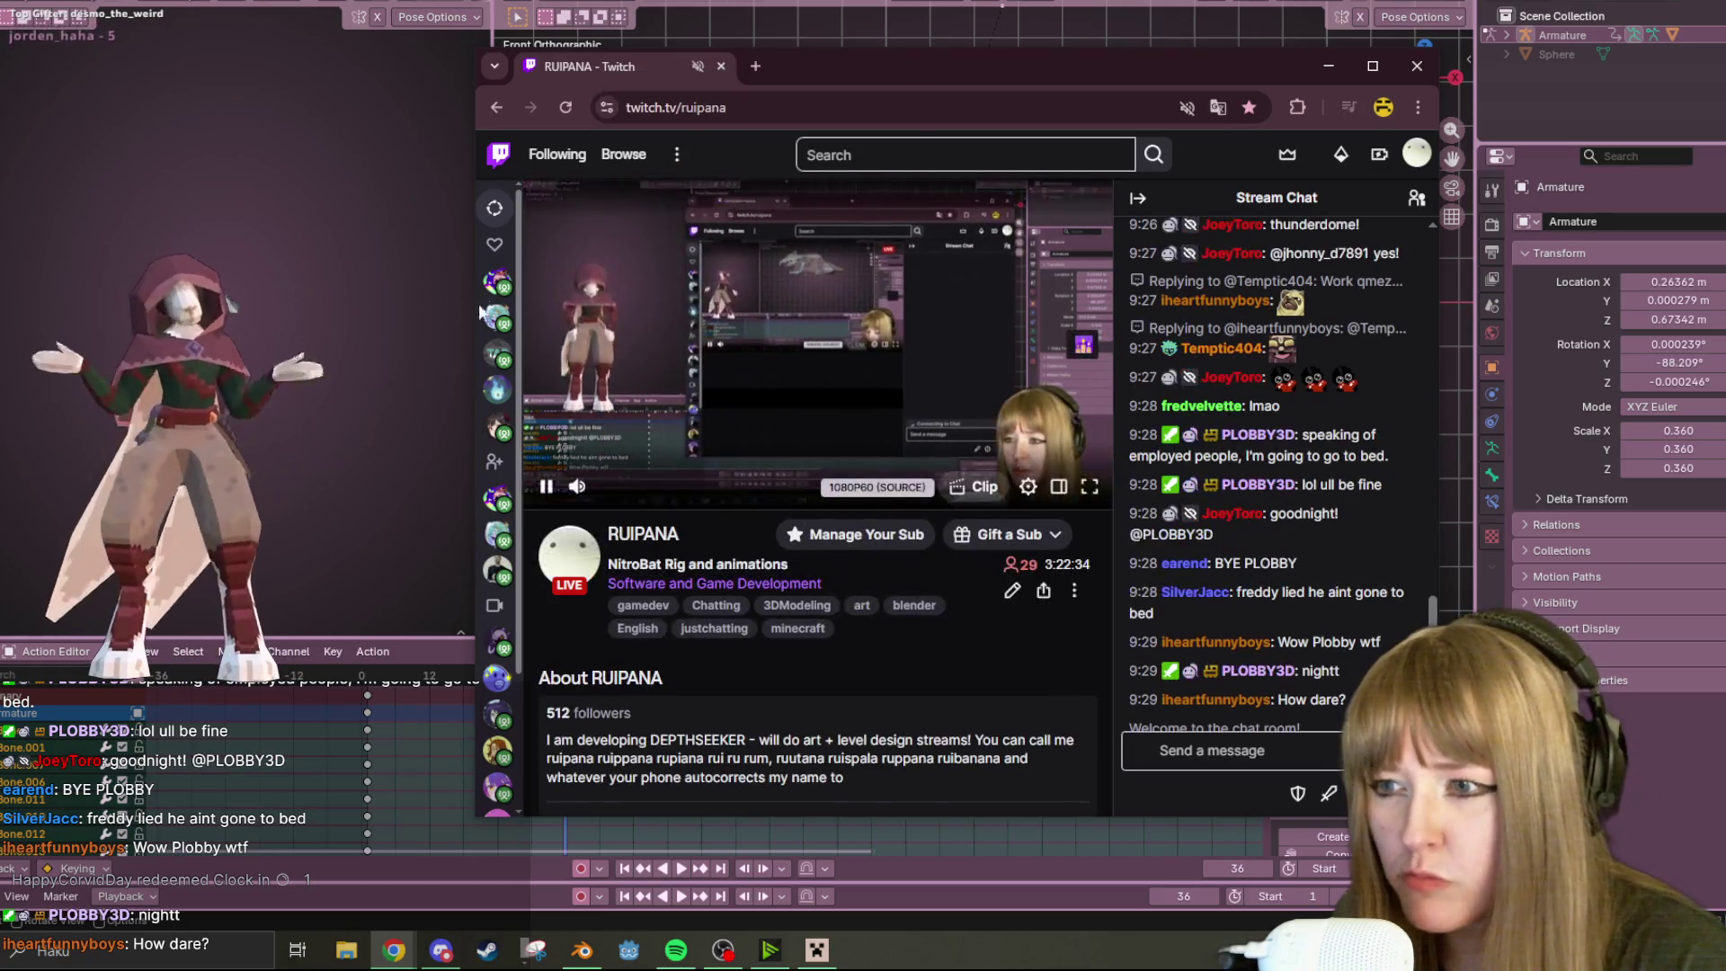
mouse_move(501, 355)
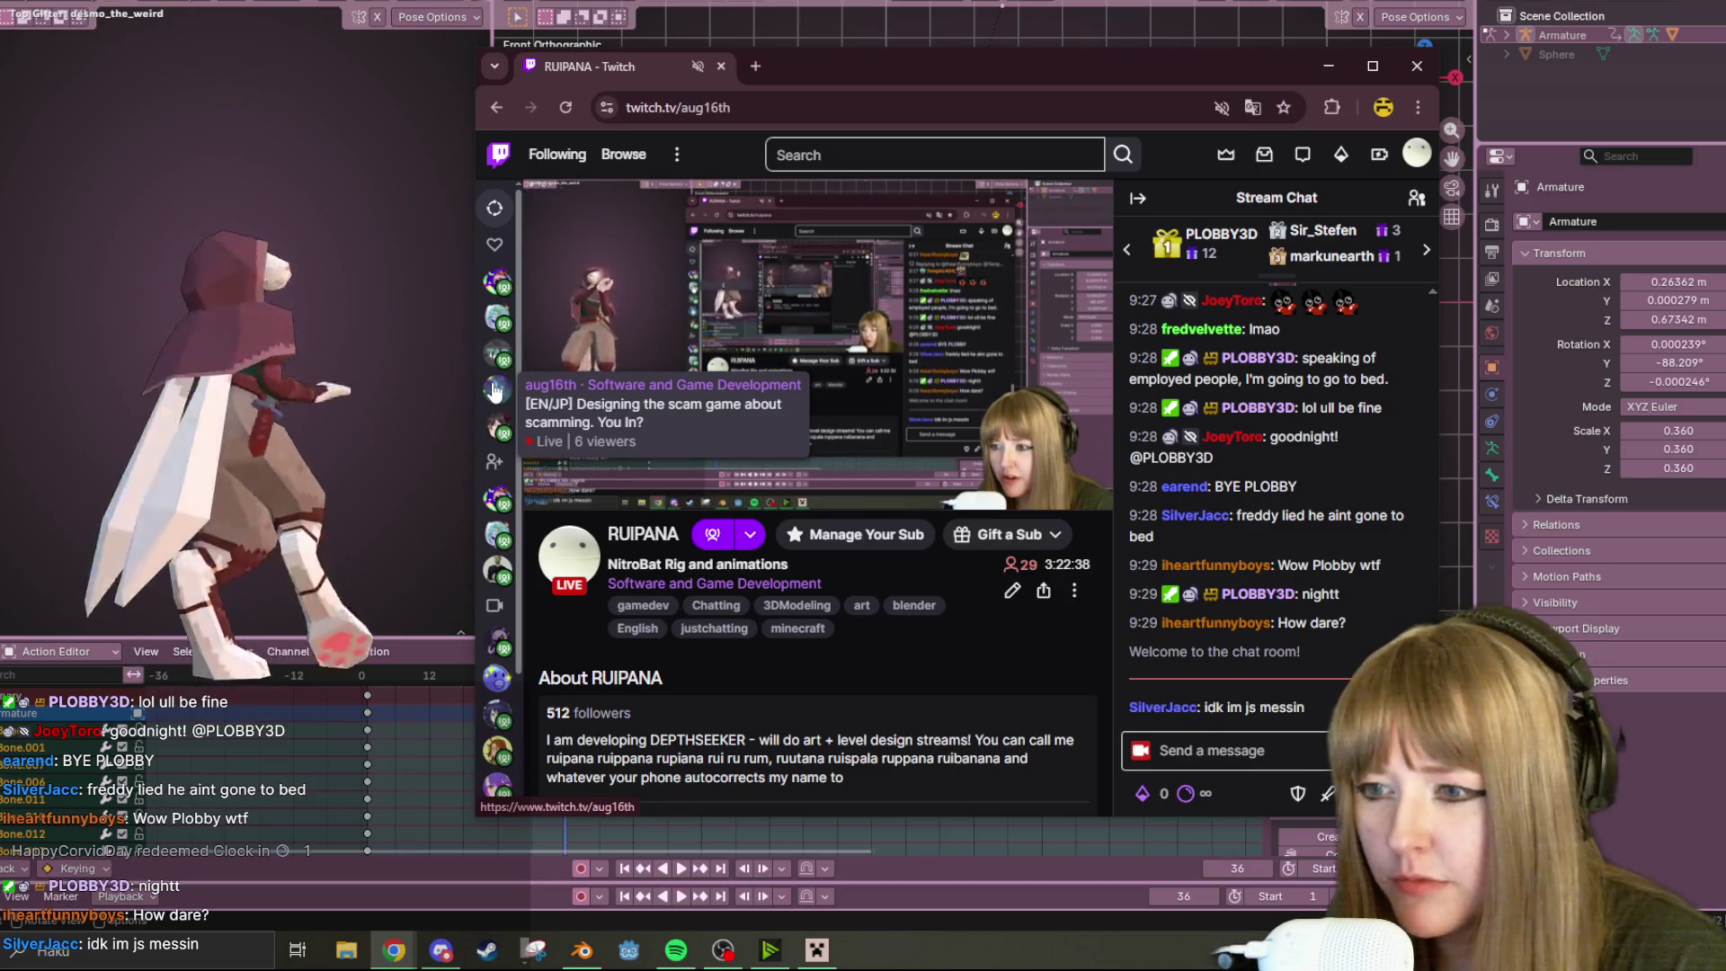
click(496, 388)
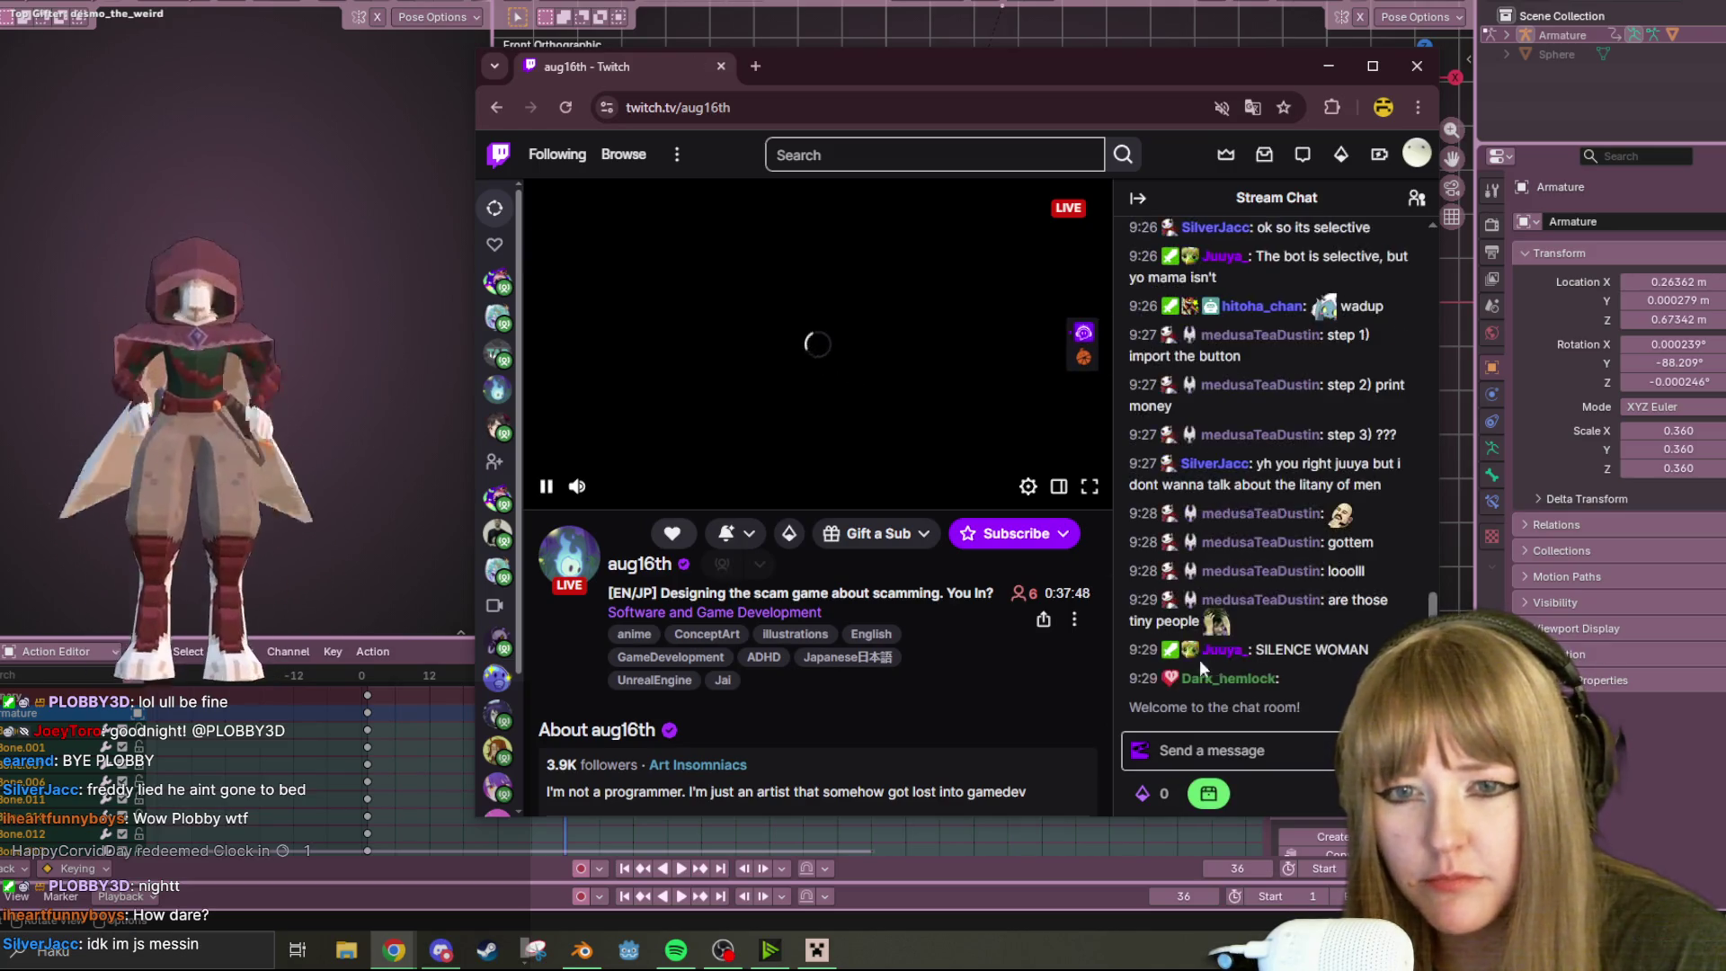
scroll(1295, 518, up, 5)
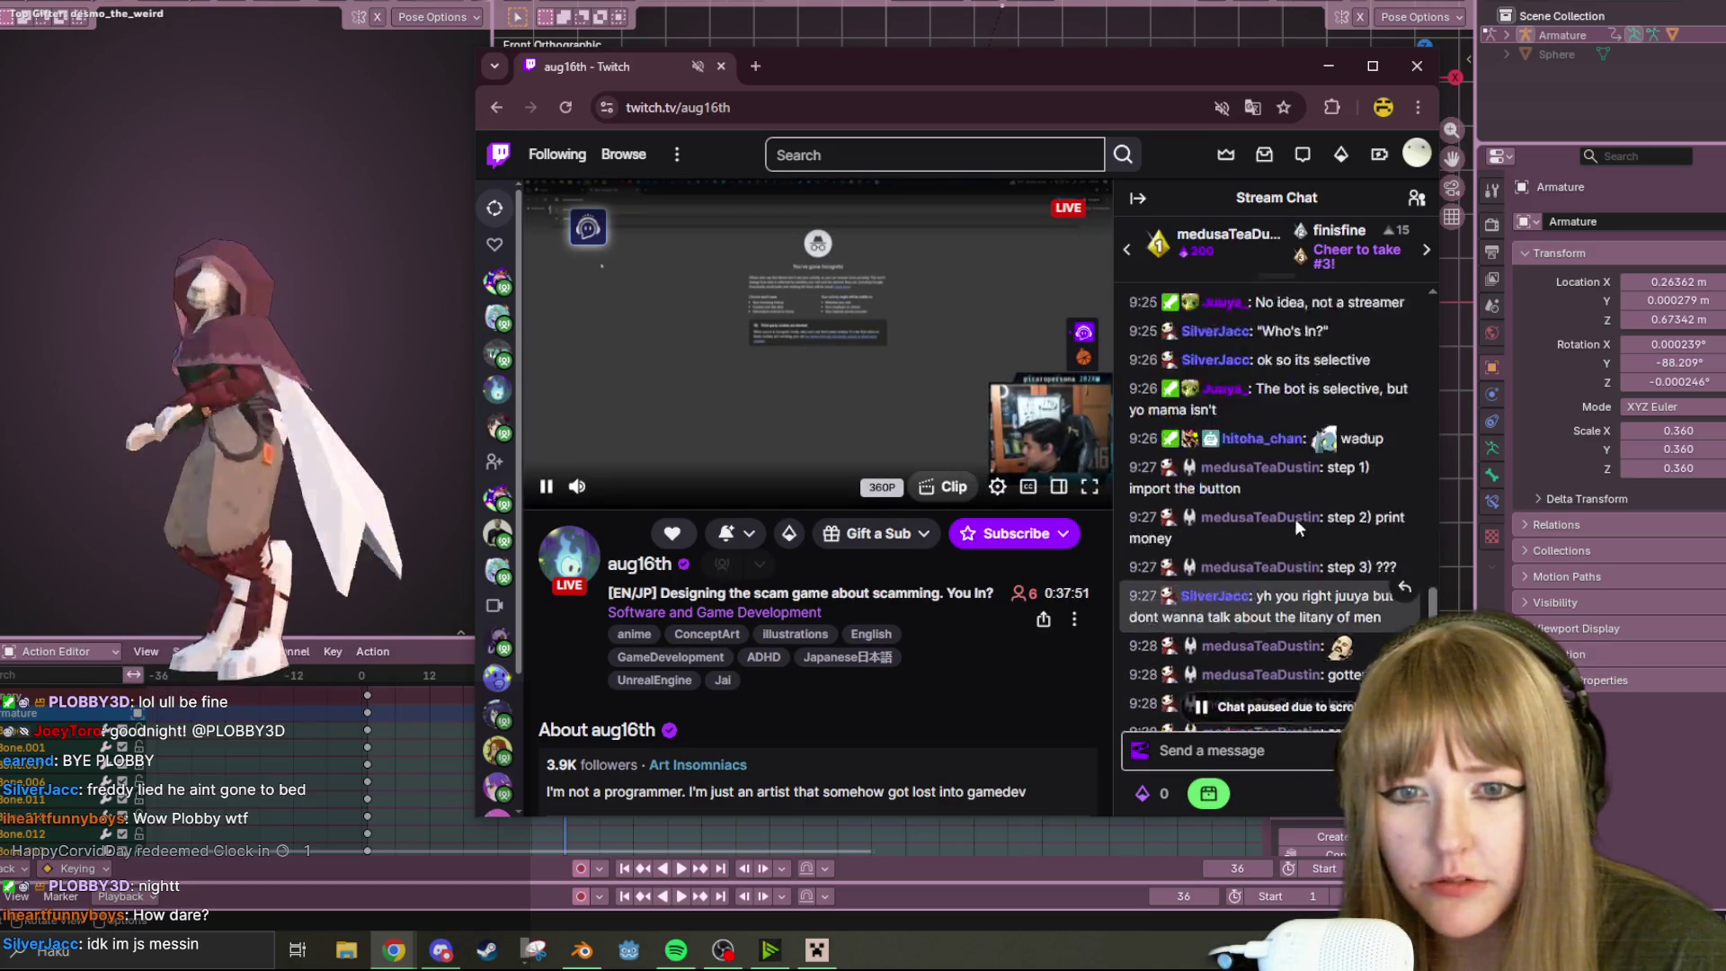
click(499, 428)
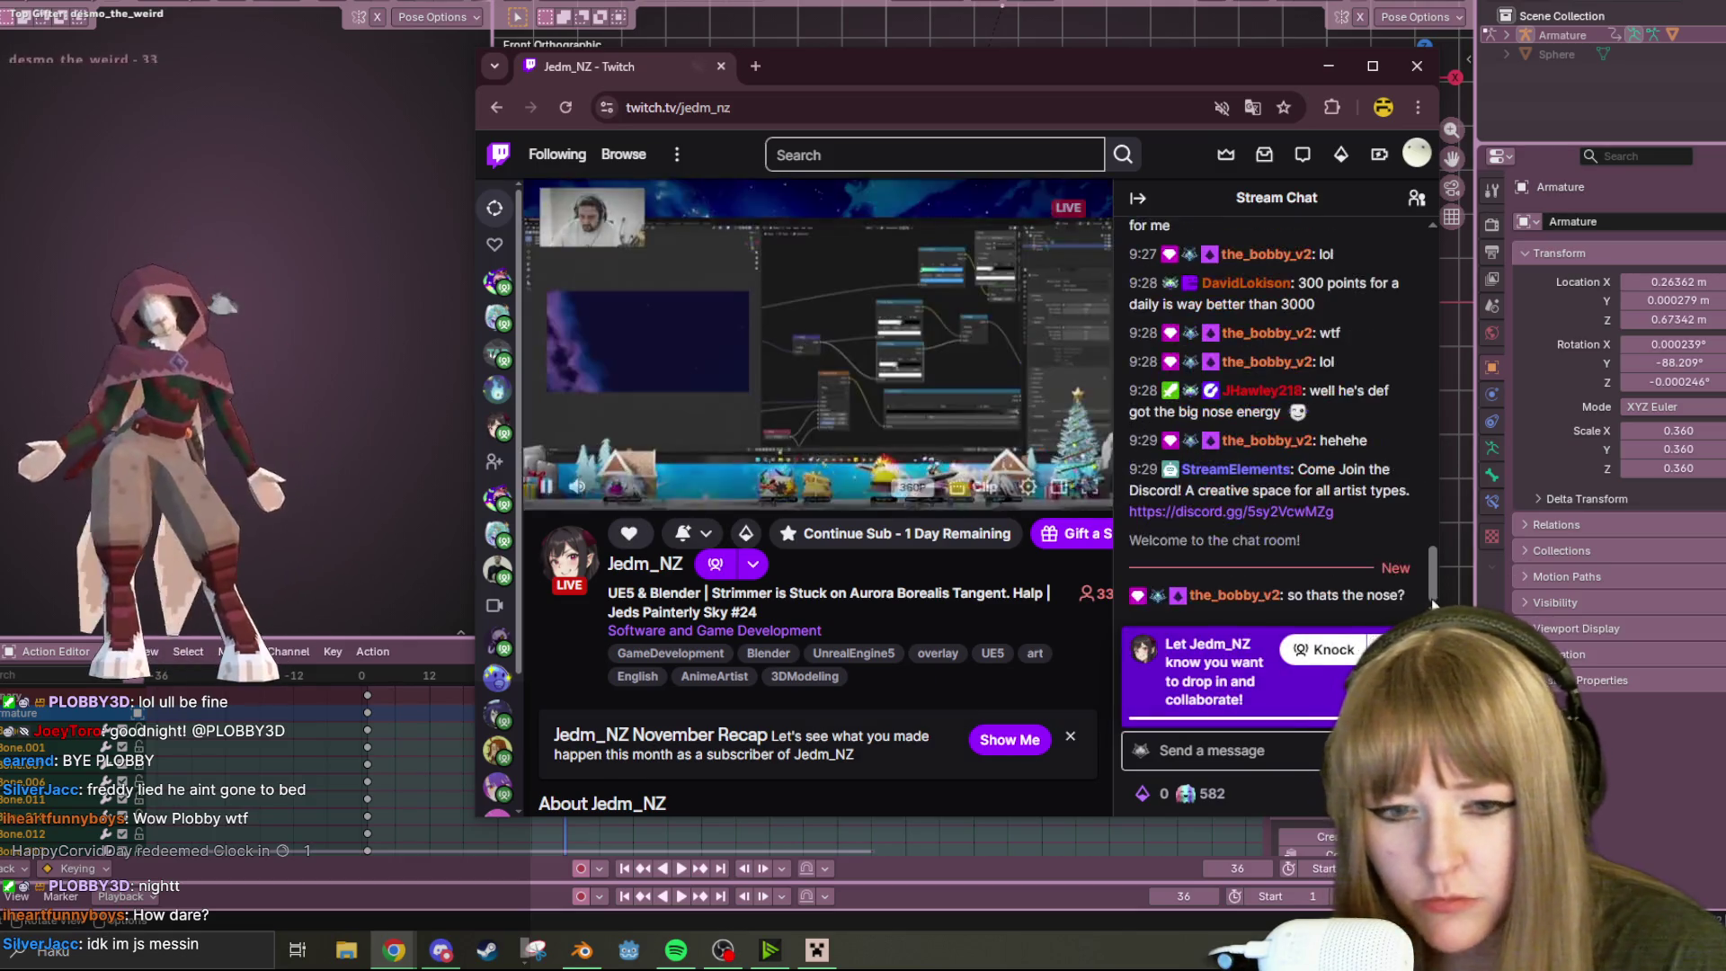
Visit the Christmas-ornament channel, dismiss its chat collaboration prompt, then open the pixel-art animation channel
scroll(1372, 622, up, 10)
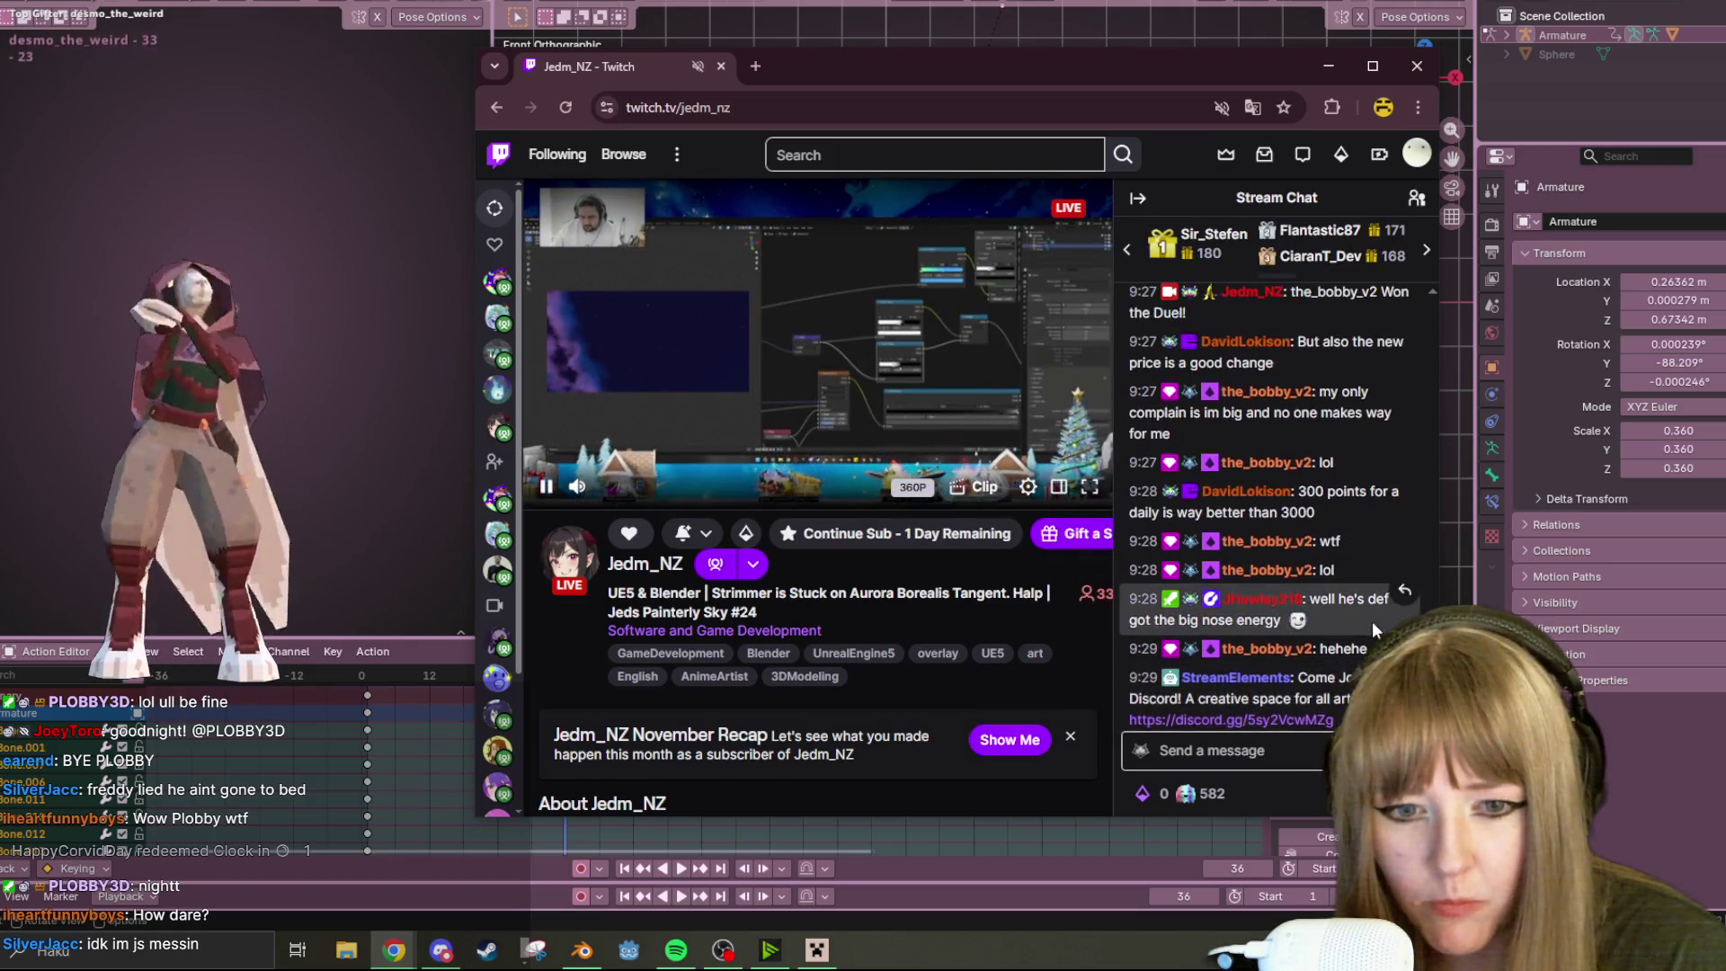
scroll(1370, 593, down, 10)
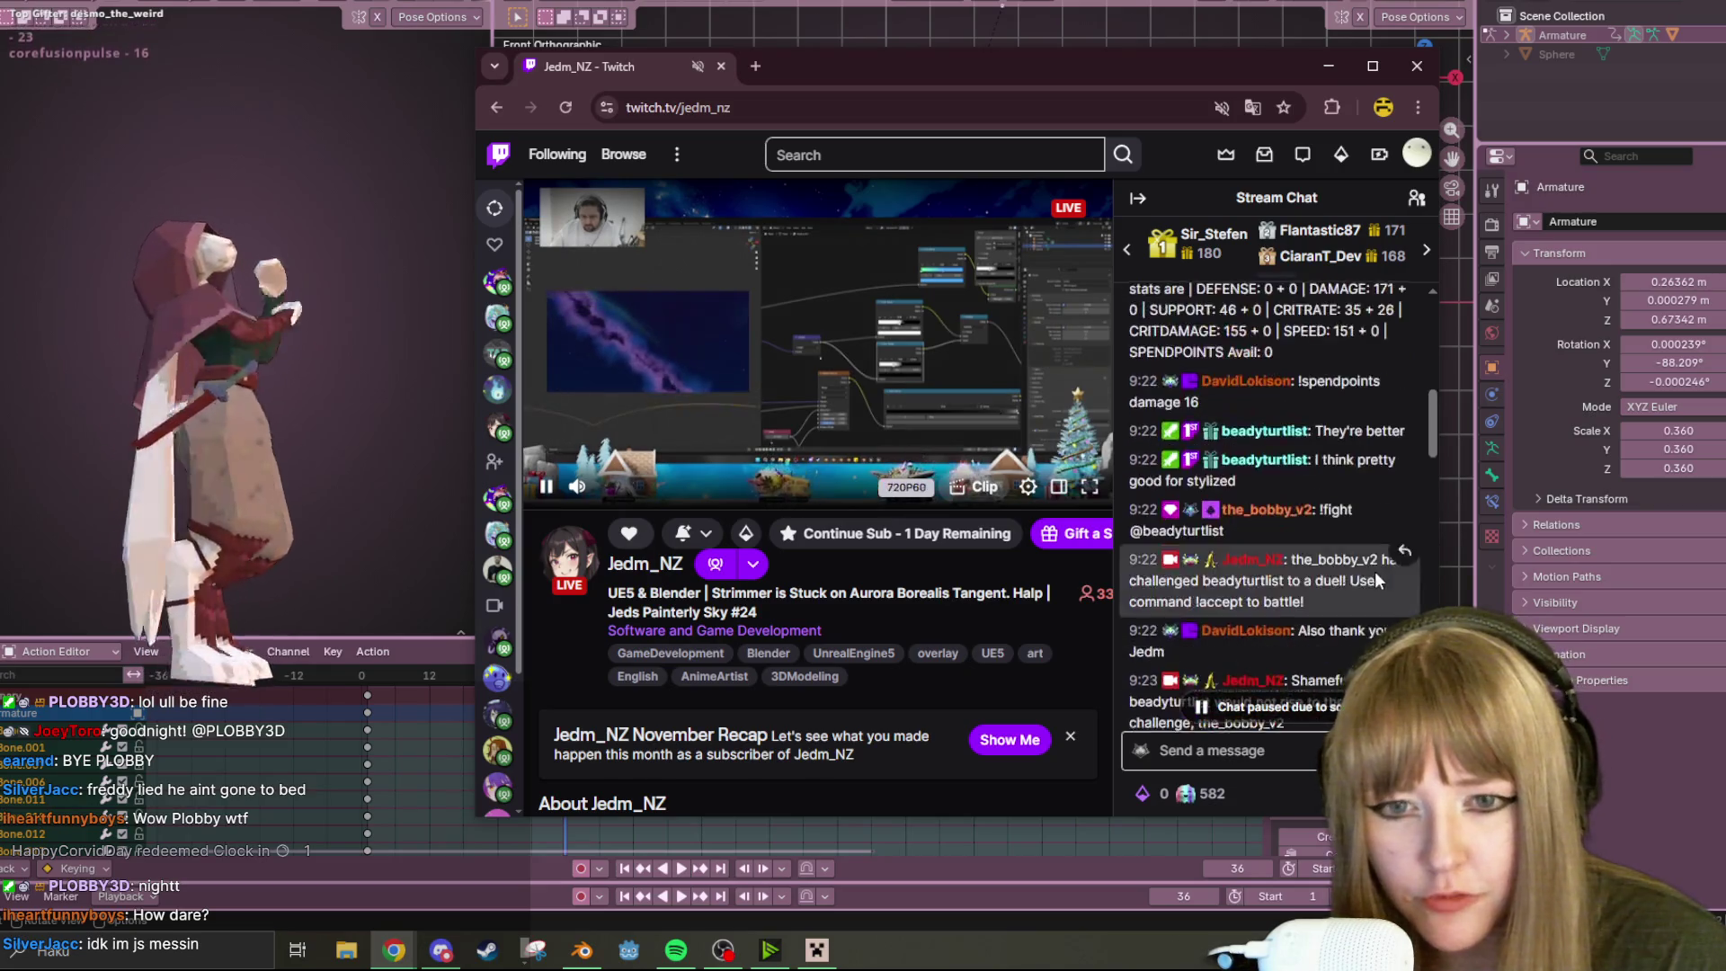
click(497, 315)
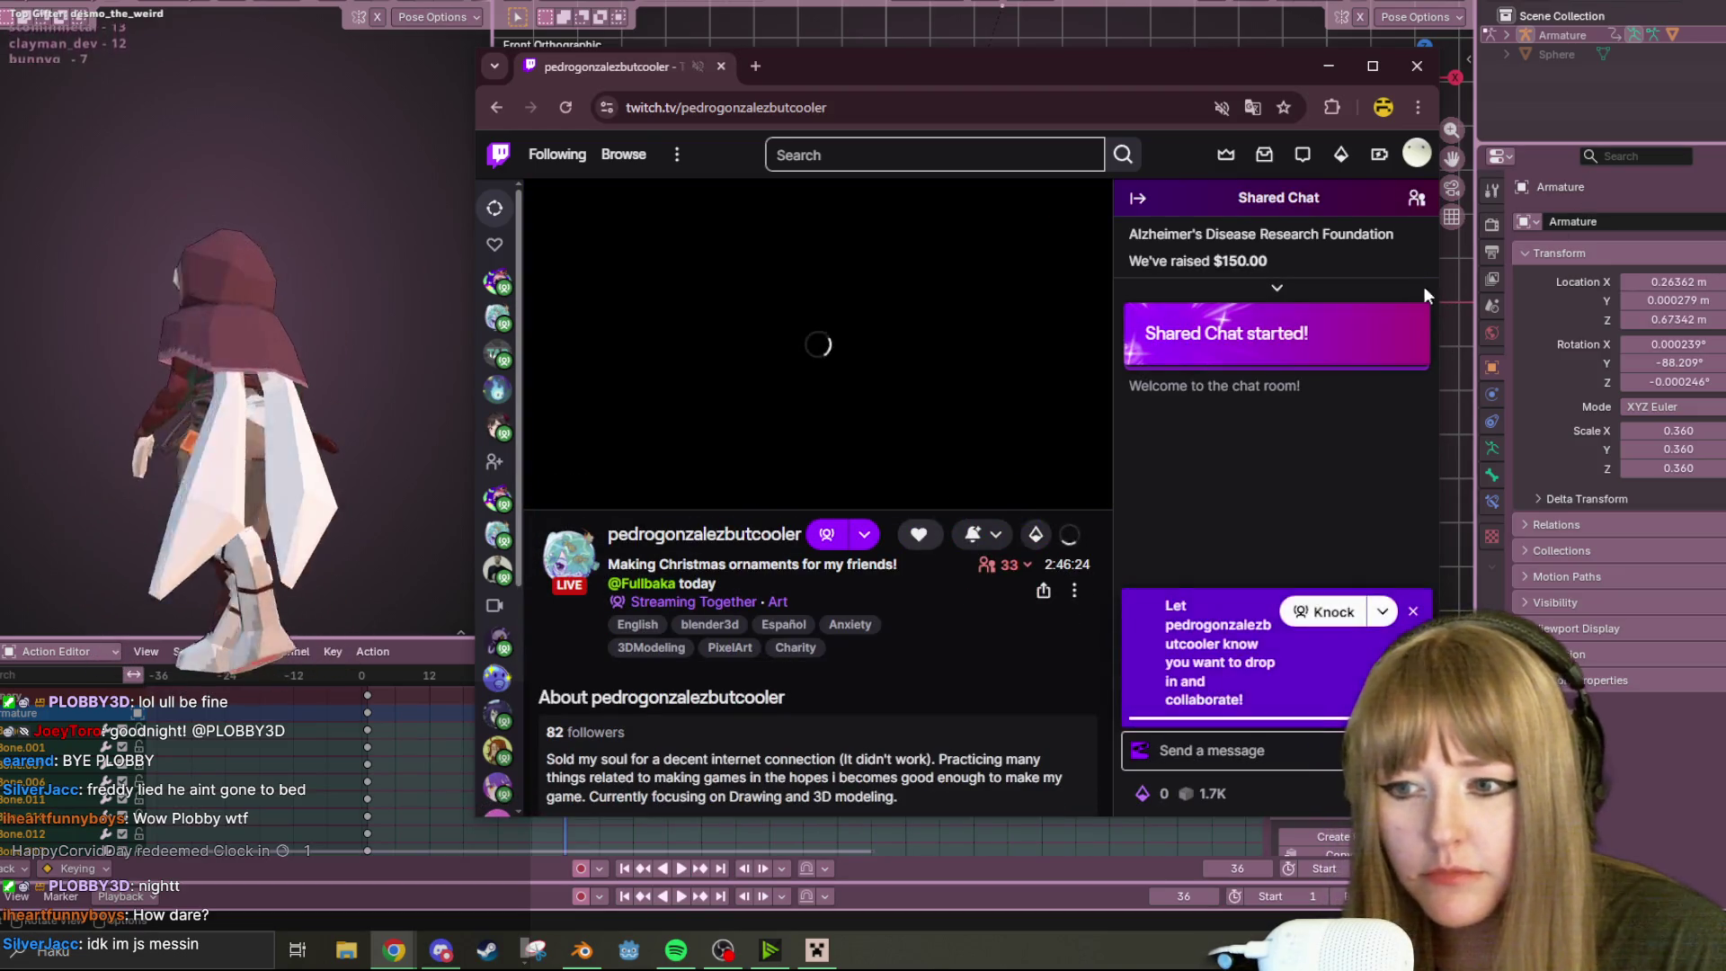
click(1412, 613)
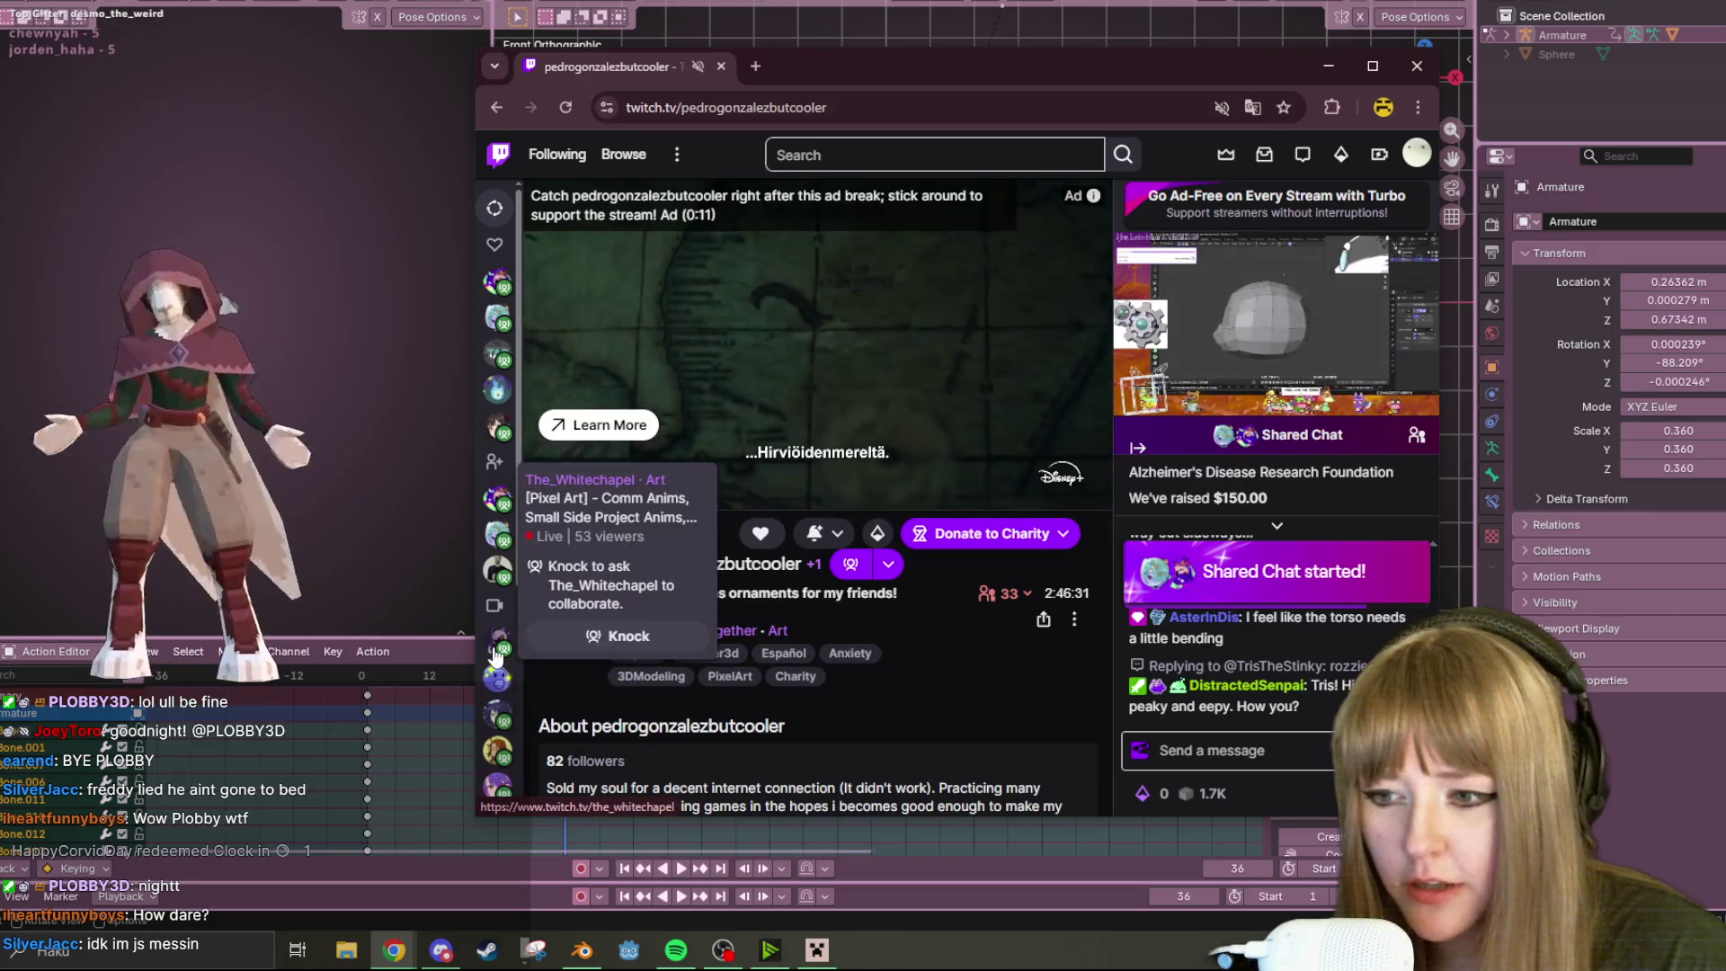
click(497, 497)
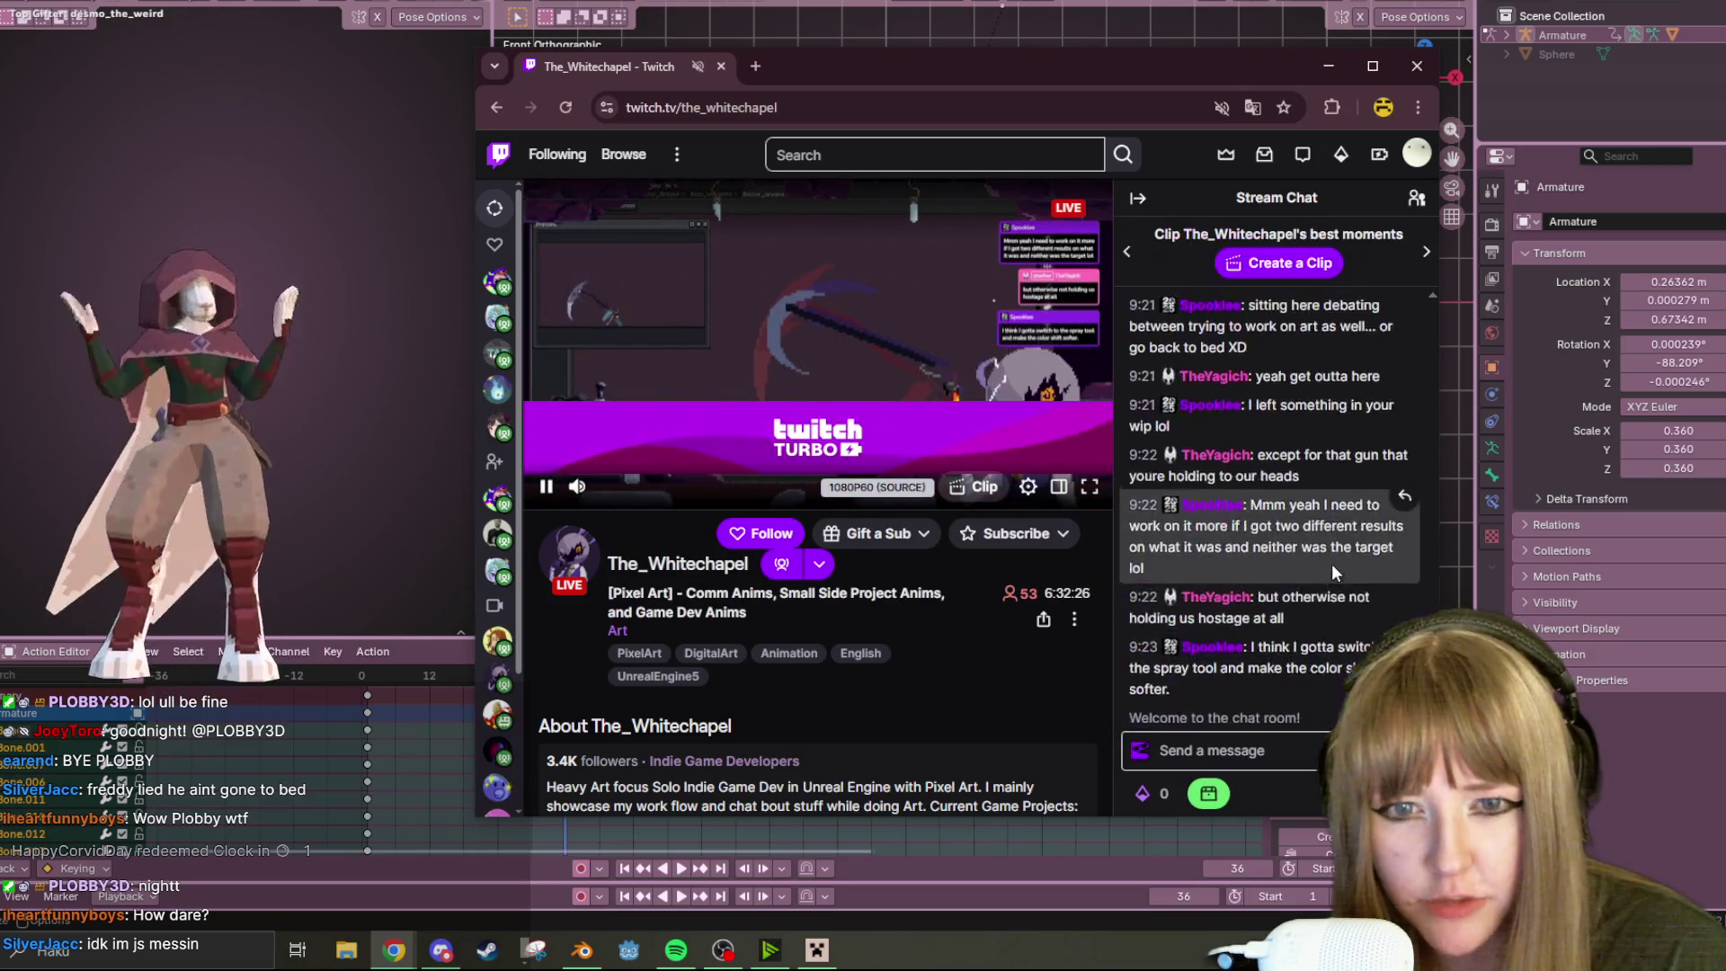
Browse the pixel-art channel page, then close the browser to return to Blender
scroll(1331, 564, up, 3)
scroll(1333, 573, up, 5)
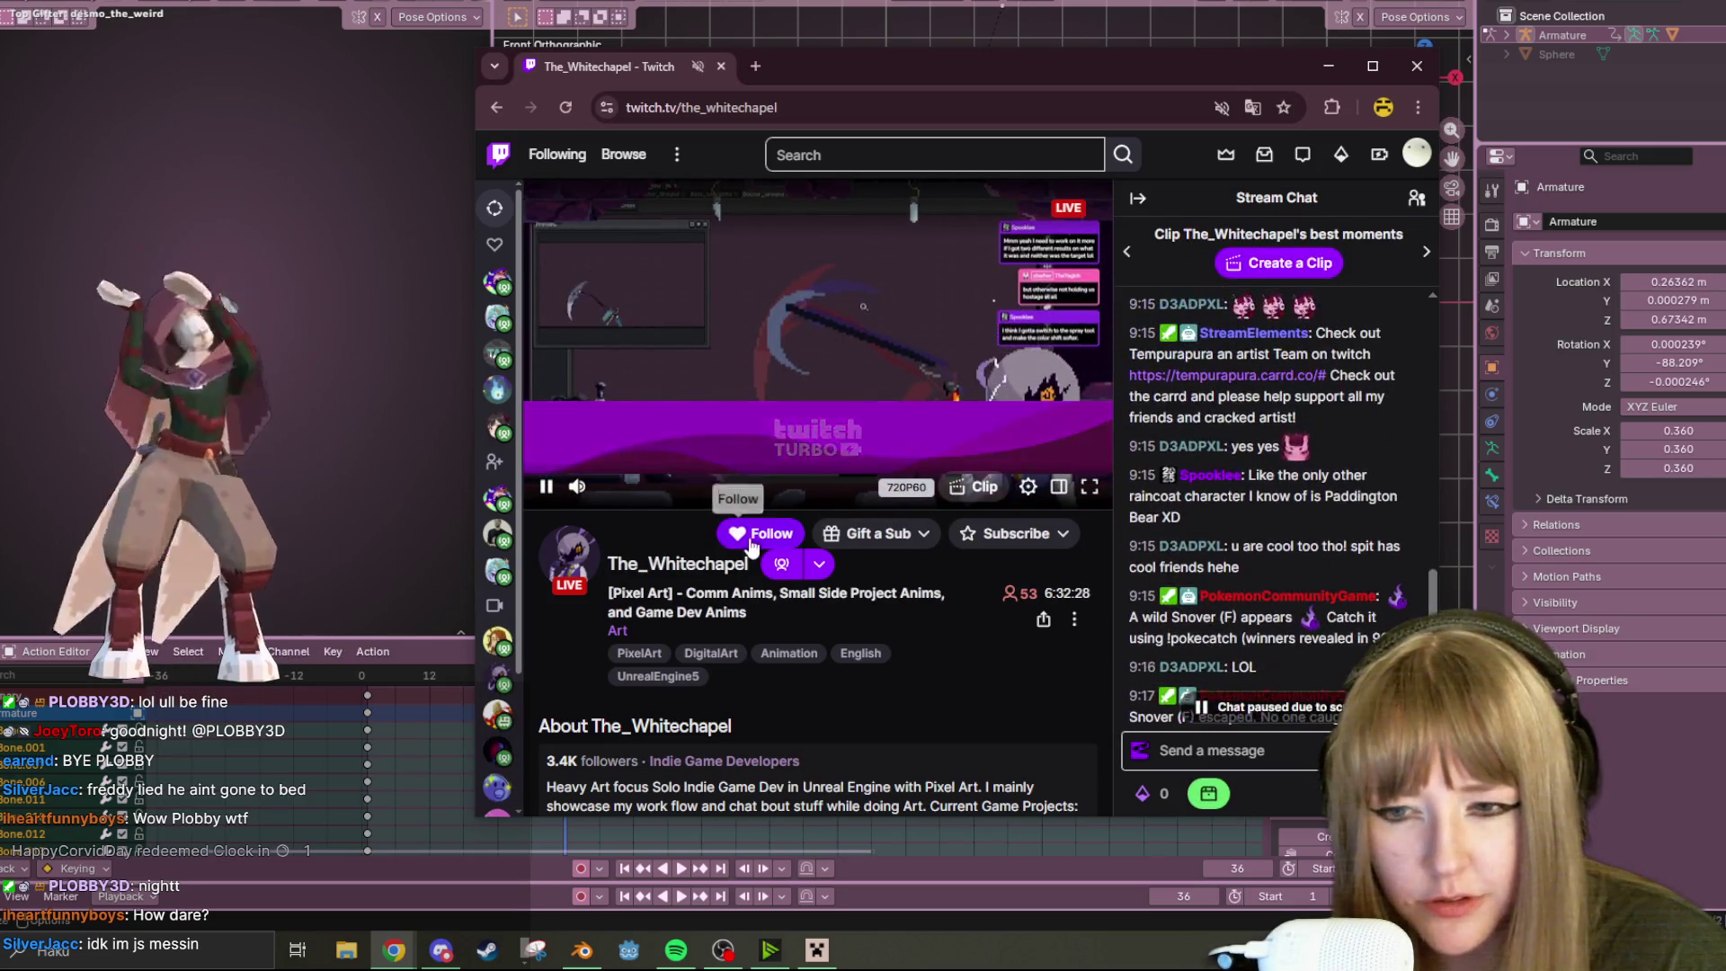
scroll(1265, 515, up, 4)
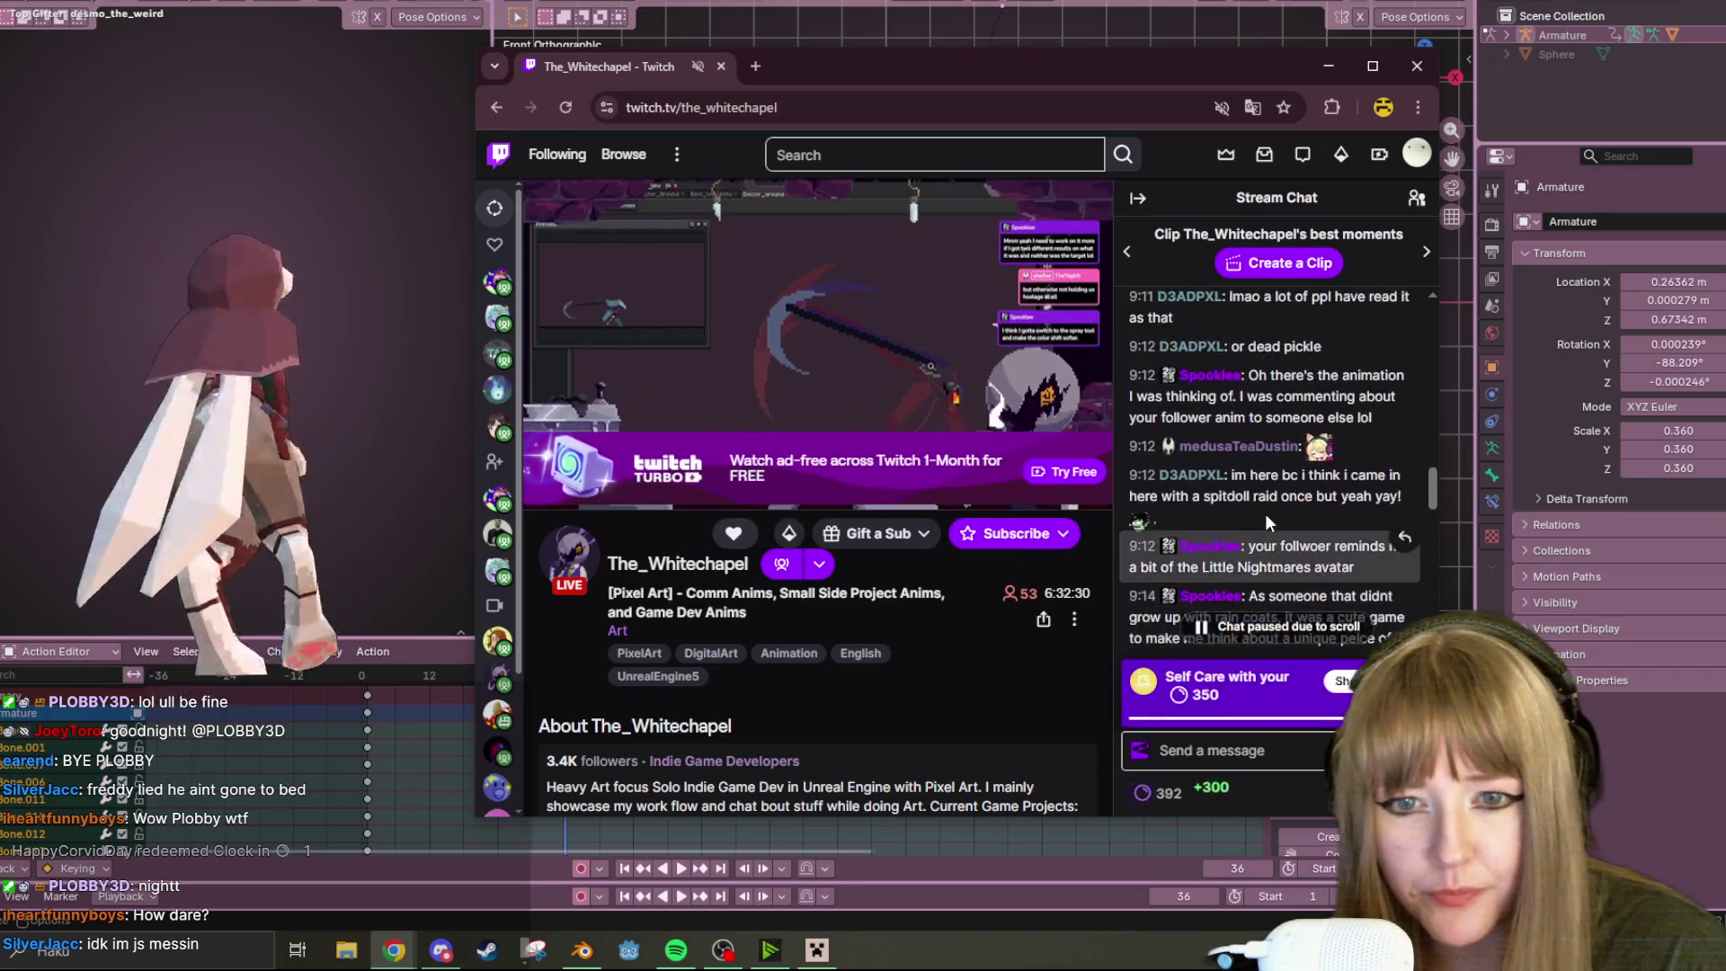
scroll(1265, 514, up, 5)
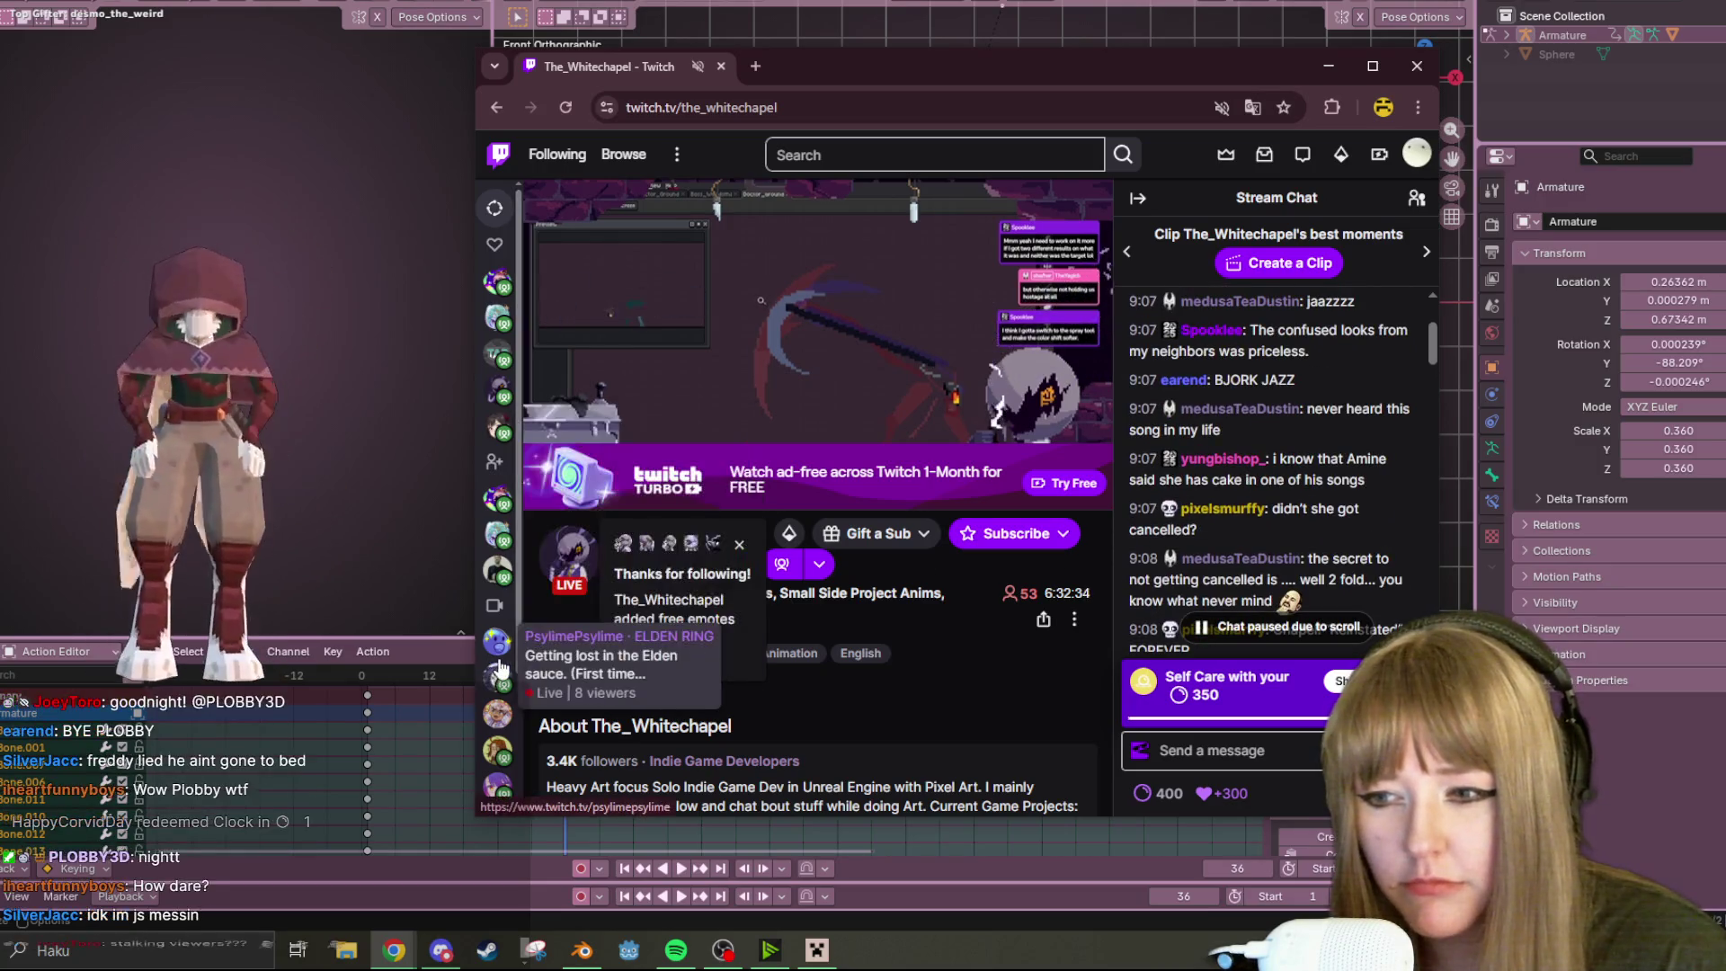
scroll(490, 665, down, 2)
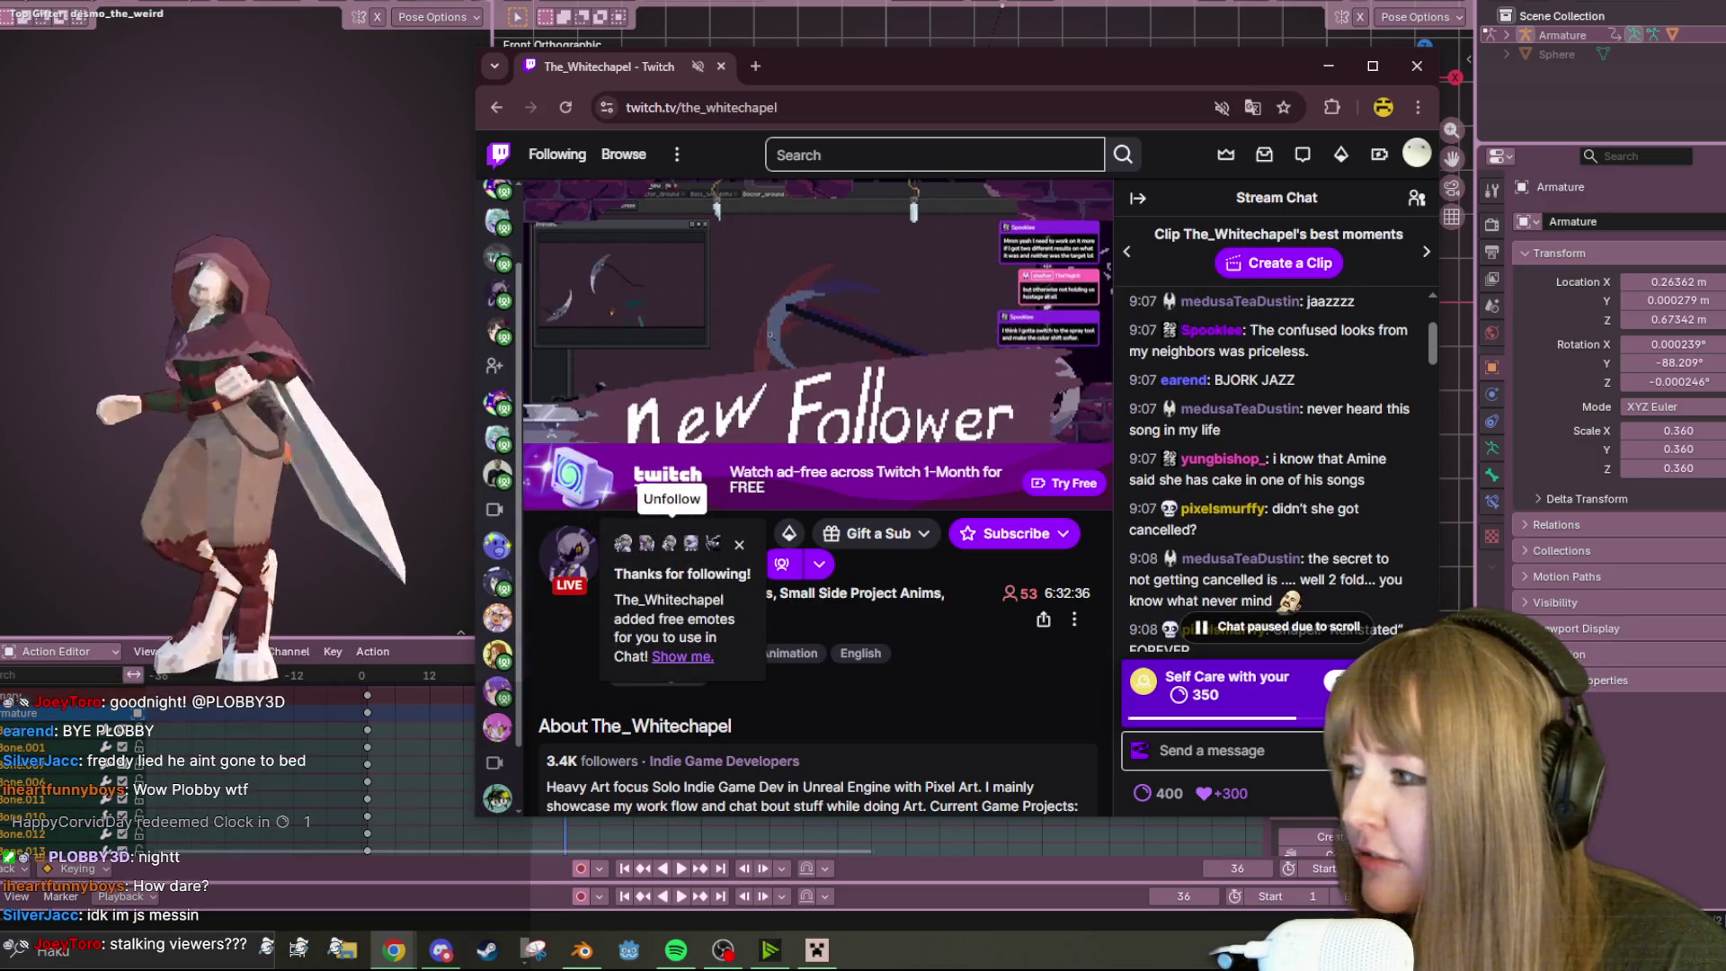
click(1417, 67)
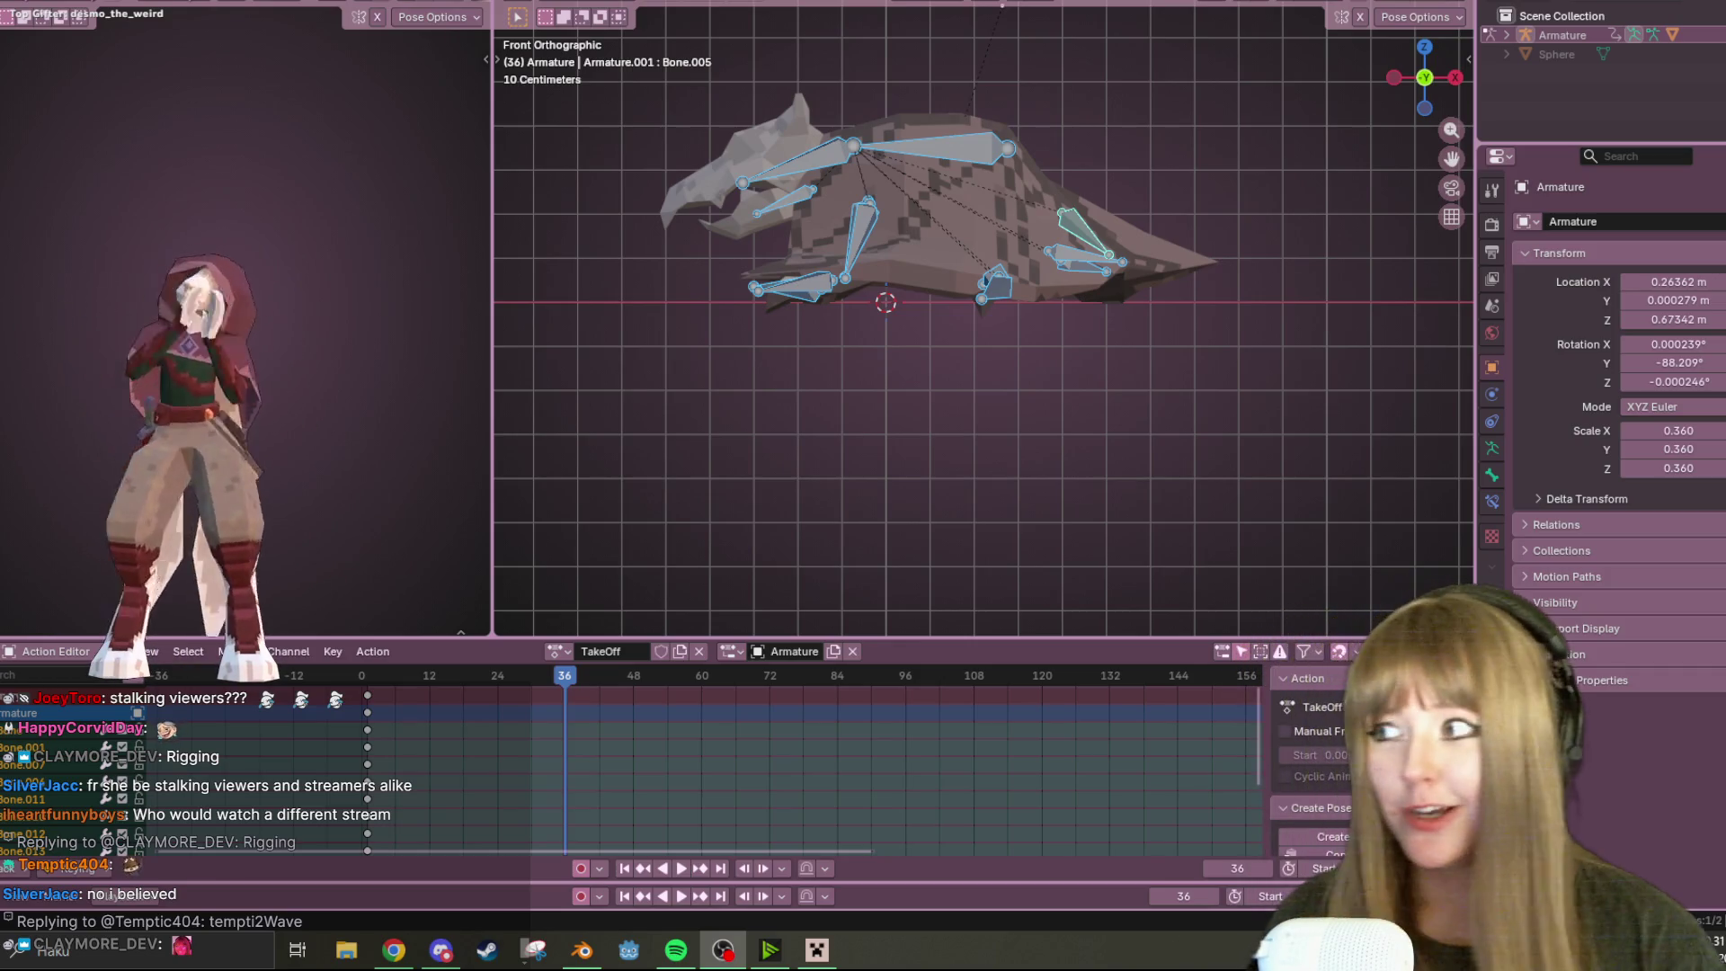
scroll(1104, 290, up, 3)
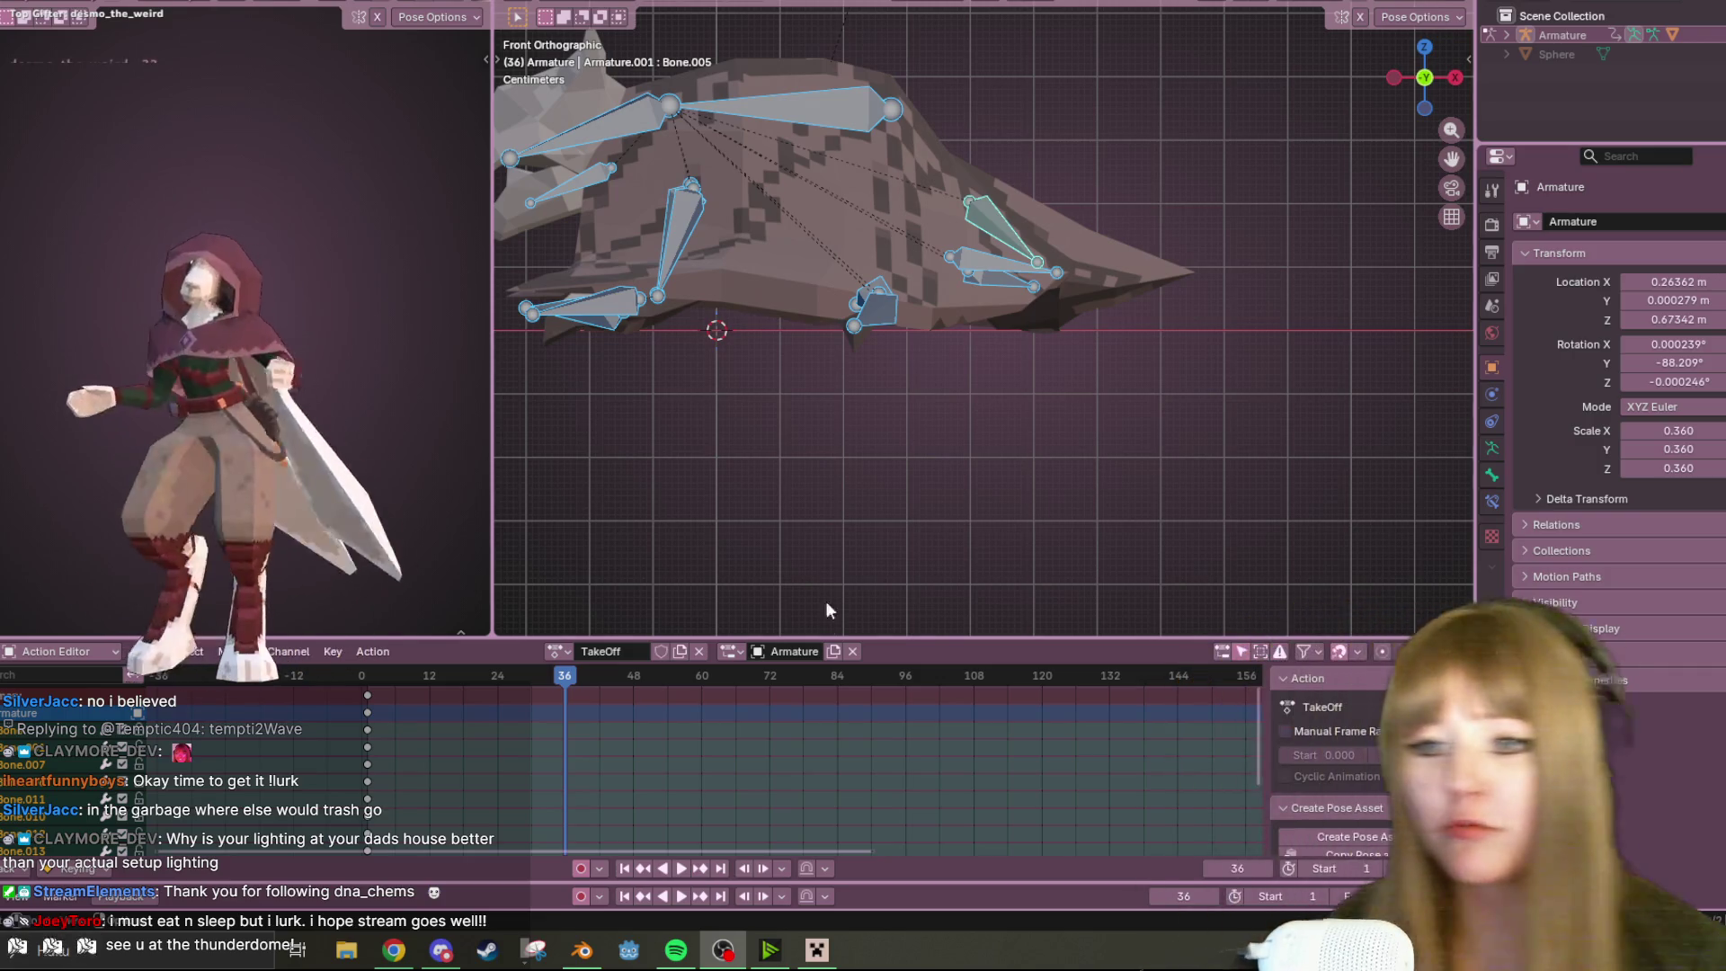
Orbit around the rig, view it from the back, and scrub back to frame 24
middle_drag(808, 318, 834, 363)
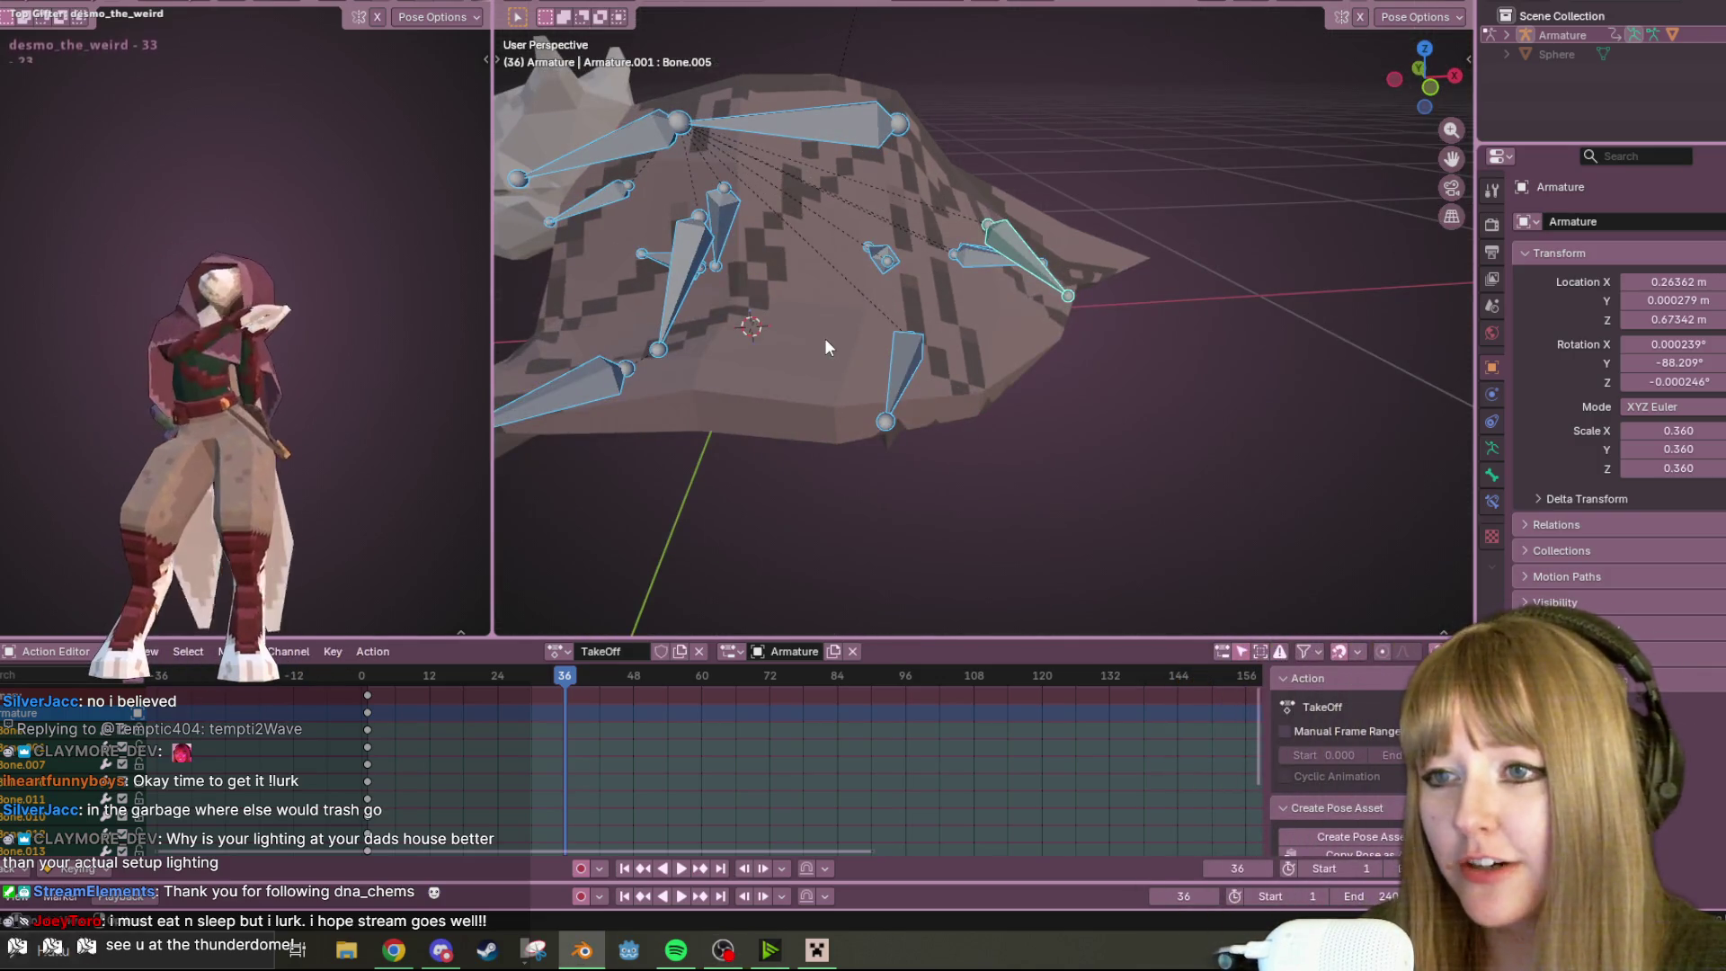
mouse_move(1019, 288)
middle_down()
mouse_move(953, 305)
mouse_move(838, 273)
mouse_move(578, 281)
middle_up()
scroll(547, 262, down, 5)
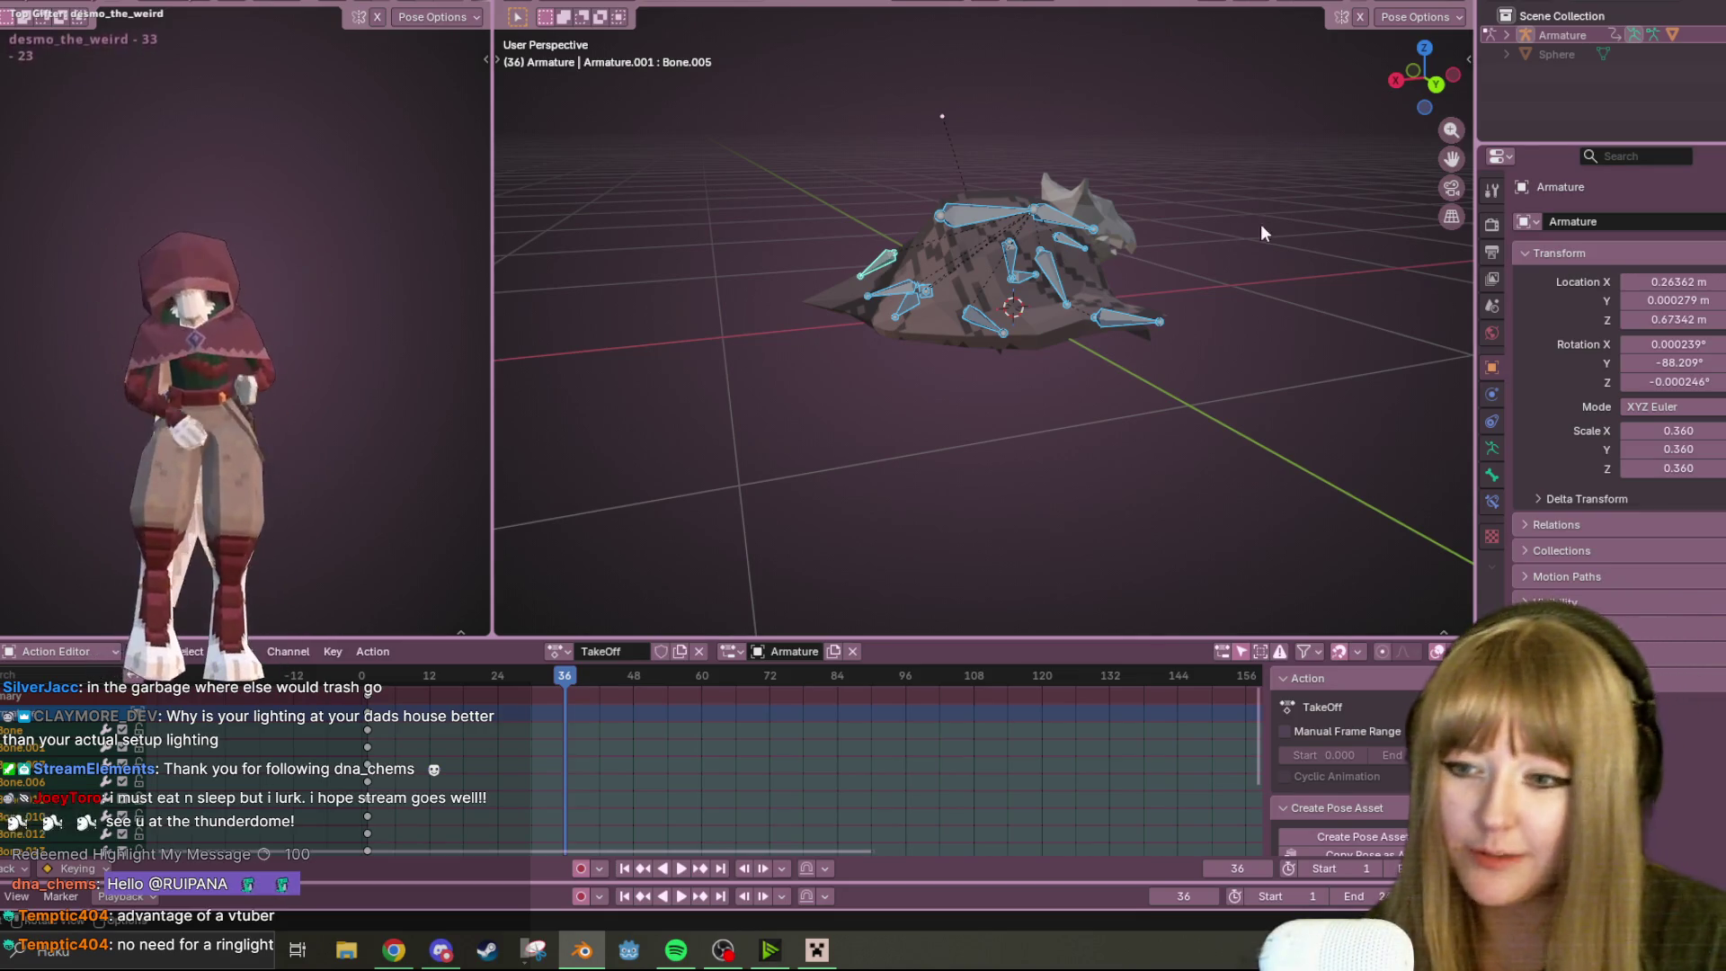
click(1436, 85)
shift+middle_drag(1154, 207, 1066, 204)
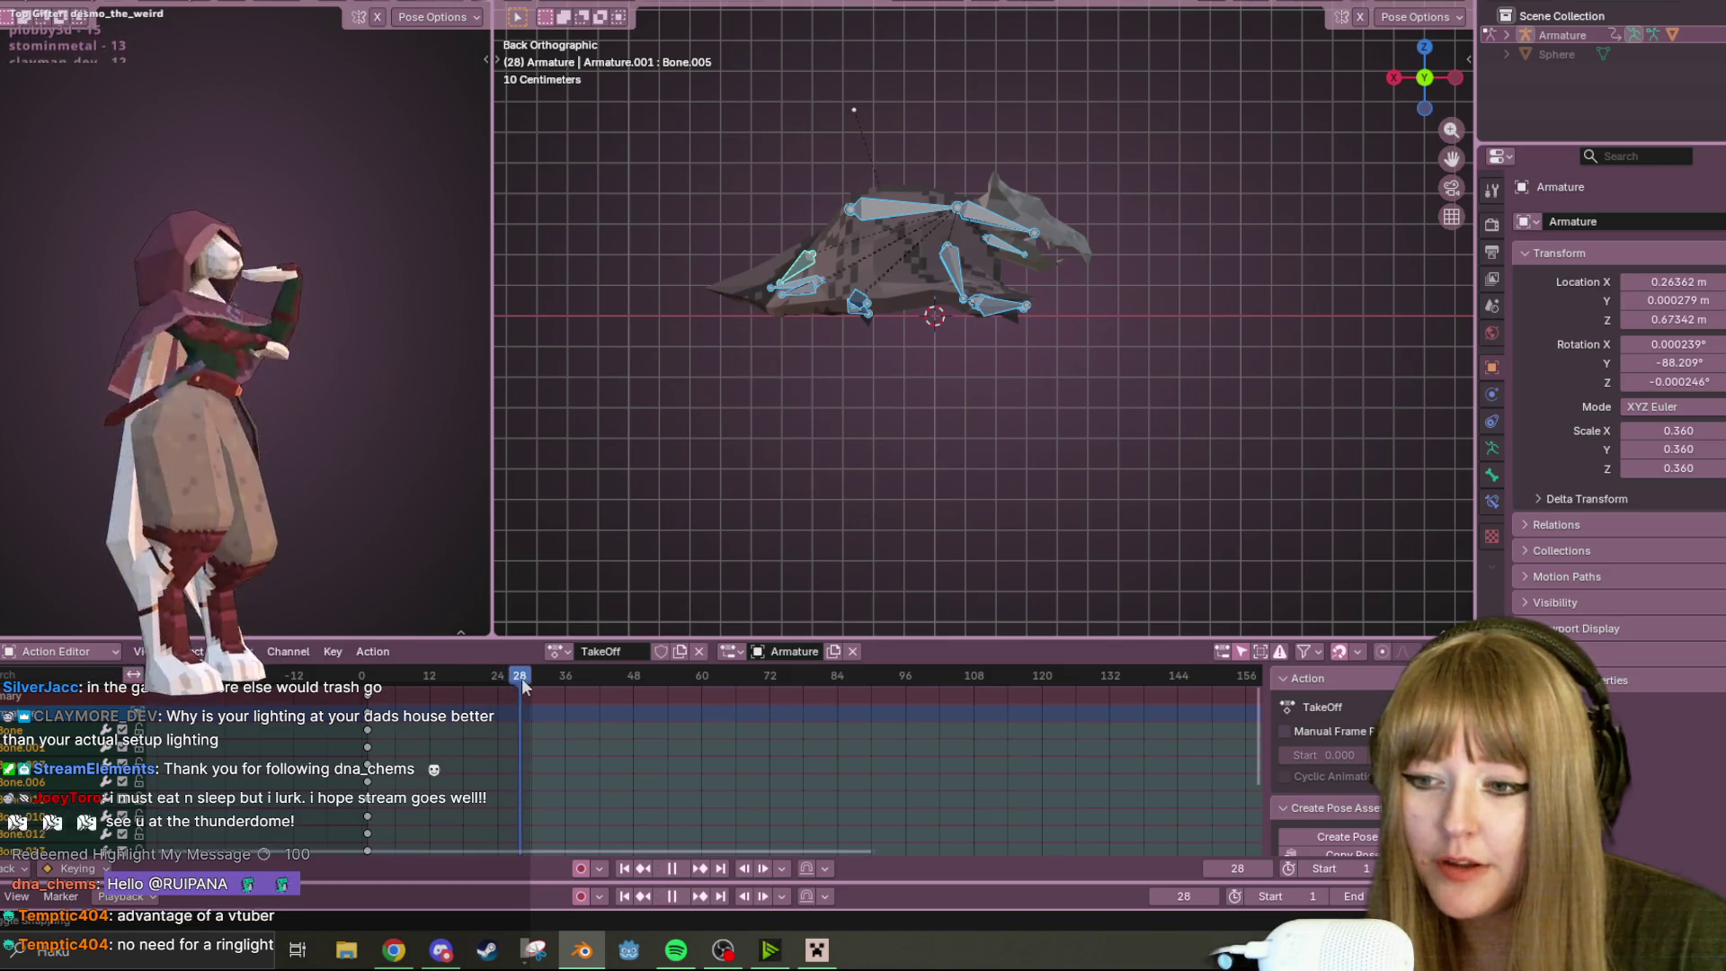
drag(632, 686, 560, 678)
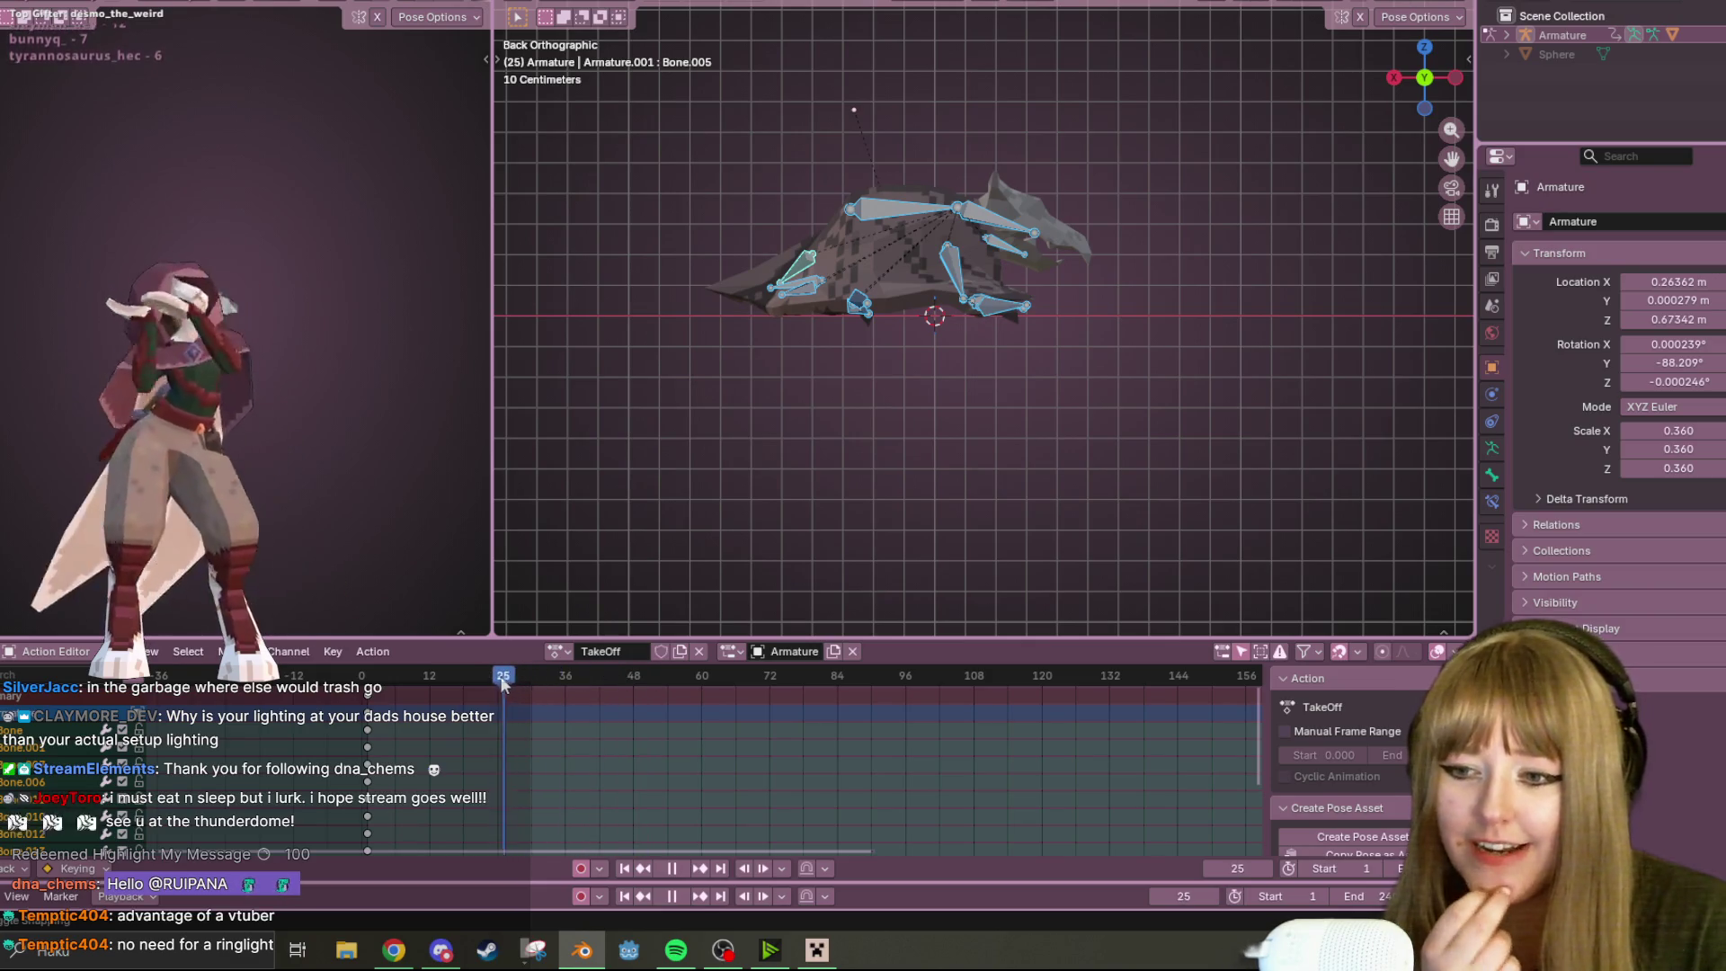
In Front Orthographic view, select Bone, hide and restore it, zoom in, and start moving it
click(1425, 79)
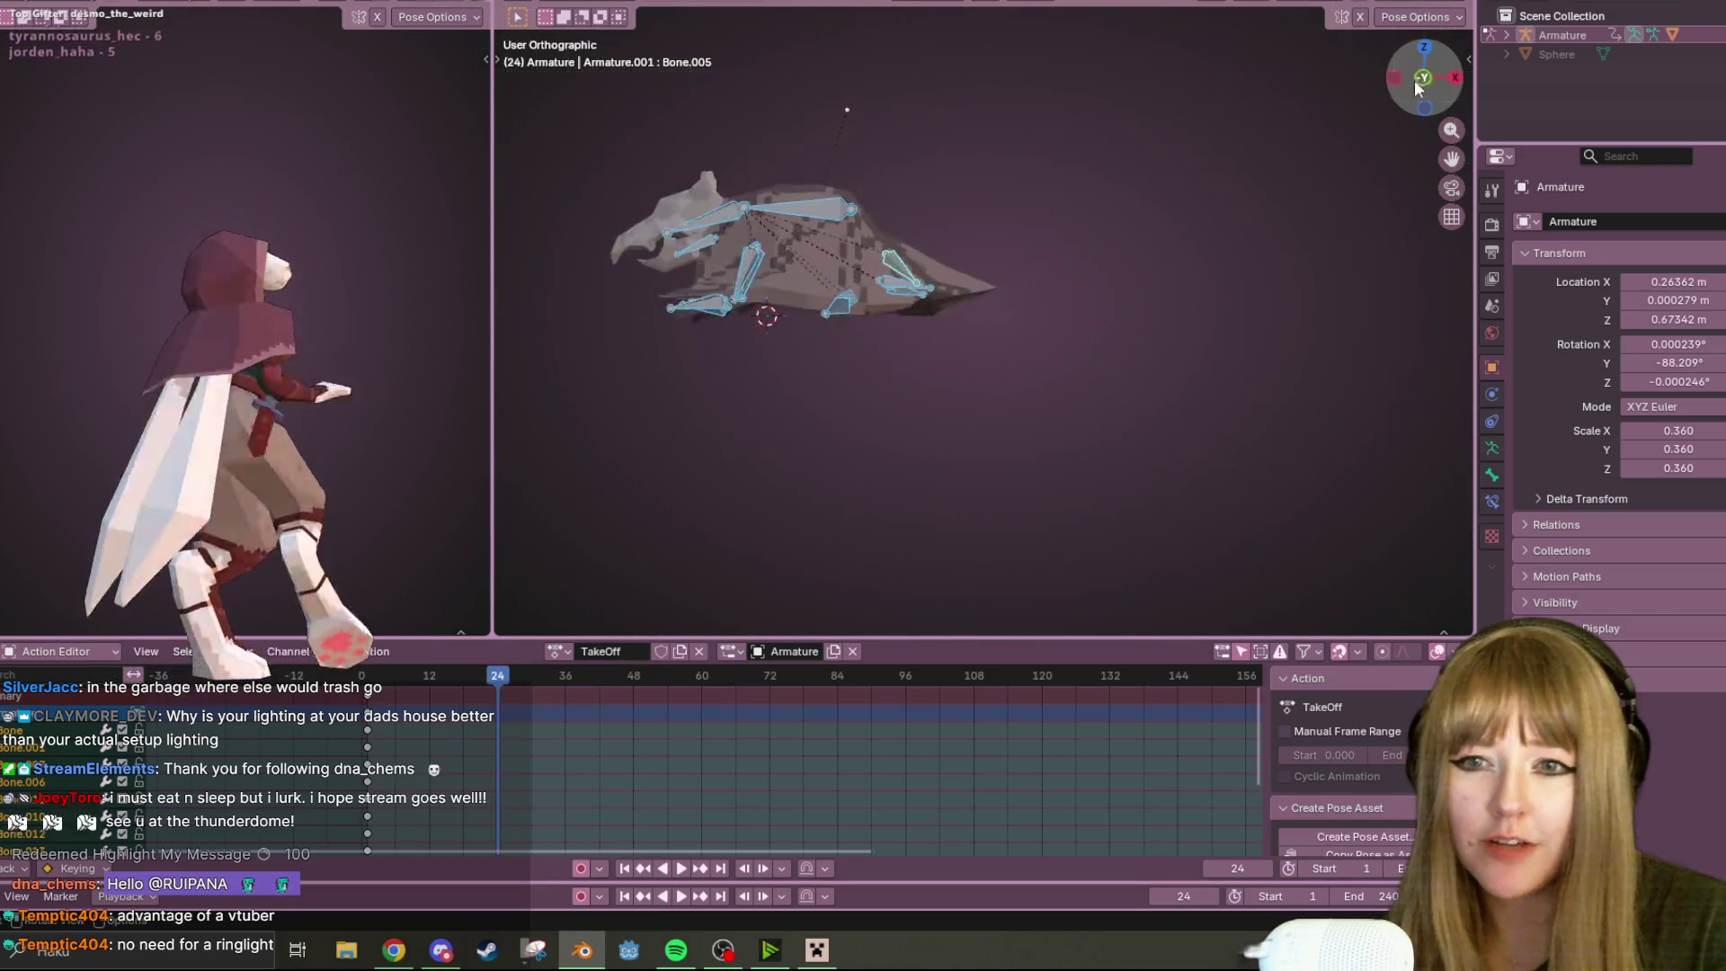
click(827, 216)
key(h)
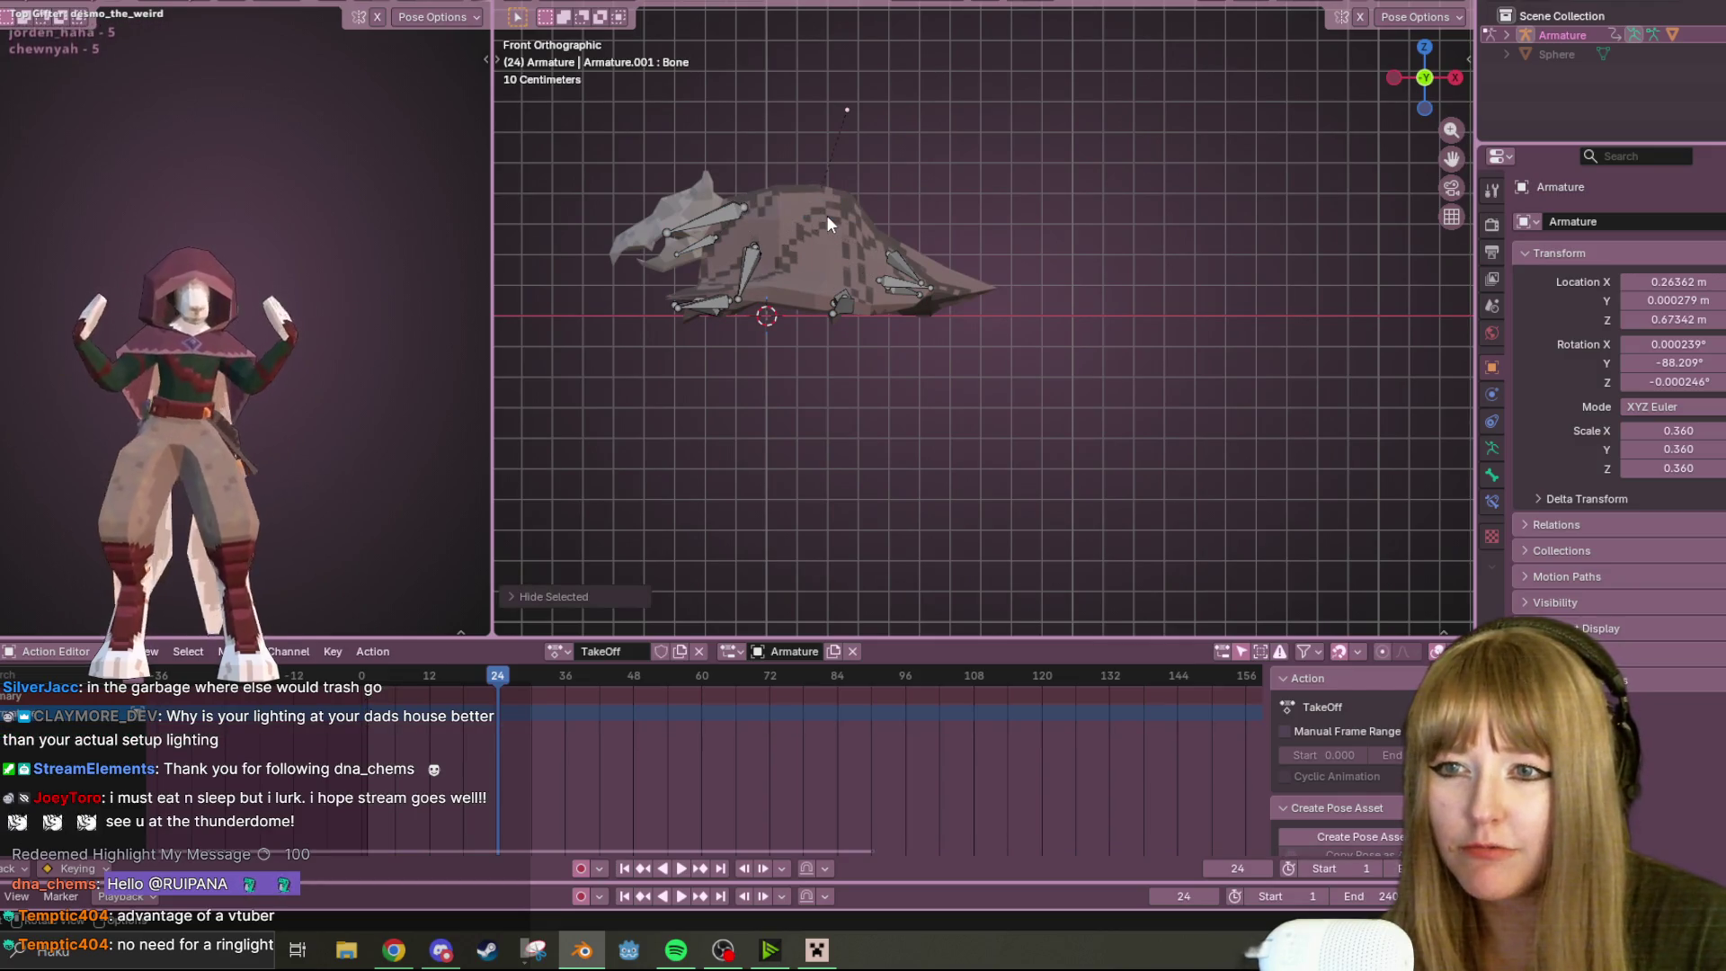
key(ctrl+z)
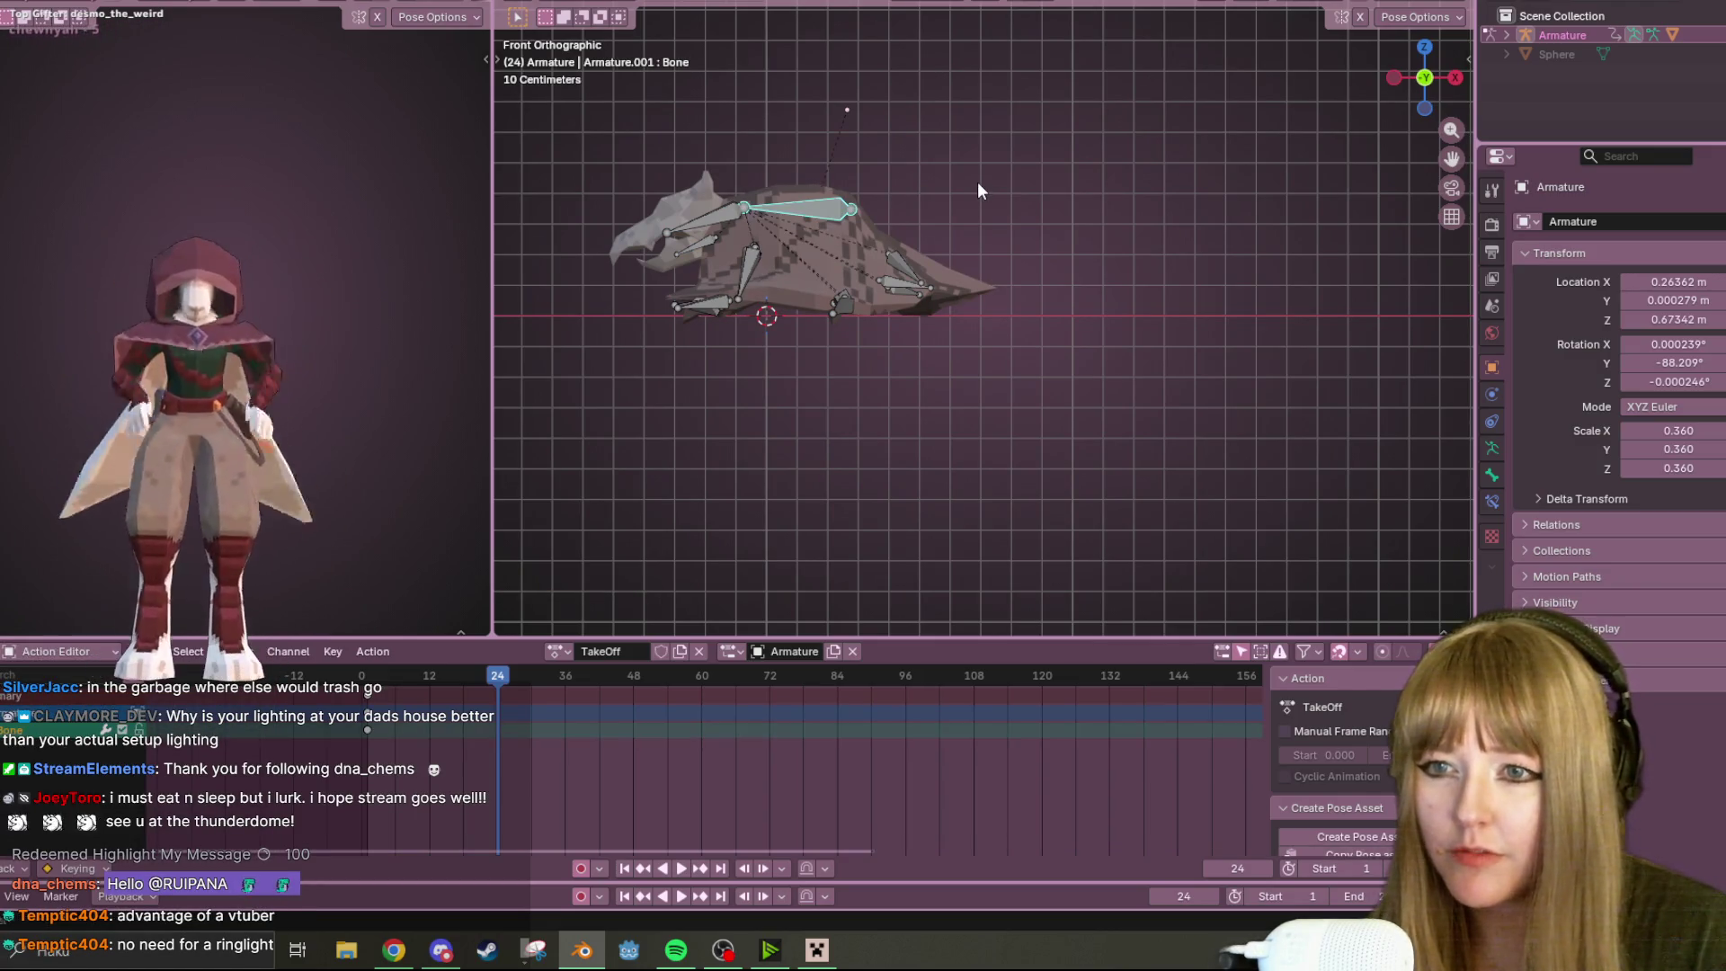
shift+middle_drag(978, 182, 1158, 187)
scroll(1088, 174, up, 2)
key(g)
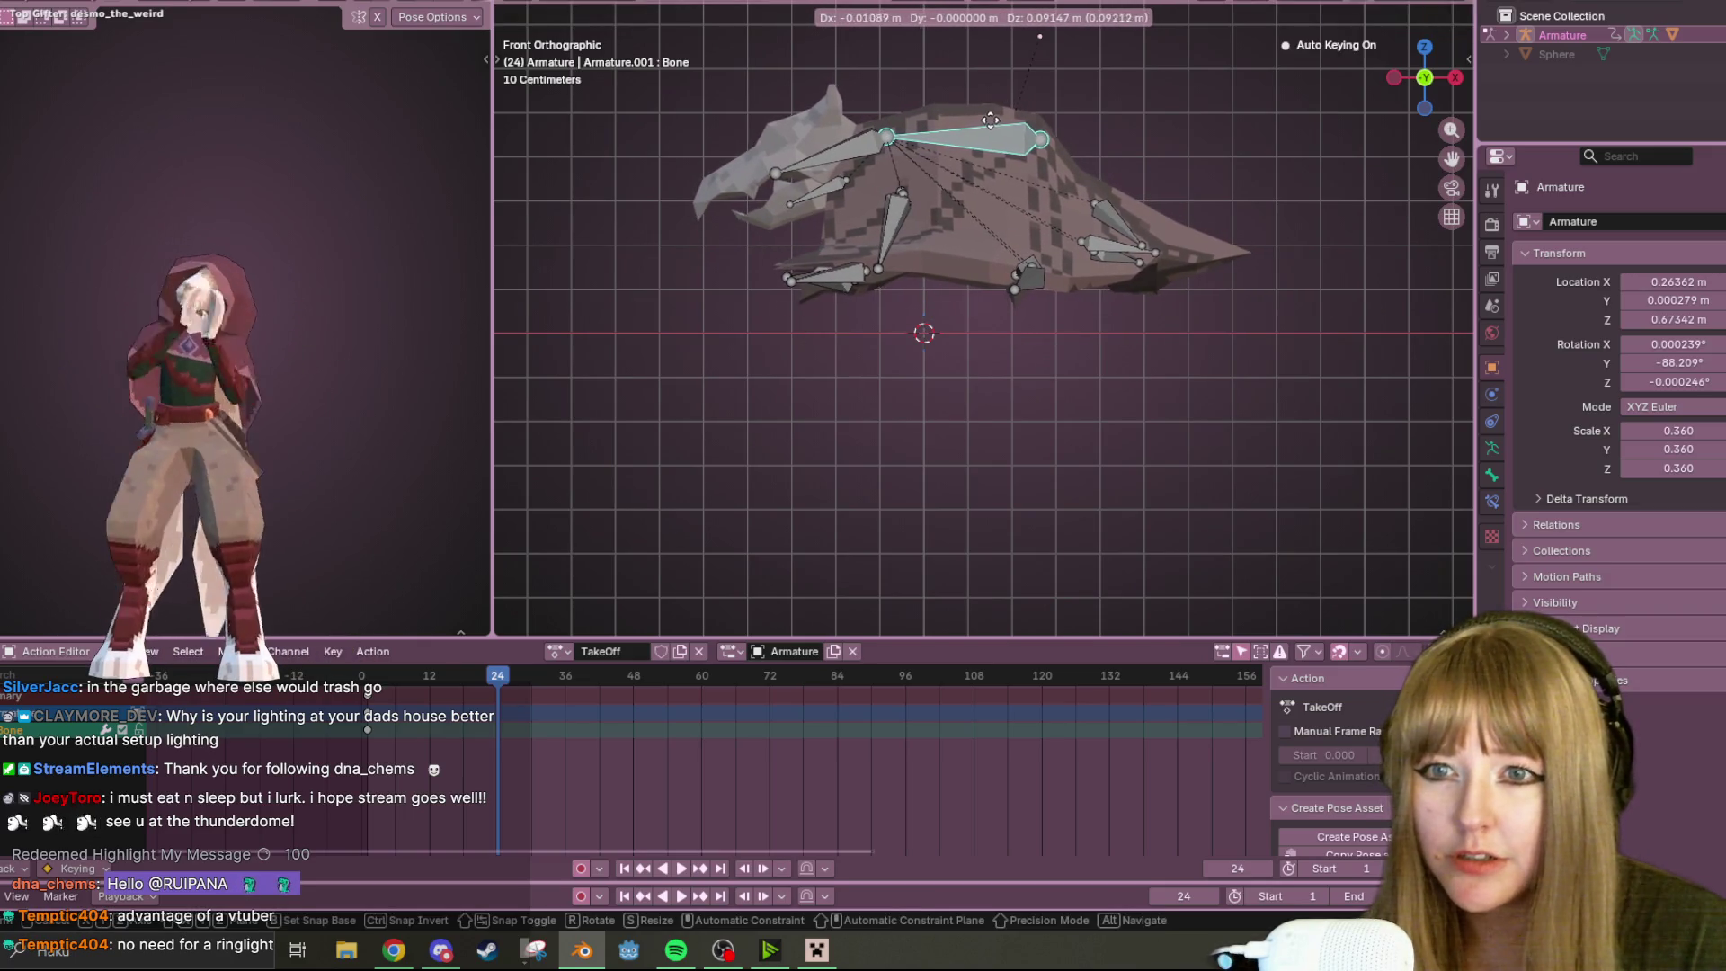
Keep the raised head, then rotate wing bones Bone.006 and Bone.010 downward in Left Ortho view
click(990, 124)
key(ctrl+KP_3)
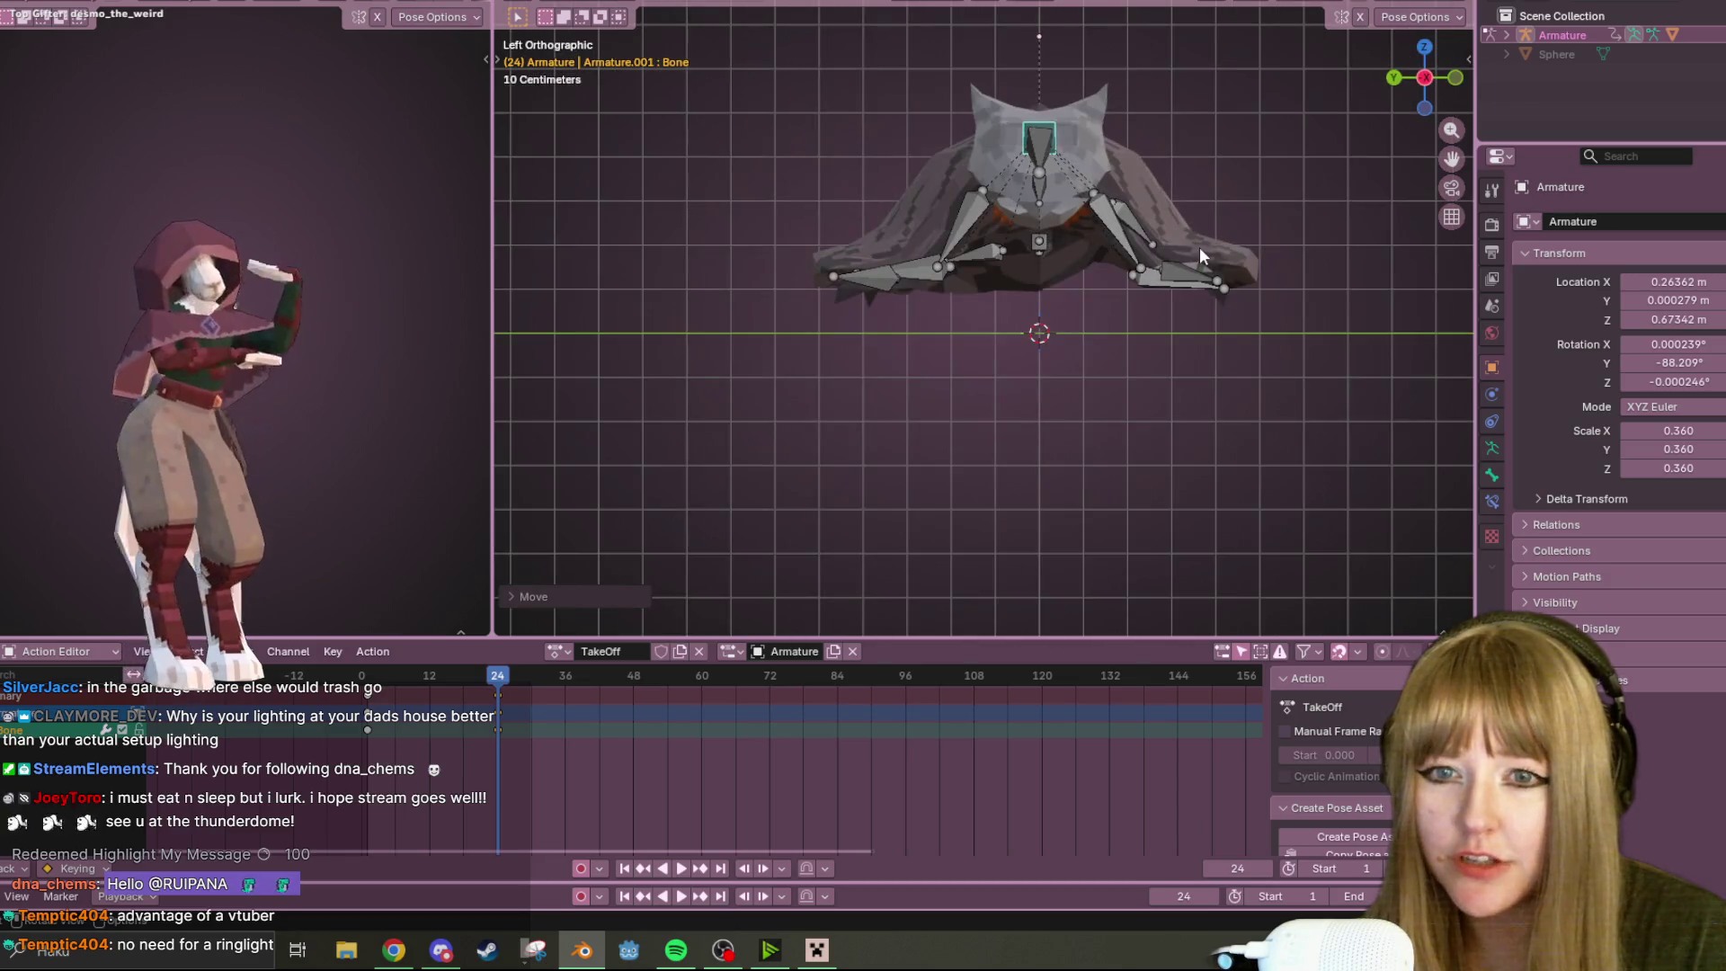
click(1184, 276)
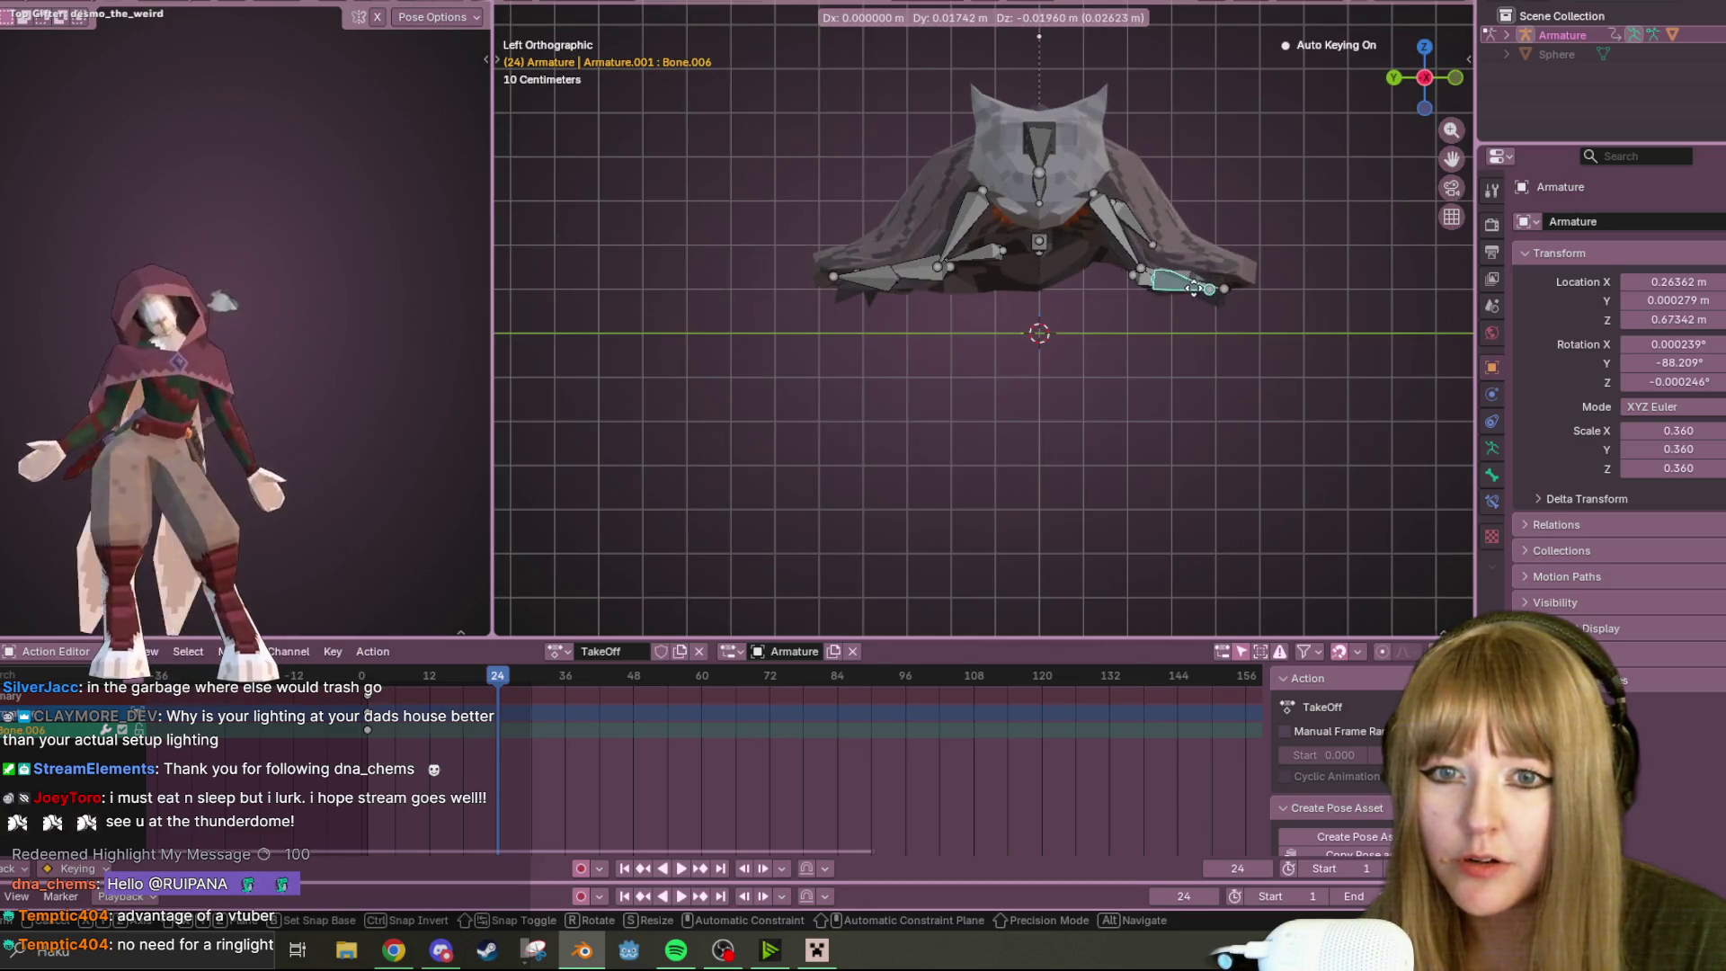
key(alt+g)
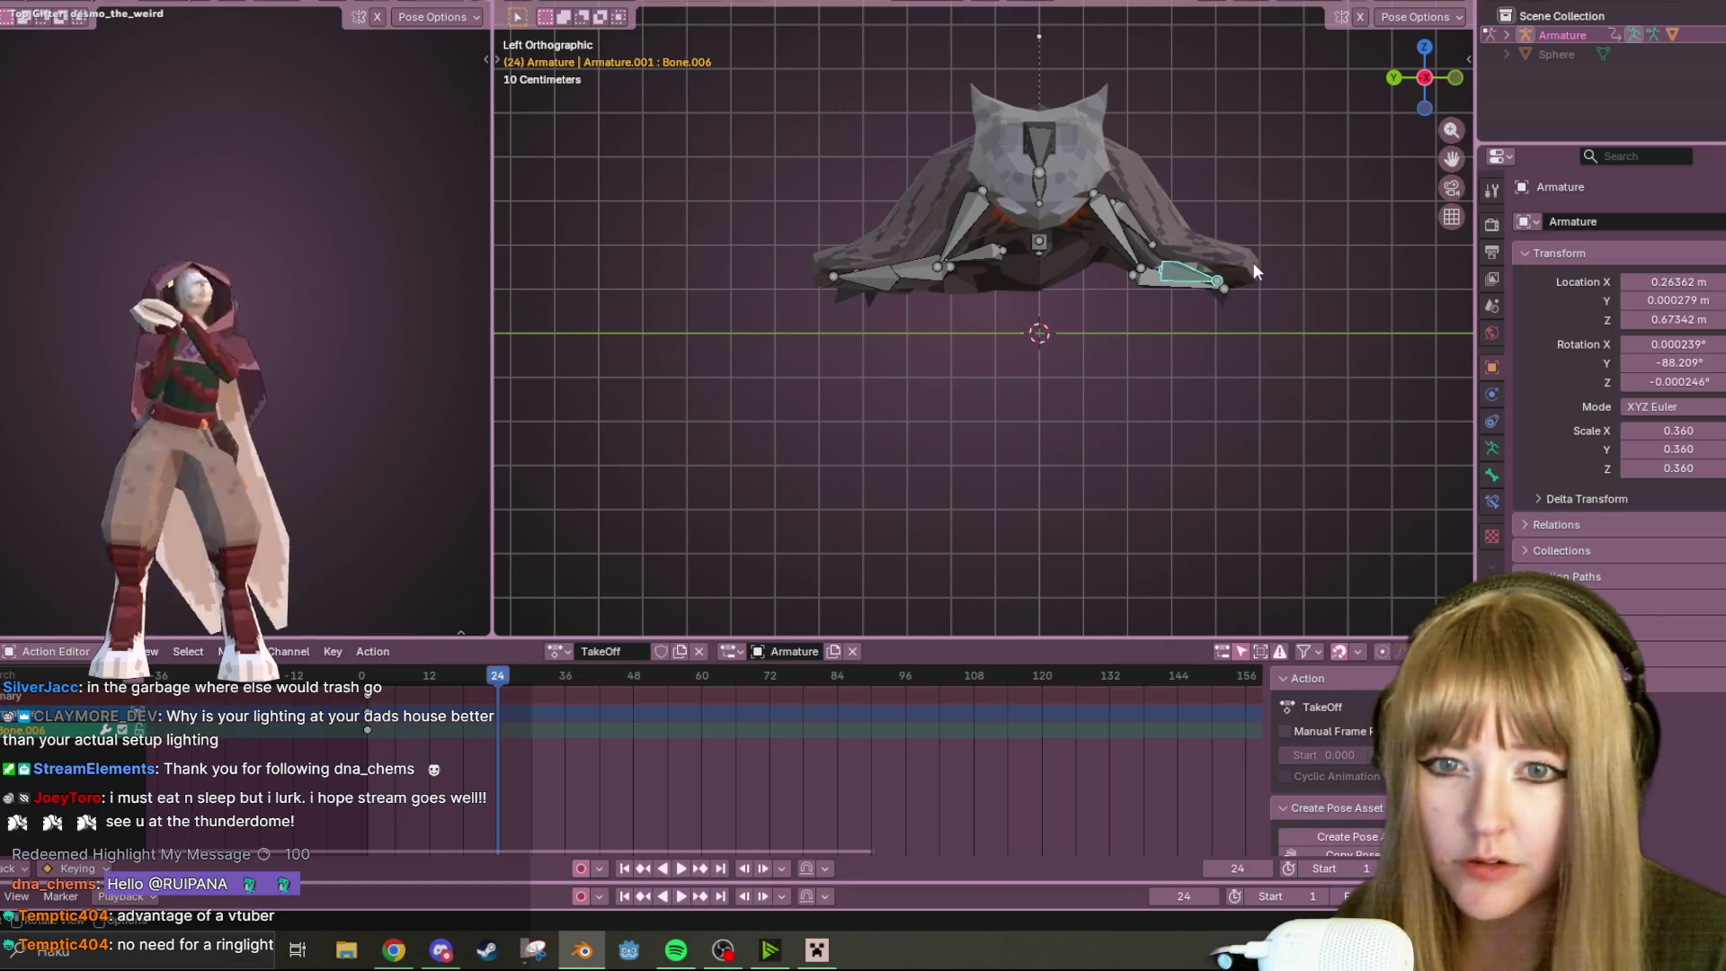
key(r)
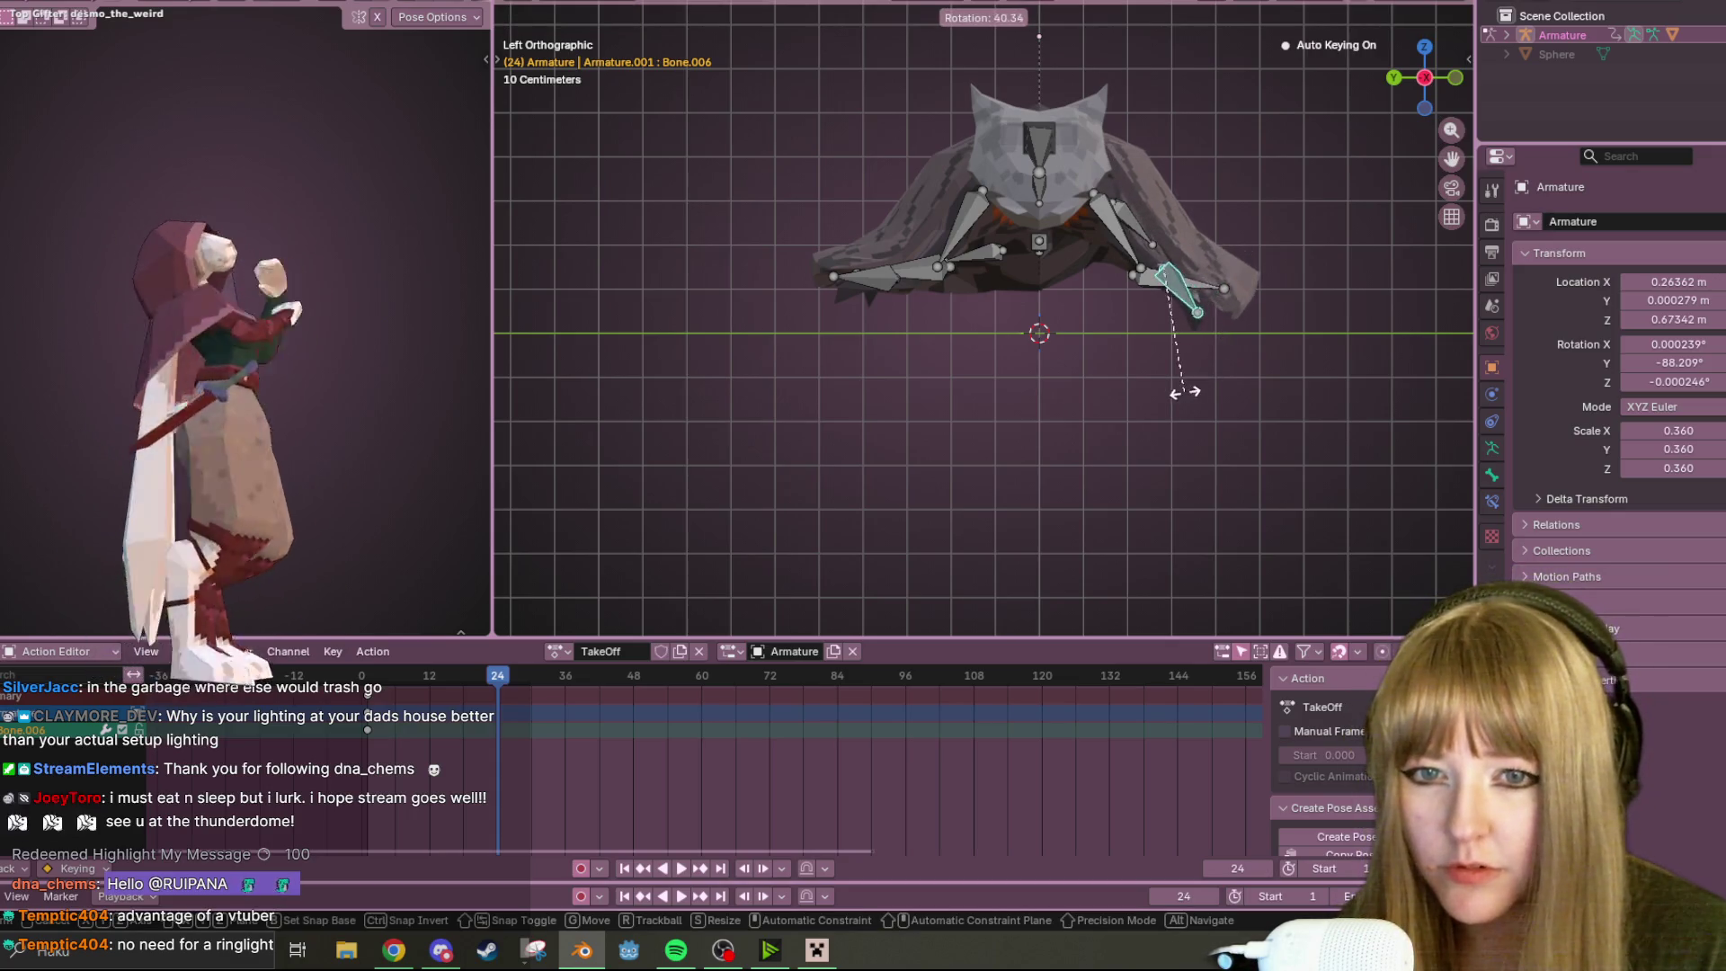
click(1158, 401)
click(861, 286)
key(r)
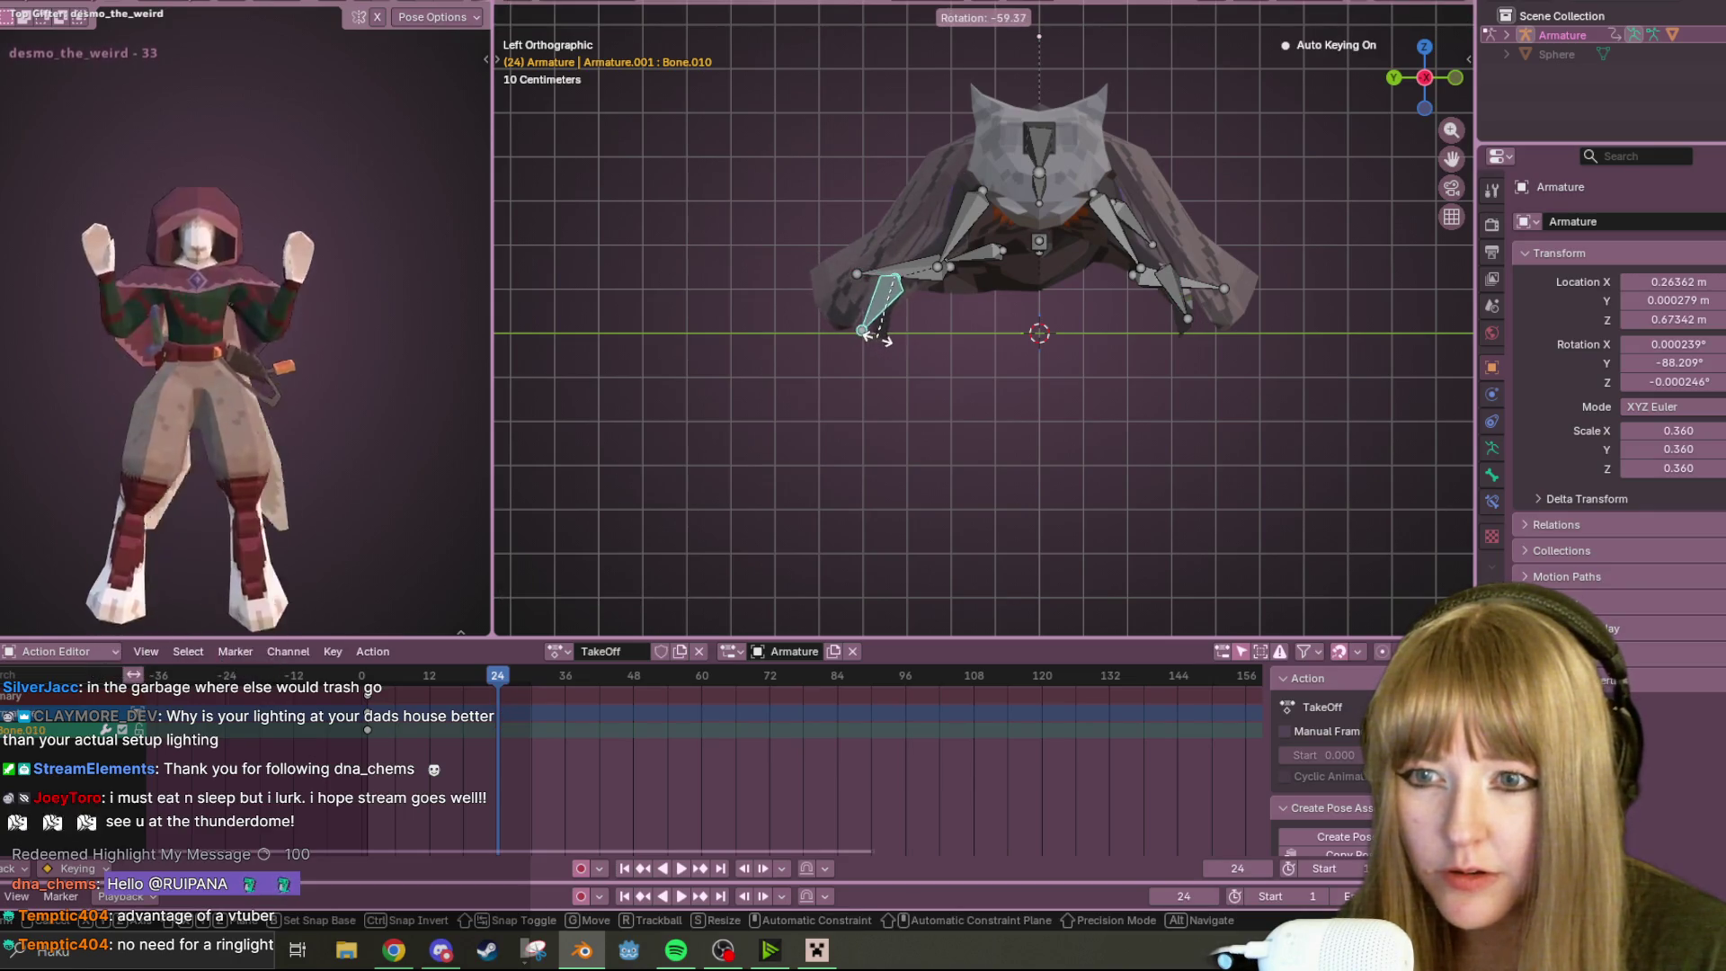
click(866, 300)
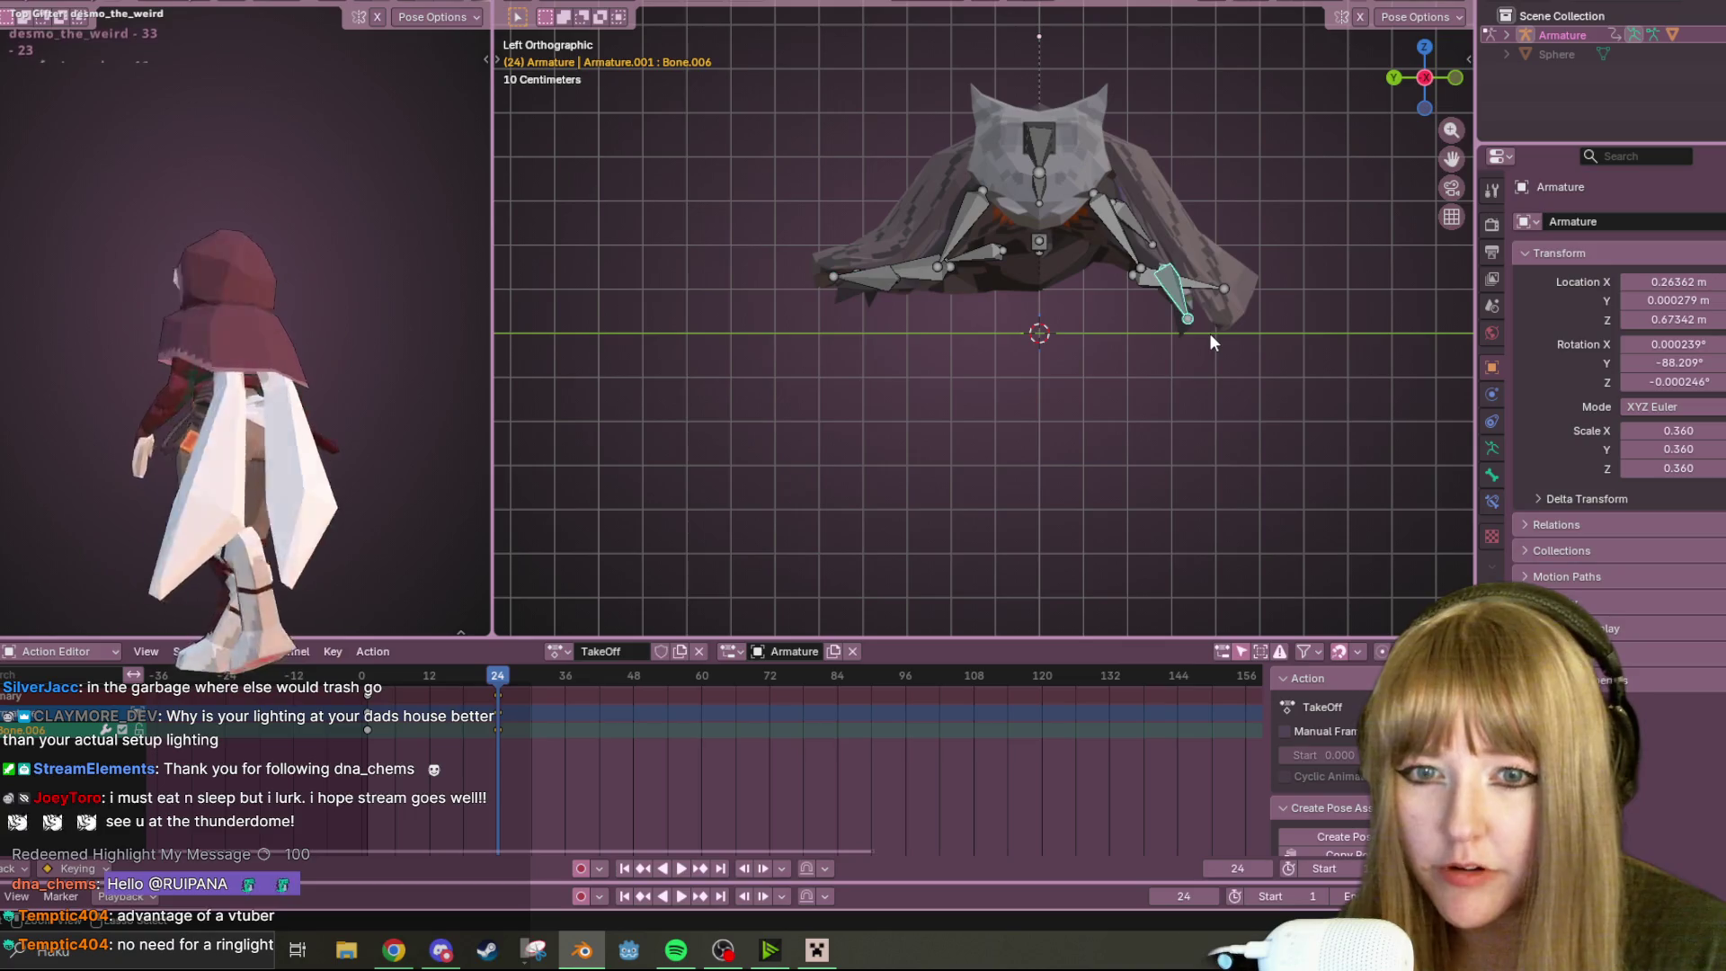
Lower both wing-tip bones, Bone.006 and Bone.010, to the horizon line
click(1200, 275)
shift+click(838, 281)
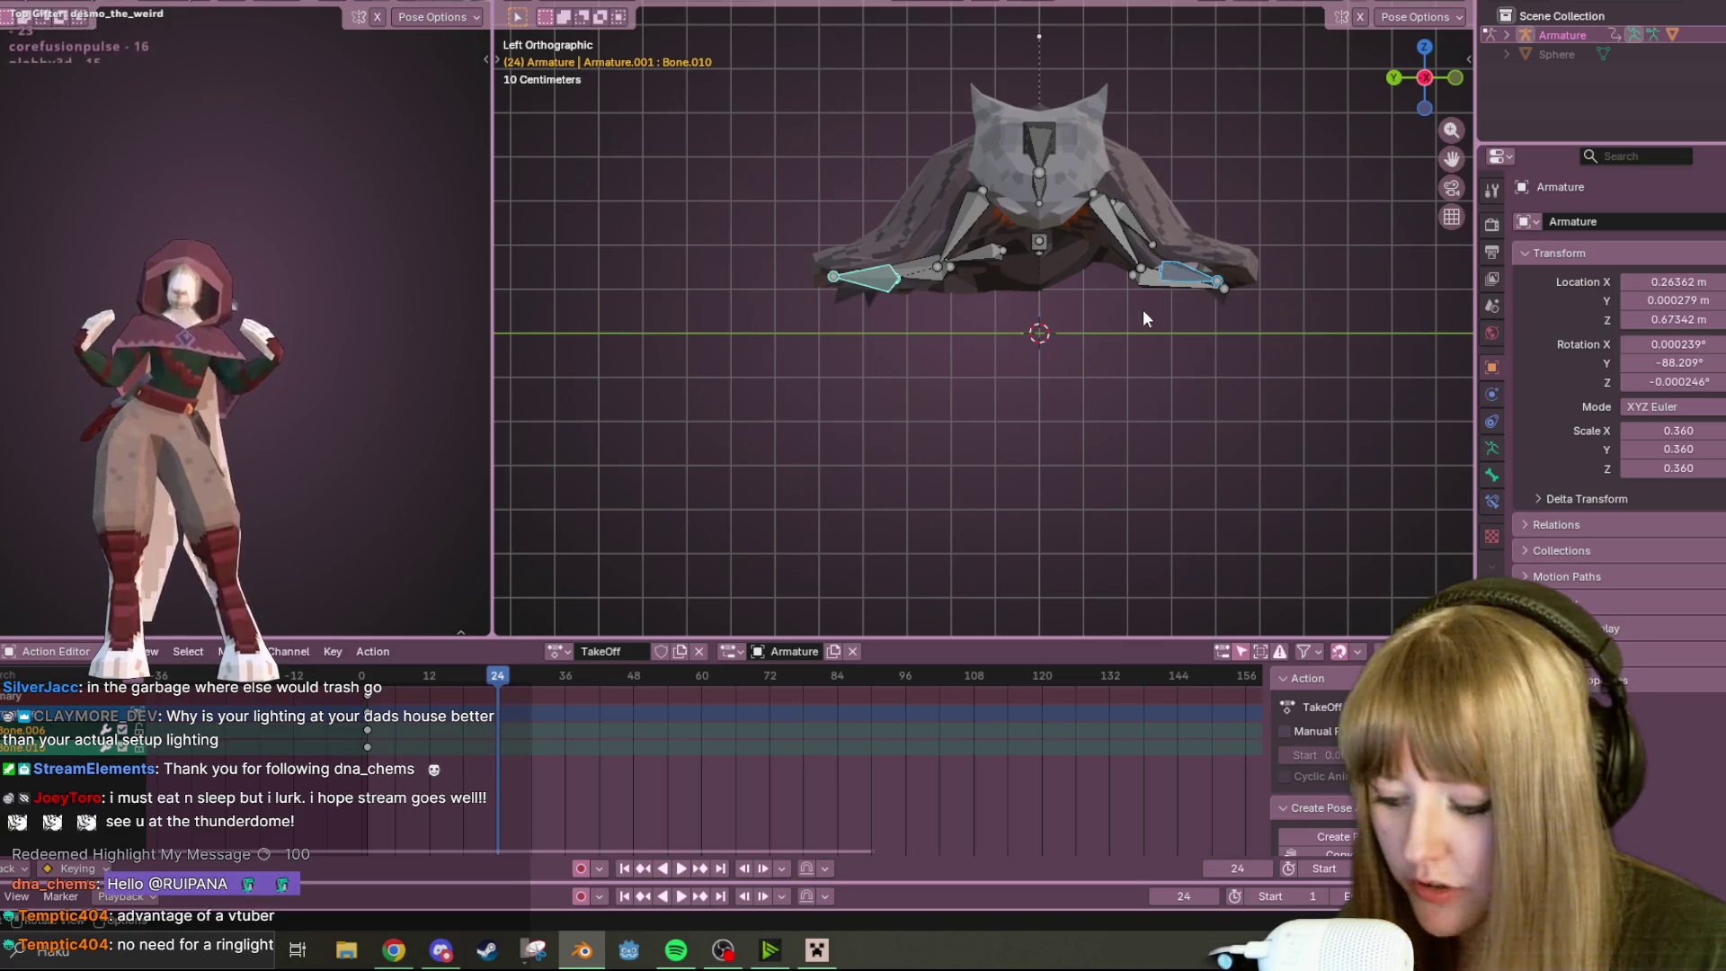
key(g)
click(1153, 377)
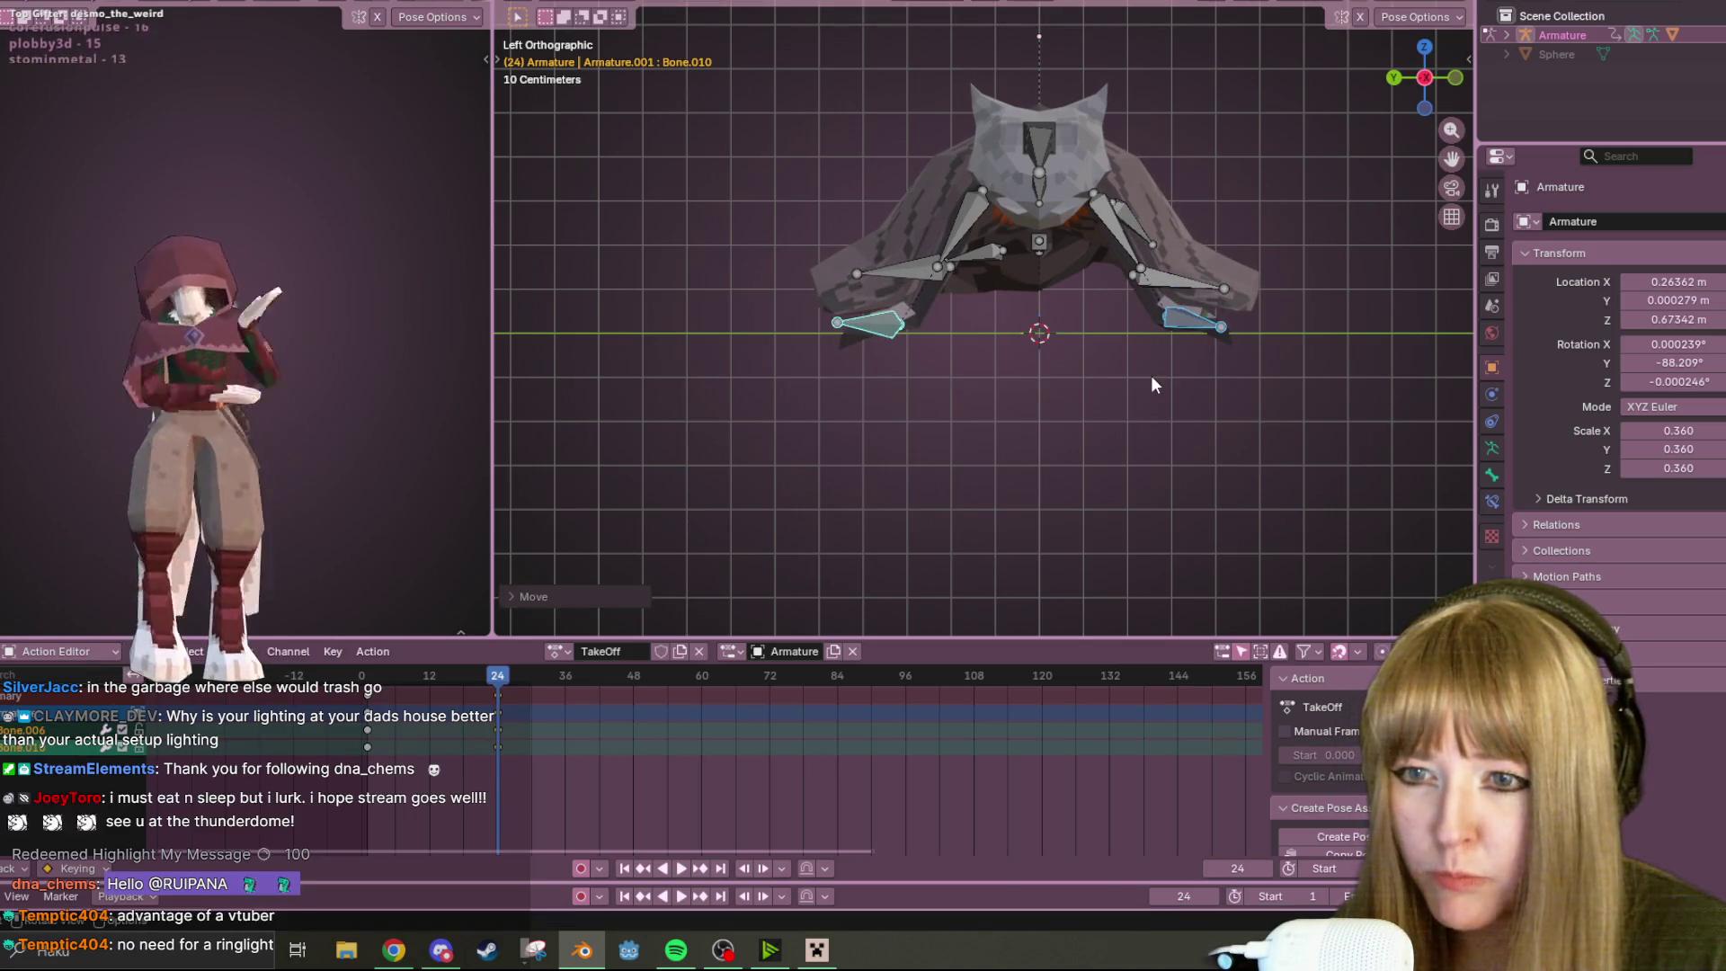
Rotate and move upper left wing bone Bone.012 downward
click(902, 265)
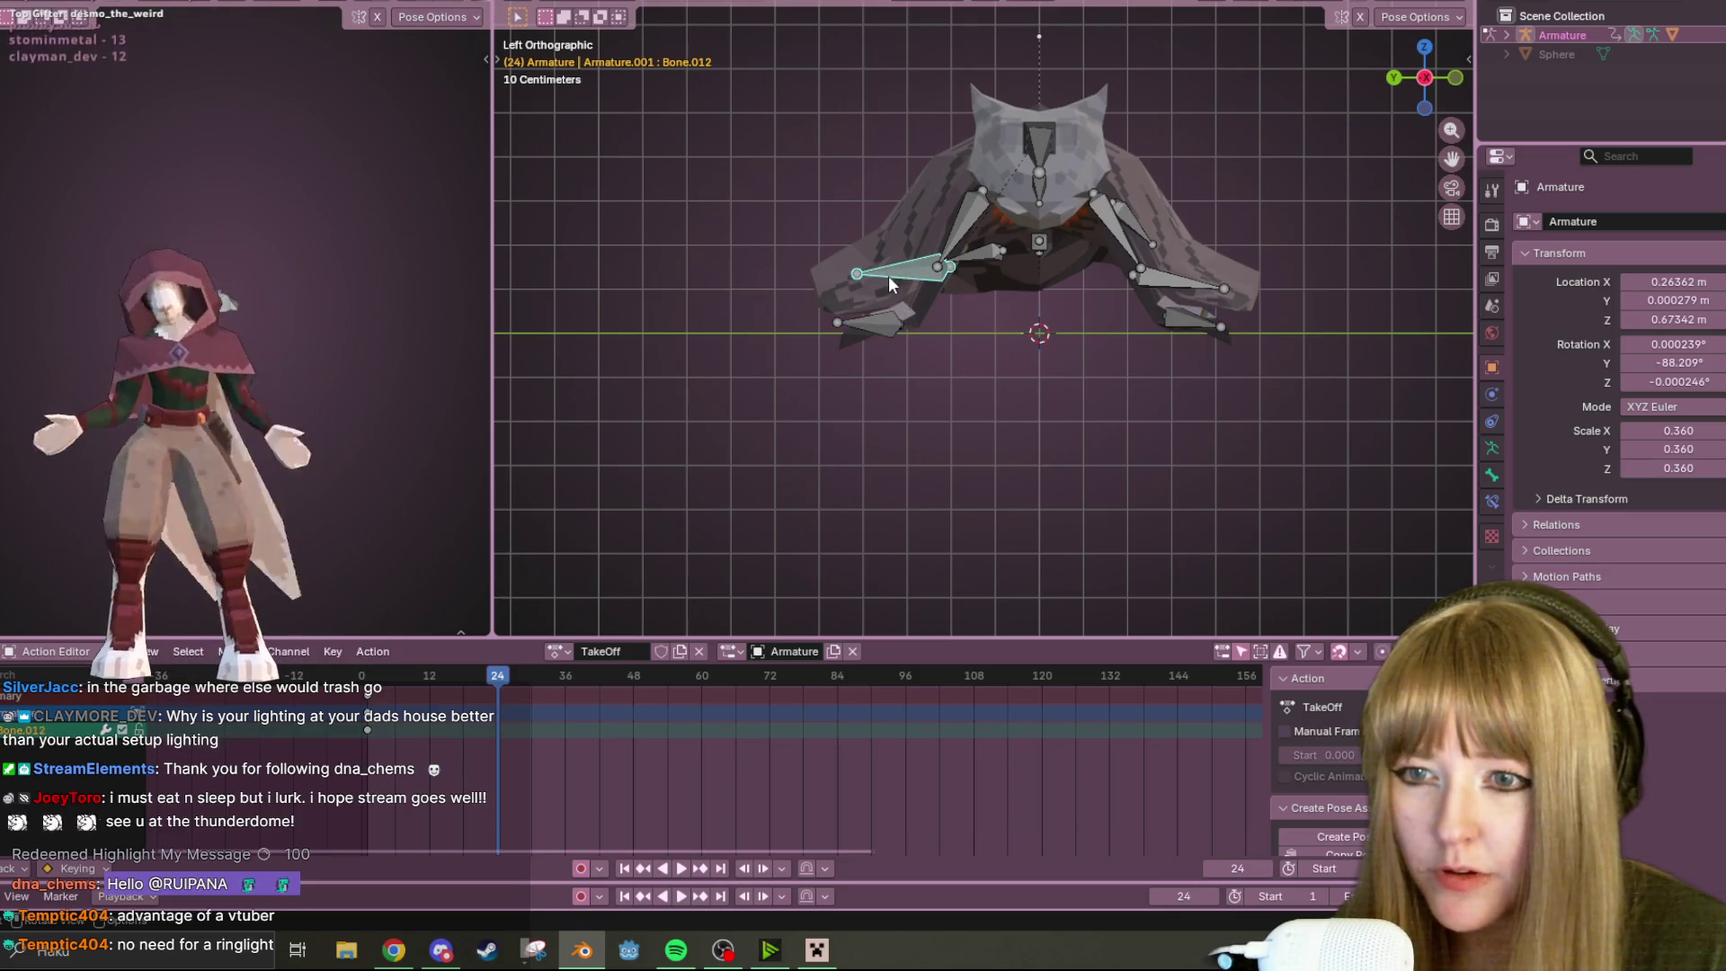
key(r)
click(911, 300)
key(g)
click(915, 322)
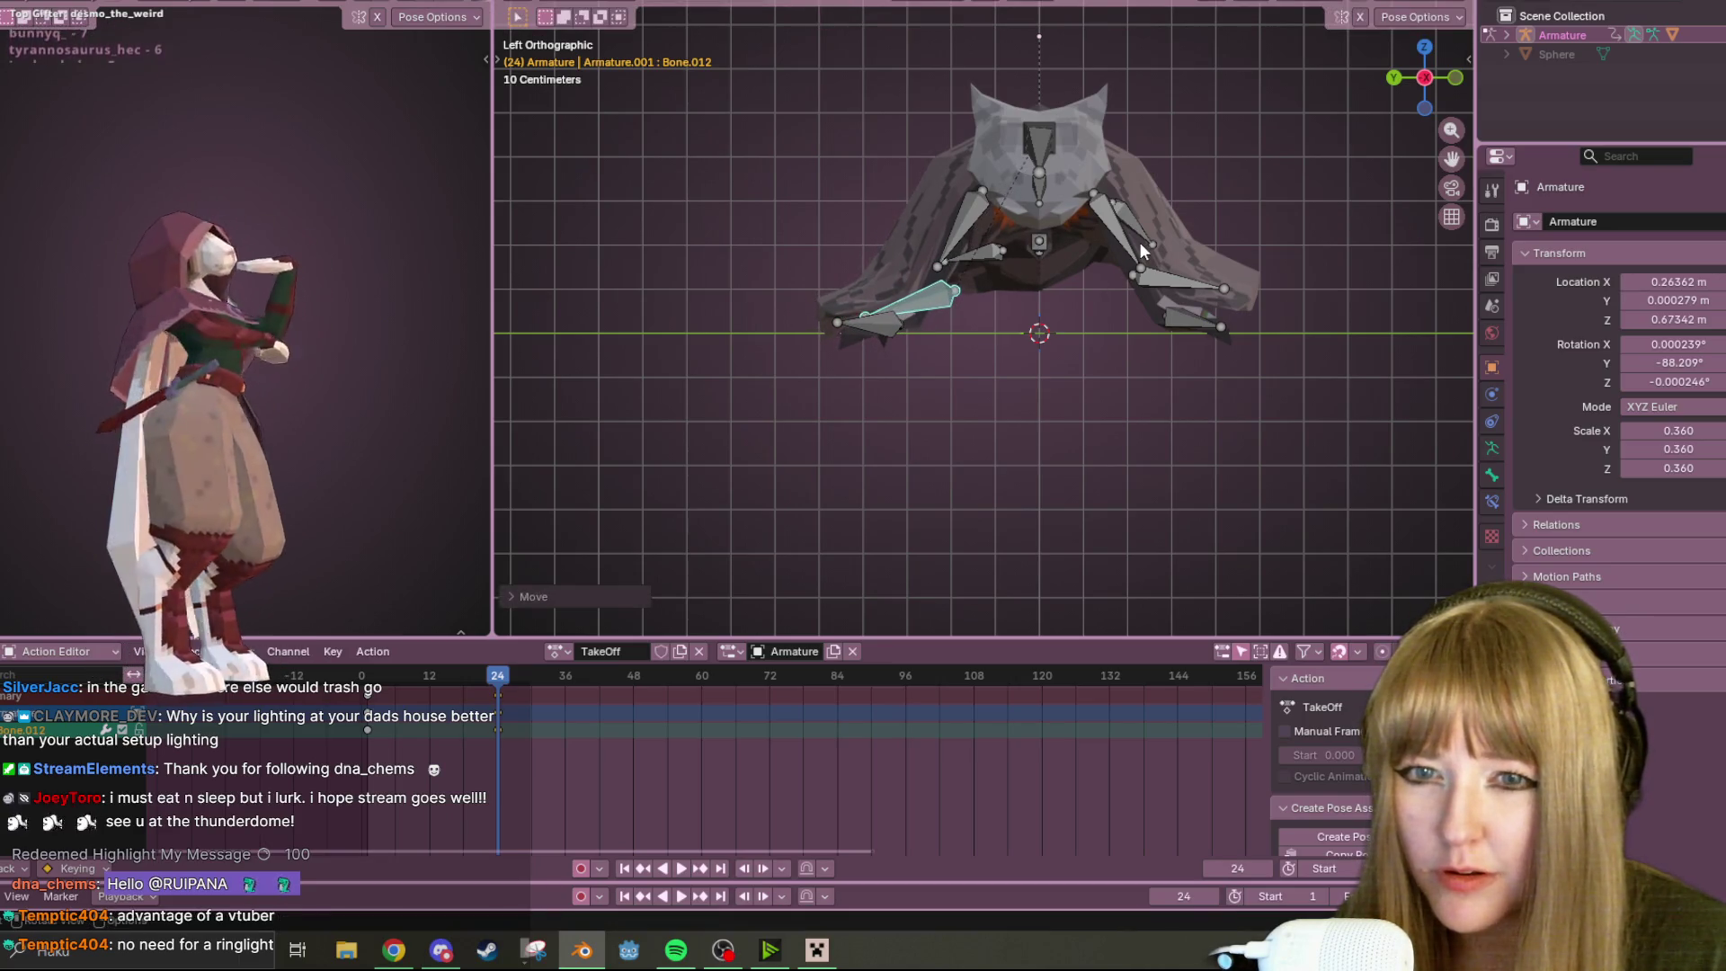
Move and rotate right wing bone Bone.013 into its new pose
click(1147, 293)
key(g)
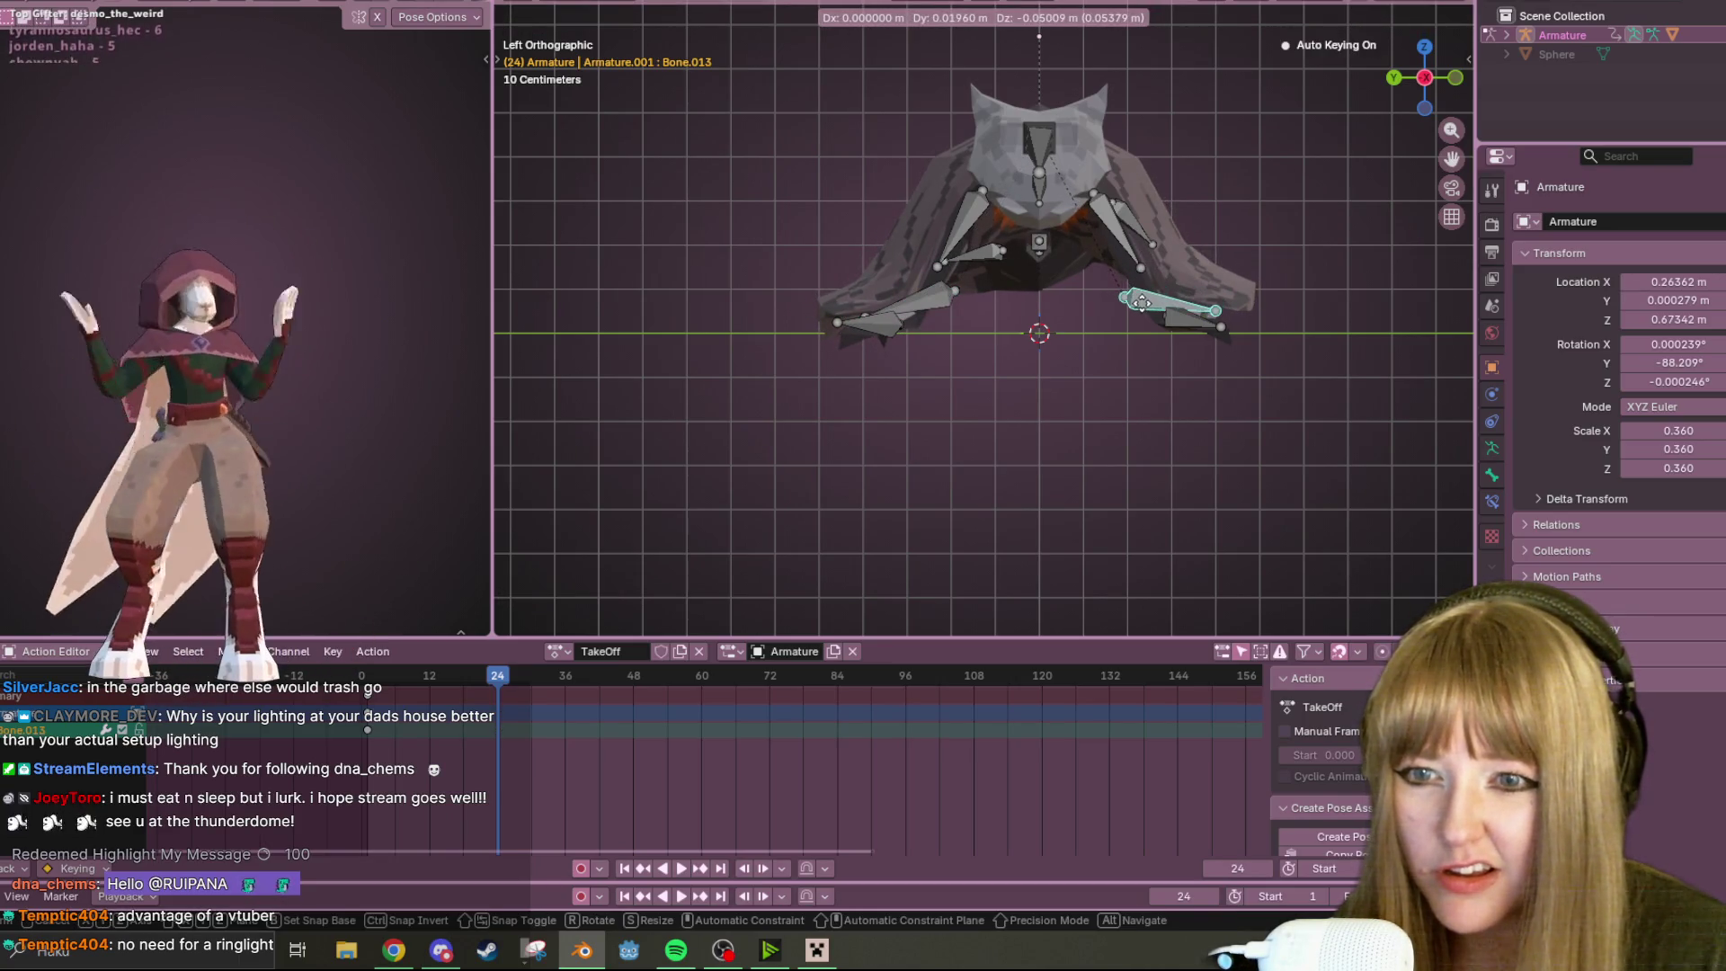
click(1131, 302)
key(r)
click(1255, 329)
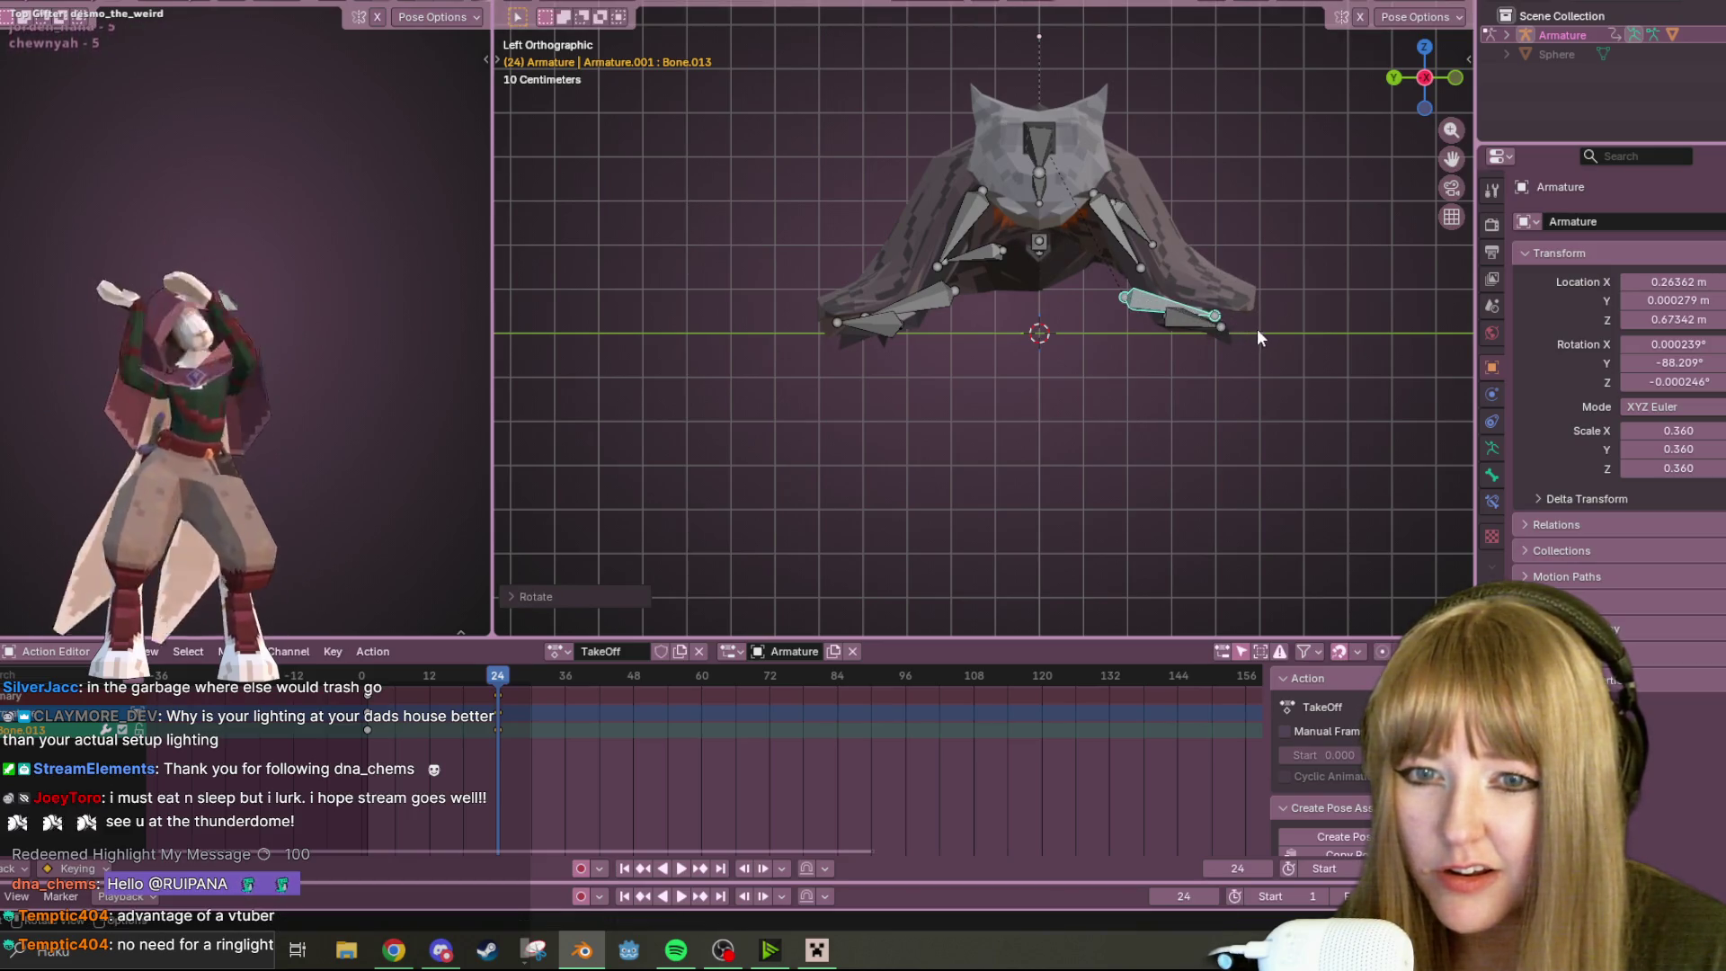
key(r)
click(1242, 349)
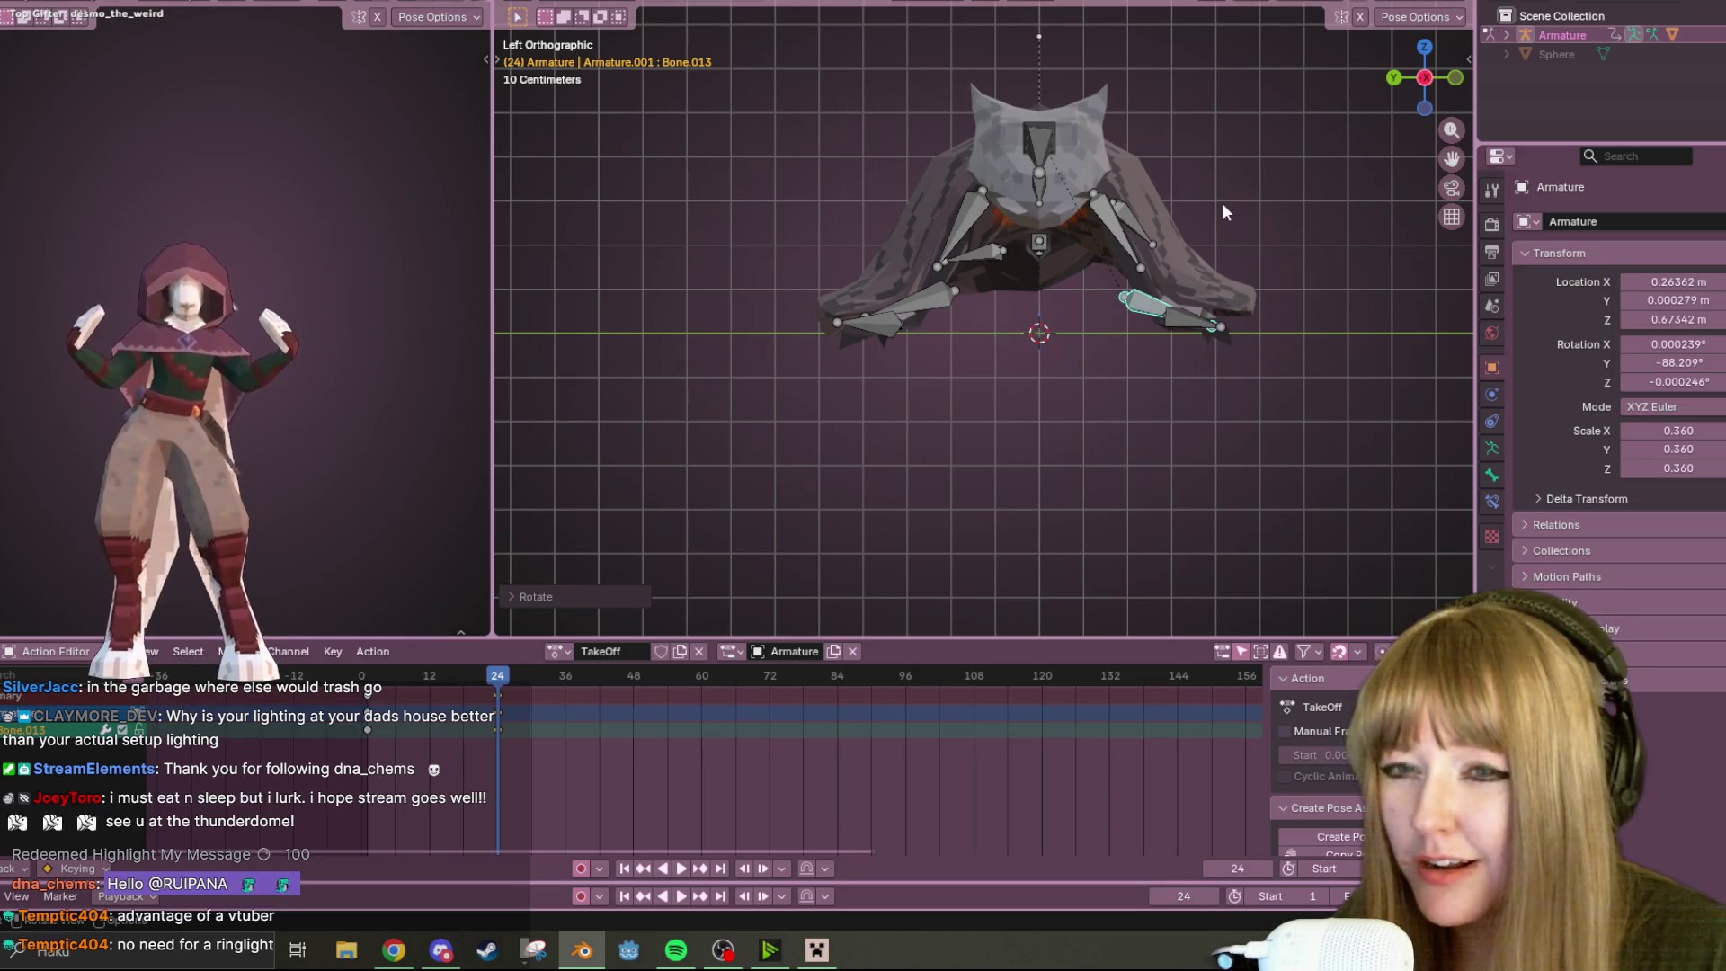
Play the TakeOff animation in perspective and front view, then return to frame 24
mouse_move(1302, 234)
middle_down()
mouse_move(1212, 293)
mouse_move(1099, 246)
middle_up()
key(space)
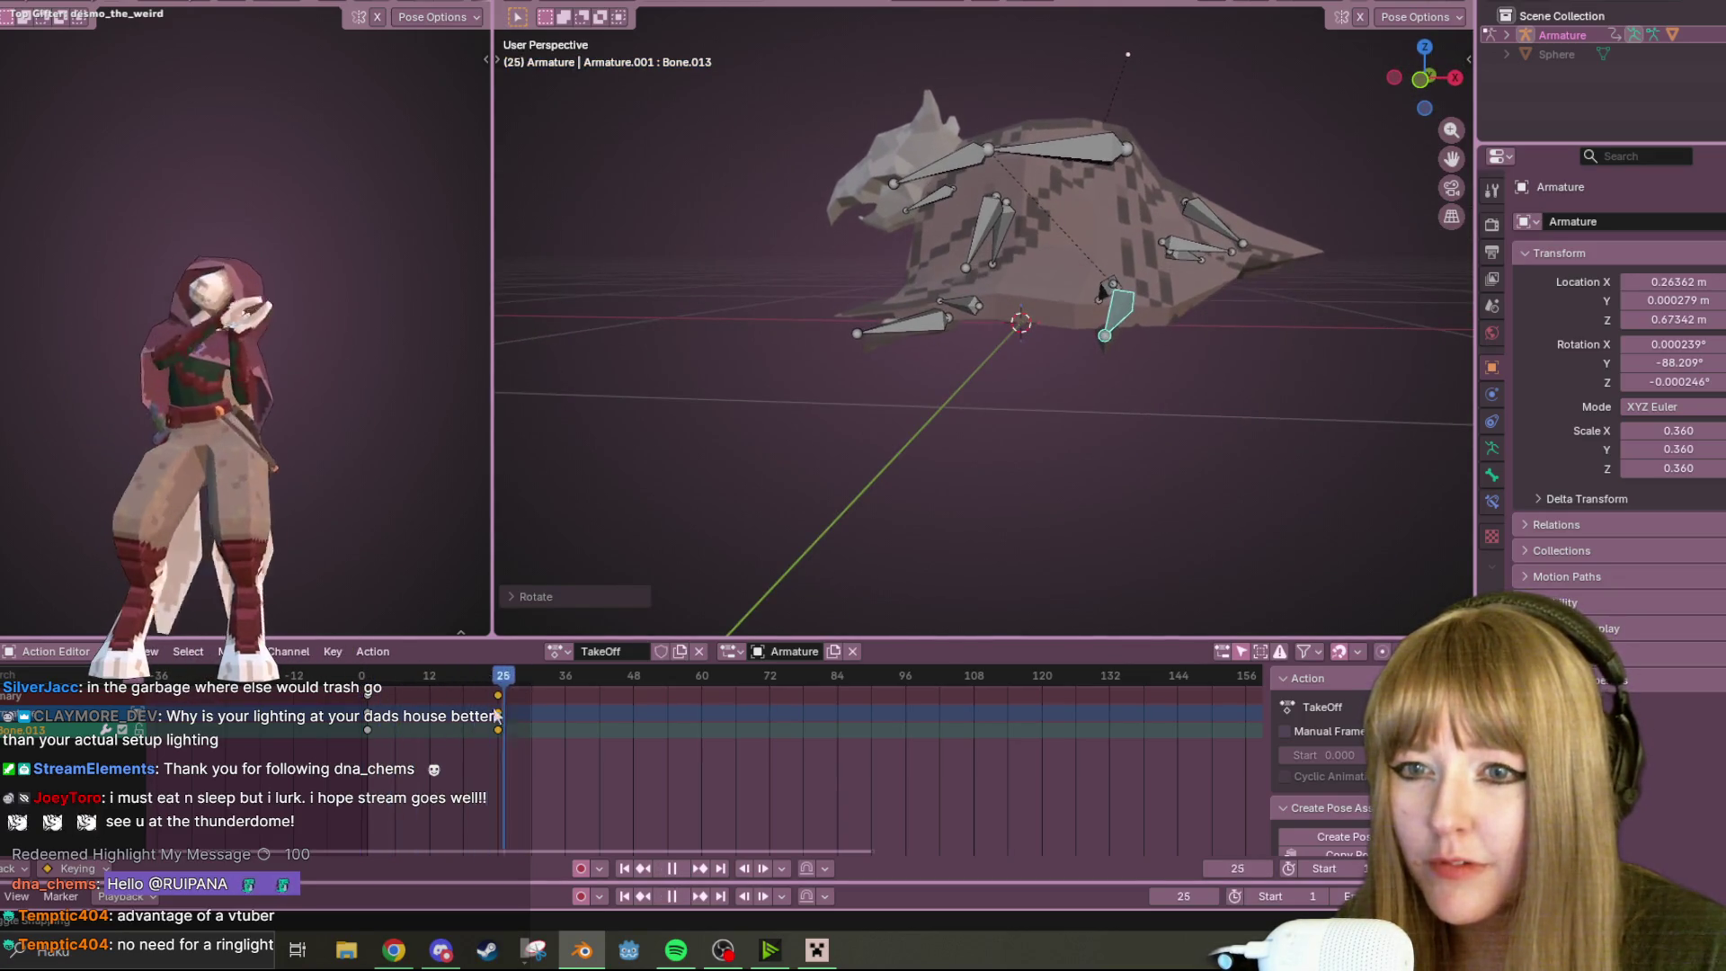
key(space)
click(1457, 78)
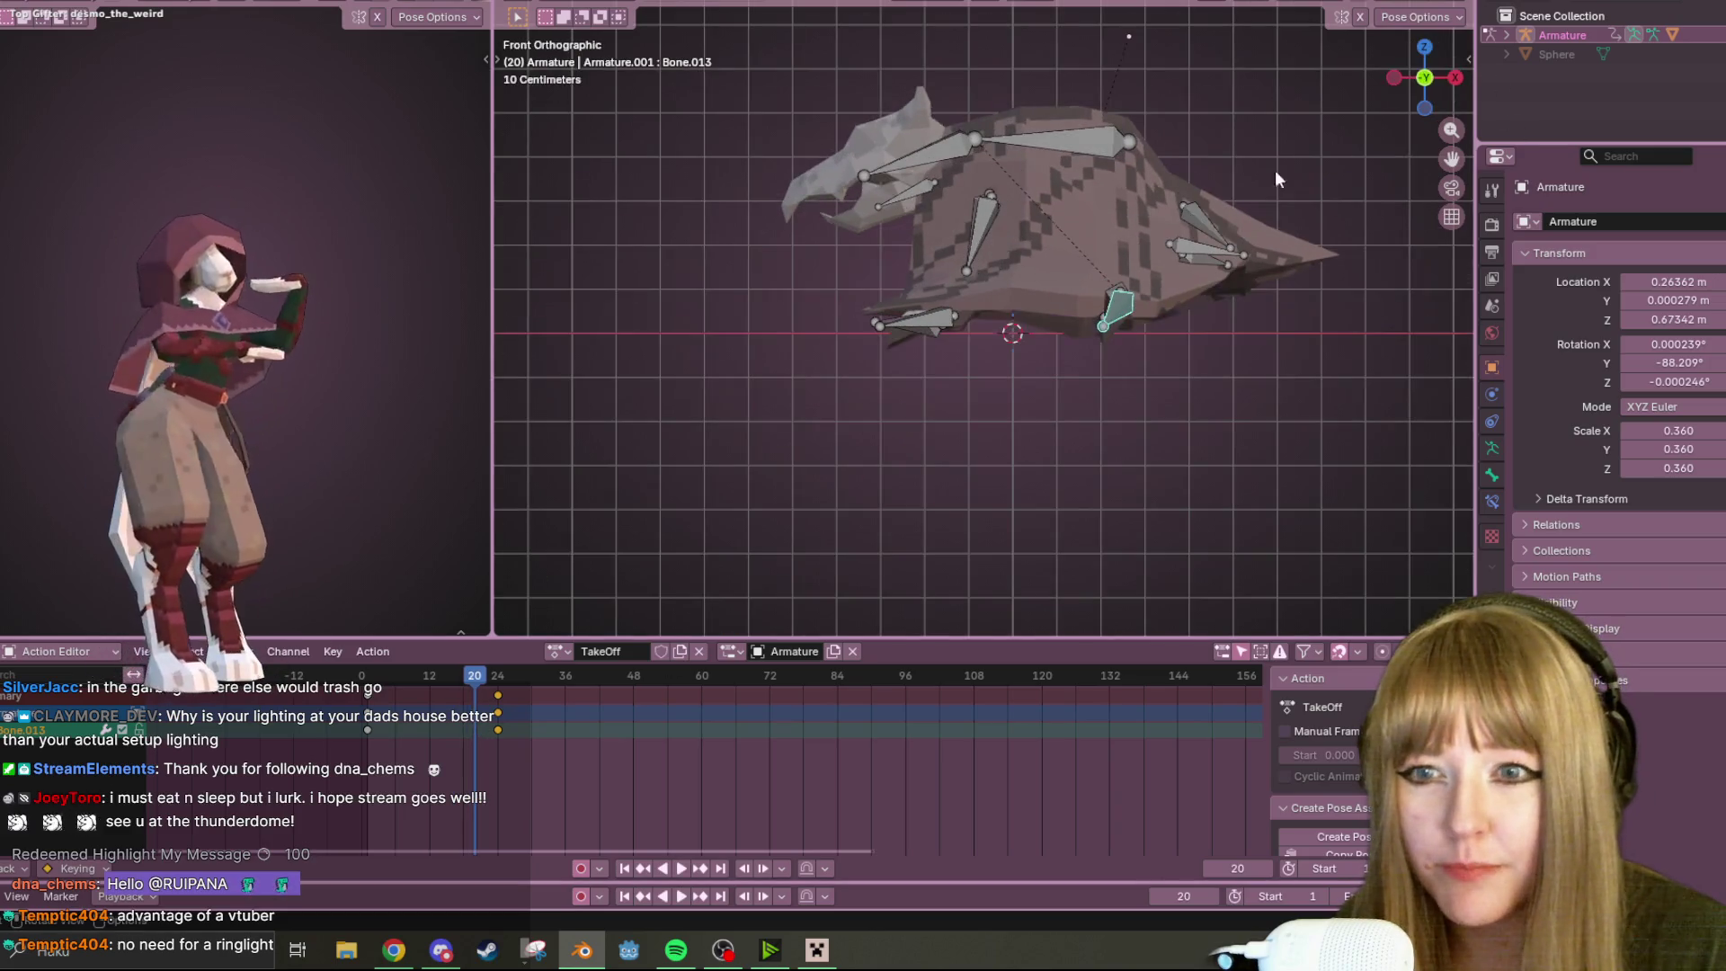
key(space)
drag(417, 695, 500, 711)
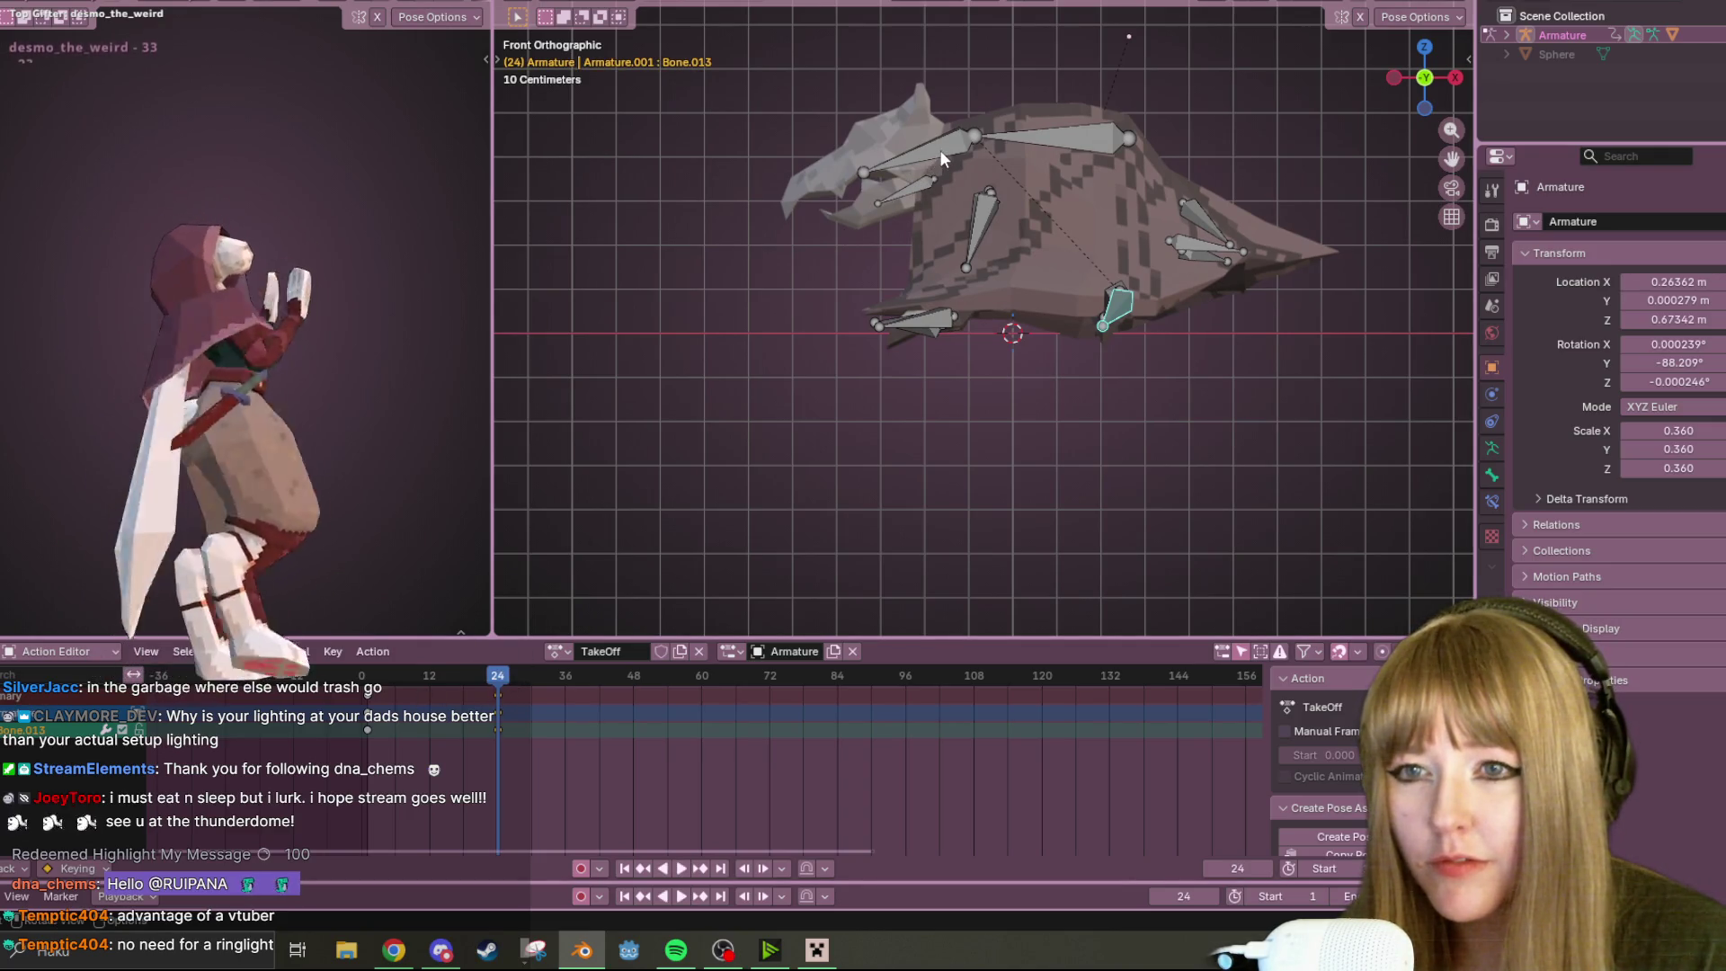
Lower the head bone Bone.003 at frame 24, undo the last nudge, and replay
drag(932, 149, 928, 174)
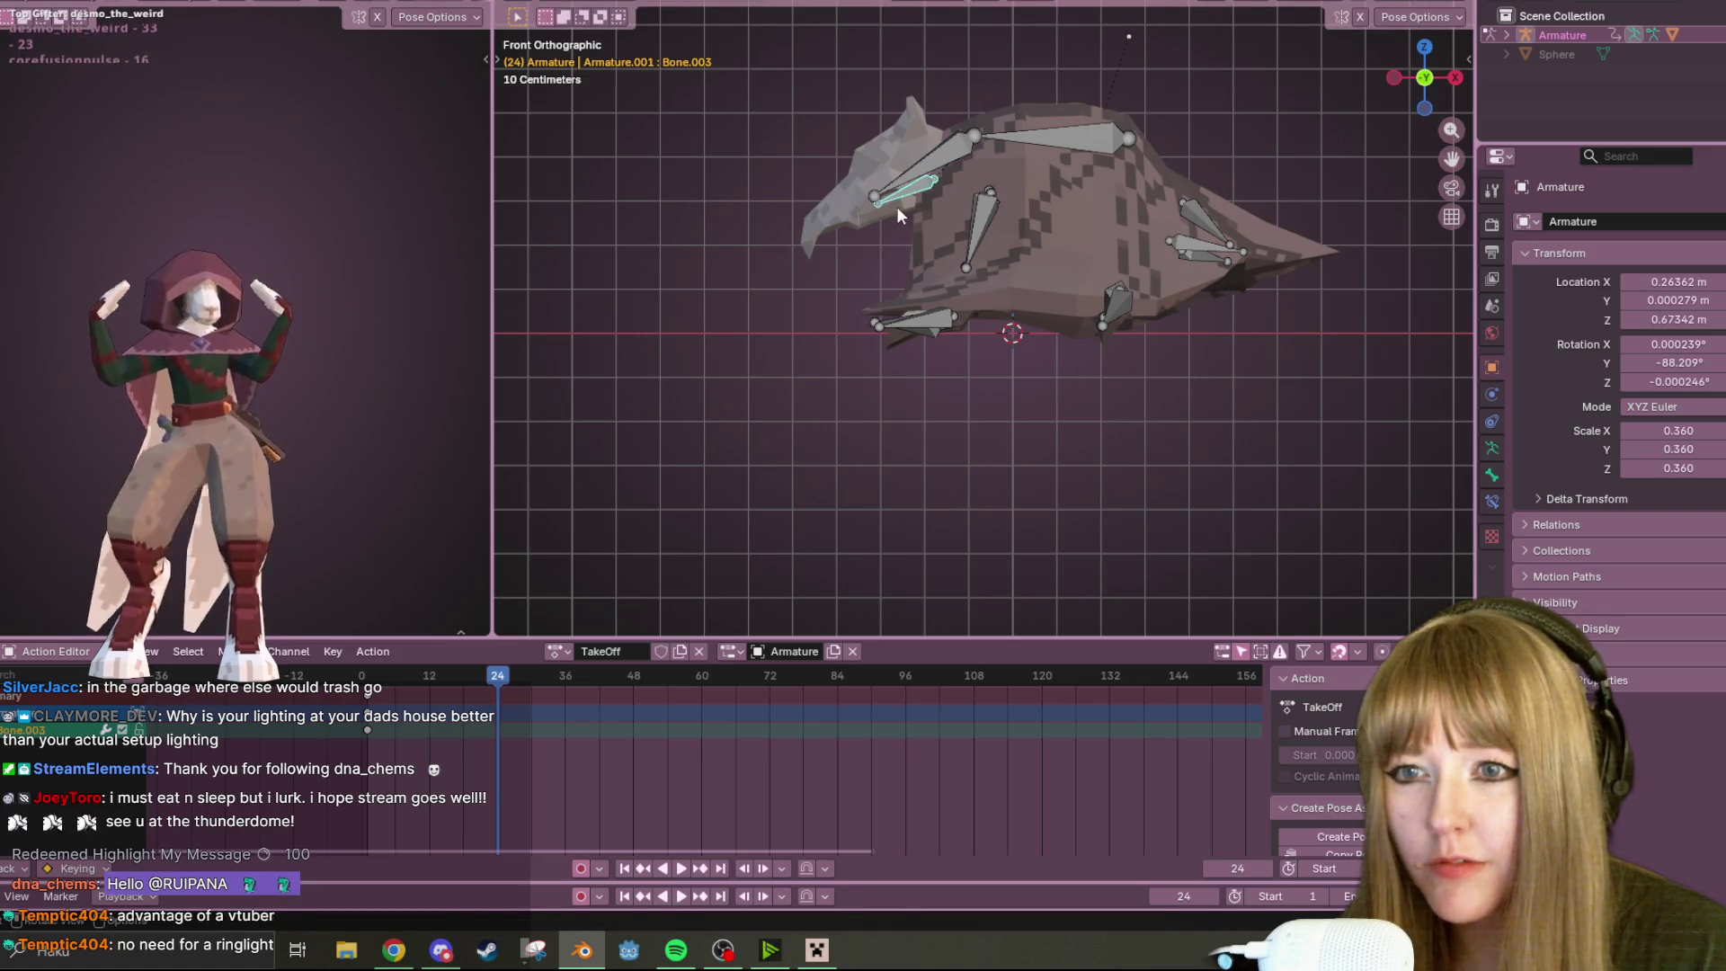
key(g)
click(953, 223)
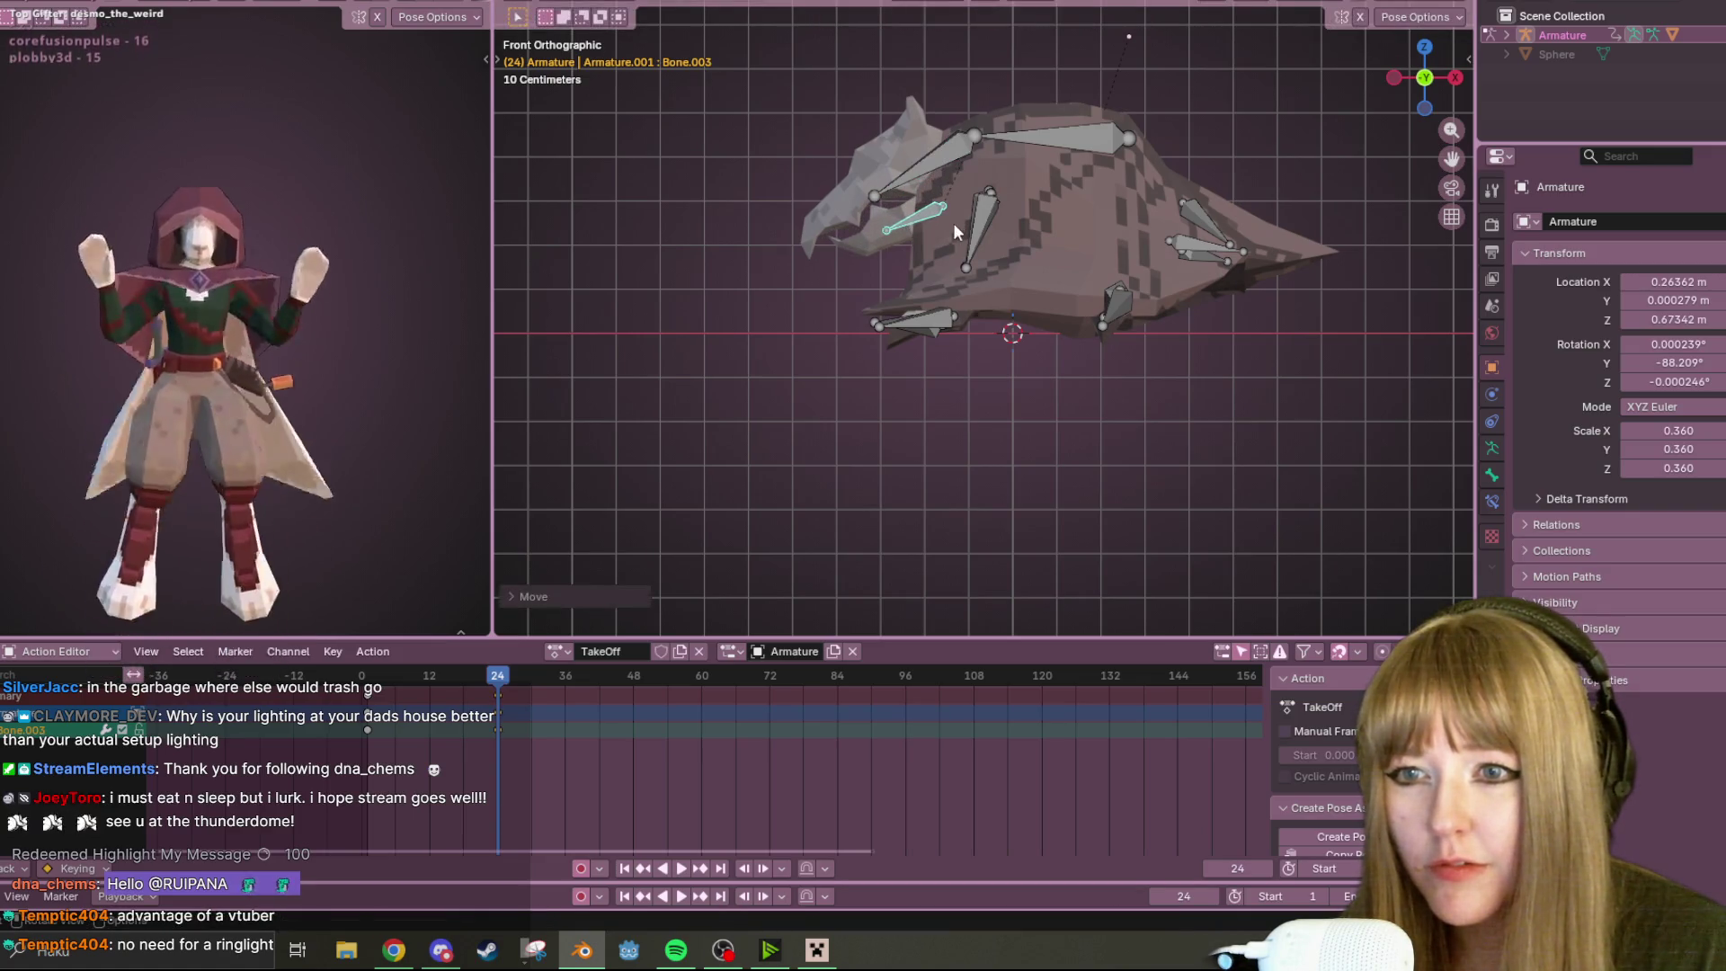
key(g)
click(961, 216)
key(ctrl+z)
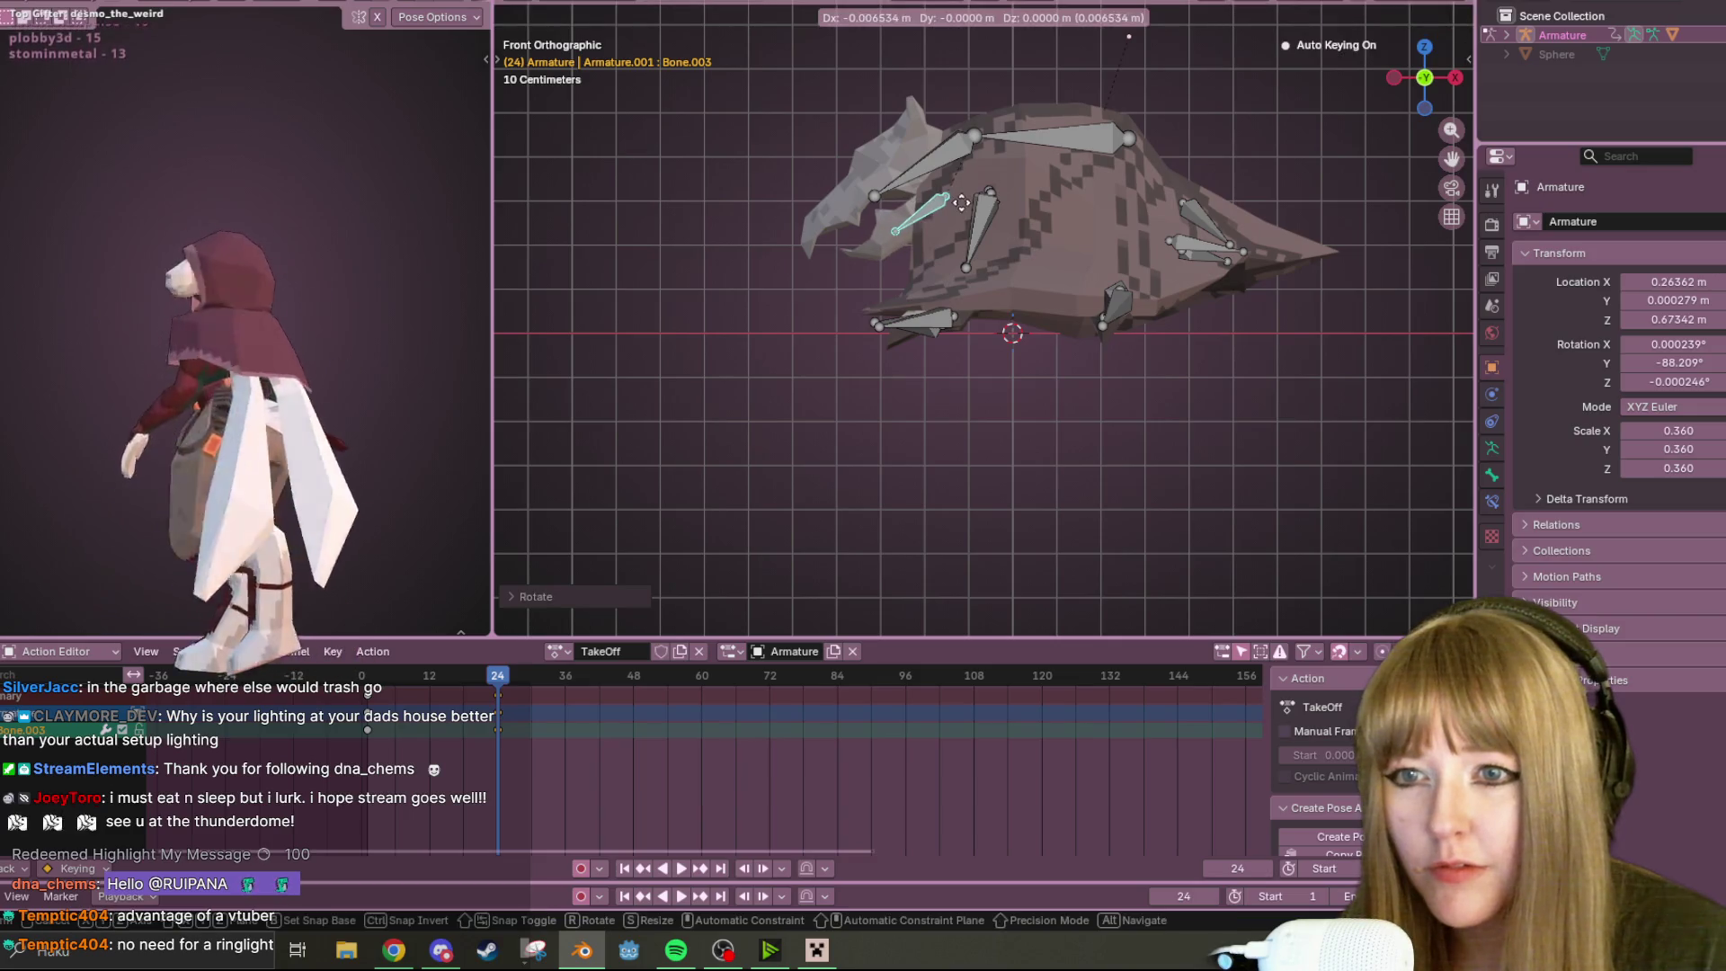
key(space)
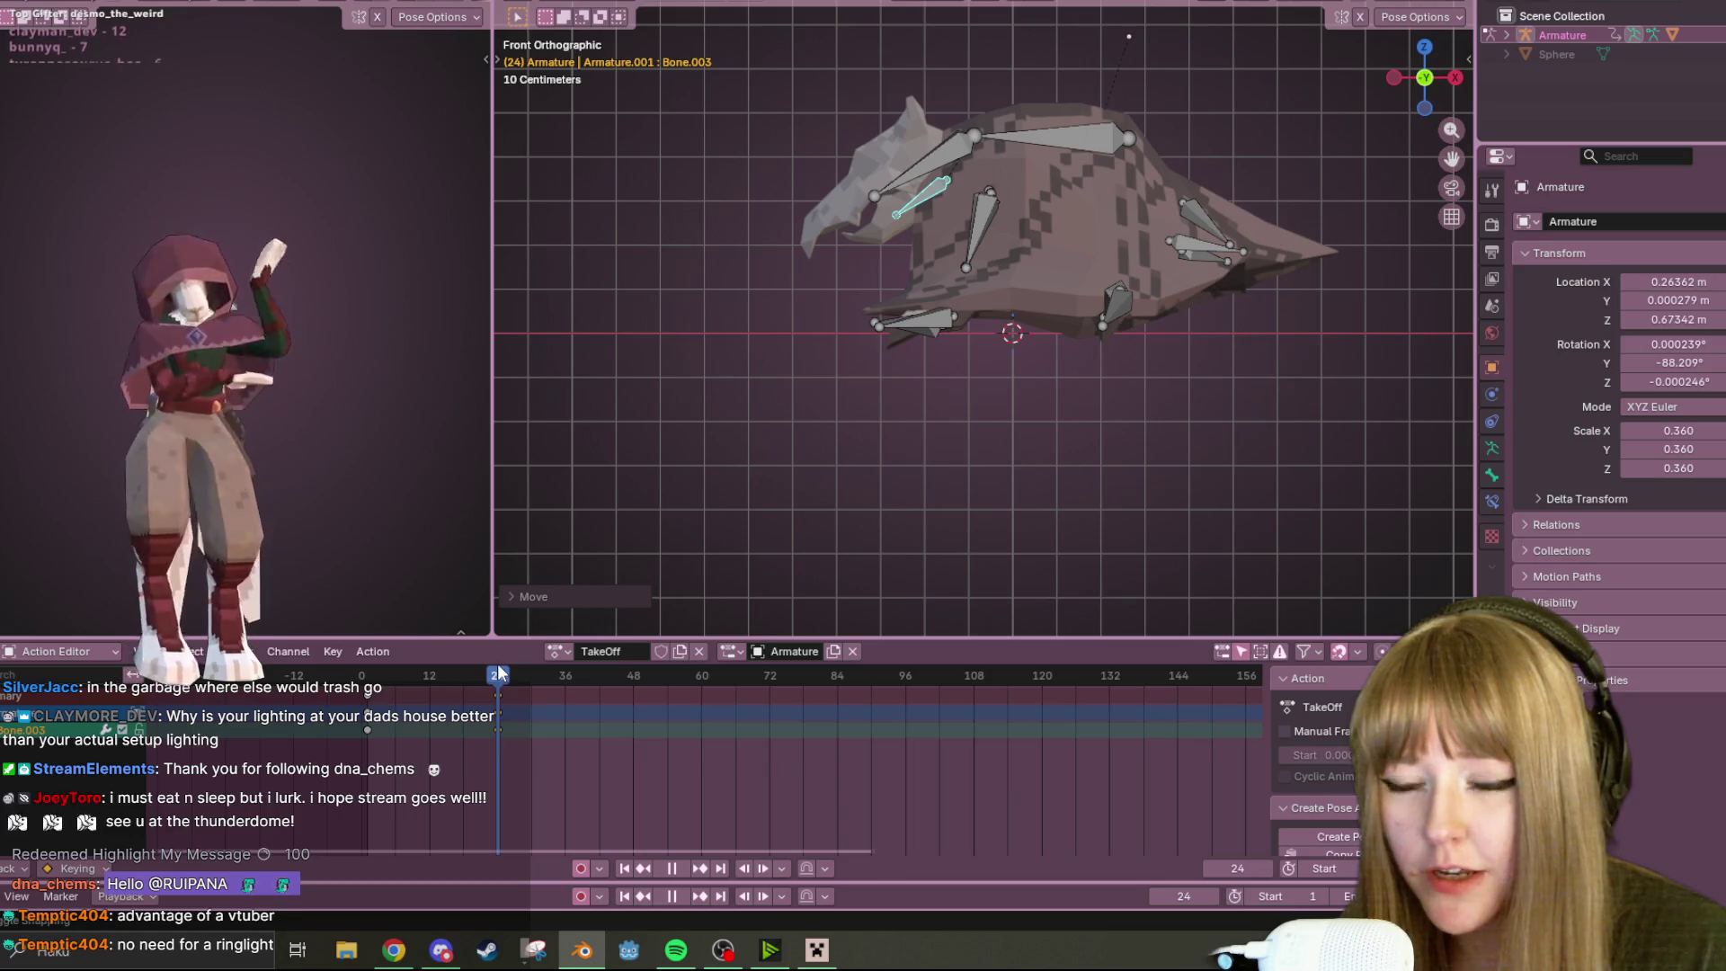
At frame 36, rotate wing-tip bones Bone.006 and Bone.010 in Left Ortho view
drag(499, 672, 527, 676)
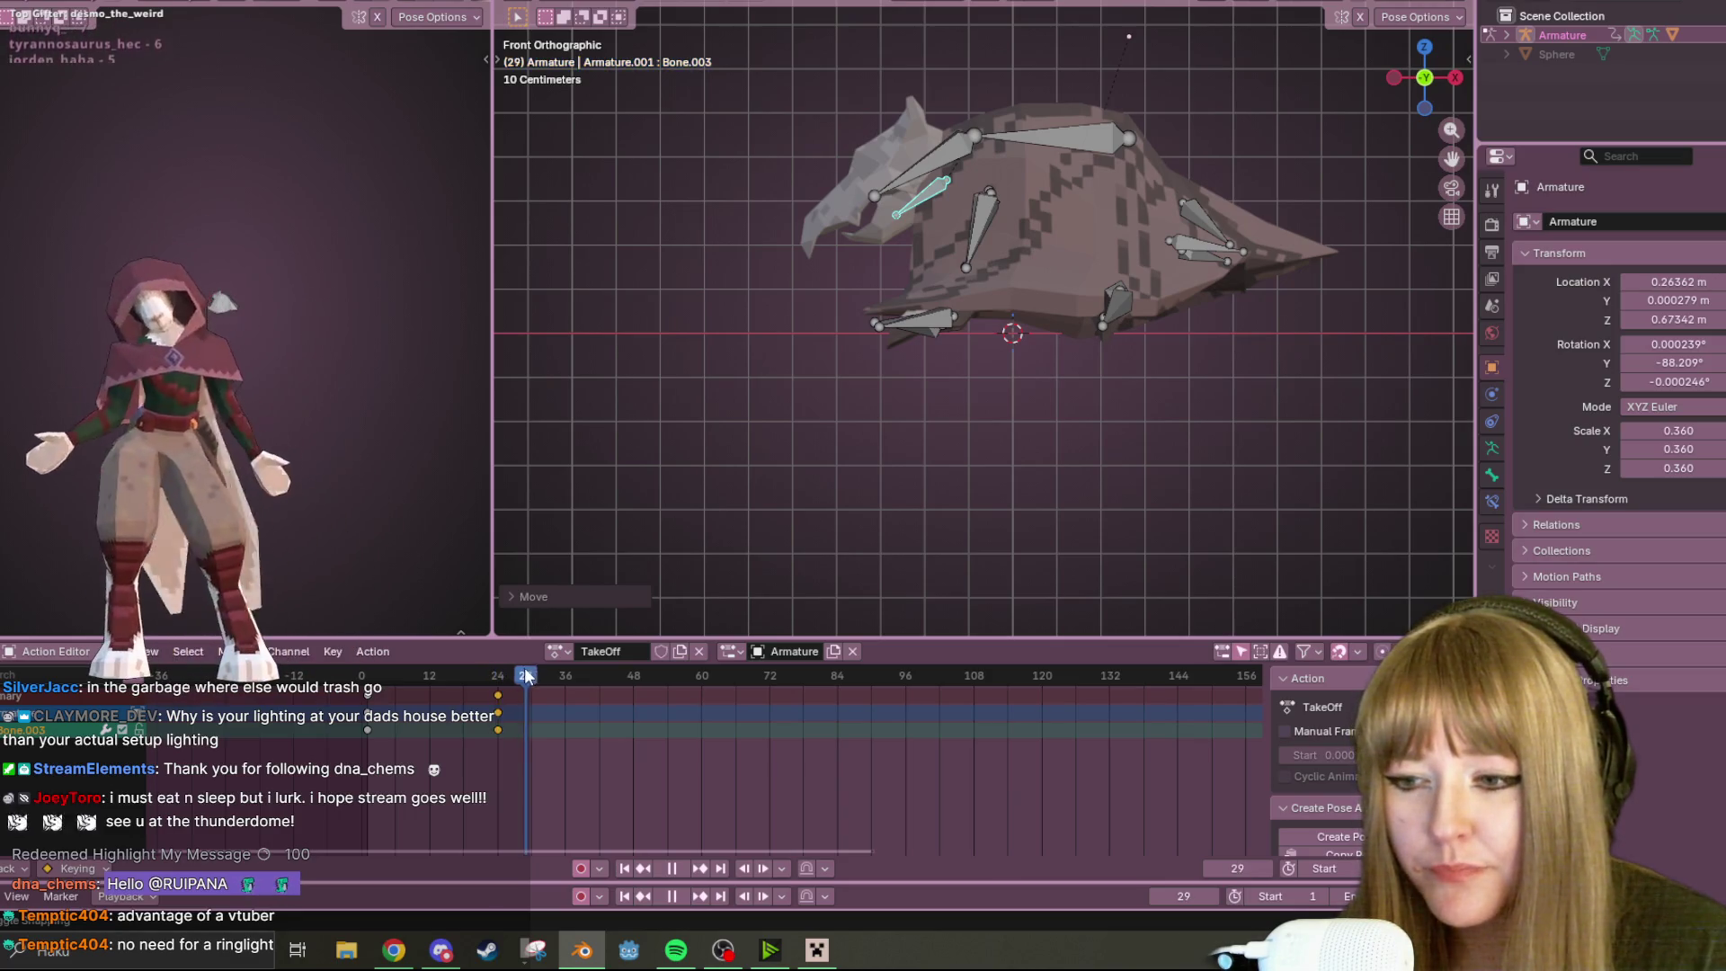
key(space)
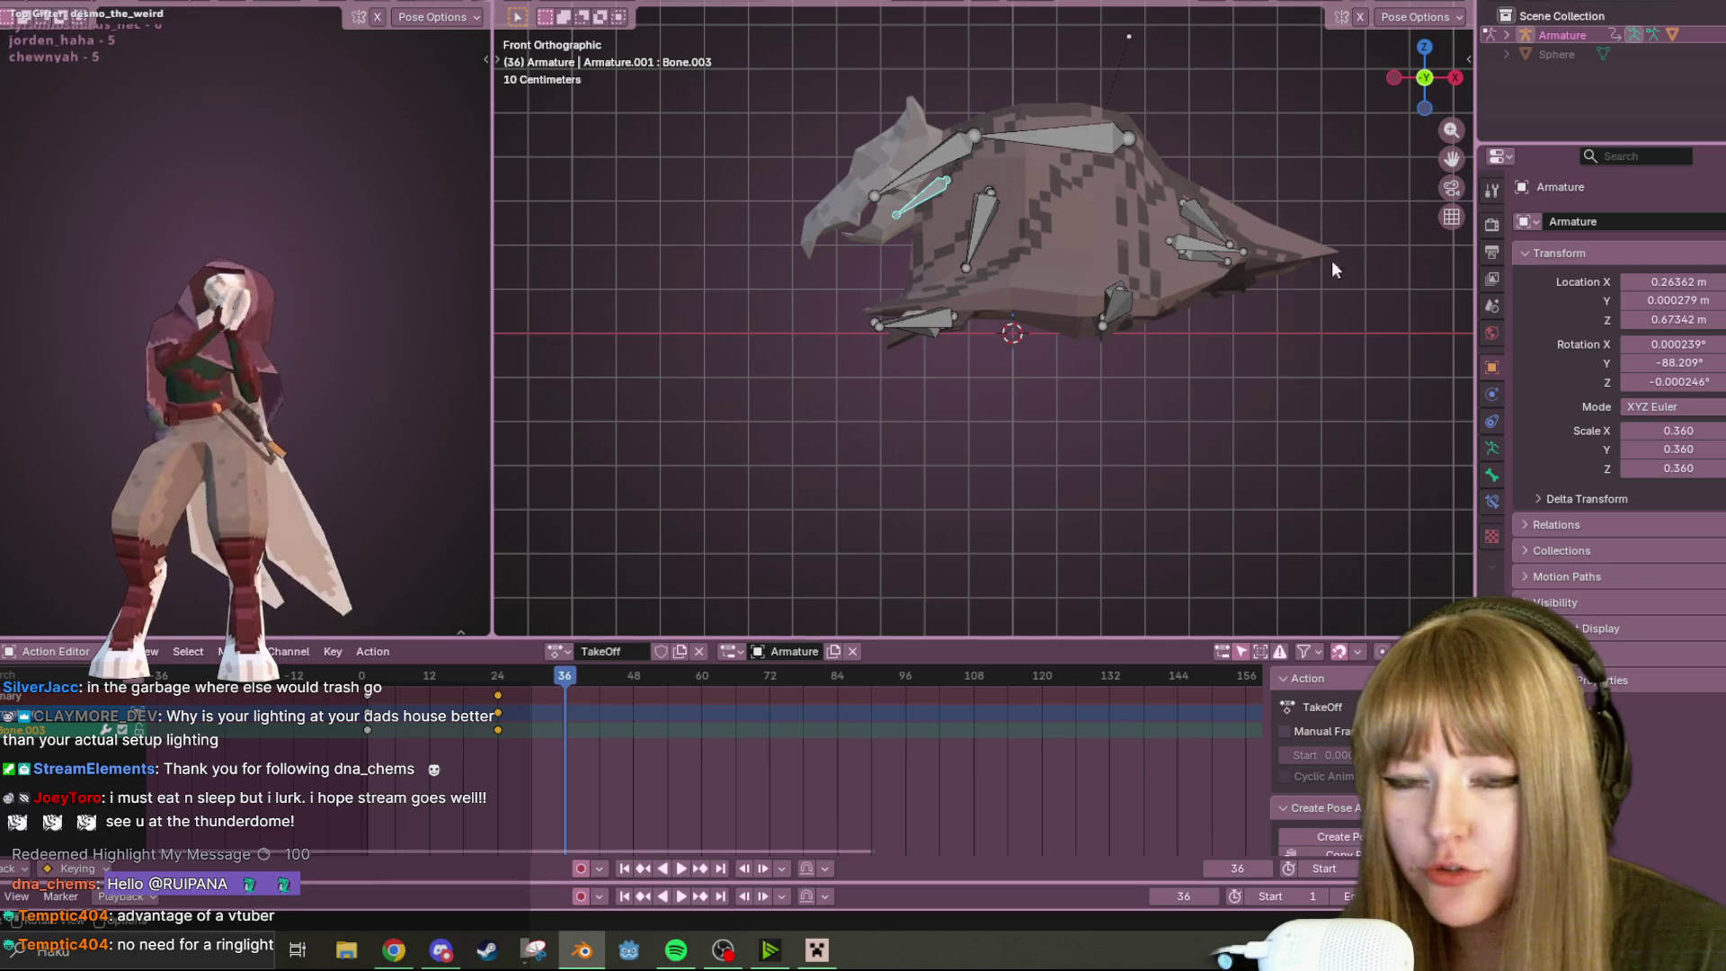
click(1394, 78)
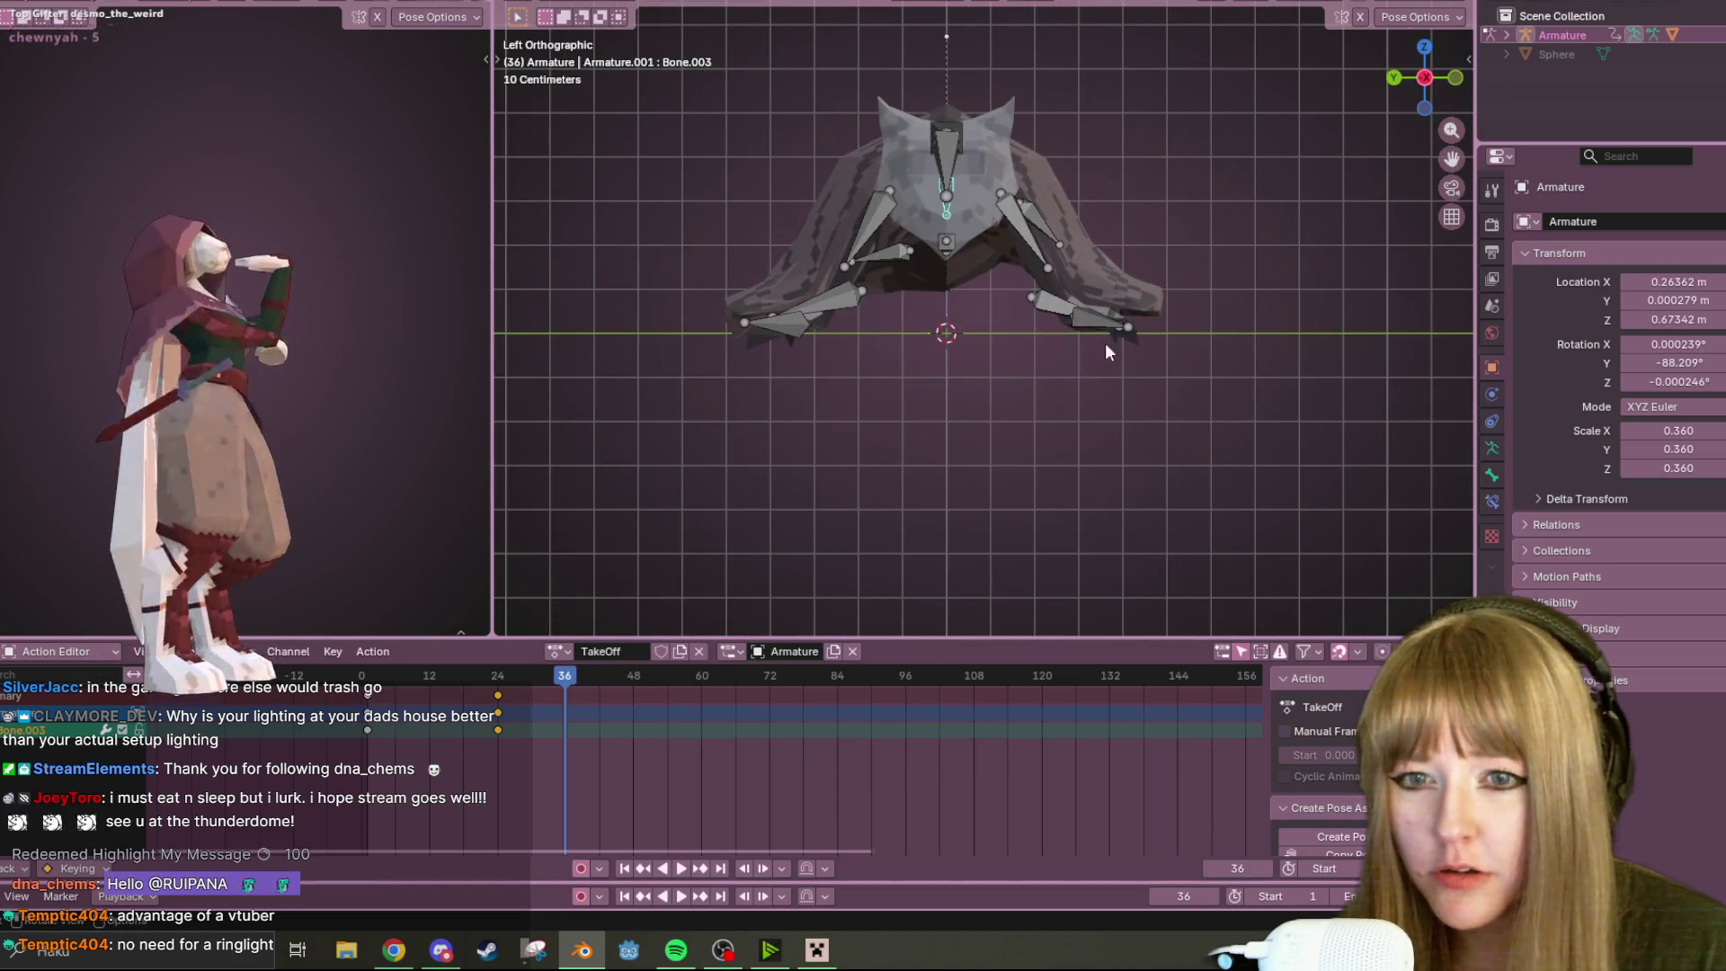
key(r)
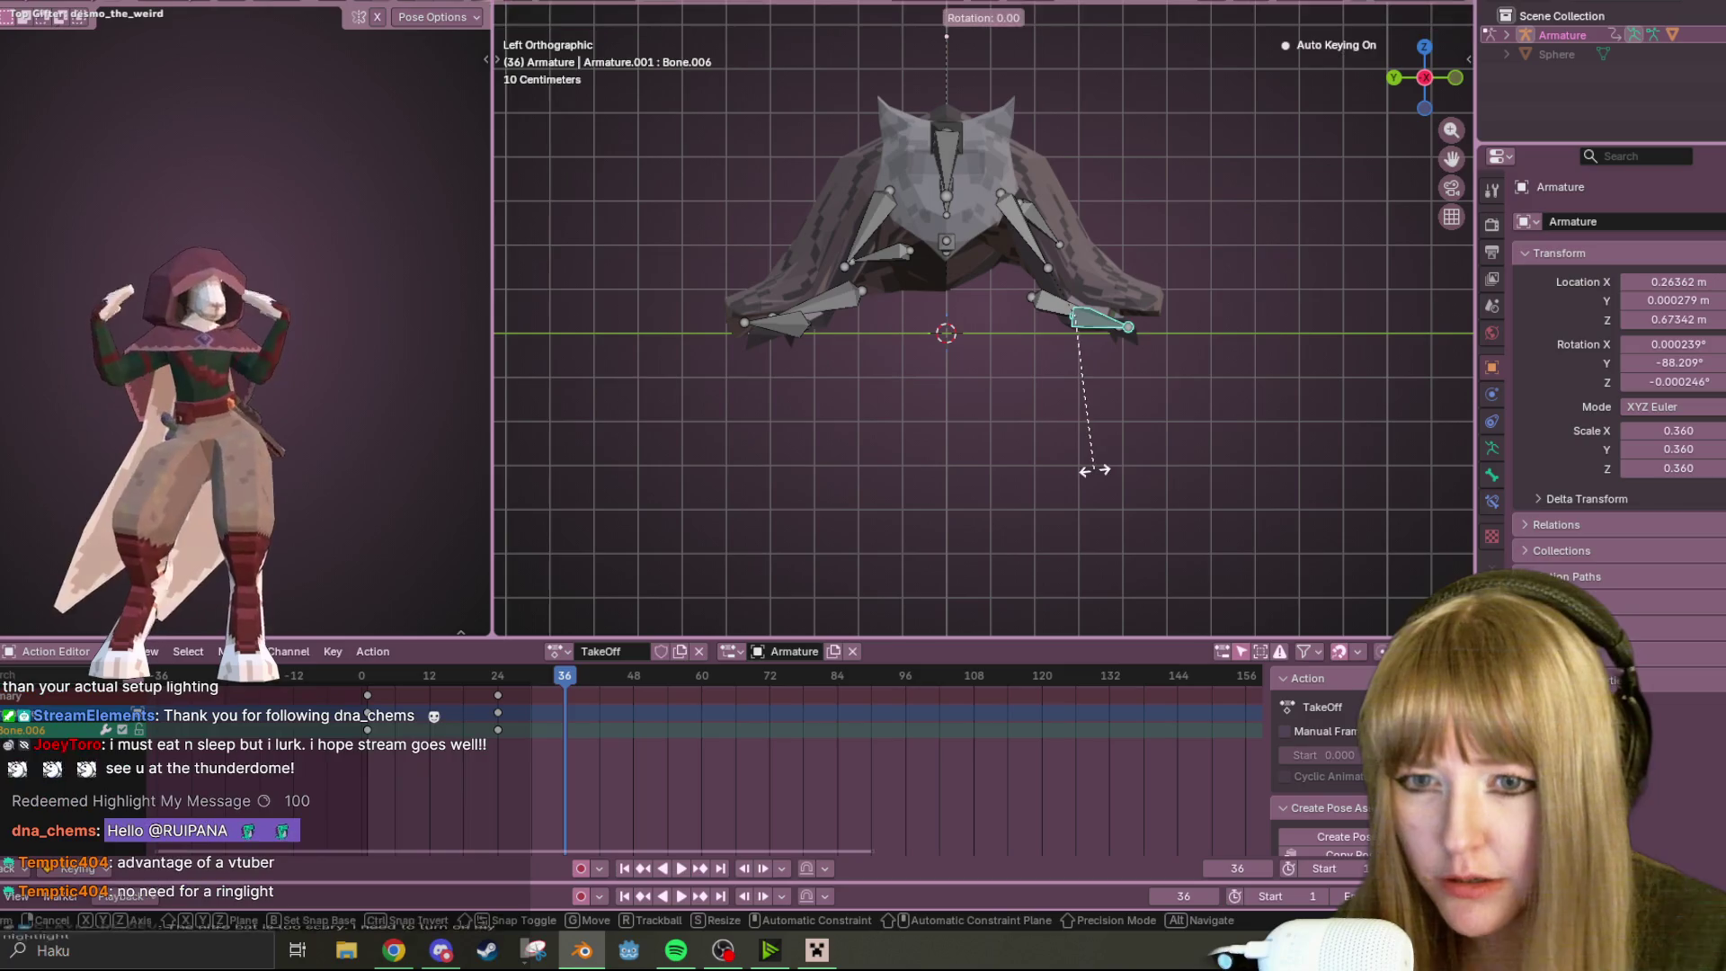
click(768, 504)
click(770, 327)
key(r)
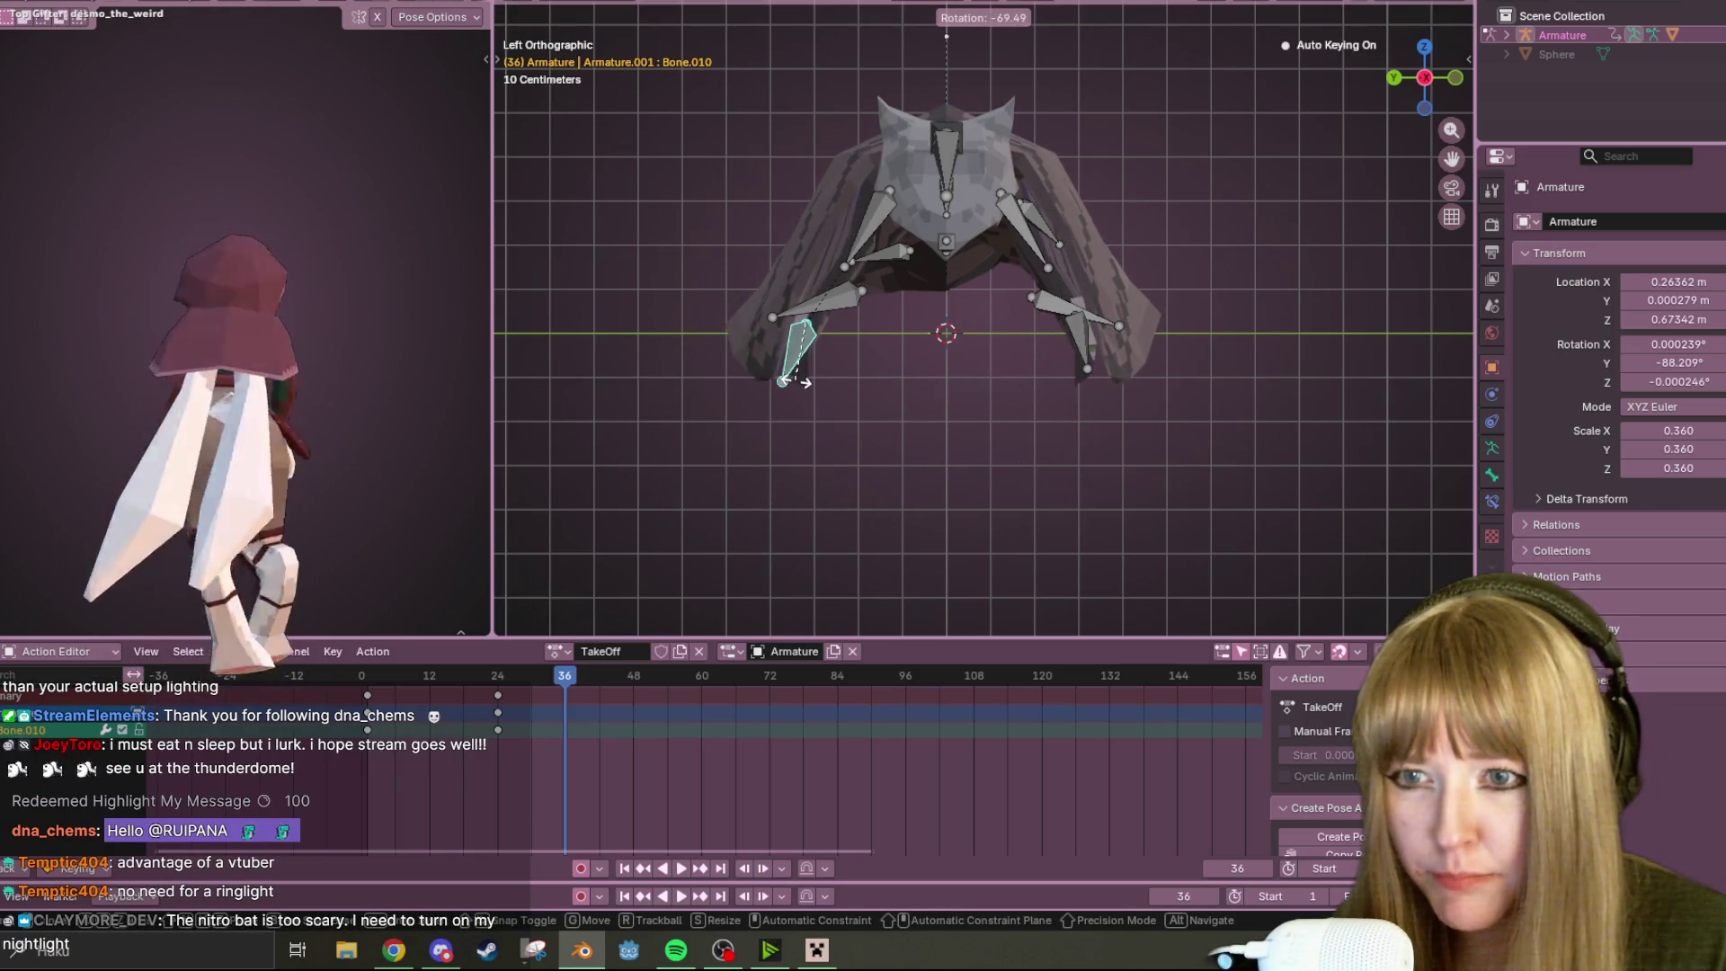
click(814, 387)
Move the top back bone upward in Front view, then scrub back to frame 2
click(1458, 78)
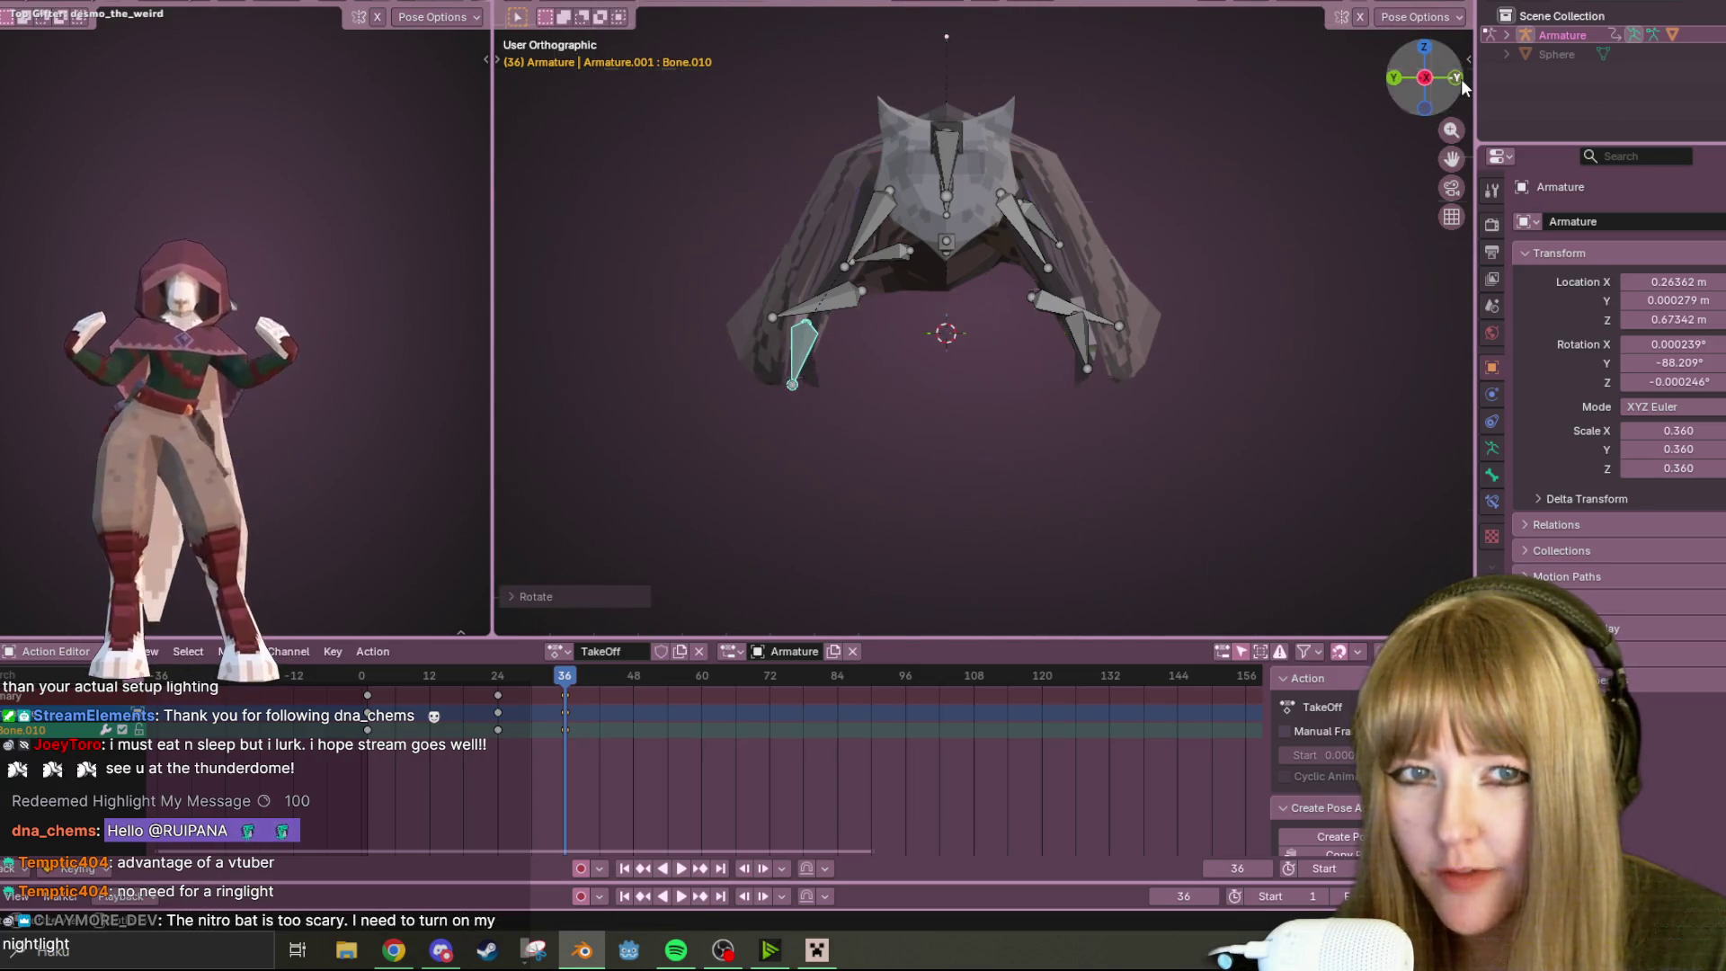
click(935, 133)
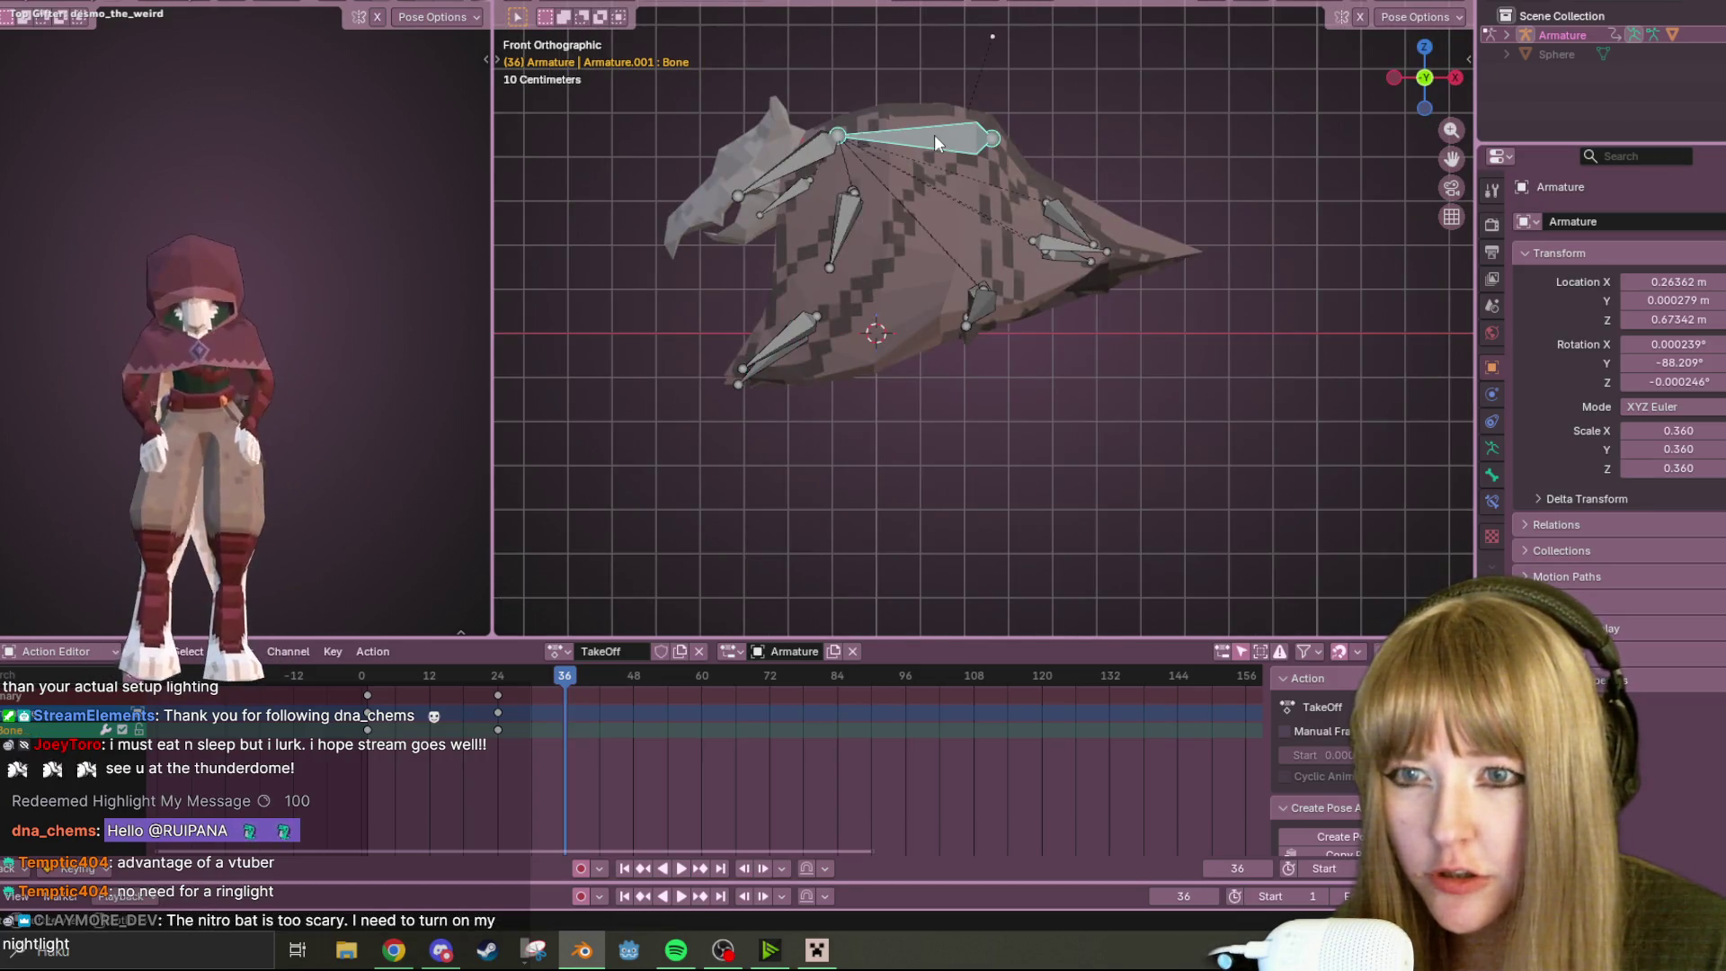
key(g)
click(941, 94)
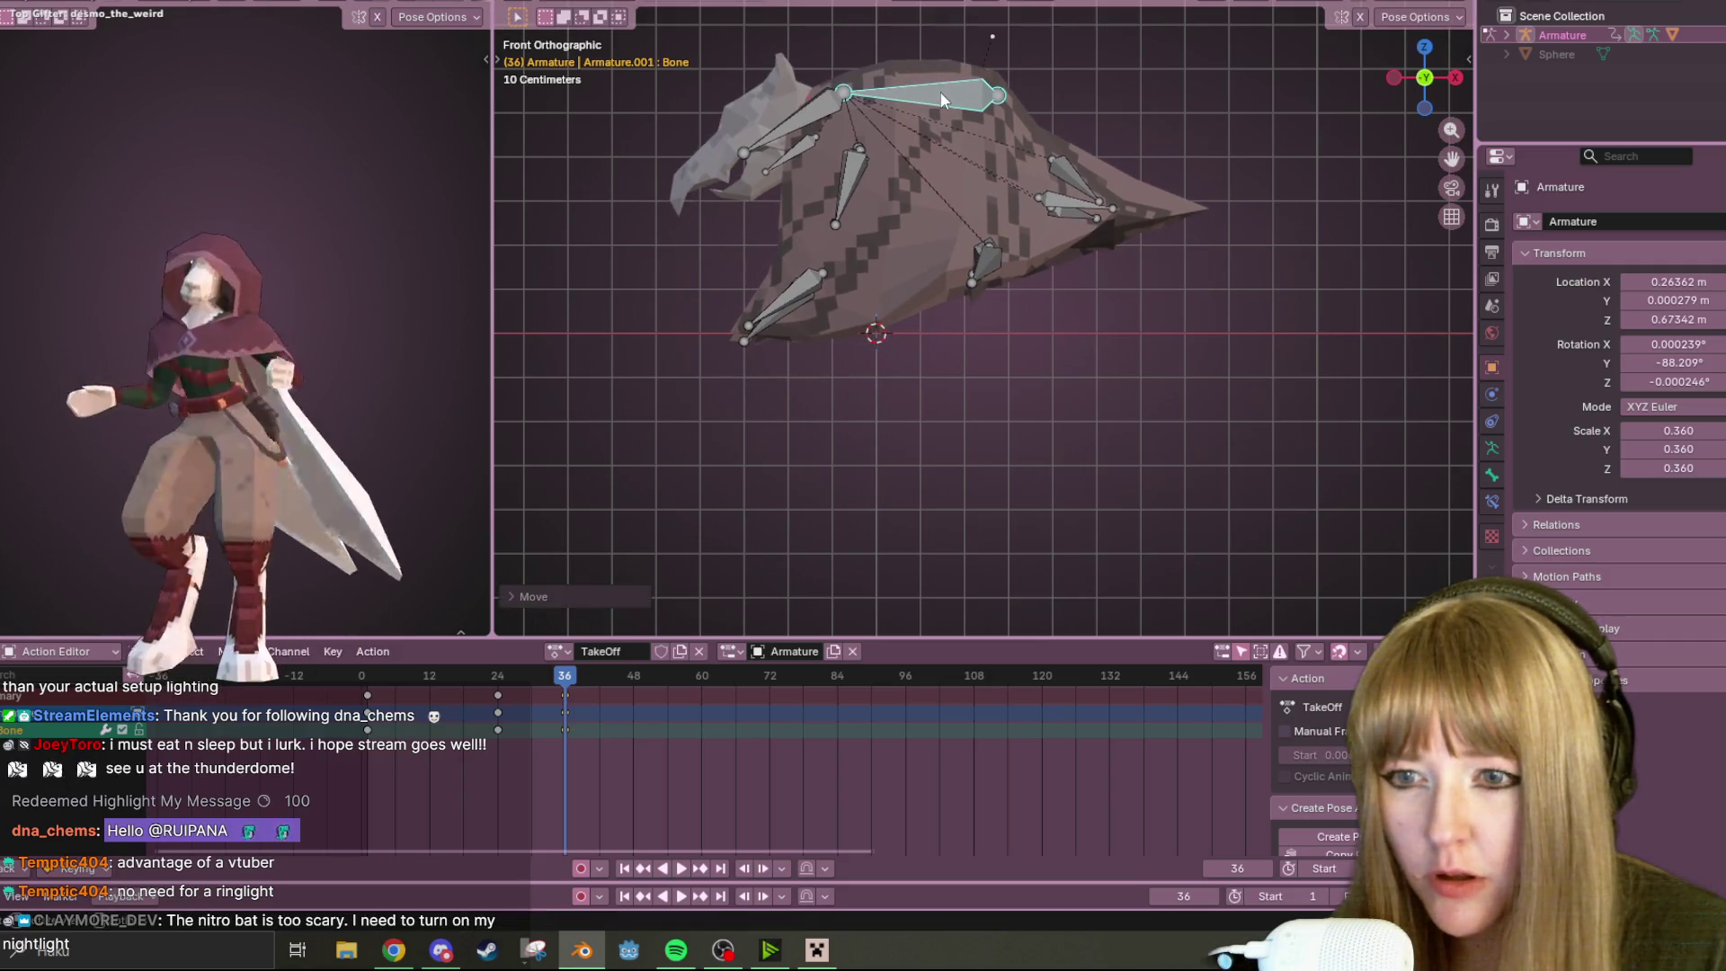
drag(540, 675, 373, 676)
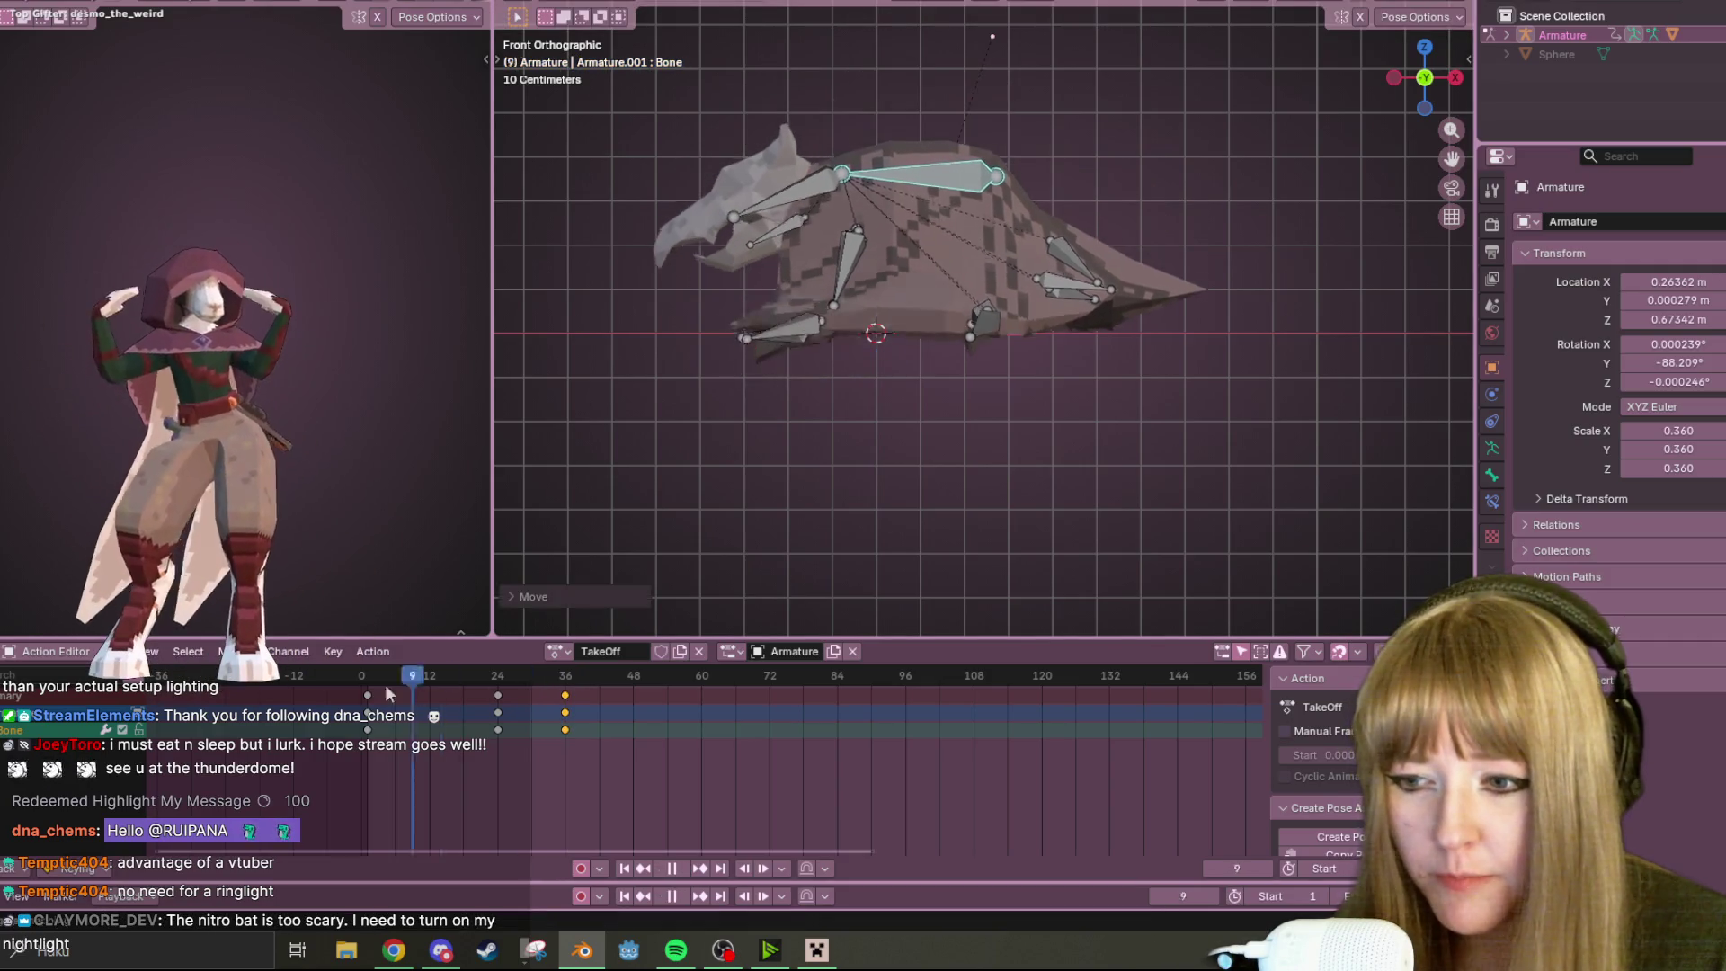
Play the wing flap from the first frame while orbiting around the bat
click(687, 867)
click(685, 867)
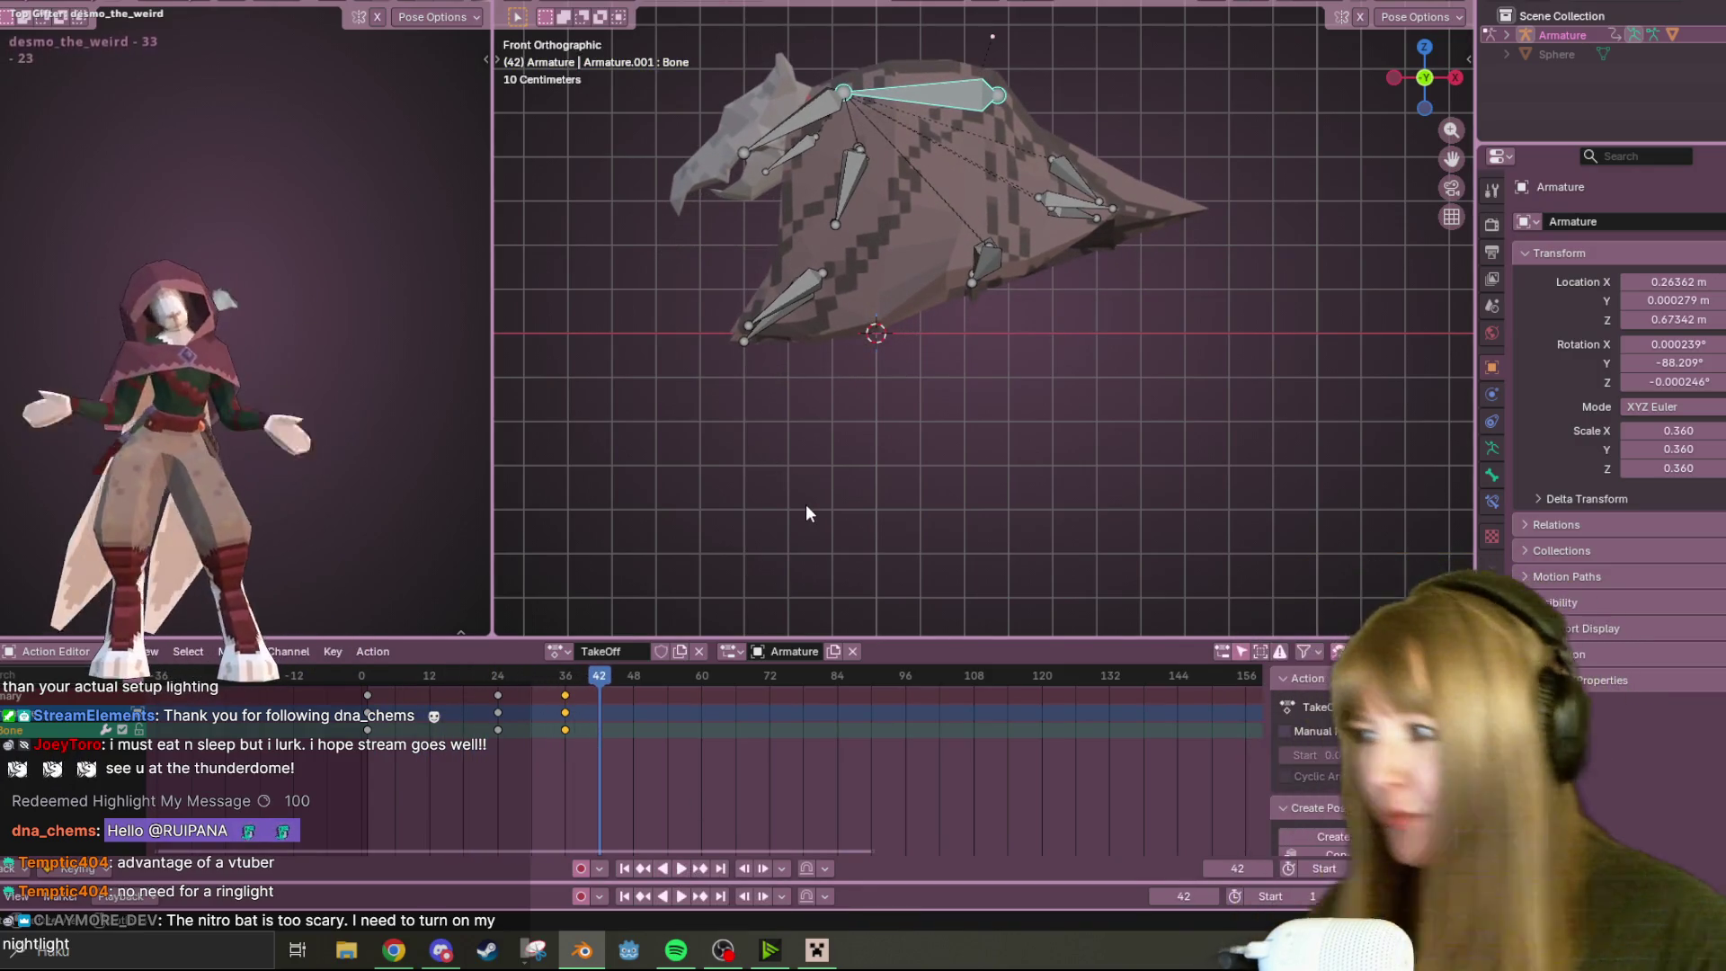
mouse_move(685, 278)
middle_down()
mouse_move(1178, 359)
mouse_move(1223, 407)
mouse_move(600, 619)
middle_up()
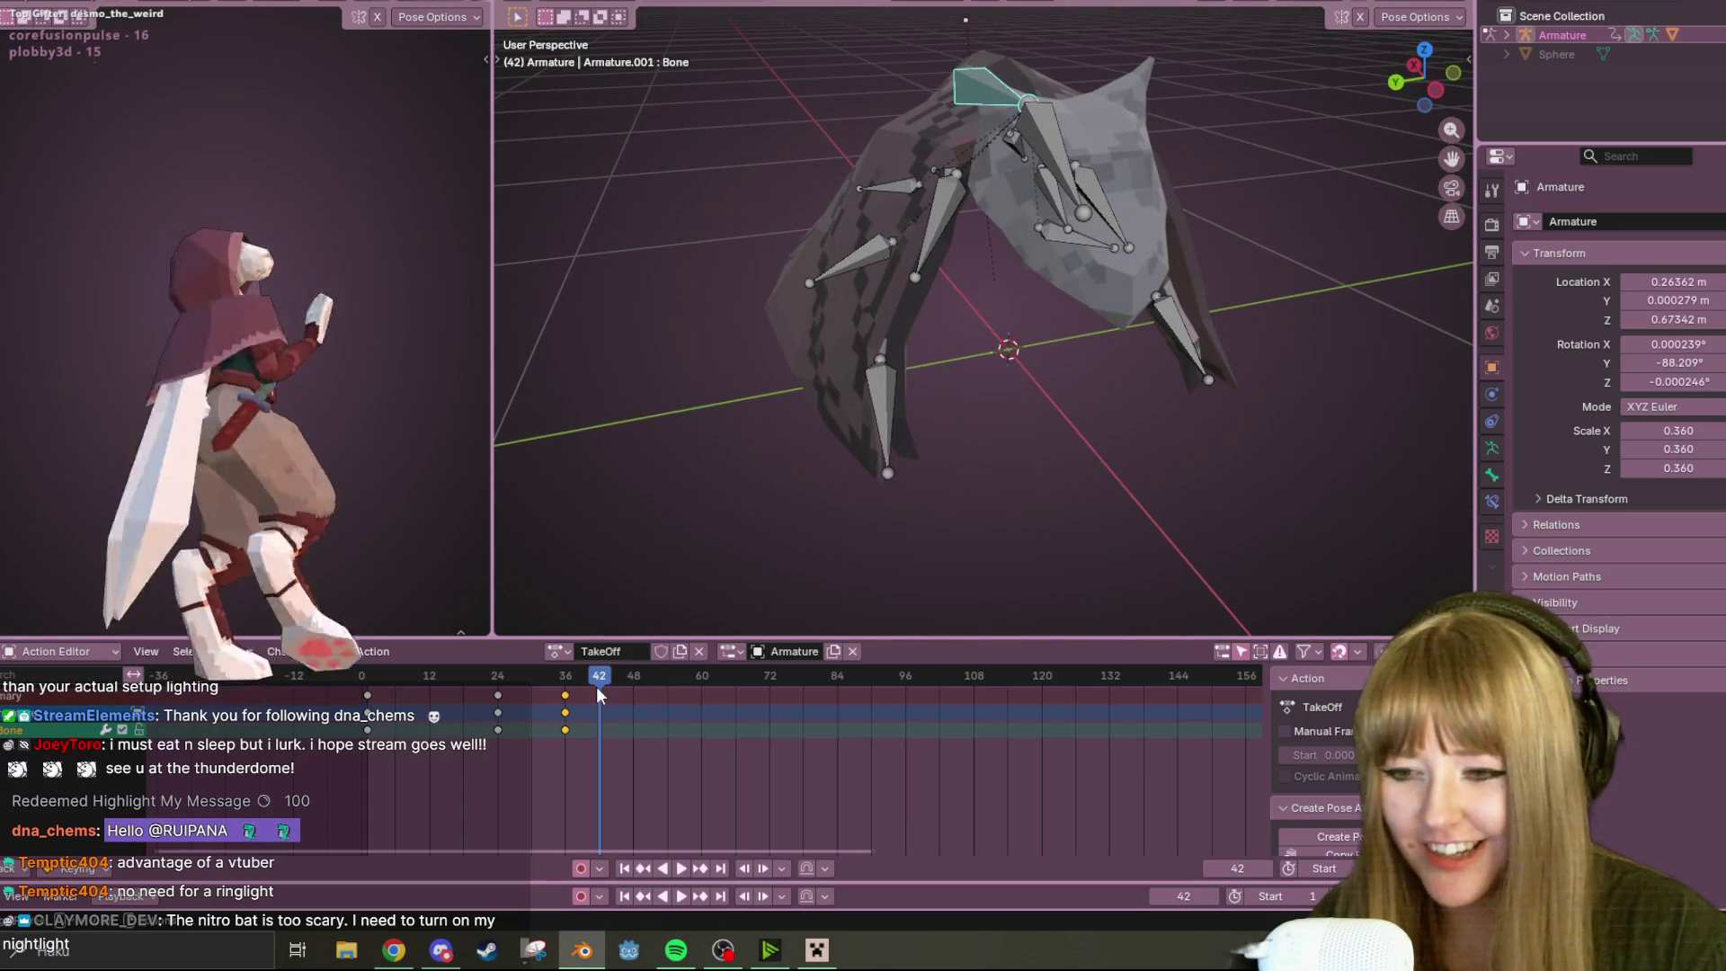
key(shift+Left)
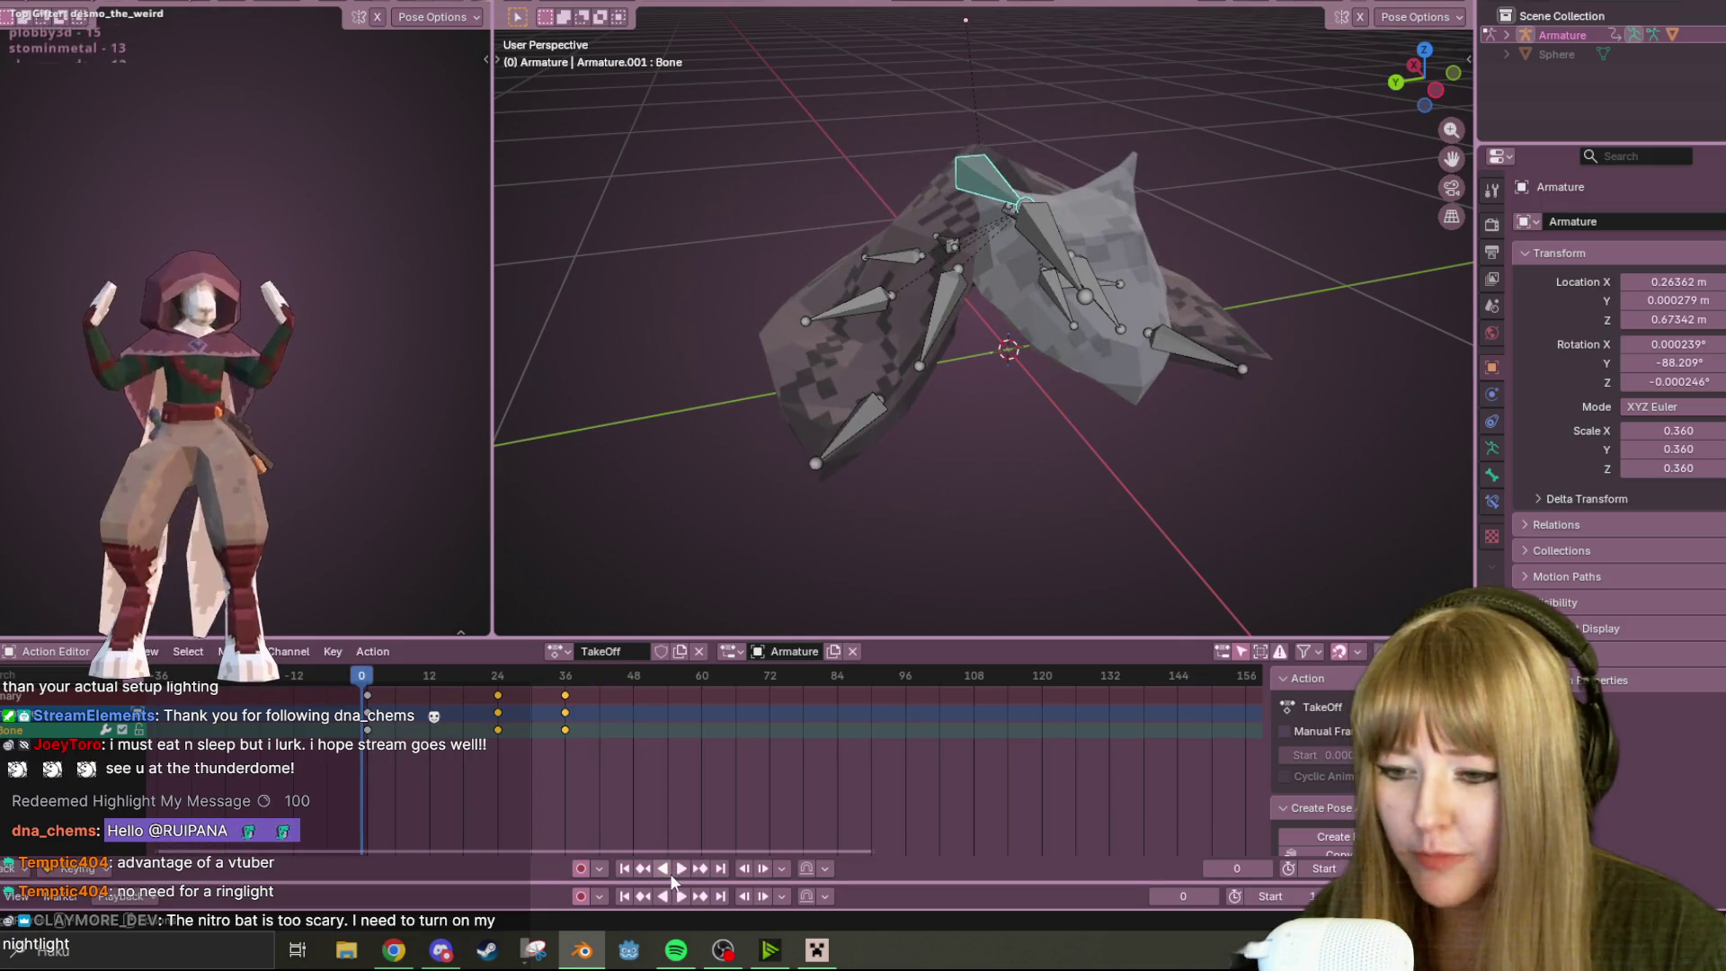
click(673, 876)
mouse_move(1079, 504)
middle_down()
mouse_move(1189, 434)
mouse_move(1045, 367)
mouse_move(1002, 410)
mouse_move(1118, 440)
mouse_move(989, 540)
middle_up()
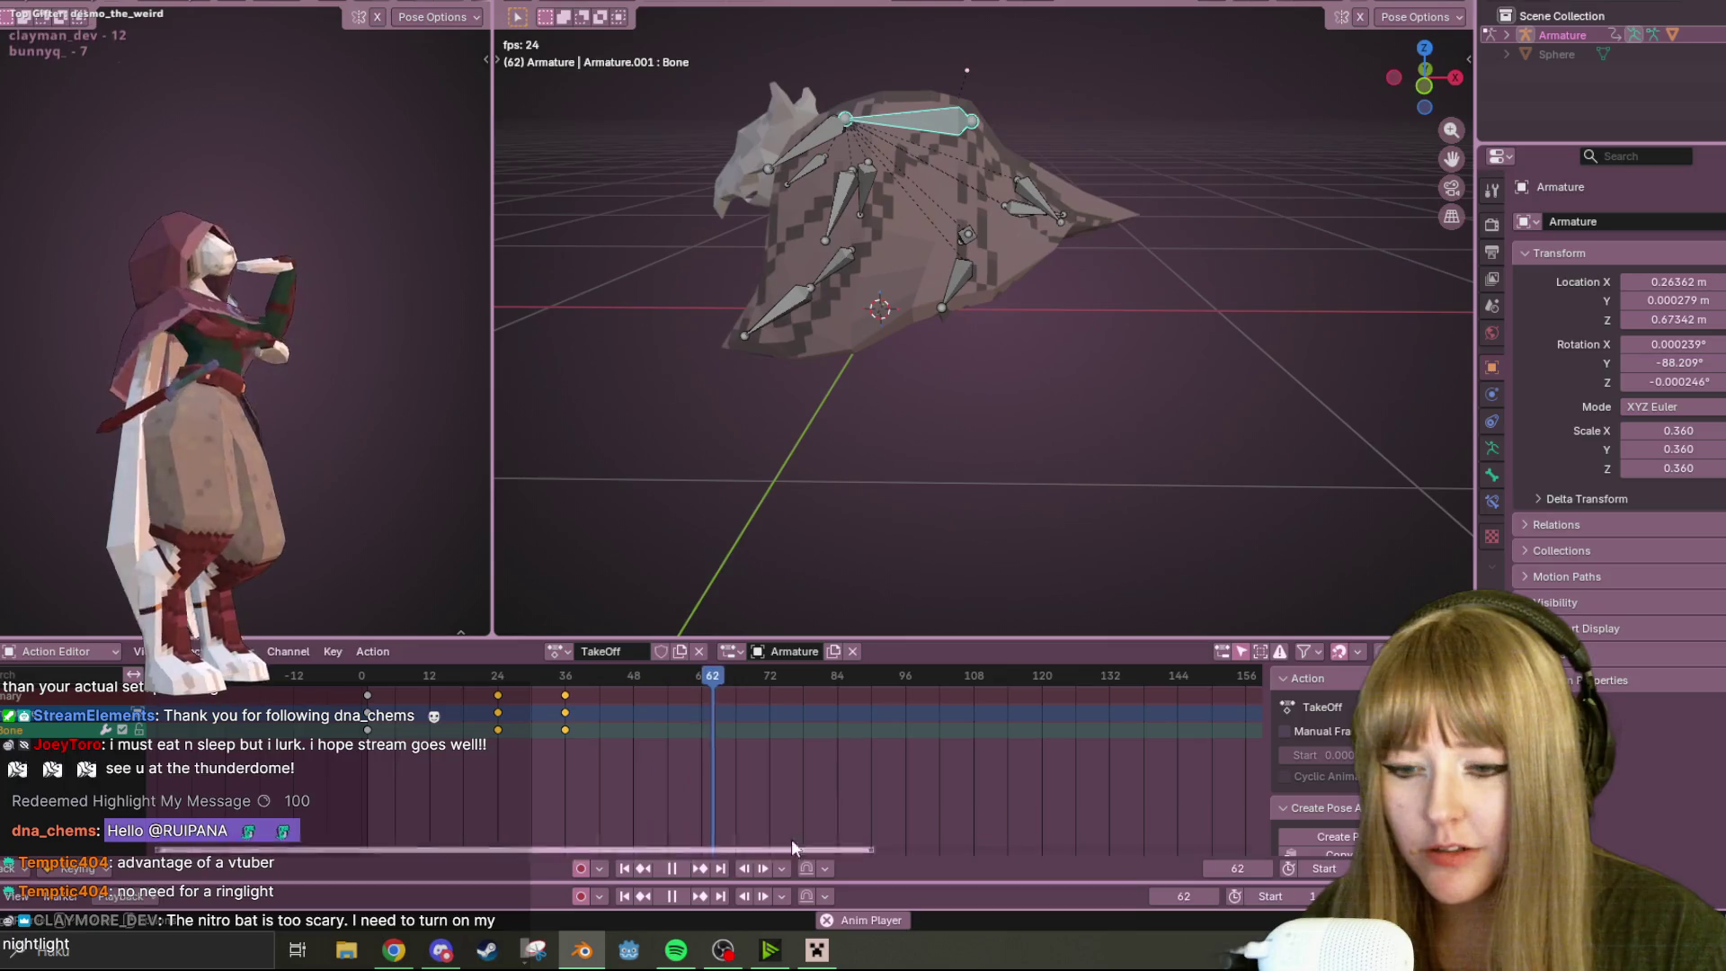
click(672, 897)
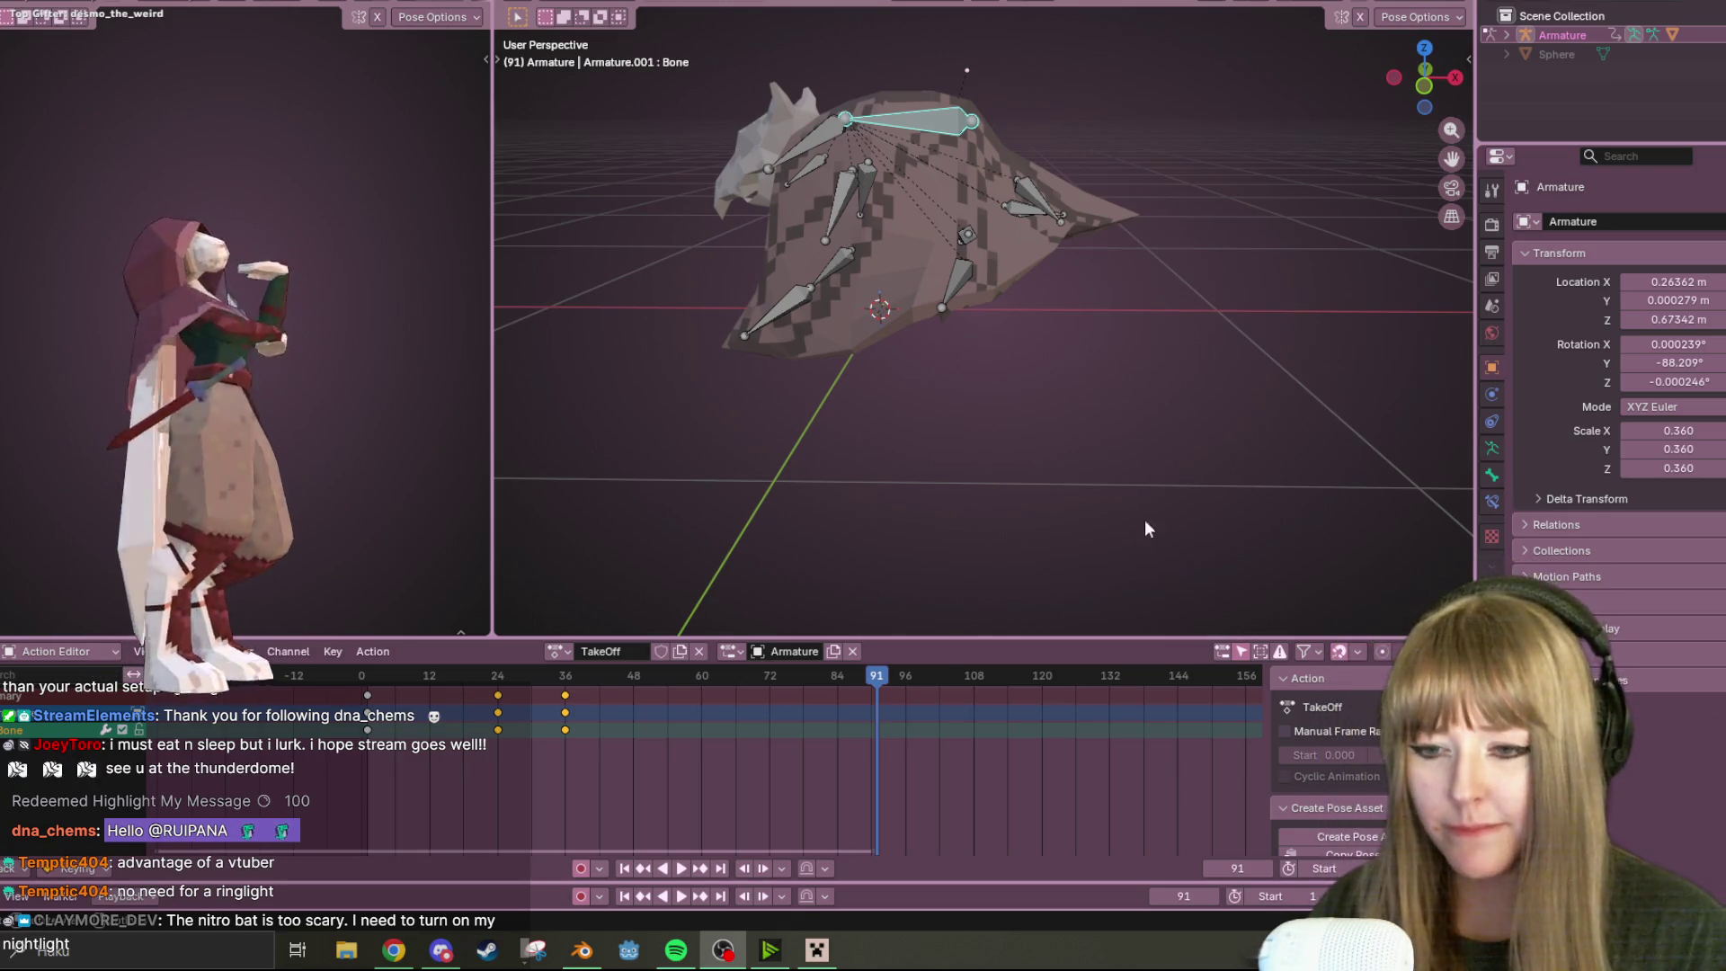
Replay from frame 0 in Front view, settle on frame 24, and begin moving Bone.013
key(shift+Left)
middle_drag(1124, 432, 1321, 275)
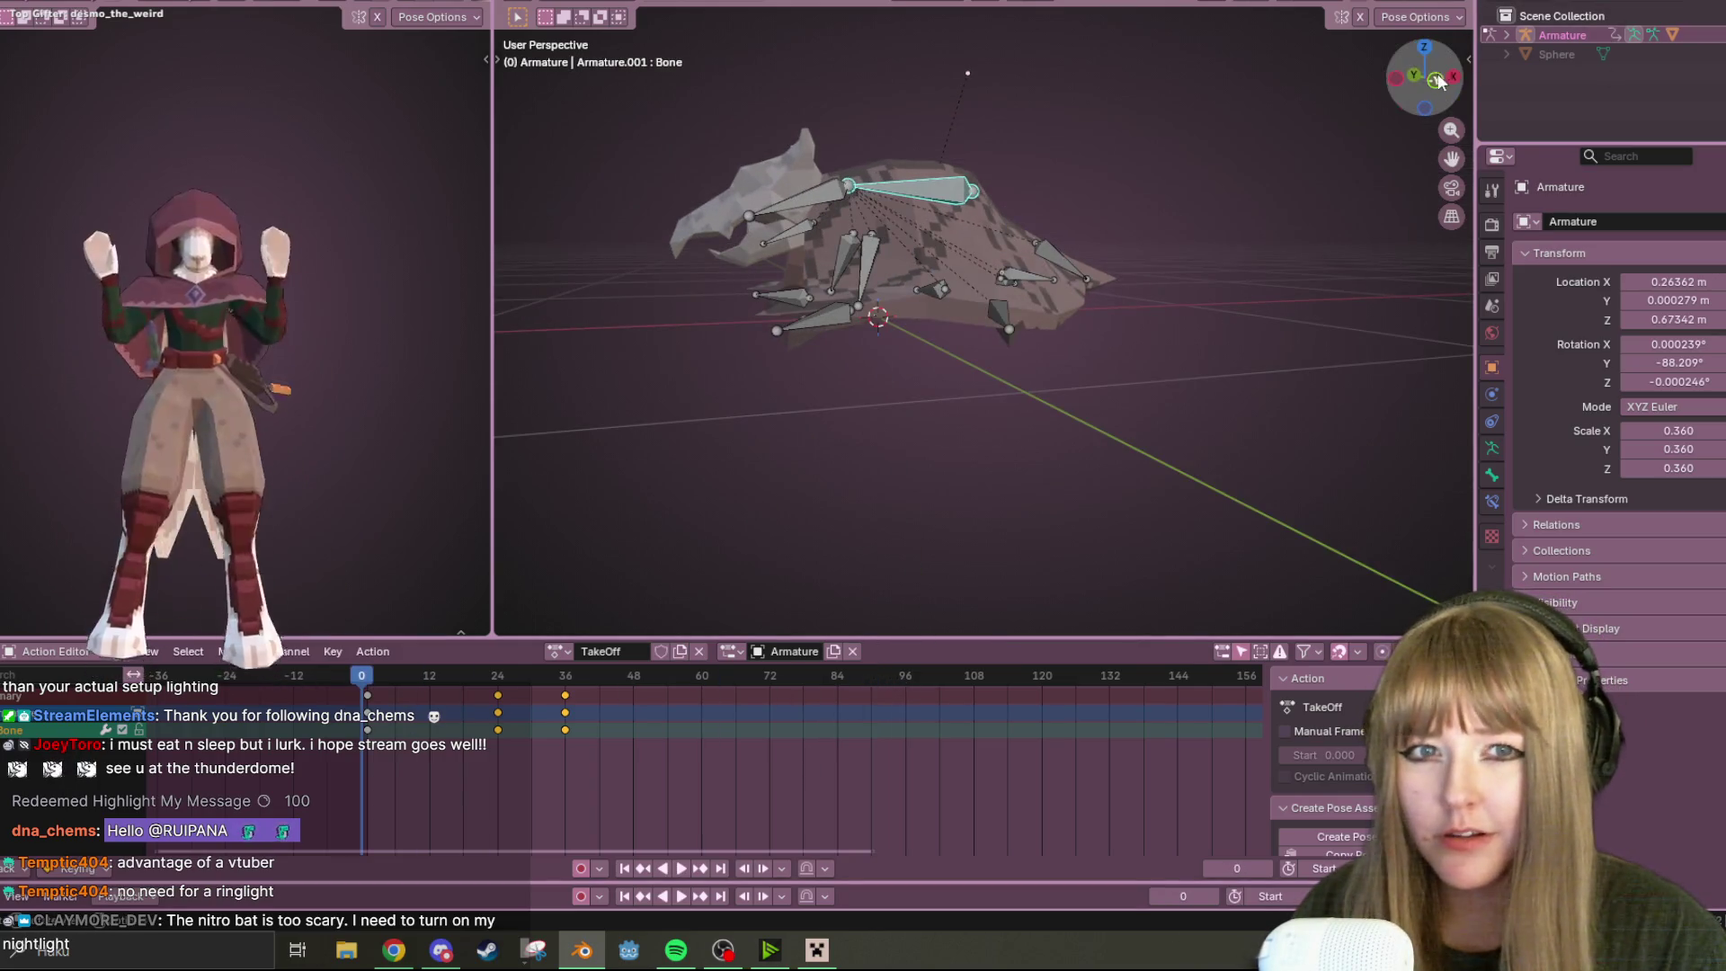
key(KP_1)
key(space)
key(space)
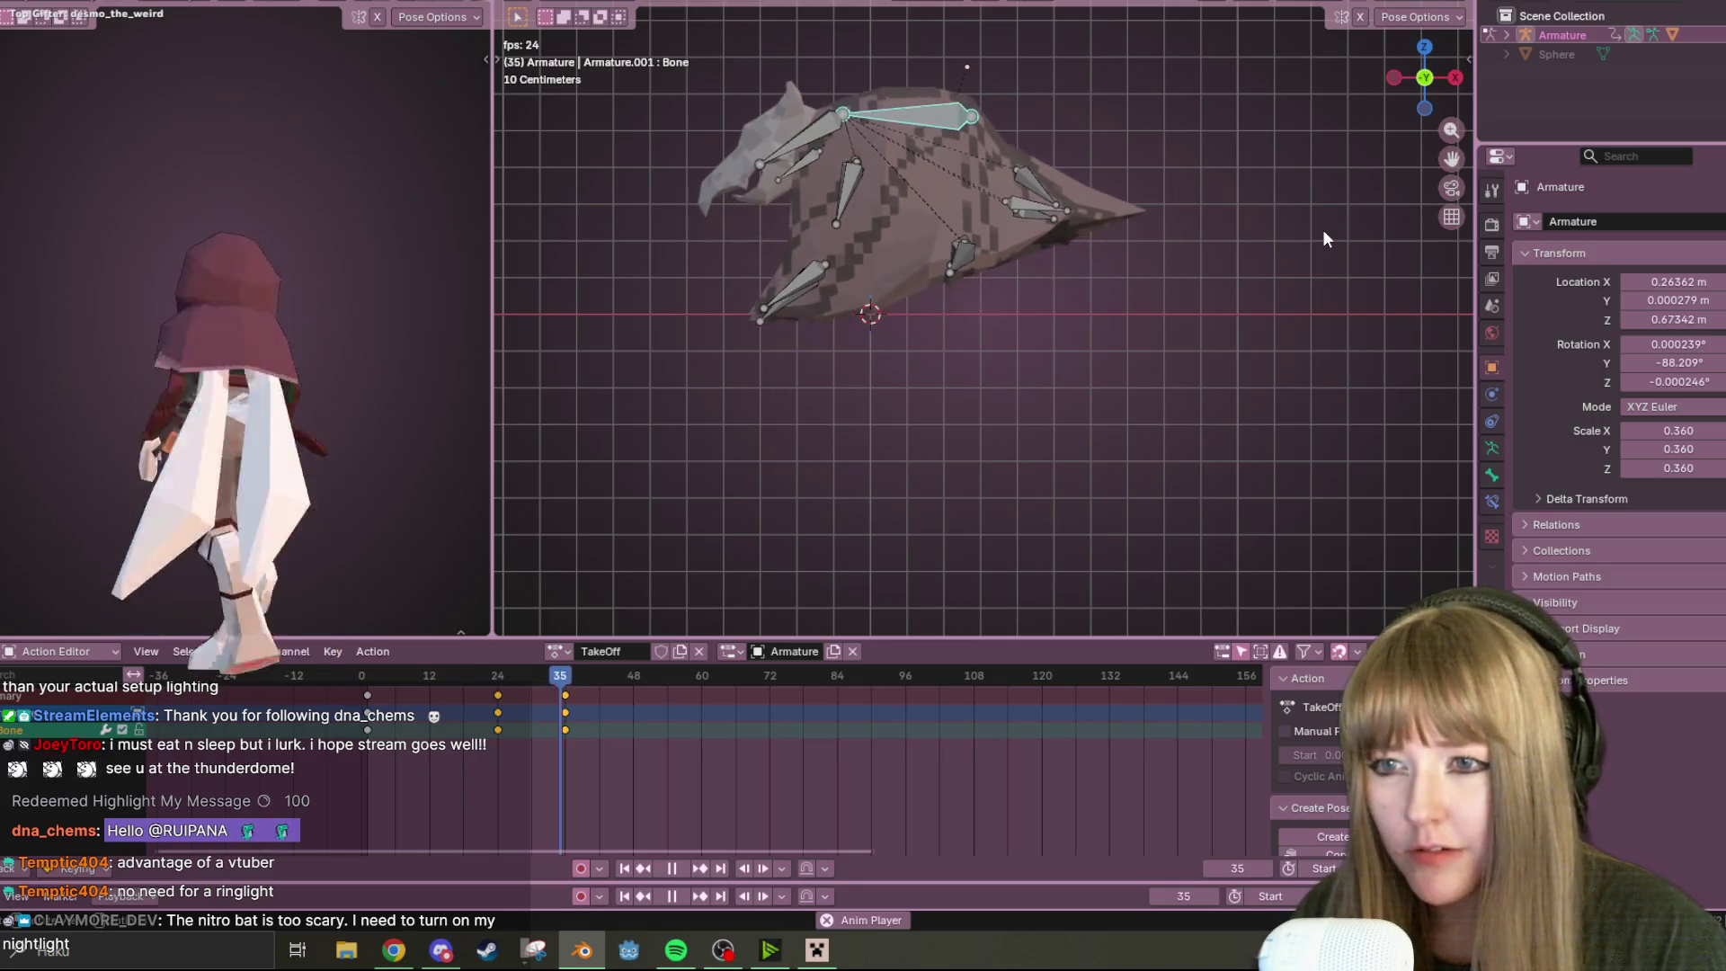
key(space)
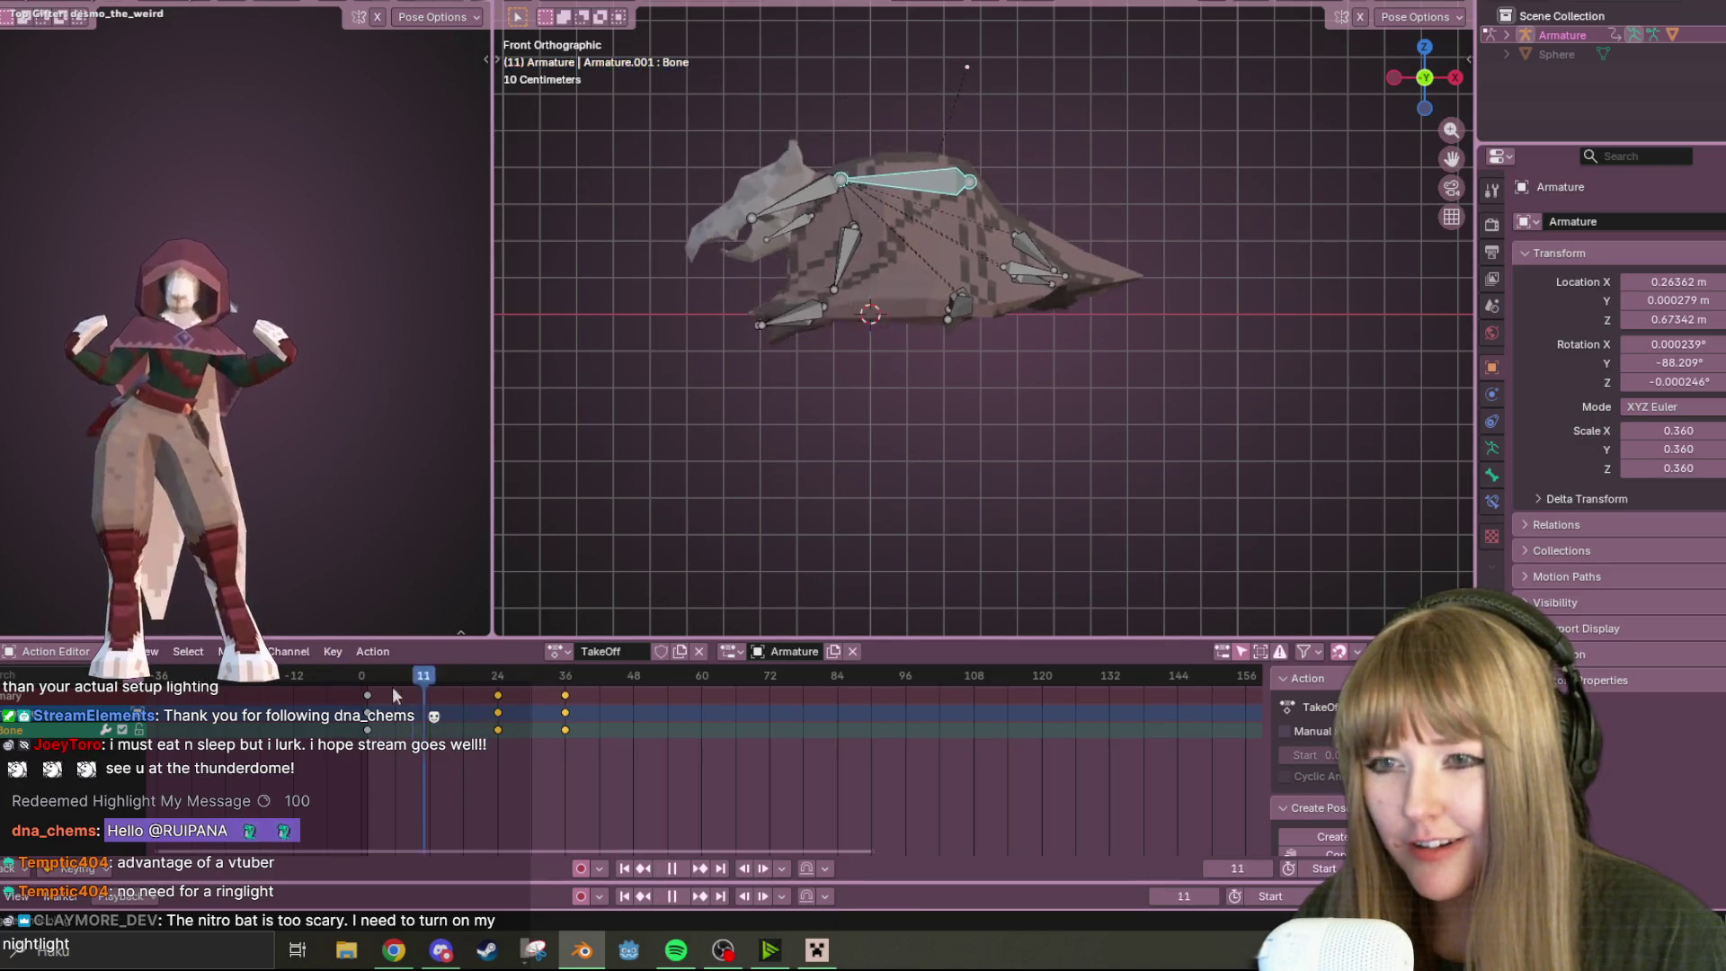
click(555, 679)
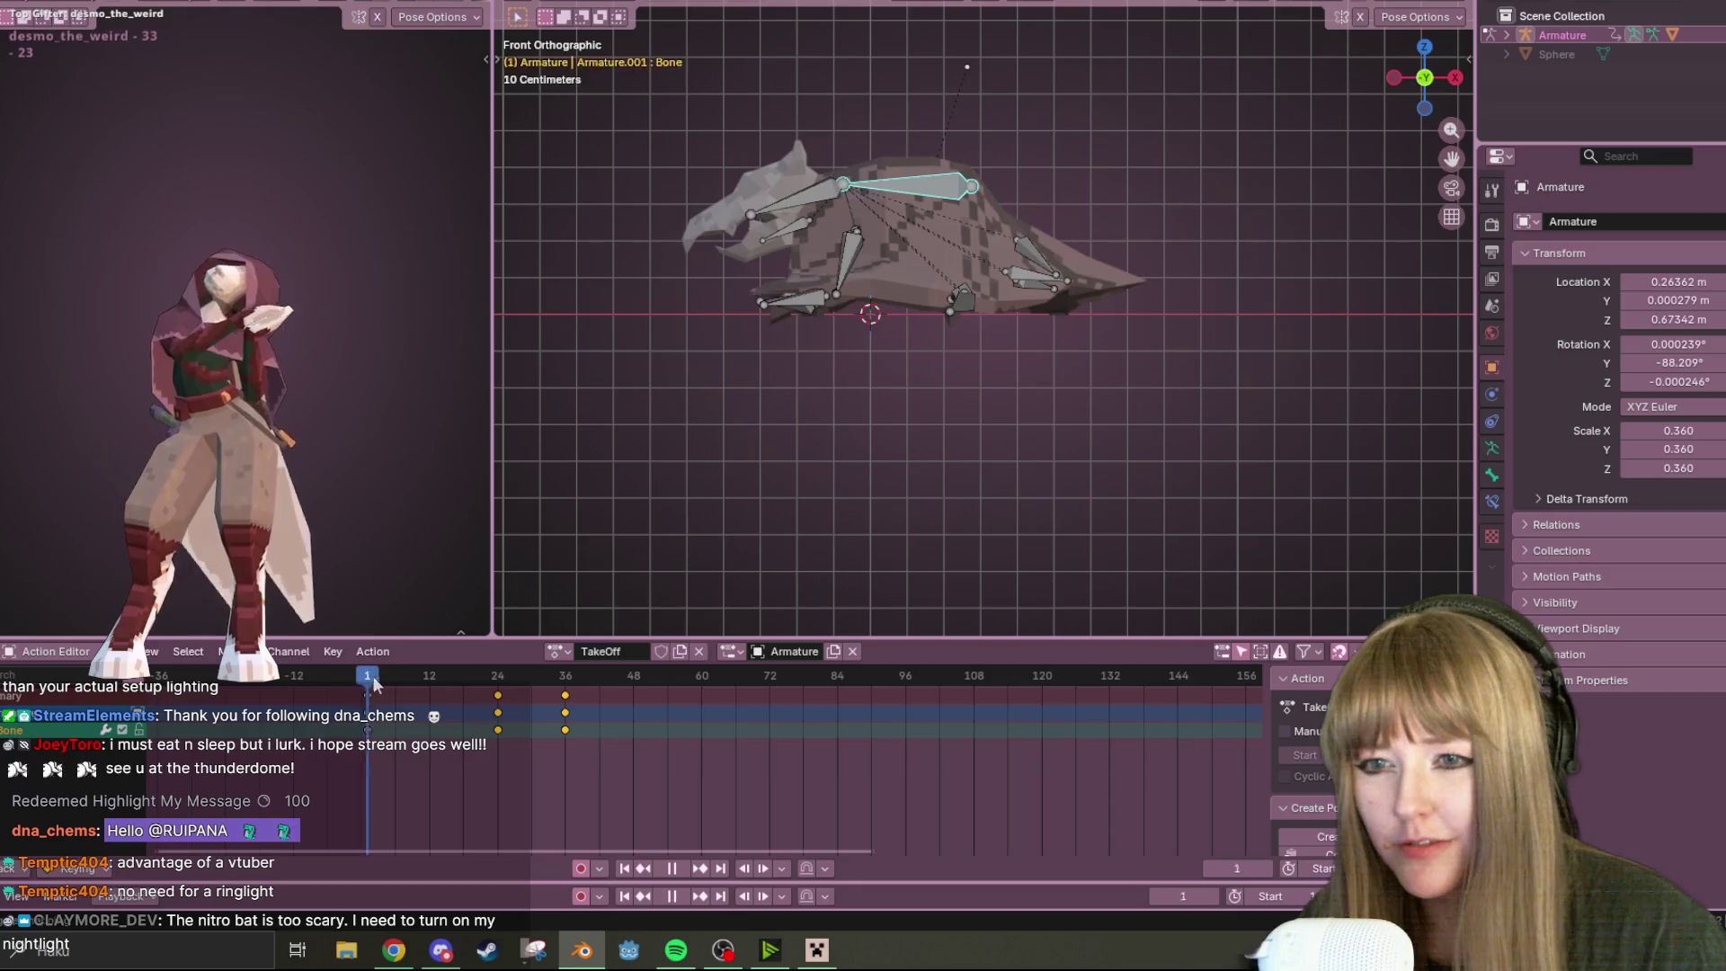
drag(505, 670, 505, 650)
key(Escape)
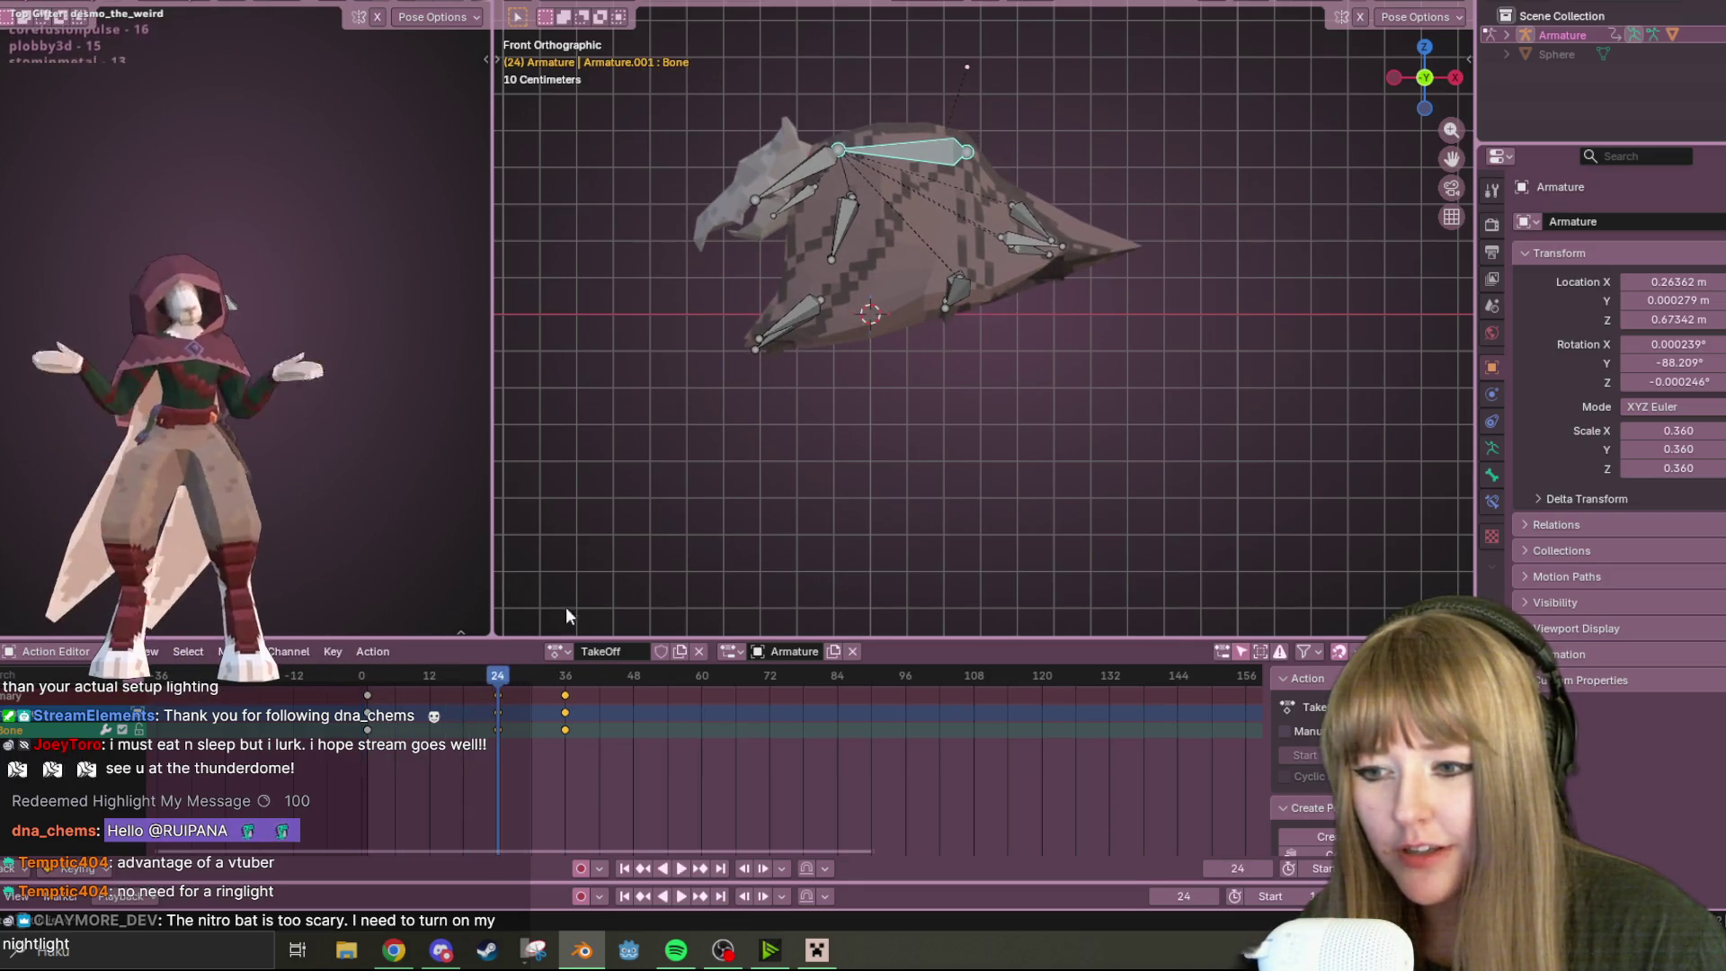
click(983, 288)
key(g)
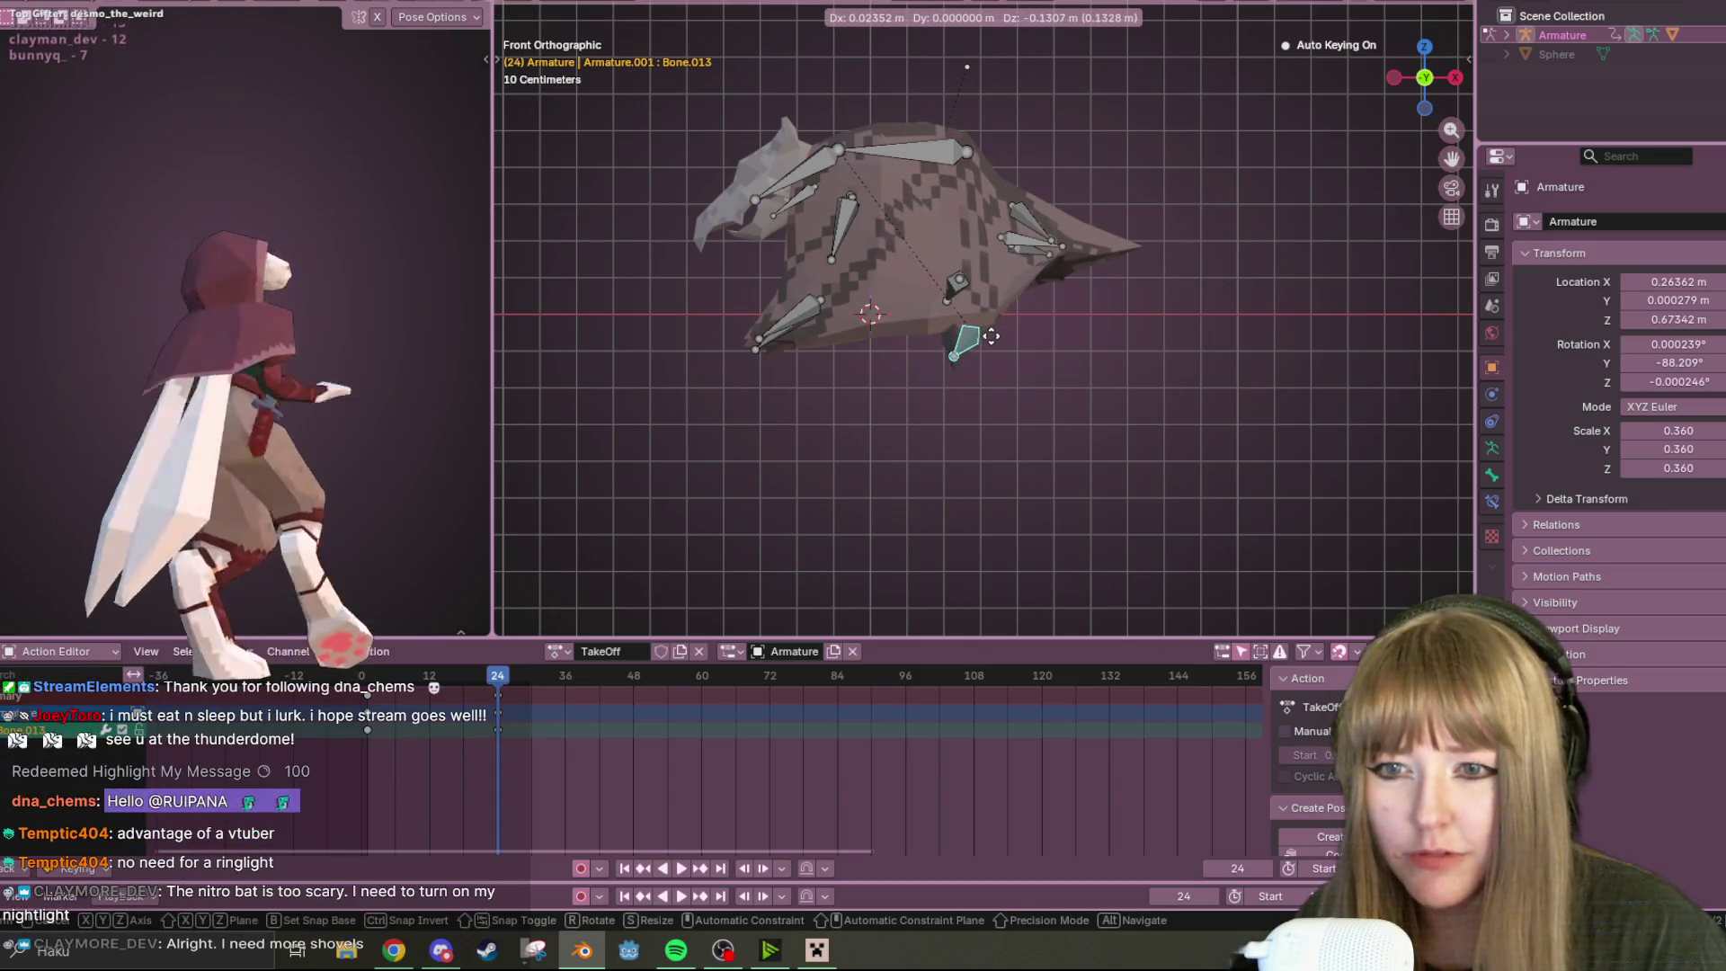
Lower Bone.013 about 0.13 m and move neighbouring Bone.012 down
click(984, 339)
click(959, 281)
key(g)
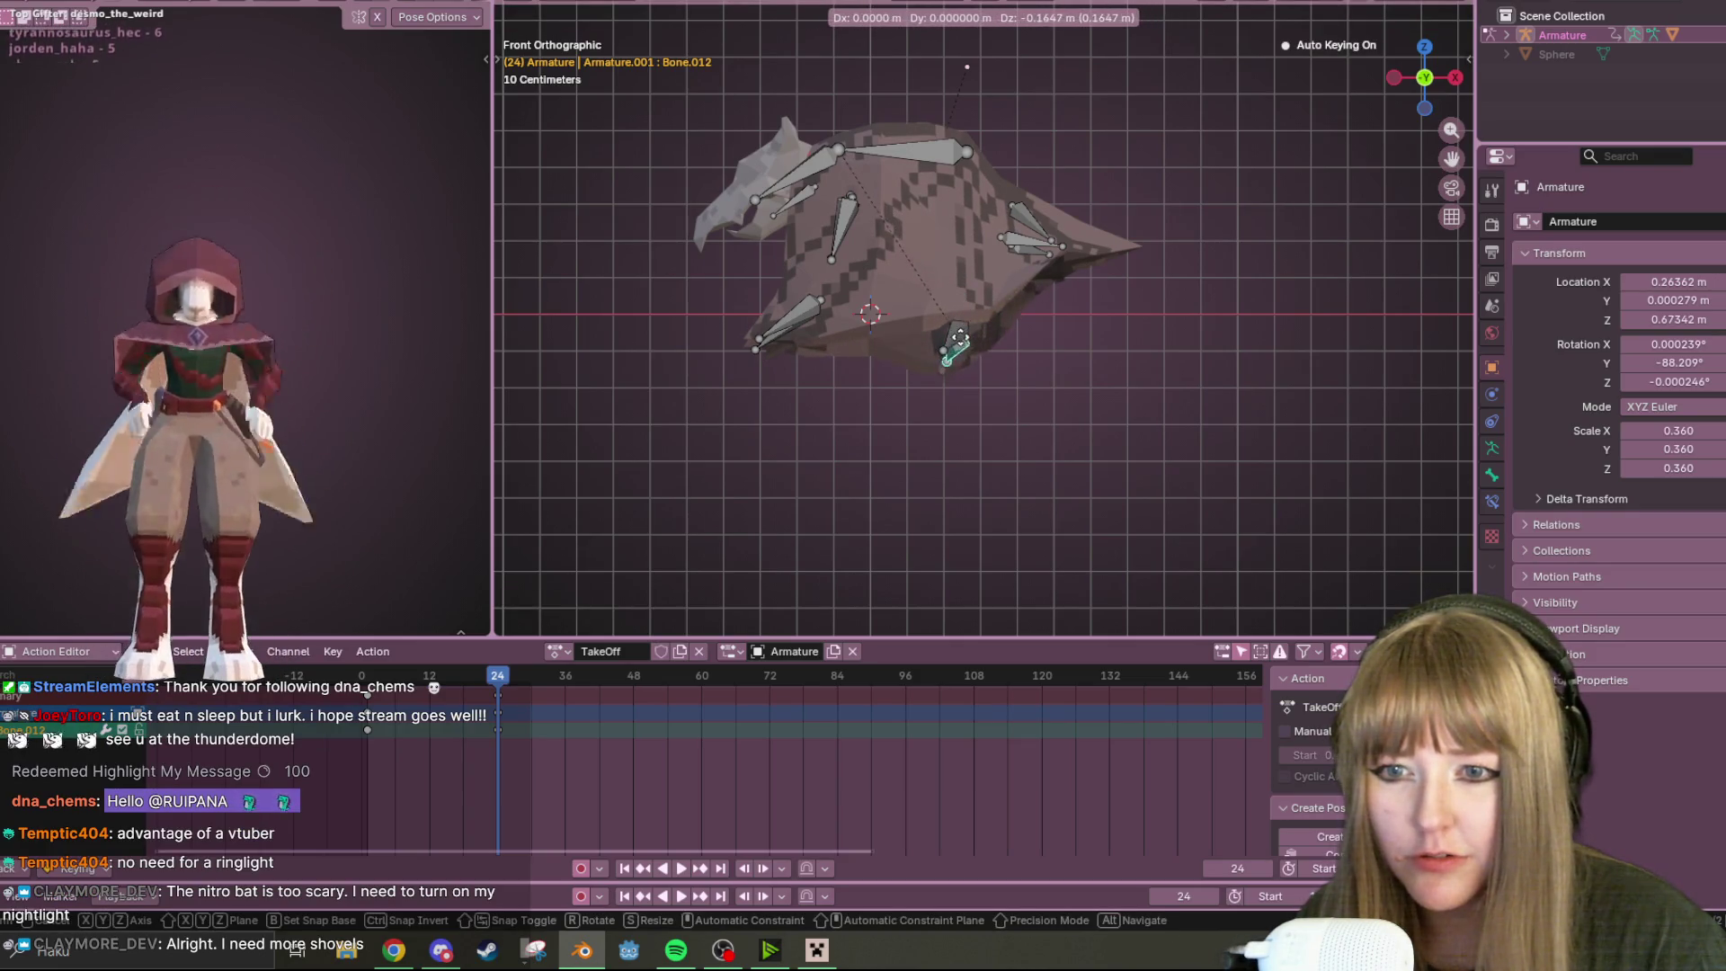
click(957, 312)
Refine Bone.012 in right-side view, rotating it about 11° and adjusting its position
middle_drag(958, 313, 1090, 274)
key(KP_3)
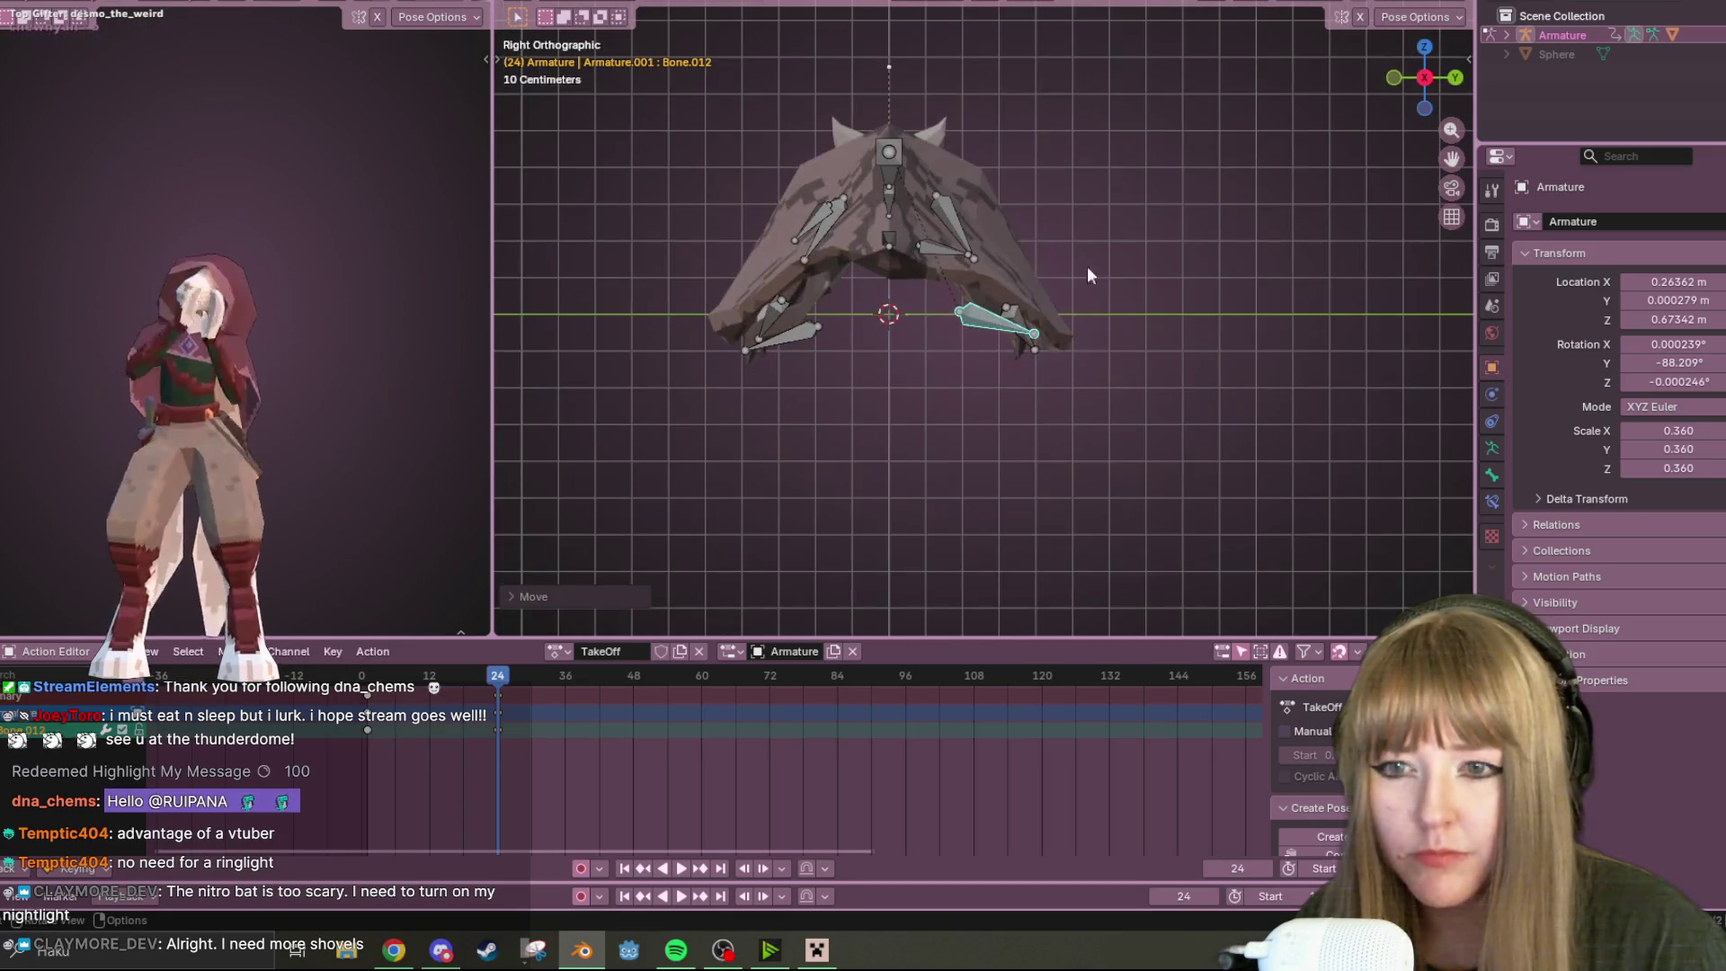
key(g)
click(1079, 326)
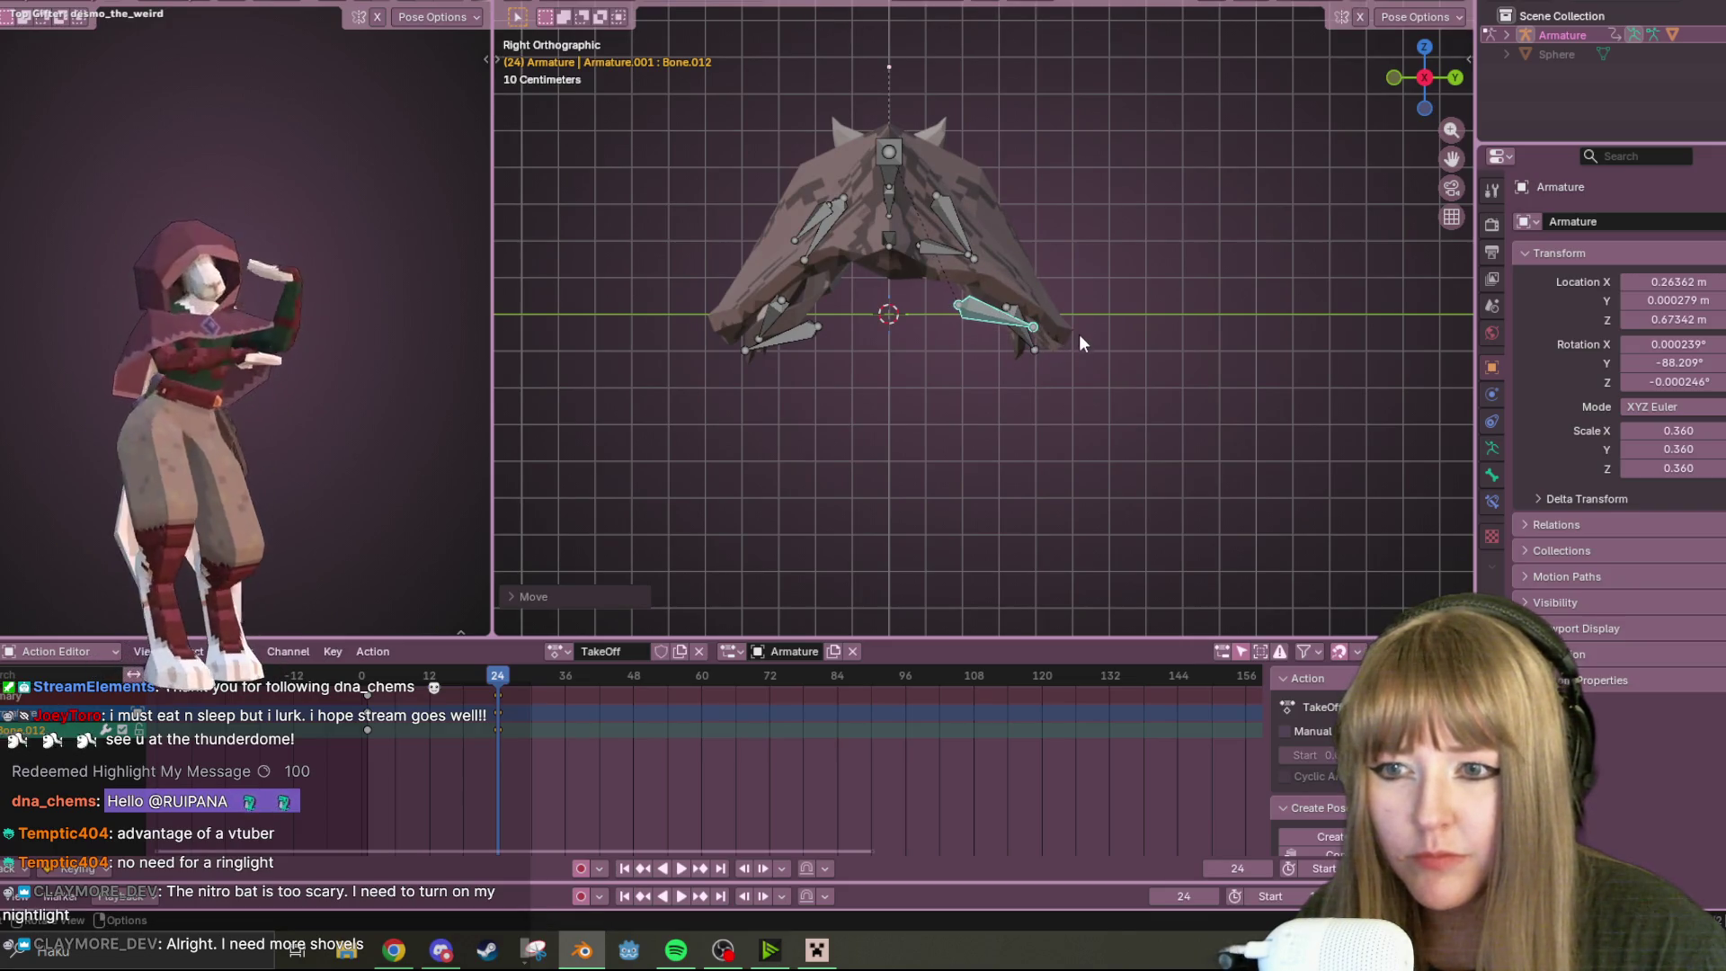
key(r)
click(1075, 351)
key(g)
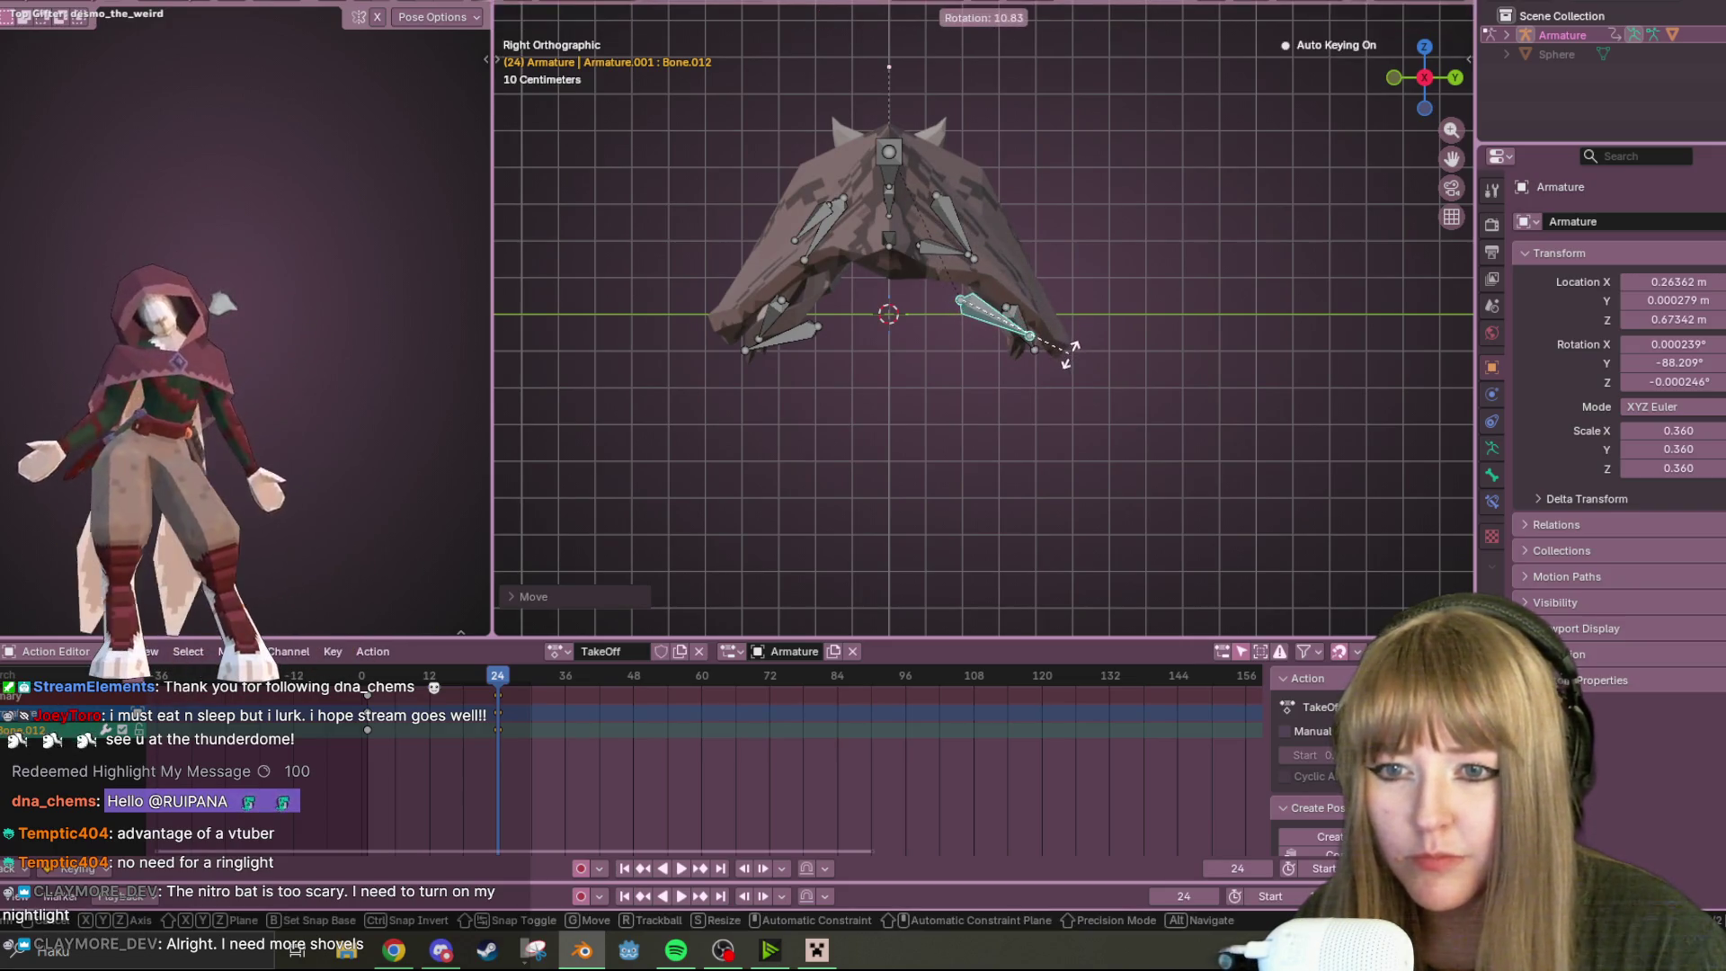
click(1032, 363)
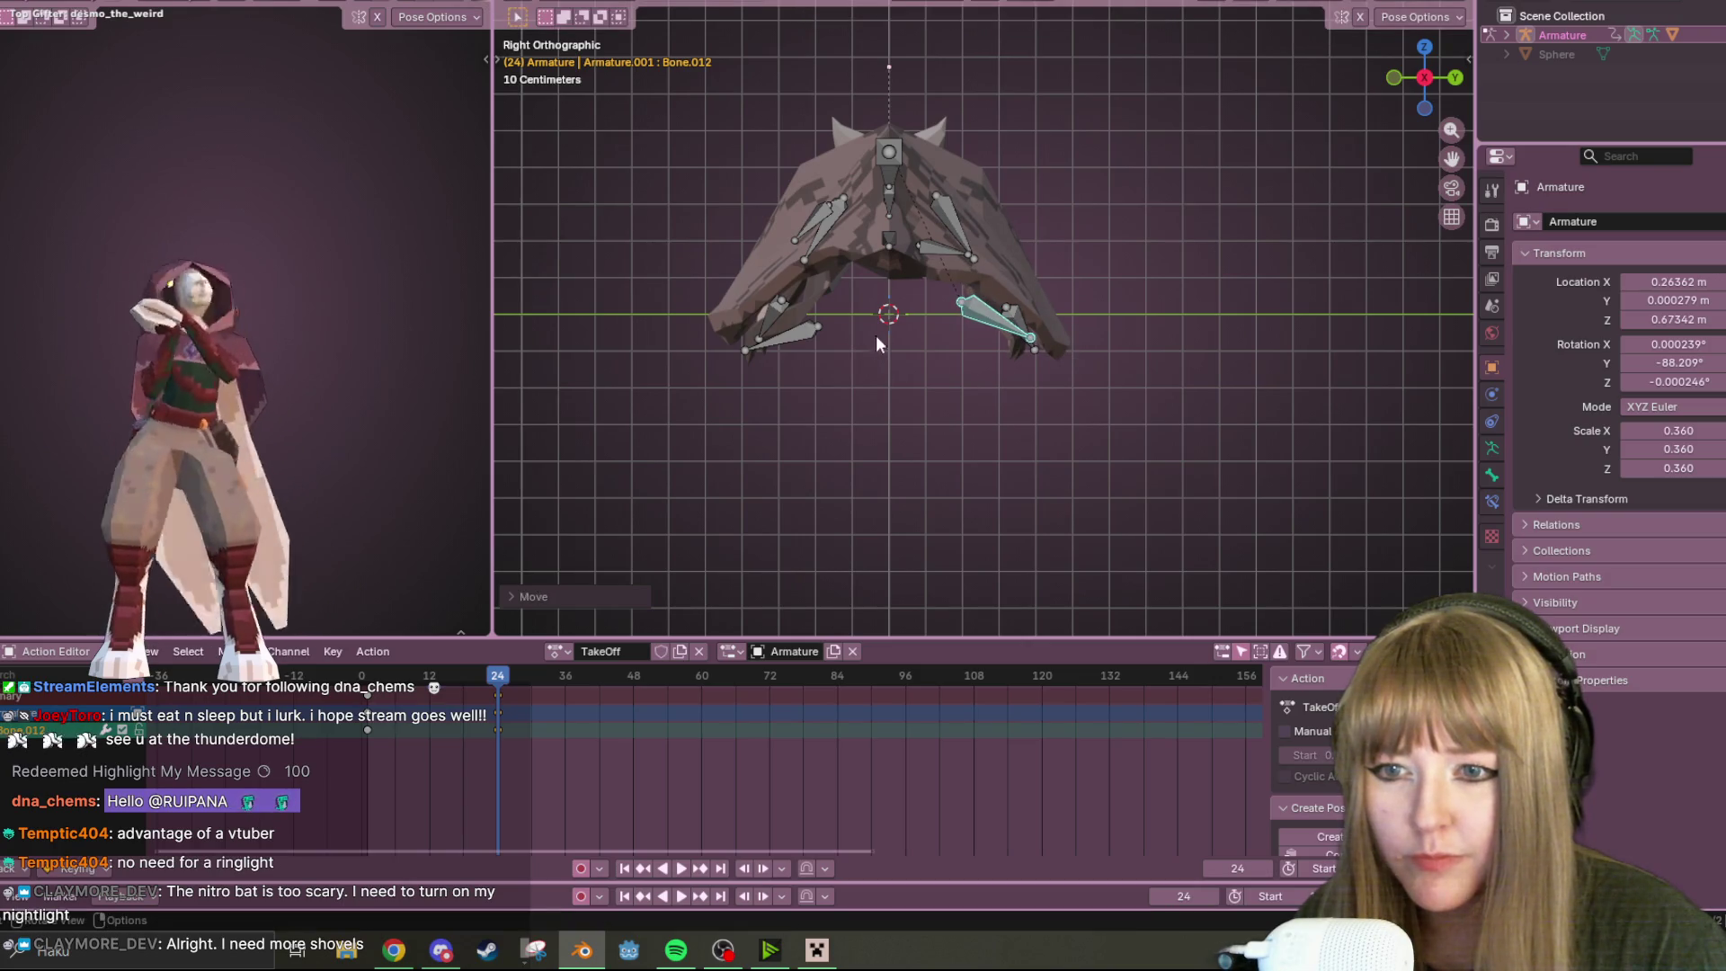
Lower upper wing bones Bone.004 and Bone.005 about 0.15 m
click(932, 261)
shift+click(824, 214)
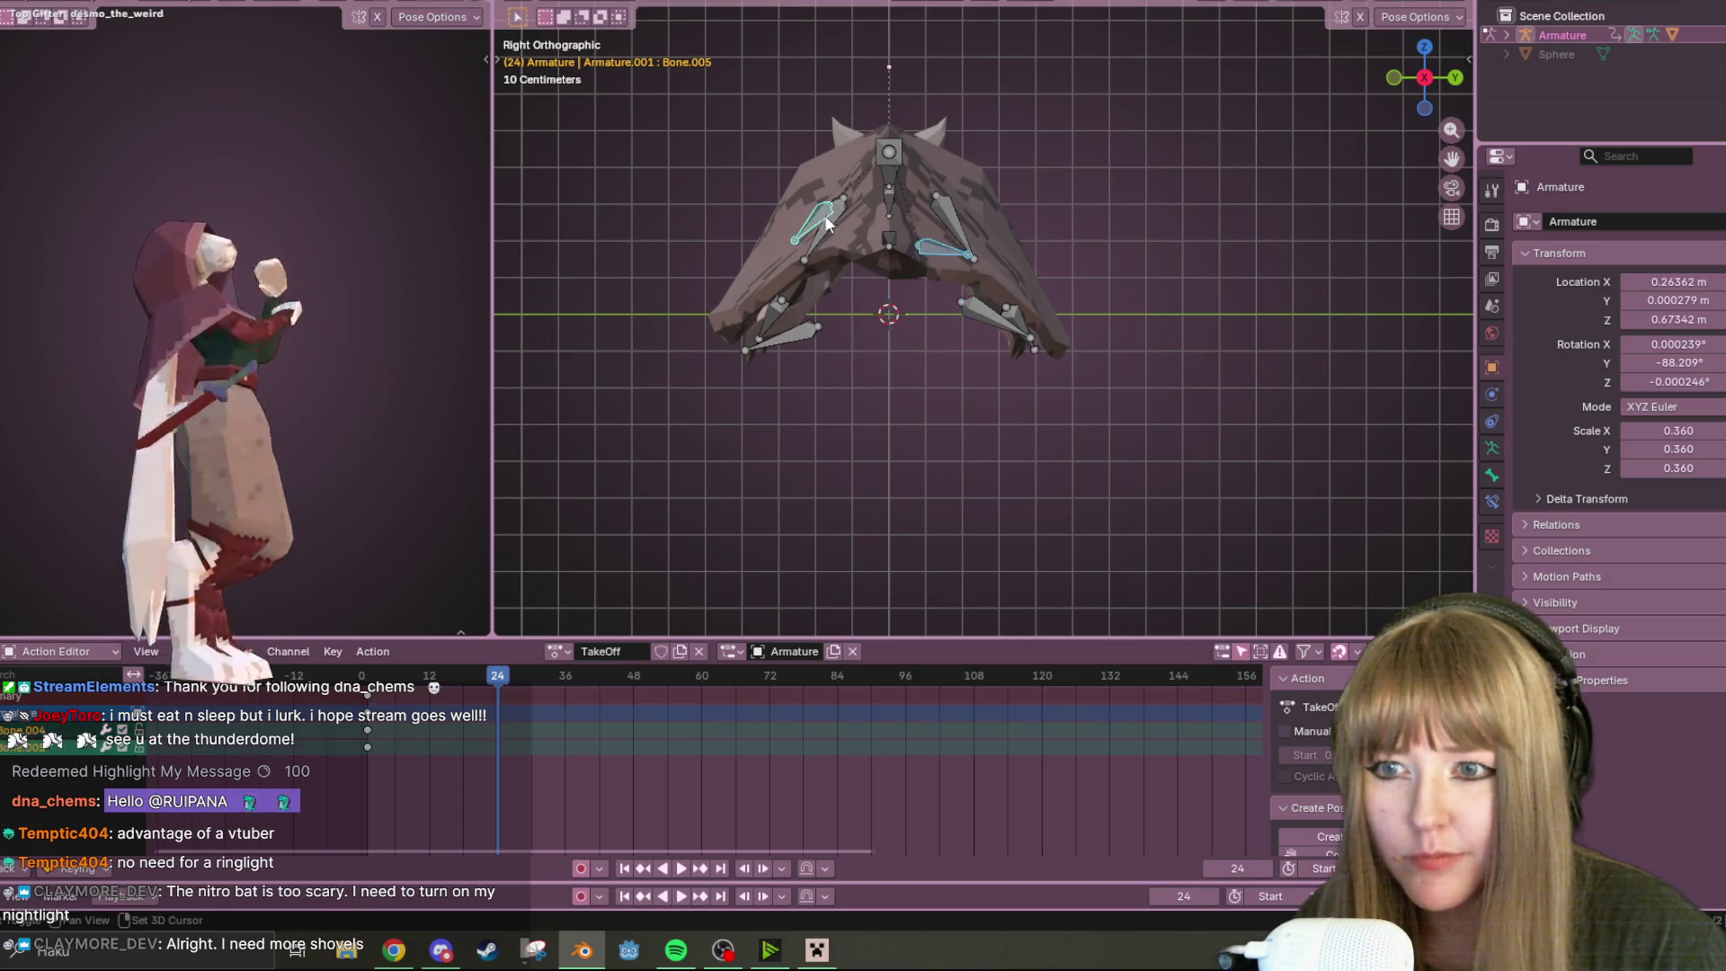
key(g)
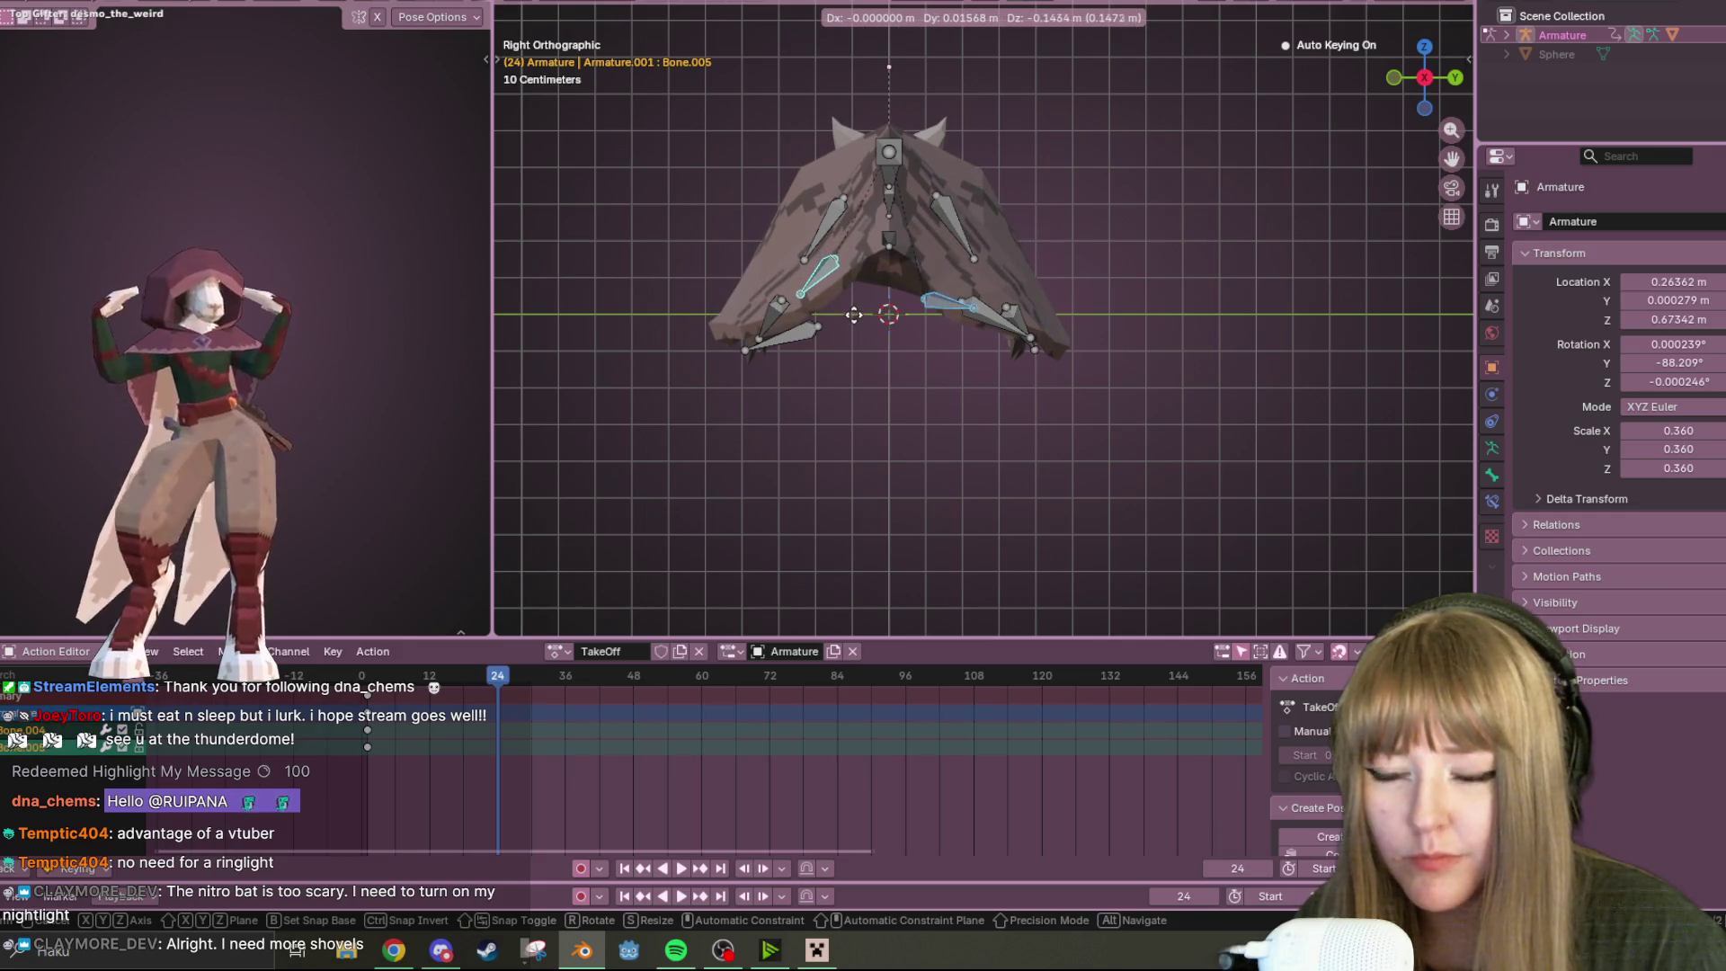
click(874, 261)
Rotate the top bone Bone.001 in Front view, keying frame 24
mouse_move(874, 261)
middle_down()
mouse_move(1077, 224)
mouse_move(910, 260)
middle_up()
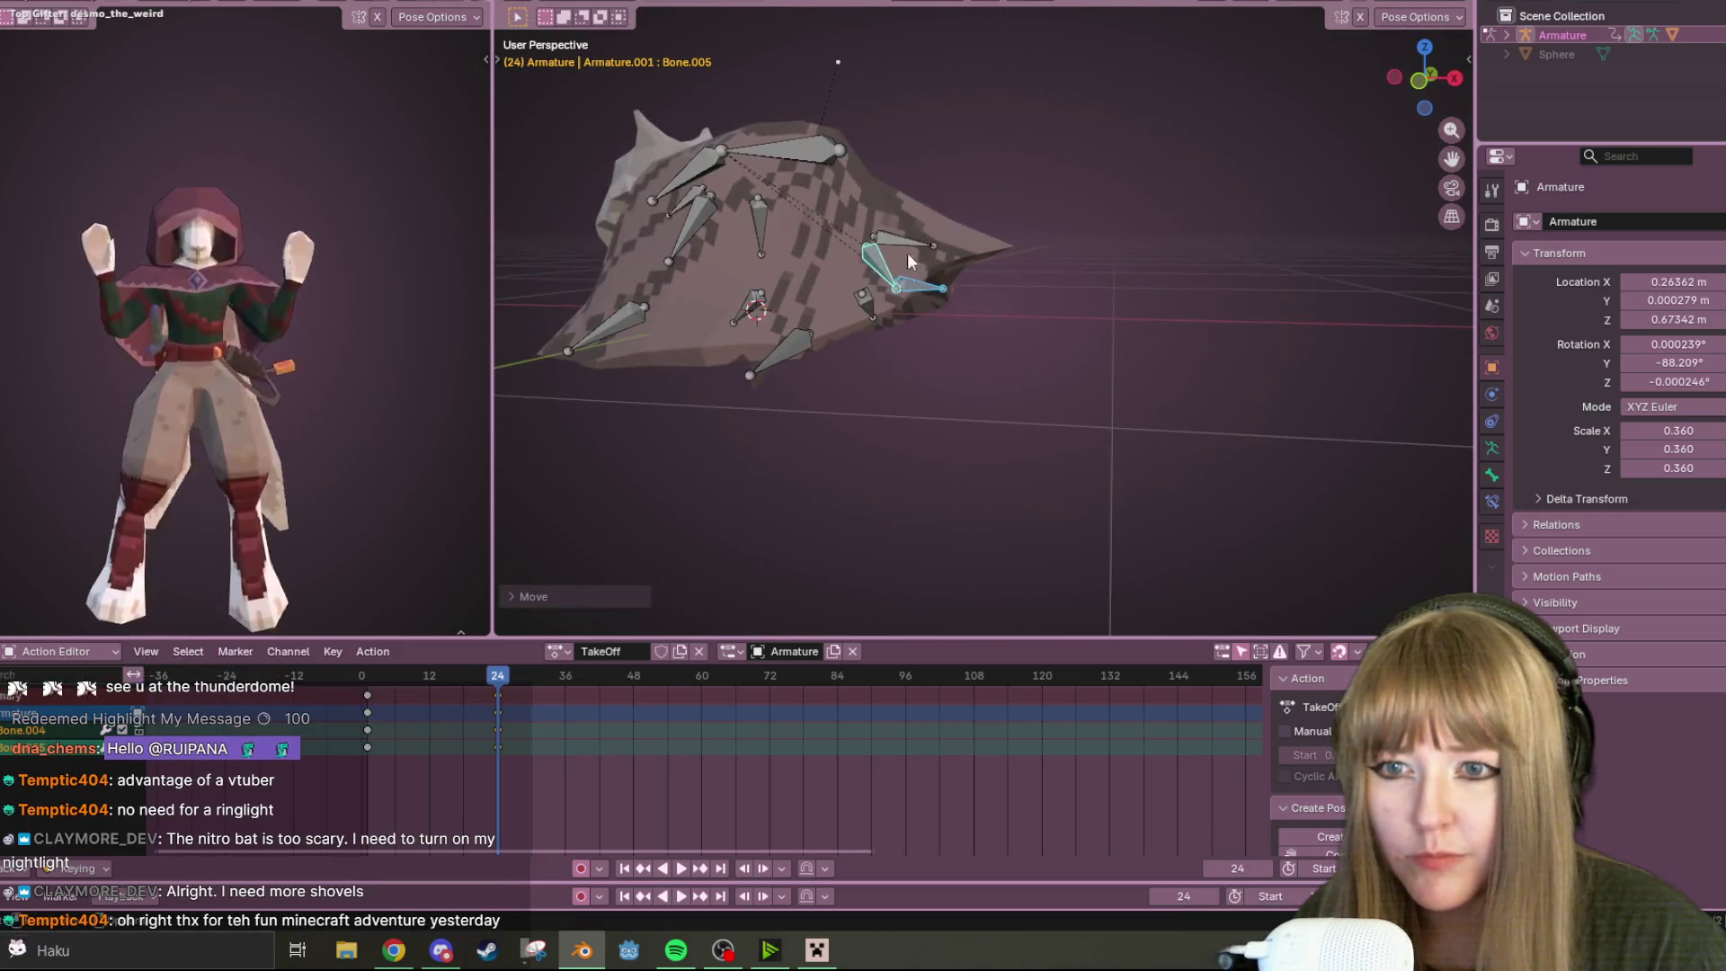
click(910, 260)
mouse_move(1309, 261)
middle_down()
mouse_move(1231, 453)
mouse_move(1236, 378)
middle_up()
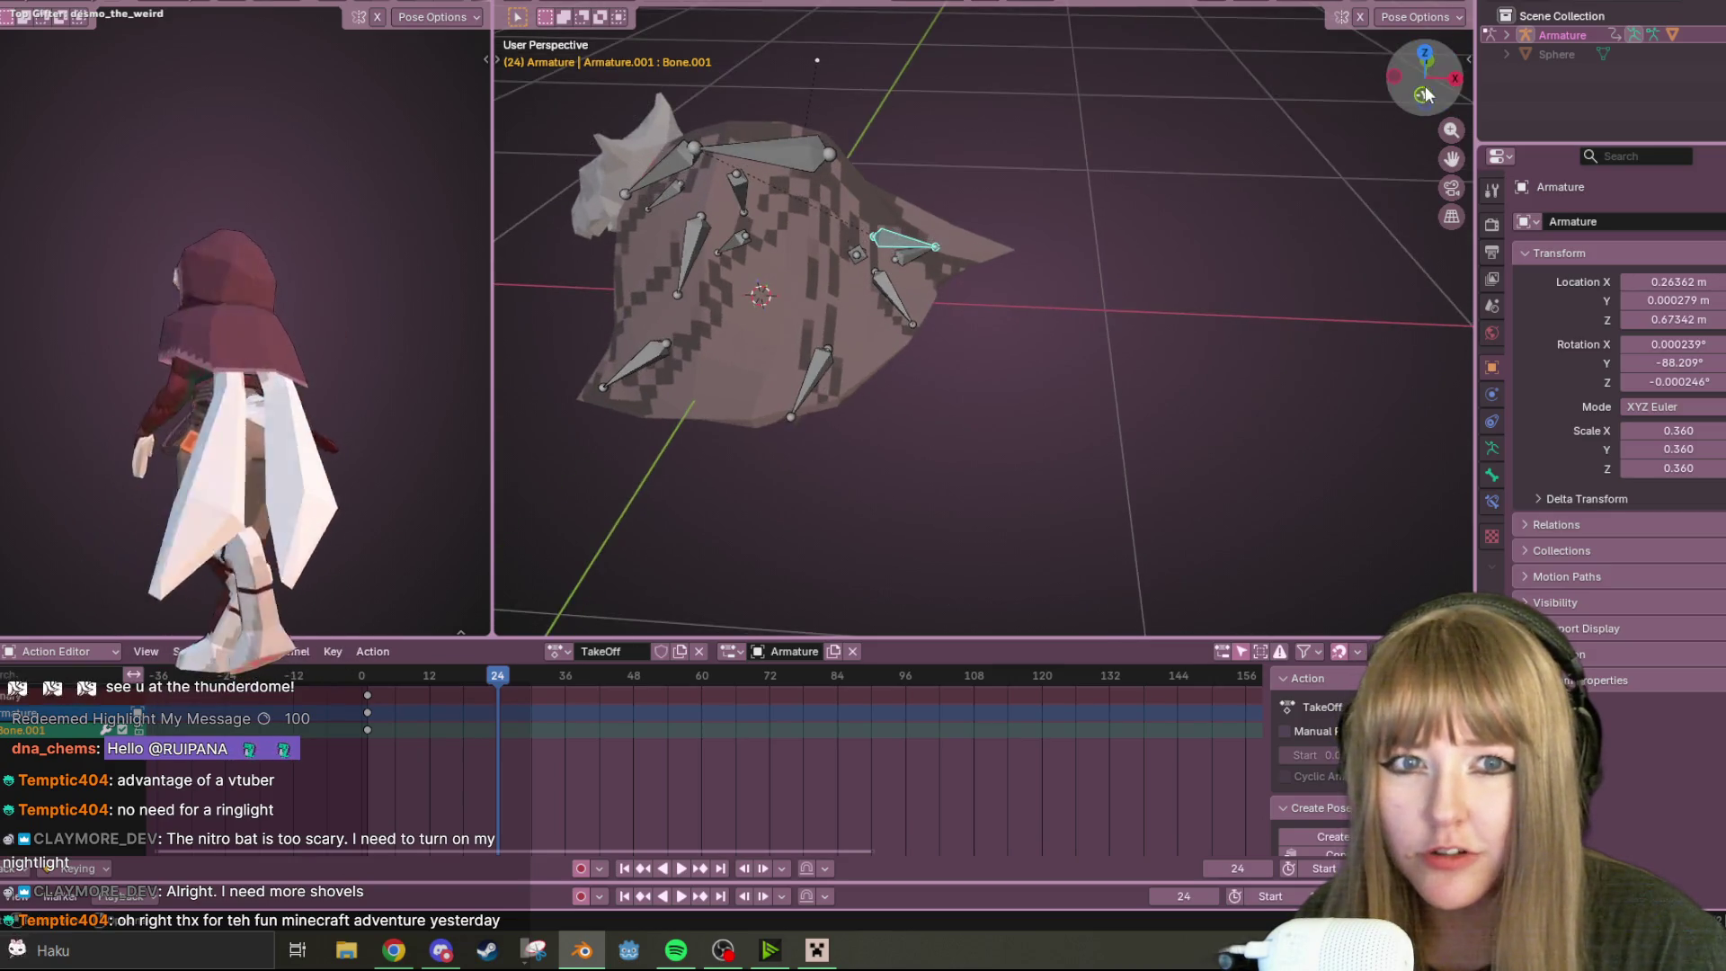
key(KP_1)
key(r)
click(1235, 369)
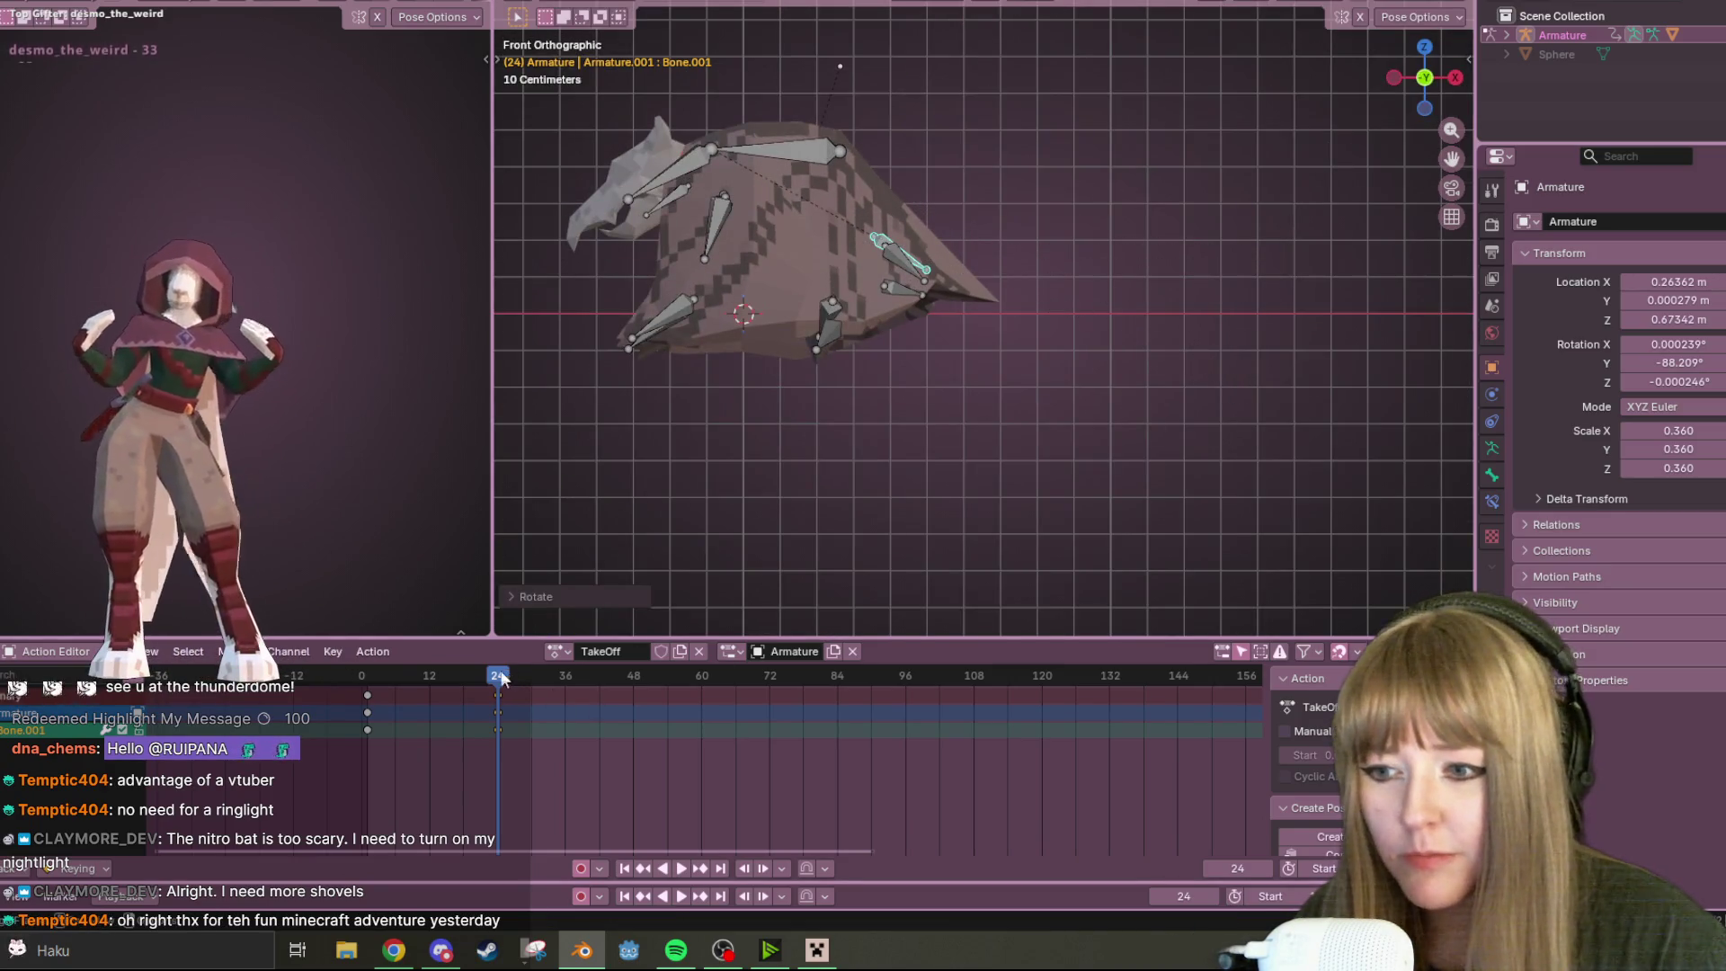
Replay the TakeOff changes from frame 0 and orbit to view the bat at an angle
drag(501, 679, 362, 676)
click(677, 865)
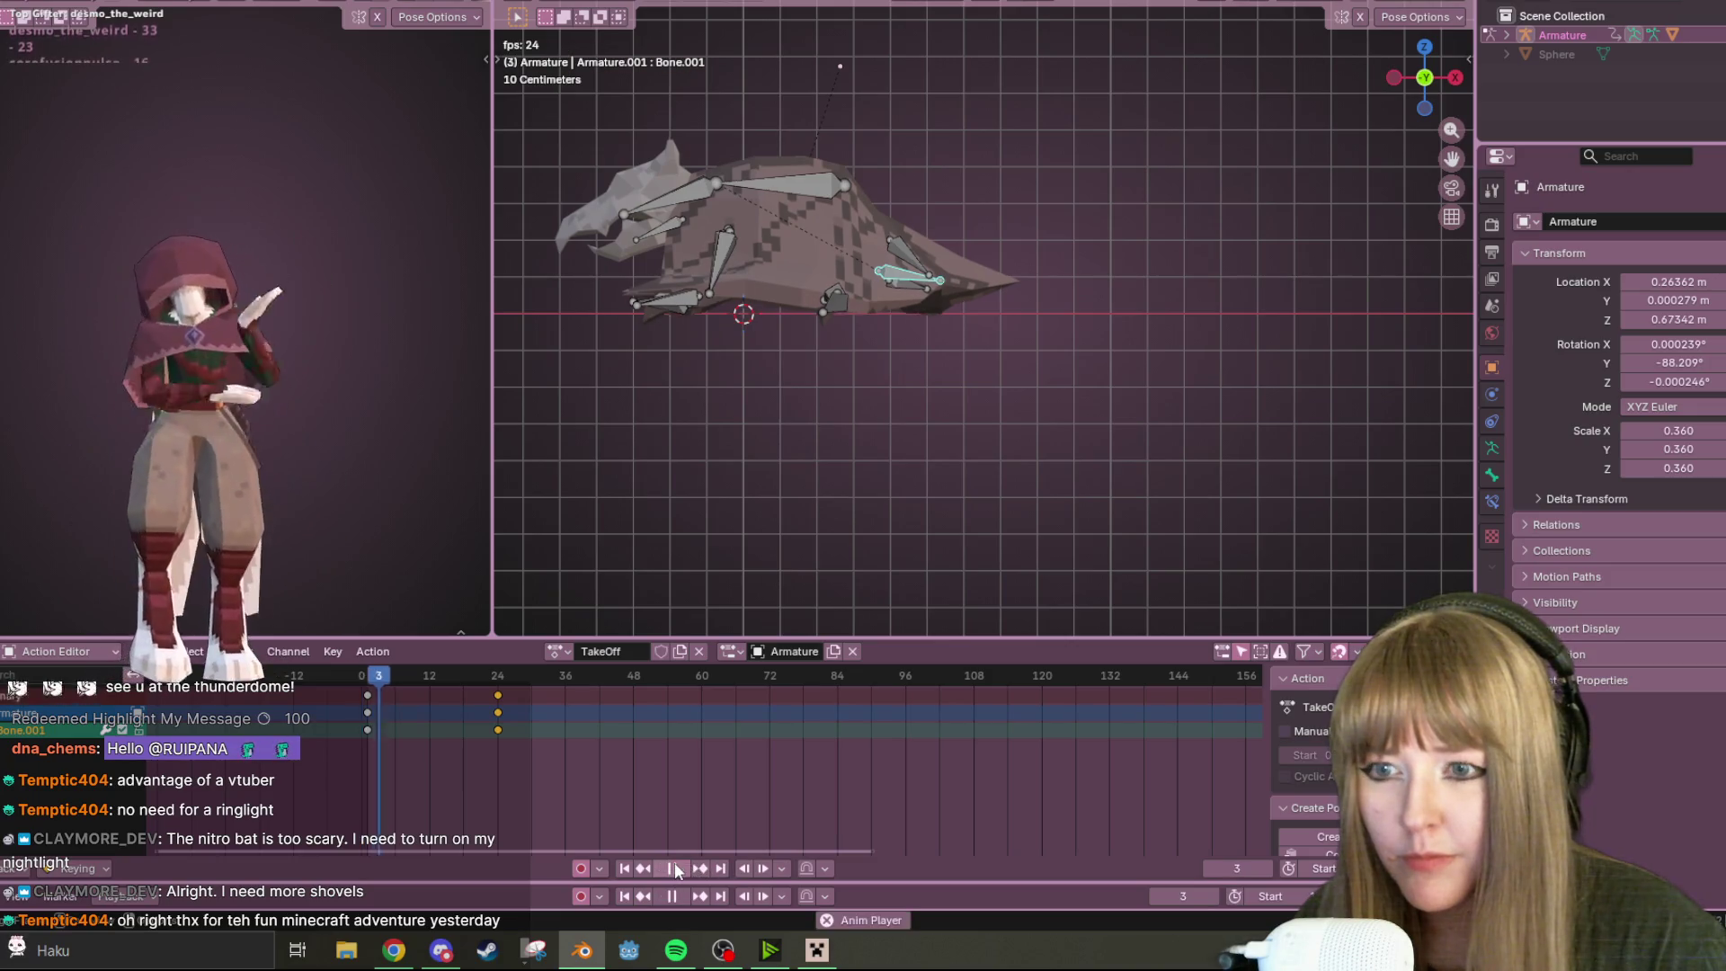
click(675, 862)
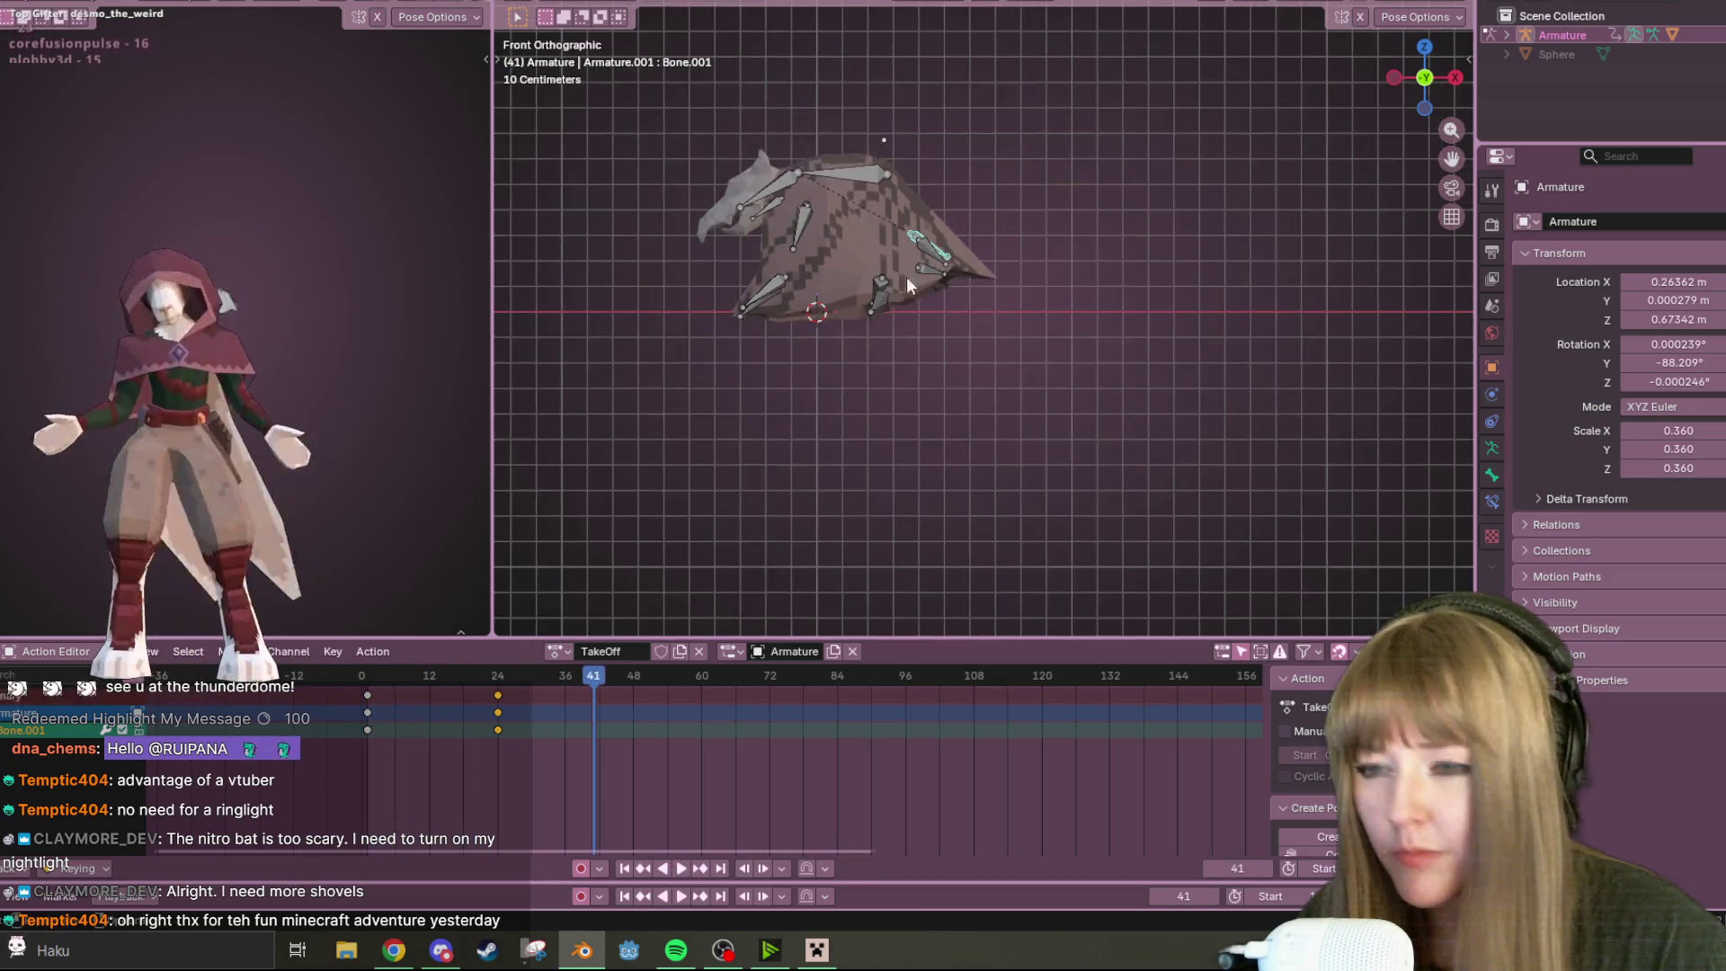
middle_drag(908, 284, 1000, 286)
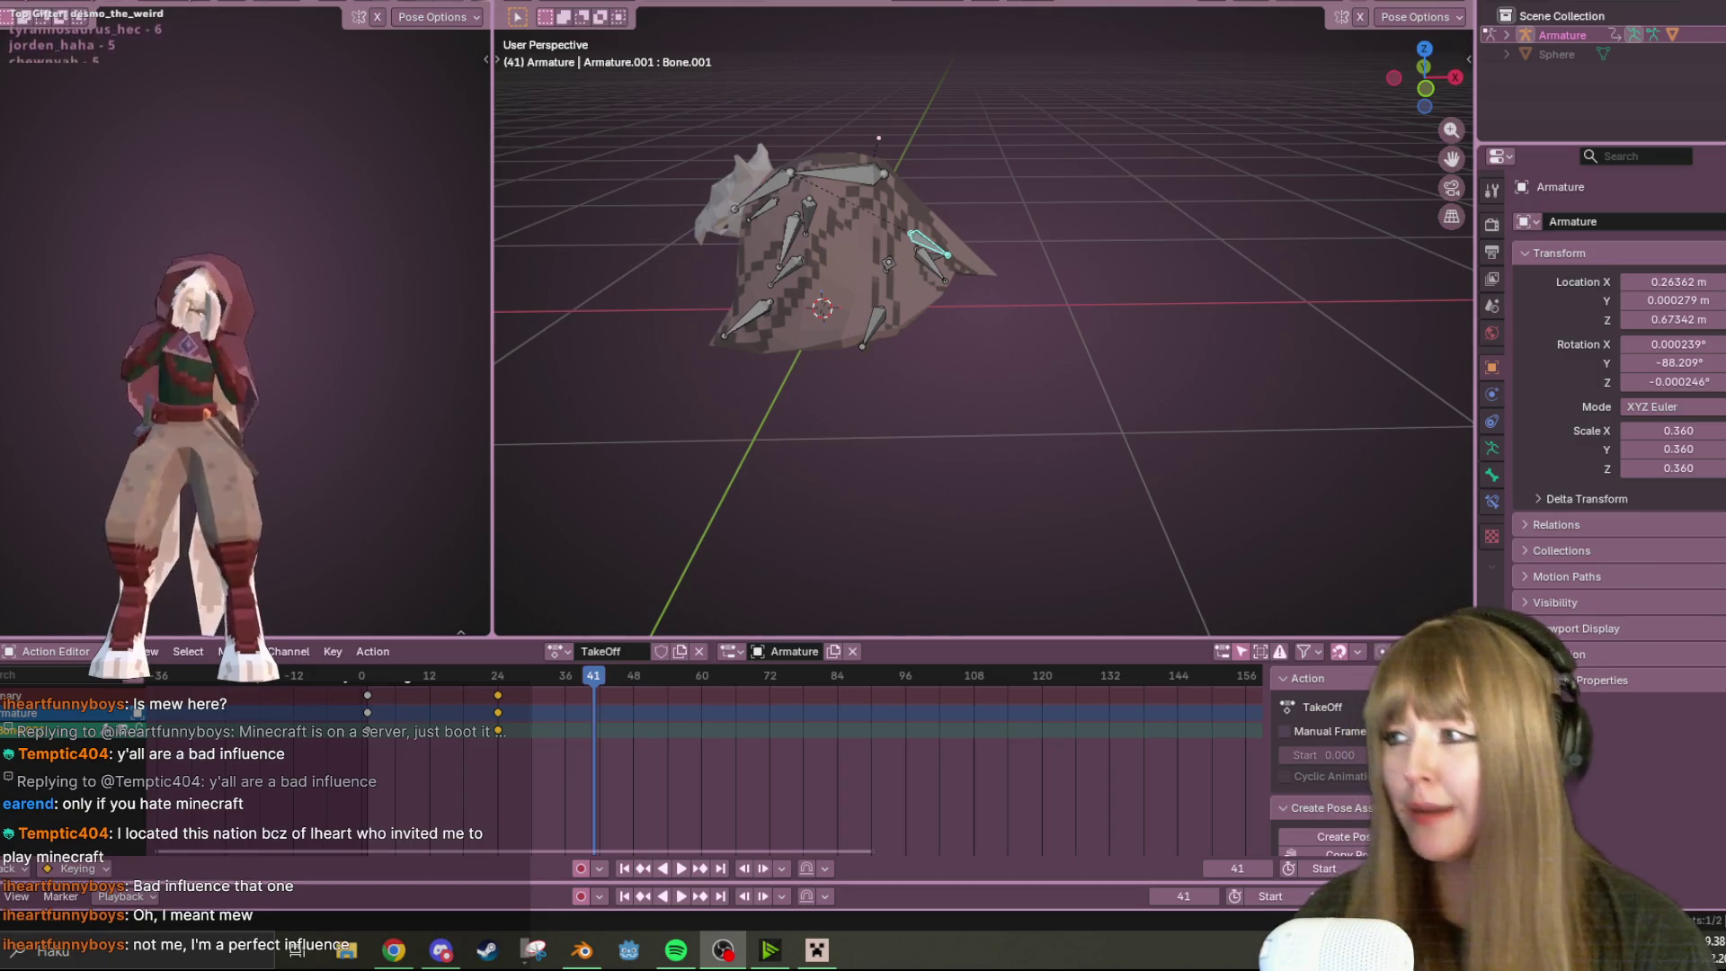
Switch to Front Orthographic via the gizmo and play TakeOff from the first frame
mouse_move(1115, 247)
middle_down()
mouse_move(1091, 308)
mouse_move(968, 173)
mouse_move(1050, 293)
mouse_move(1084, 259)
mouse_move(961, 340)
middle_up()
click(1430, 102)
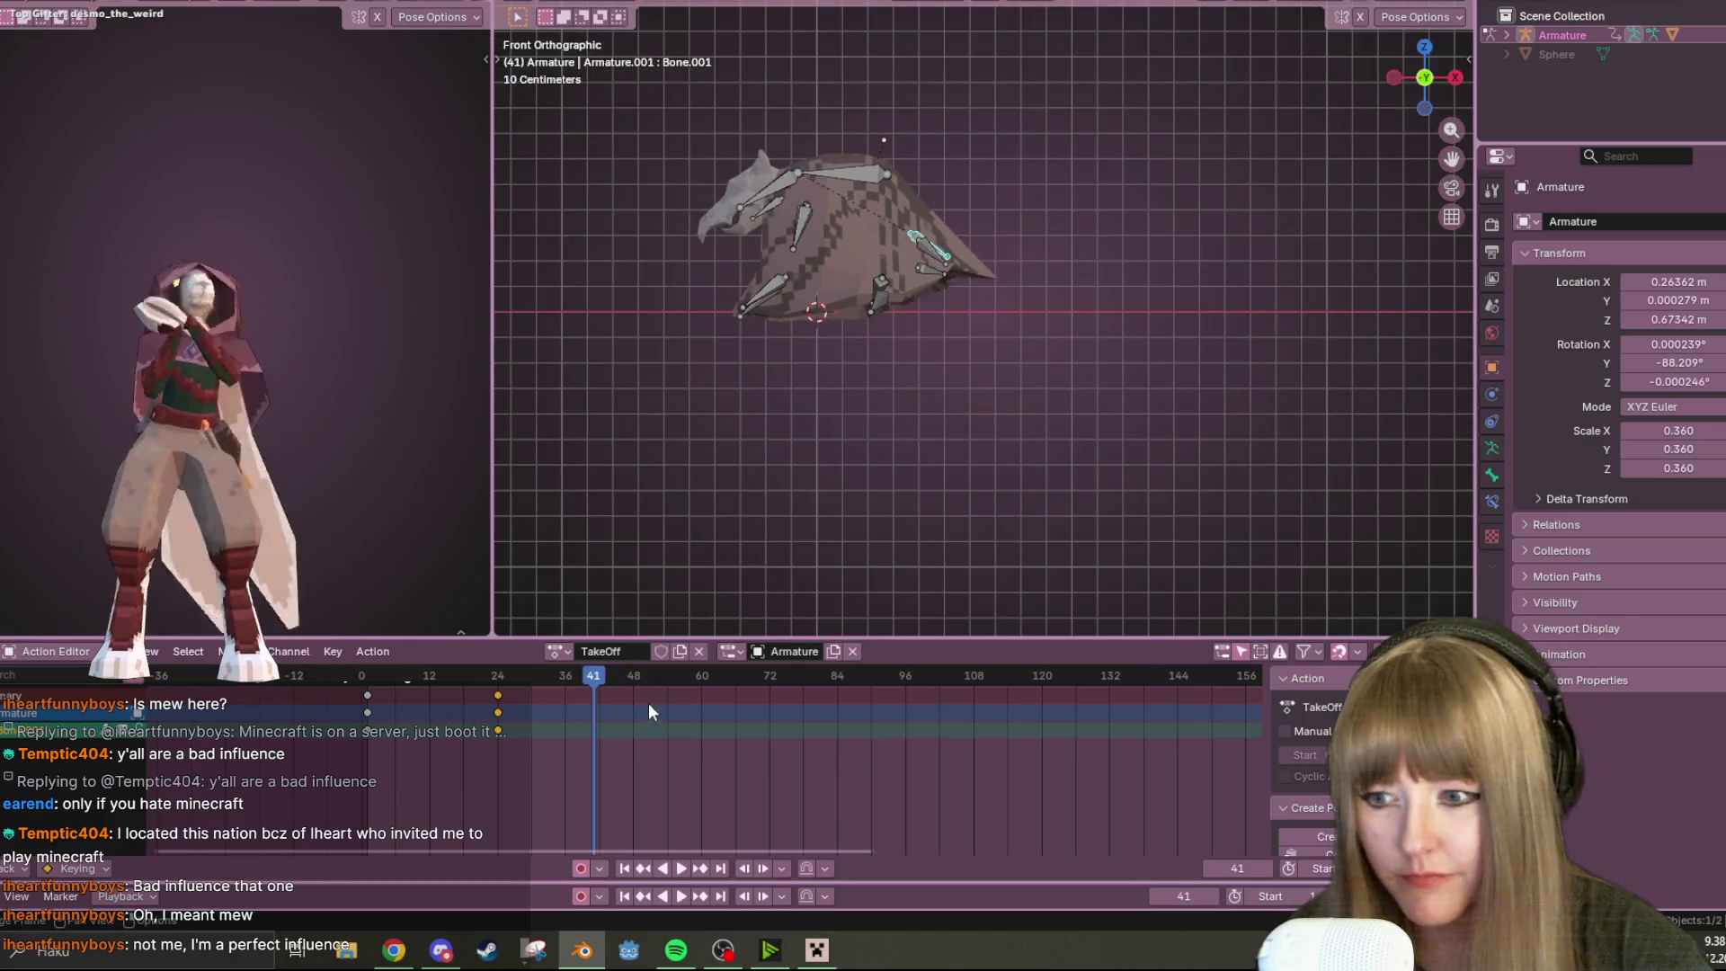
key(shift+Left)
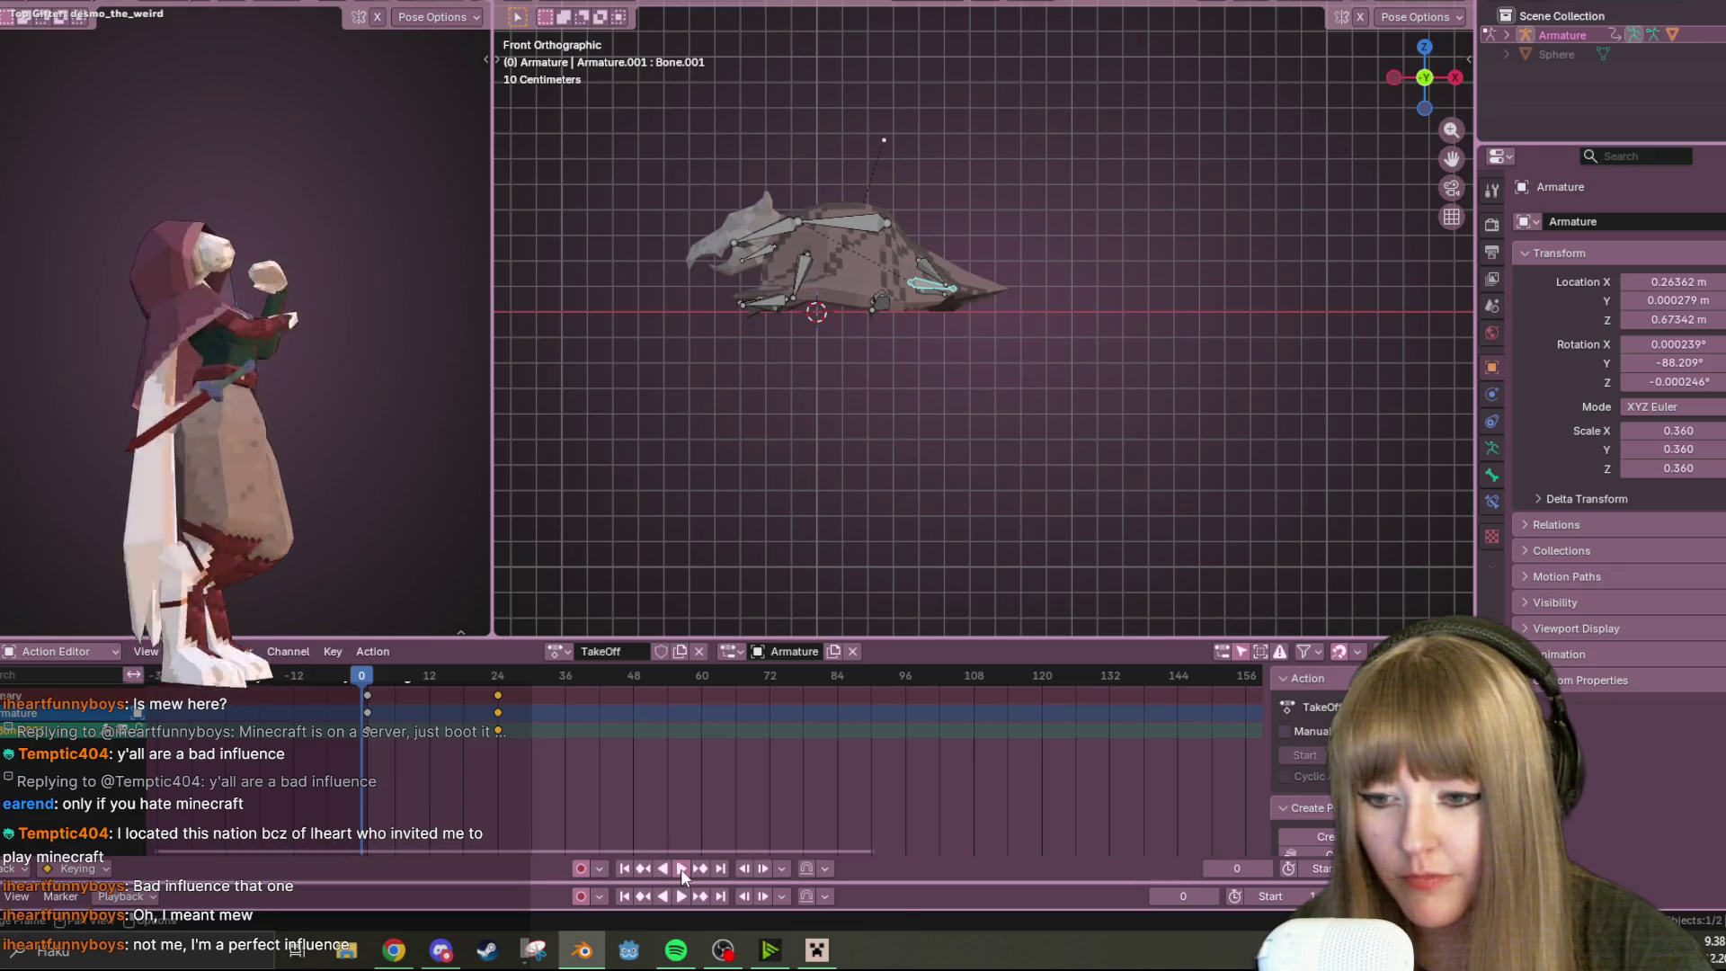
click(682, 870)
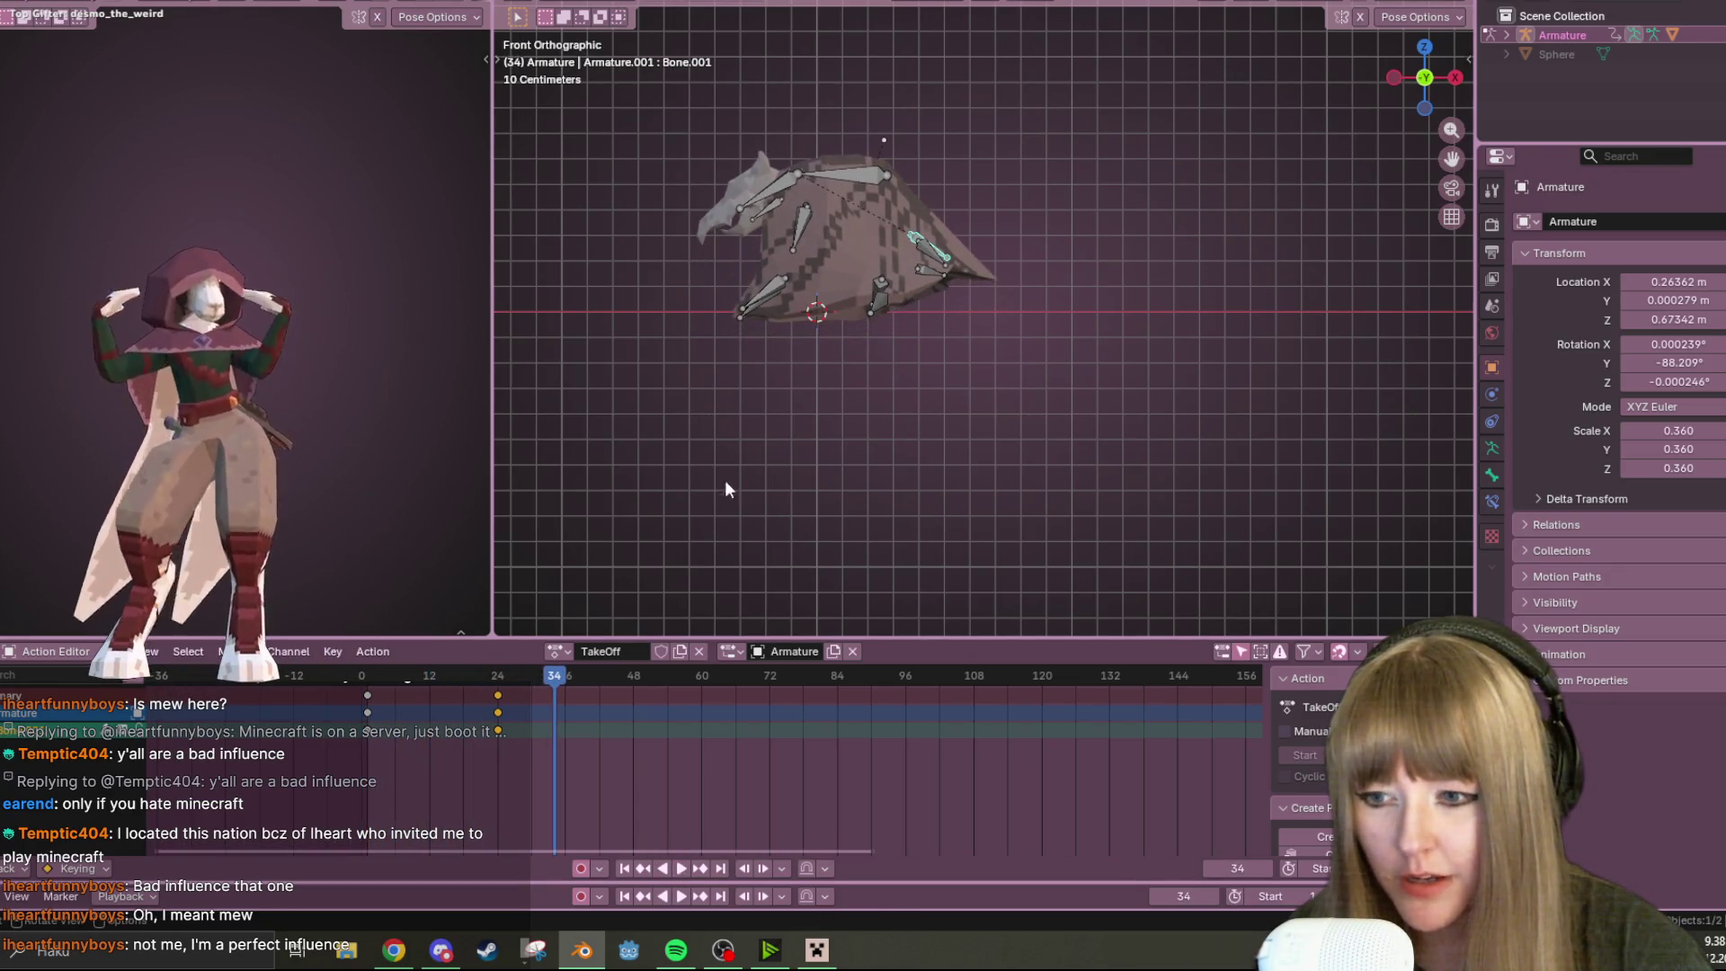
Select all bones and move their frame-34 keys back 7 frames to frame 27
key(a)
click(565, 695)
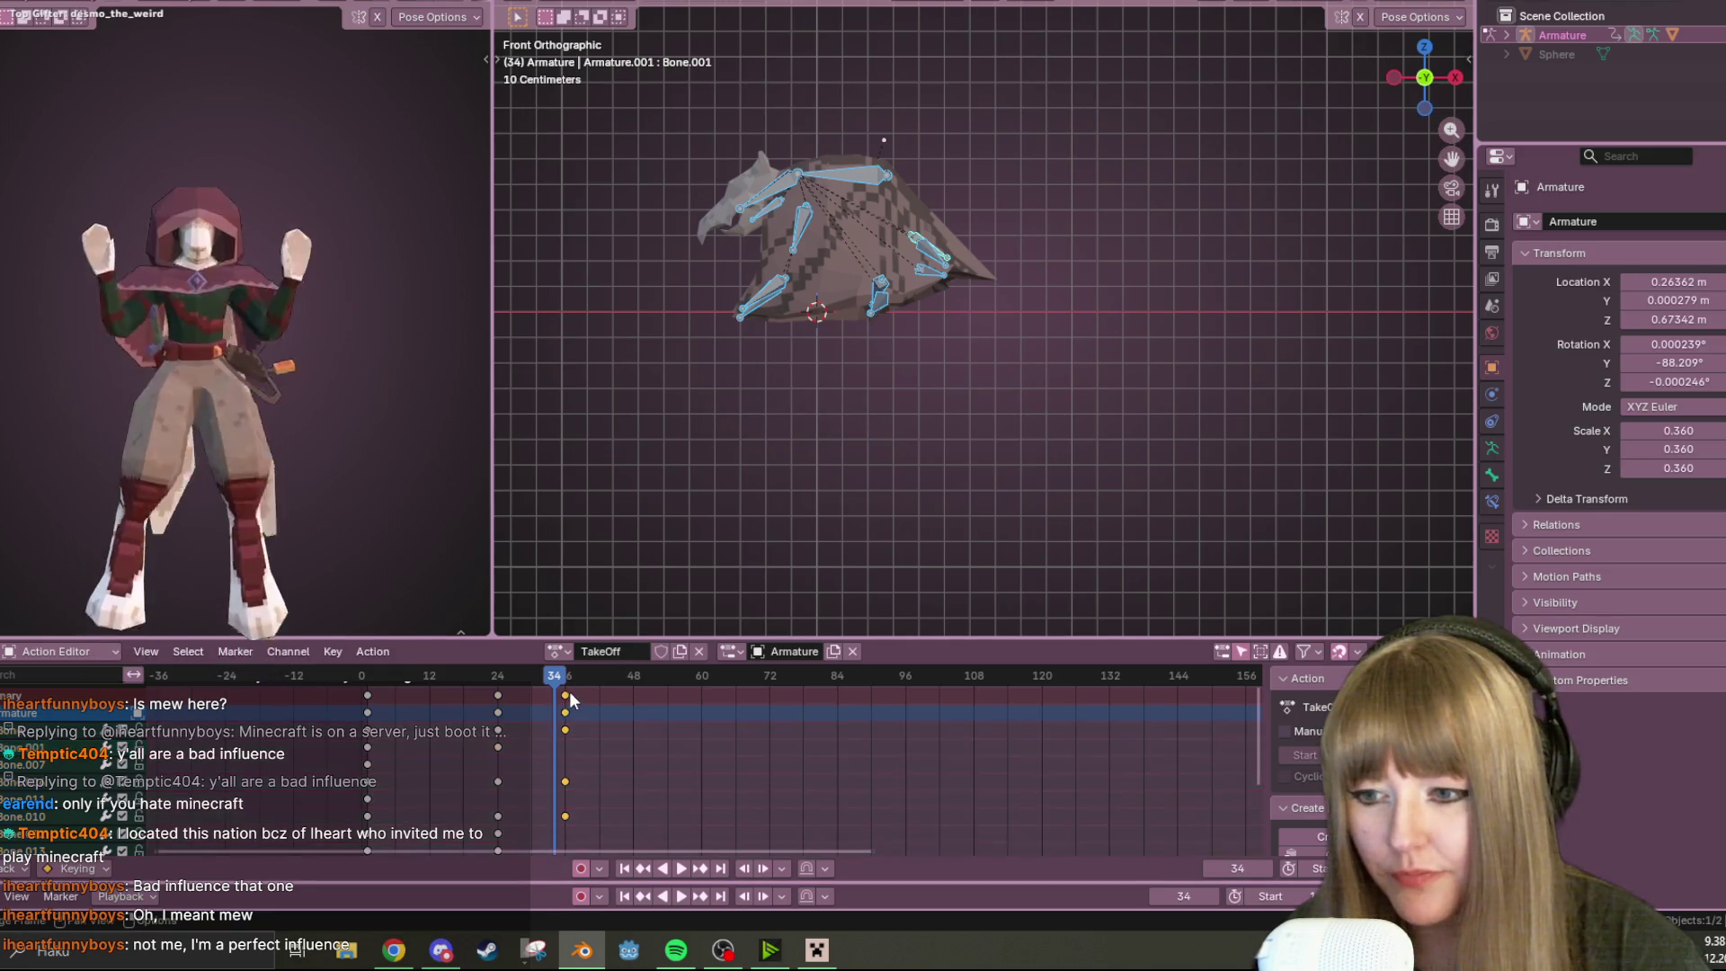
key(g)
click(519, 695)
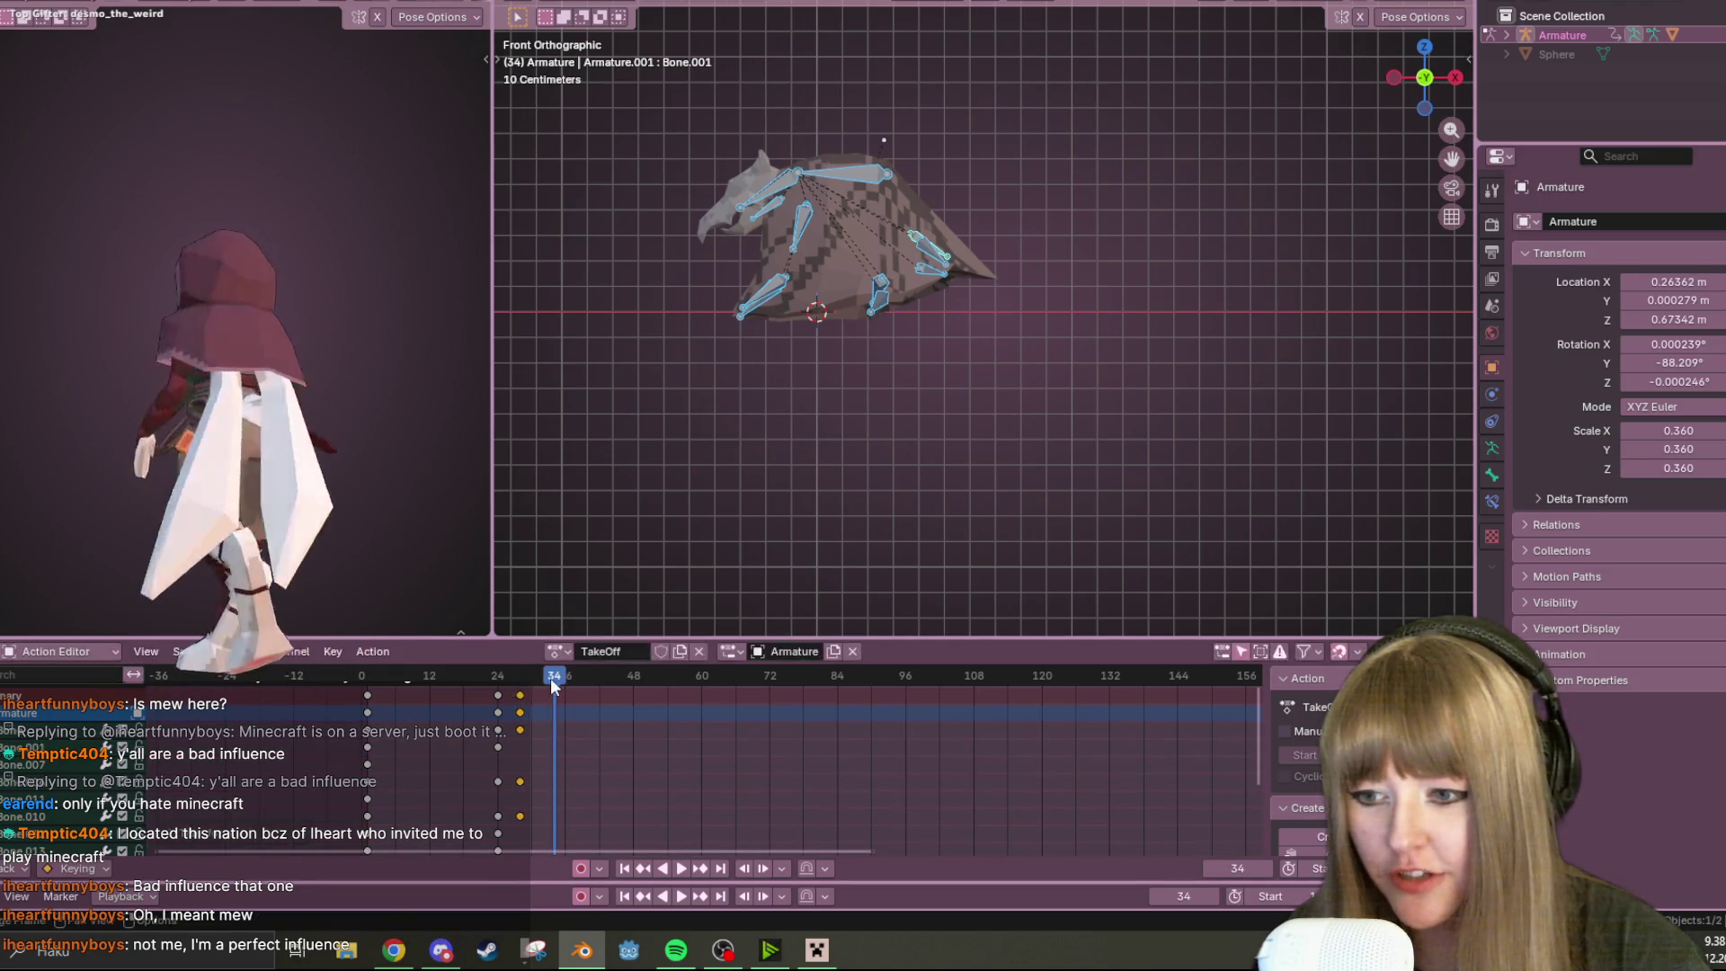
Play the animation to check timing, stop at frame 40, and orbit to inspect
click(682, 869)
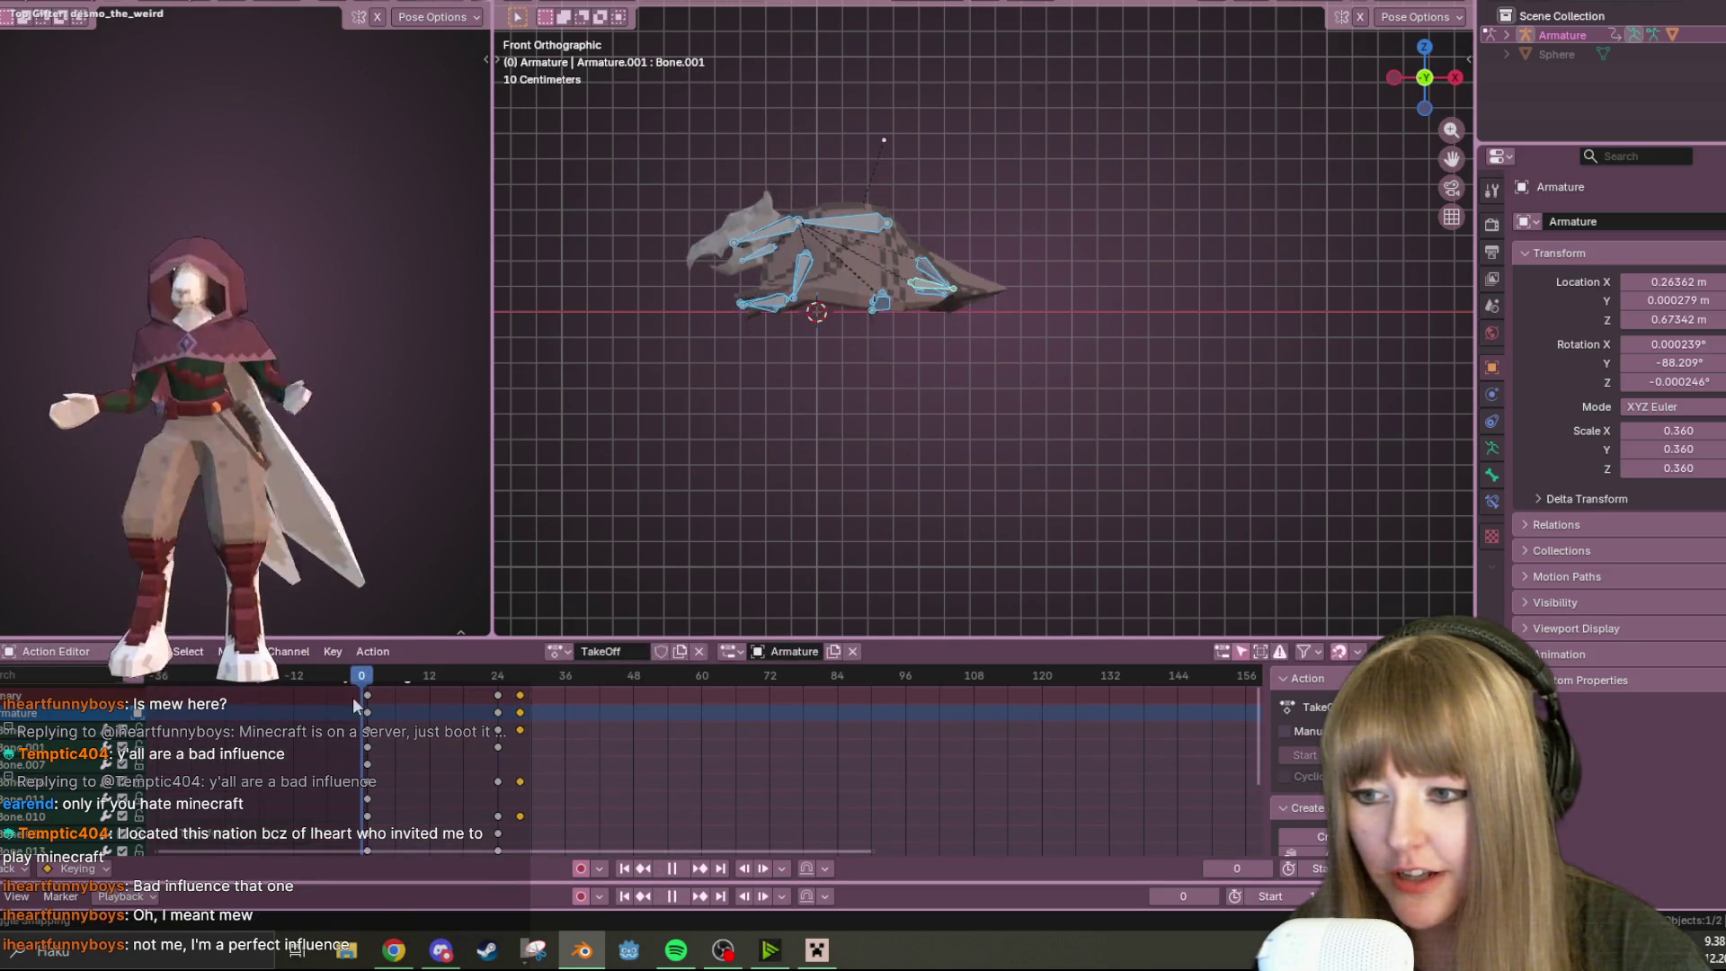
click(683, 868)
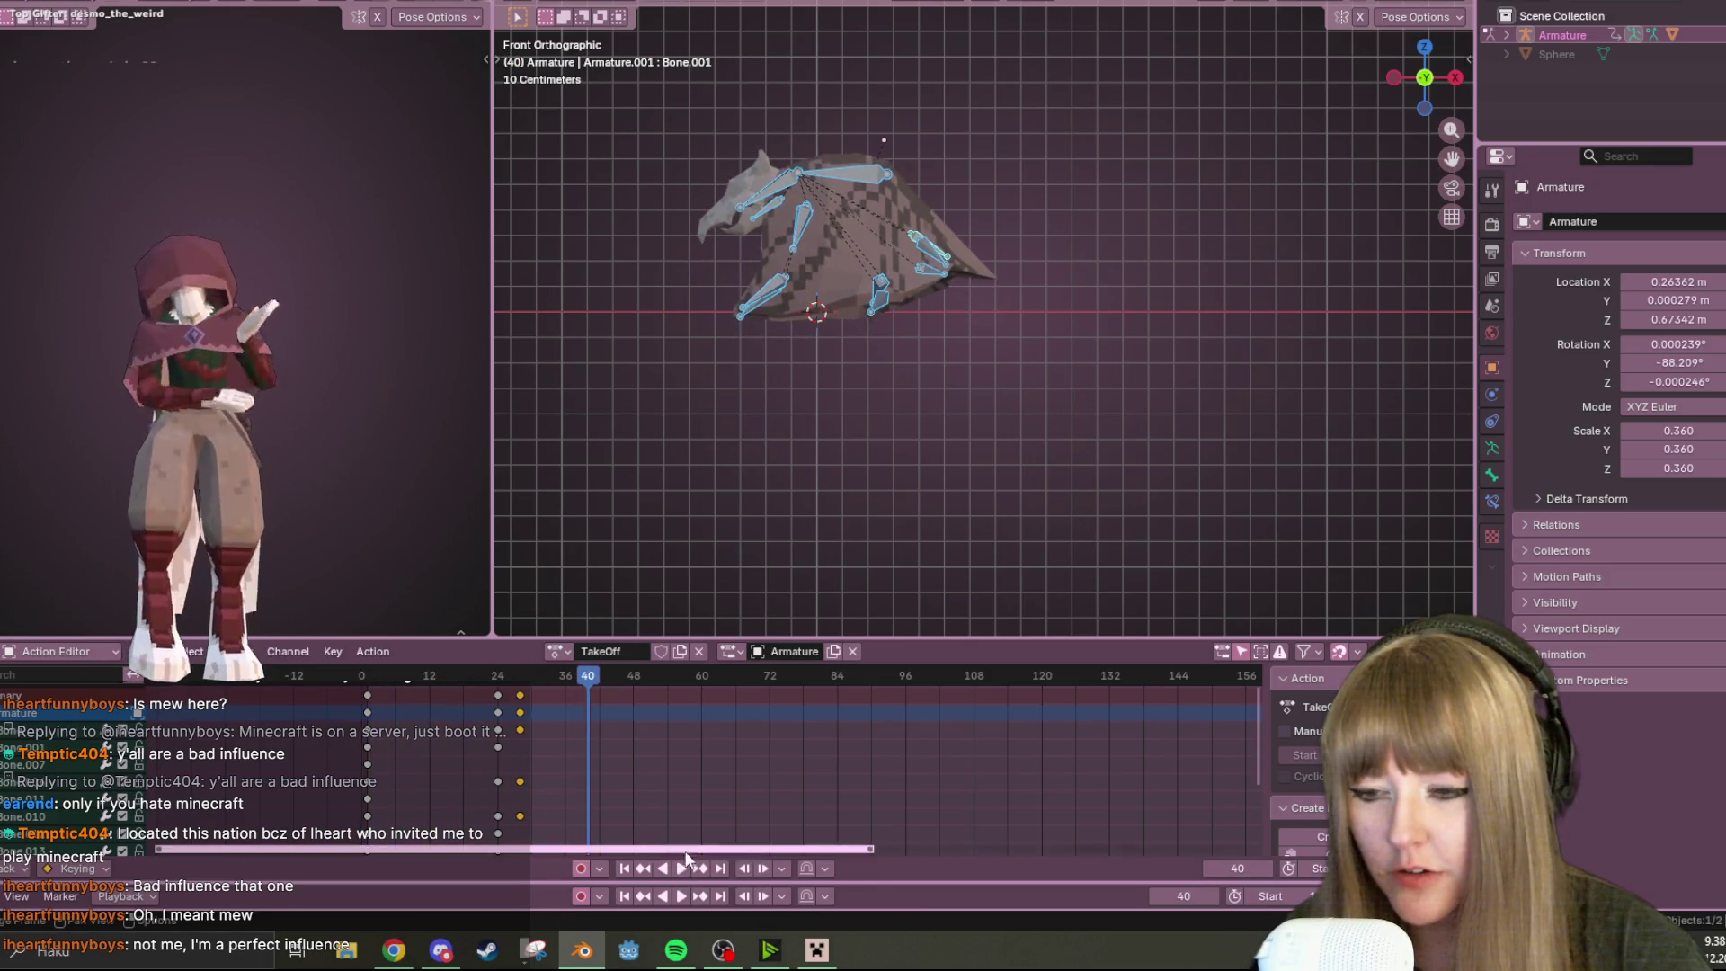
mouse_move(660, 608)
middle_down()
mouse_move(982, 451)
mouse_move(1044, 445)
mouse_move(1232, 487)
mouse_move(1113, 390)
mouse_move(1061, 517)
mouse_move(1174, 481)
mouse_move(1006, 445)
middle_up()
middle_drag(996, 586, 1133, 426)
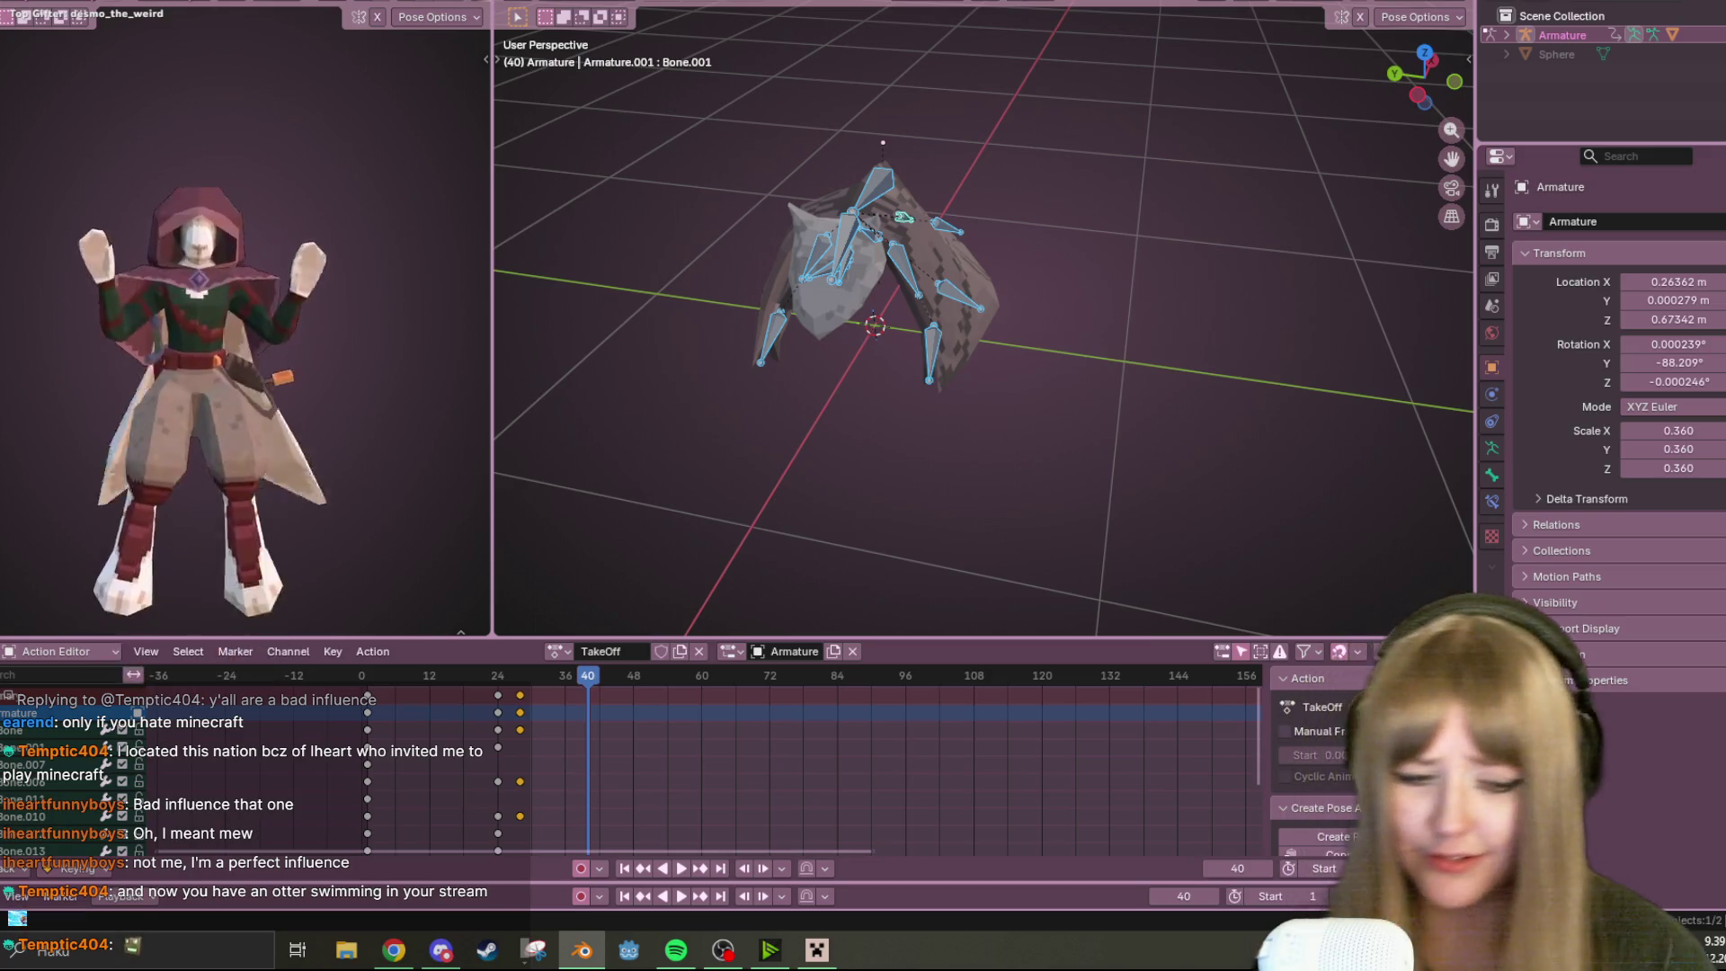
Replay TakeOff in Front view and stop at frame 42
mouse_move(763, 392)
middle_down()
mouse_move(1054, 431)
mouse_move(1212, 133)
mouse_move(1271, 263)
middle_up()
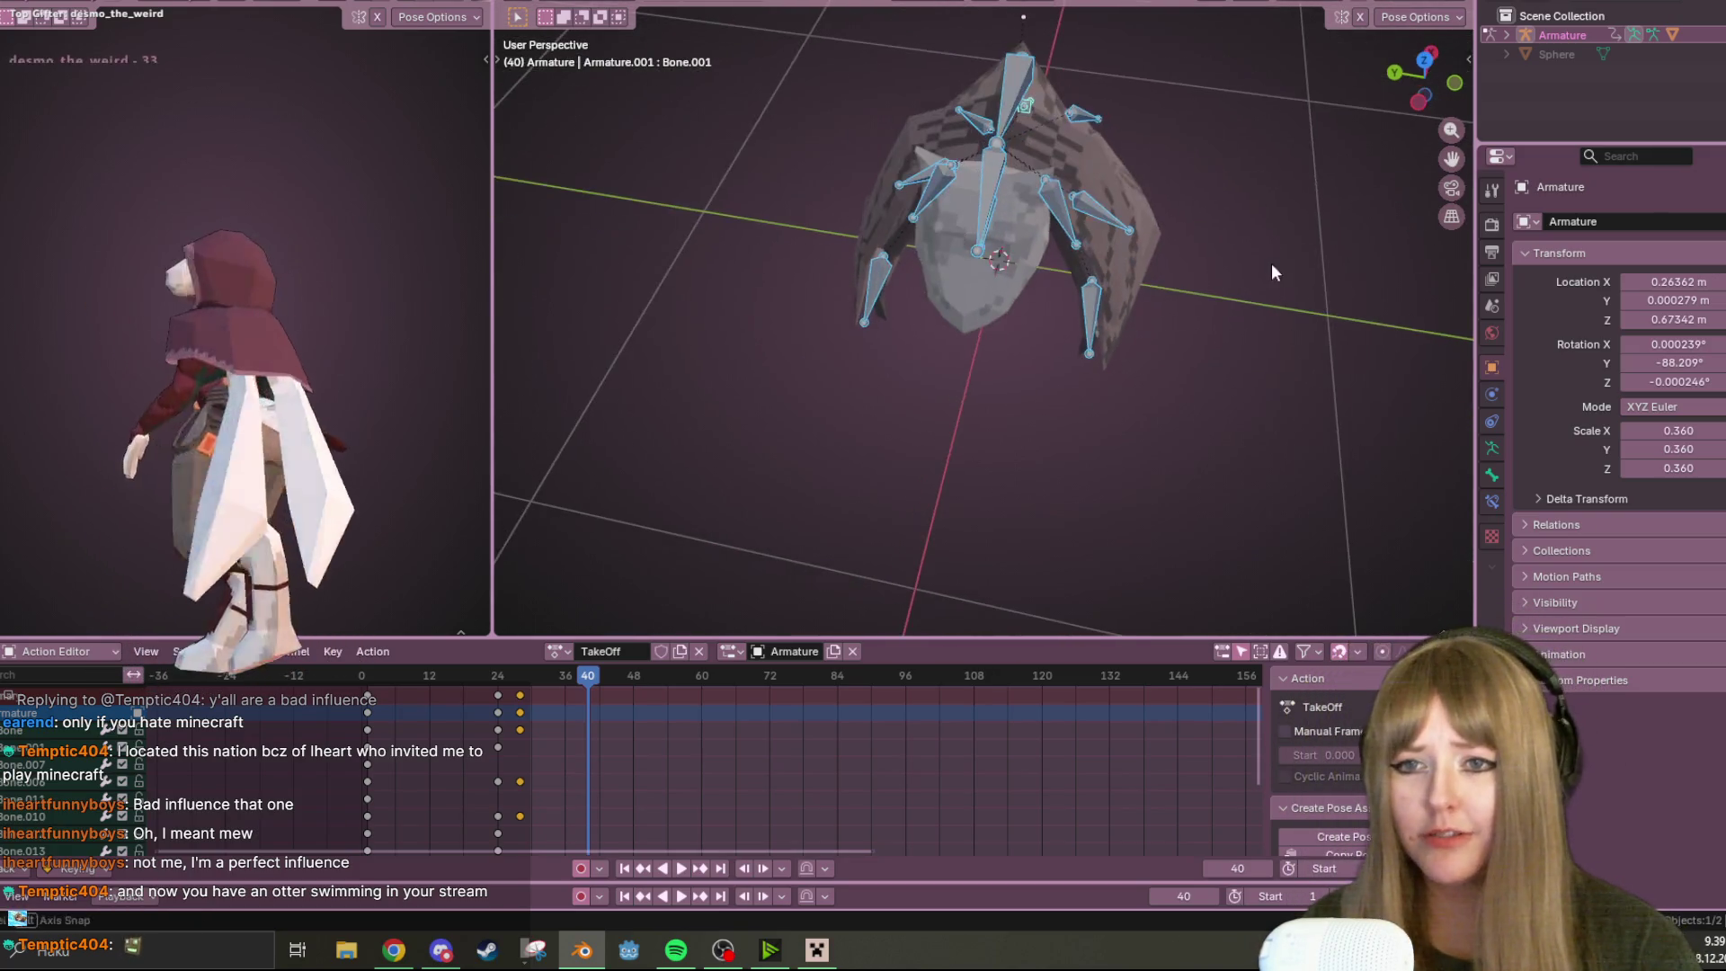
mouse_move(809, 540)
middle_down()
mouse_move(992, 316)
mouse_move(829, 272)
middle_up()
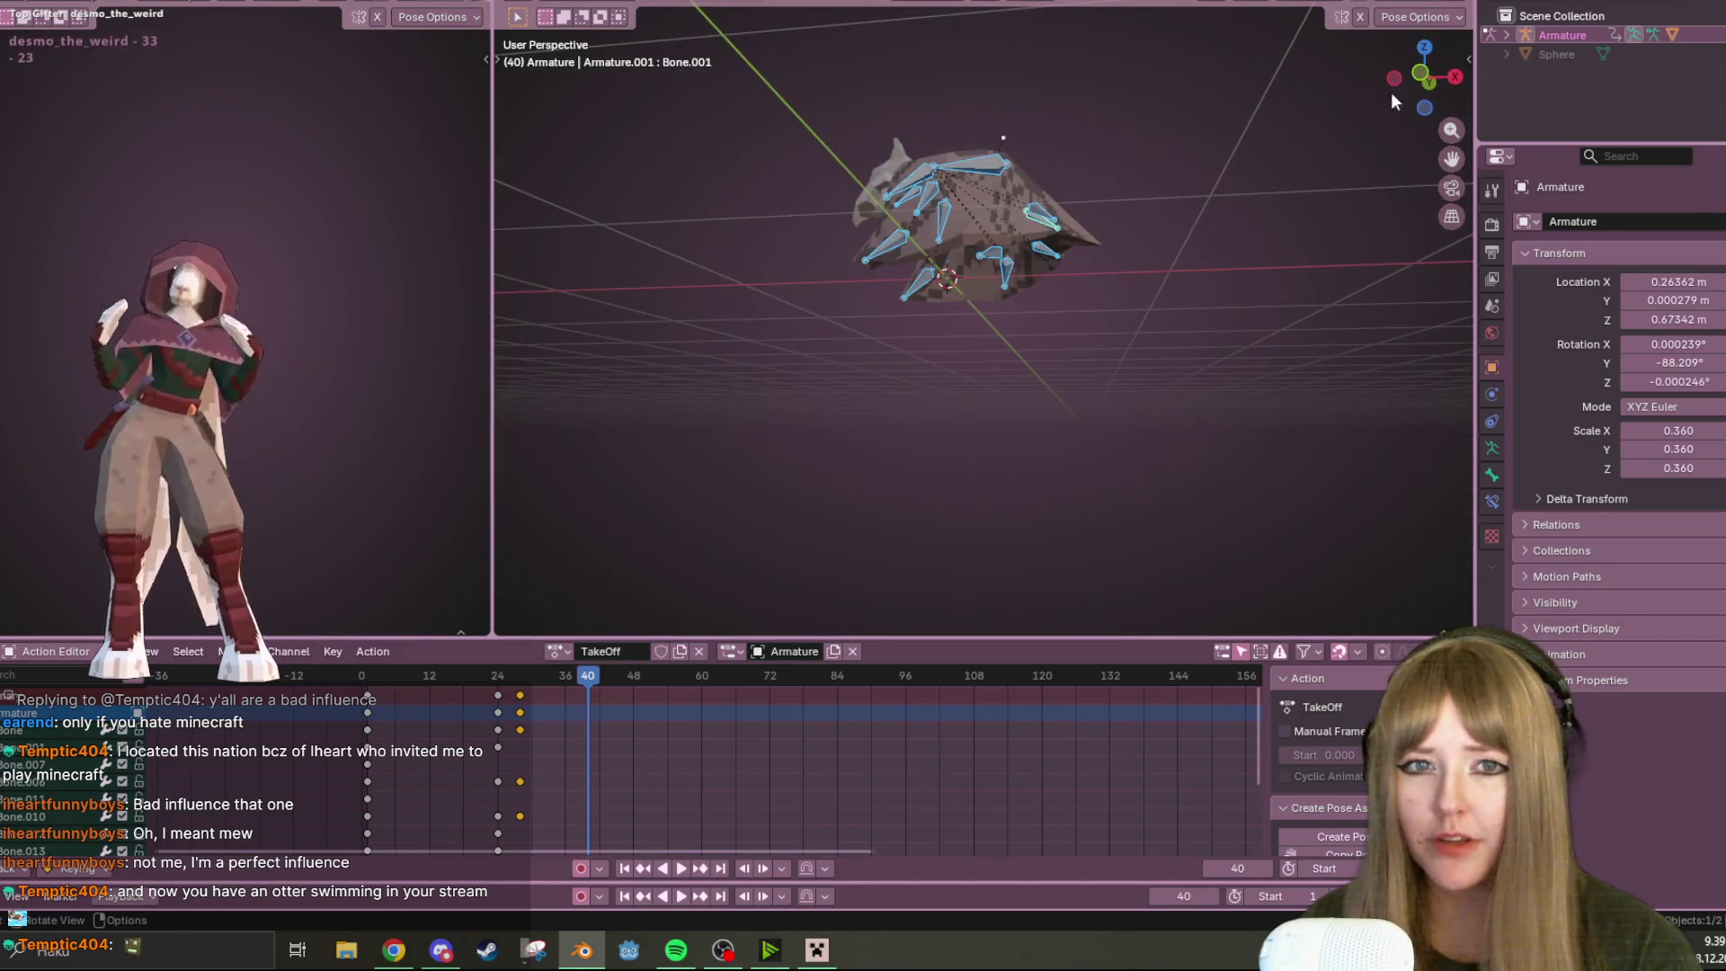
click(1421, 74)
key(space)
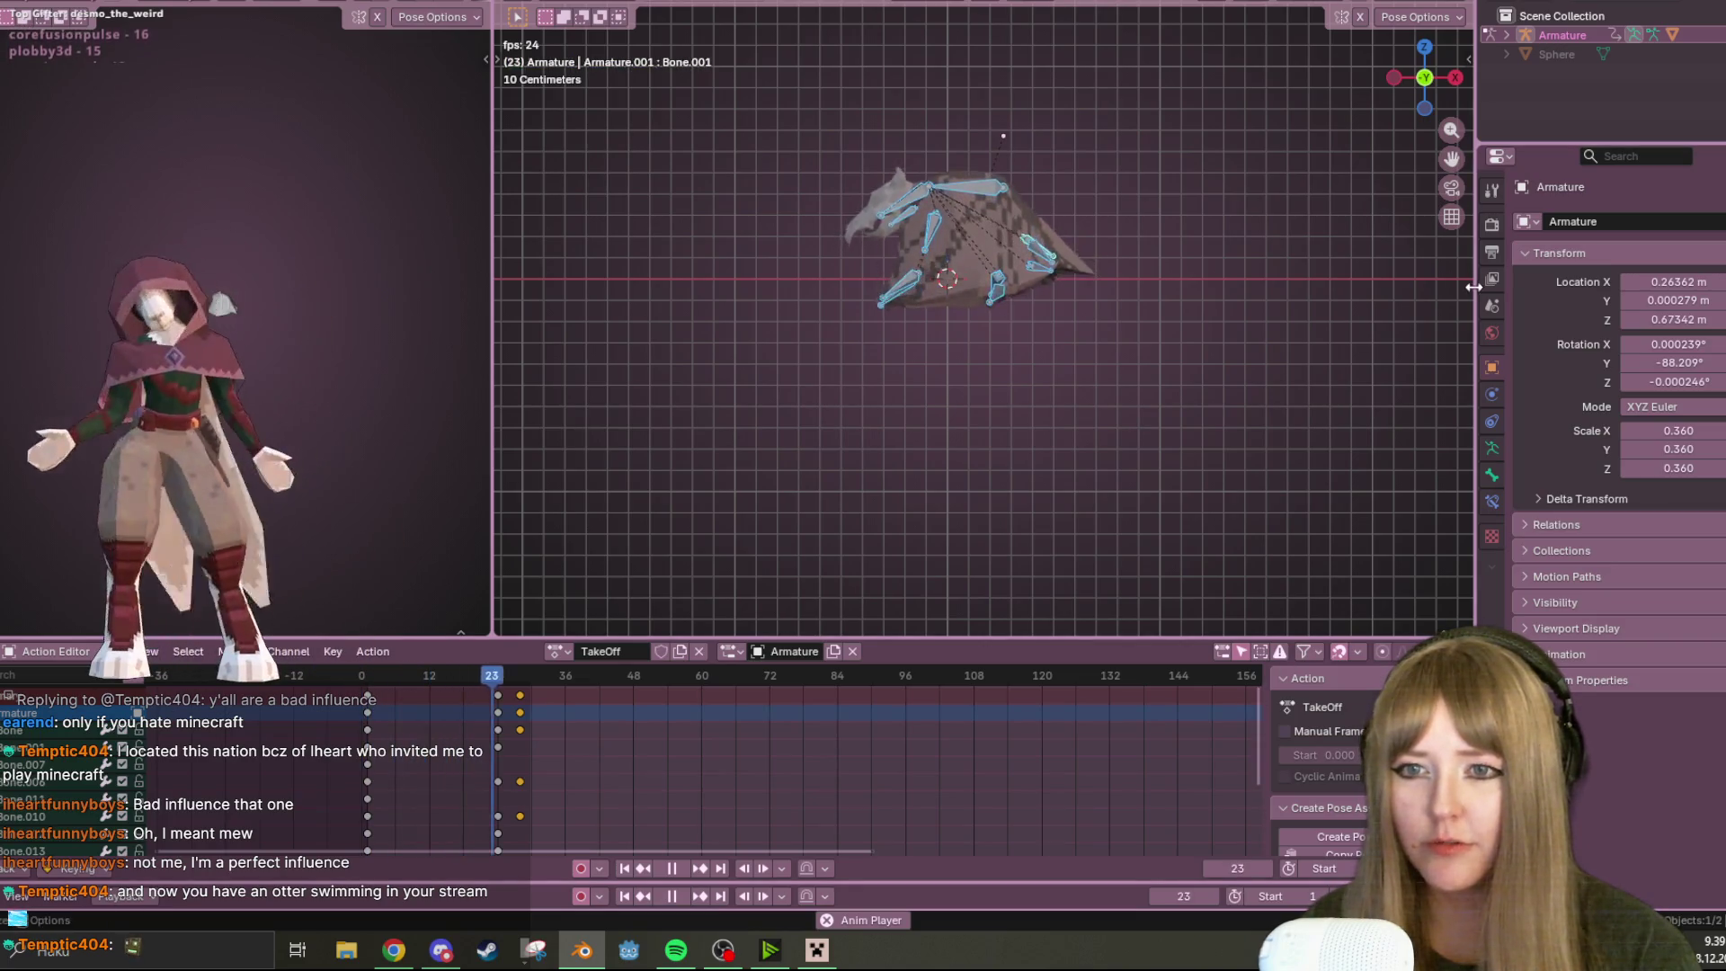
click(671, 868)
key(space)
mouse_move(576, 680)
mouse_down()
mouse_move(601, 680)
mouse_move(558, 681)
mouse_move(600, 677)
mouse_up()
key(space)
Frame the creature in Left Orthographic view and select wing bone Bone.007
mouse_move(899, 360)
middle_down()
mouse_move(973, 372)
mouse_move(1007, 289)
mouse_move(984, 435)
mouse_move(1001, 487)
mouse_move(1023, 492)
mouse_move(1108, 409)
mouse_move(1263, 374)
mouse_move(1386, 397)
mouse_move(1211, 412)
mouse_move(1033, 354)
mouse_move(1024, 374)
middle_up()
click(1432, 81)
mouse_move(1110, 162)
shift+middle_down()
mouse_move(1034, 185)
mouse_move(952, 306)
mouse_move(995, 251)
mouse_move(898, 223)
shift+middle_up()
scroll(956, 262, up, 2)
click(903, 240)
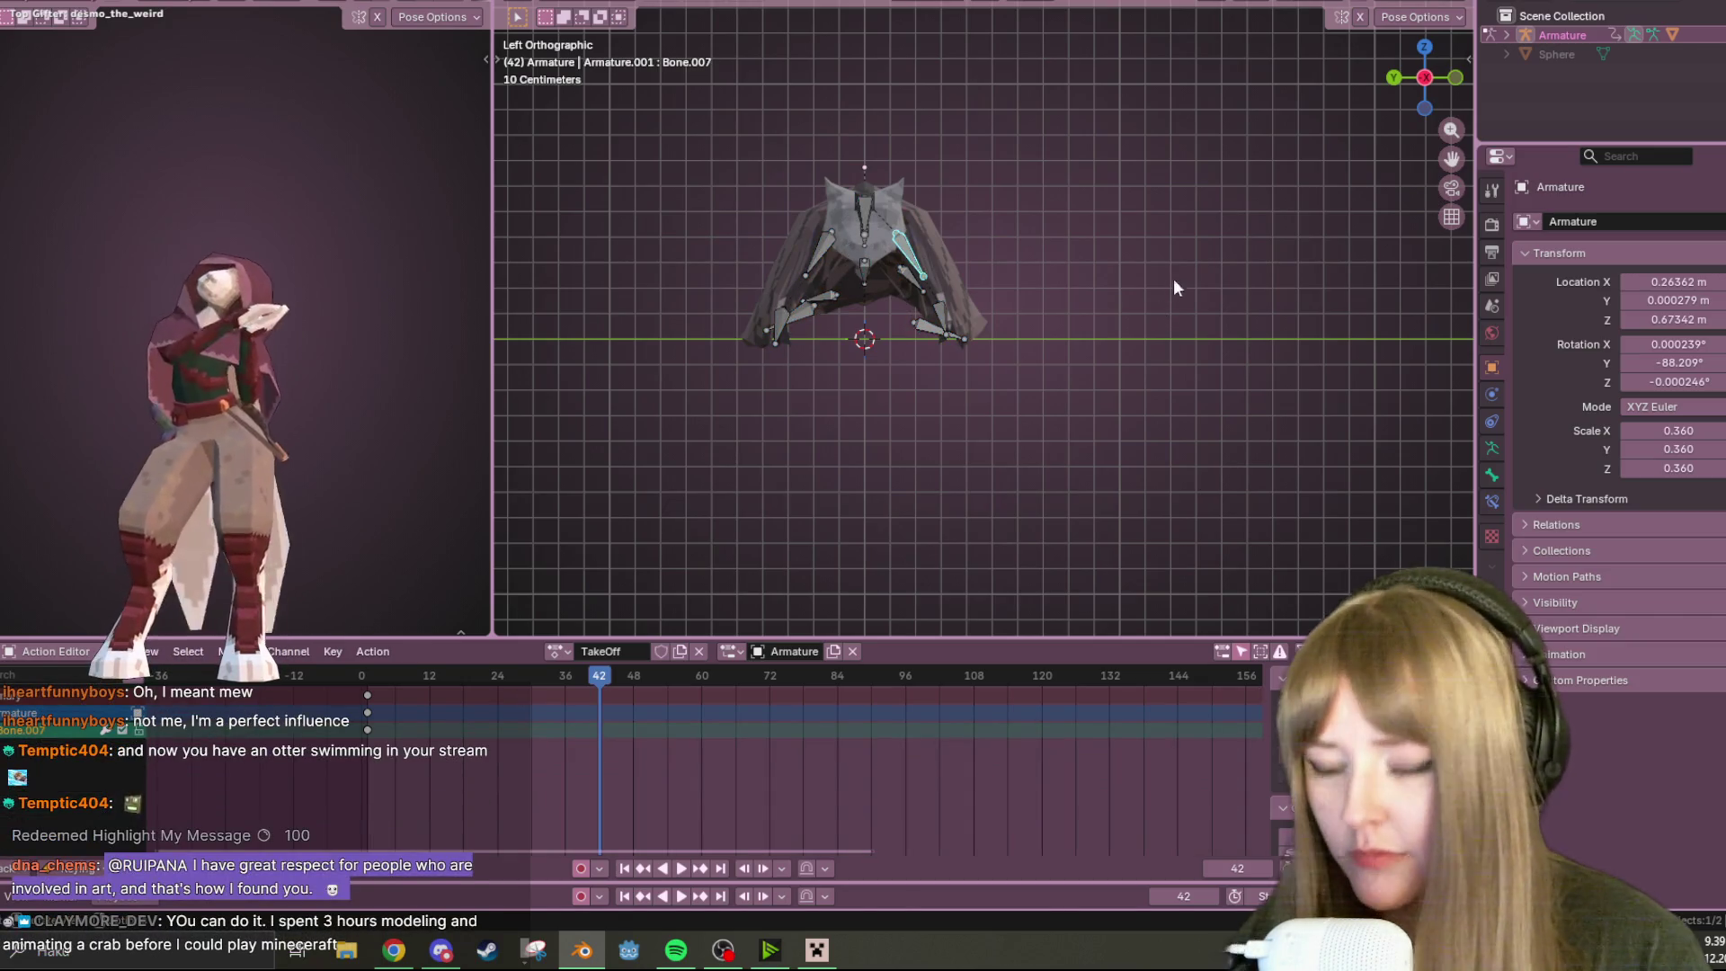
Rotate Bone.007 and Bone.006 upward, then move both together to raise that wing
key(r)
click(1160, 23)
key(r)
click(1115, 229)
click(998, 191)
key(r)
click(951, 180)
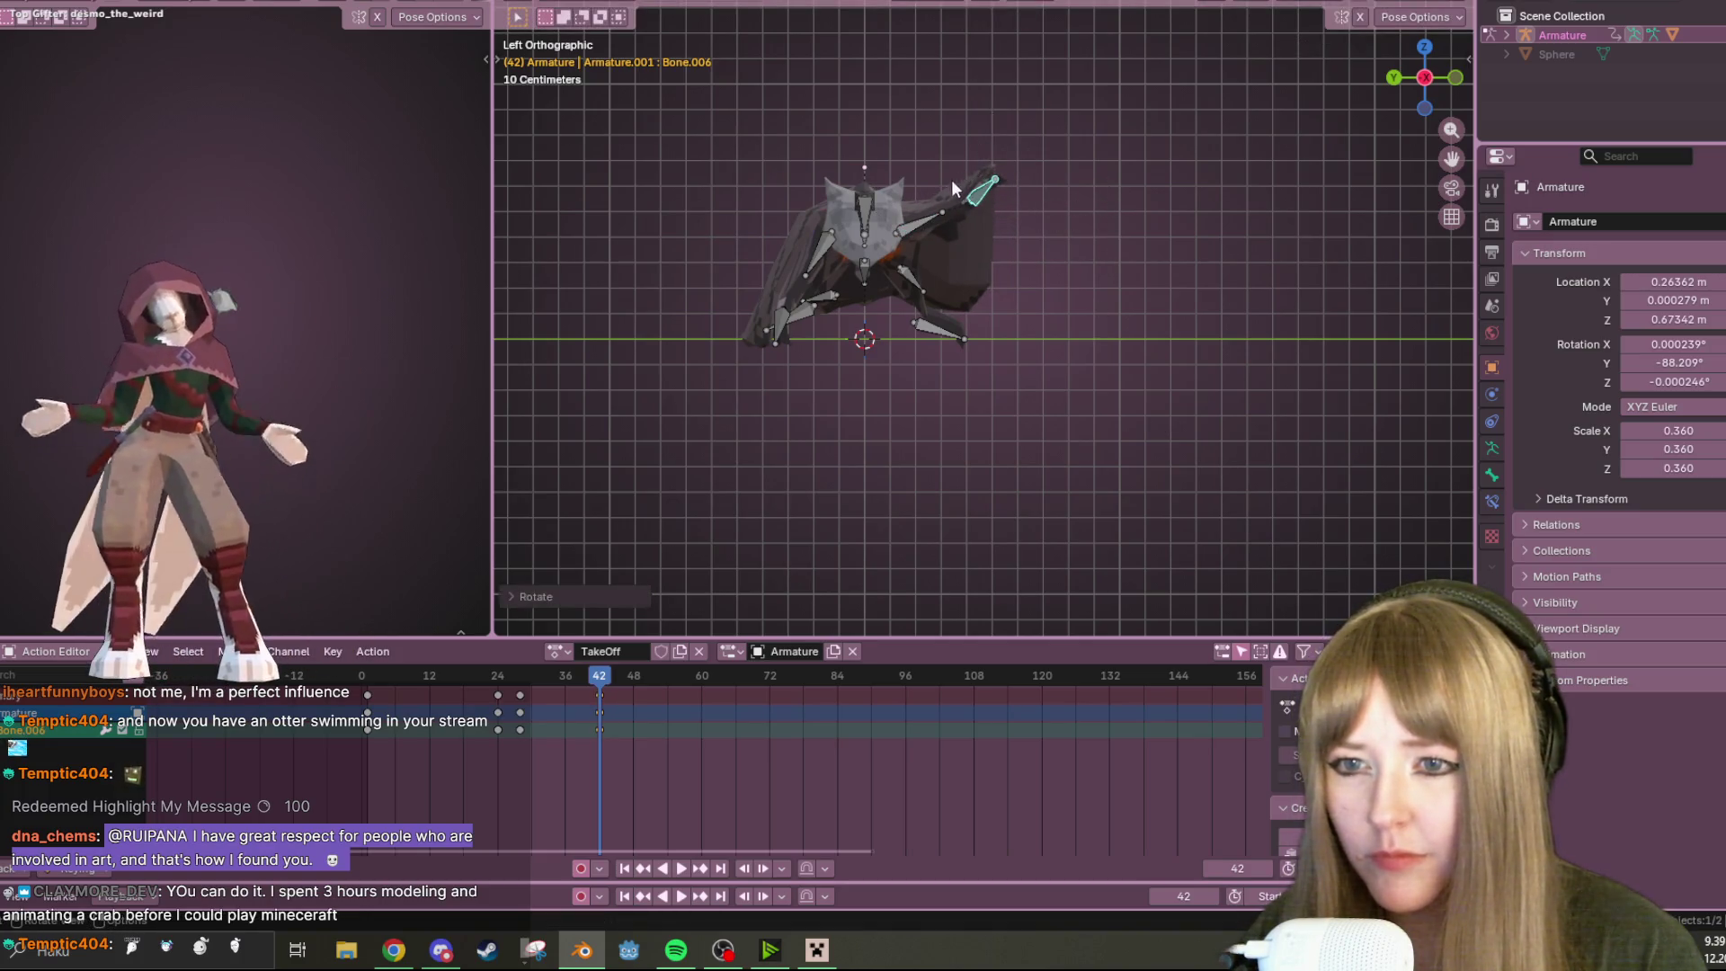
shift+click(909, 228)
key(g)
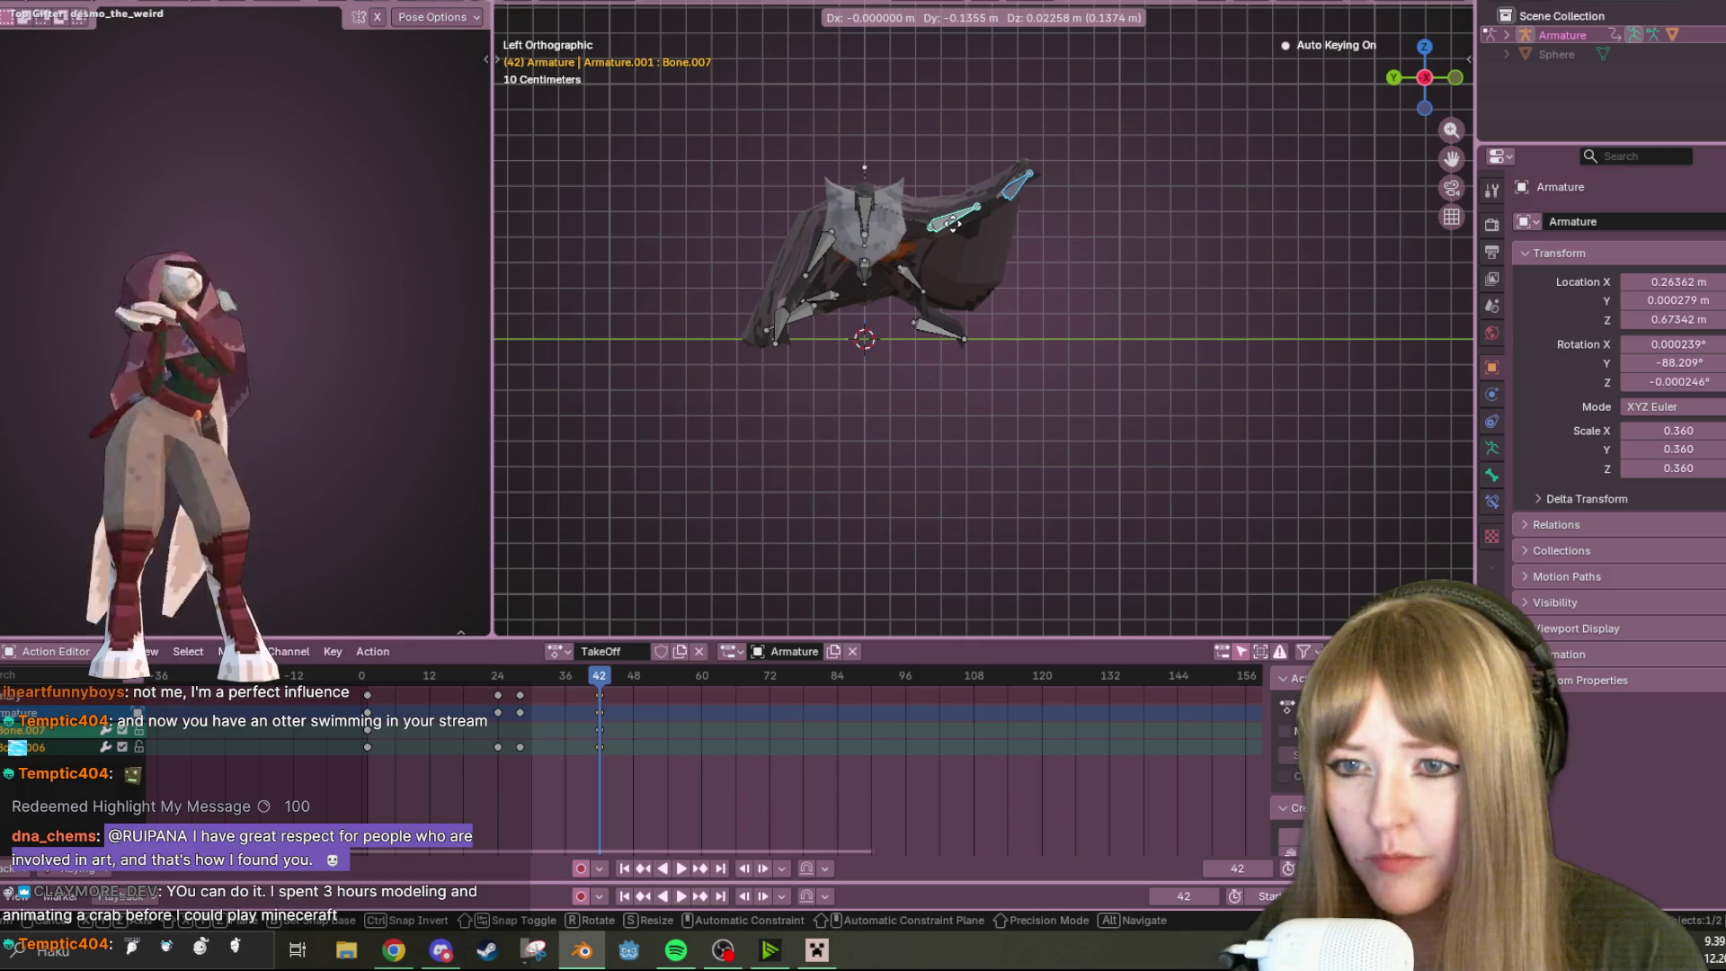
click(955, 224)
Rotate Bone.011 outward, reposition it, and rotate the left wing-tip Bone.010 upward
click(824, 254)
key(r)
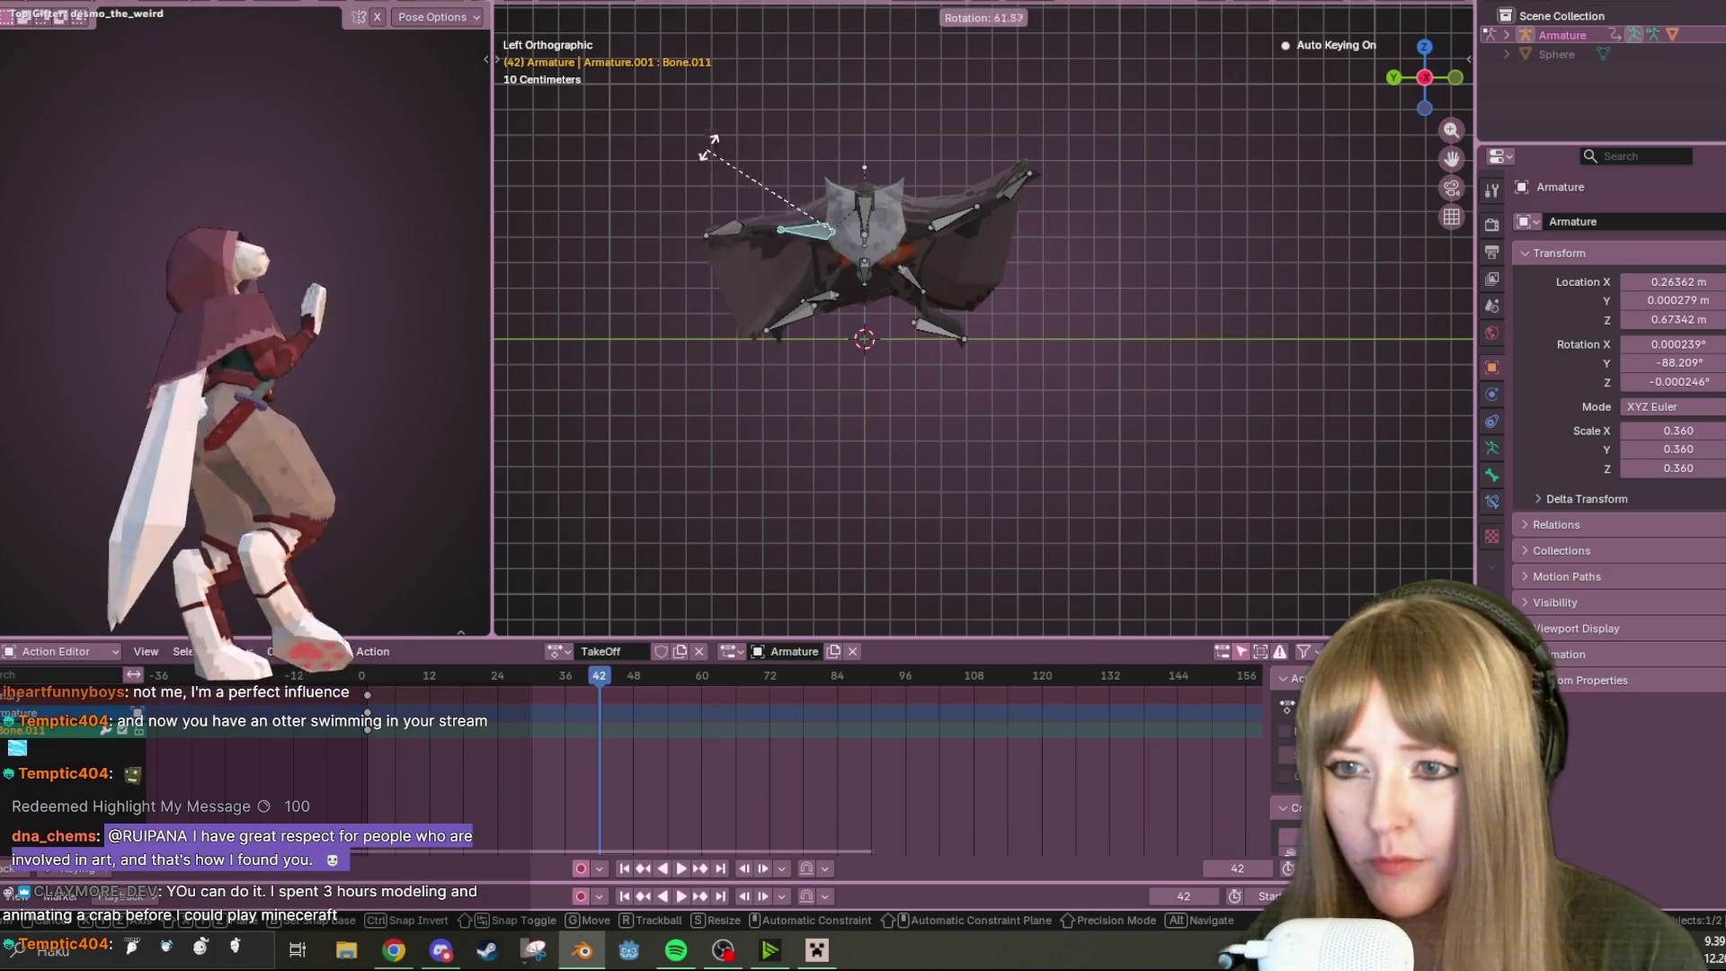
click(787, 177)
key(g)
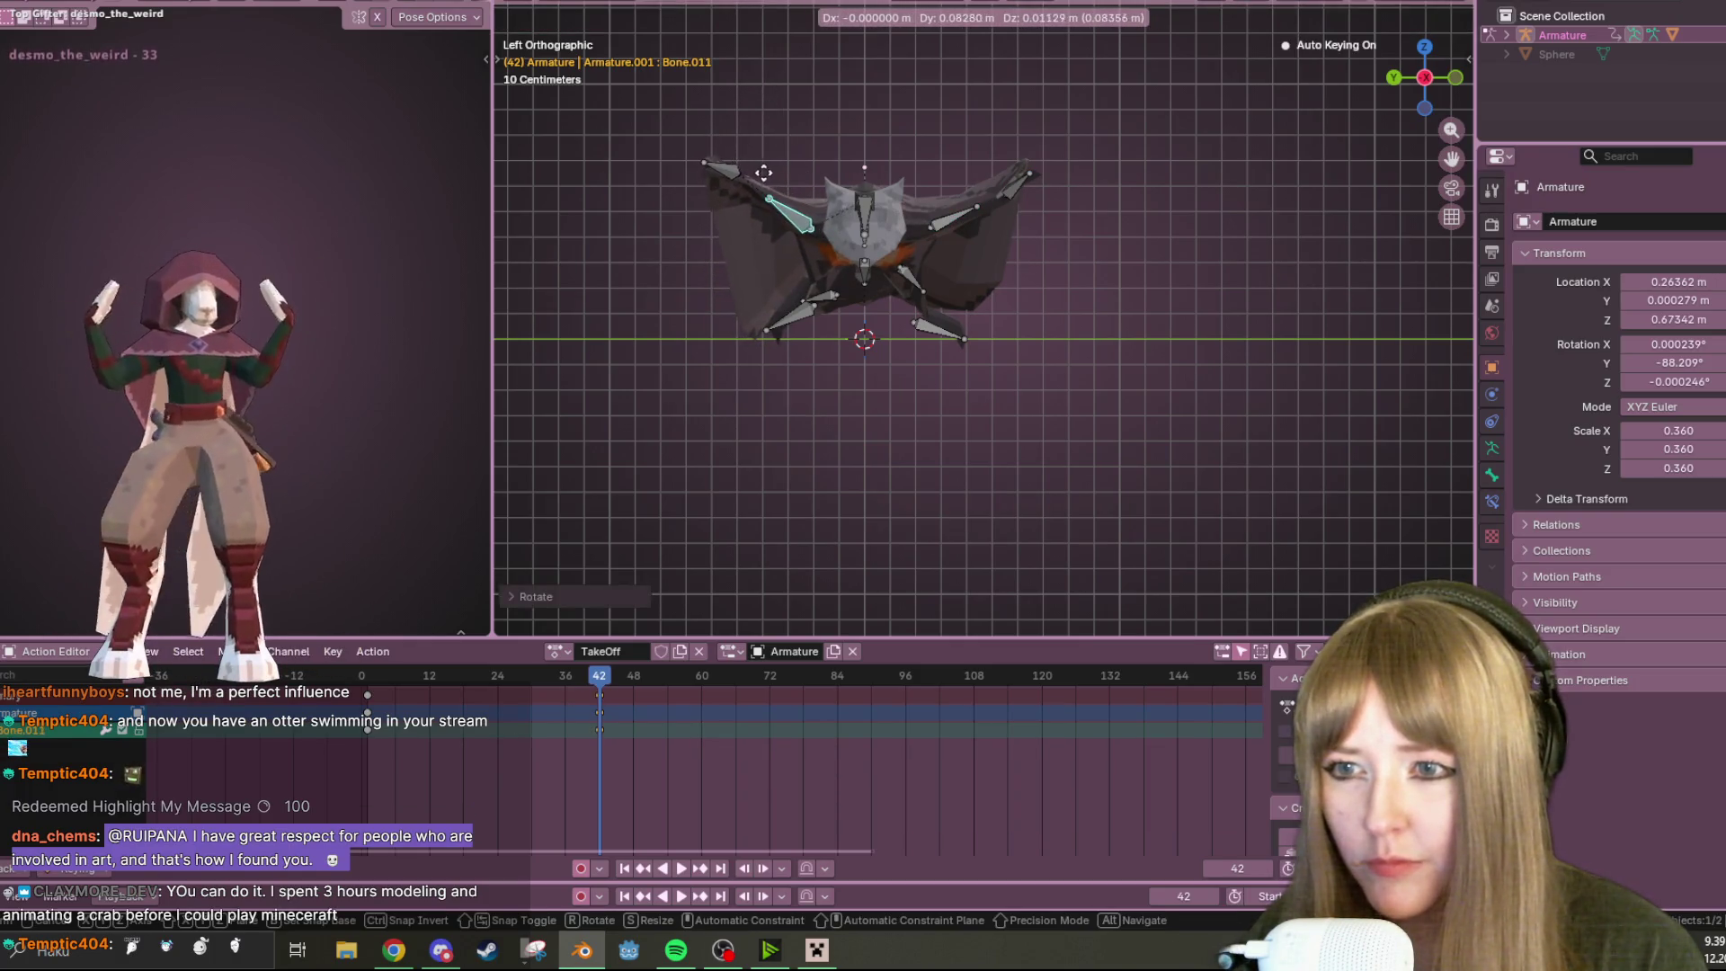
right_click(726, 178)
click(724, 180)
key(r)
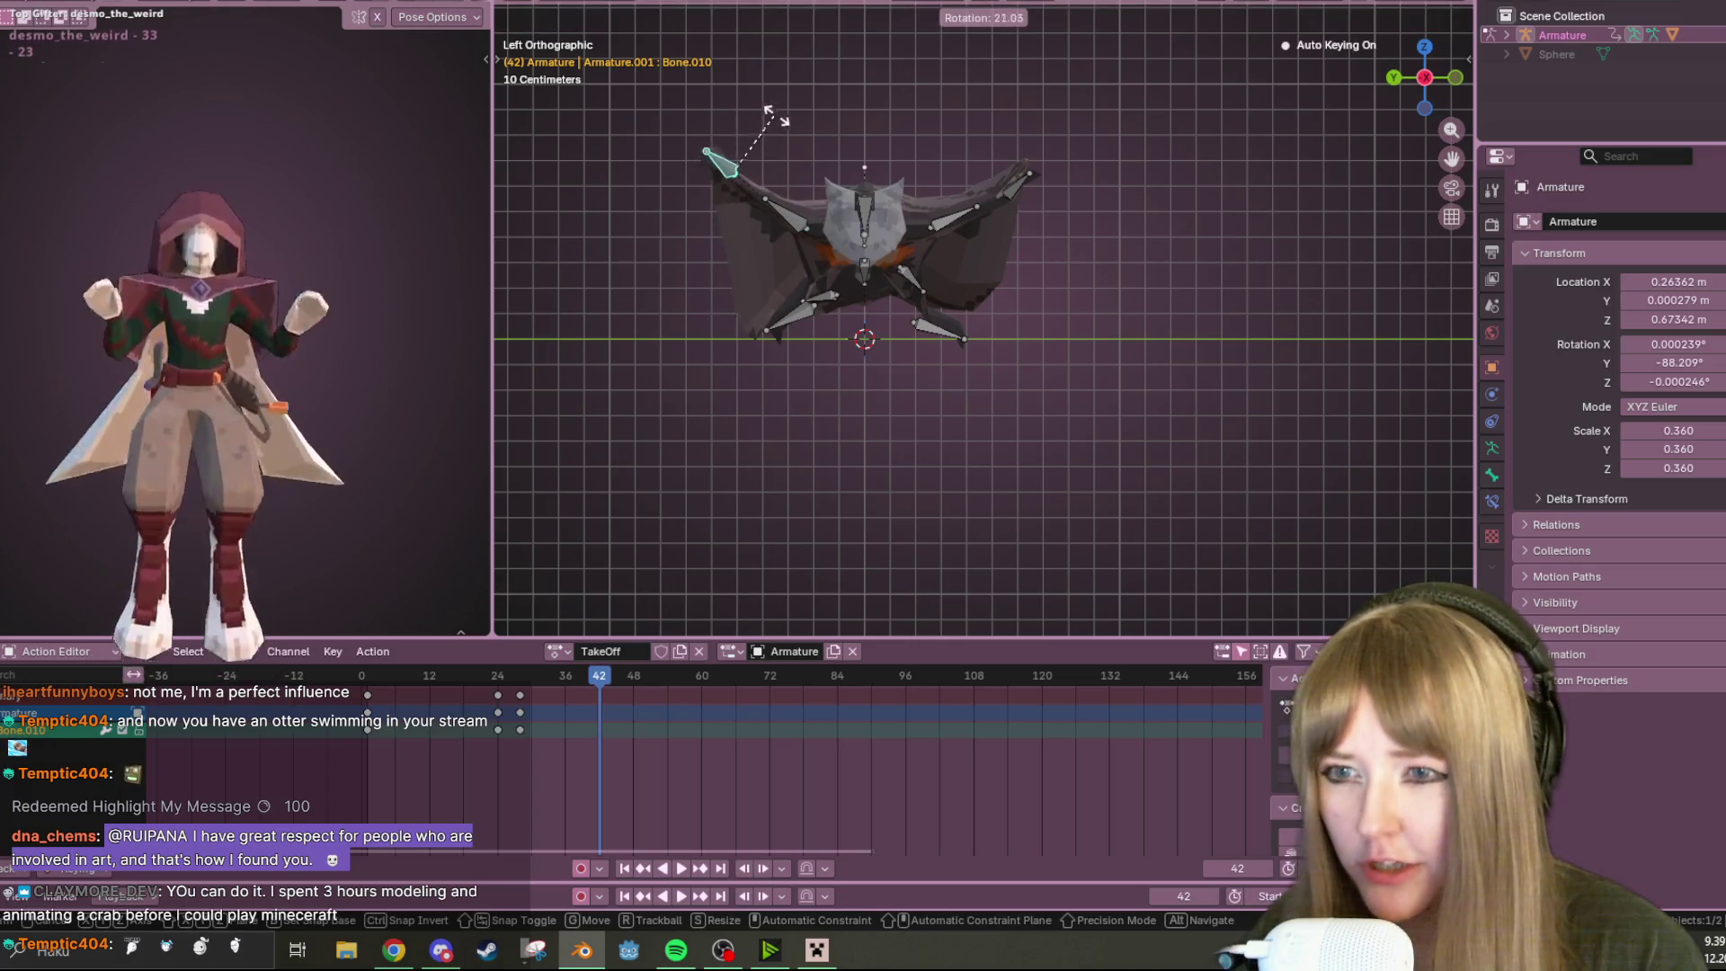
click(787, 117)
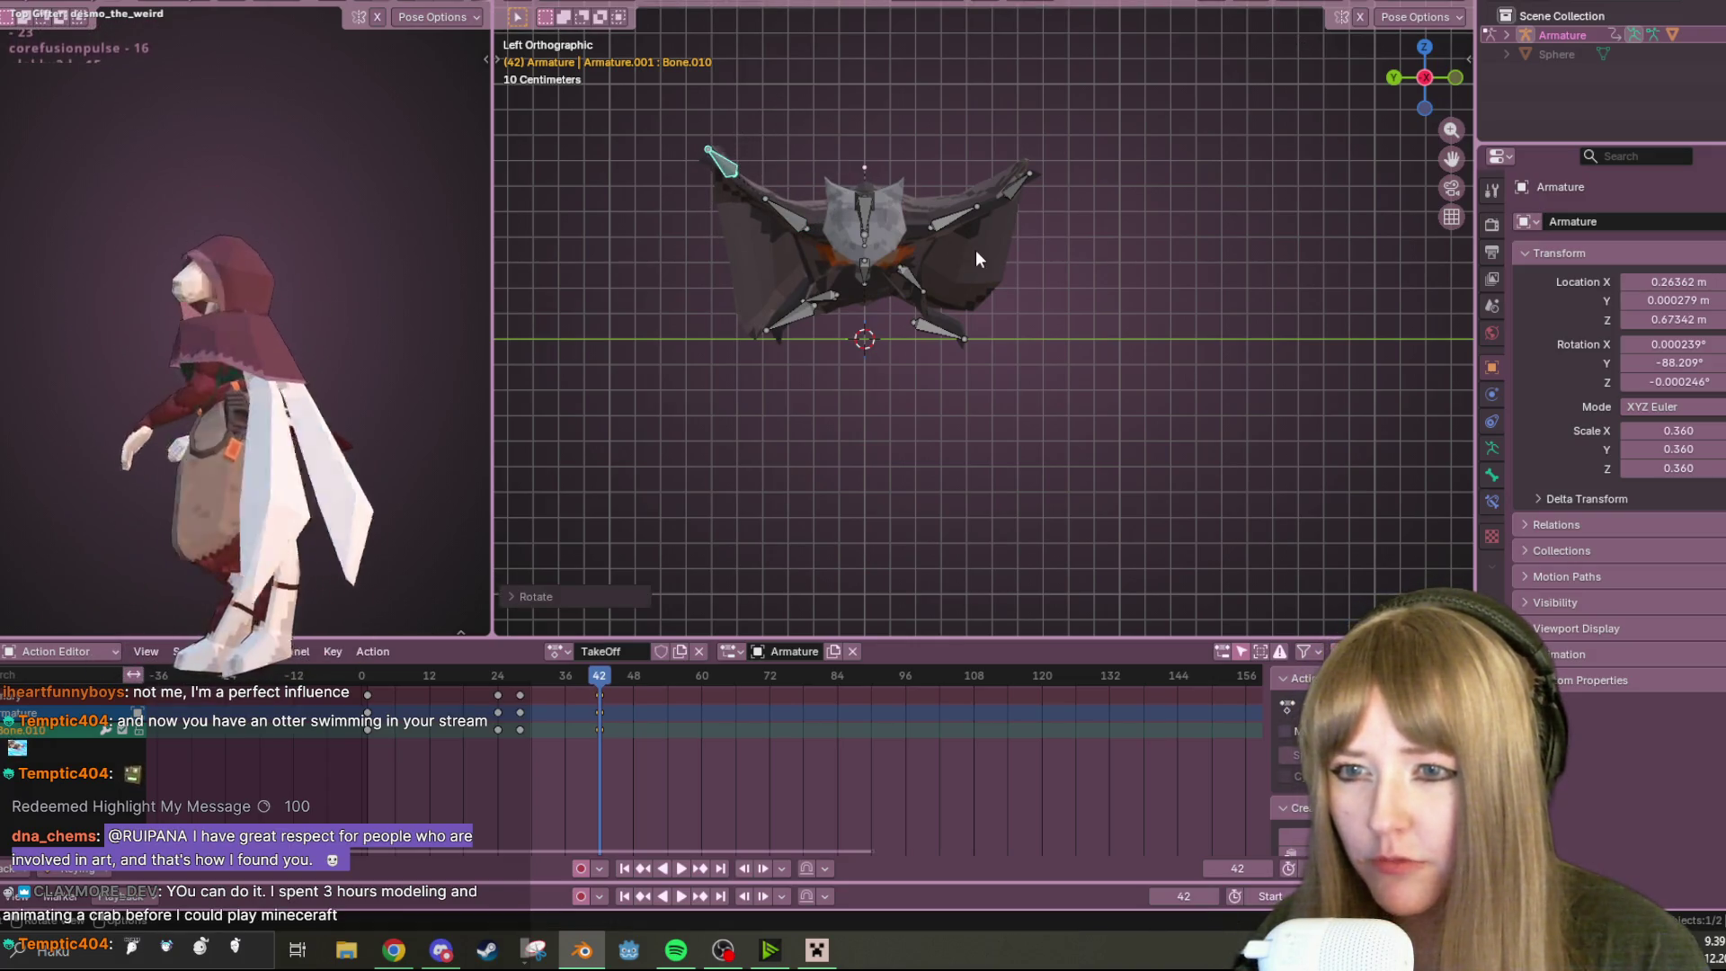
Rotate Bone.004 to a diagonal pose keyed at frame 42, leaving Bone.005 unmoved
click(915, 293)
key(g)
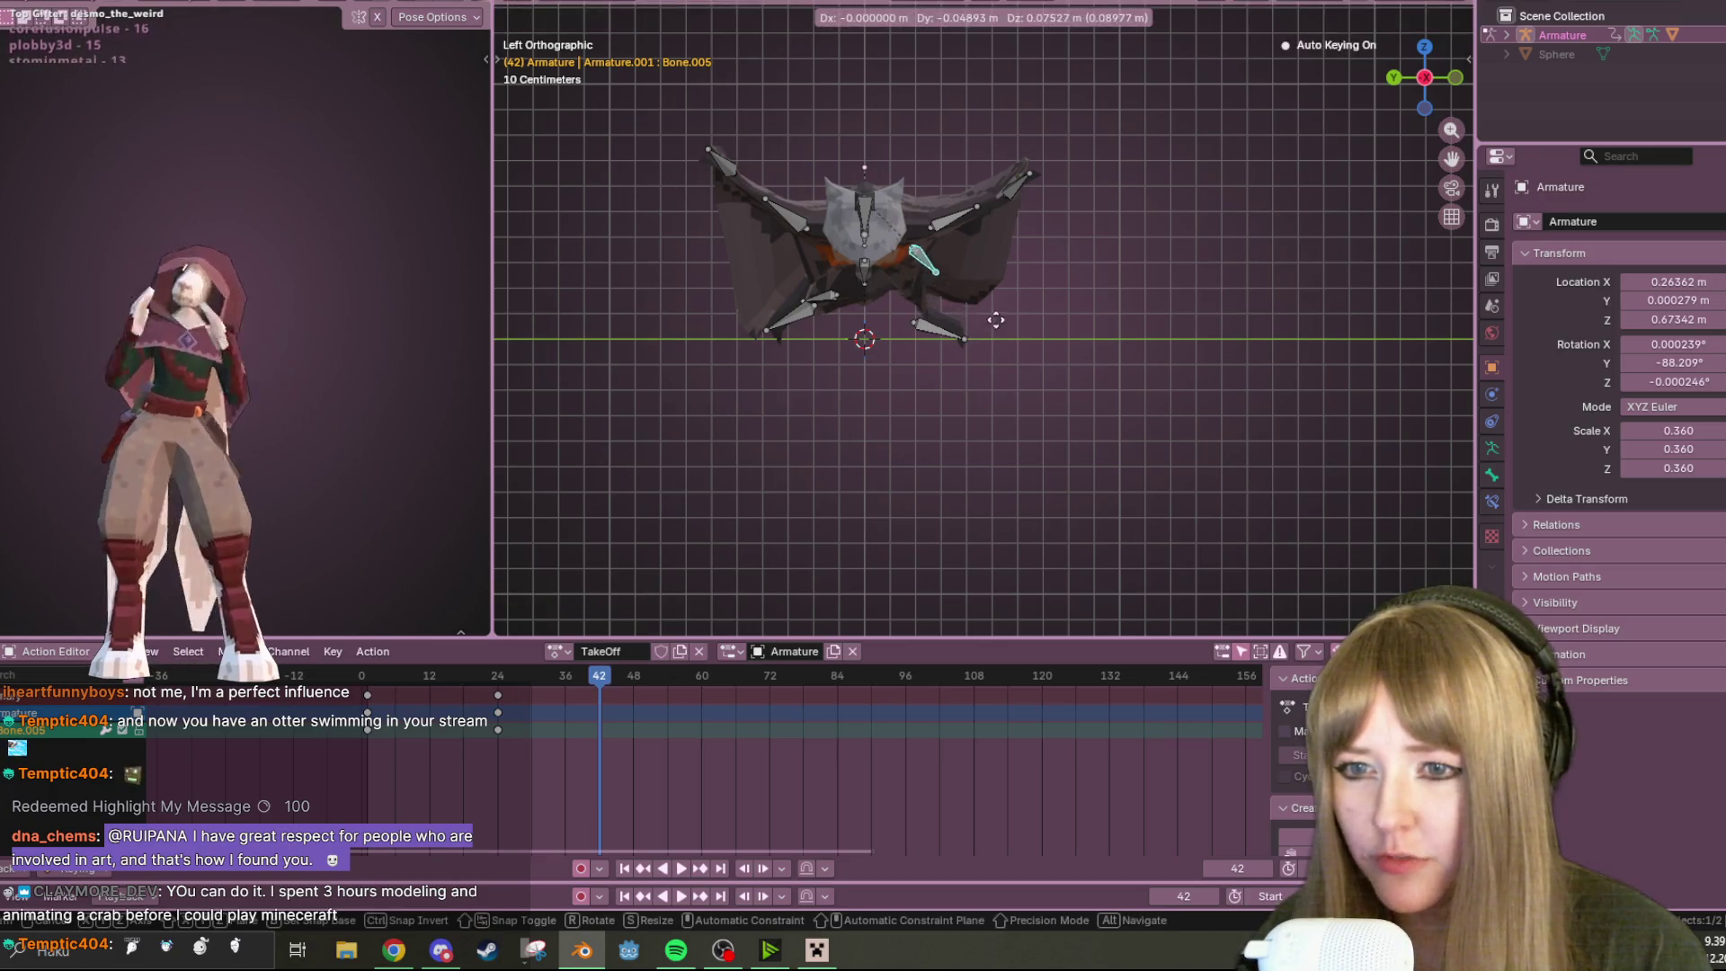
right_click(835, 320)
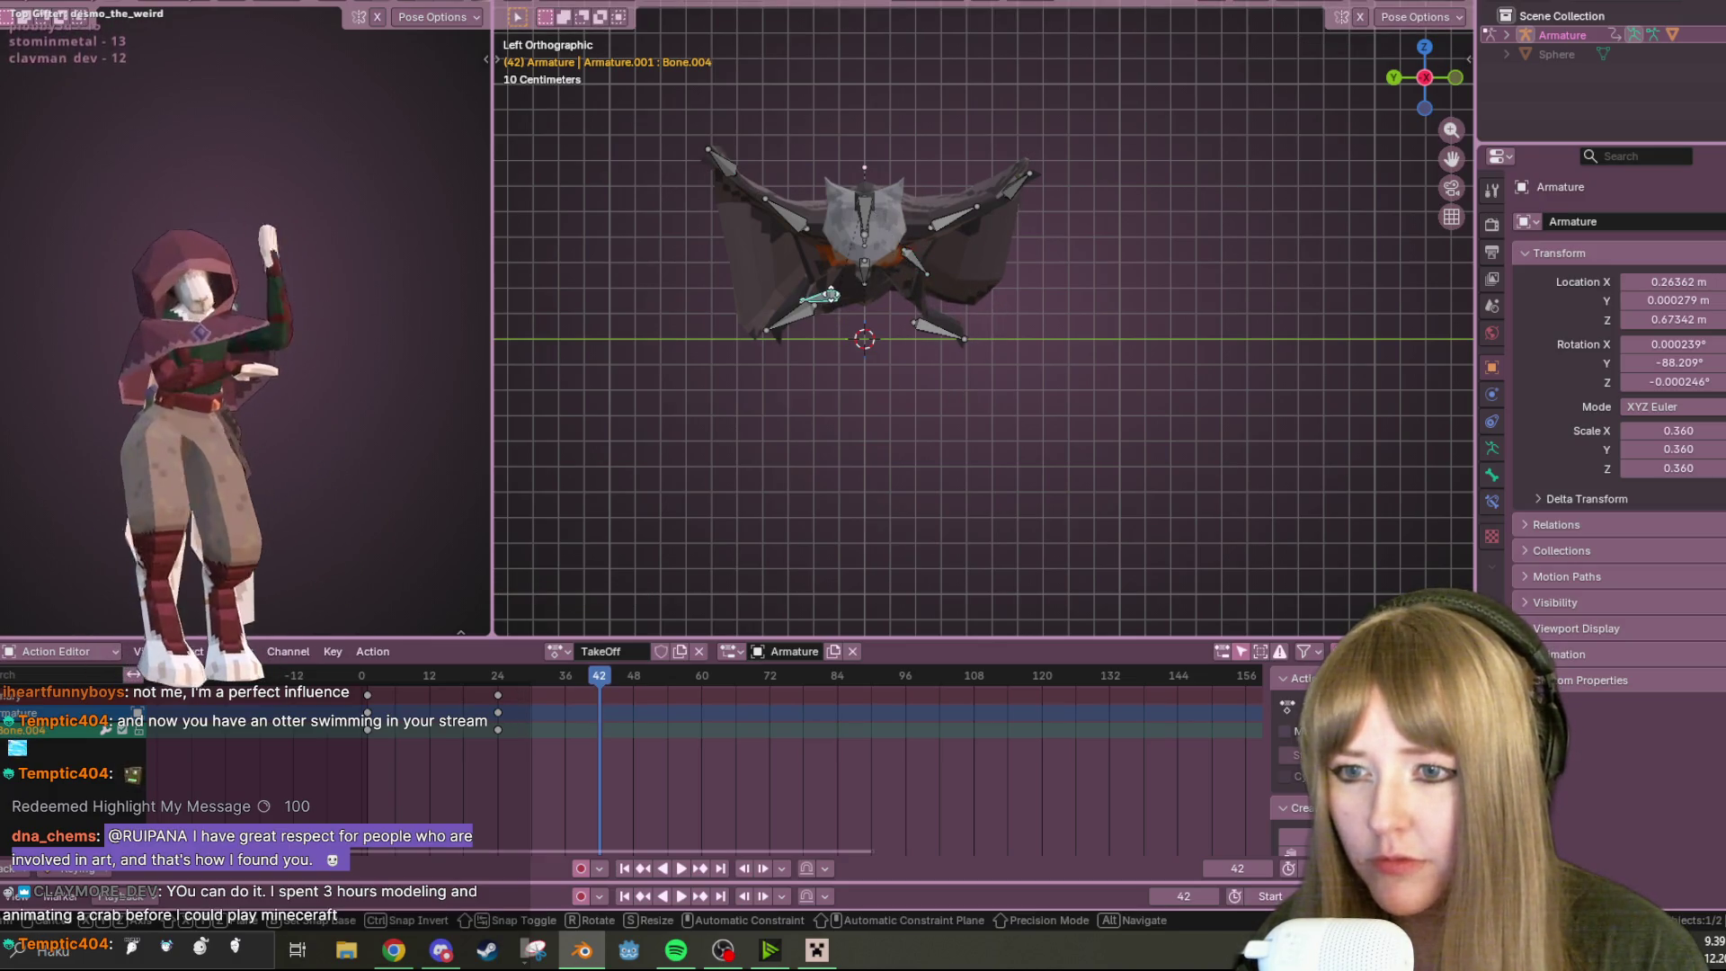
click(814, 270)
key(g)
key(r)
click(854, 341)
right_click(859, 337)
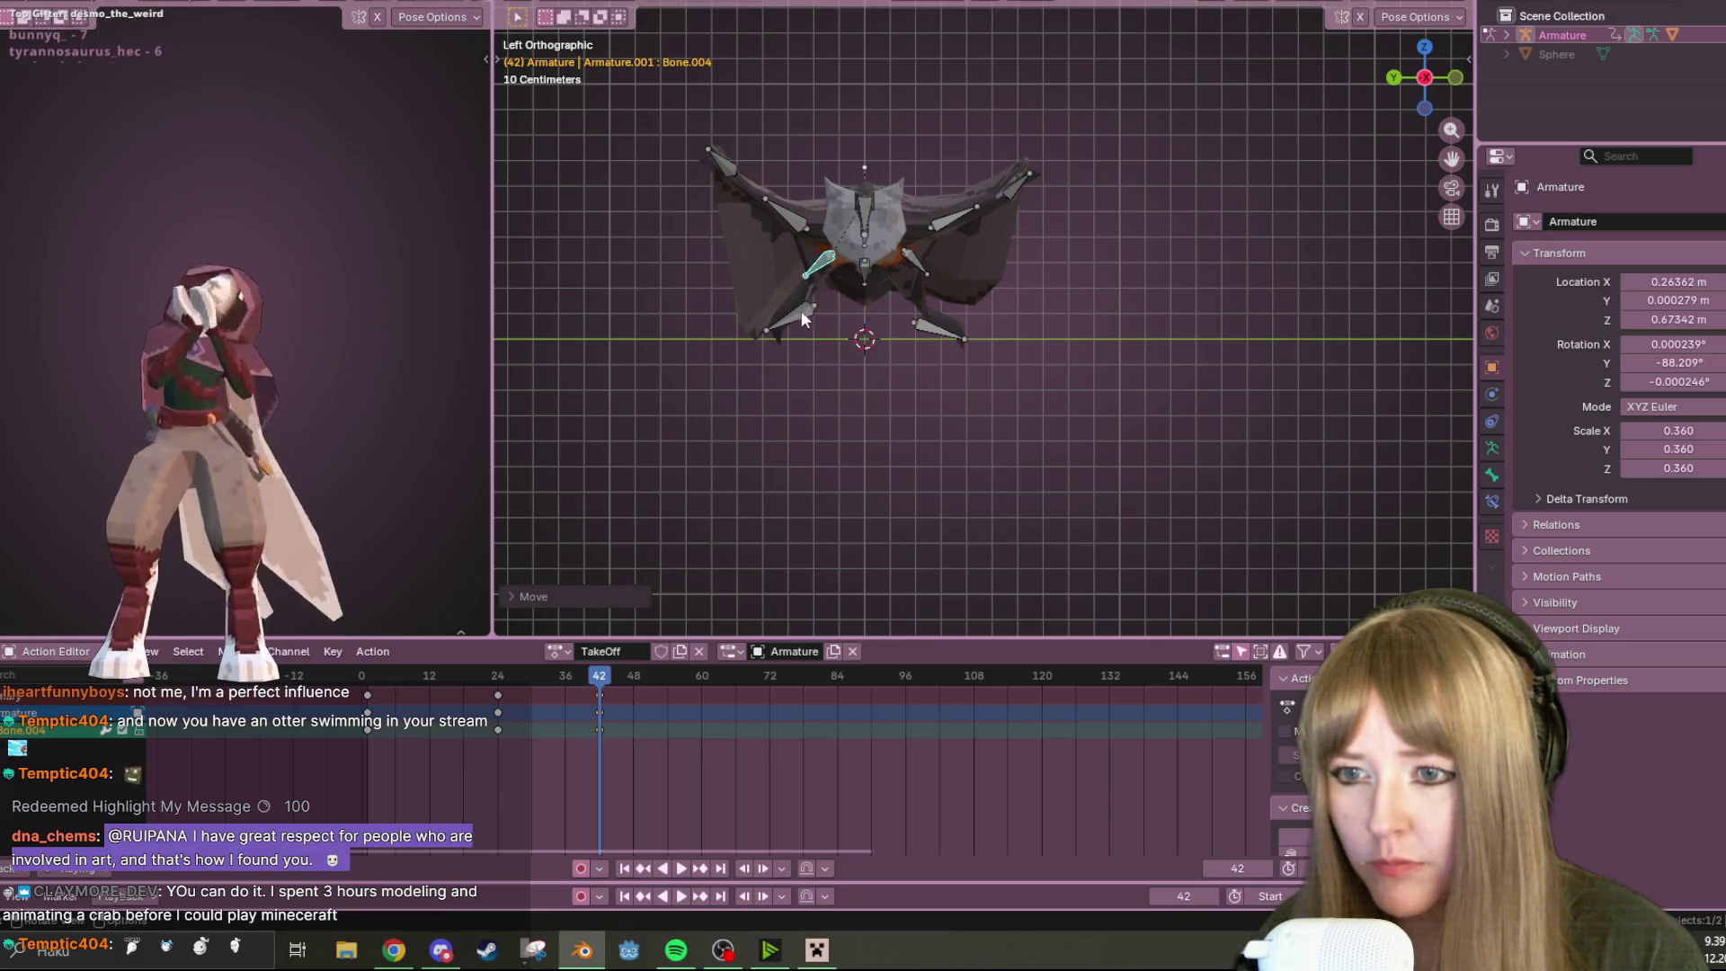
Move Bone.013 to a new position, abandoning a trial rotation of Bone.012
click(801, 310)
key(r)
right_click(744, 278)
click(940, 330)
key(g)
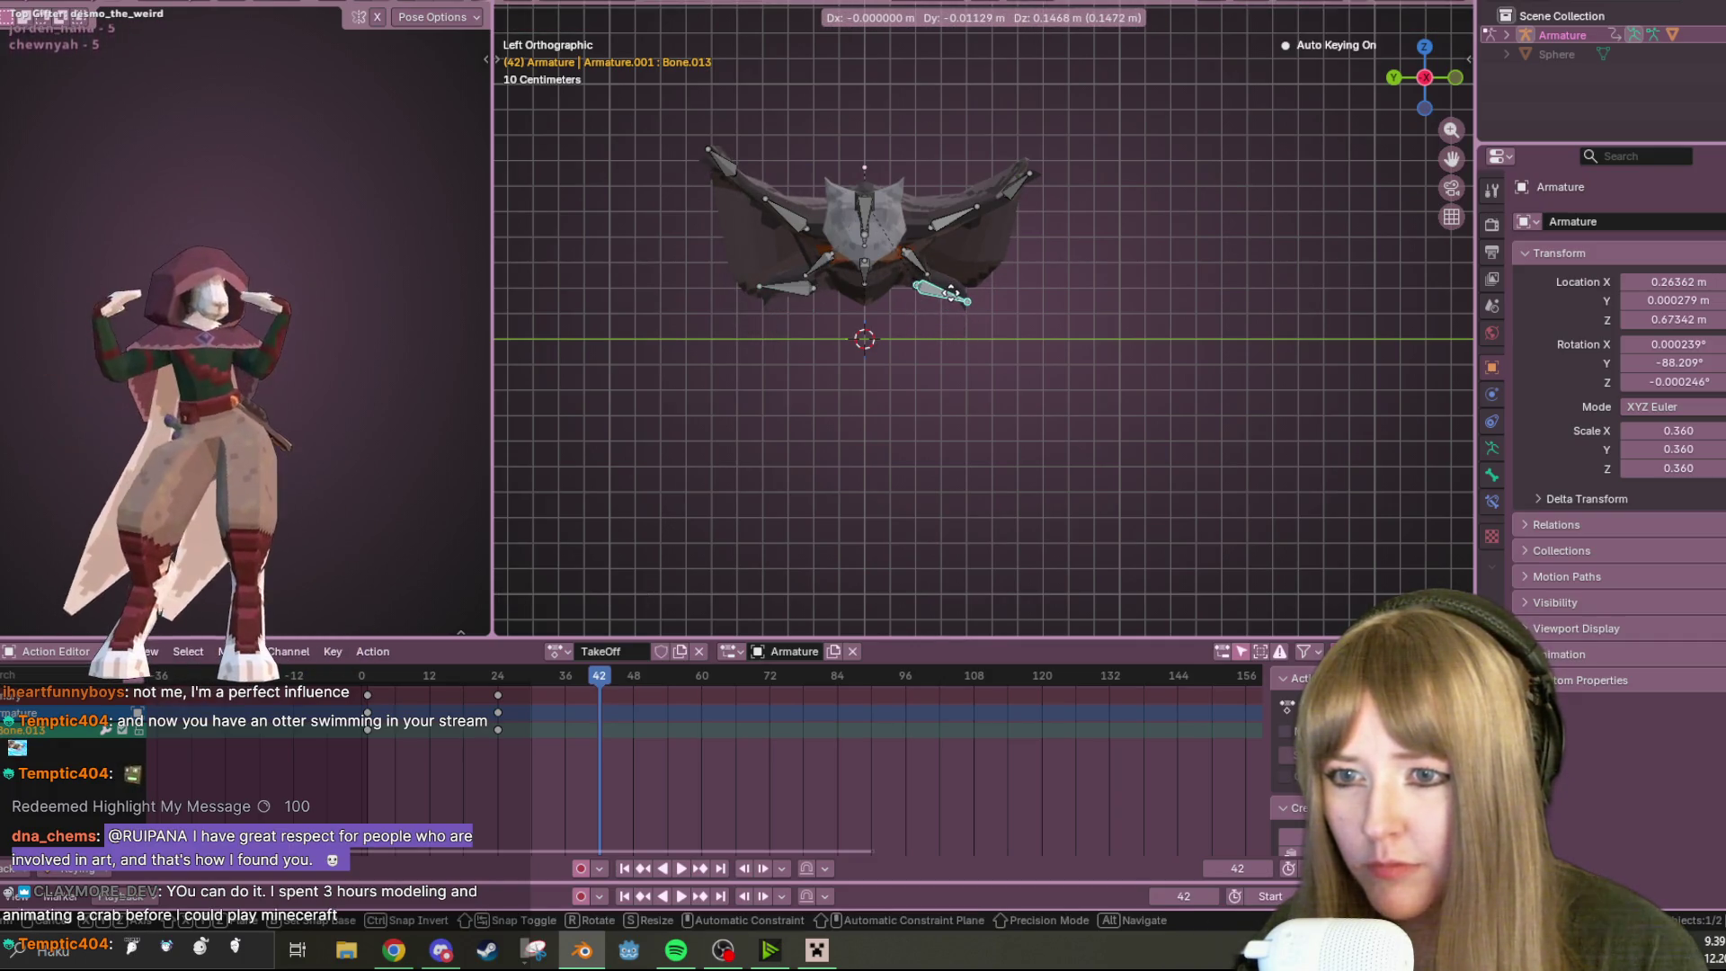
click(953, 297)
In Right Orthographic view, lift Bone.012 and Bone.013 upward and tilt them into place
mouse_move(1088, 251)
middle_down()
mouse_move(990, 352)
mouse_move(899, 266)
mouse_move(825, 288)
mouse_move(693, 248)
mouse_move(711, 278)
middle_up()
key(KP_3)
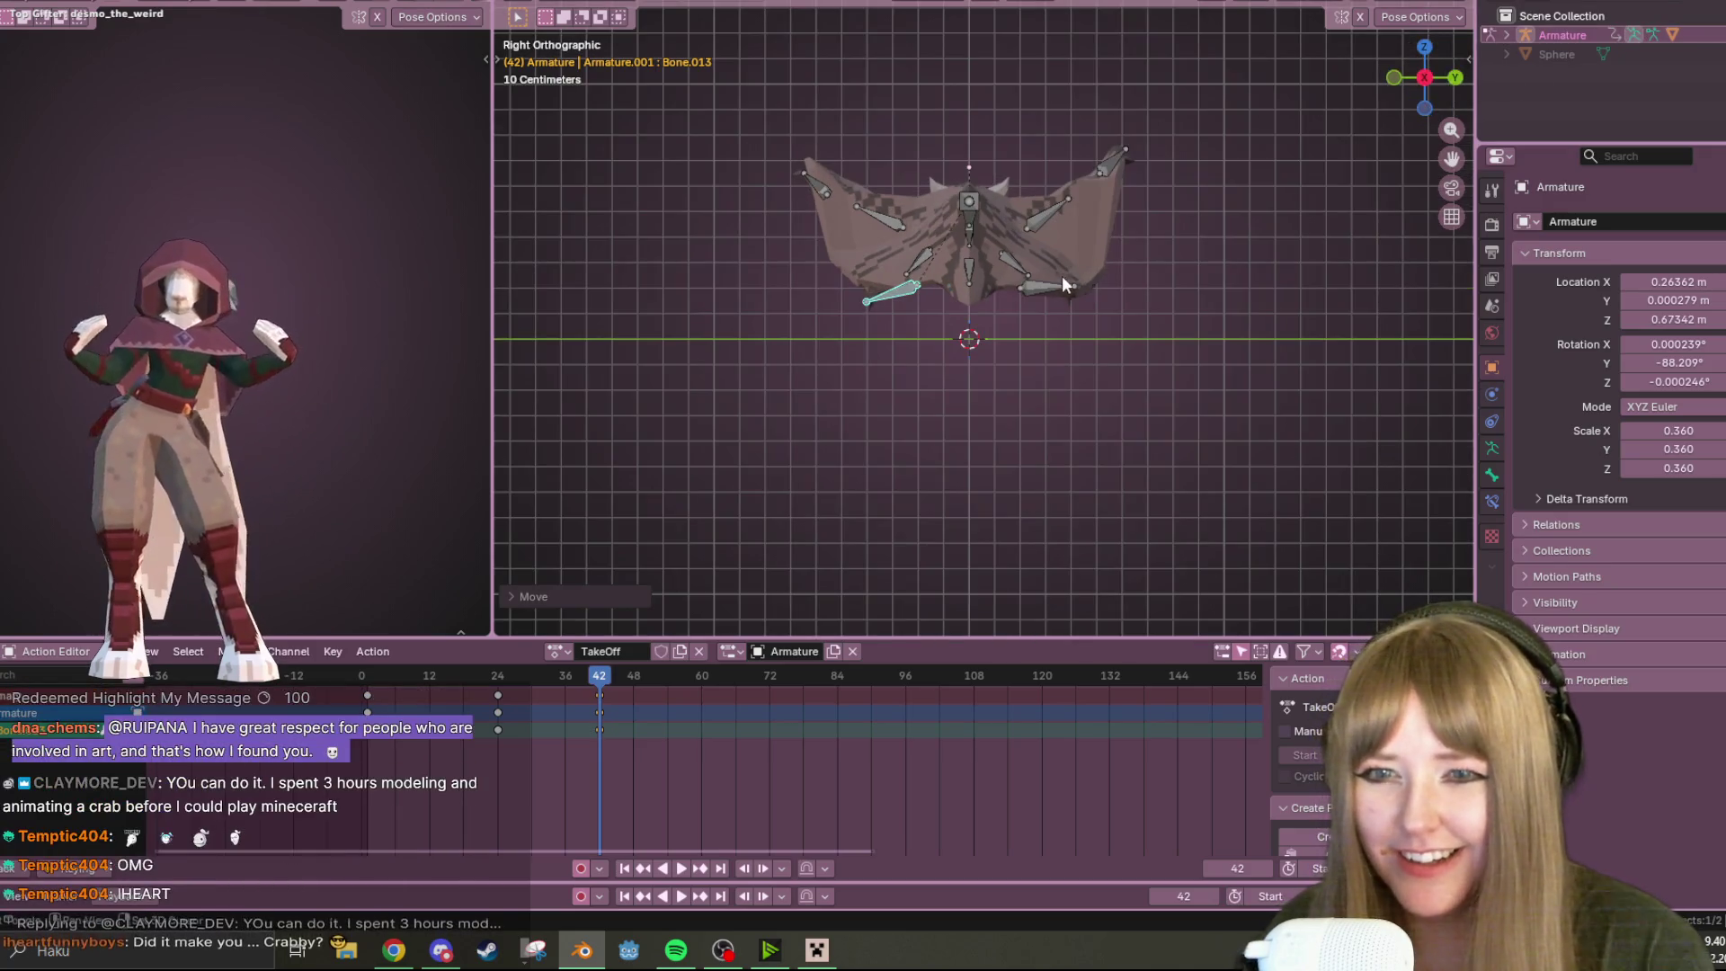
shift+click(1064, 285)
key(g)
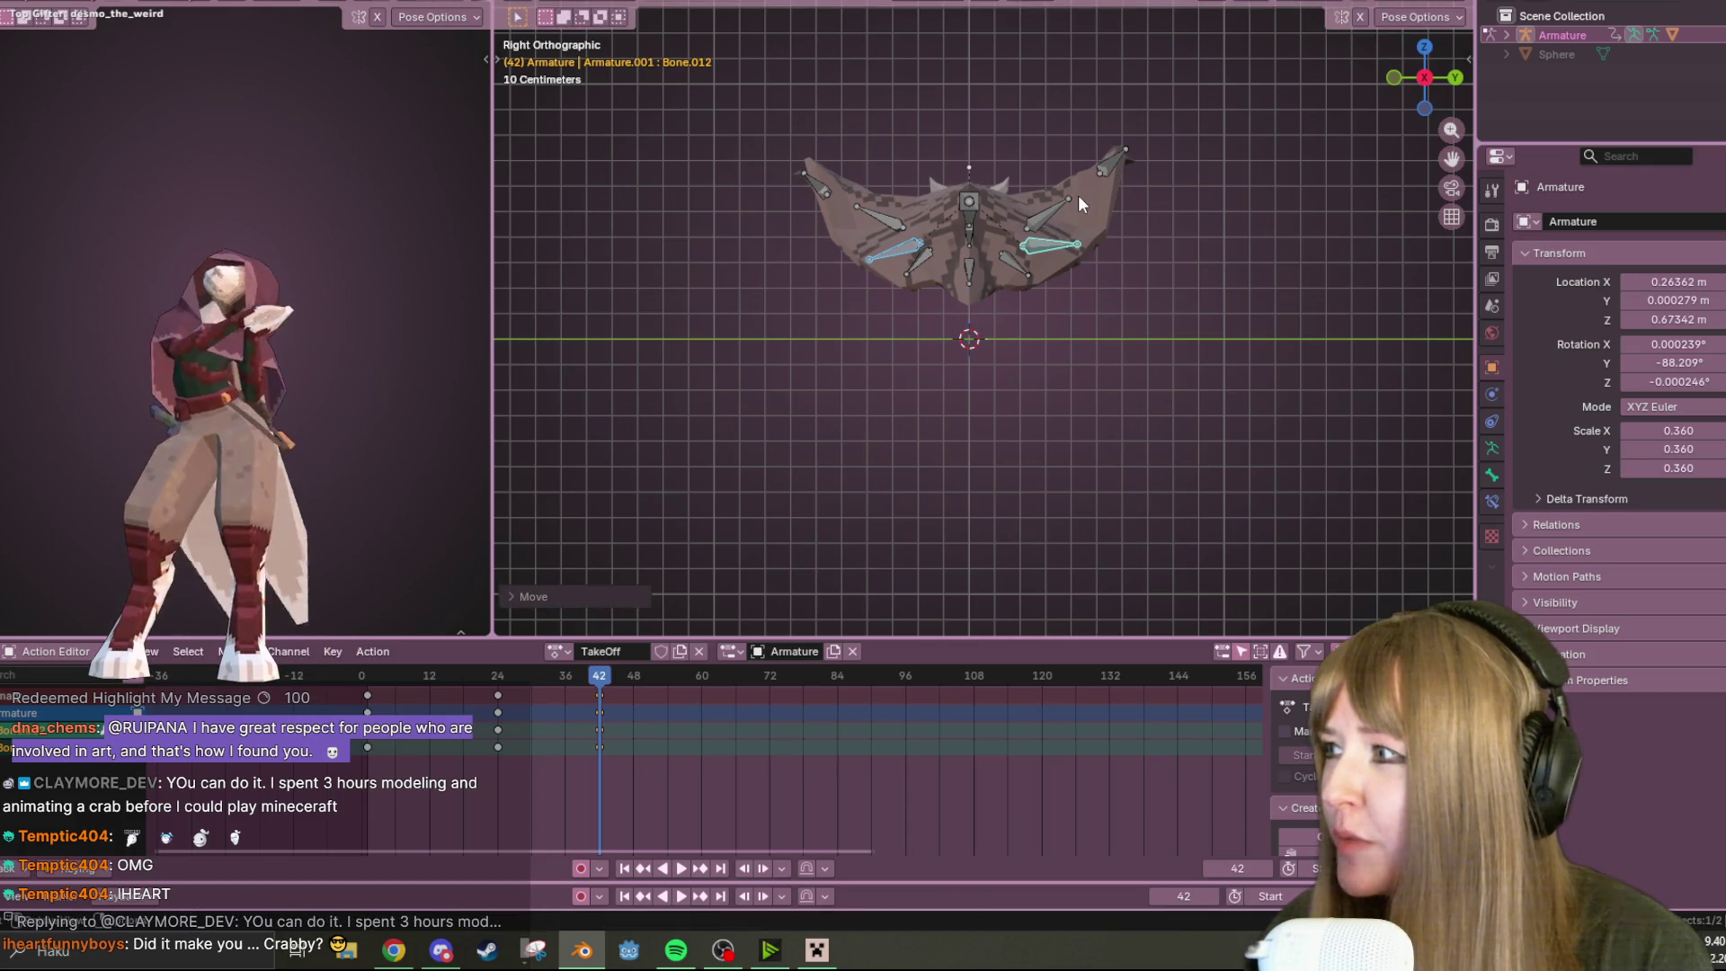
key(r)
click(1062, 234)
key(r)
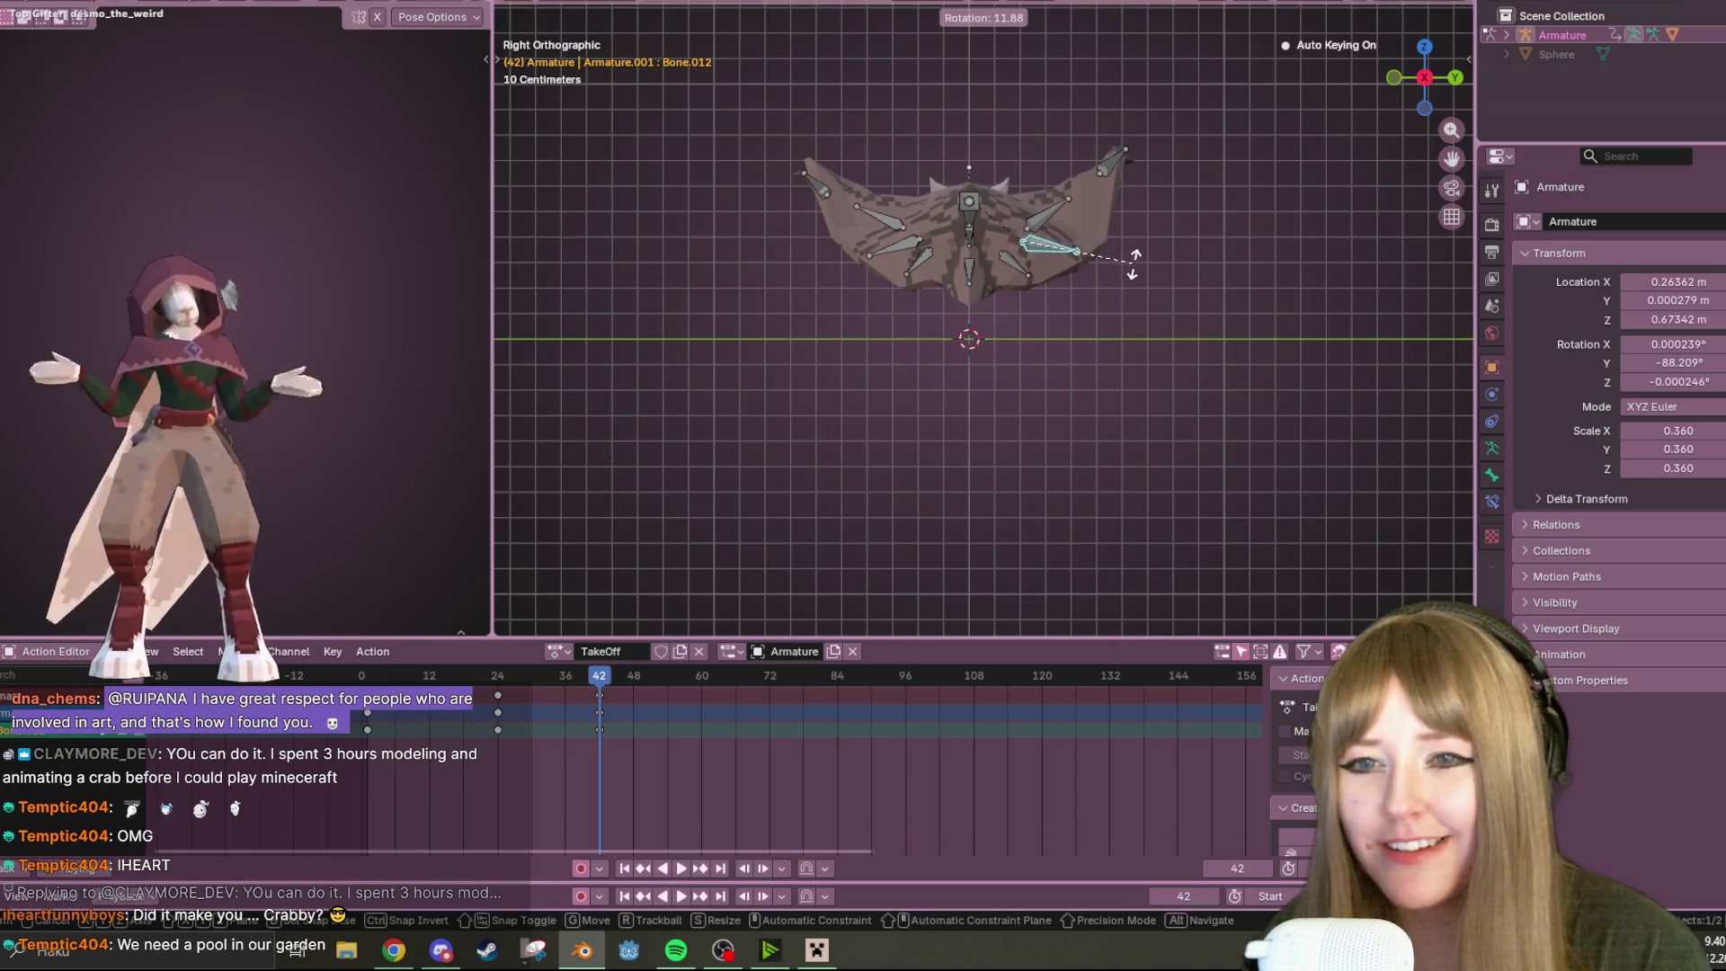
click(1114, 279)
key(g)
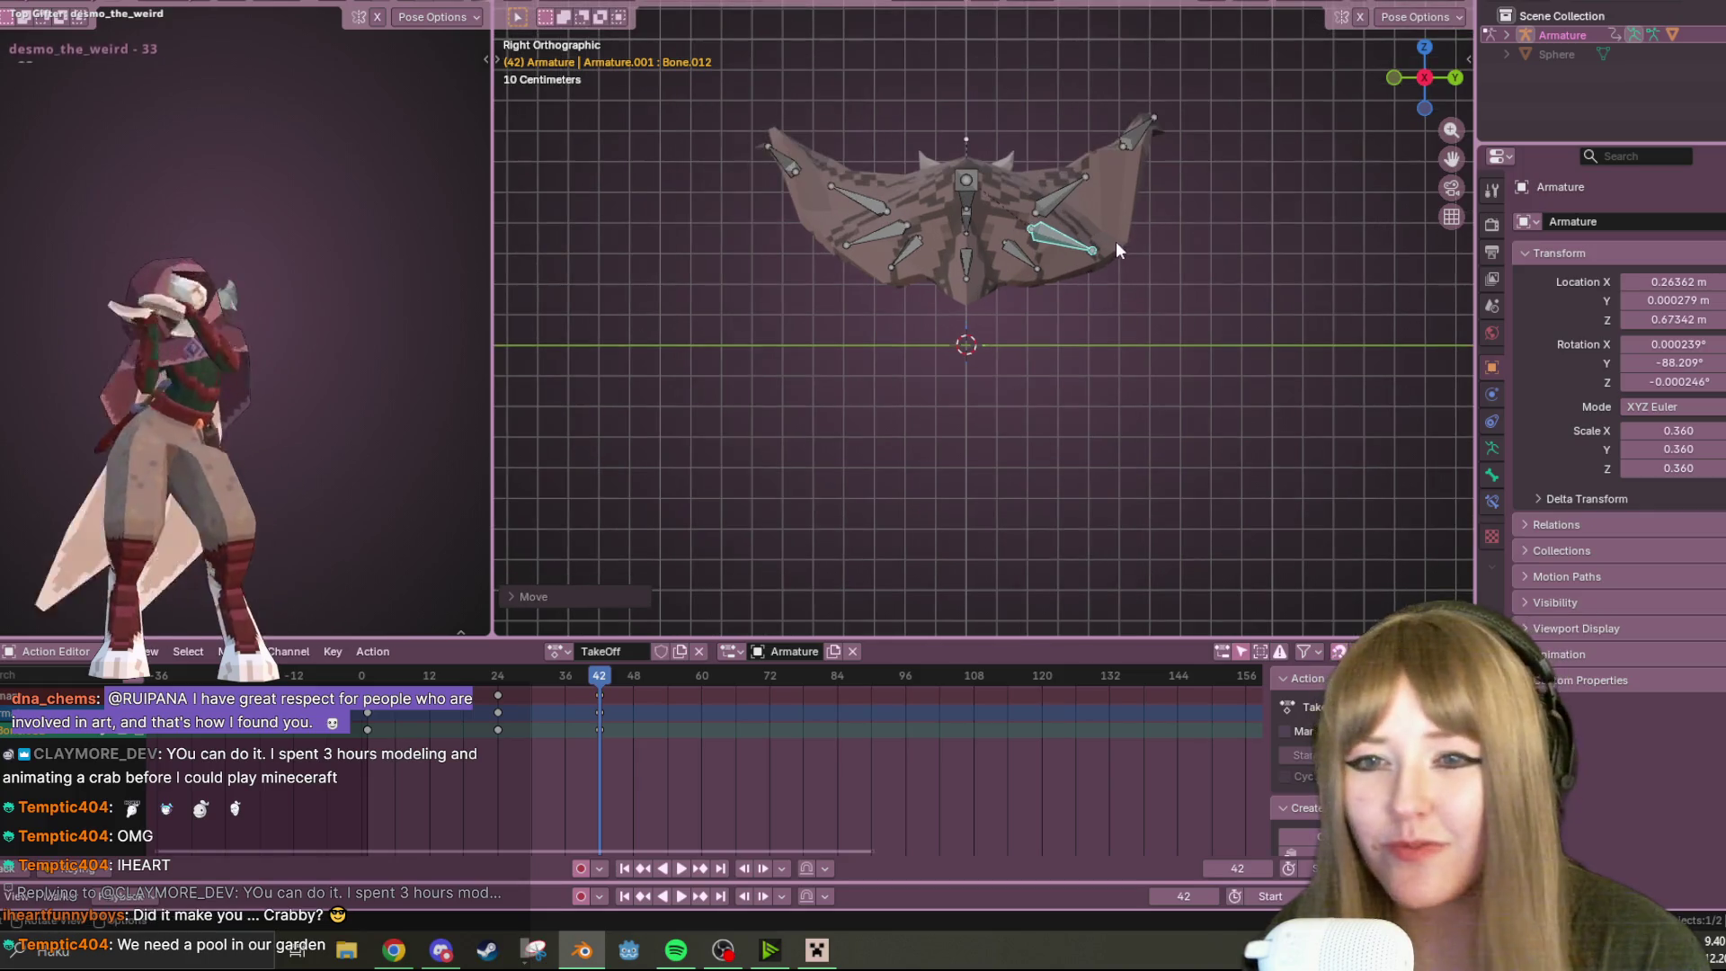
click(1115, 214)
Nudge the lower wing bone further and rotate it slightly upward
key(g)
click(1141, 230)
key(g)
key(r)
click(1152, 227)
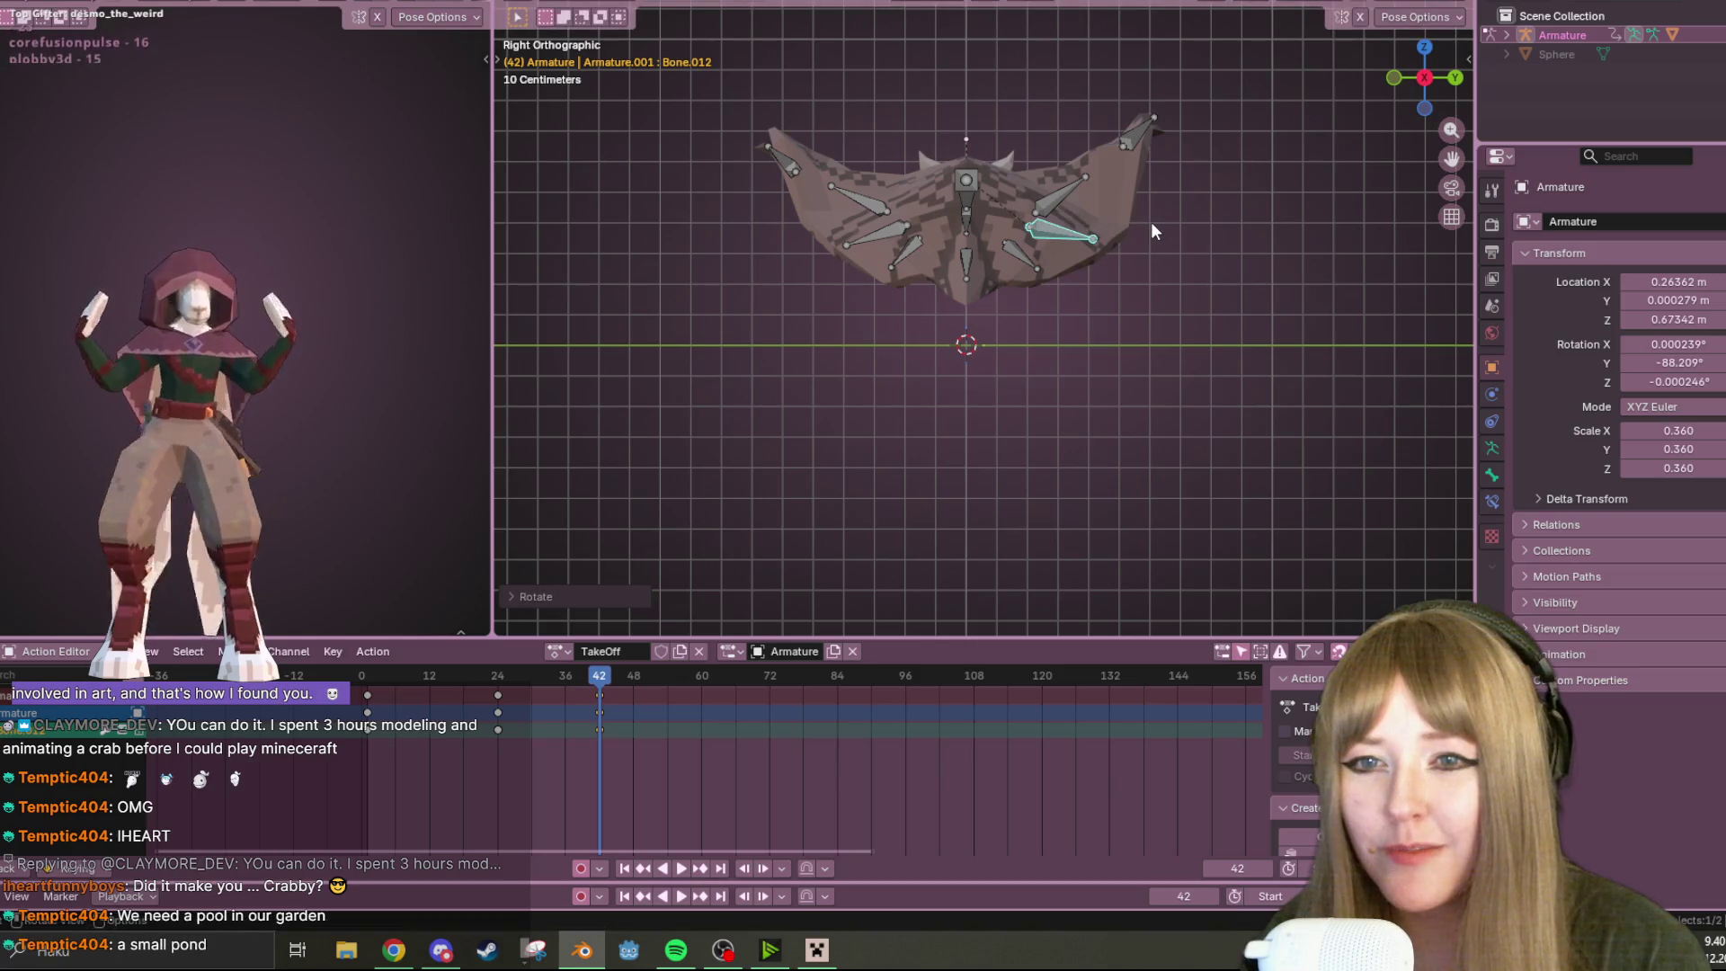
click(917, 247)
mouse_move(917, 247)
middle_down()
mouse_move(1070, 288)
mouse_move(1297, 255)
mouse_move(1295, 358)
middle_up()
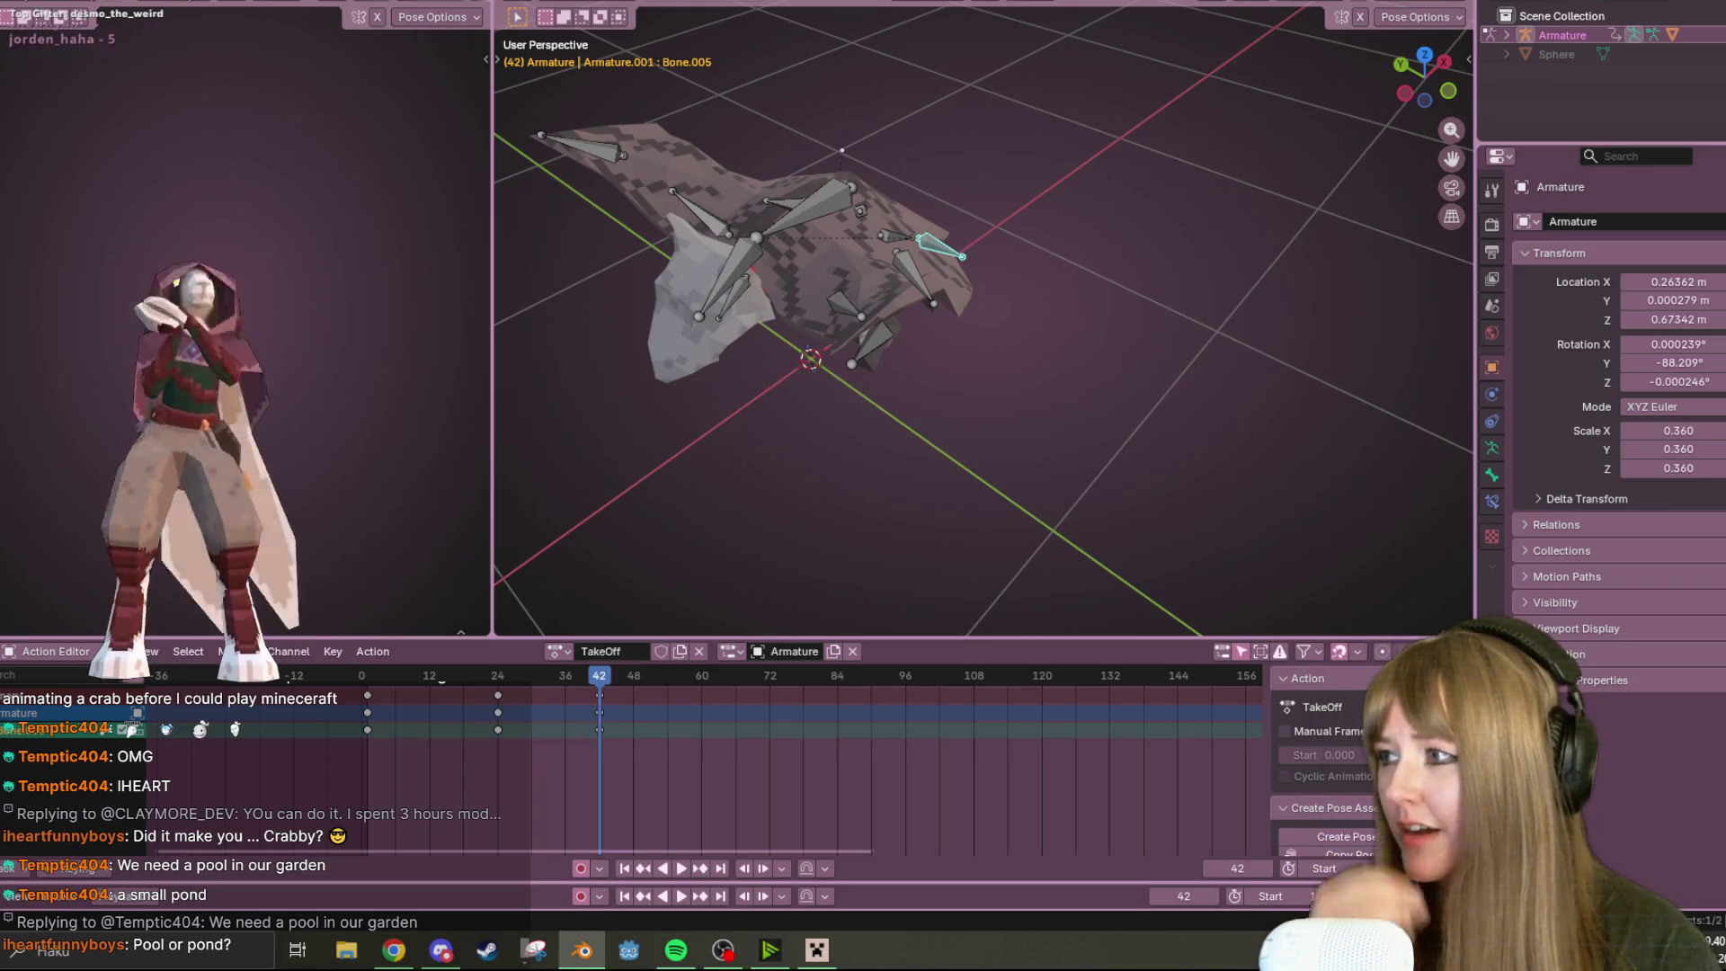
key(alt+Tab)
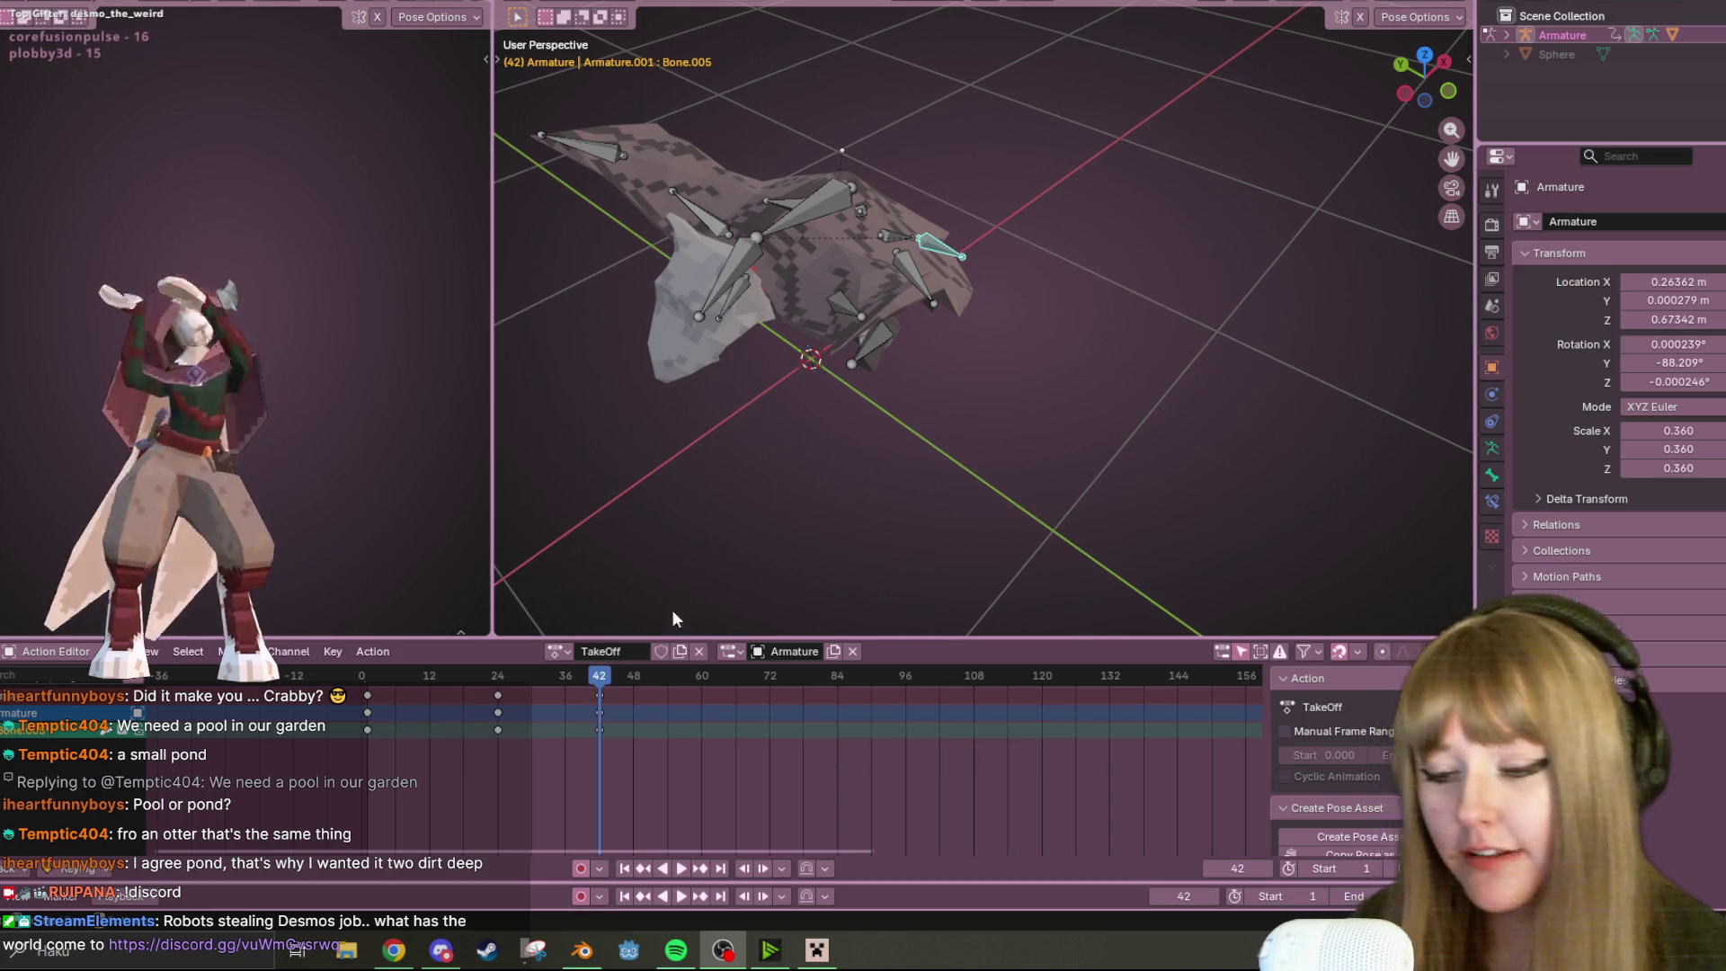
Replay TakeOff from frame 0, pause it, switch to Right Orthographic, and scrub to frame 48
key(shift+Left)
mouse_move(756, 404)
middle_down()
mouse_move(790, 352)
mouse_move(742, 727)
middle_up()
key(space)
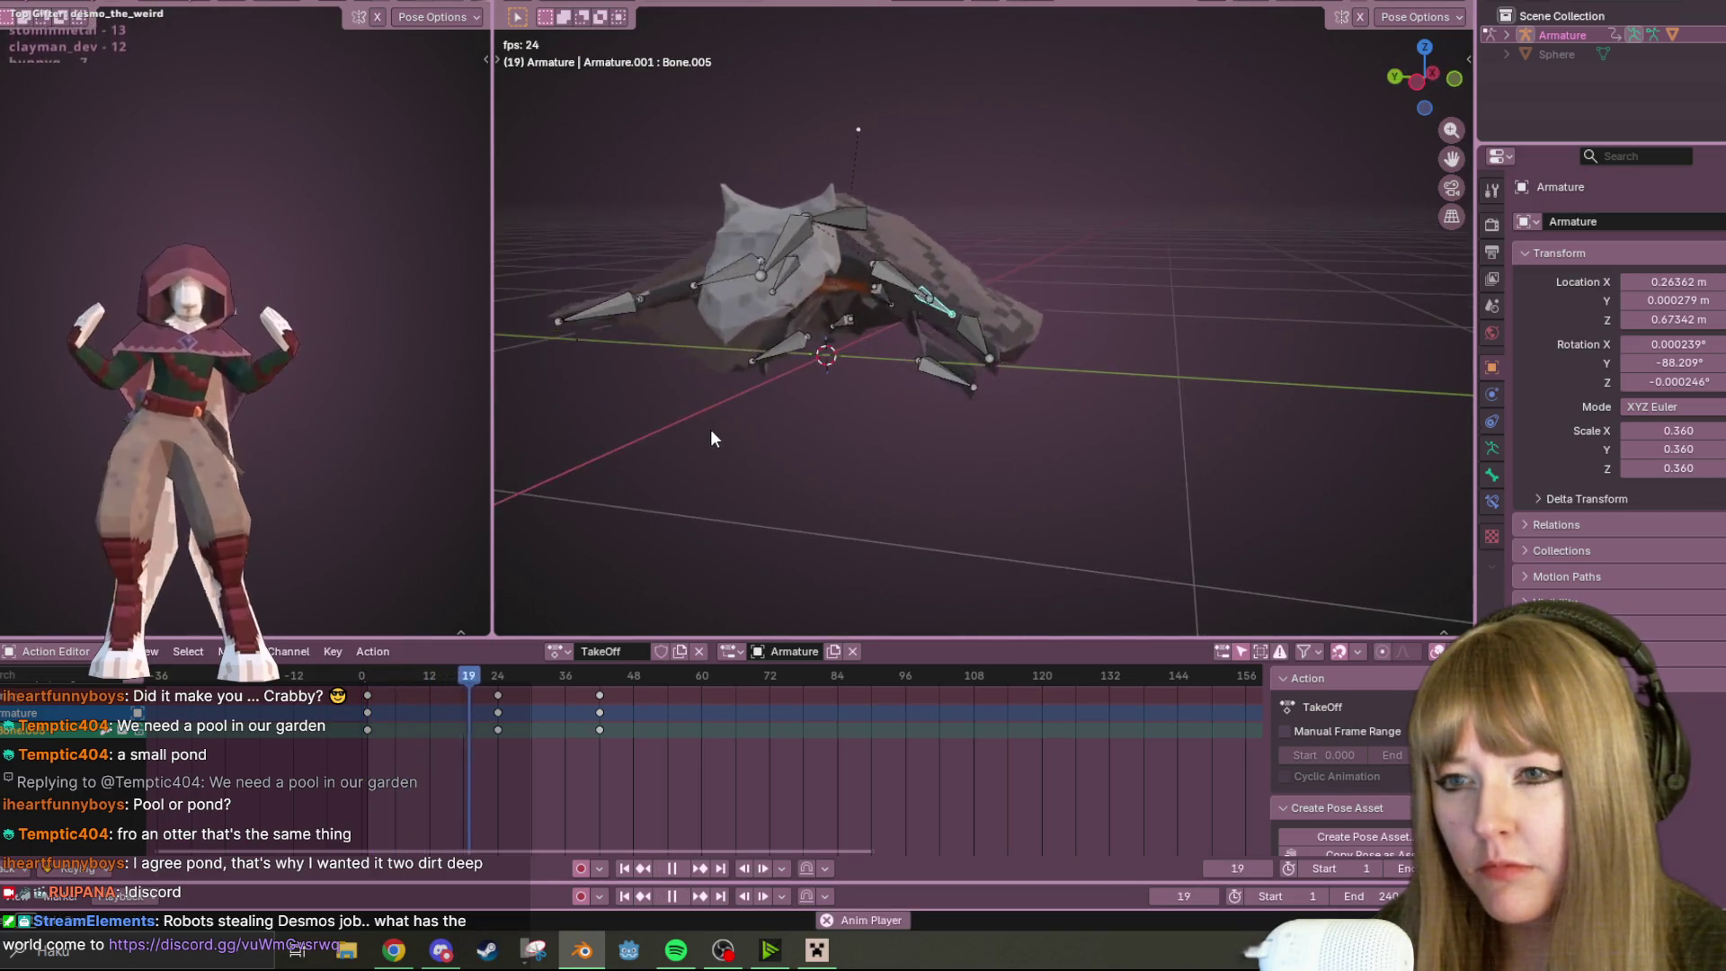
middle_drag(710, 429, 735, 431)
mouse_move(964, 342)
middle_down()
mouse_move(673, 352)
mouse_move(669, 576)
middle_up()
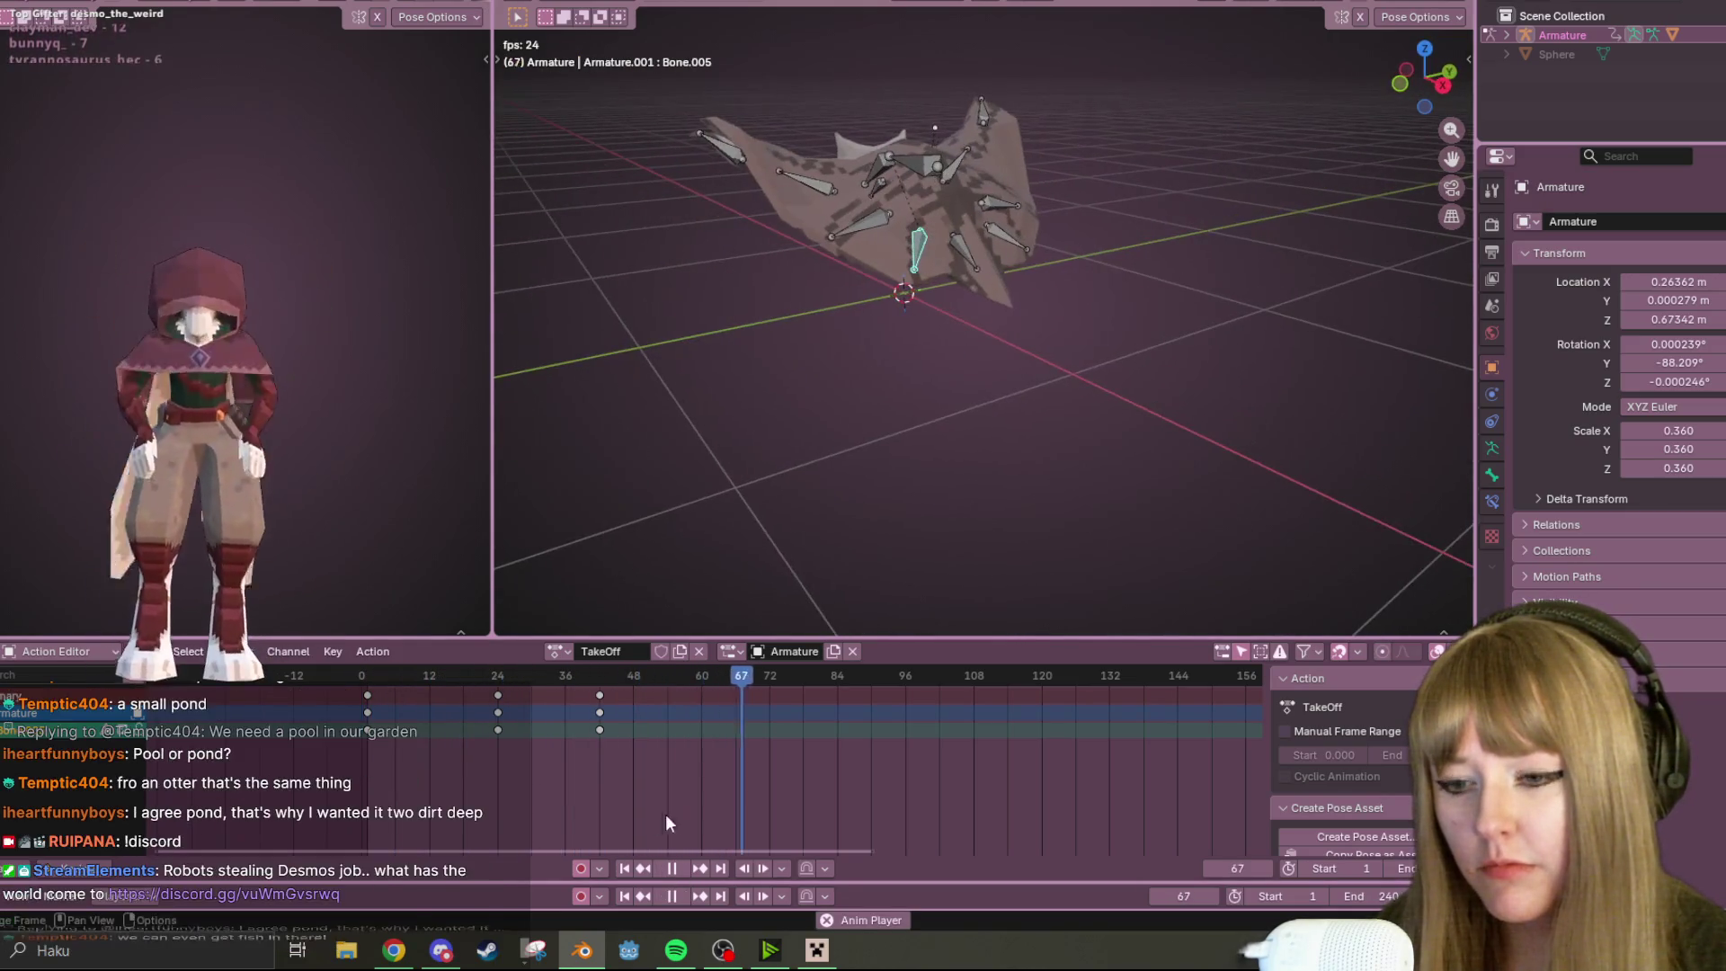
click(673, 868)
middle_drag(1065, 363, 1076, 241)
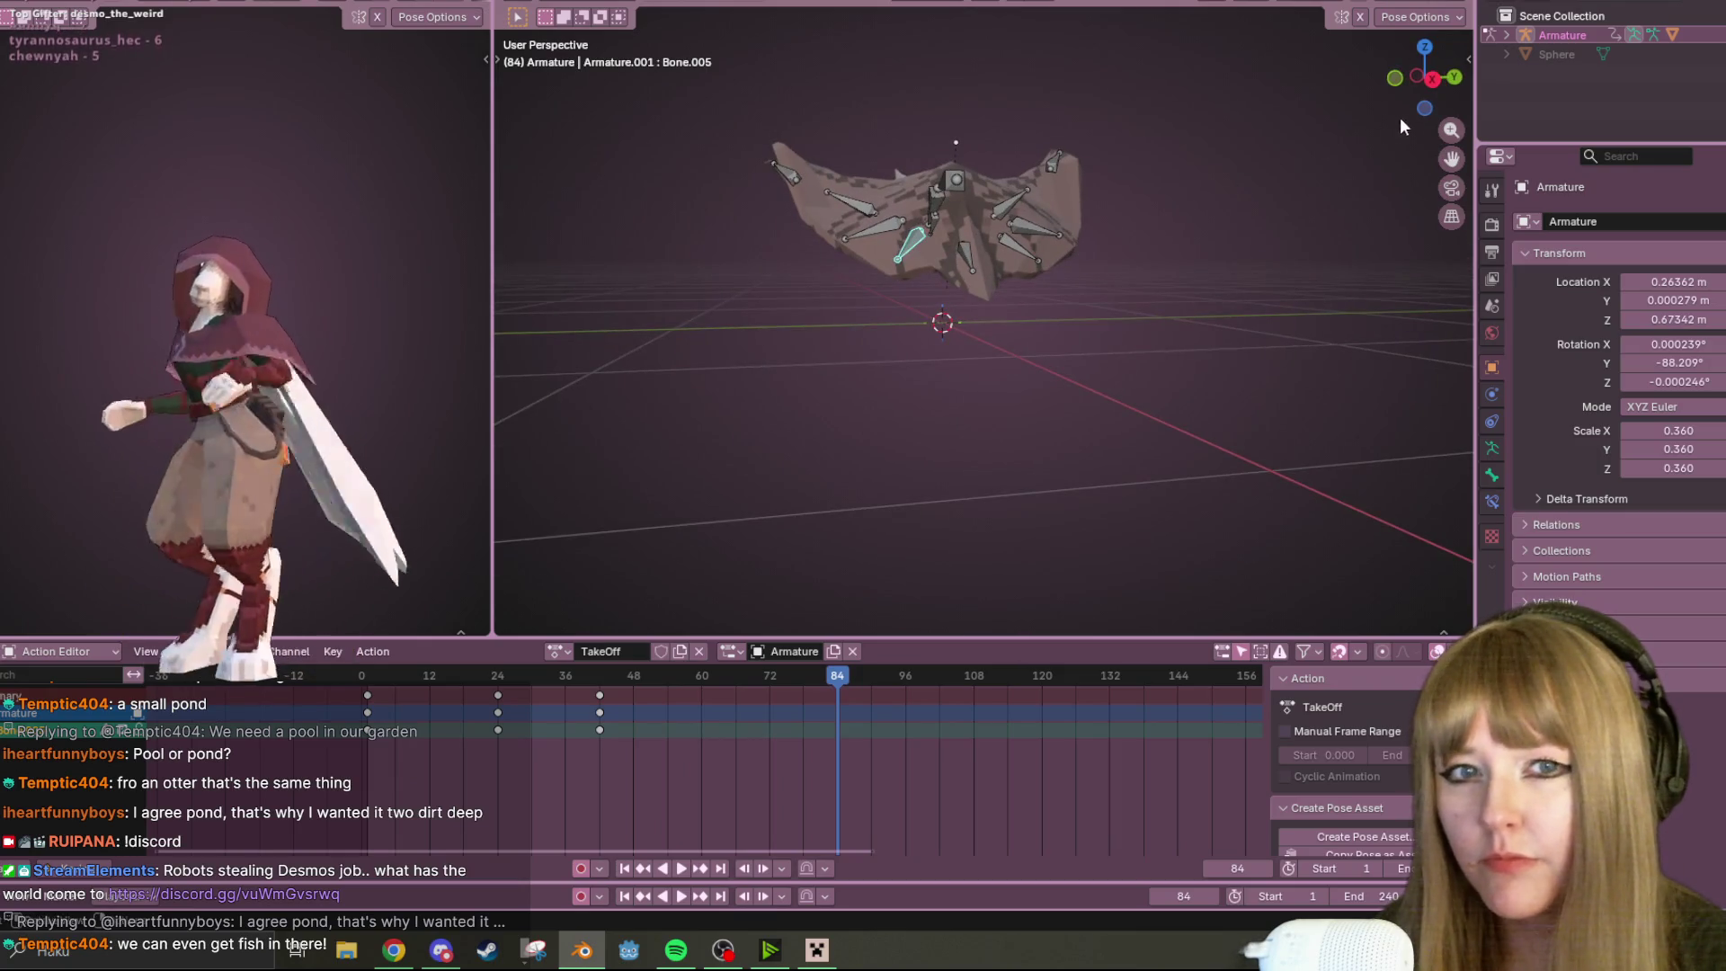
click(1437, 79)
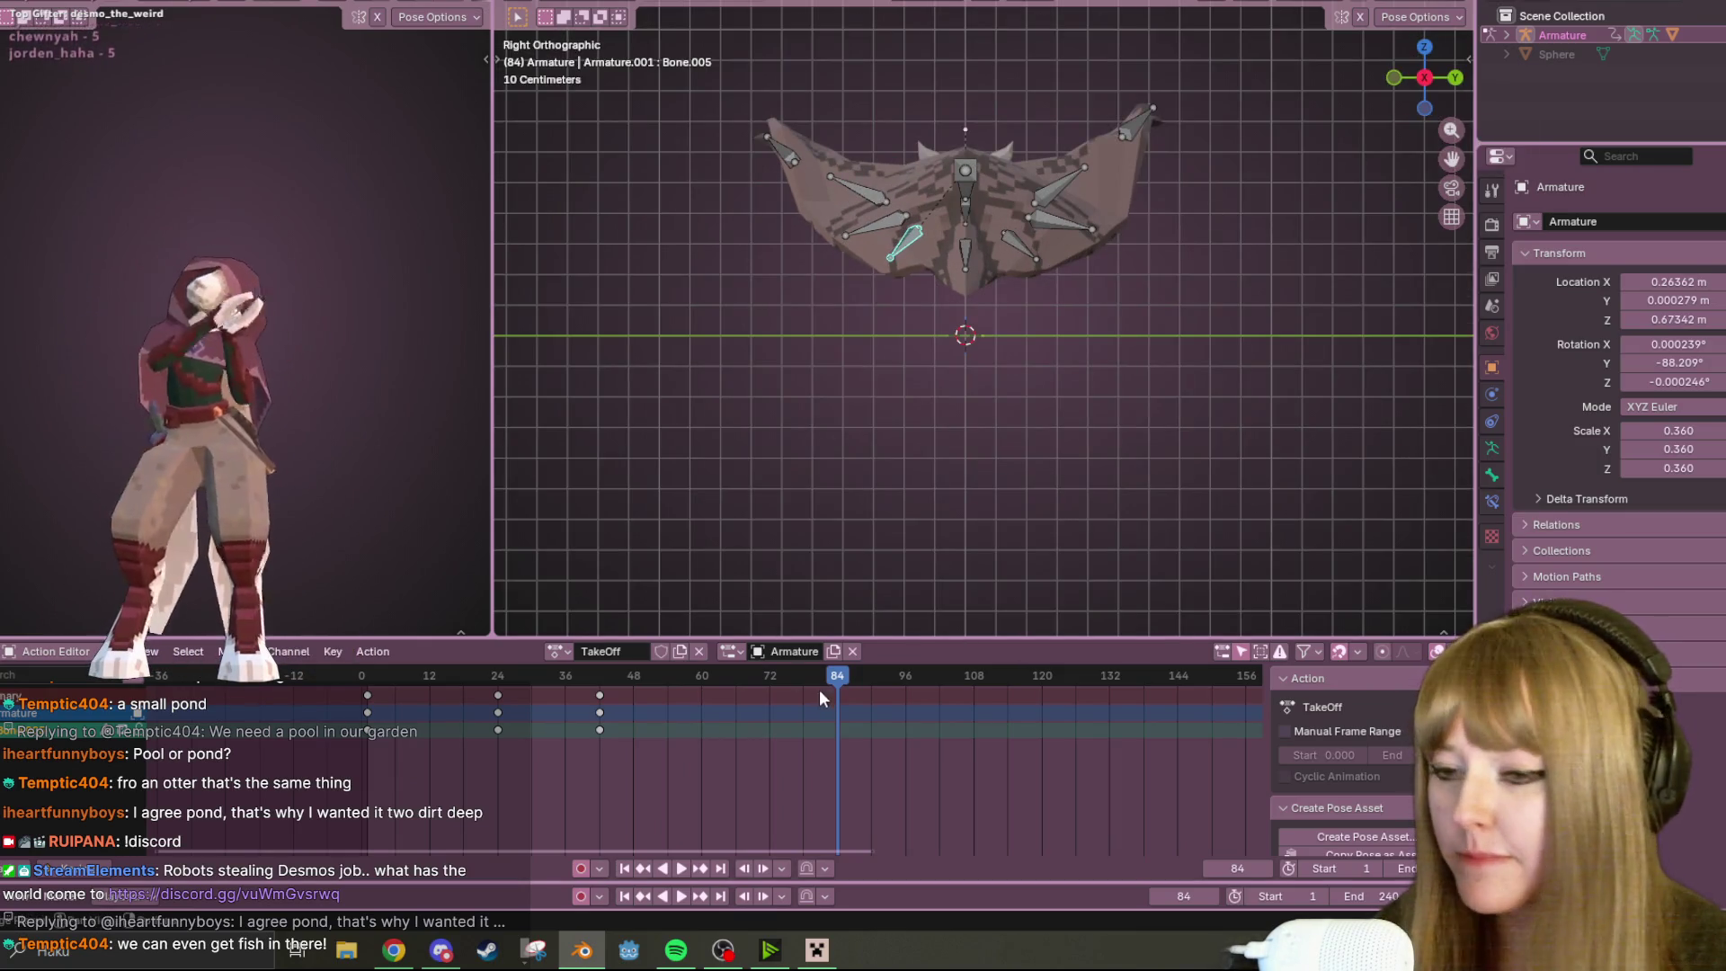
mouse_move(835, 677)
mouse_down()
mouse_move(455, 715)
mouse_move(590, 693)
mouse_move(639, 678)
mouse_move(636, 662)
mouse_up()
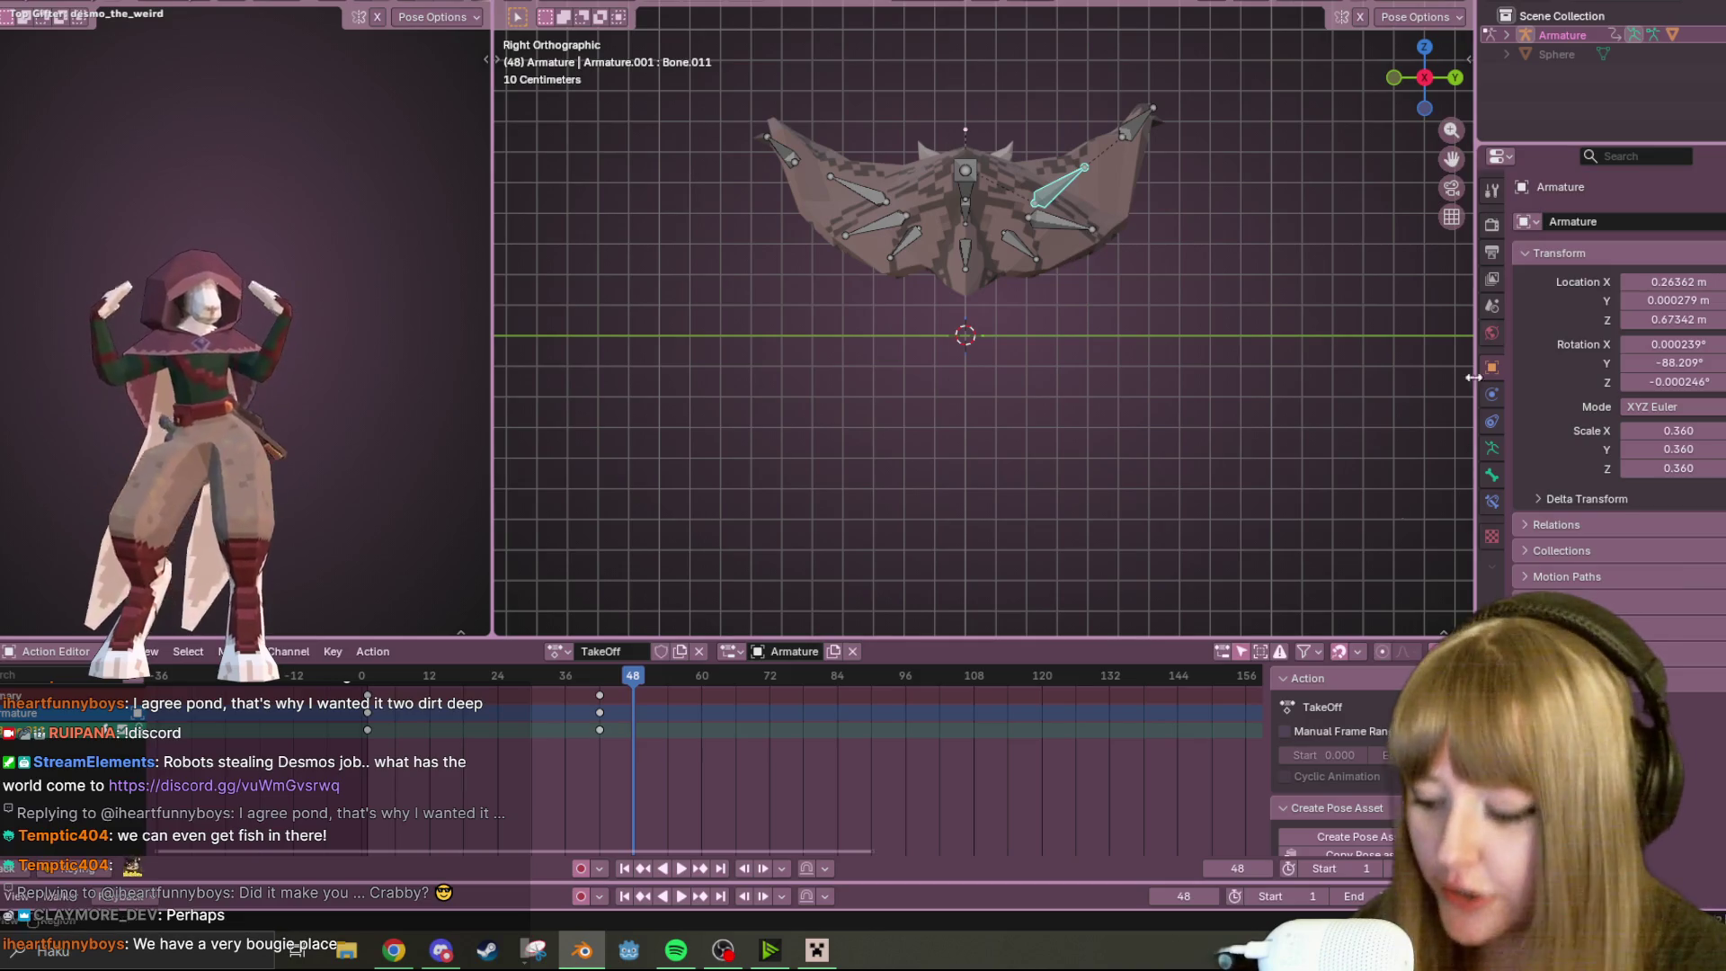
Rotate and move the right wing bone into a new frame-48 pose
key(r)
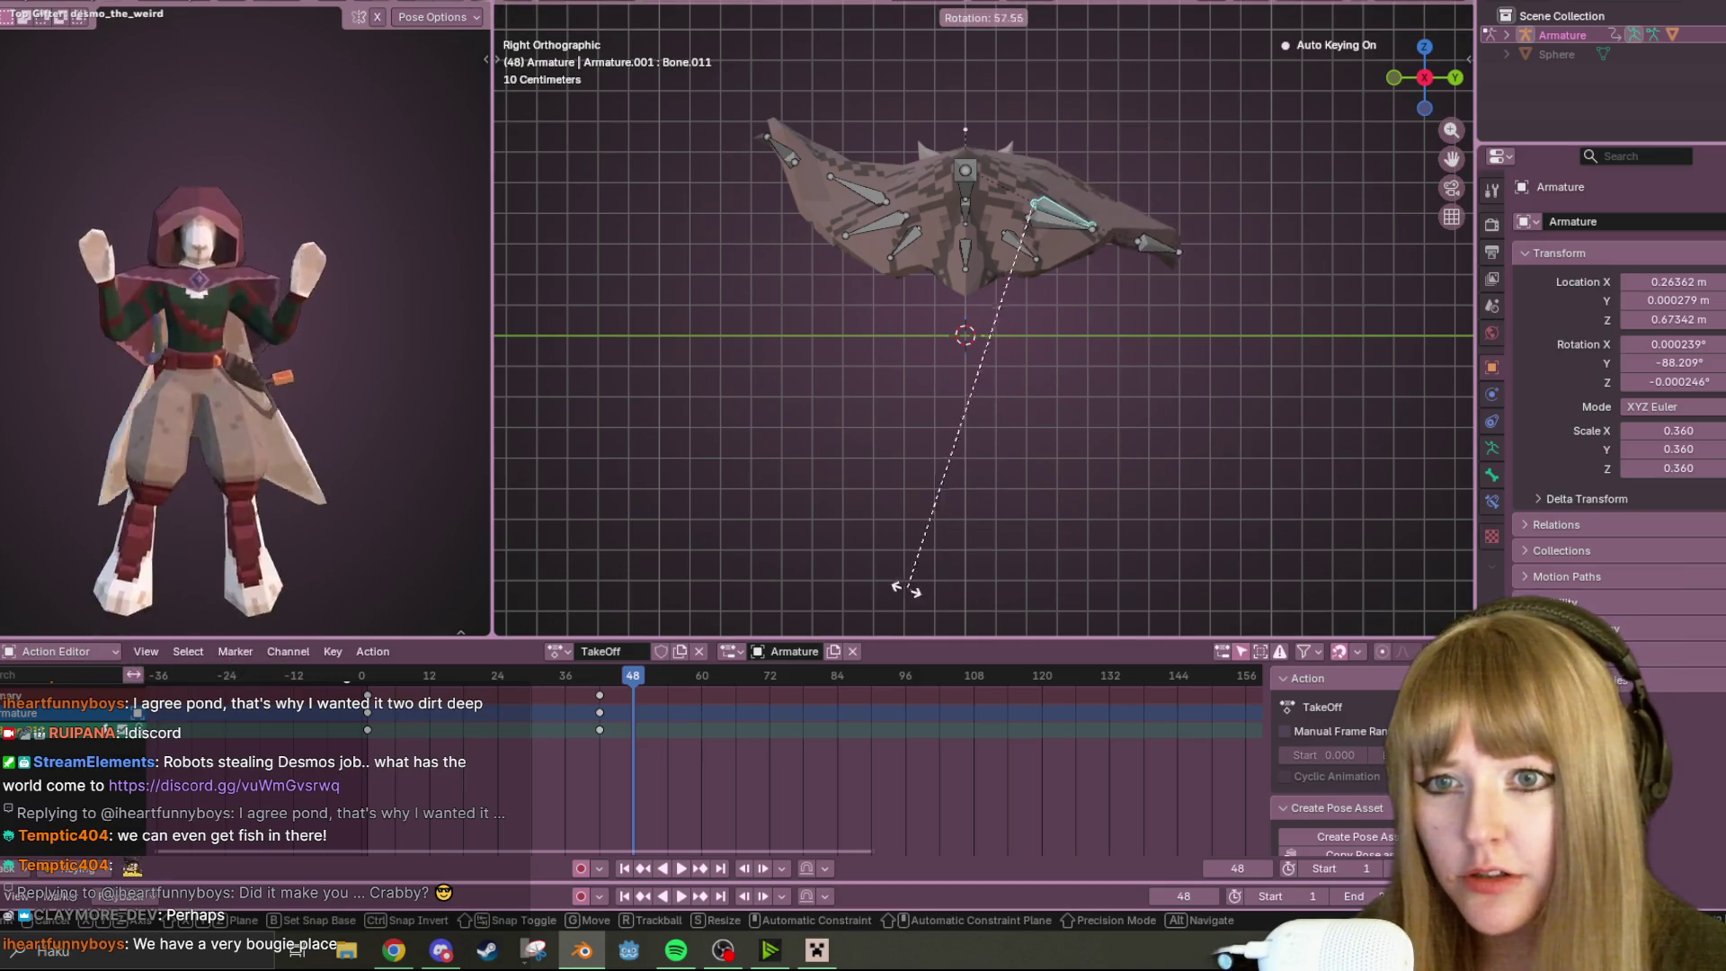
click(862, 602)
key(g)
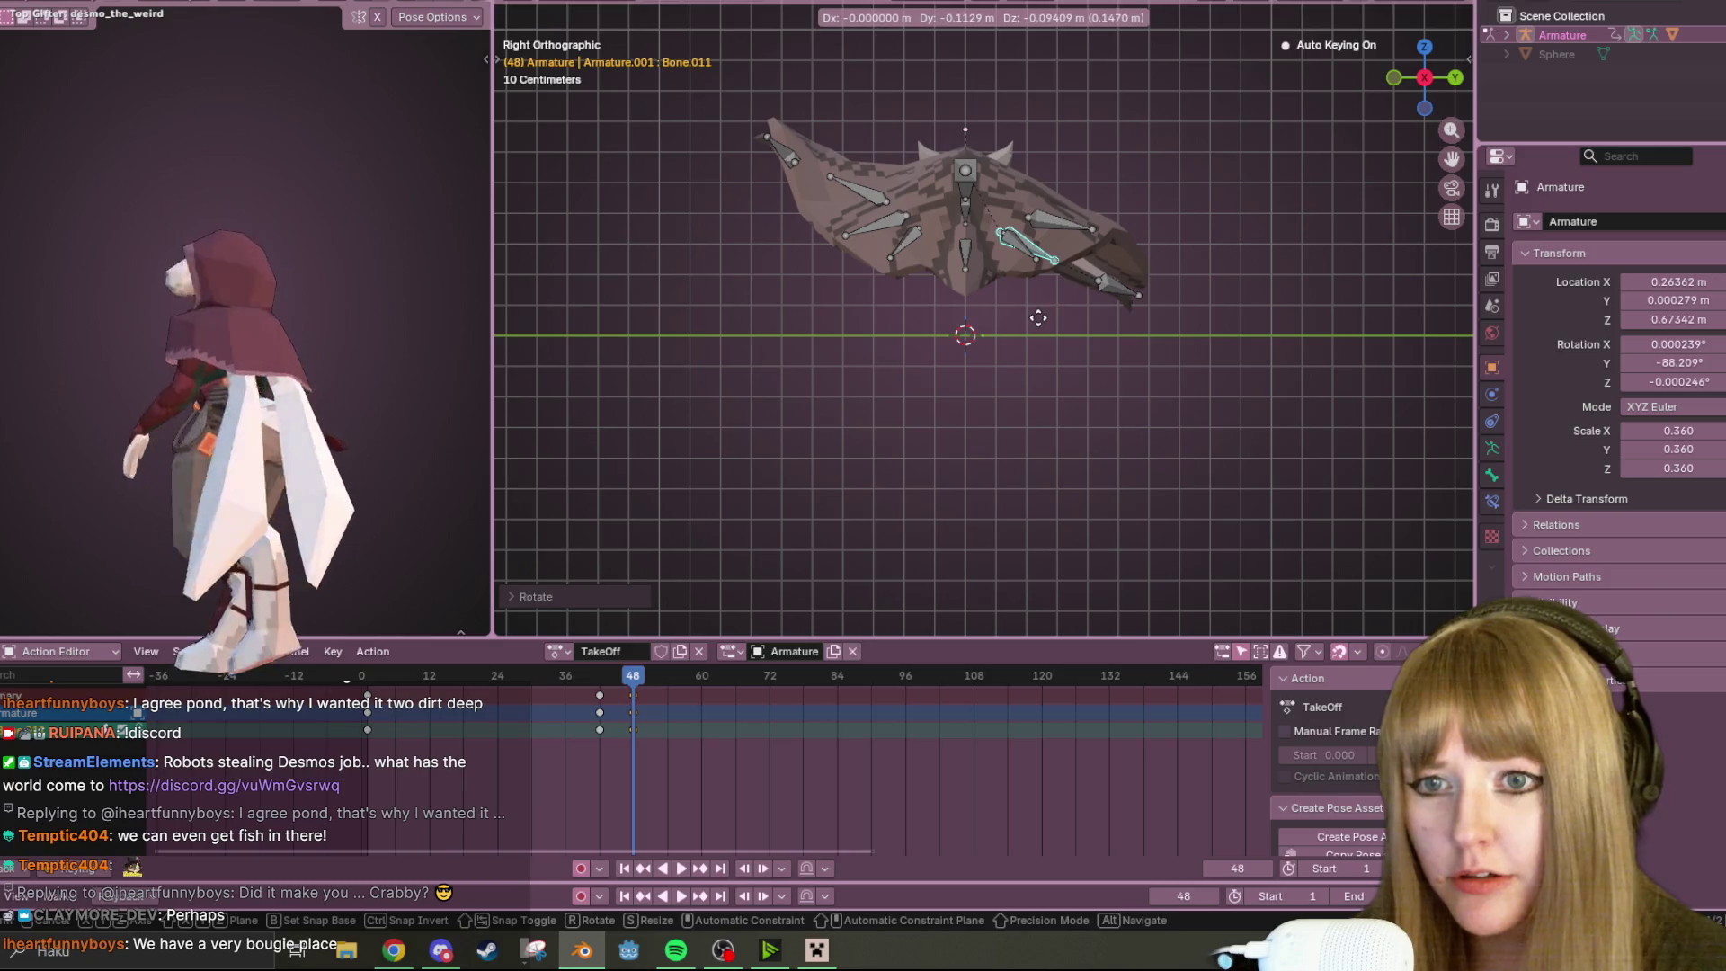
click(1038, 317)
Move the left wing bone, swing it downward, and rotate it further into place
click(859, 191)
key(g)
click(879, 195)
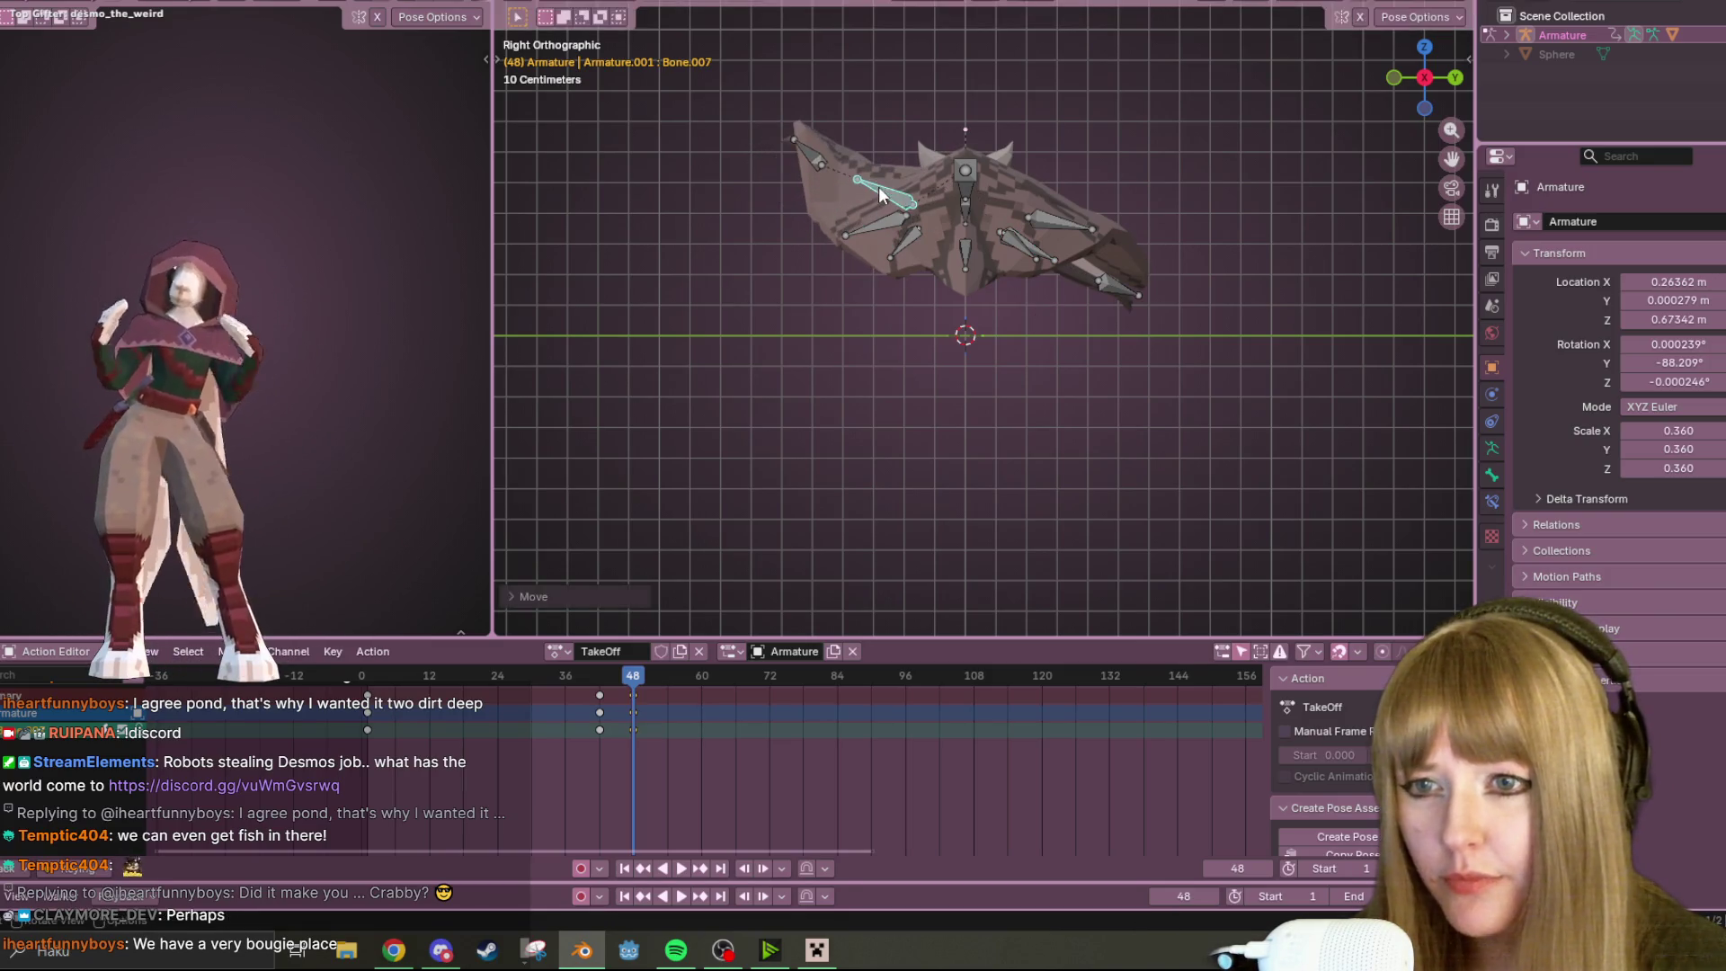
key(r)
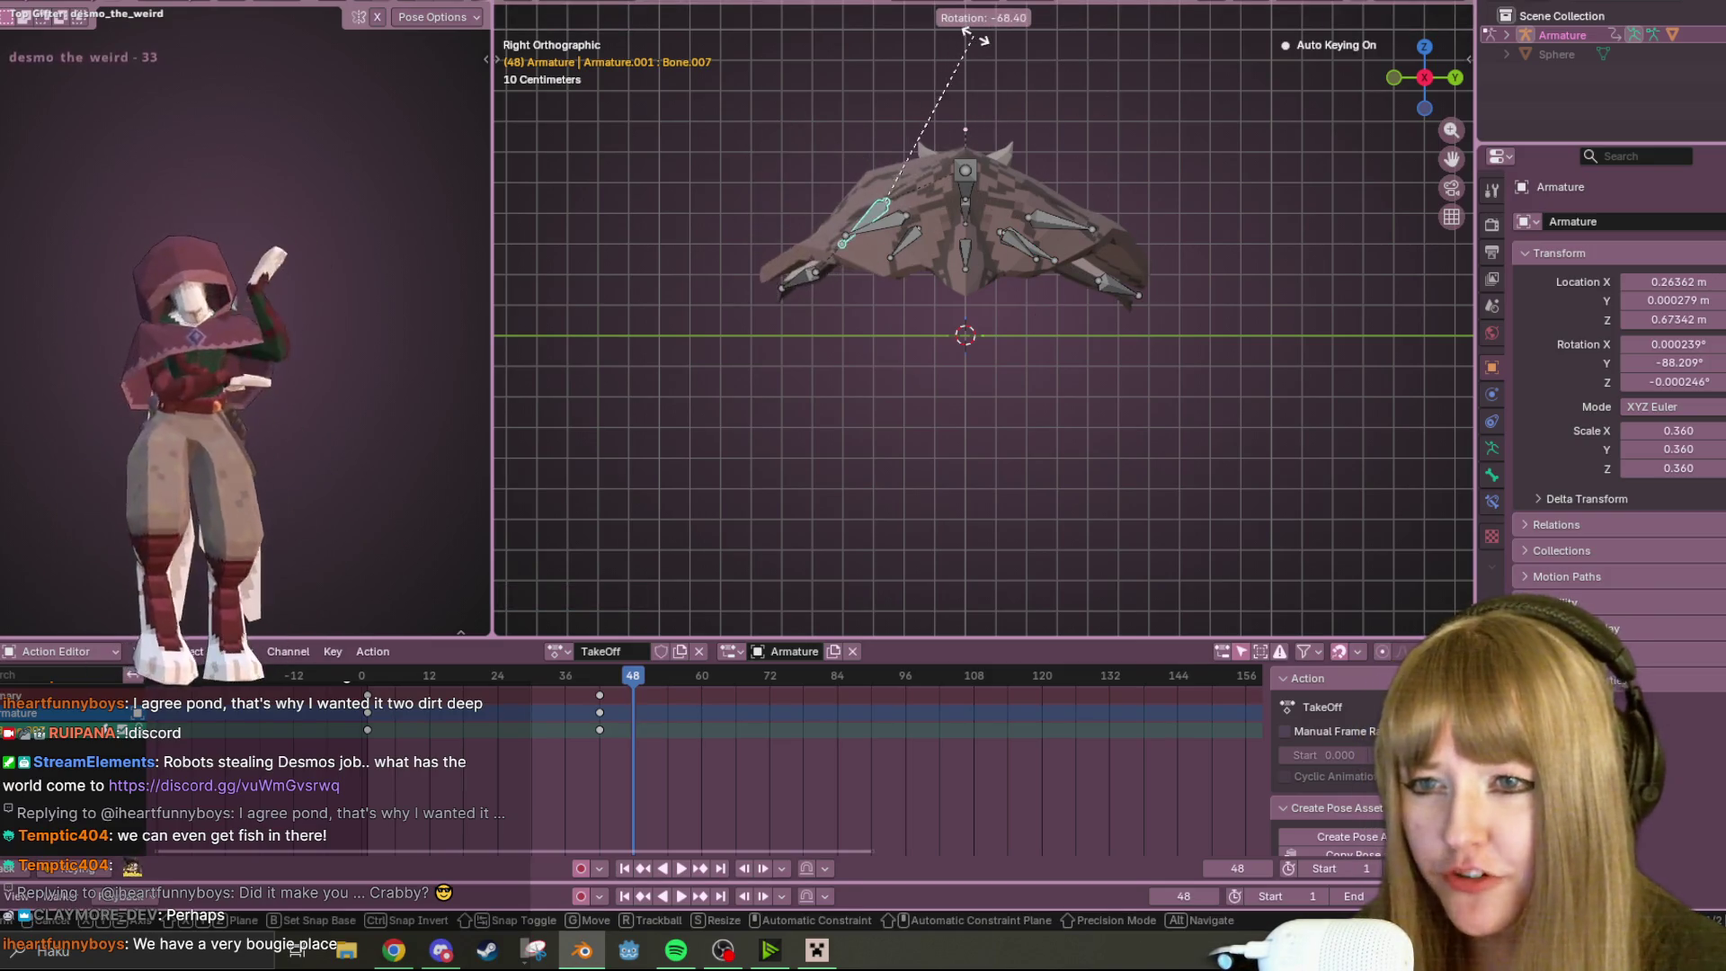
click(971, 36)
key(g)
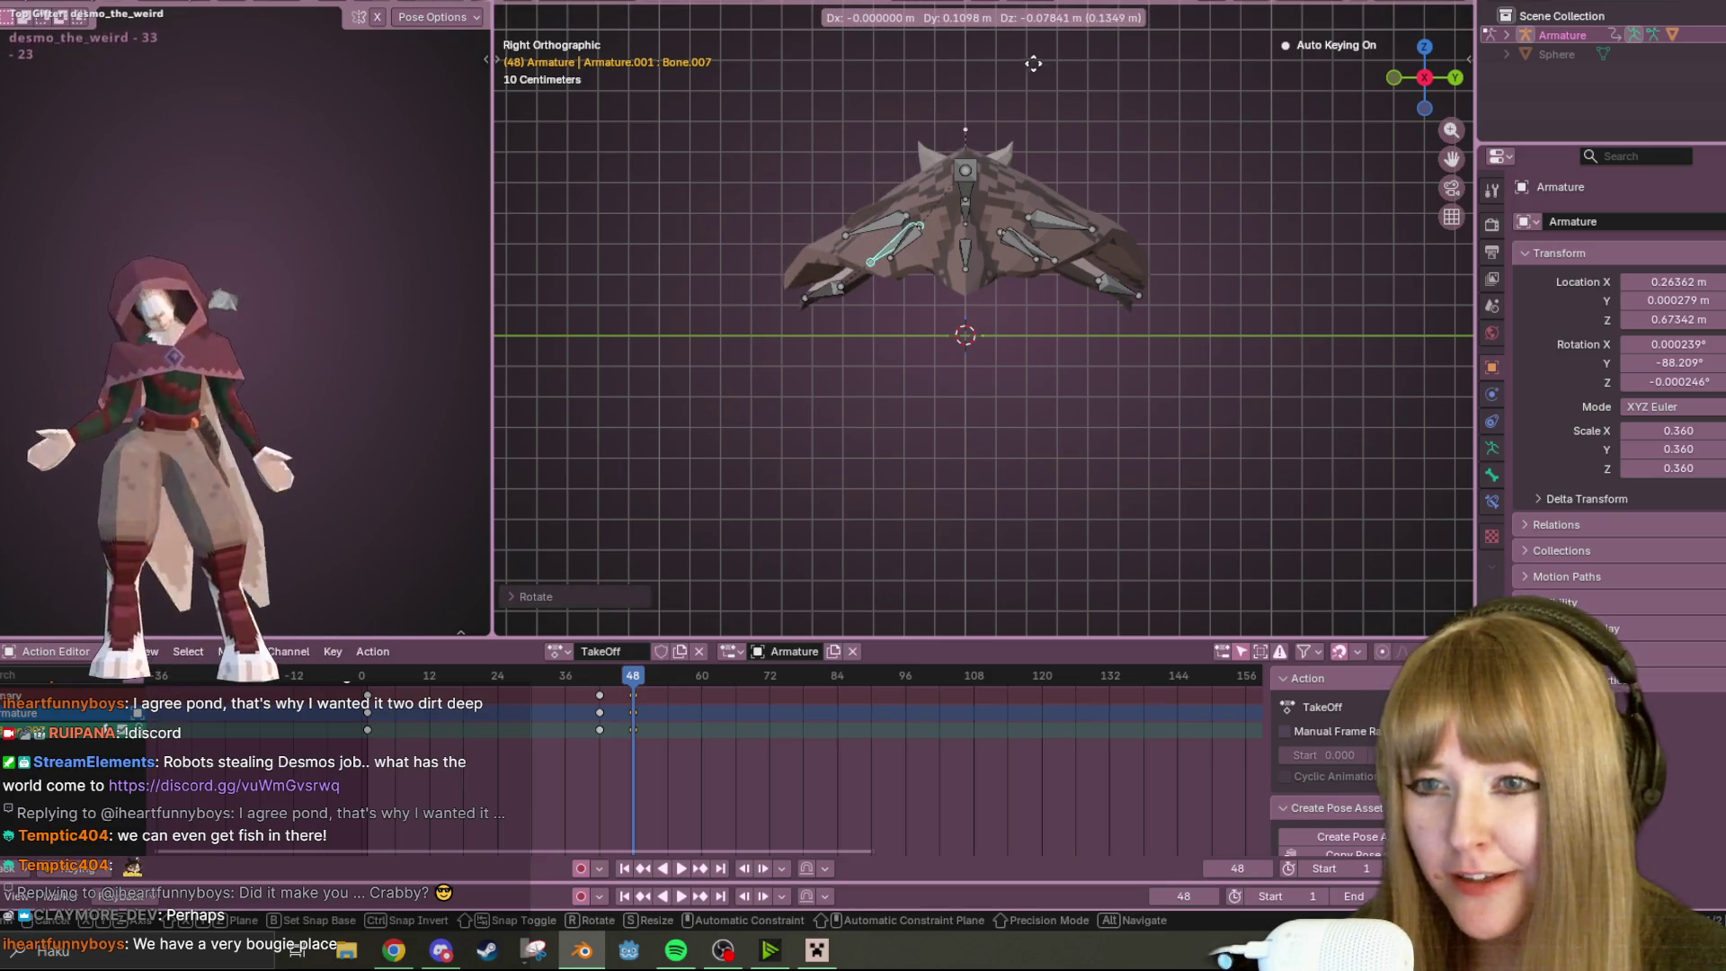
click(1039, 140)
key(r)
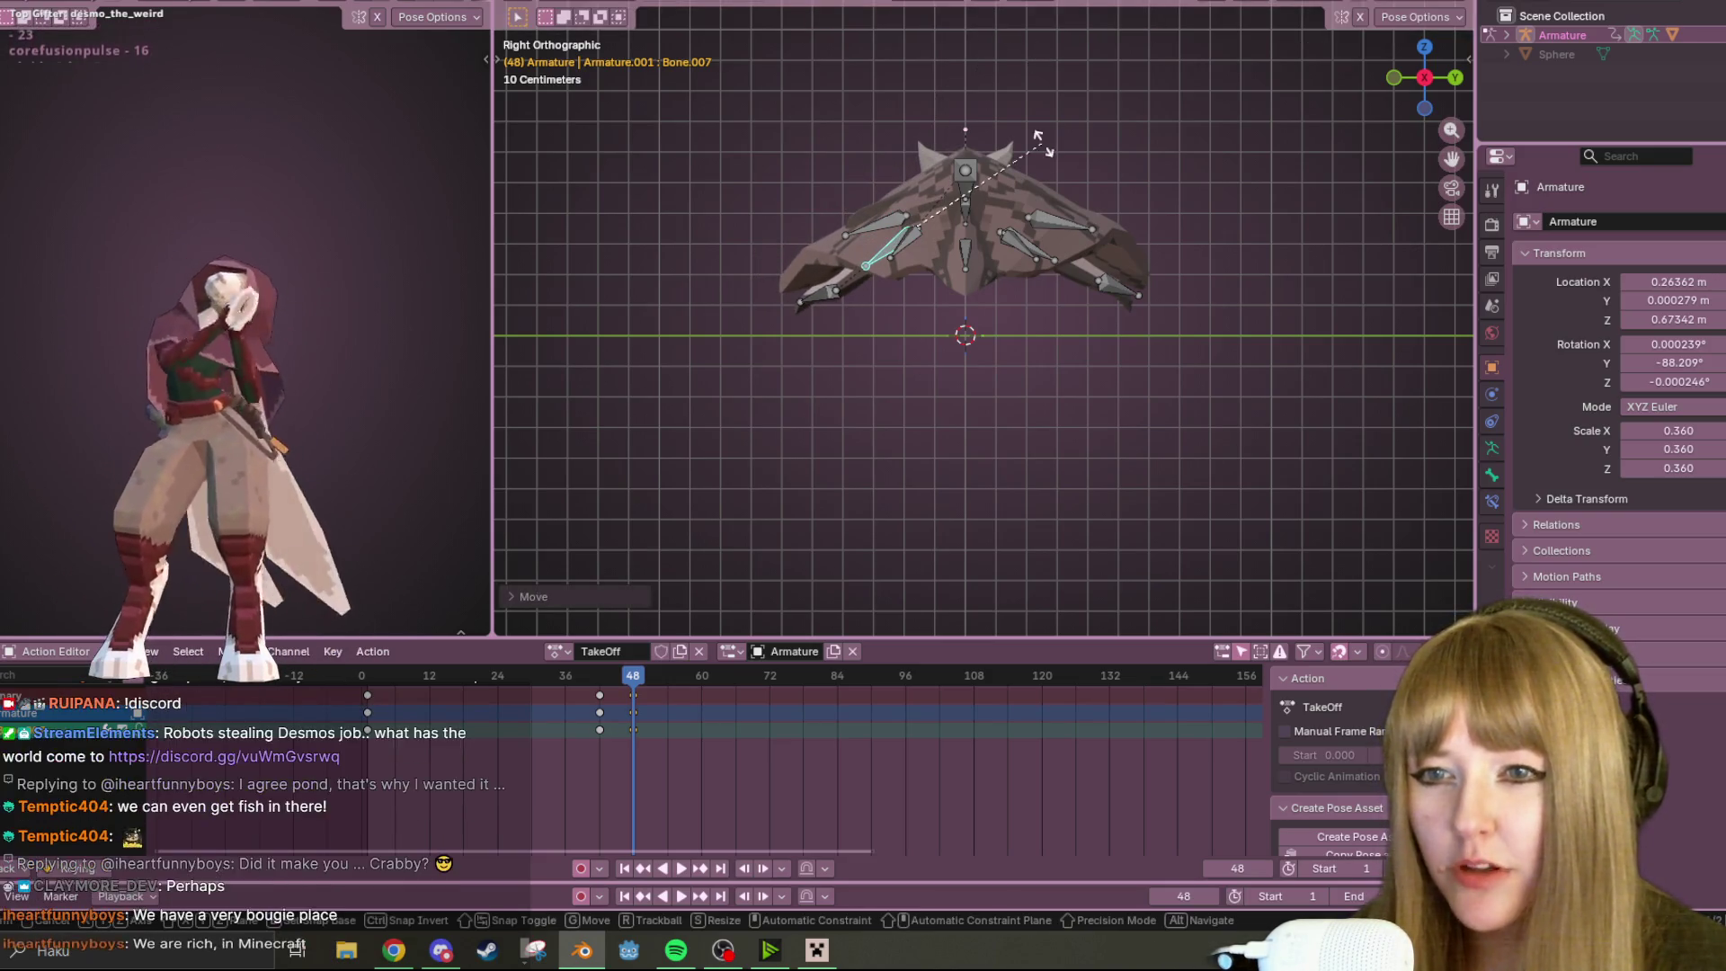
click(1067, 185)
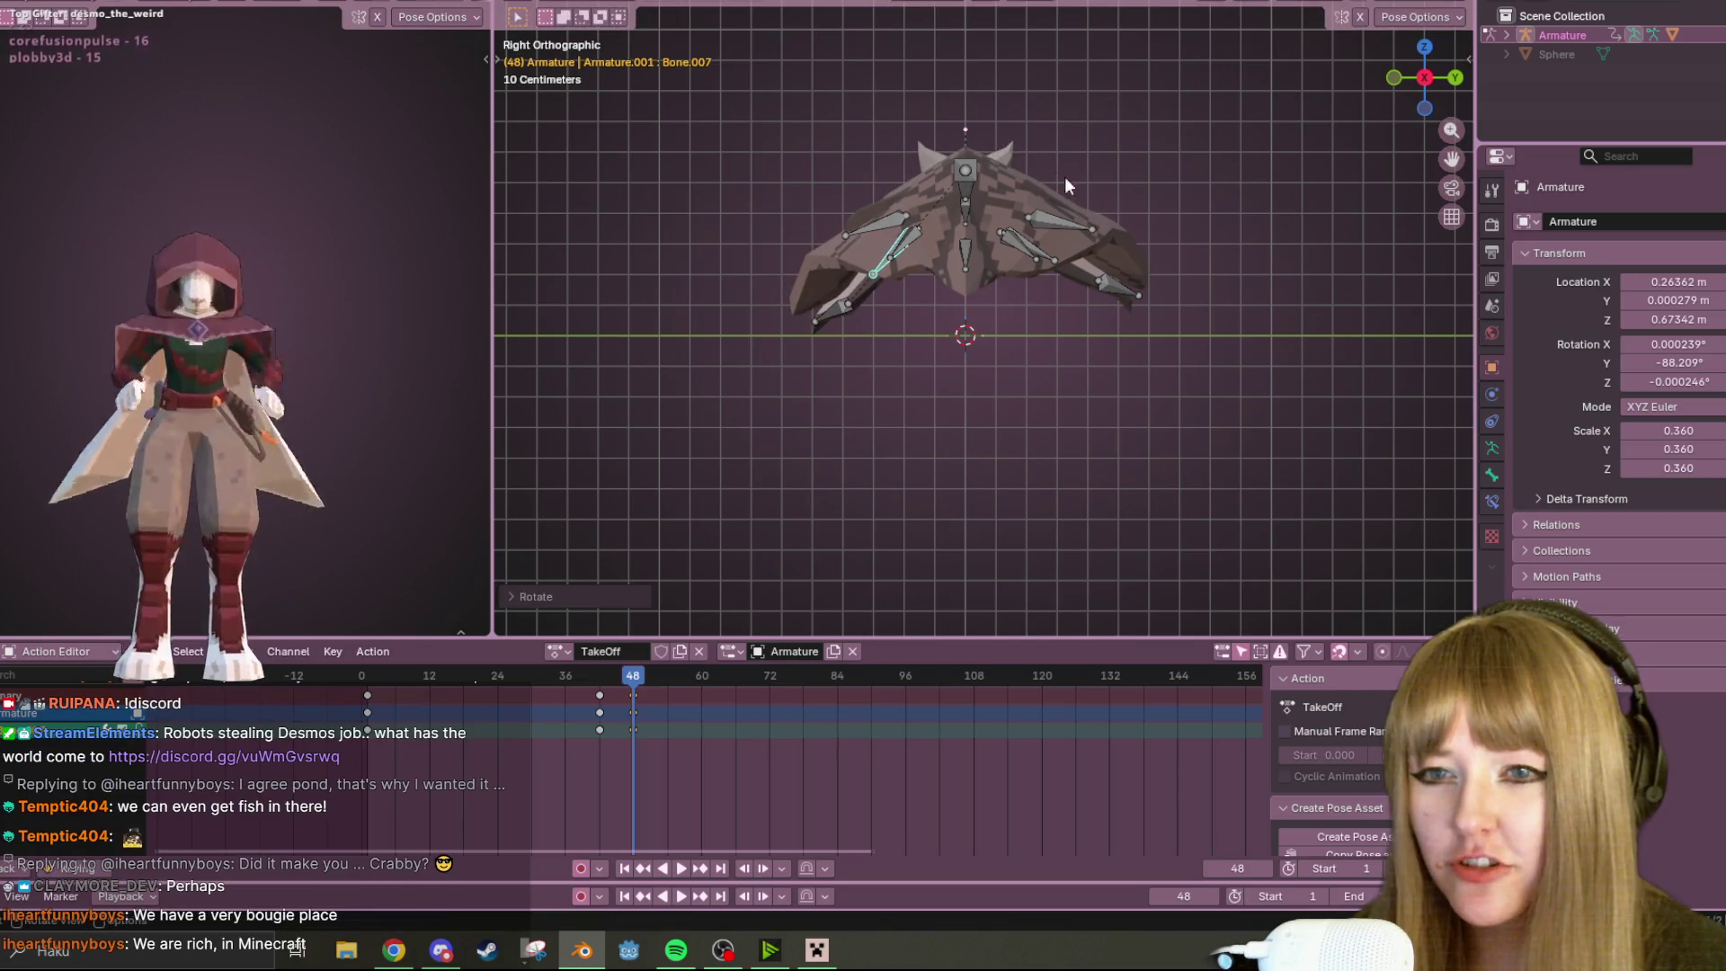
Rotate and move Bone.011, then move Bone.012 on the right wing
click(1048, 251)
key(r)
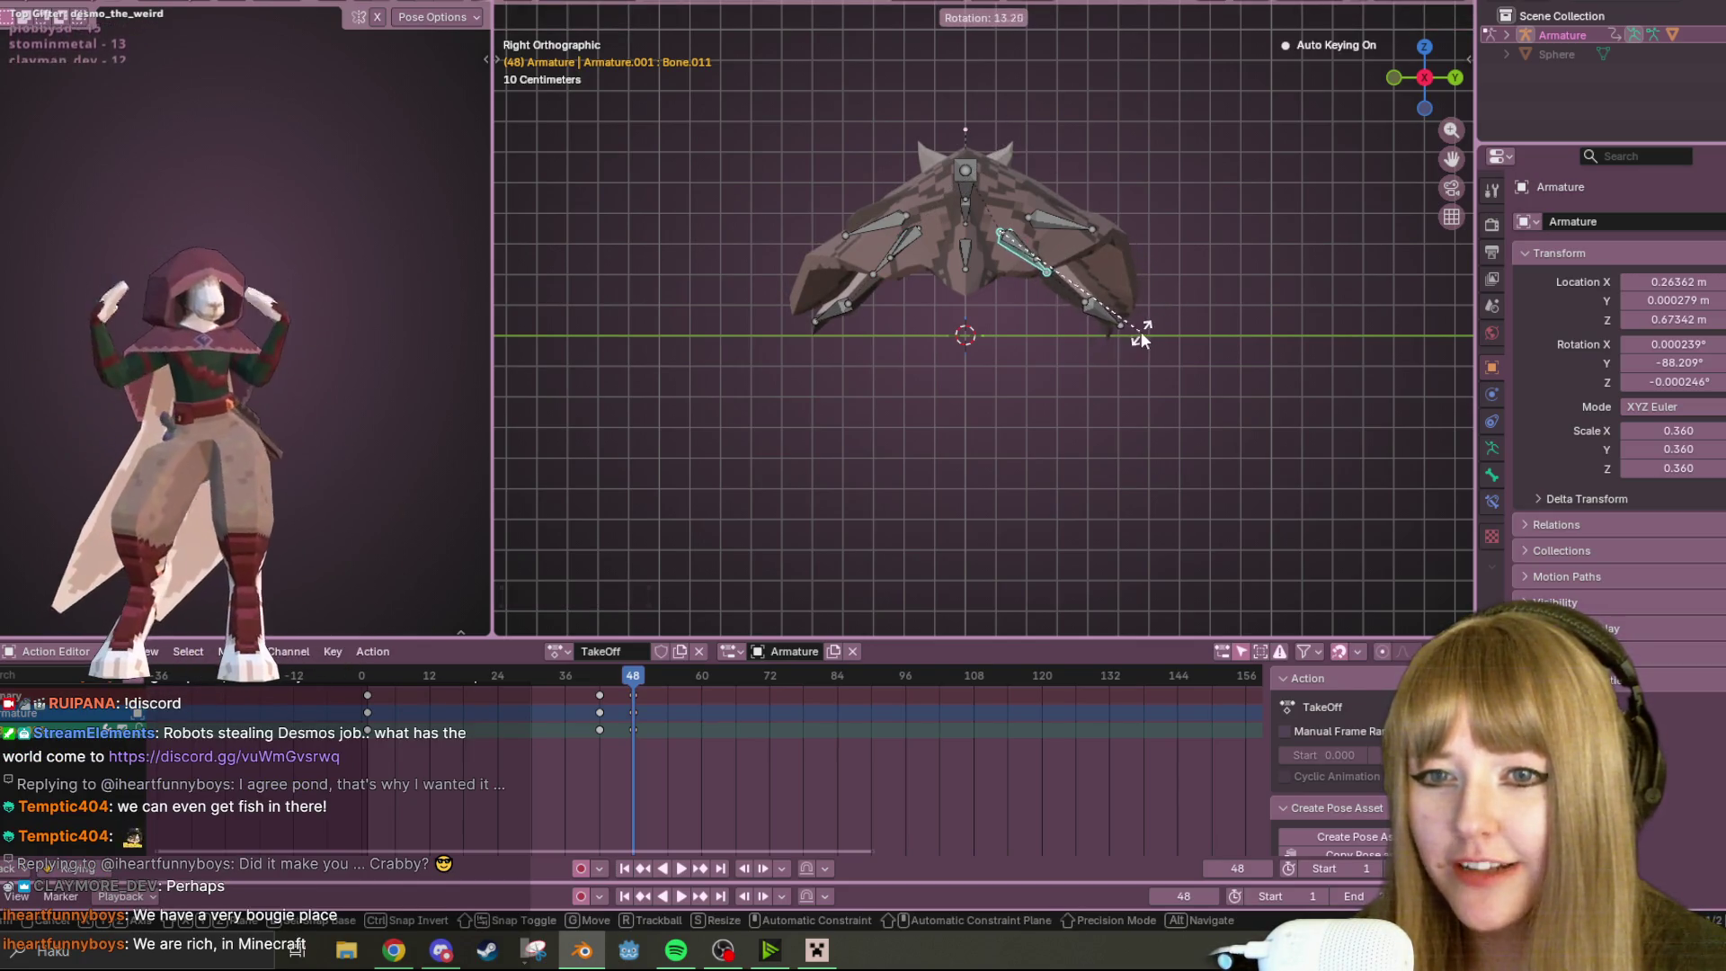
click(1140, 331)
key(g)
click(1137, 315)
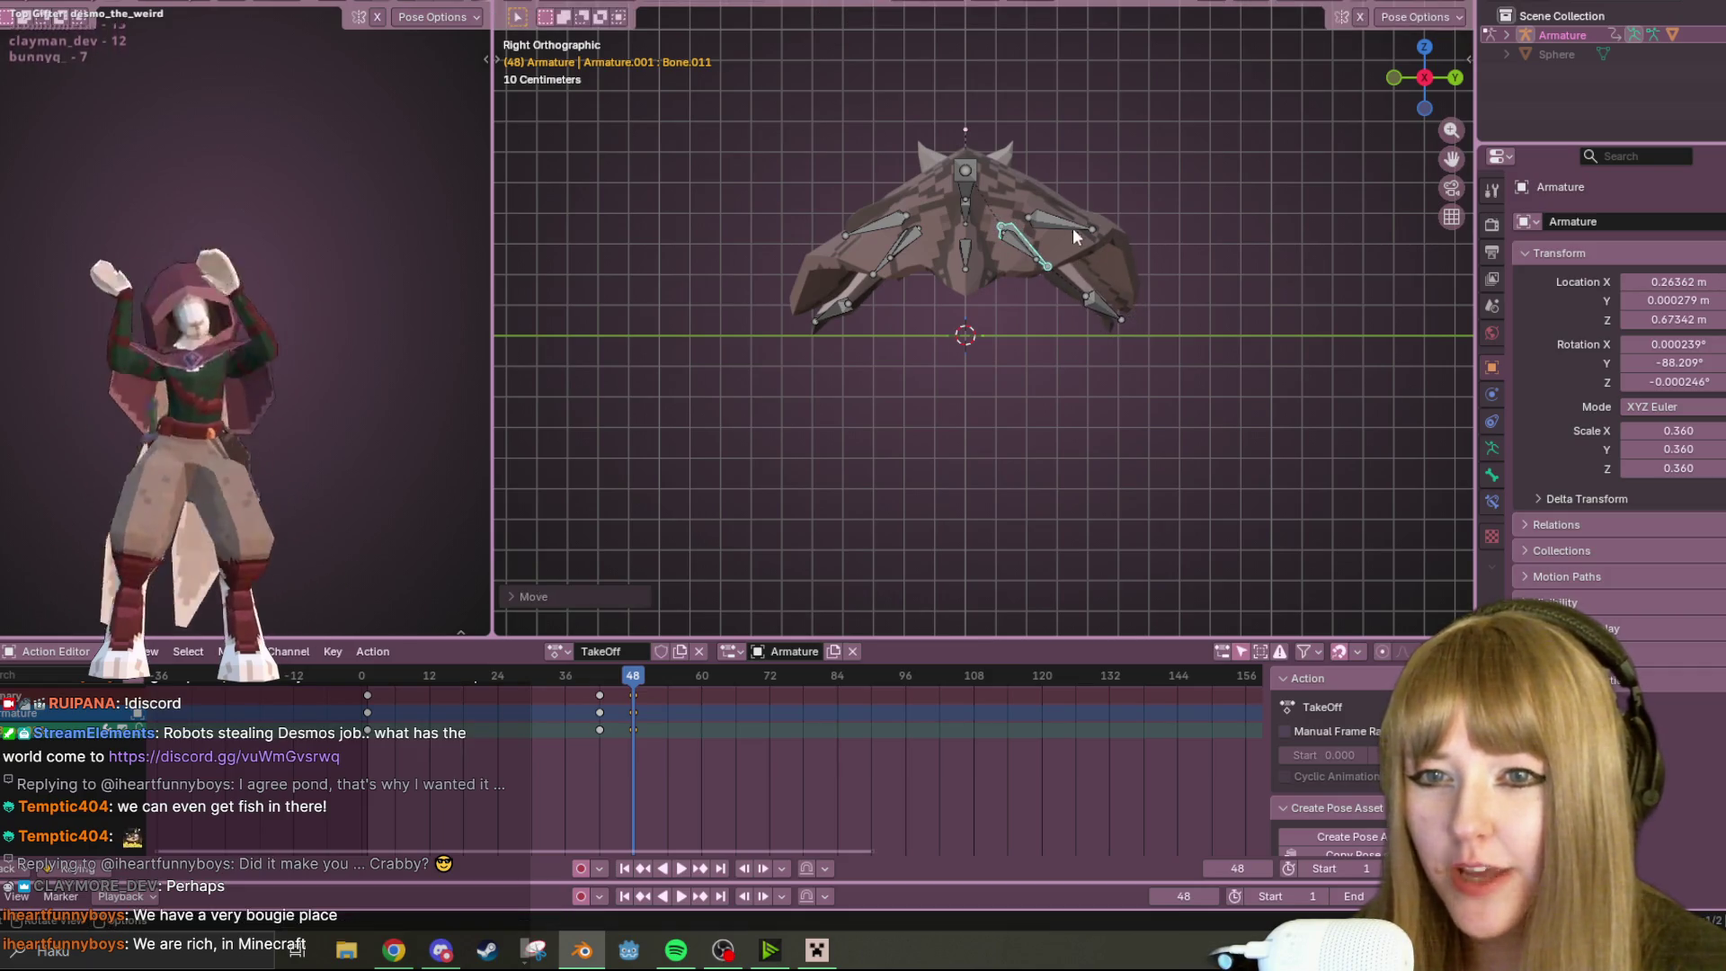
click(1072, 228)
key(g)
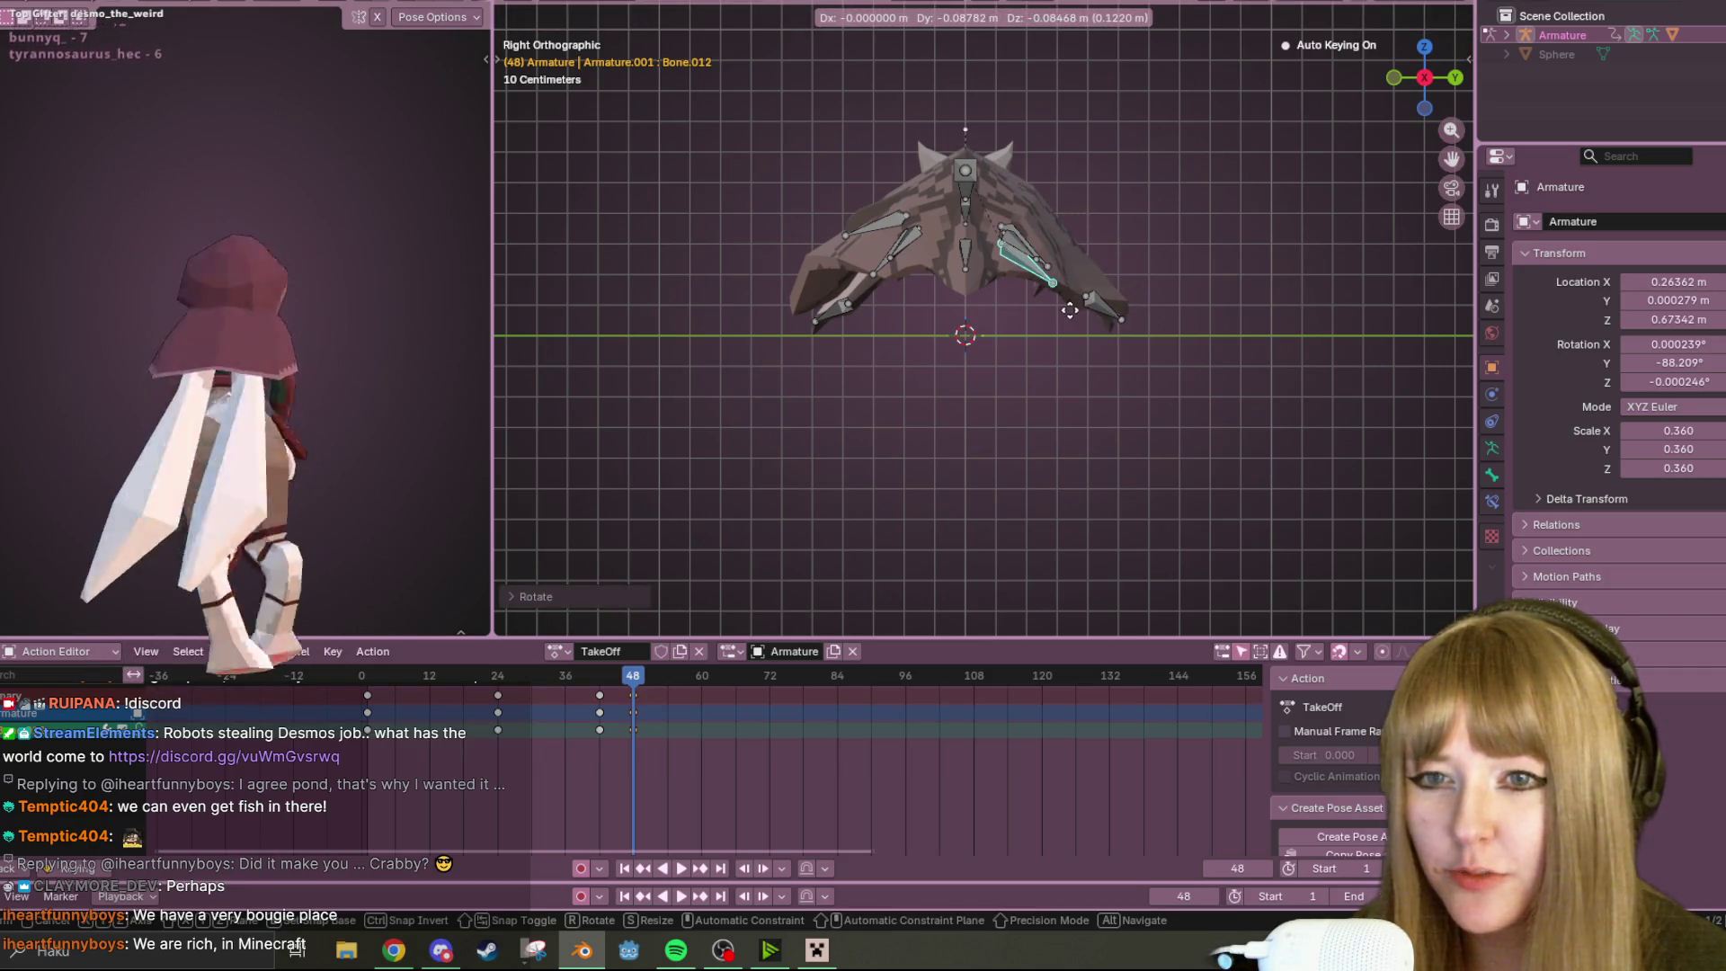
click(1070, 311)
Rotate and reposition Bone.013 on the left wing
click(904, 223)
key(r)
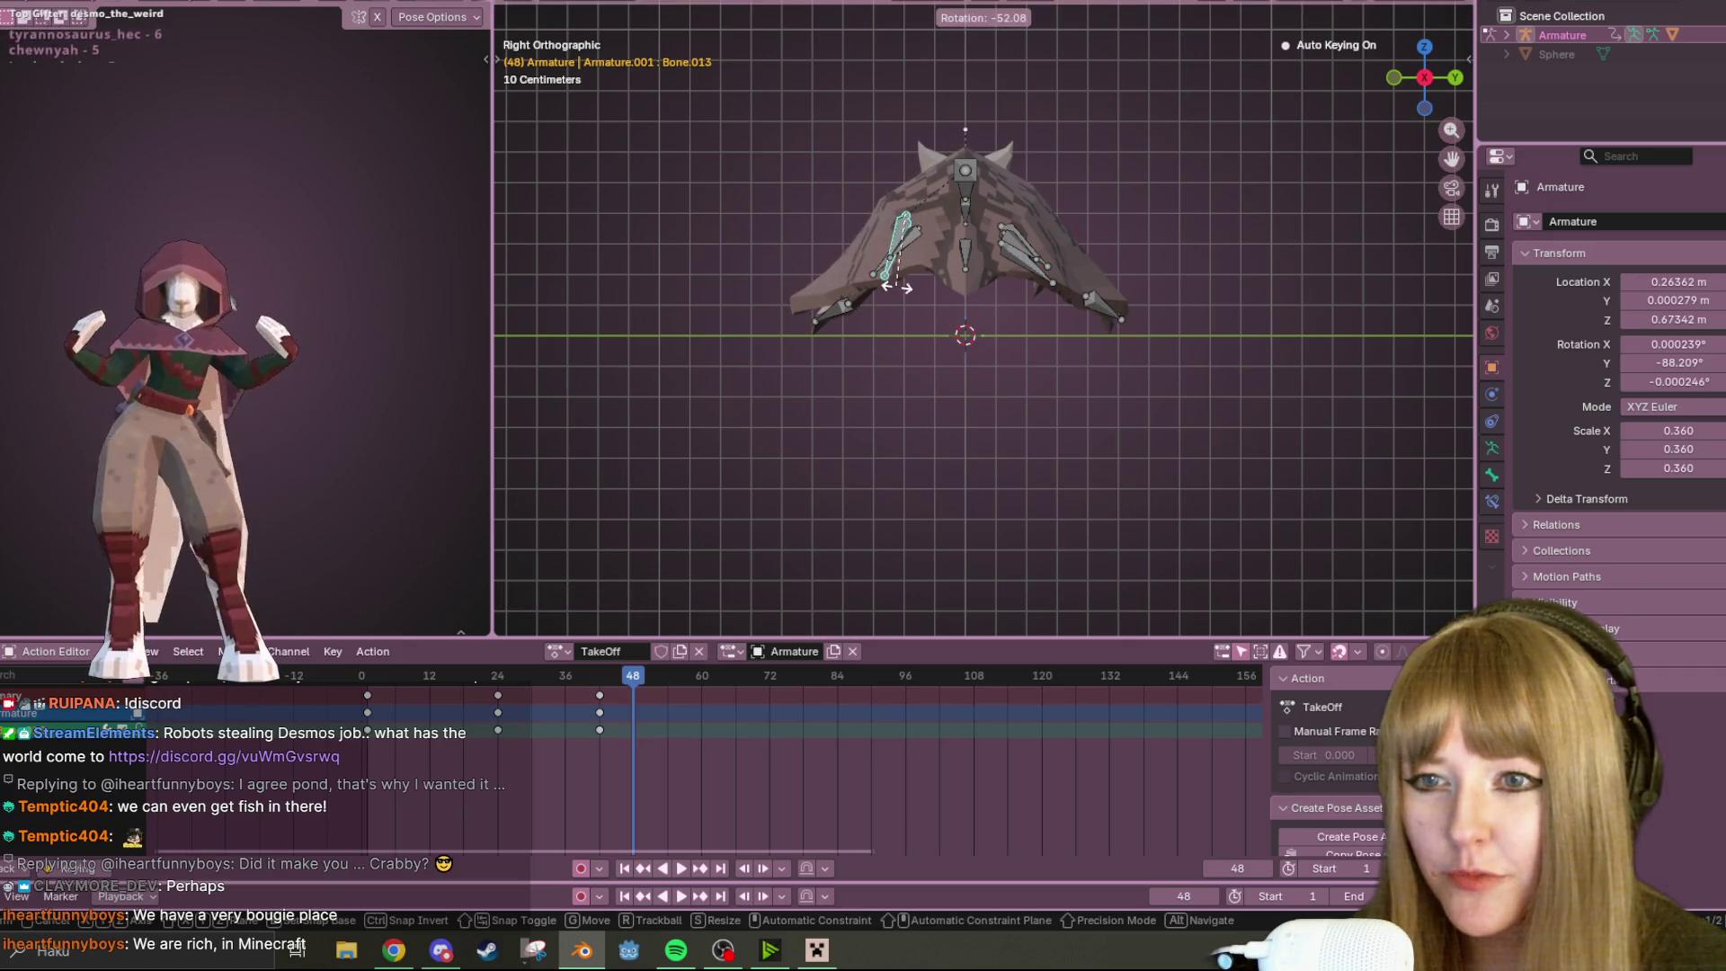
click(894, 286)
key(g)
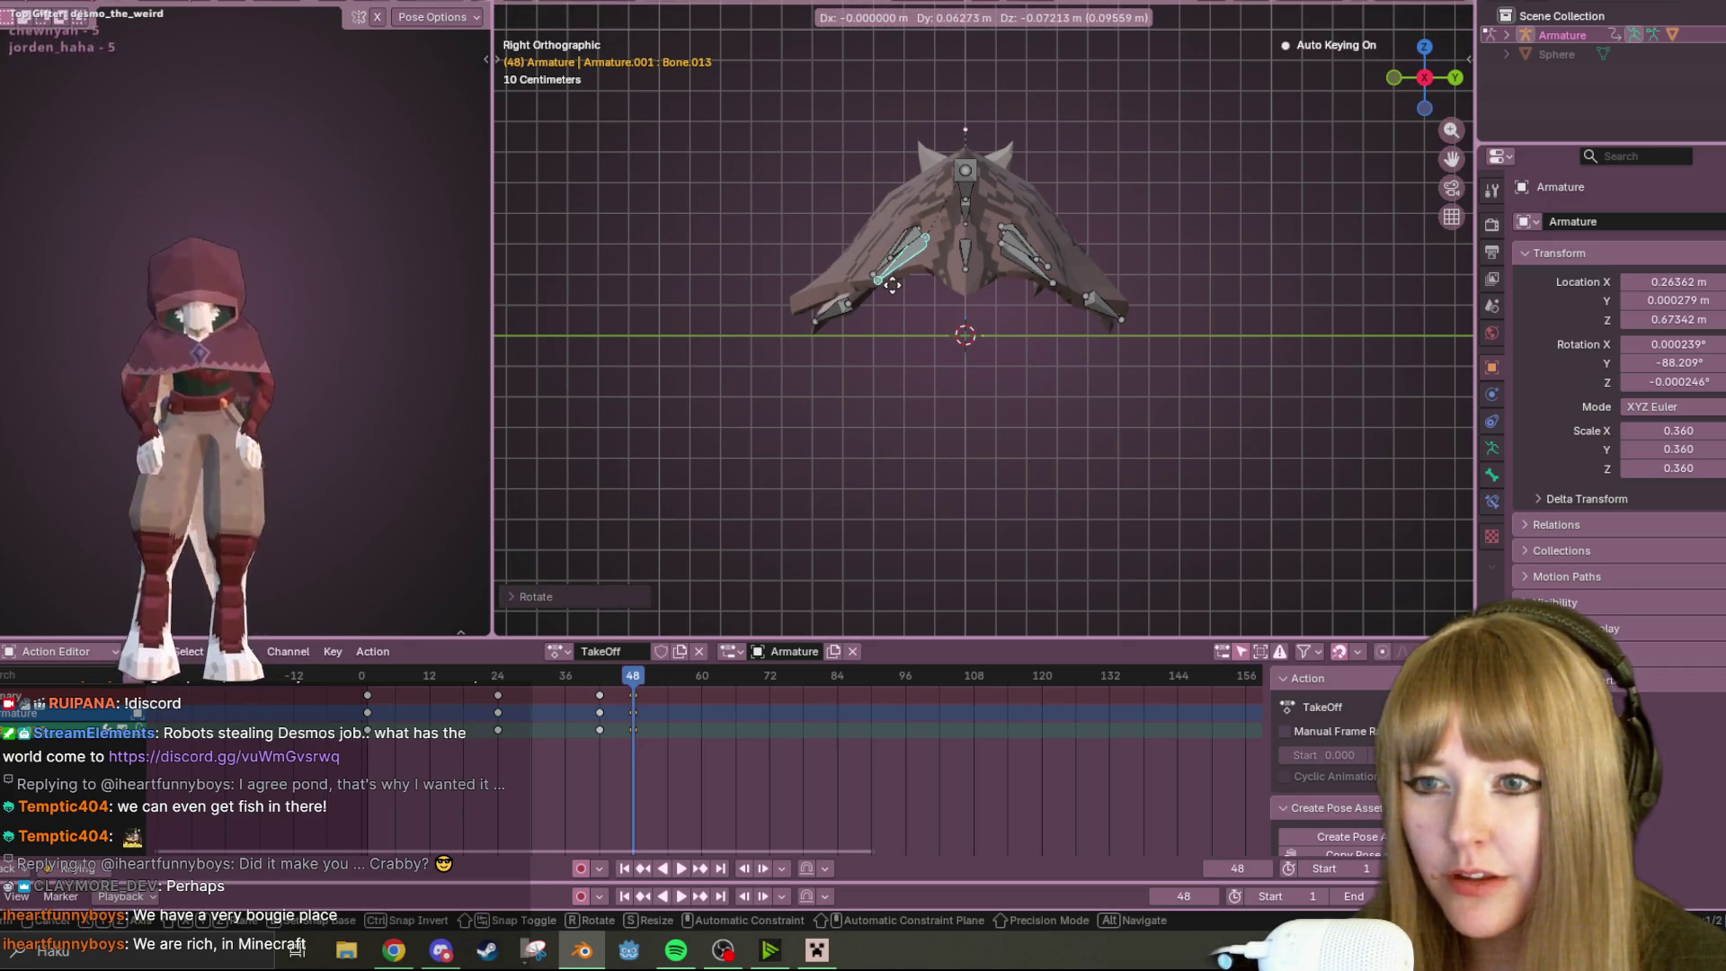
click(892, 284)
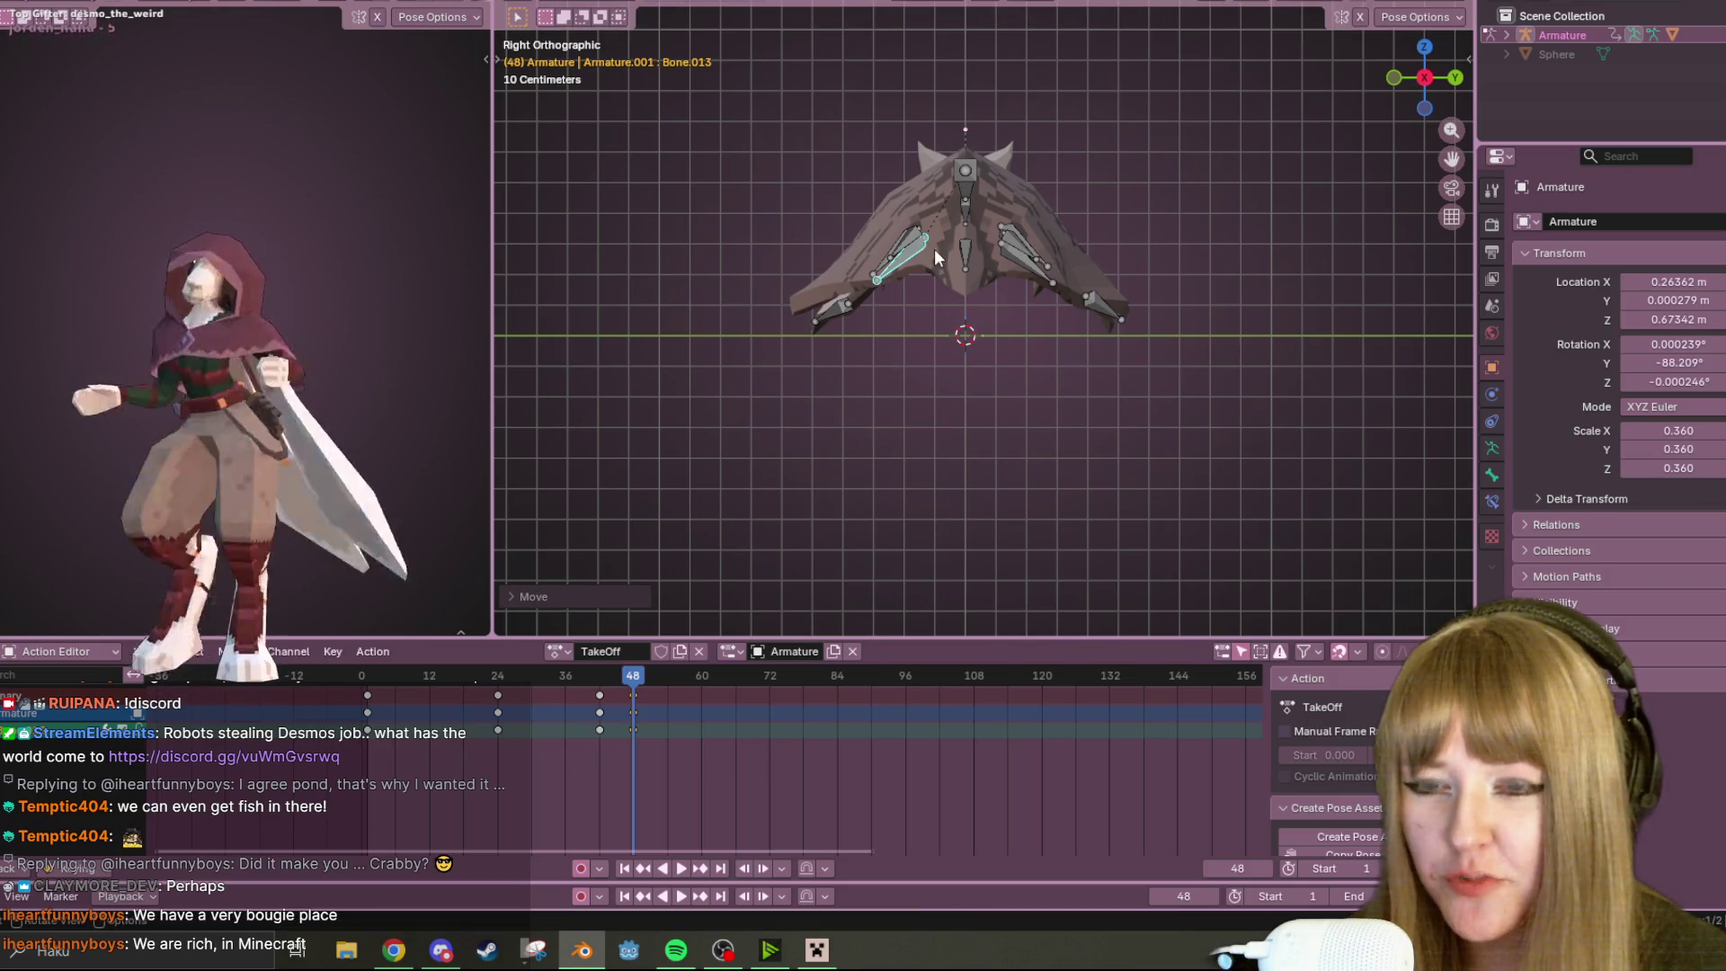
Back in right orthographic view, move Bone.004 and the selected wing bones into a settled pose
click(914, 227)
mouse_move(982, 172)
middle_down()
mouse_move(1050, 228)
mouse_move(1171, 196)
mouse_move(1030, 308)
mouse_move(872, 259)
middle_up()
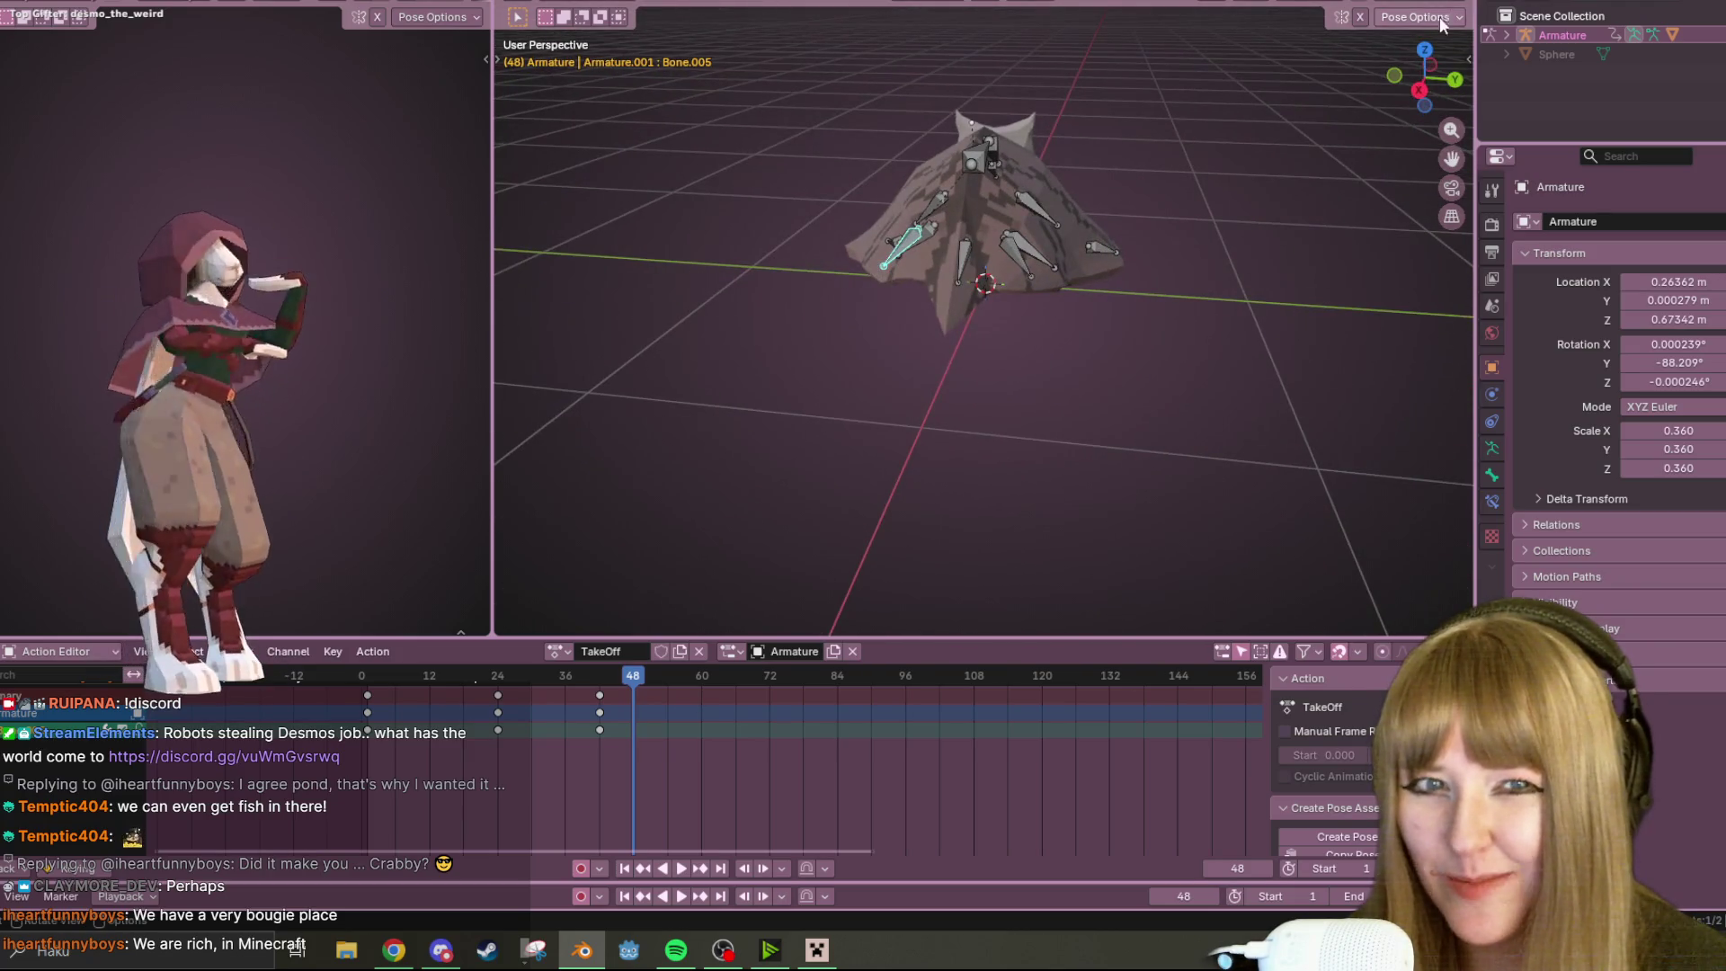
click(1422, 104)
click(1050, 275)
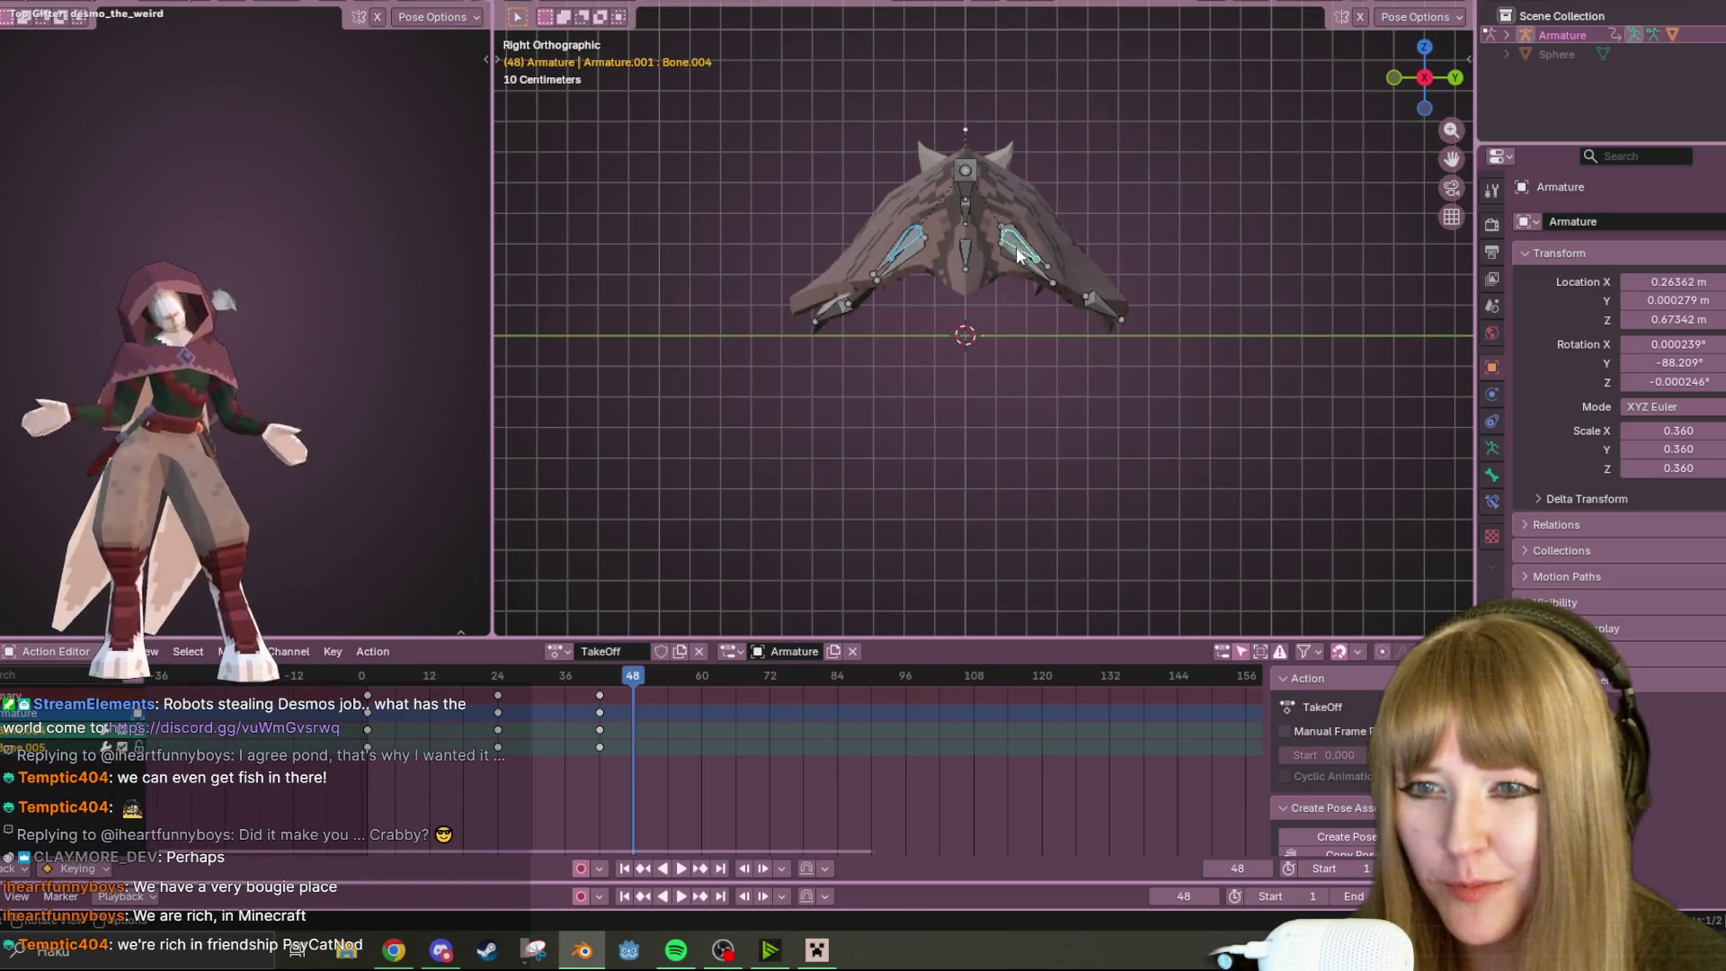
key(g)
key(z)
right_click(1075, 187)
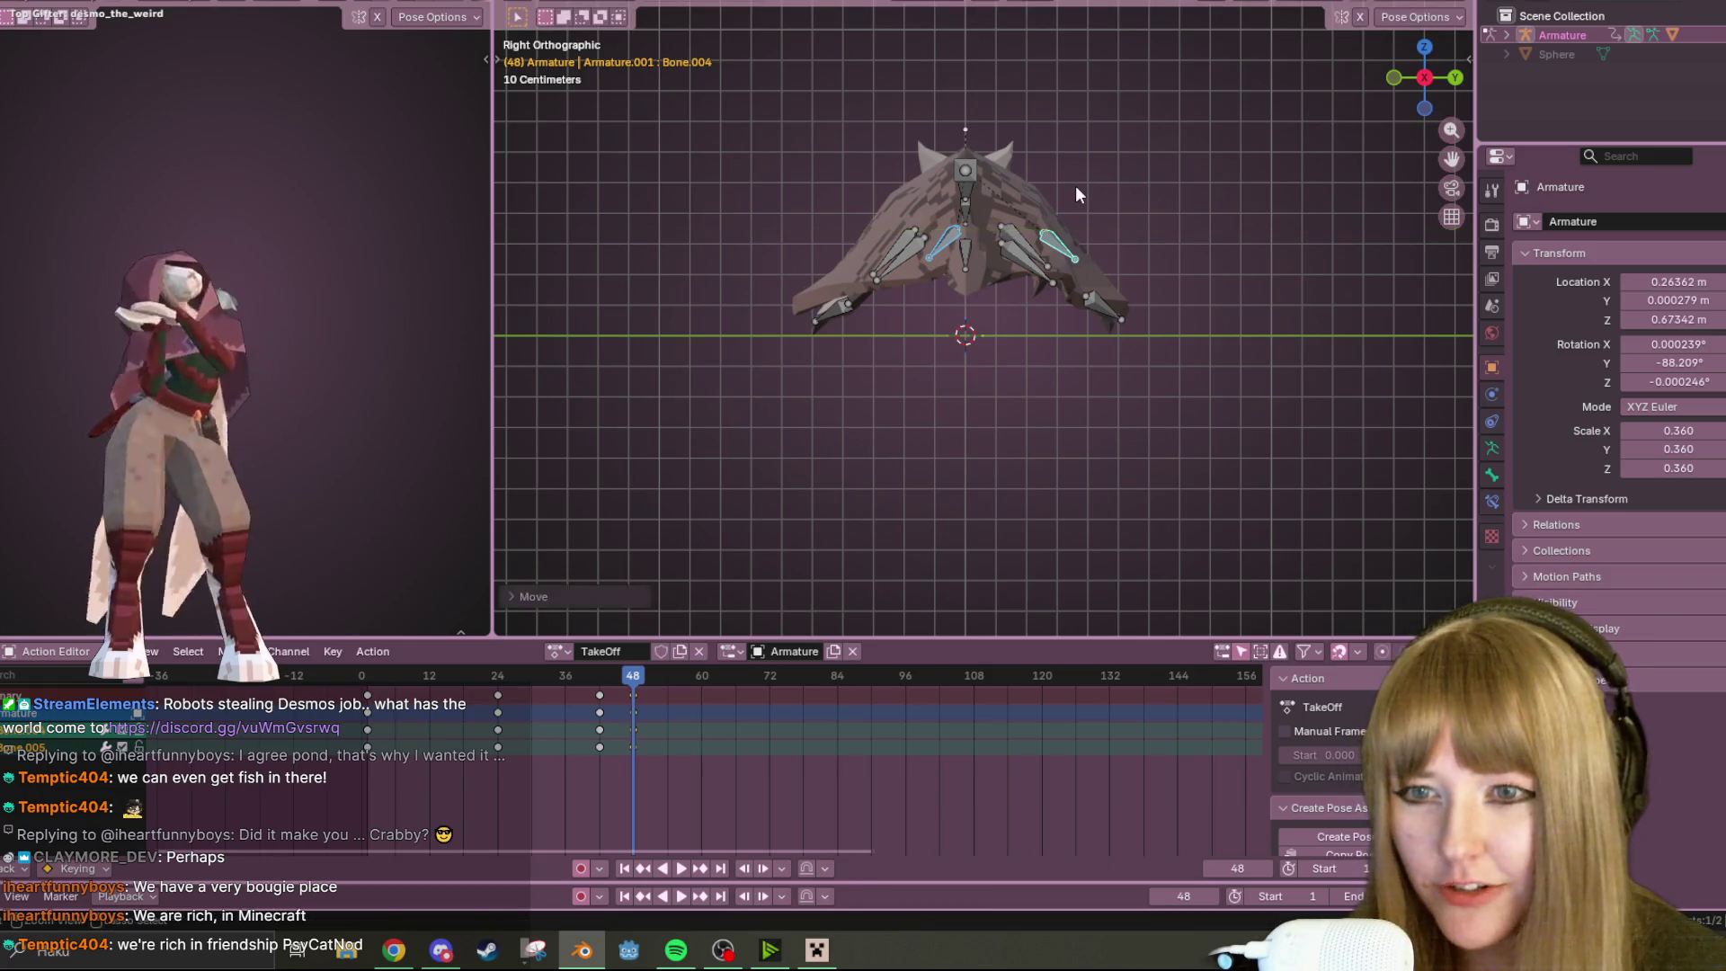
key(g)
click(1072, 88)
key(g)
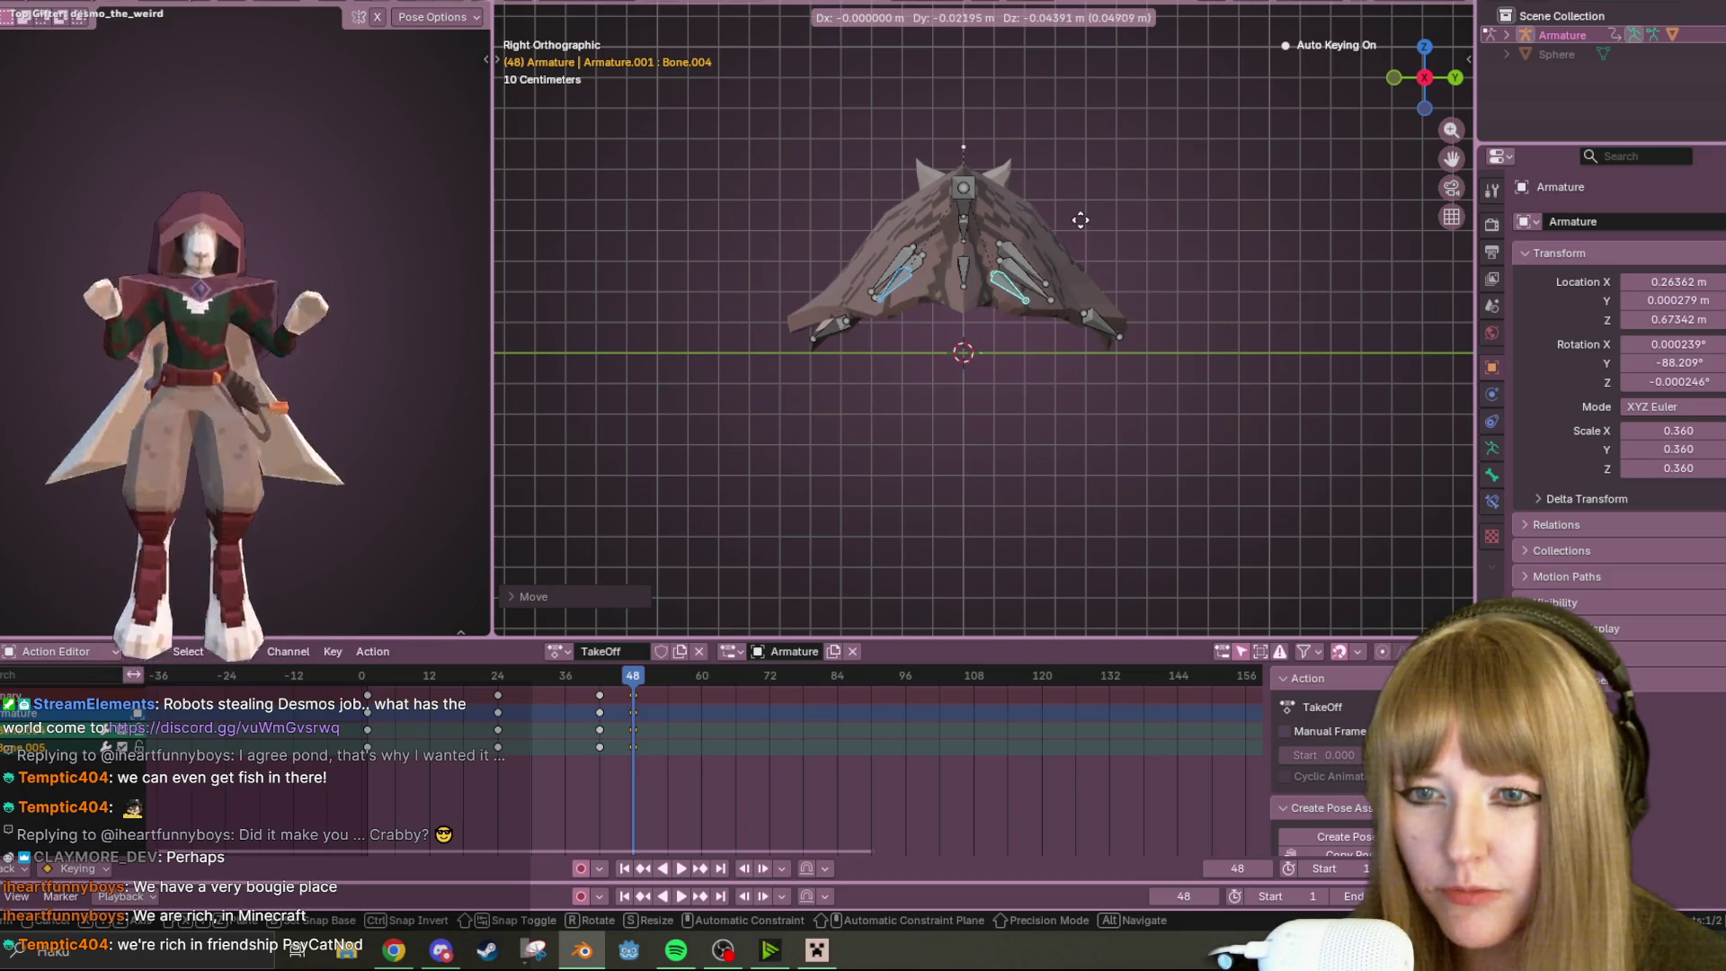
click(1089, 232)
In back orthographic view, rotate and shift the body's Bone.001, then start playback
click(963, 286)
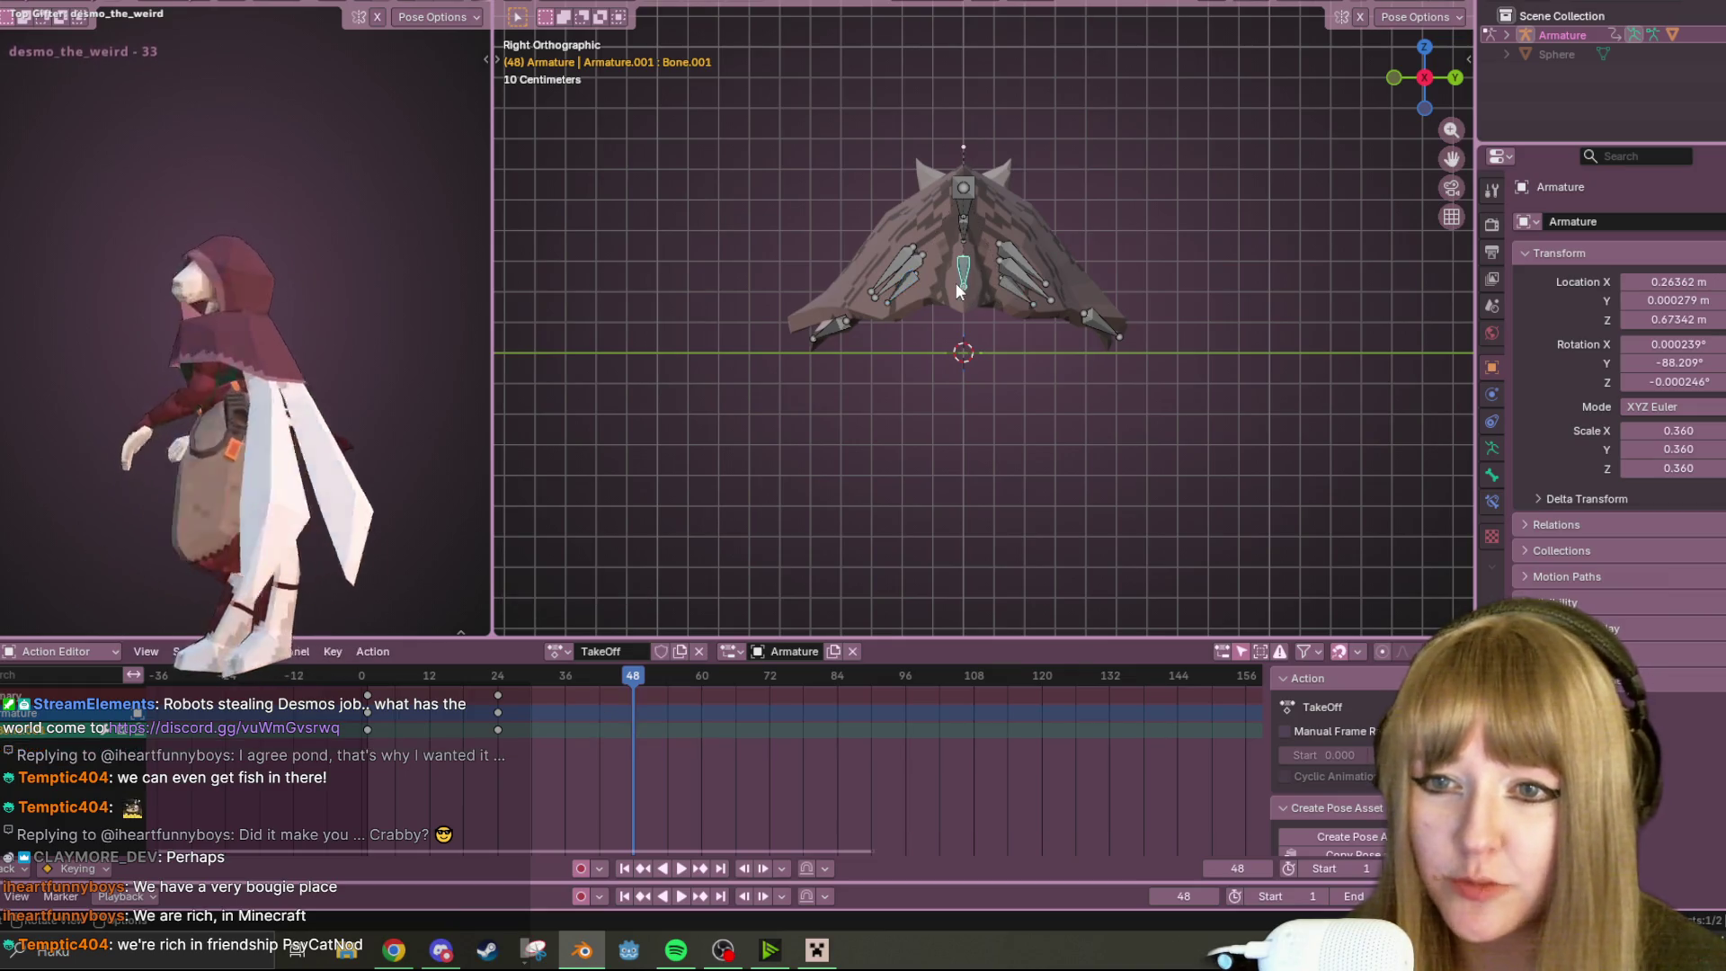
drag(1417, 76, 1400, 93)
key(ctrl+KP_1)
key(r)
click(790, 360)
key(g)
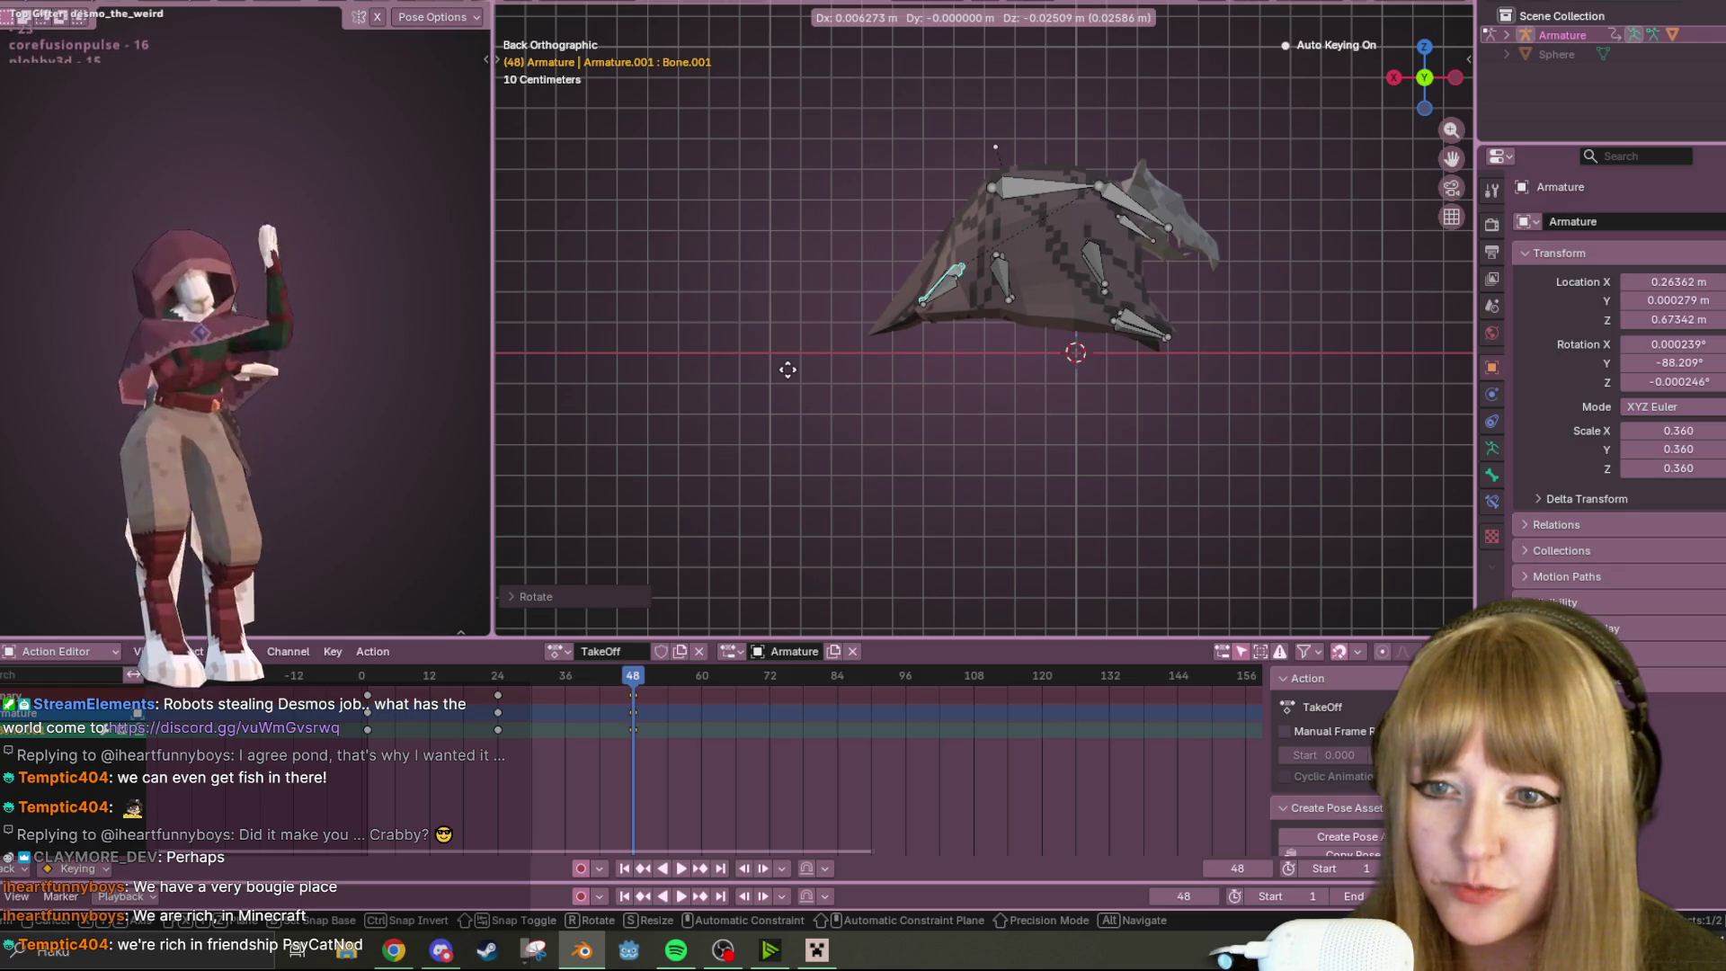
click(786, 372)
key(space)
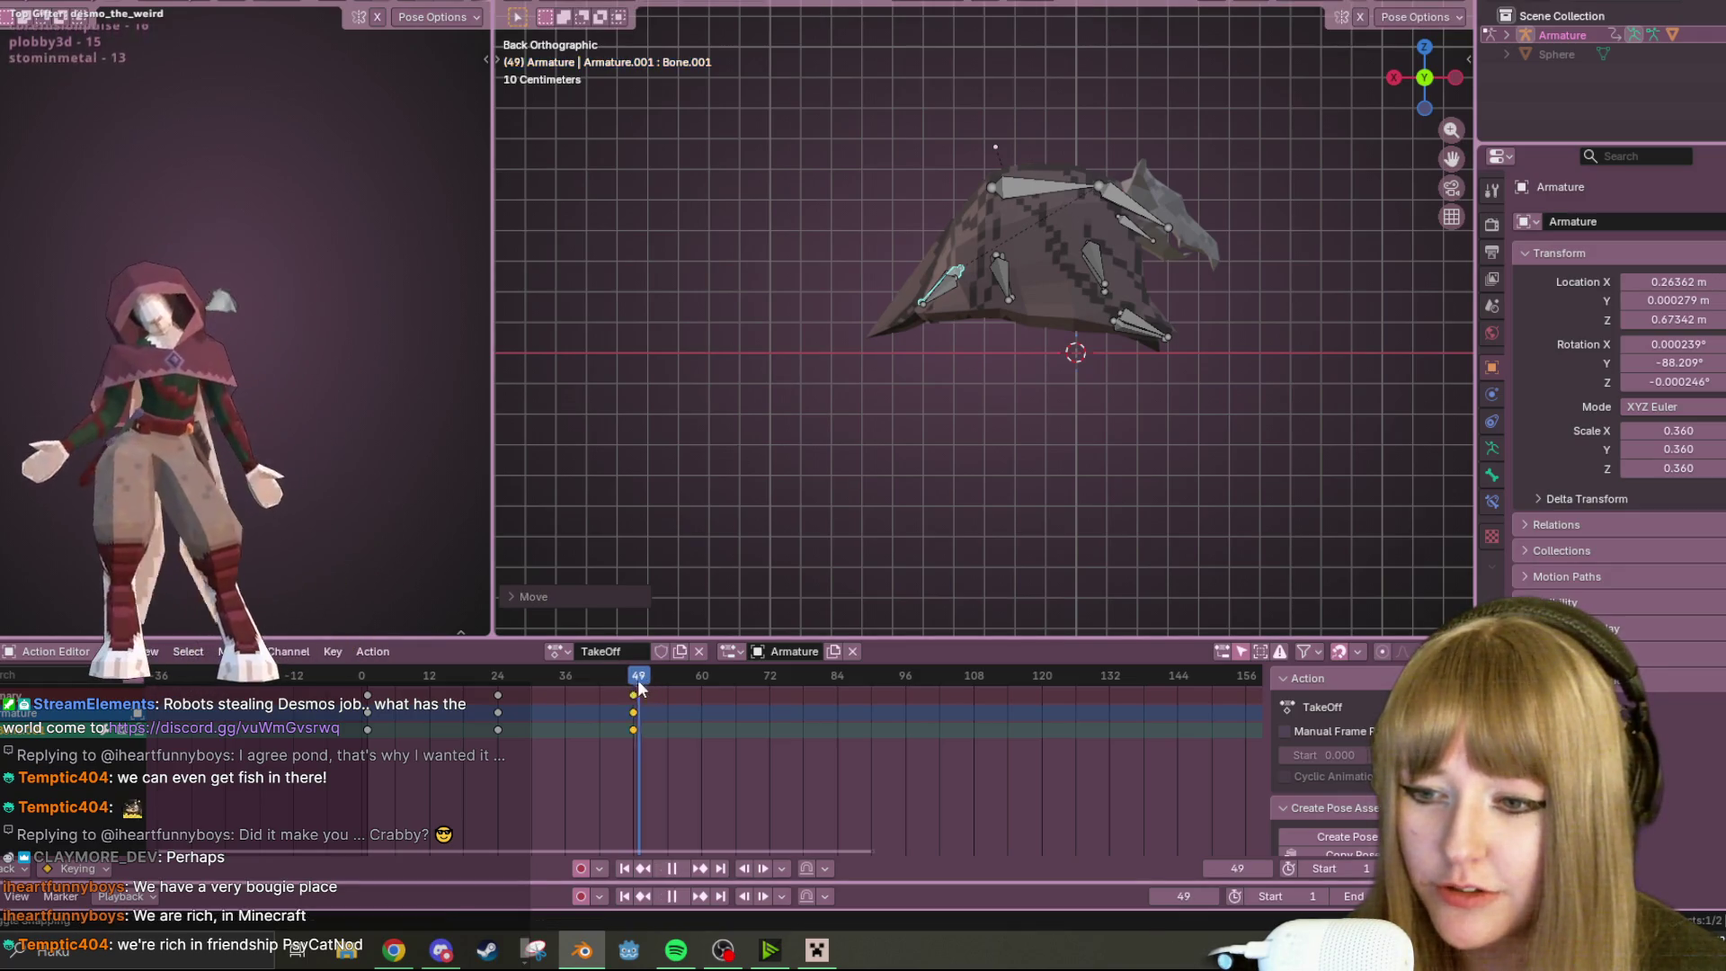
Orbit to a perspective angle and play TakeOff, stopping at frame 90
drag(512, 681, 405, 697)
middle_drag(899, 449, 989, 405)
click(671, 869)
click(681, 869)
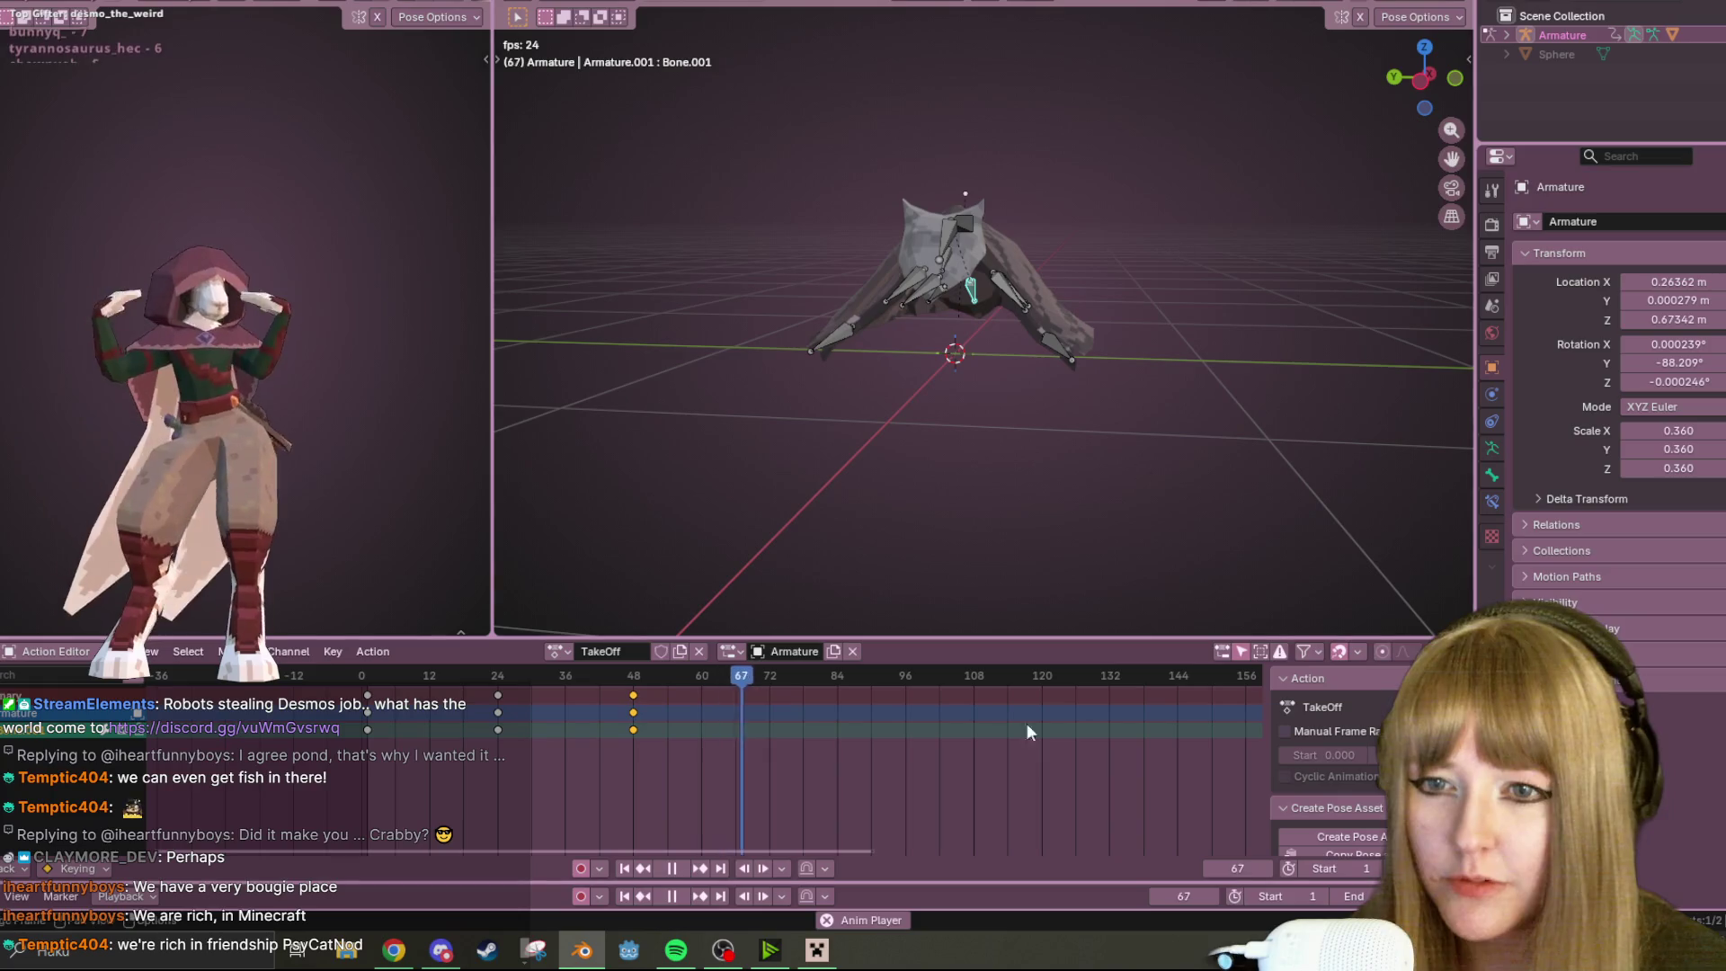
click(681, 869)
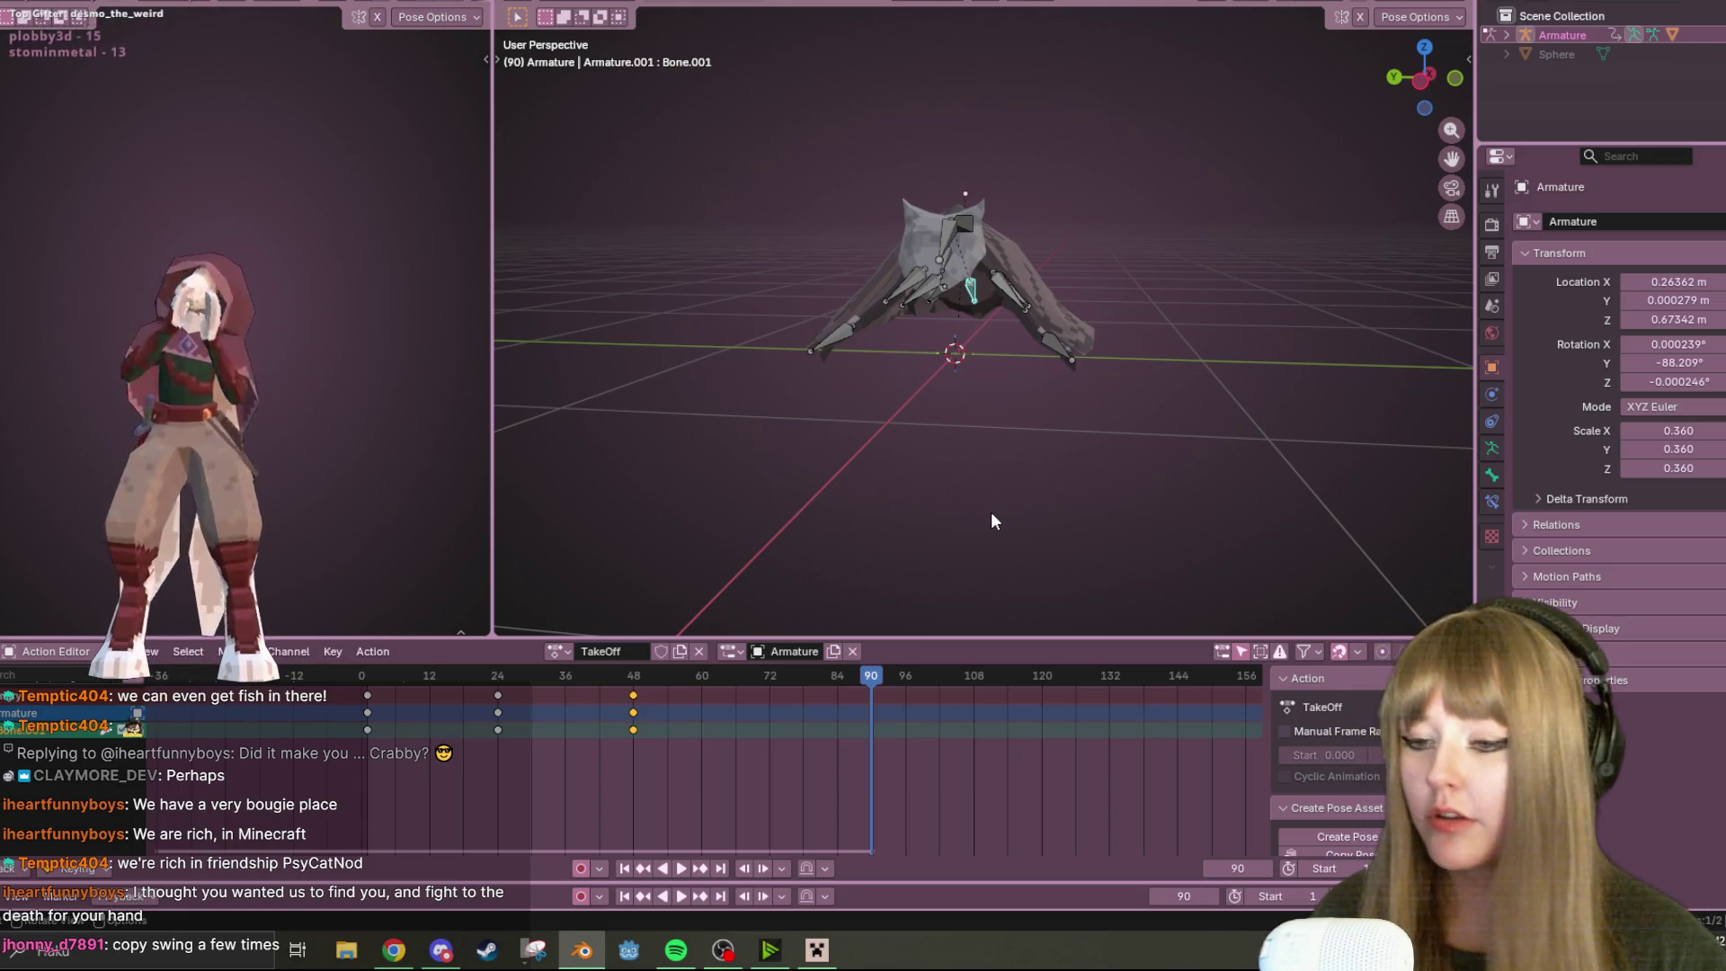
Duplicate the frame 42 and 48 keys to frames 60/66 and 78/84, then preview
key(a)
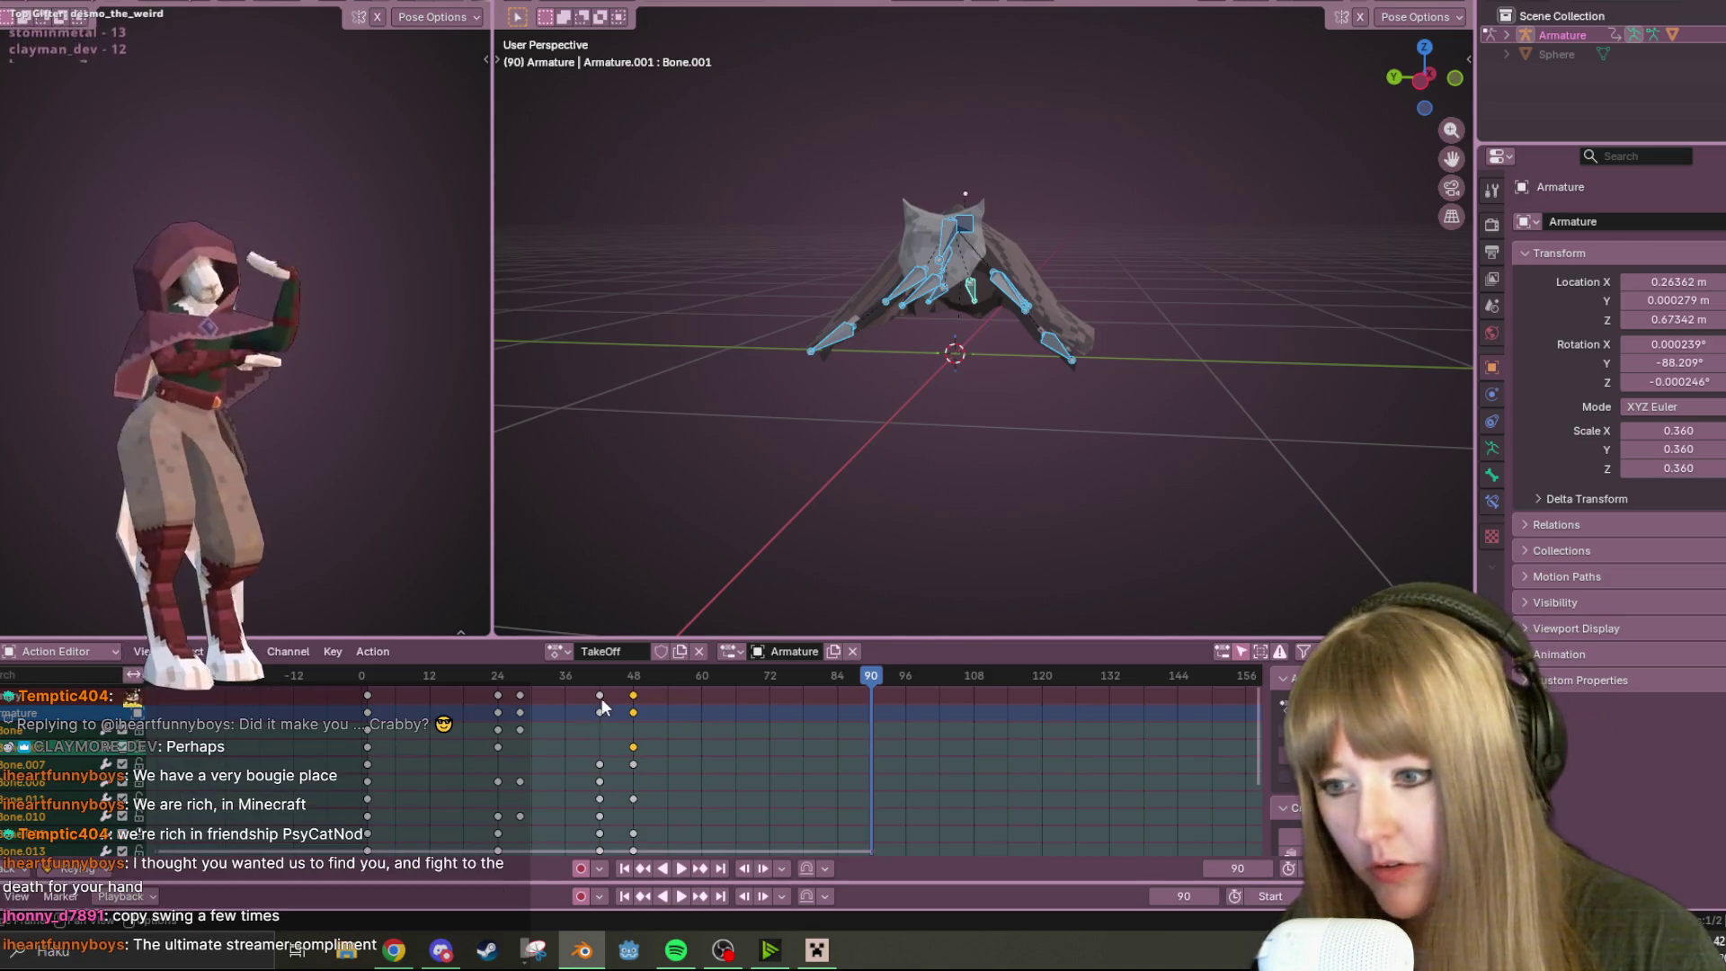
alt+shift+click(629, 701)
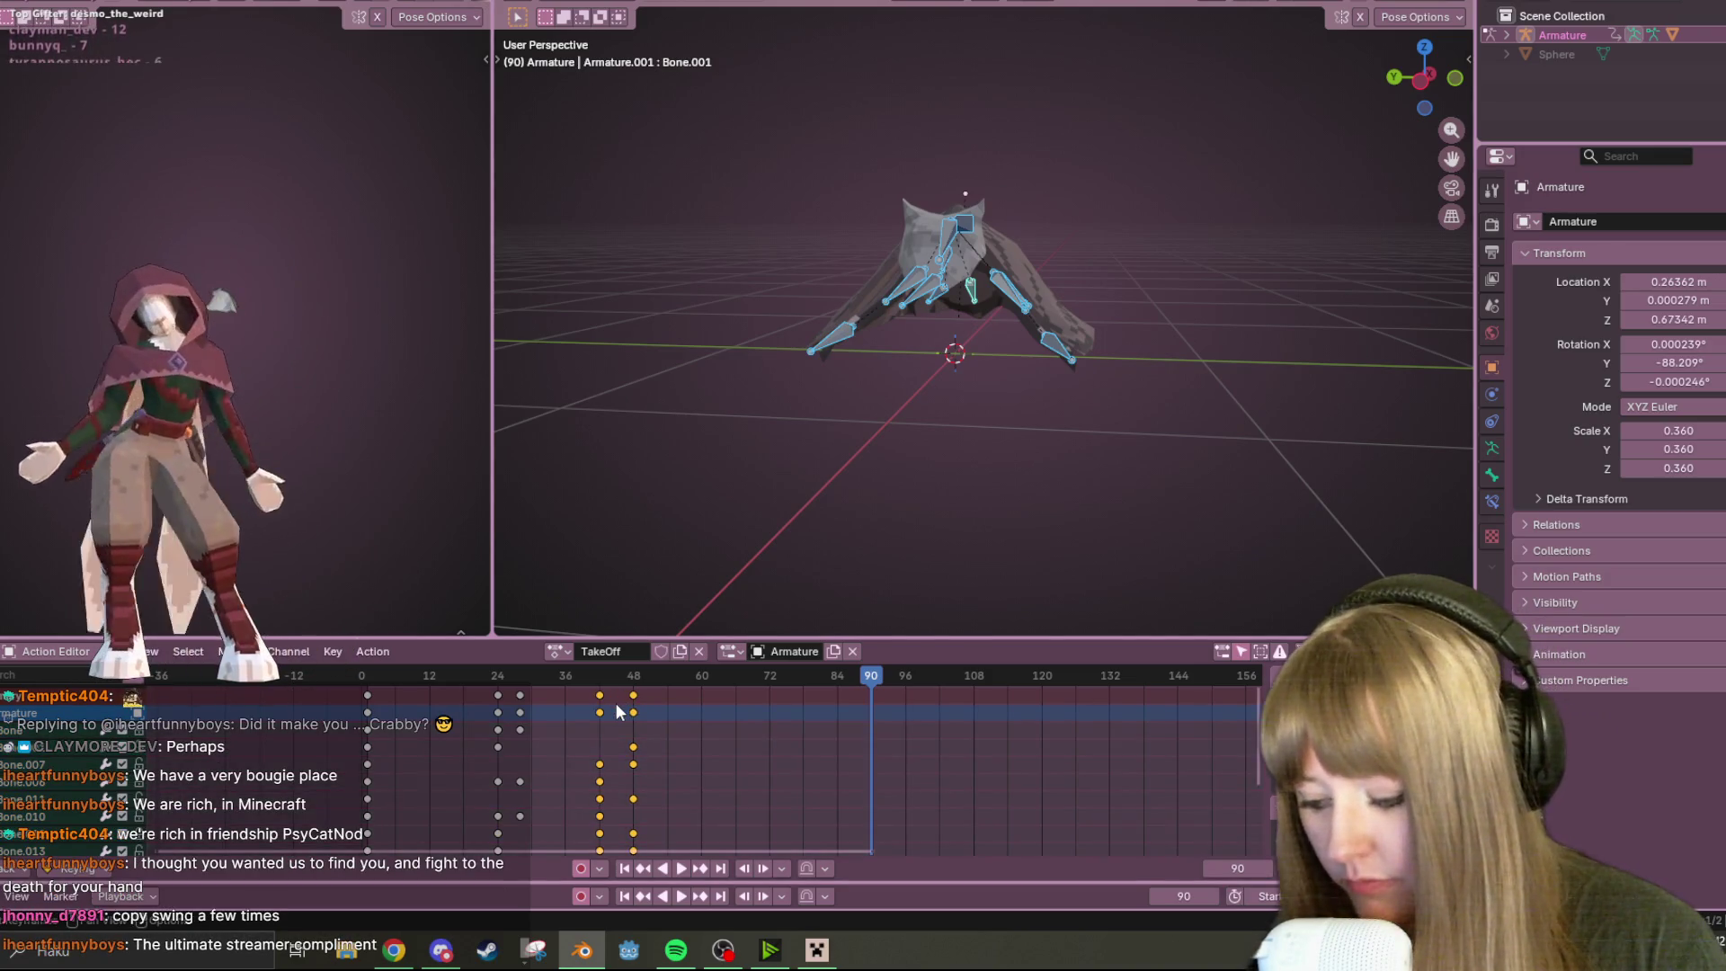
key(shift+d)
click(720, 715)
key(shift+d)
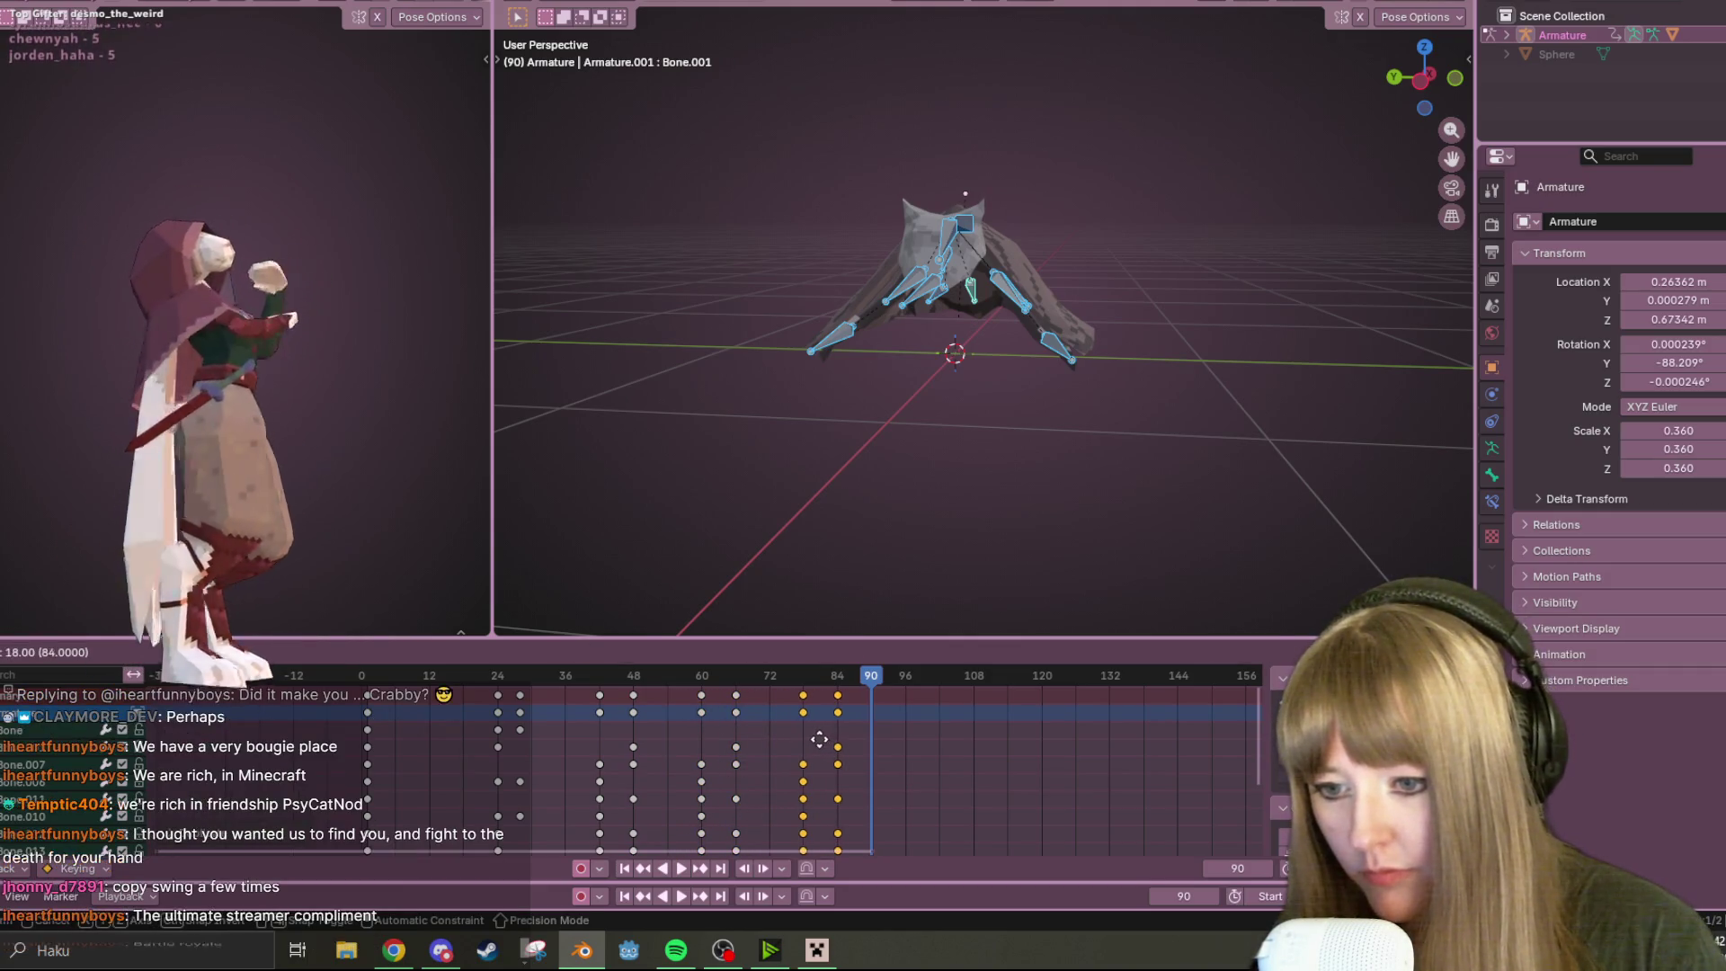
click(863, 685)
key(space)
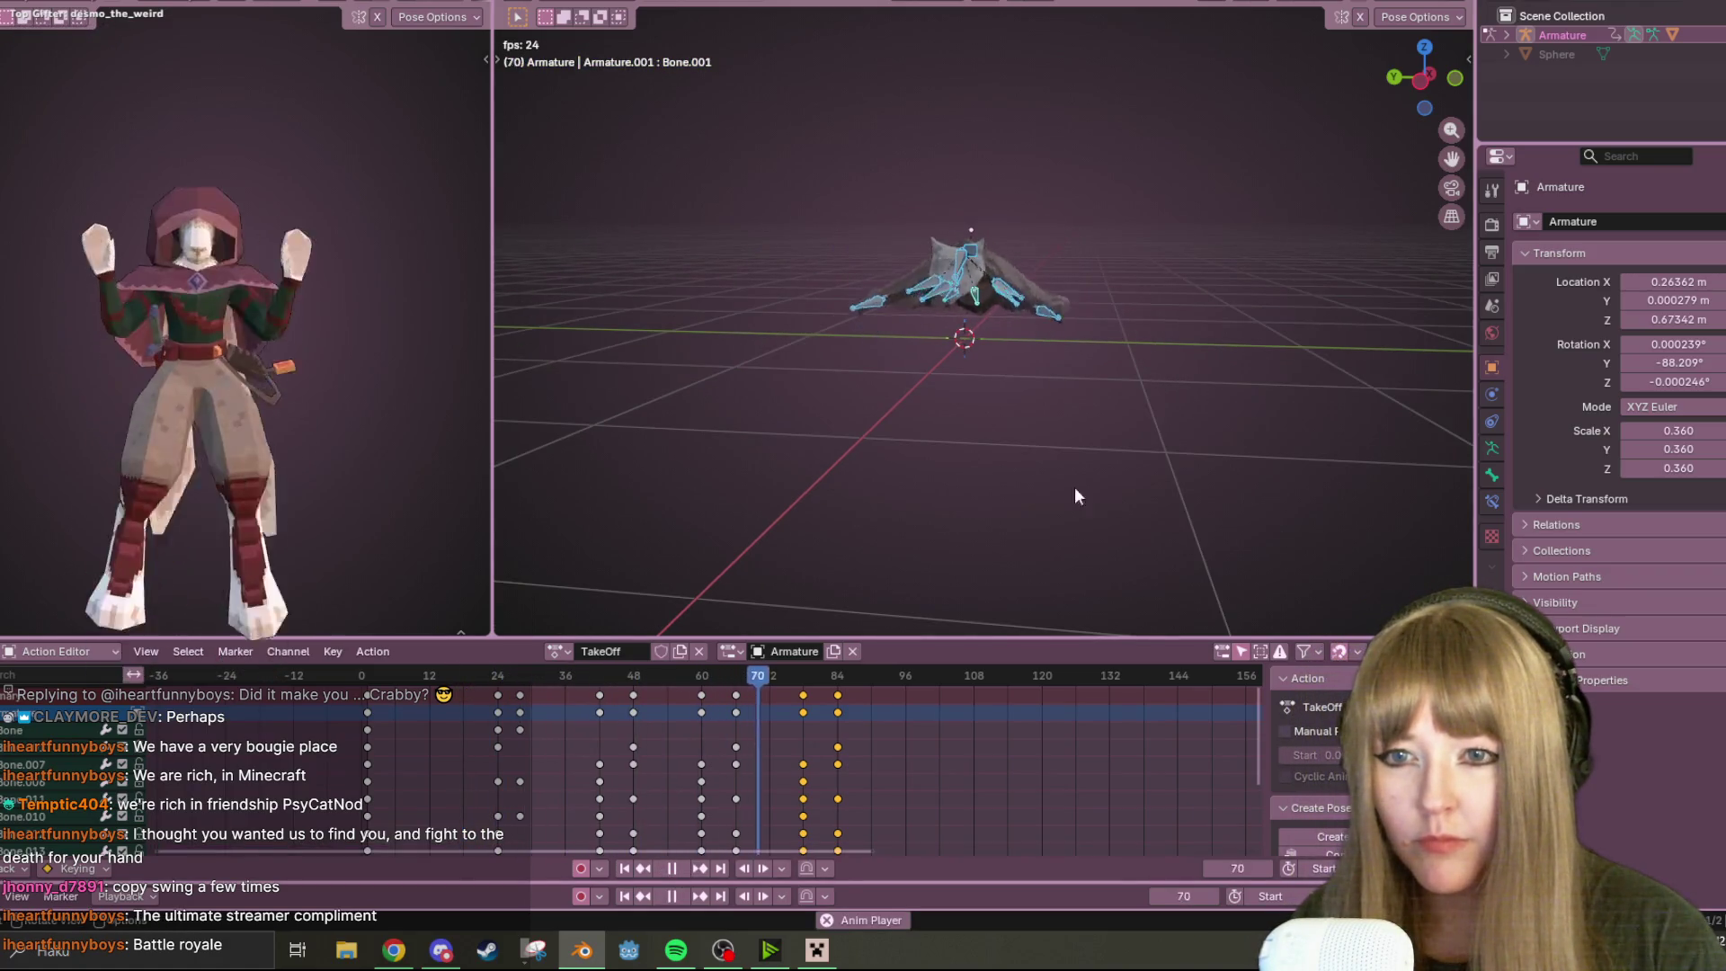
click(677, 868)
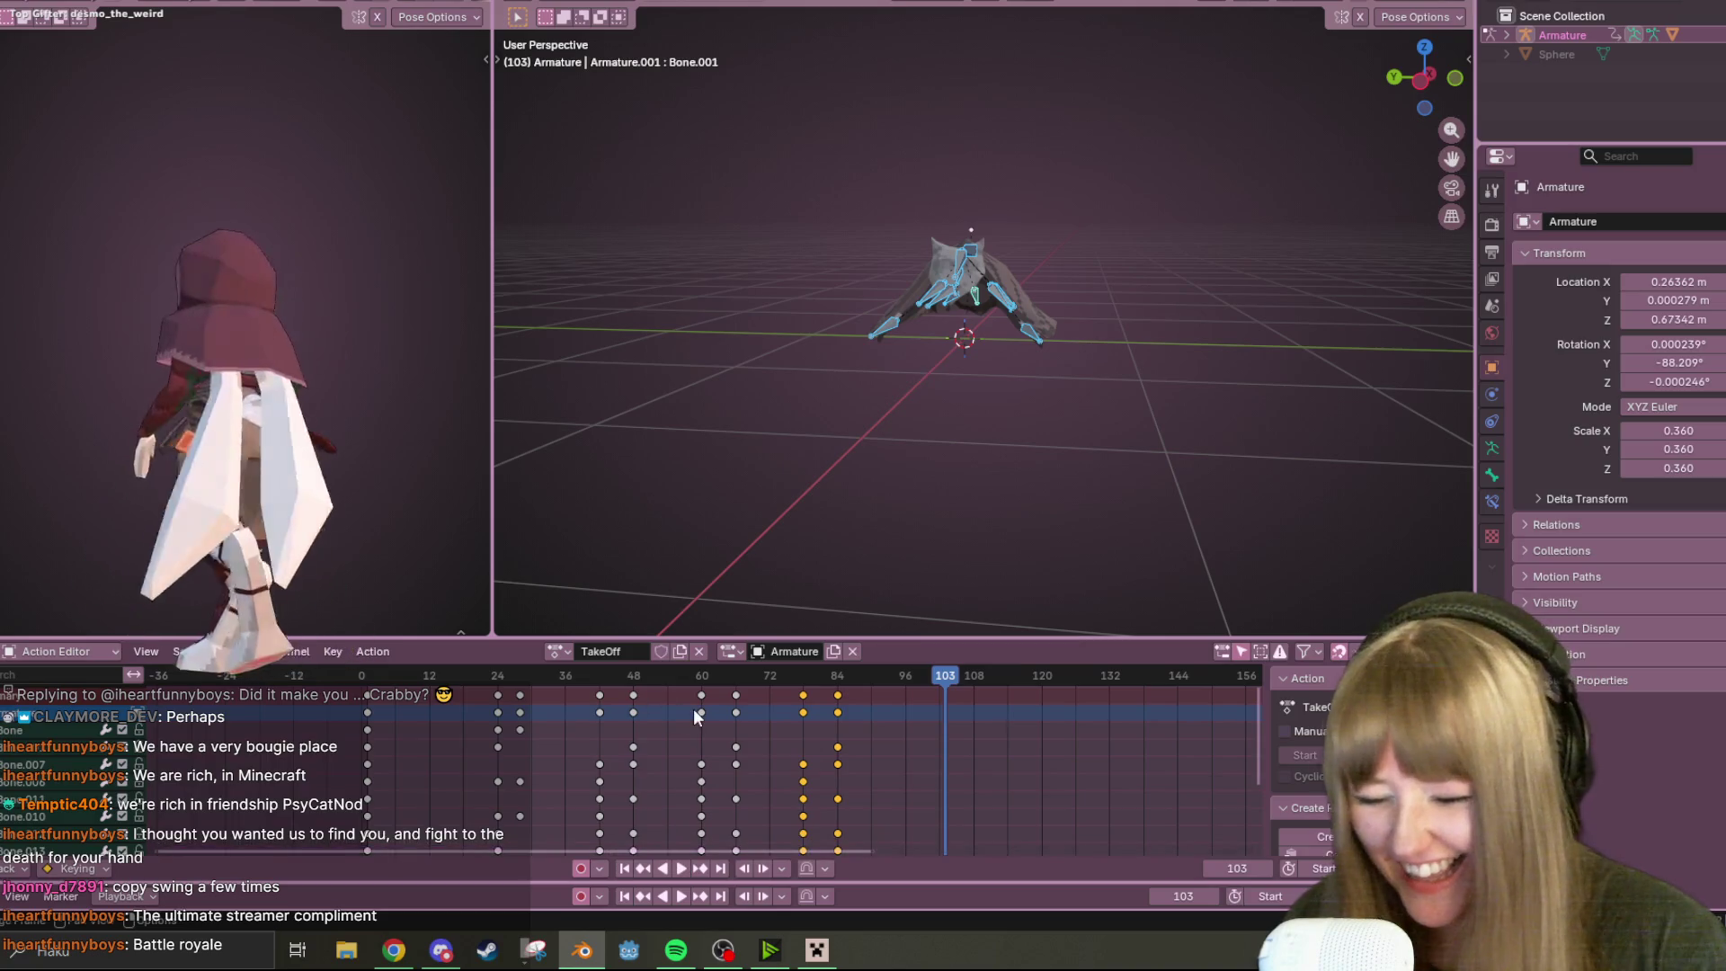
Select the frame 48 keyframe columns and shift them later in time
alt+click(634, 695)
click(624, 676)
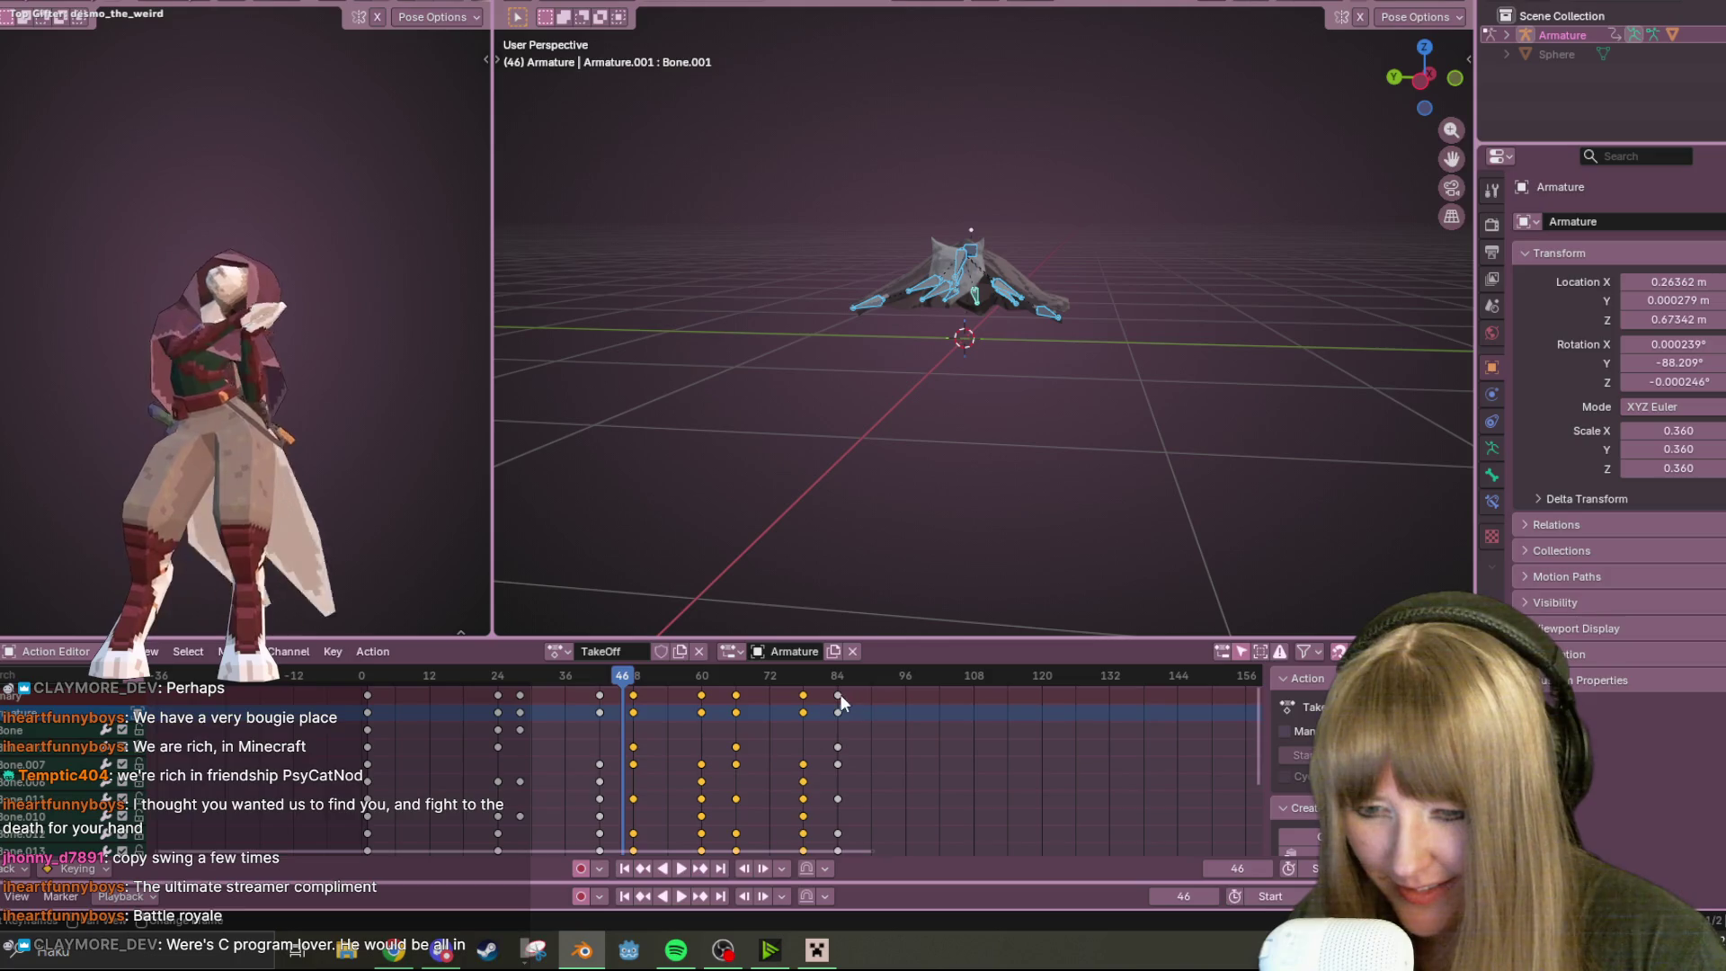
key(g)
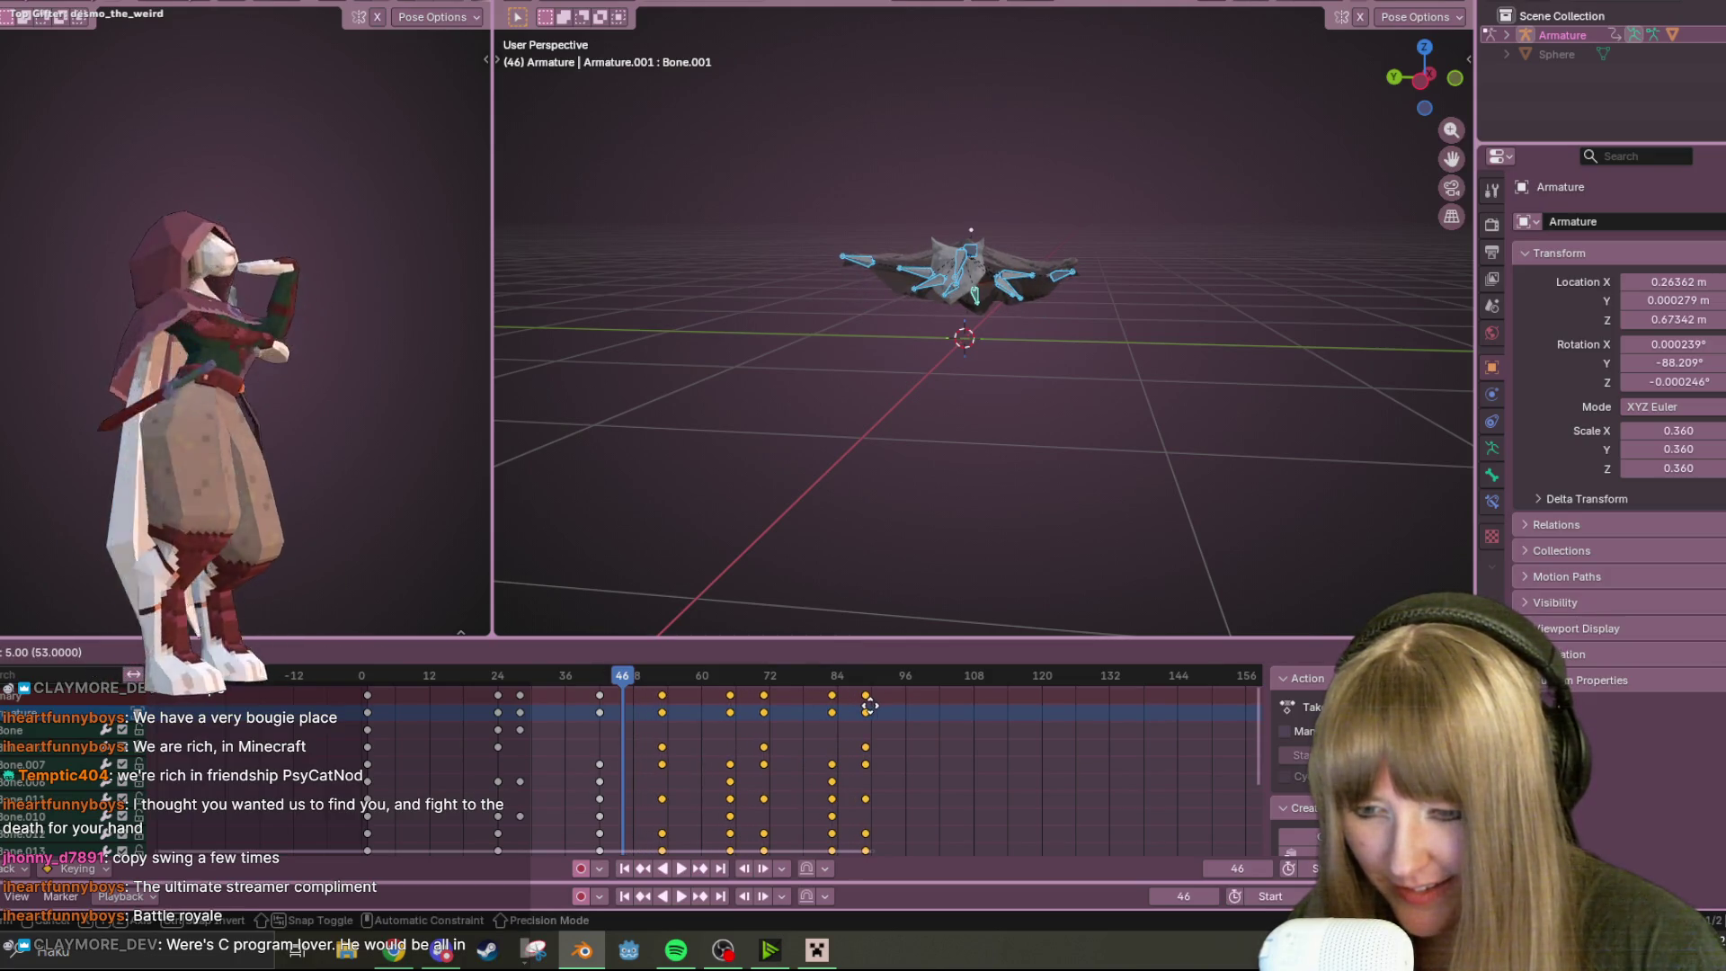
click(875, 705)
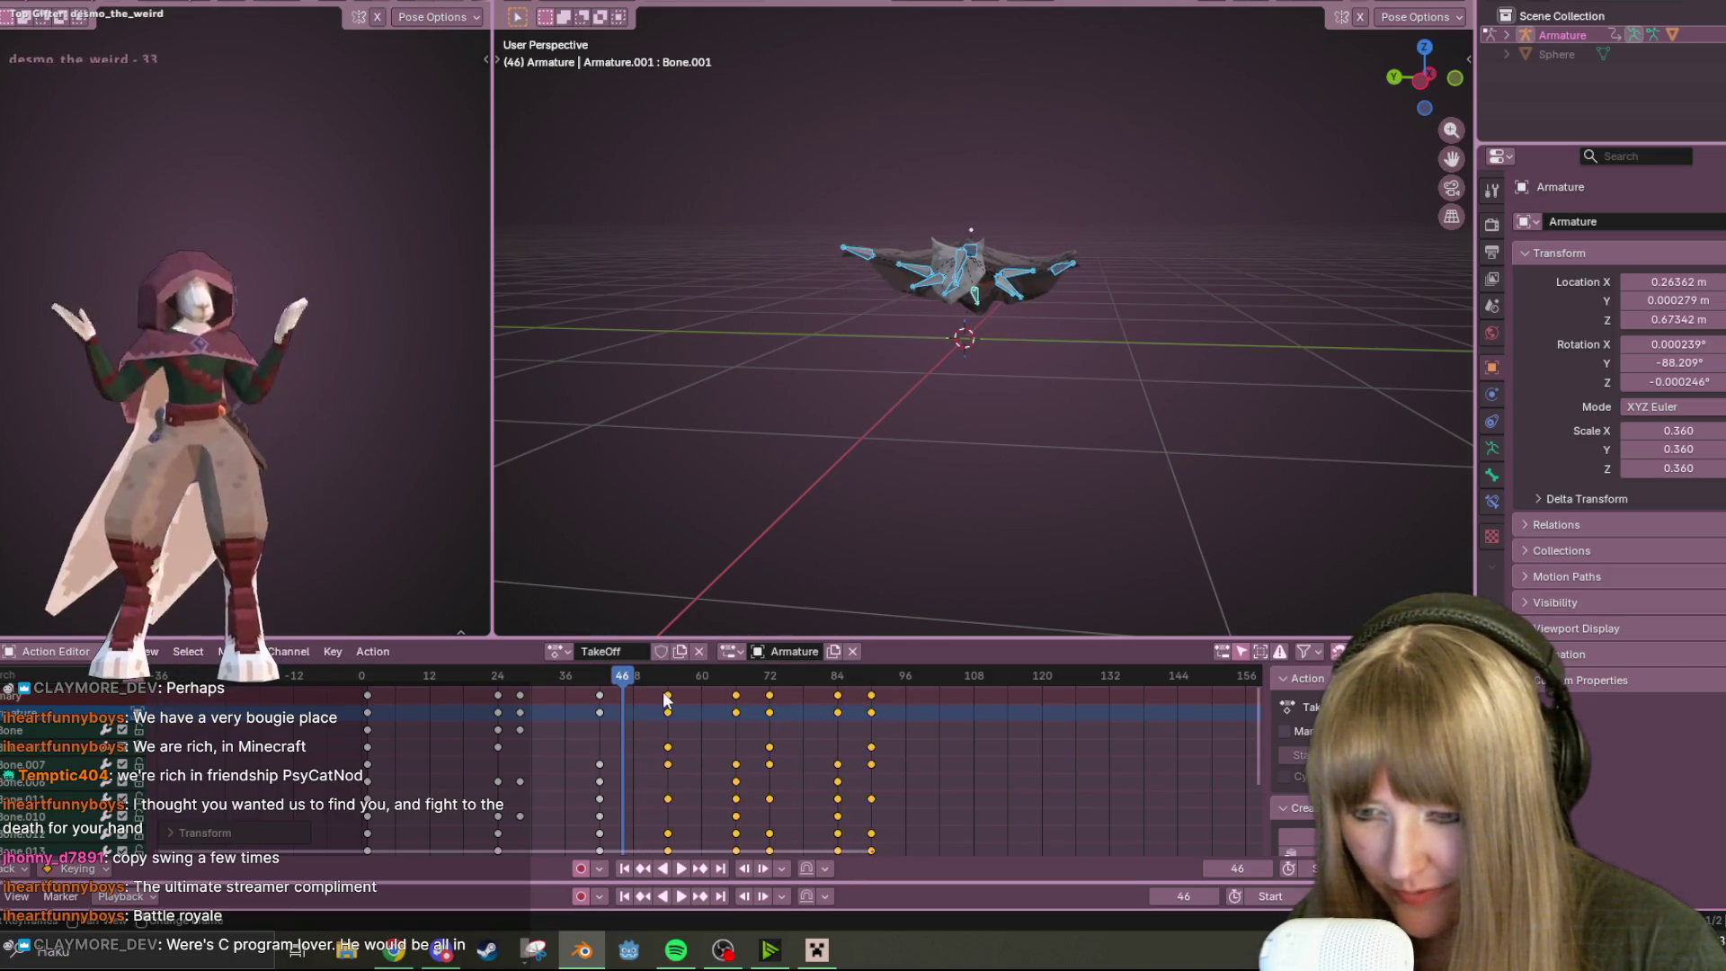
key(g)
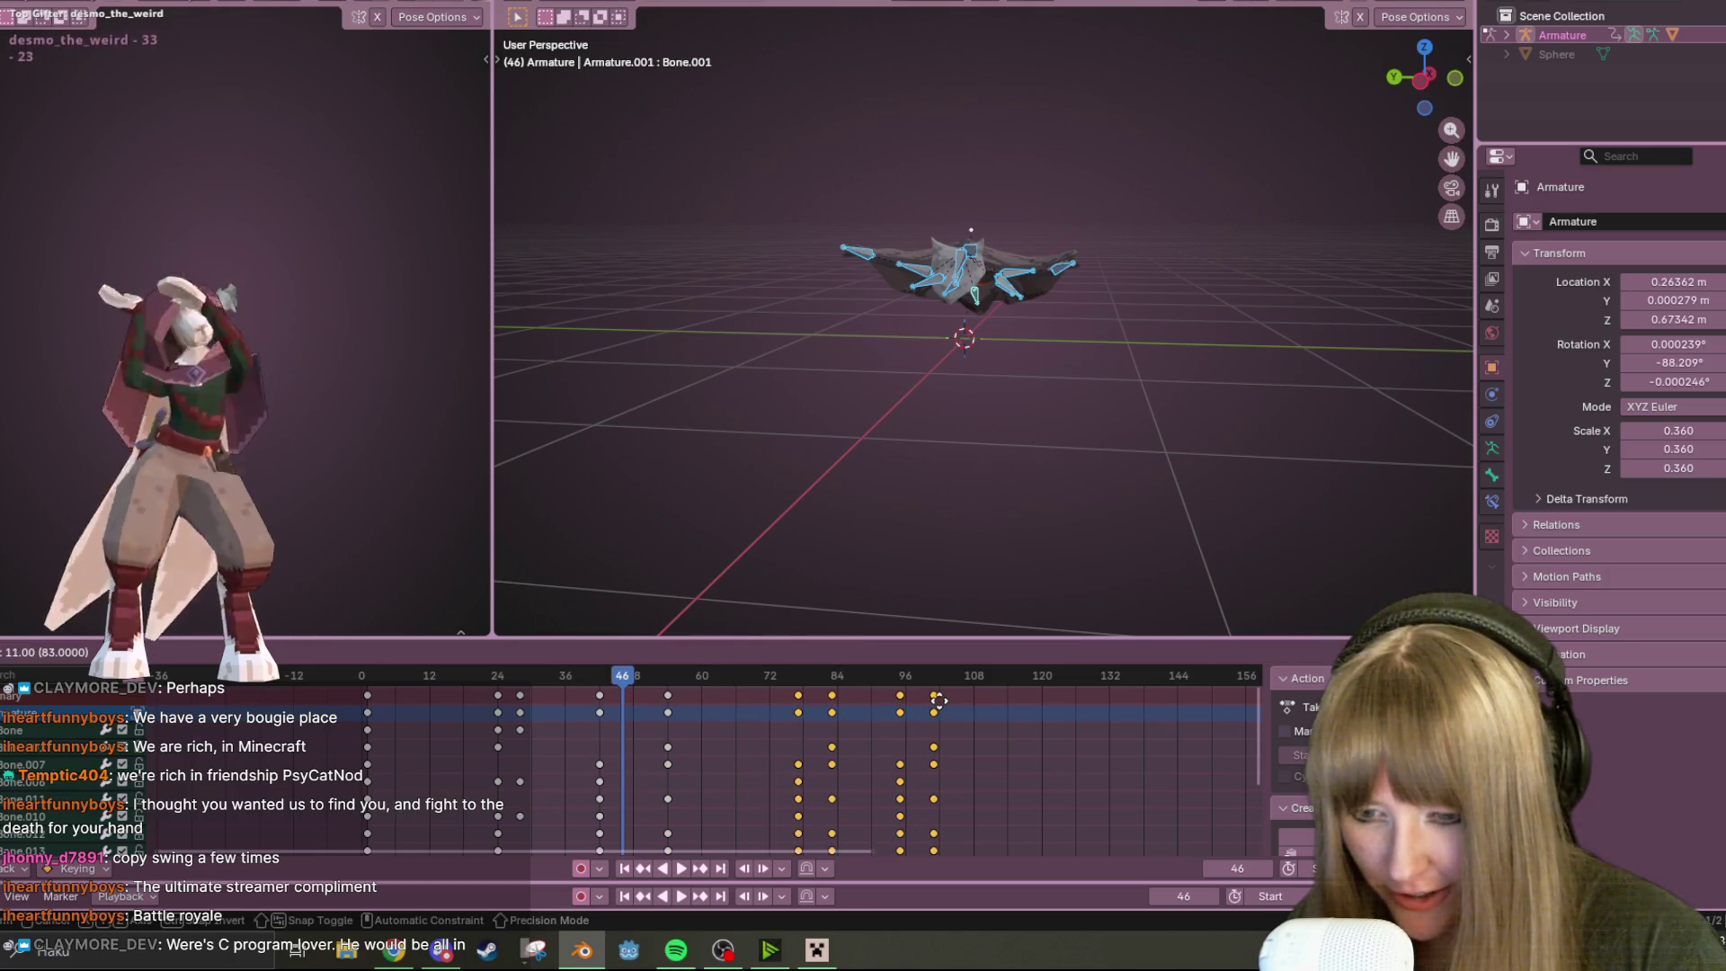
click(942, 710)
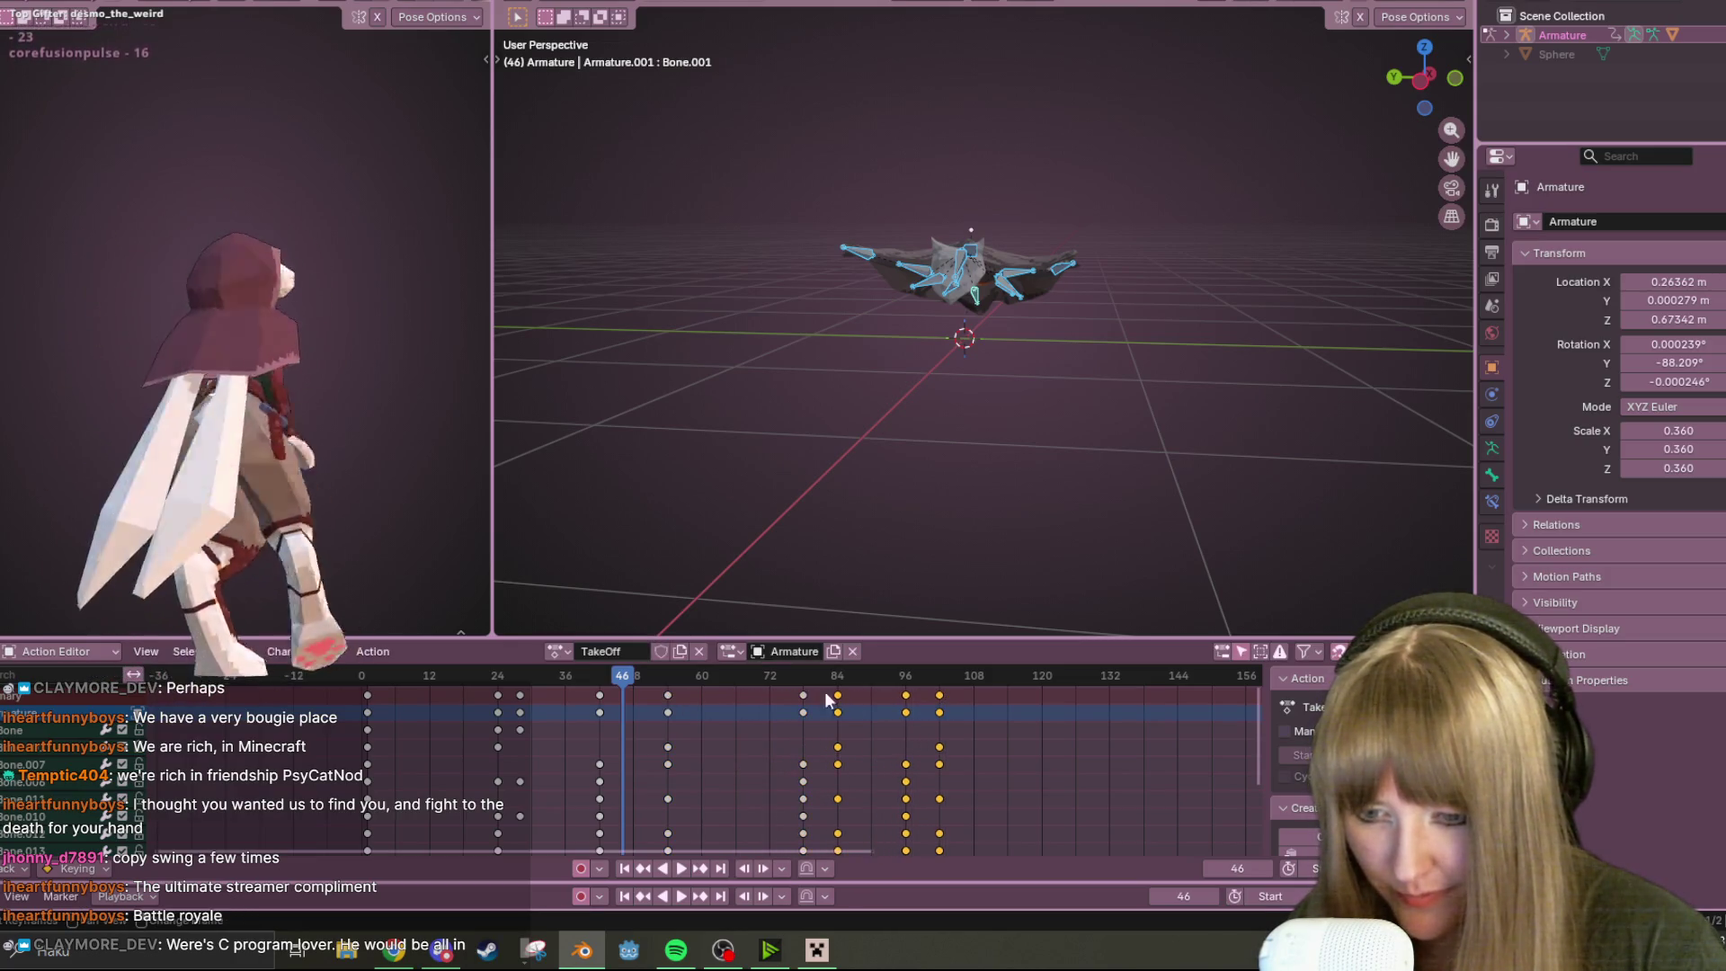
key(g)
click(910, 705)
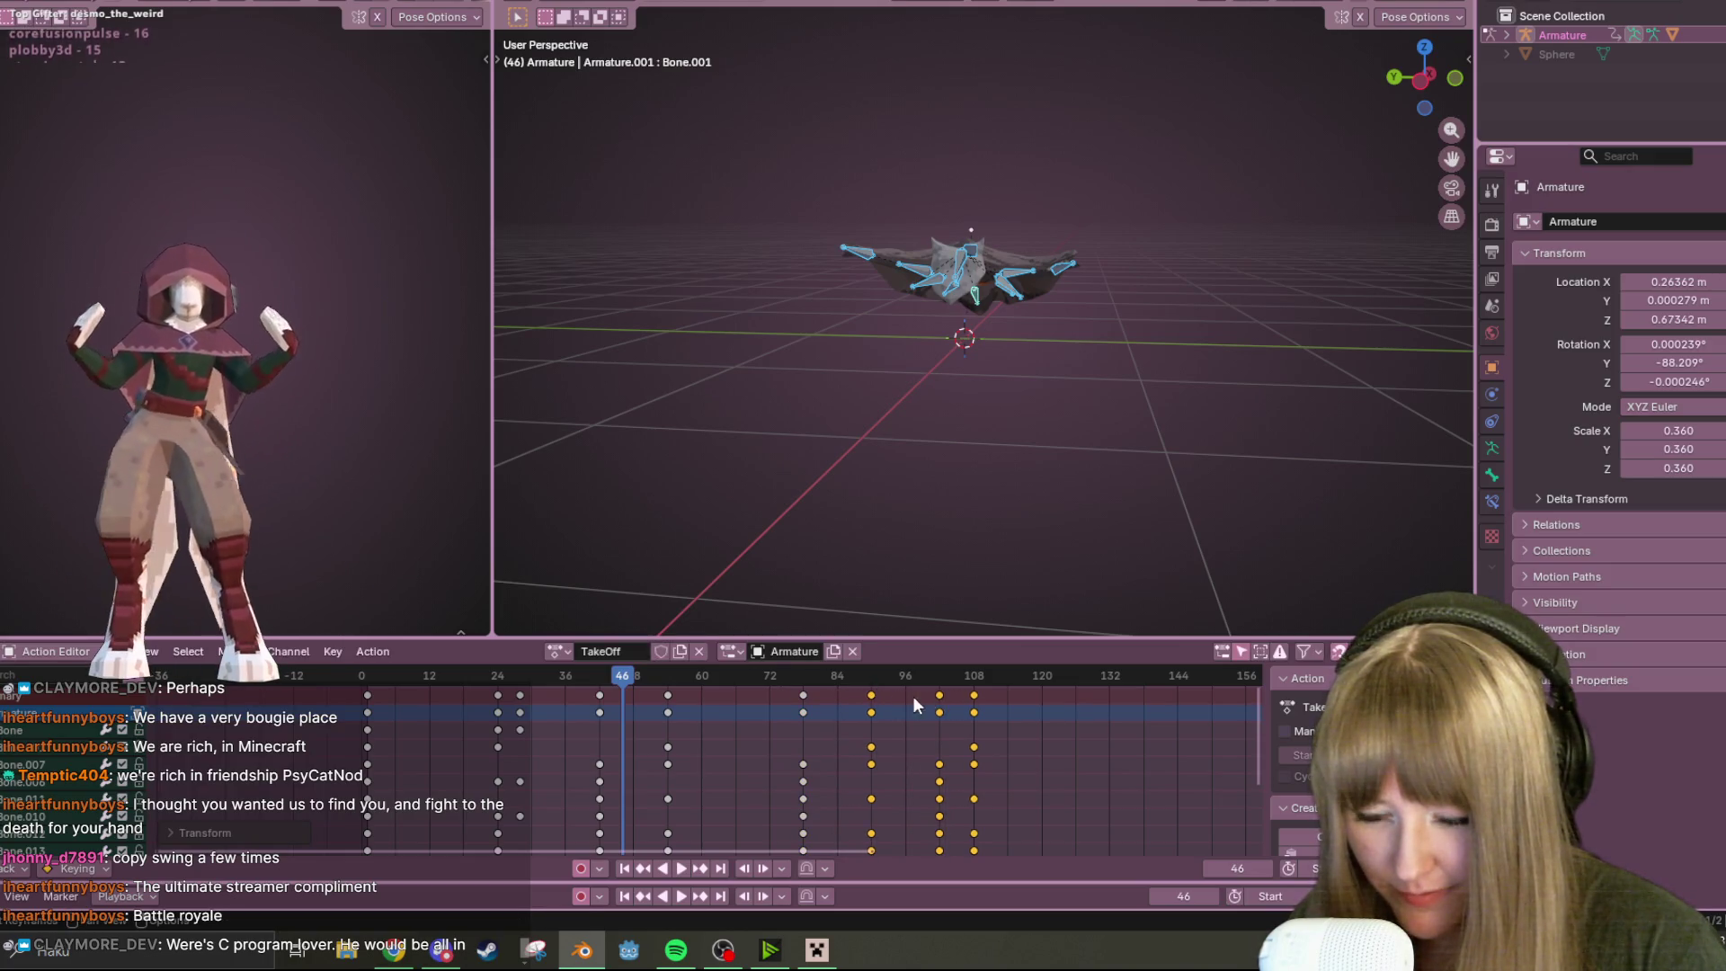
Add the frame-114 keys and move them so the last keys land on frame 120, then play
key(g)
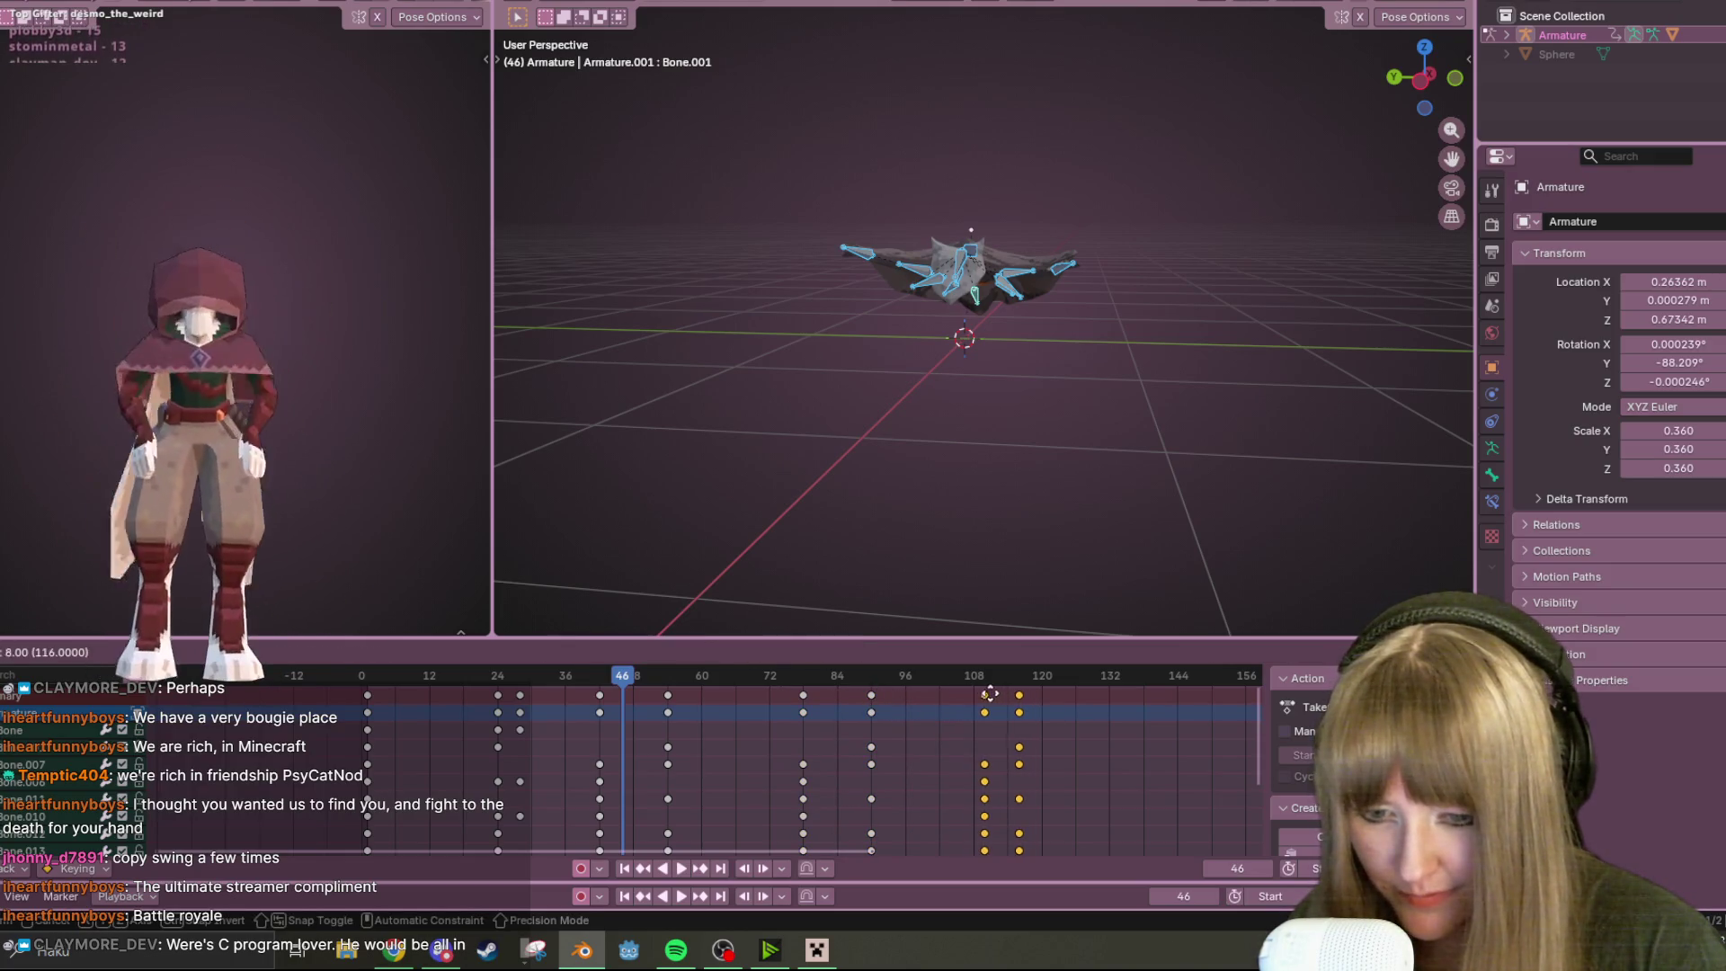
right_click(1014, 710)
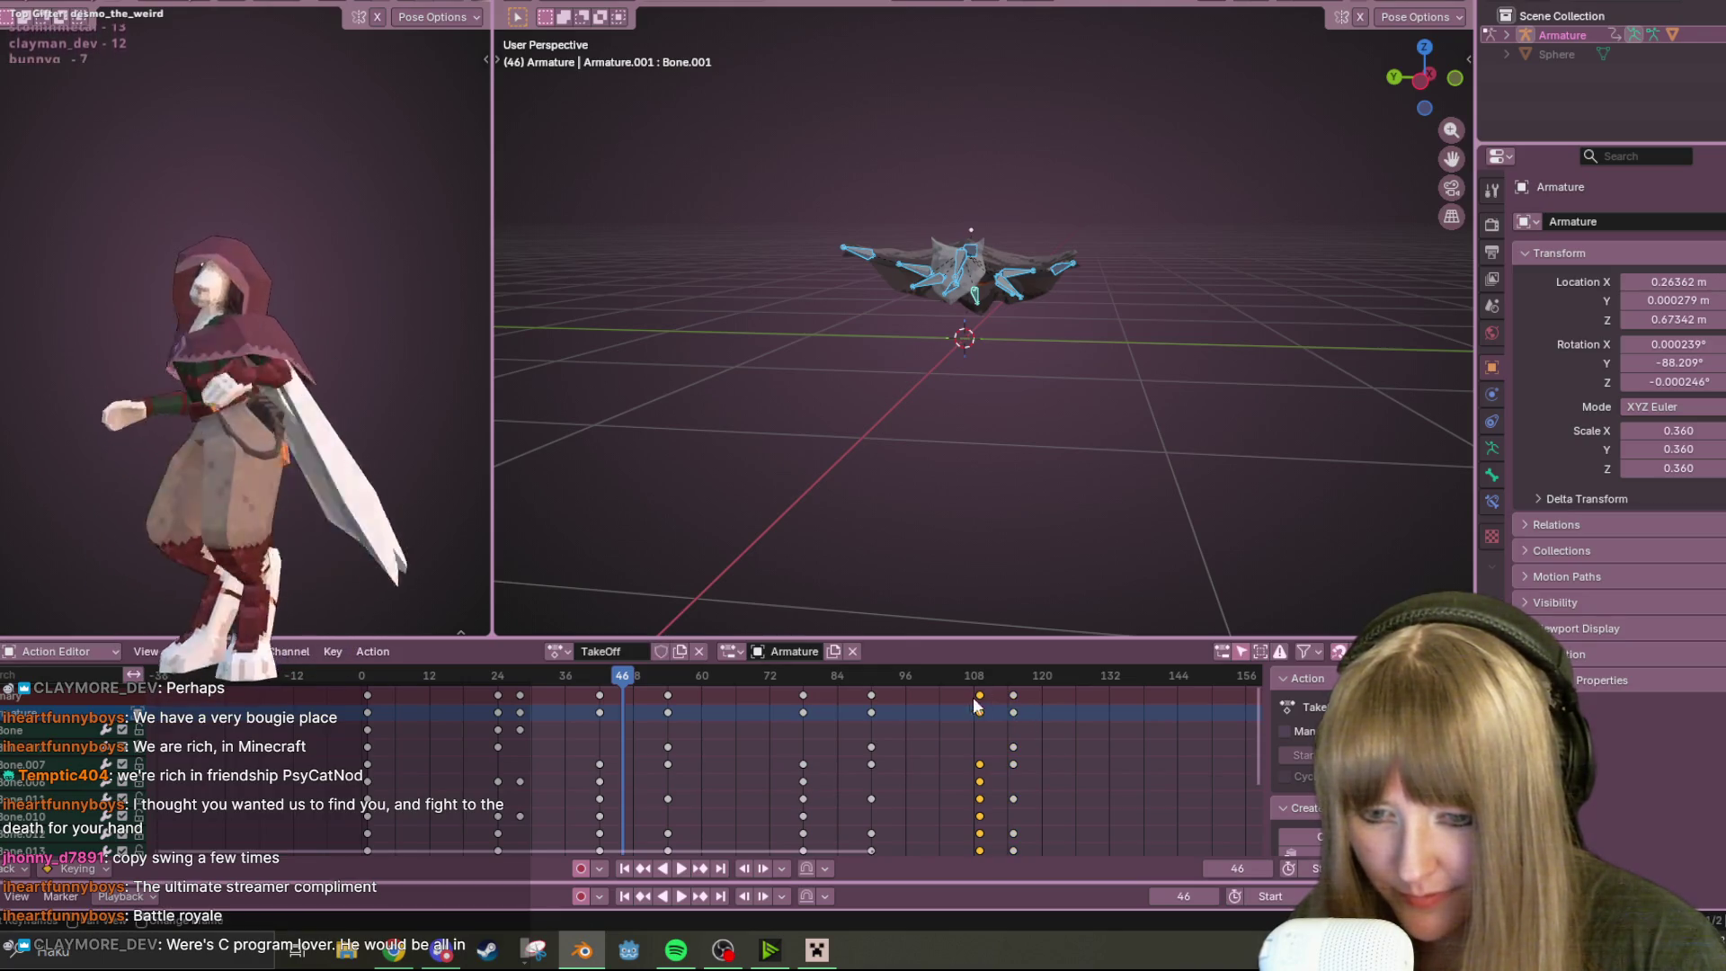
shift+click(1015, 708)
key(g)
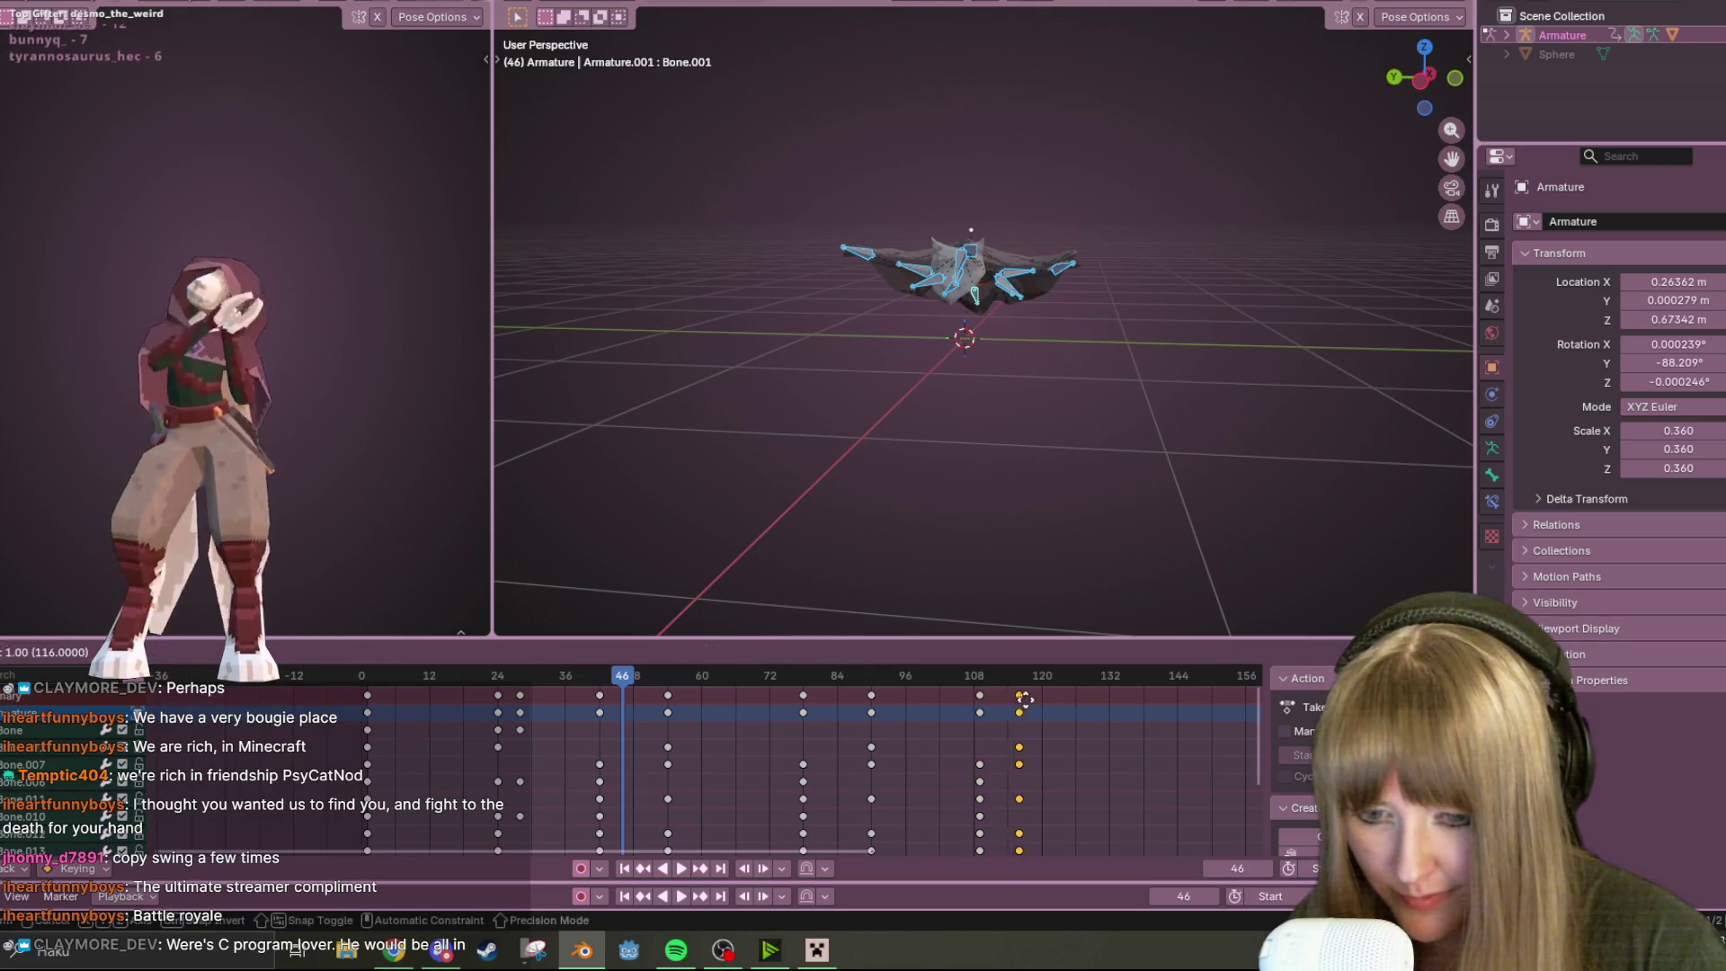
click(1043, 703)
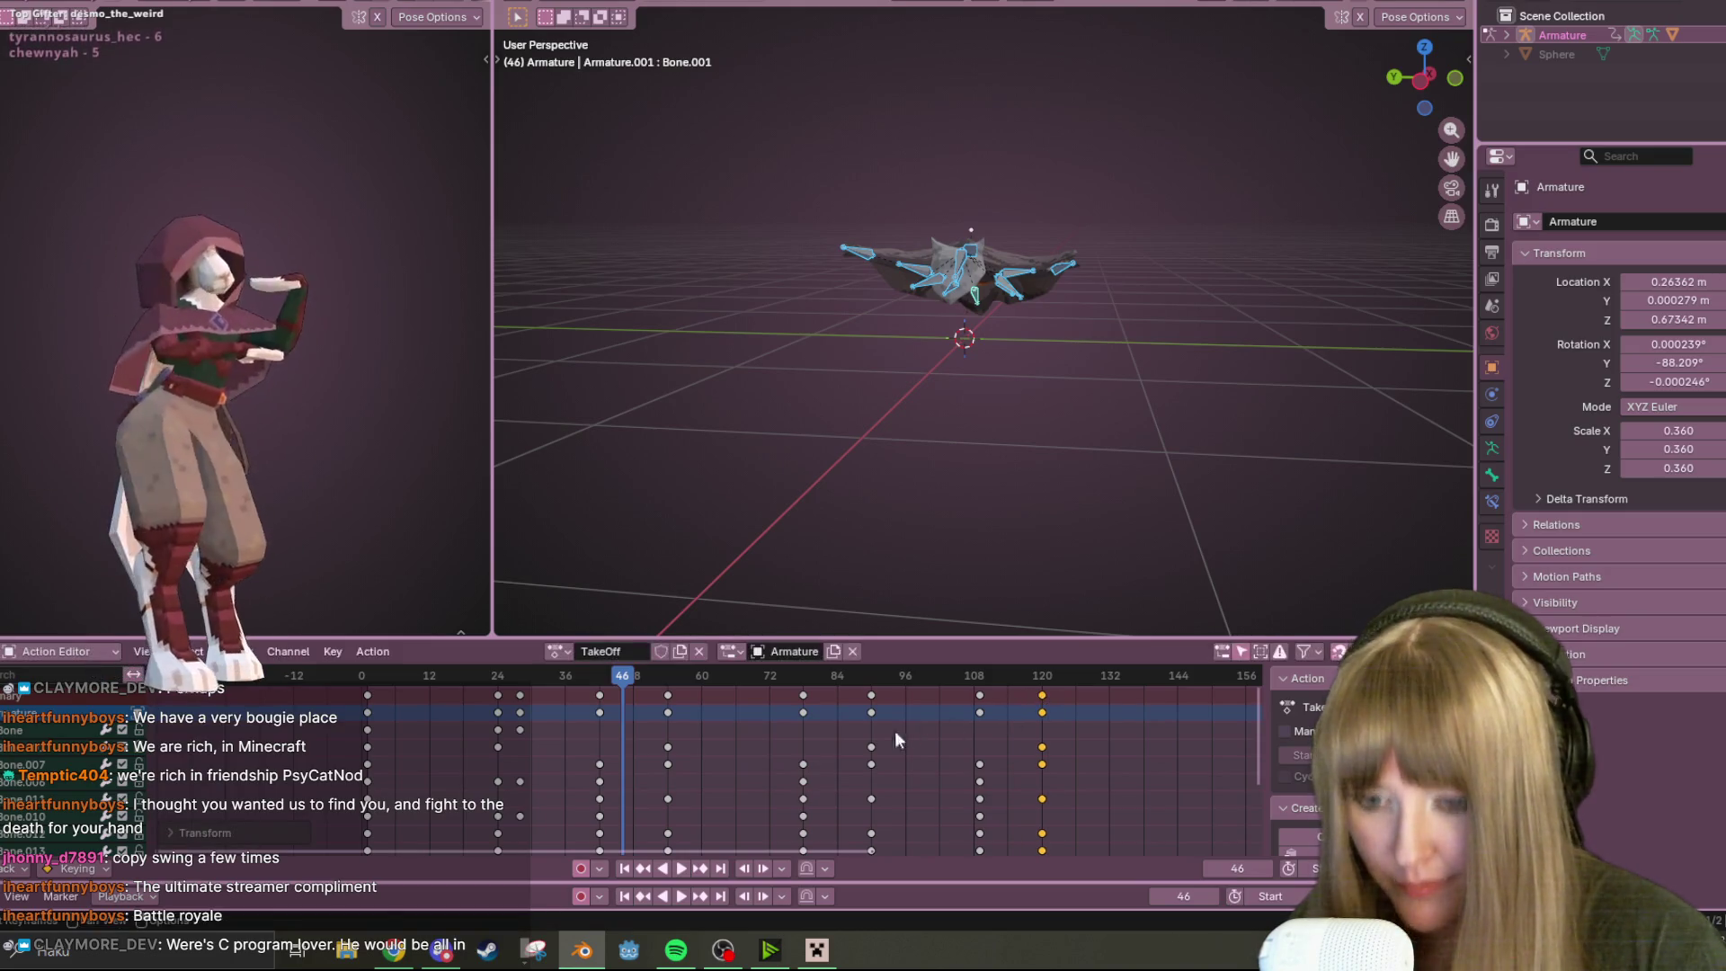
click(684, 869)
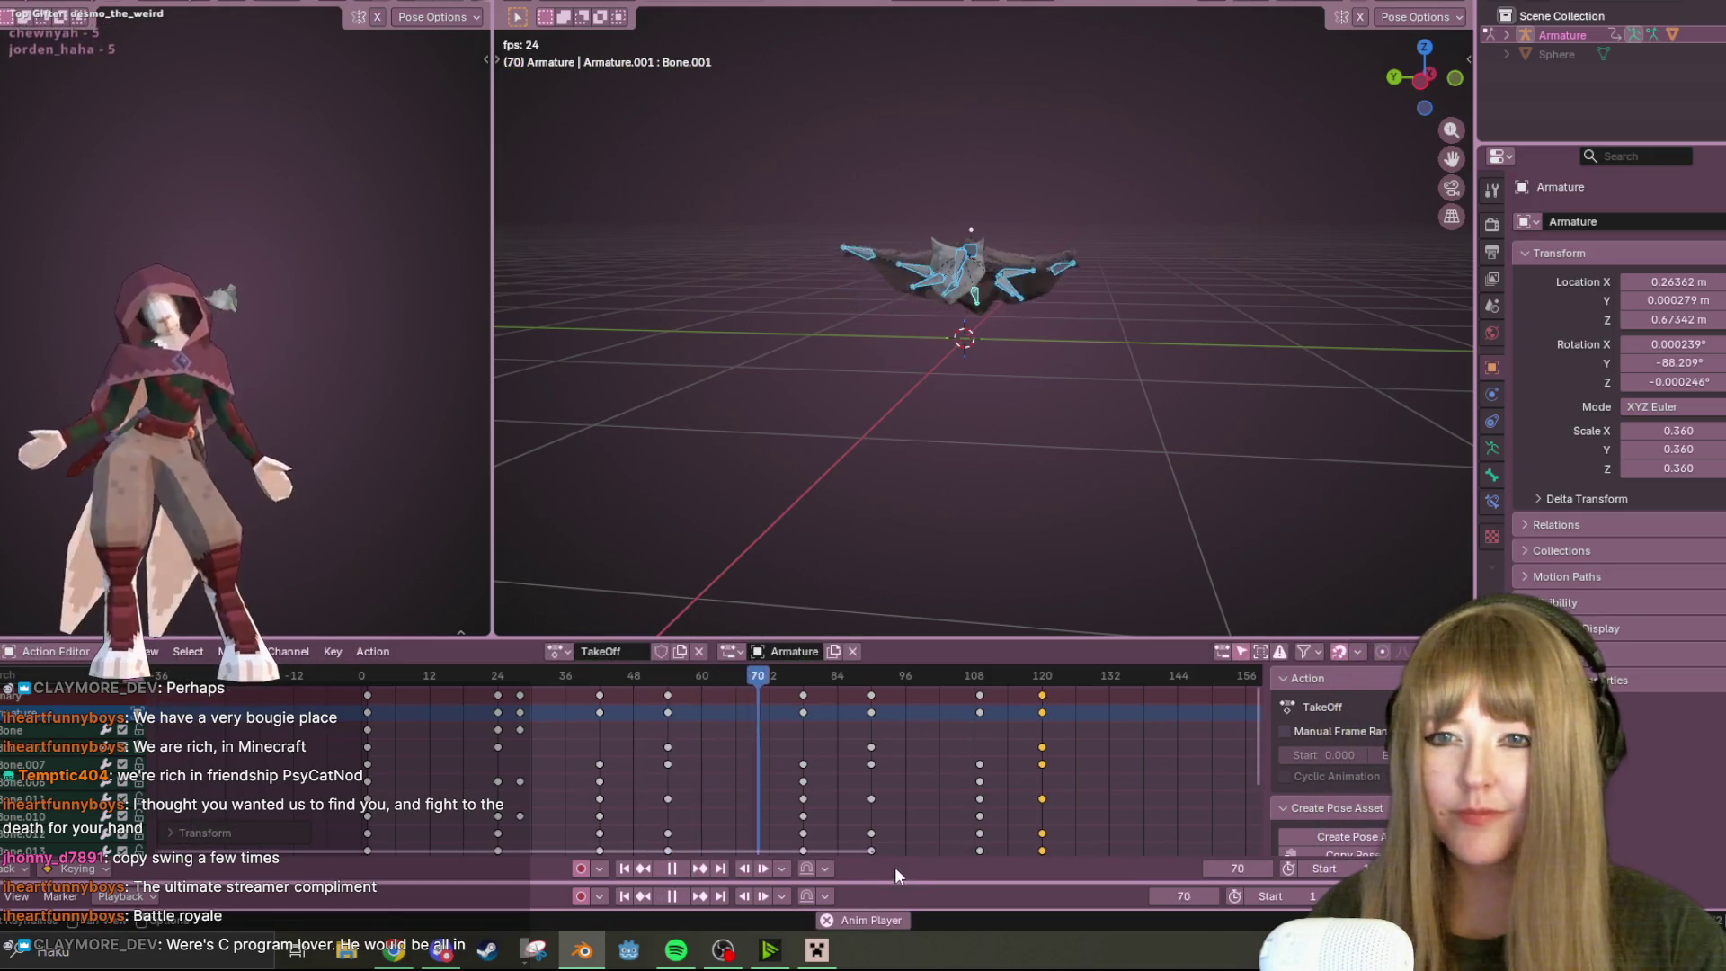
Orbit around the creature during playback and pause TakeOff at frame 141
mouse_move(1034, 333)
middle_down()
mouse_move(789, 335)
mouse_move(606, 579)
middle_up()
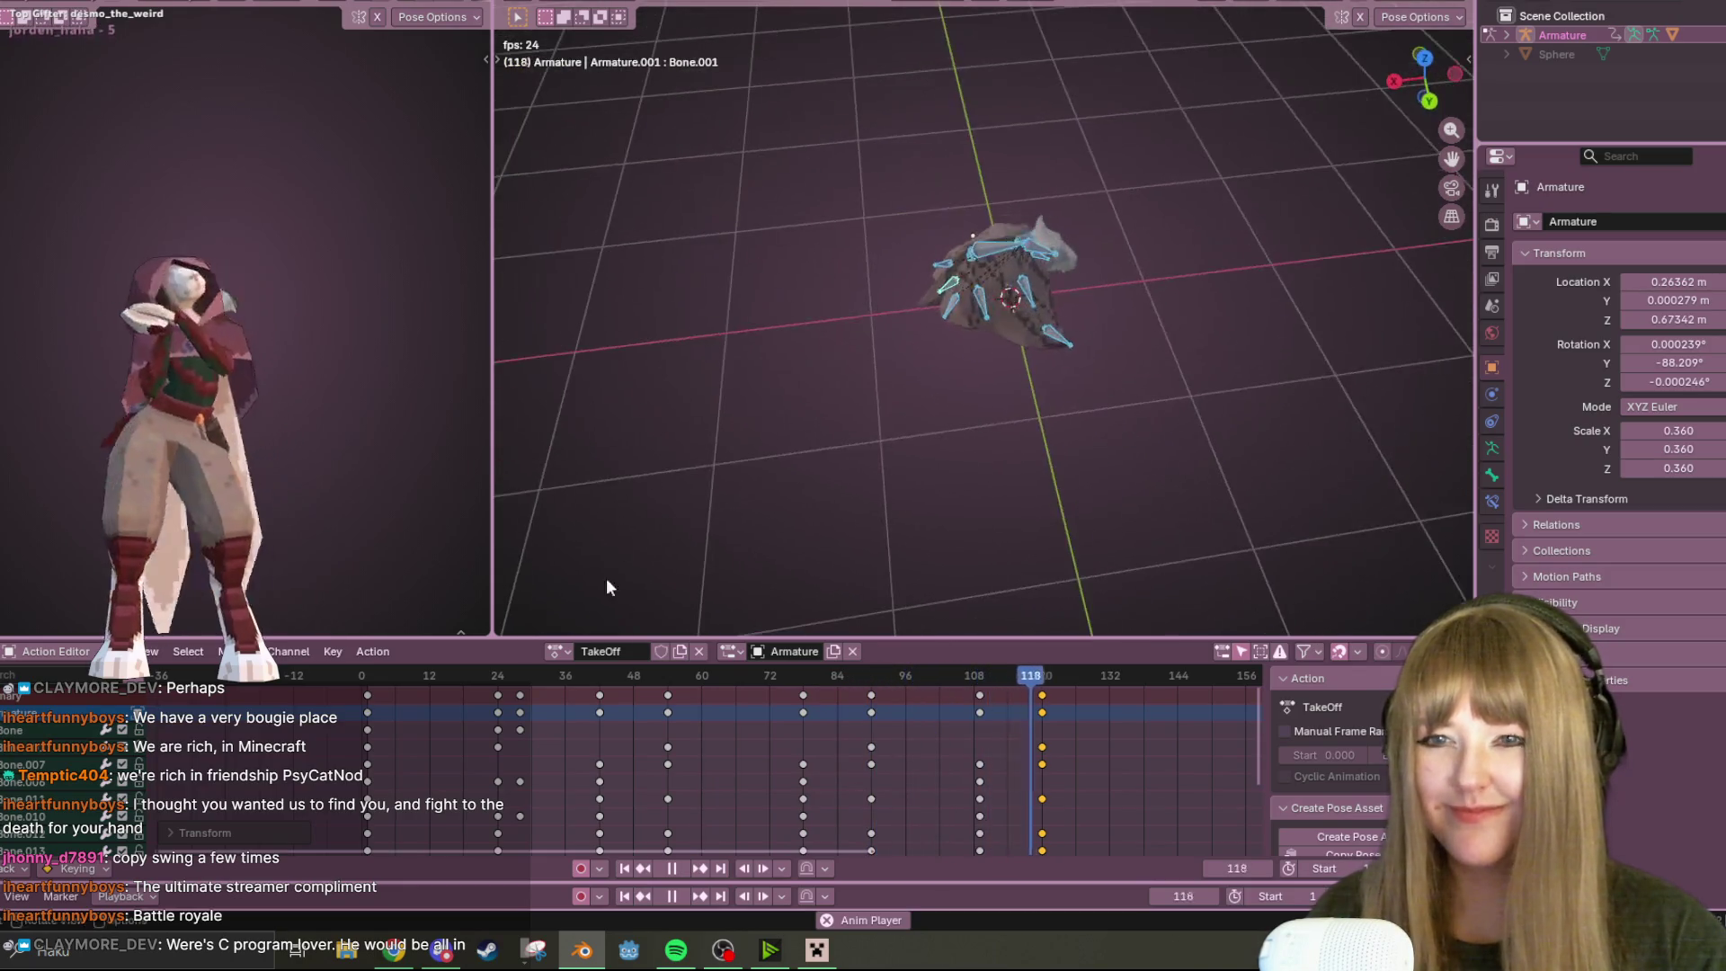
click(670, 870)
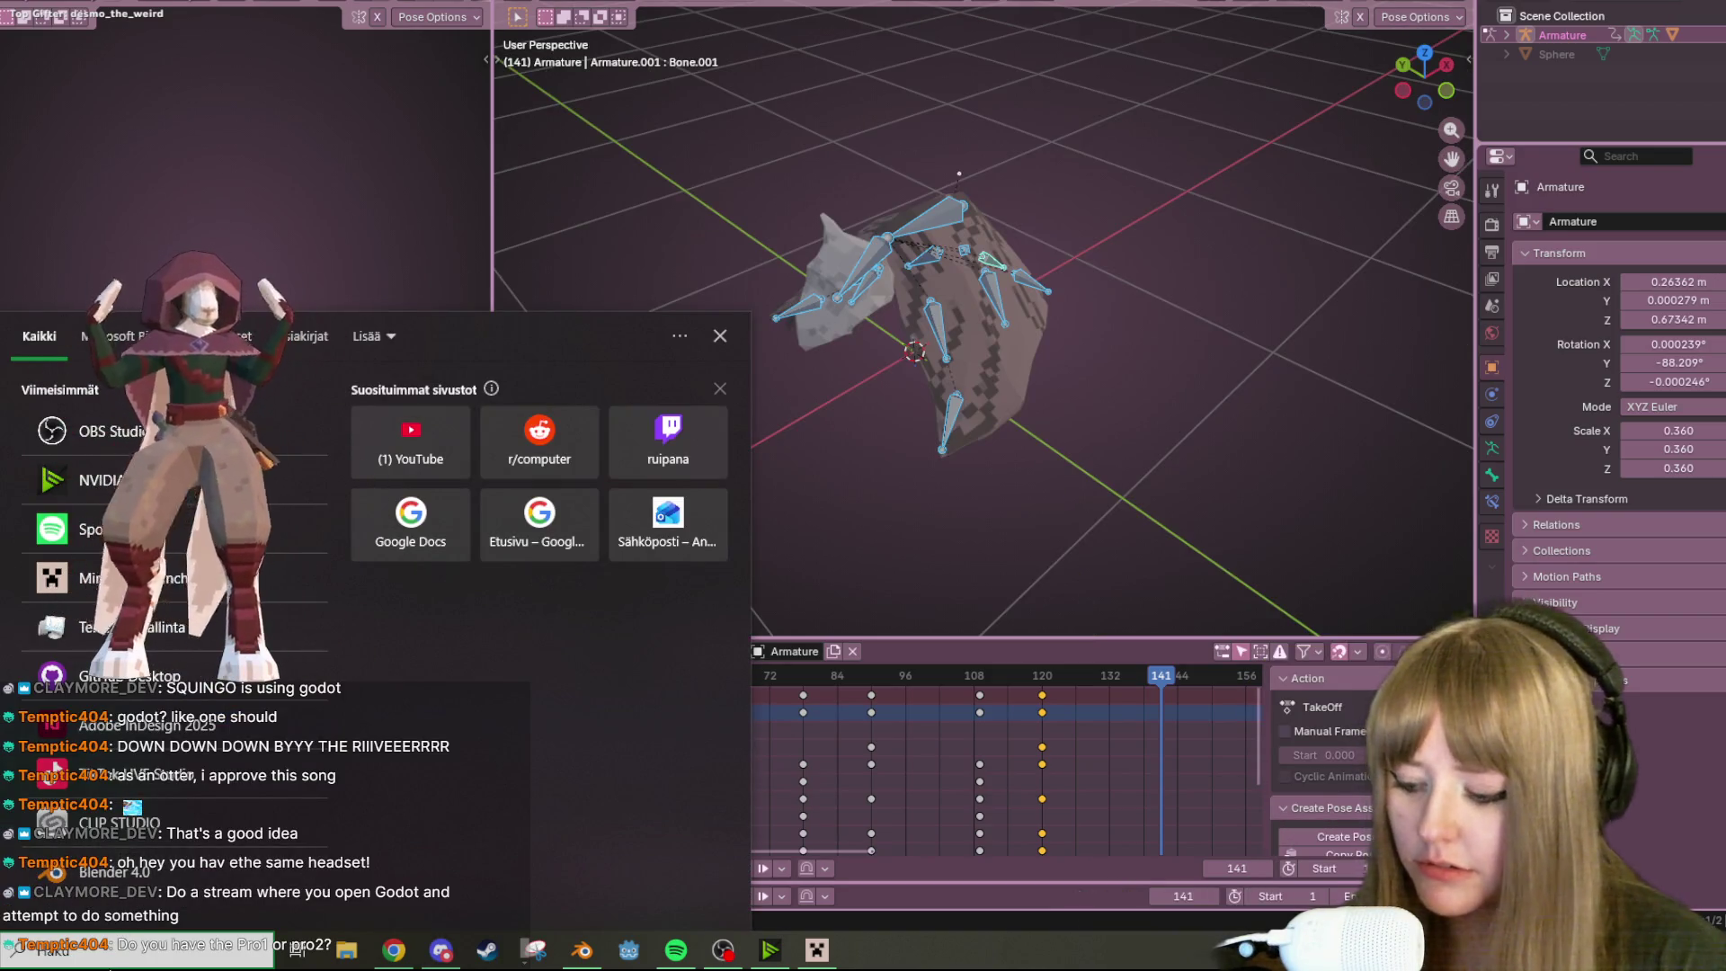
Open Settings via the 'asetukset' search, minimize it, and switch to the Chrome Twitch page
text(ase)
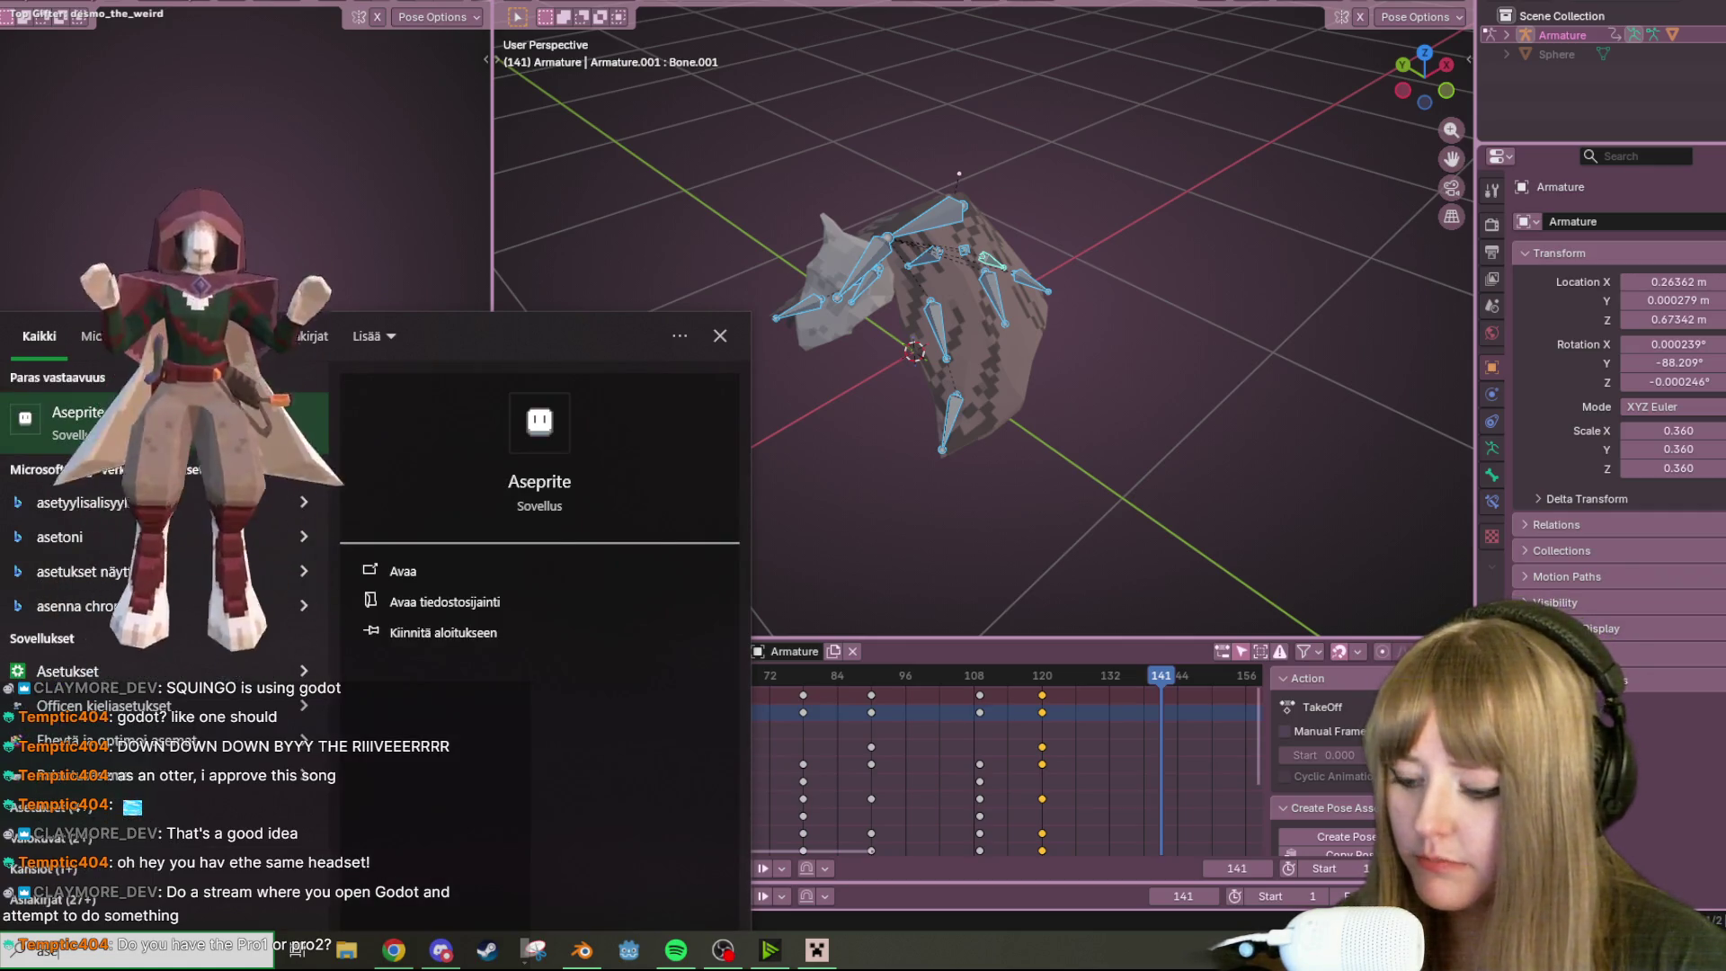
text(tukset)
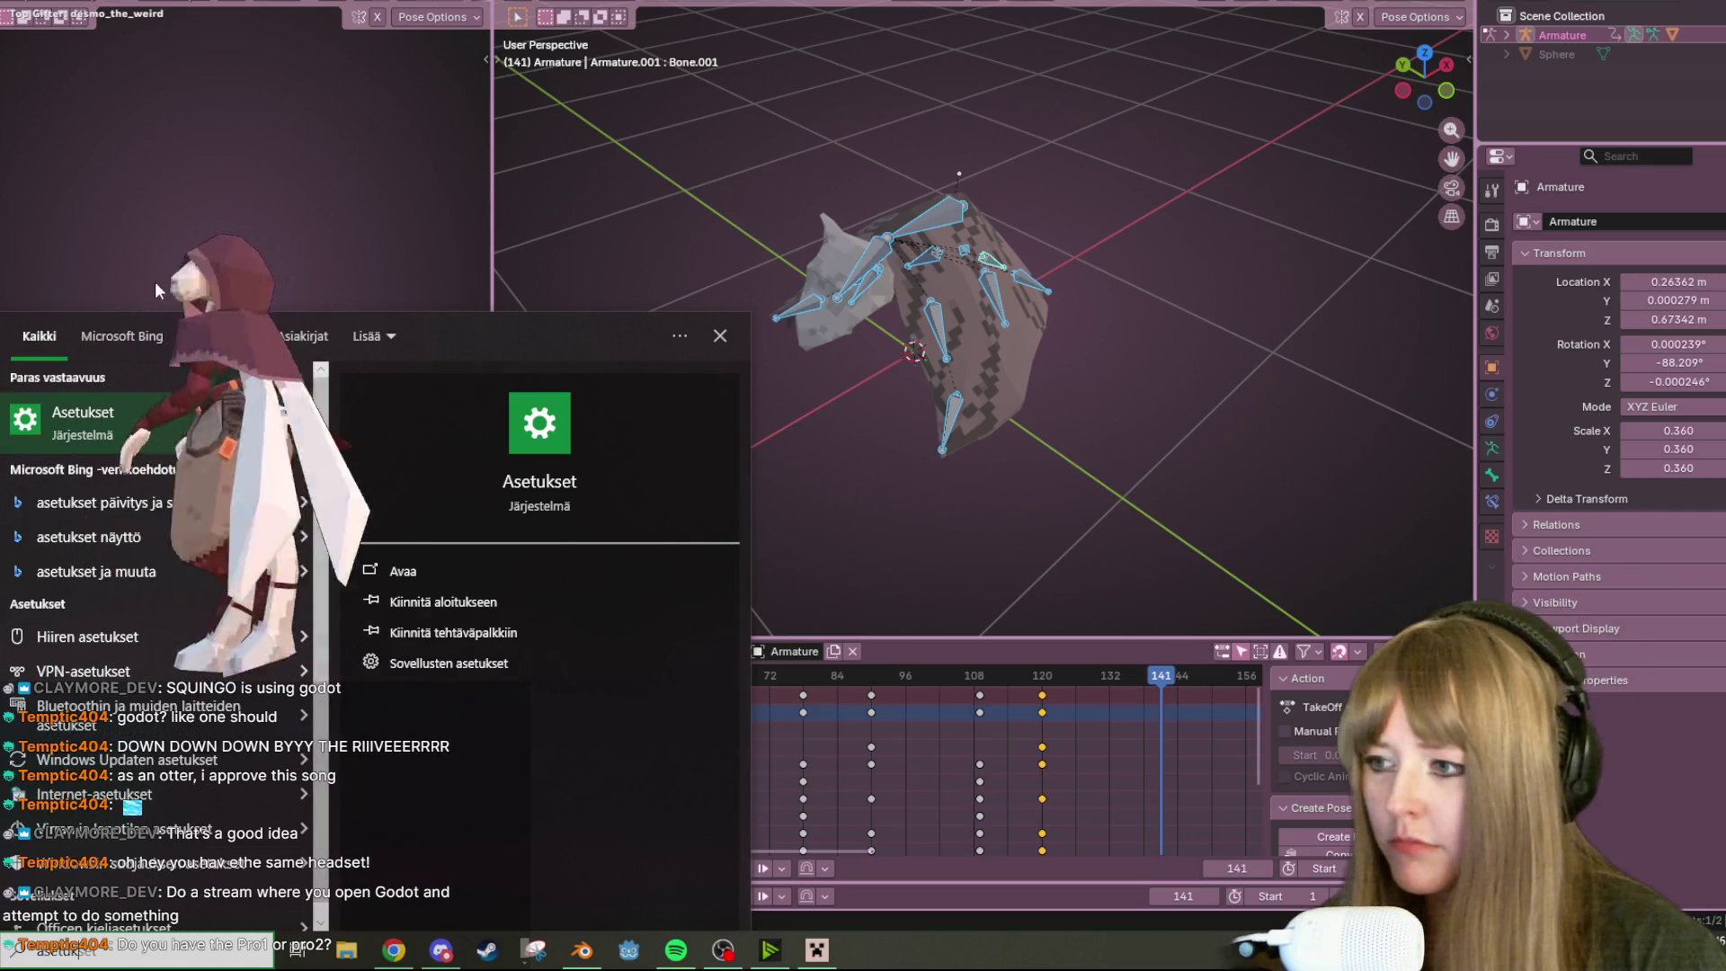
key(Return)
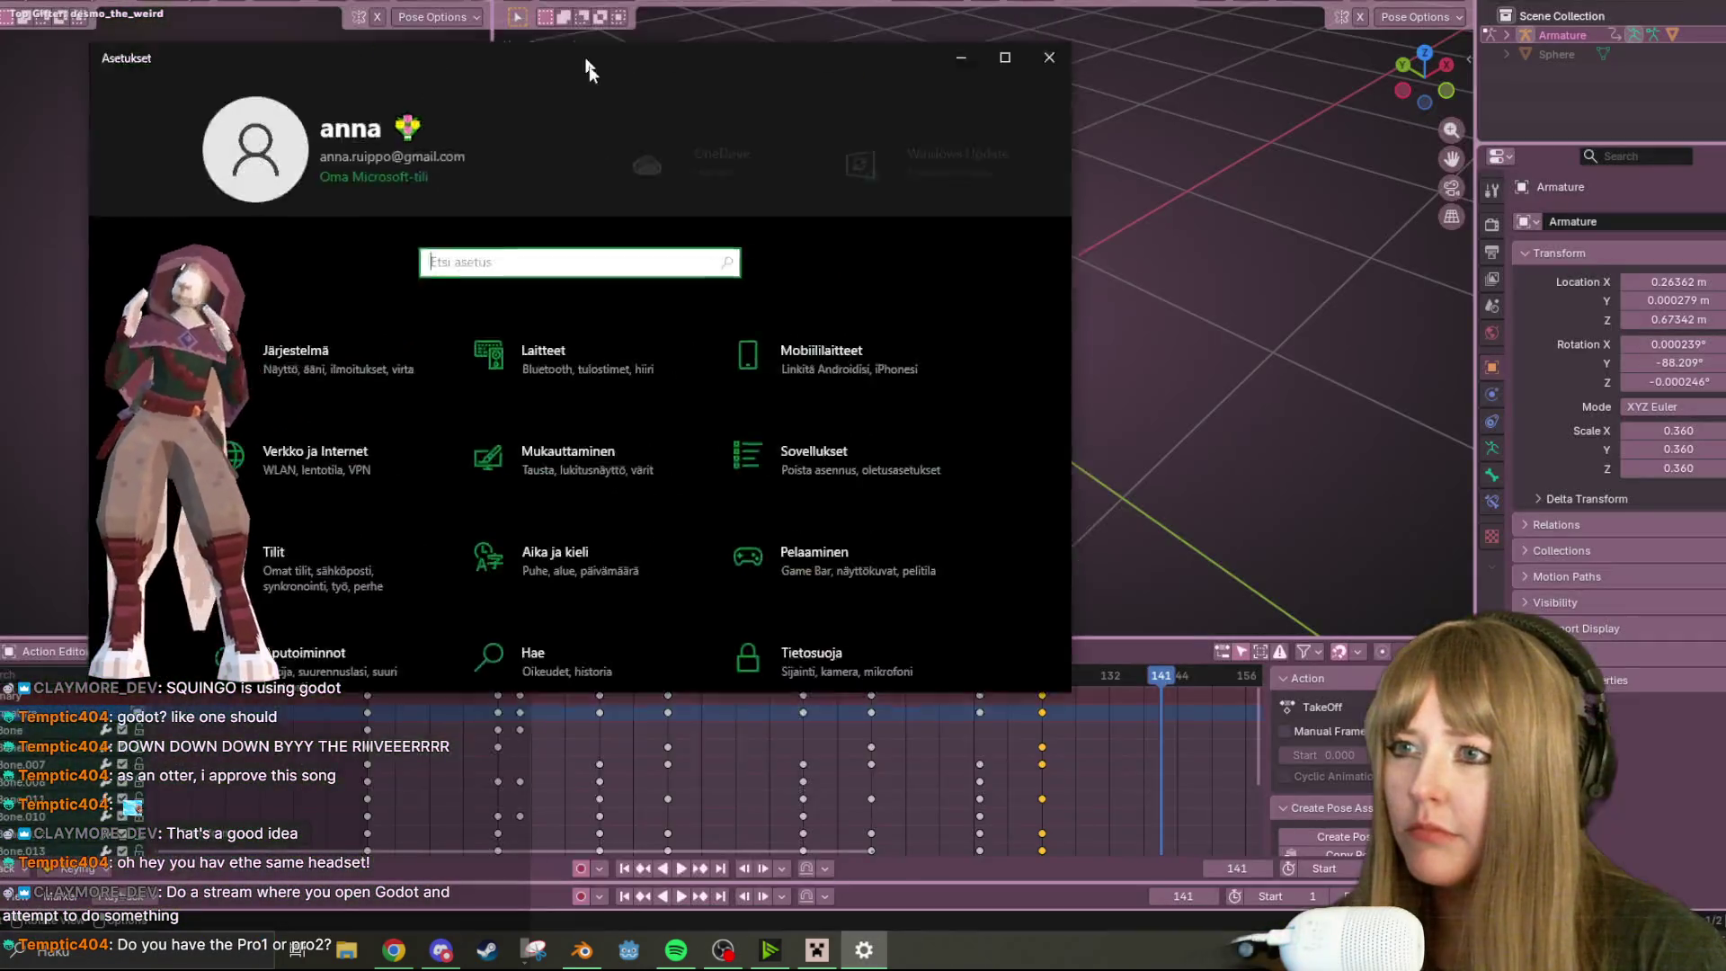
drag(589, 70, 0, 70)
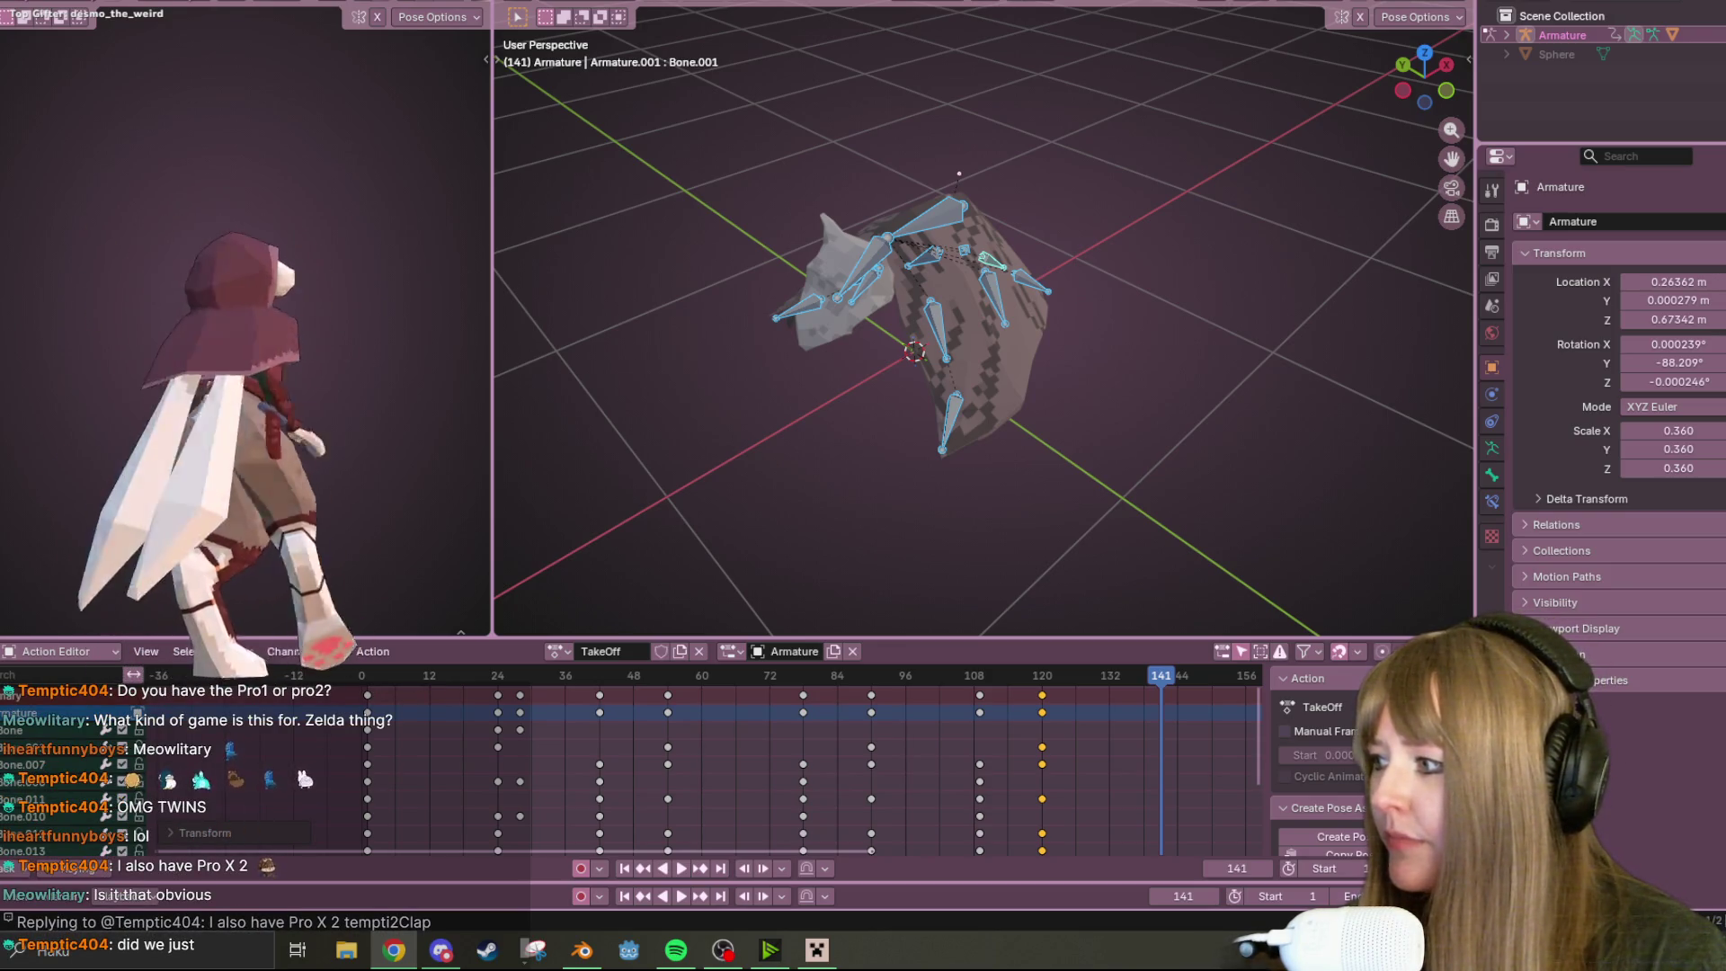
key(alt+Tab)
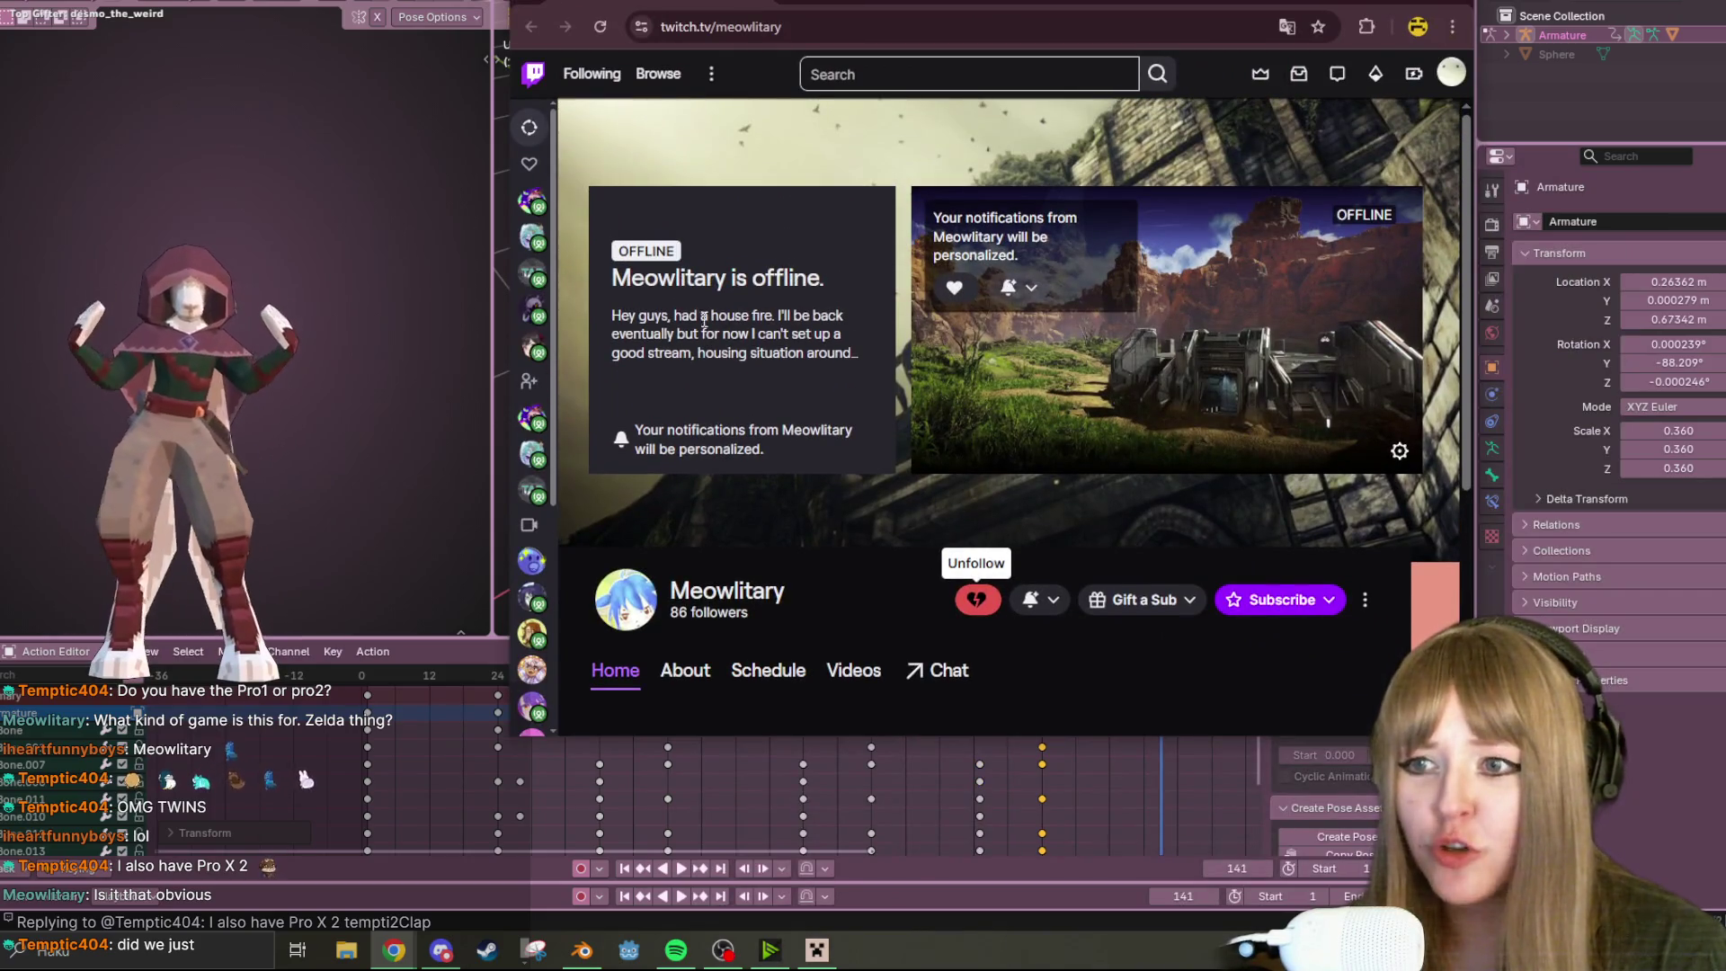
Highlight the Twitch offline message, then minimize Chrome to return to Blender
drag(615, 317, 688, 322)
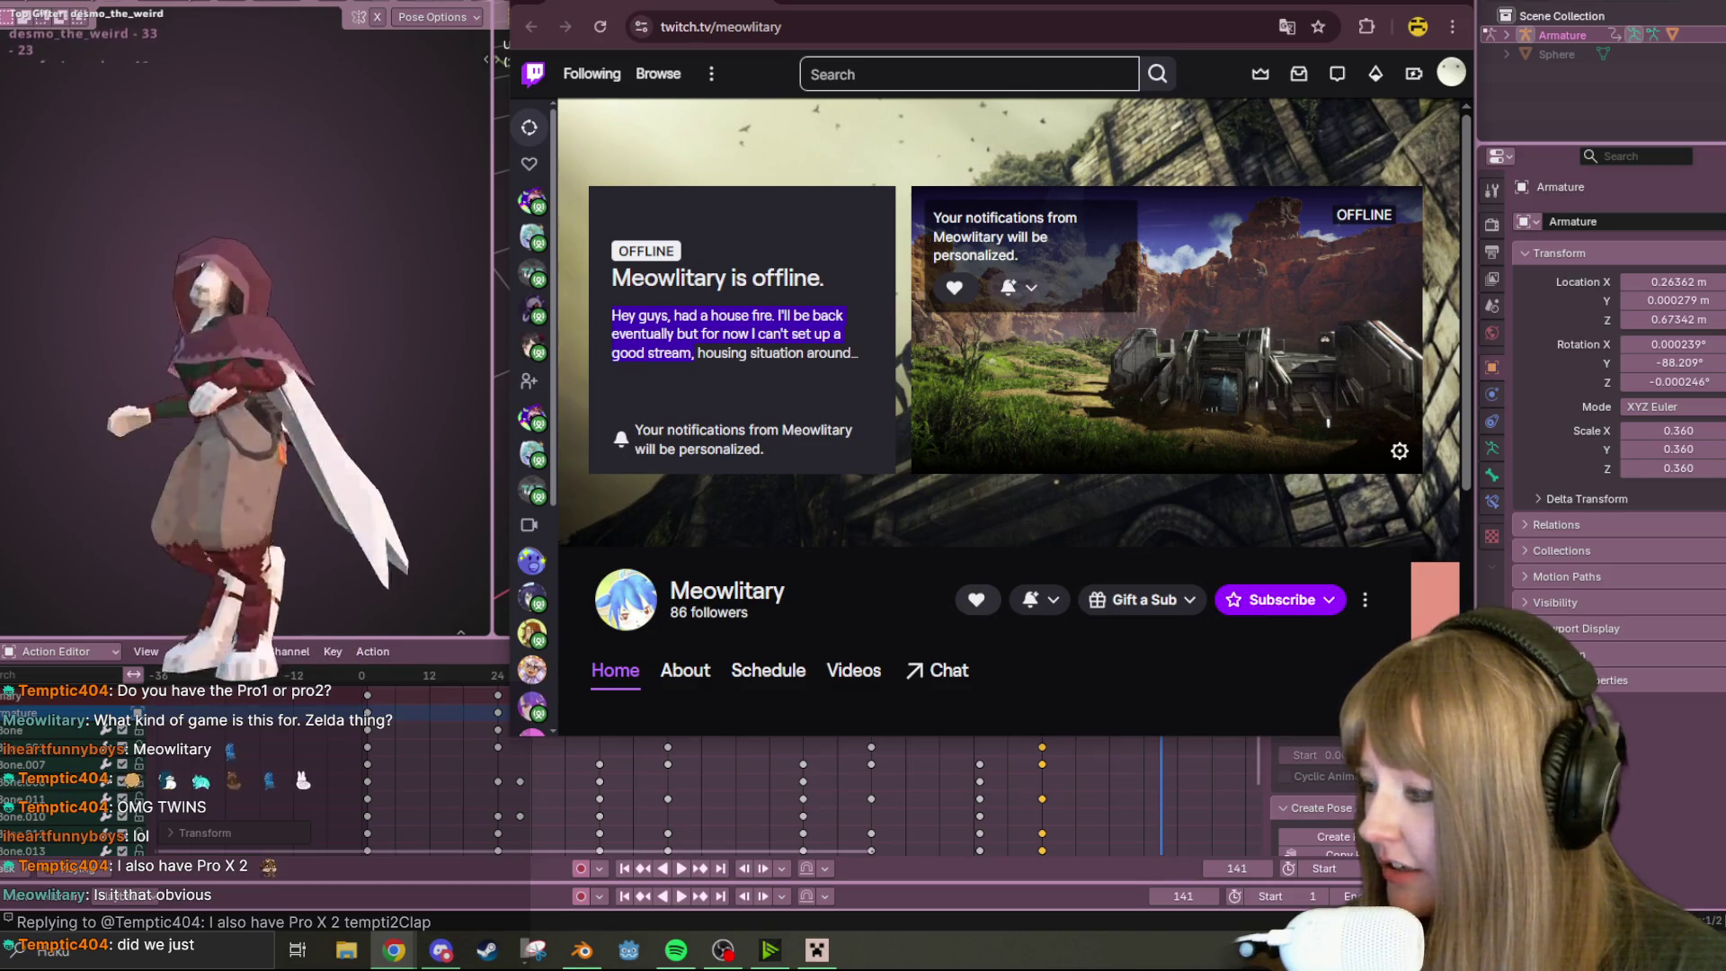
key(alt+Tab)
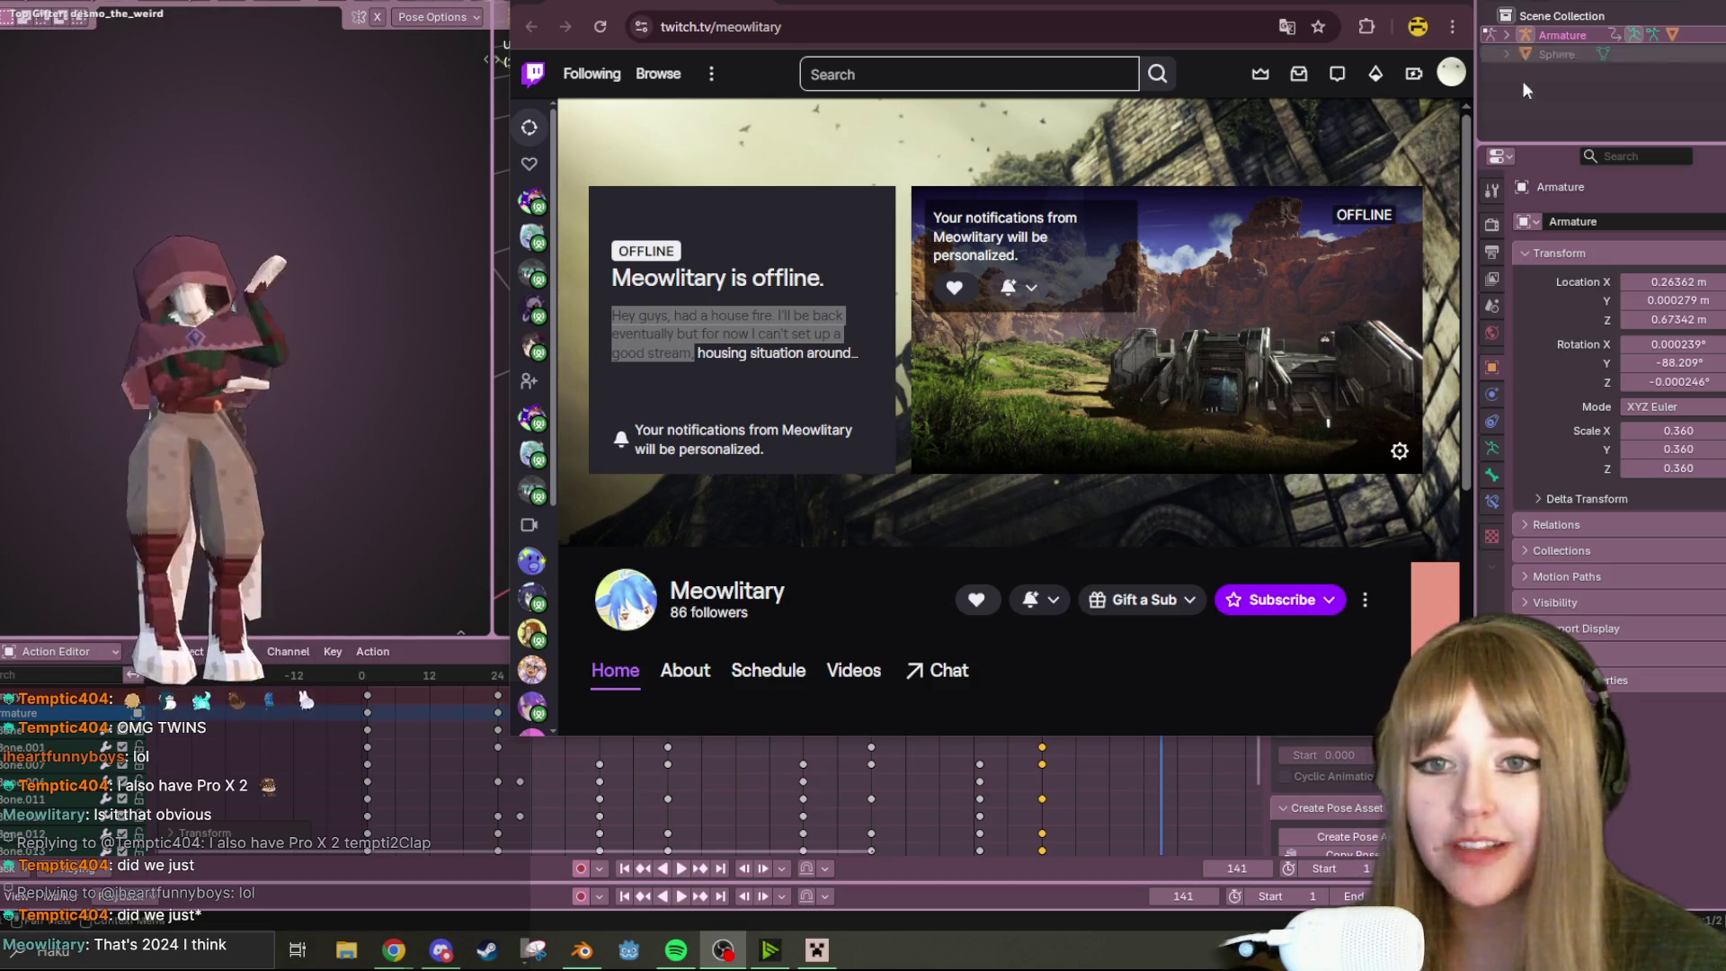
click(1459, 6)
click(1460, 6)
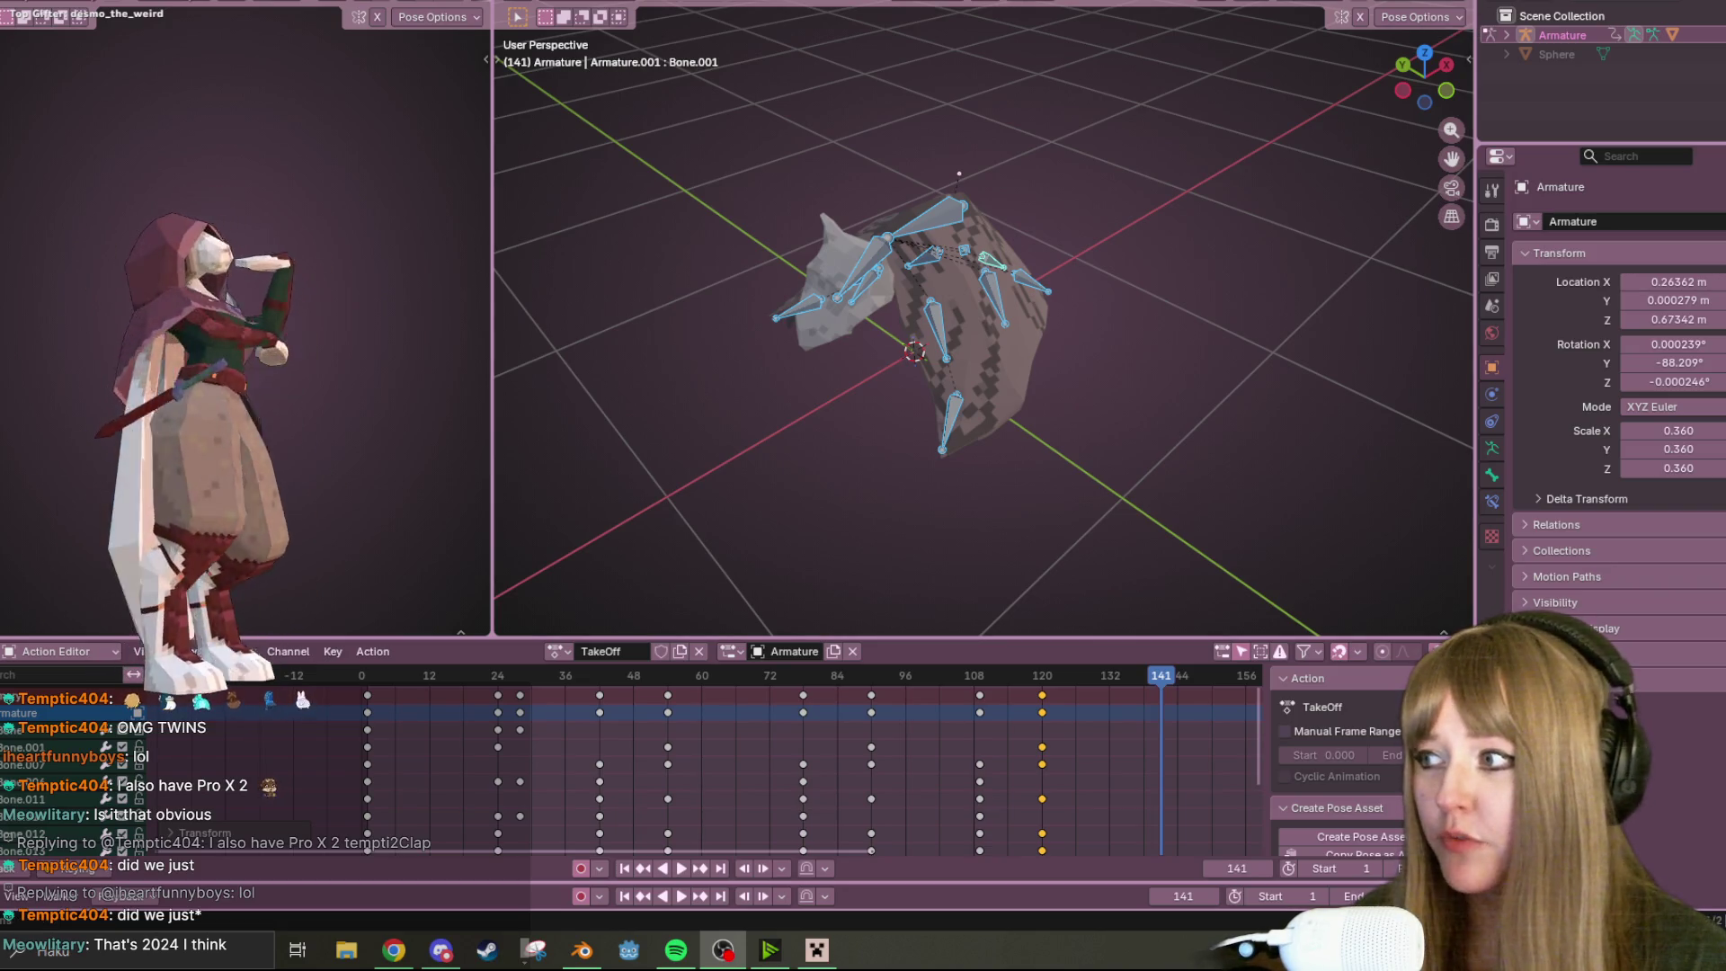
Orbit to a front-facing view and play the TakeOff action to review the wing flap
mouse_move(1021, 271)
middle_down()
mouse_move(991, 123)
mouse_move(916, 43)
mouse_move(826, 4)
mouse_move(806, 590)
mouse_move(1014, 166)
mouse_move(926, 282)
middle_up()
mouse_move(584, 676)
mouse_down()
mouse_move(534, 747)
mouse_move(446, 683)
mouse_up()
click(682, 872)
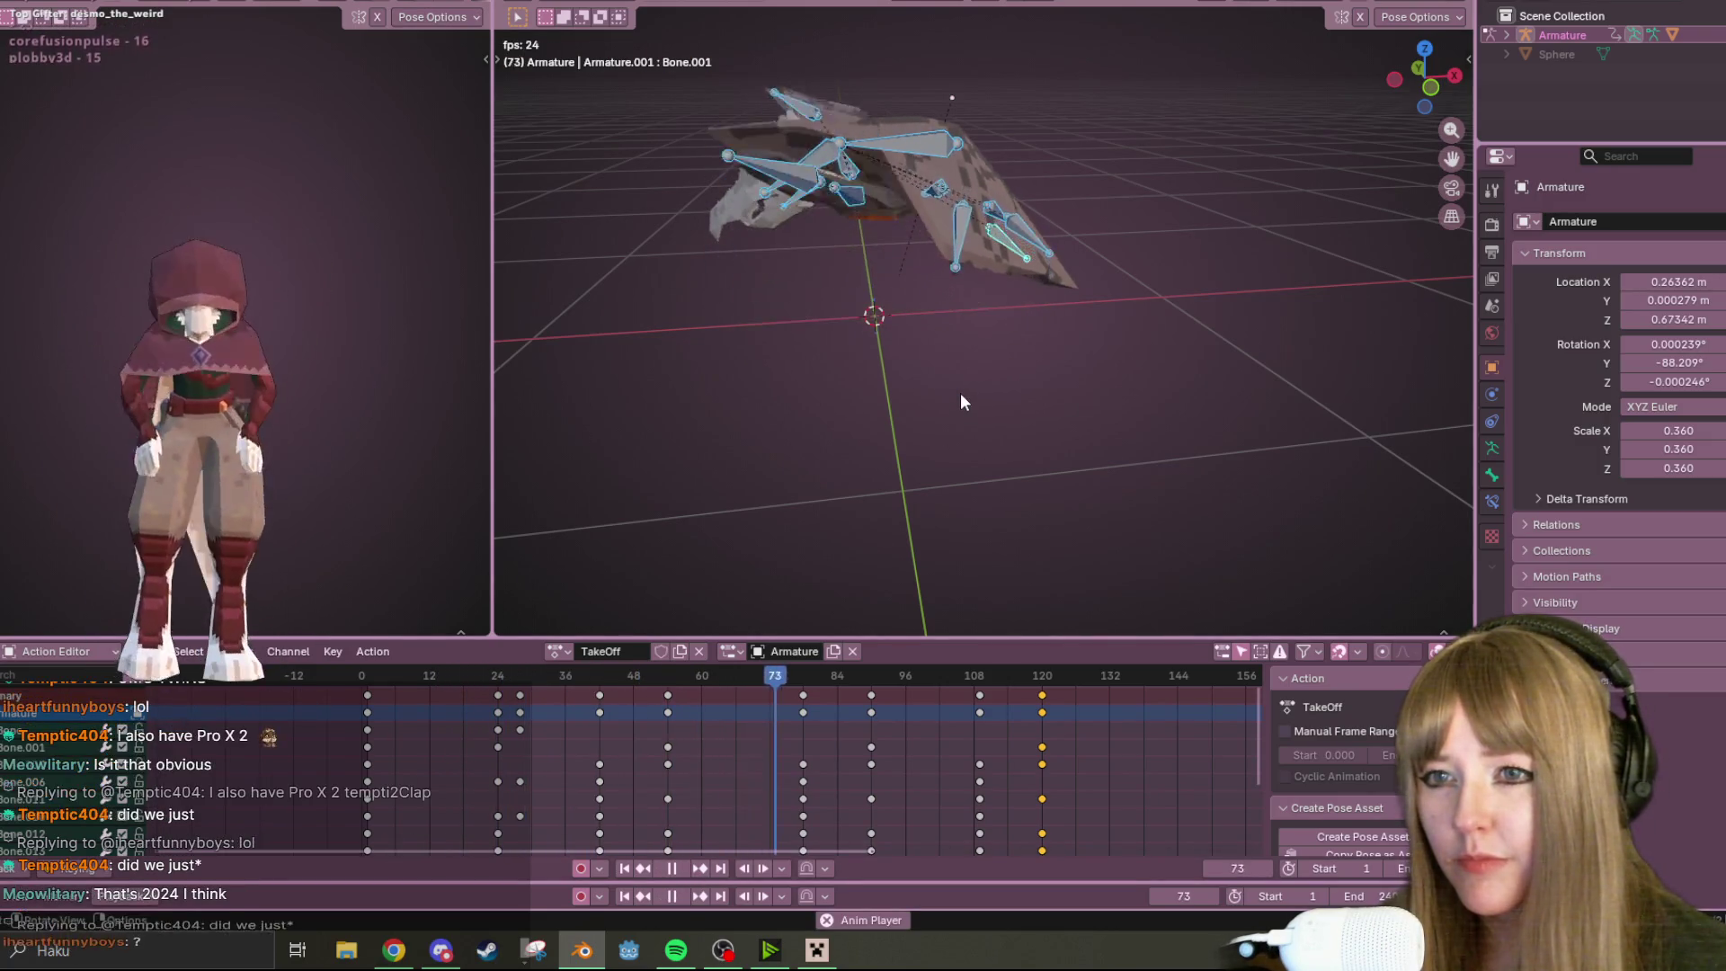
click(677, 871)
mouse_move(1129, 343)
middle_down()
mouse_move(936, 396)
mouse_move(921, 315)
middle_up()
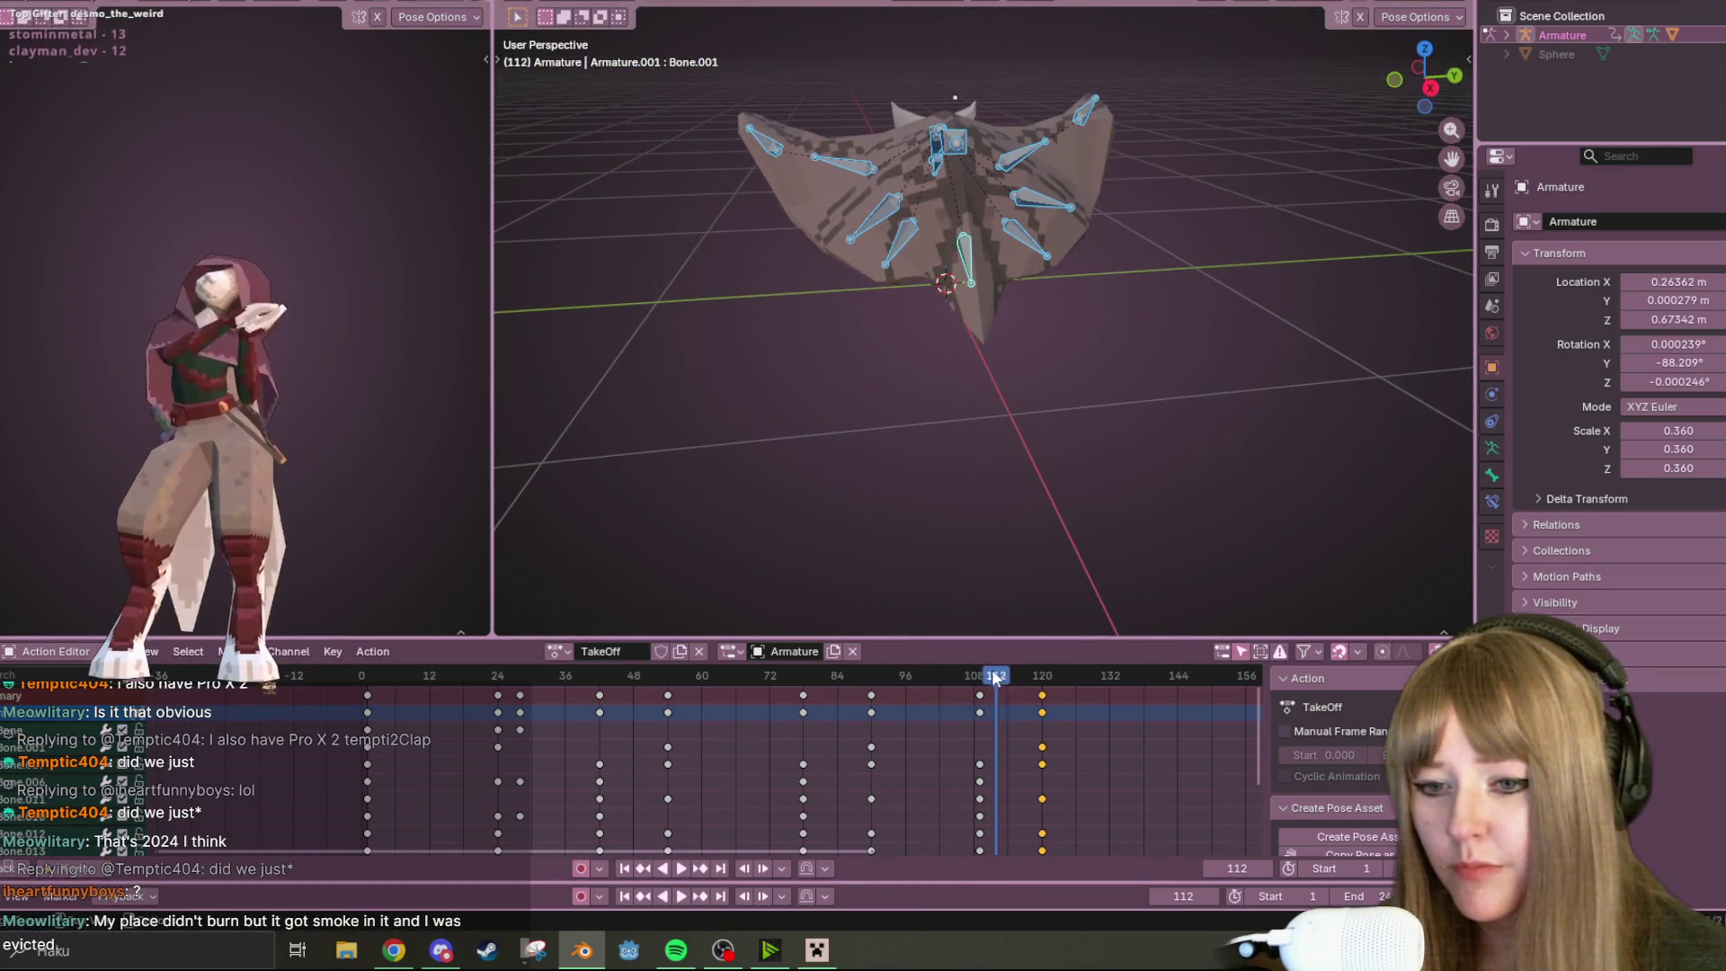
key(space)
drag(634, 676, 634, 710)
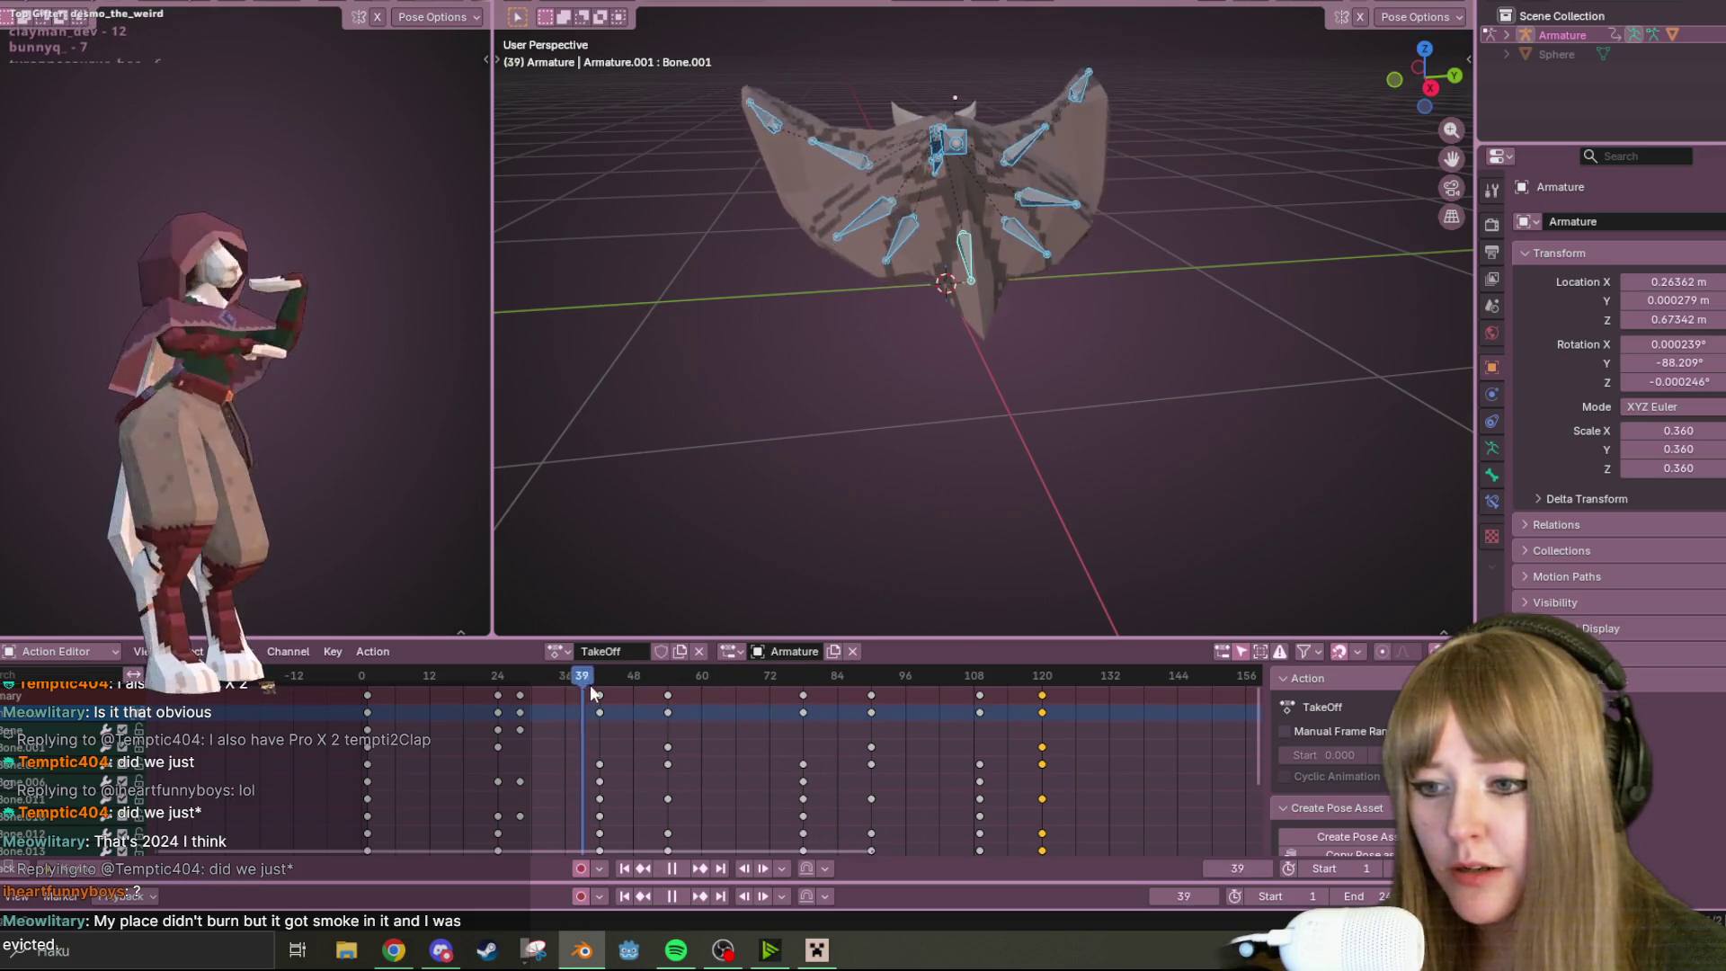
key(space)
Delete the later keyframe columns (78, 90, 108, 120), replay, and switch to front orthographic view
alt+shift+click(803, 710)
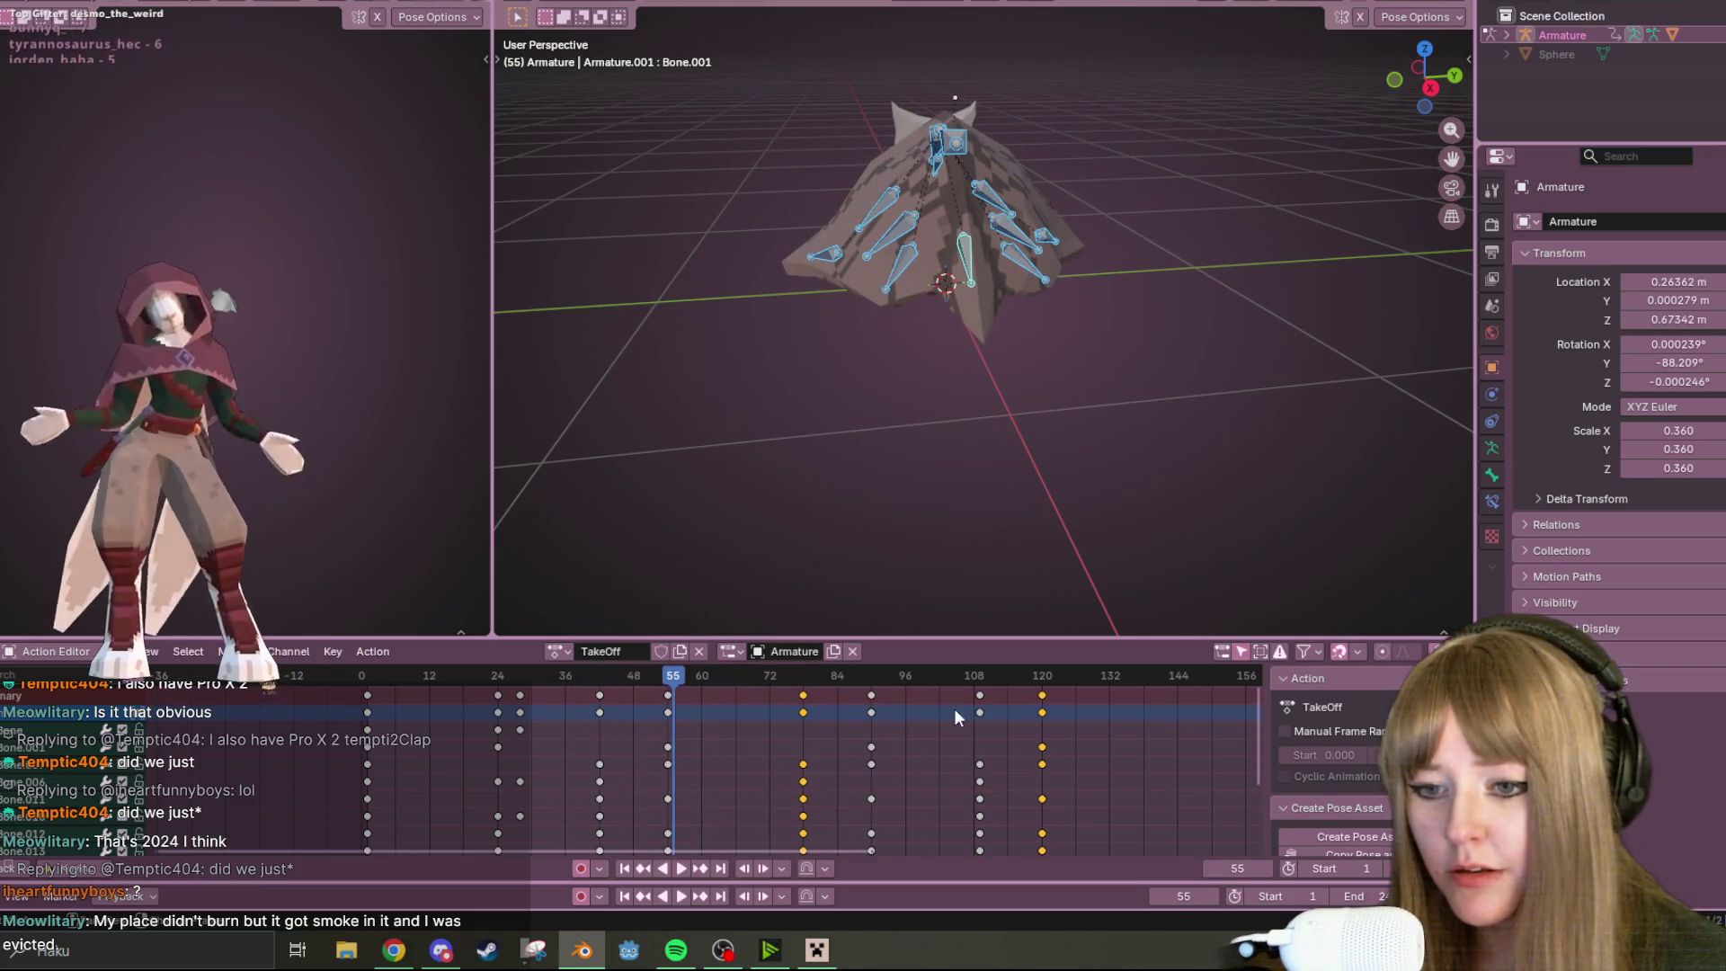
alt+shift+click(872, 706)
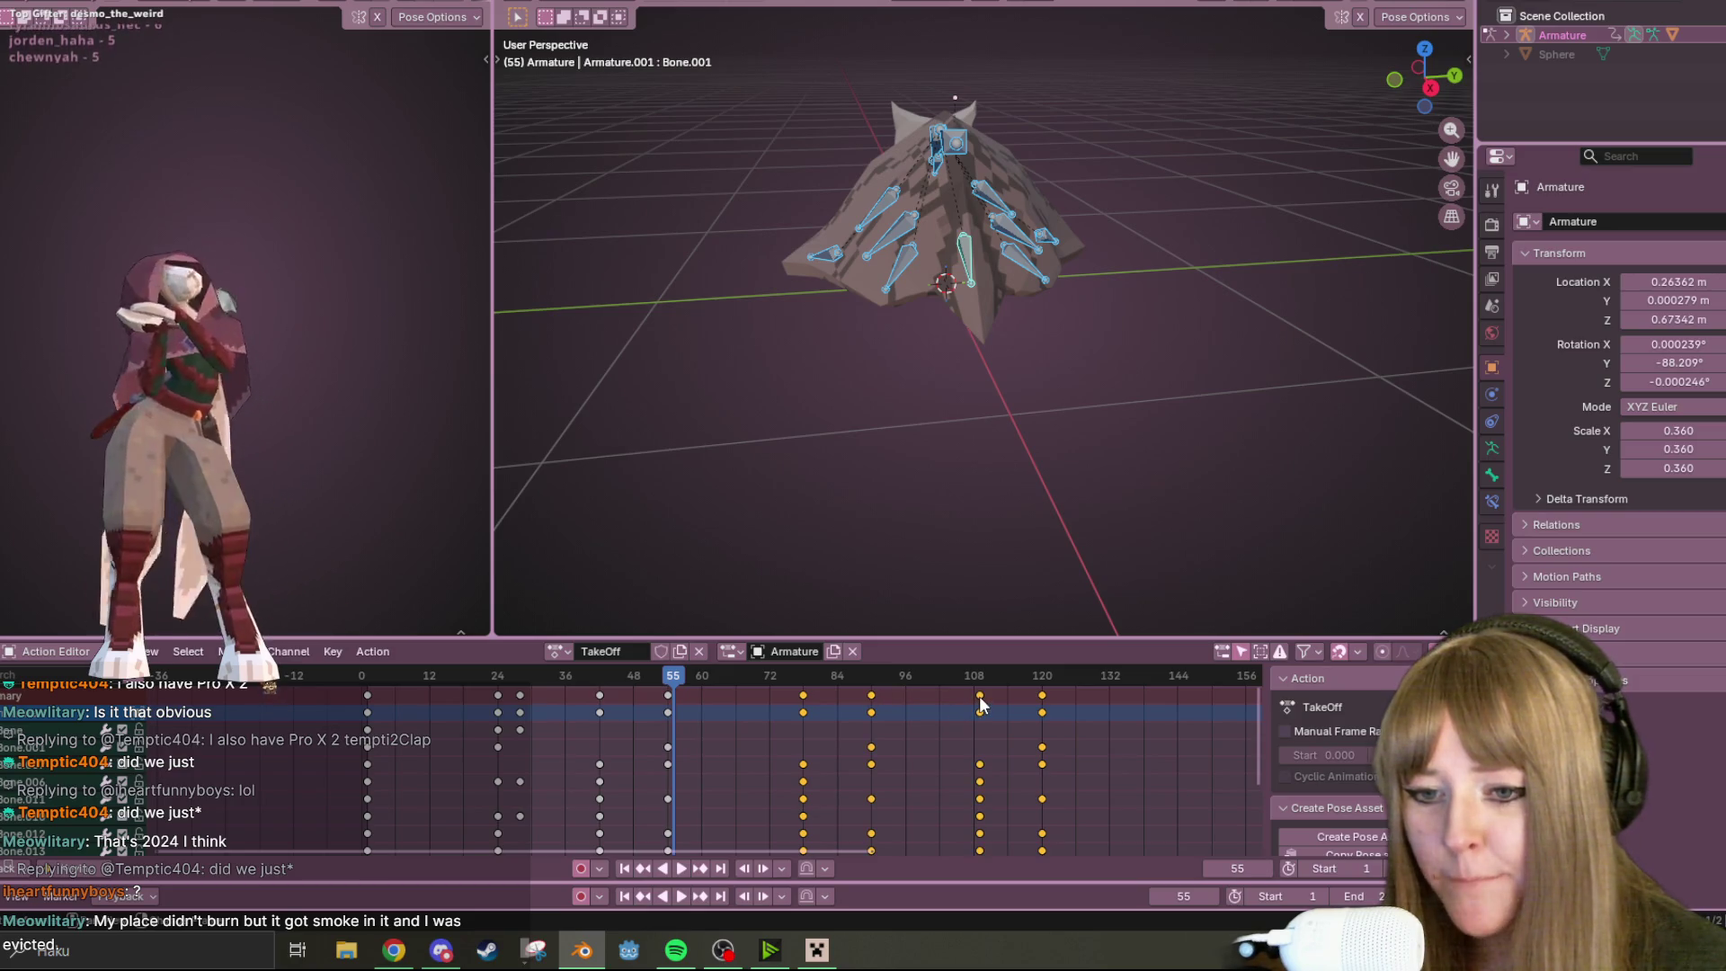
key(Delete)
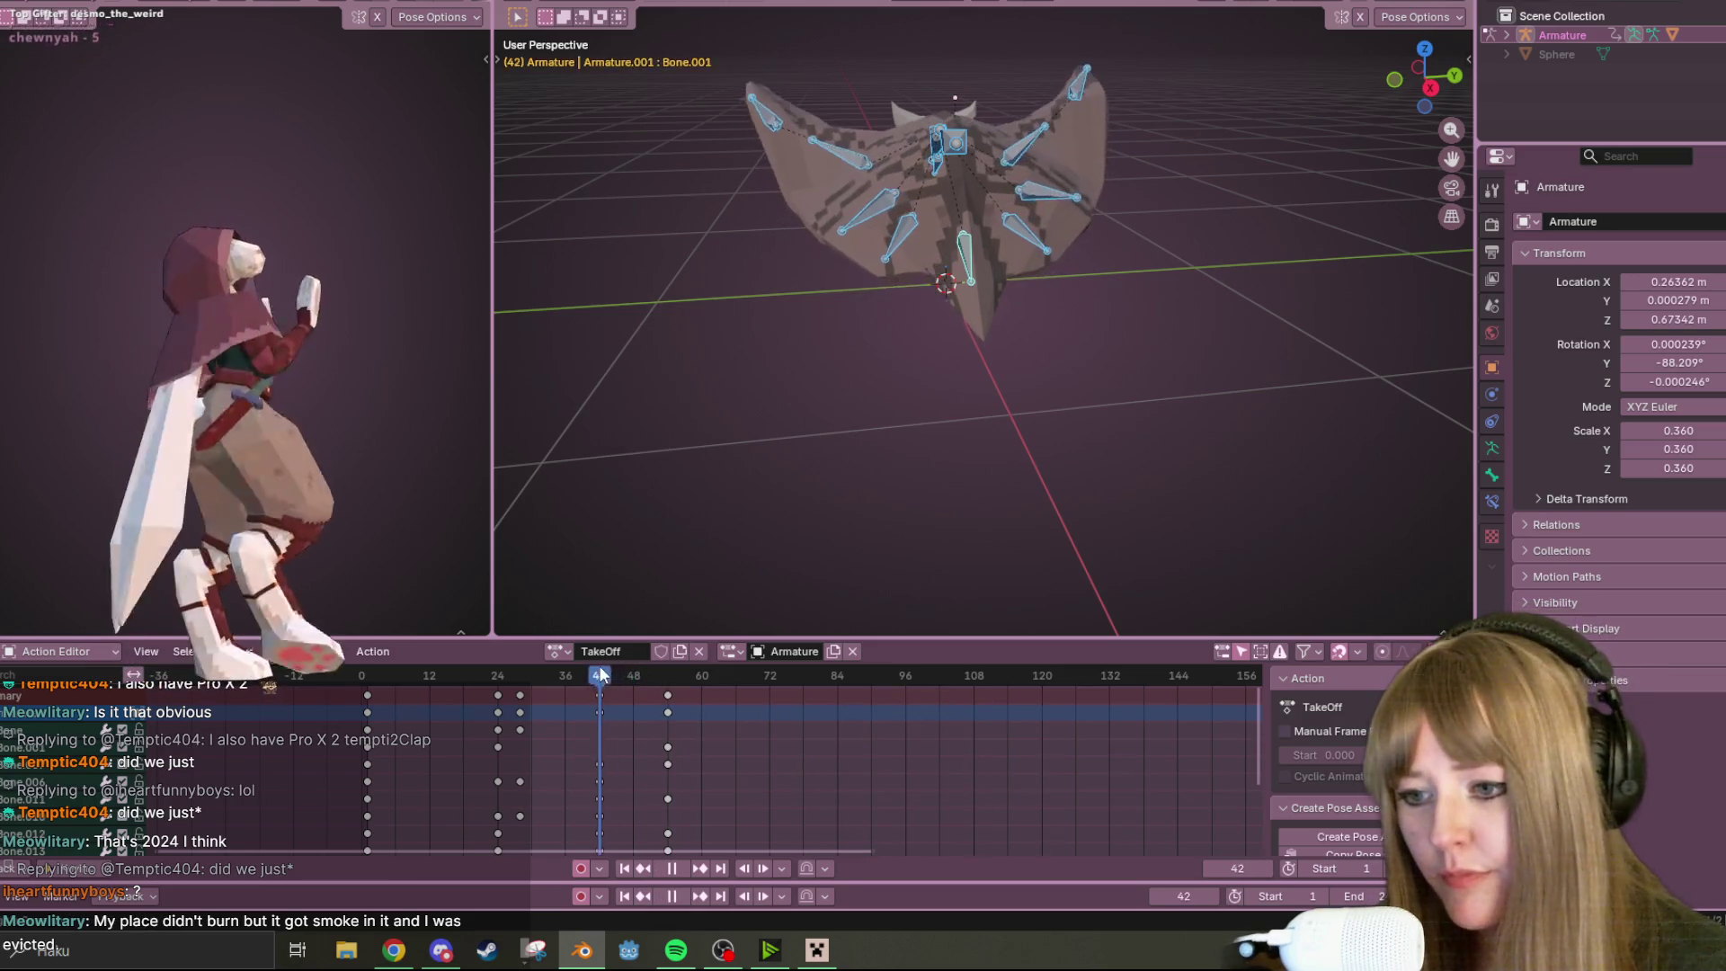
click(678, 867)
click(678, 867)
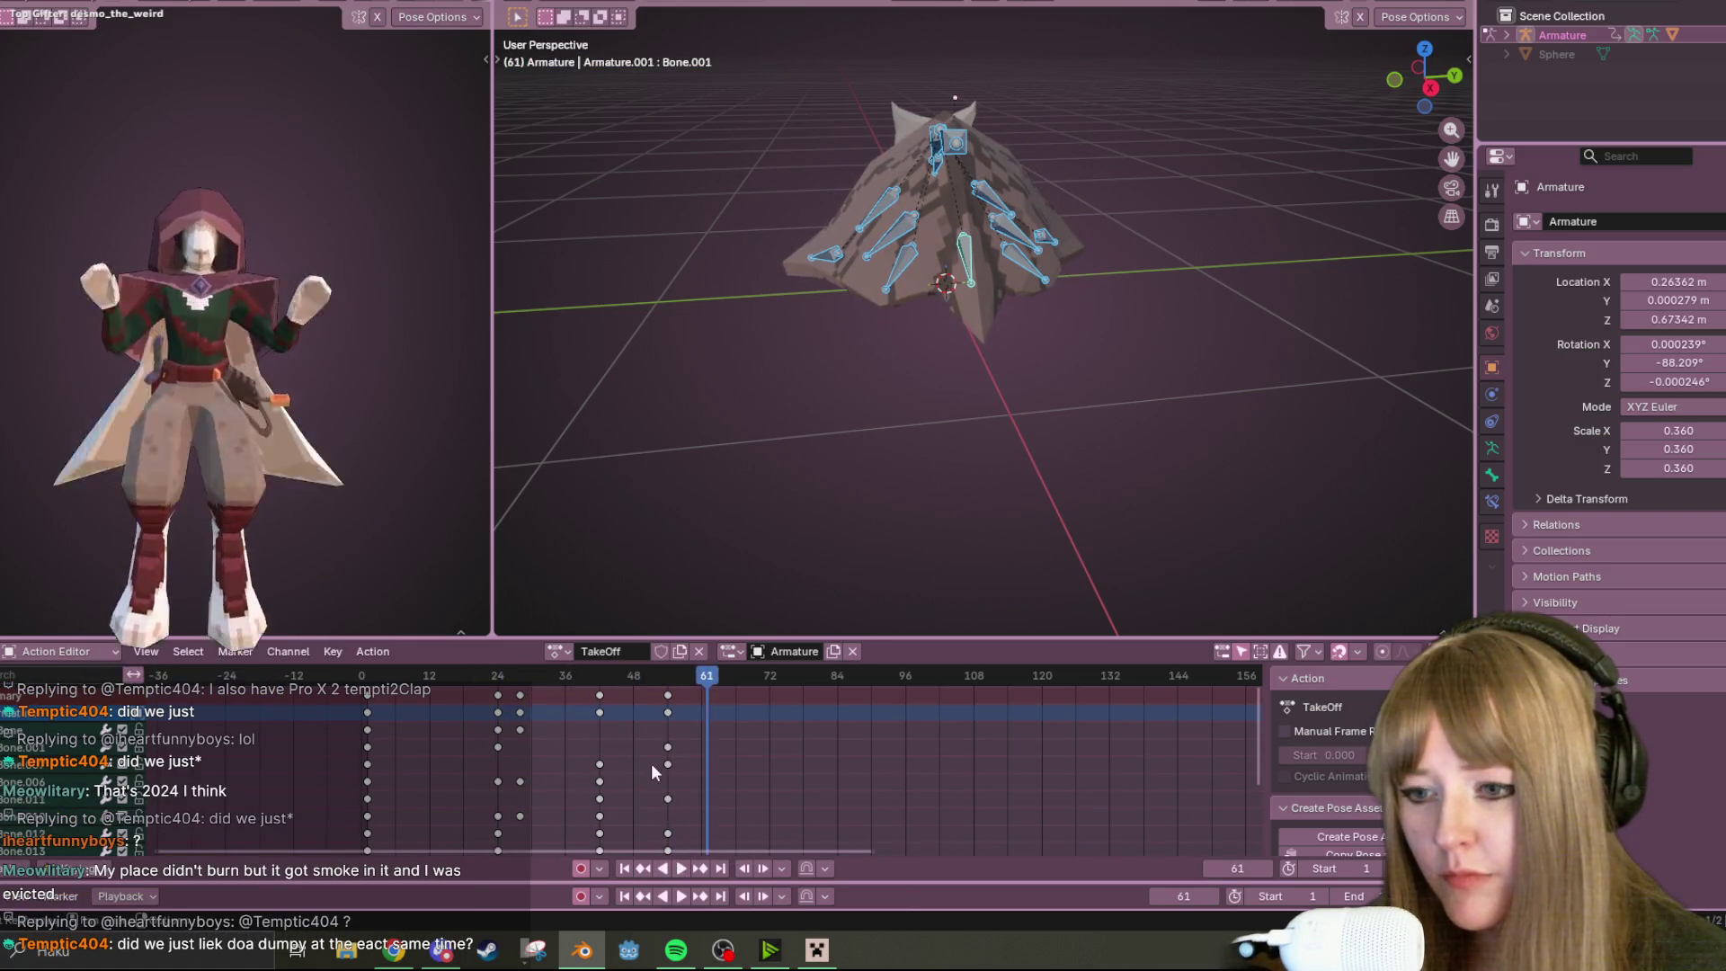
click(1396, 78)
At frame 56, move the top wing bone to a new position and replay the action
click(668, 675)
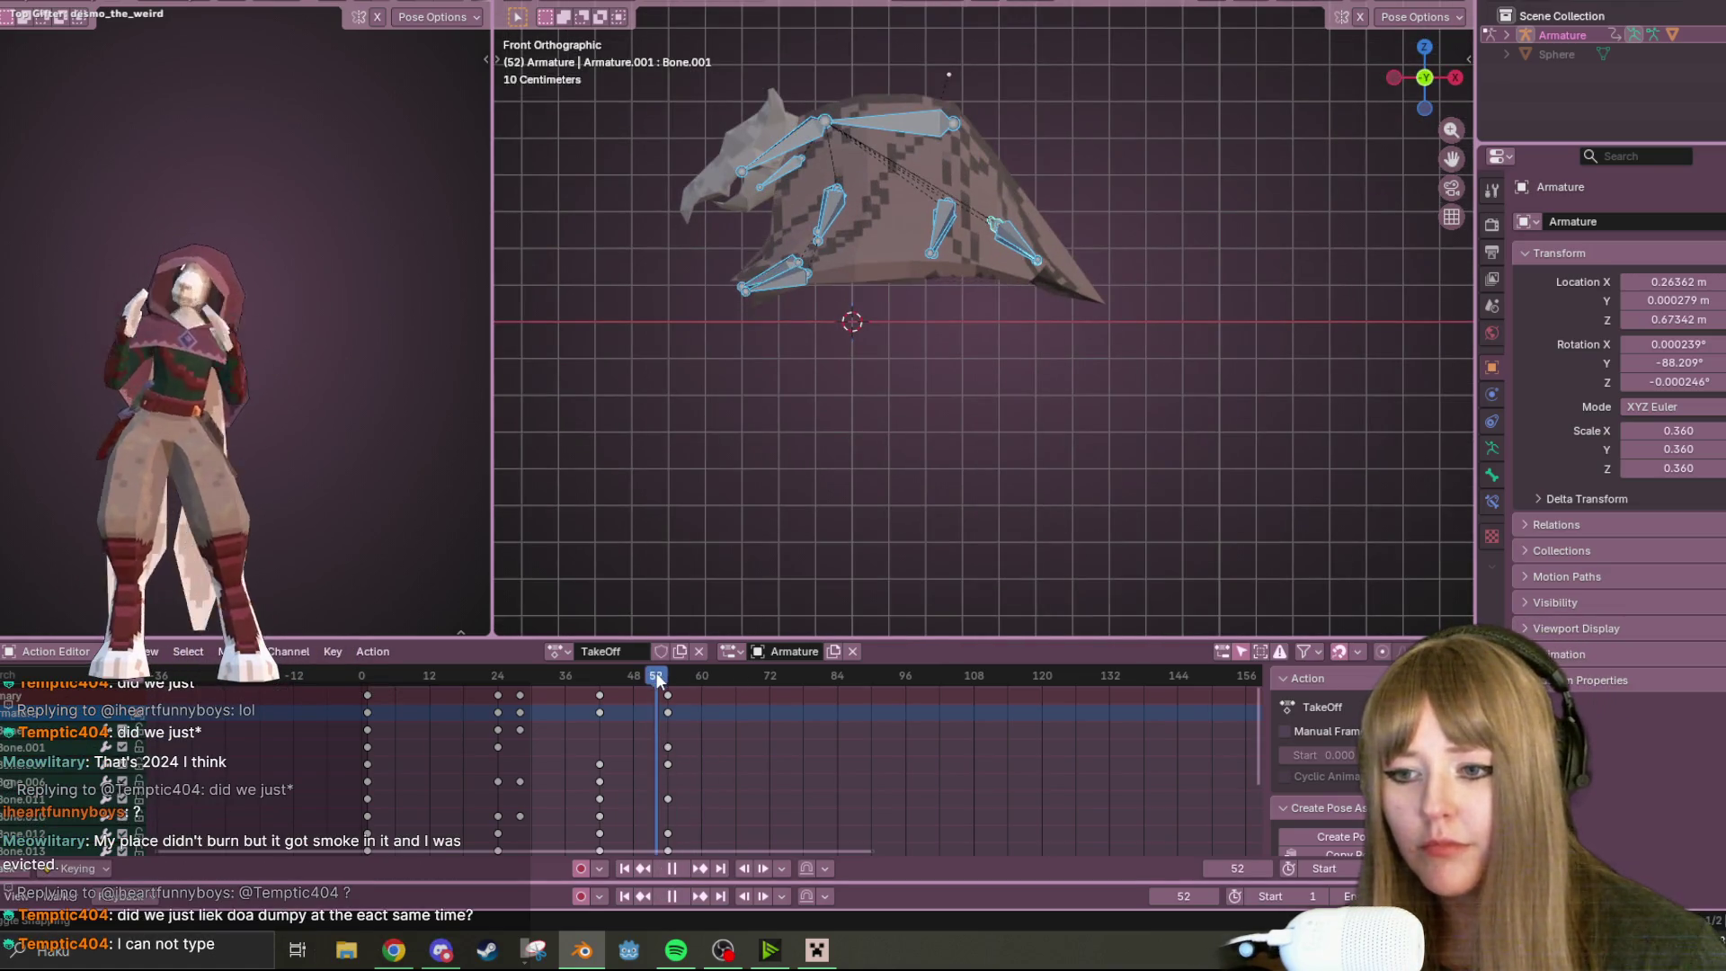
click(915, 117)
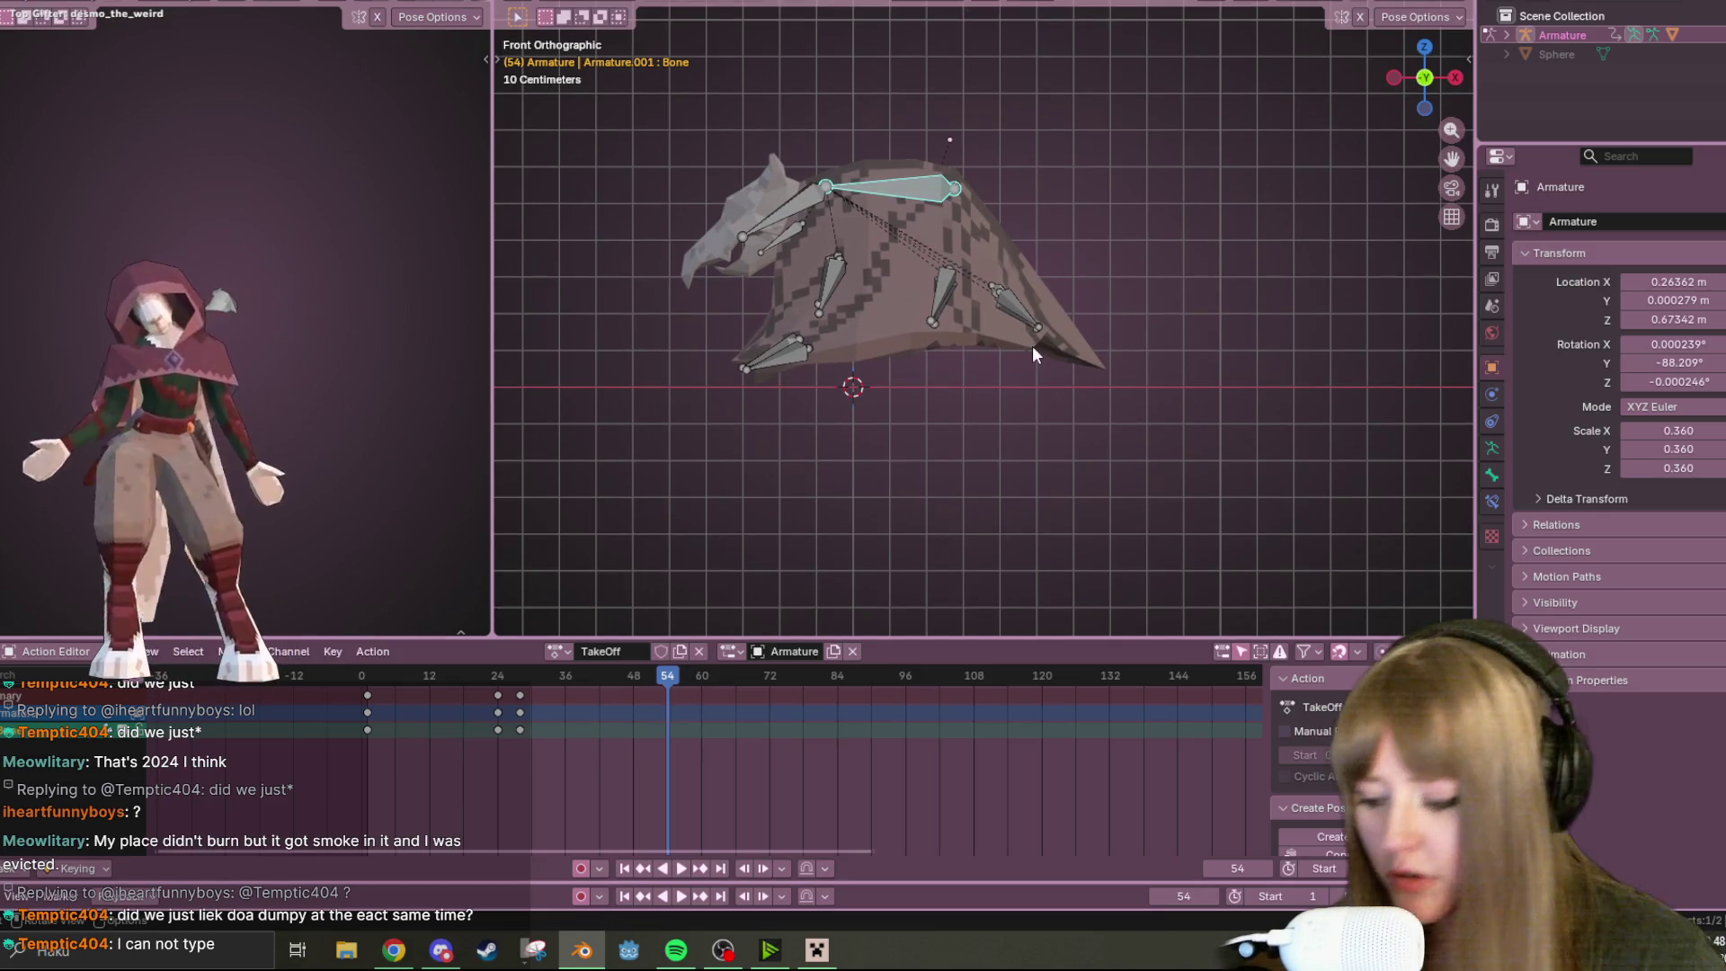
key(a)
key(space)
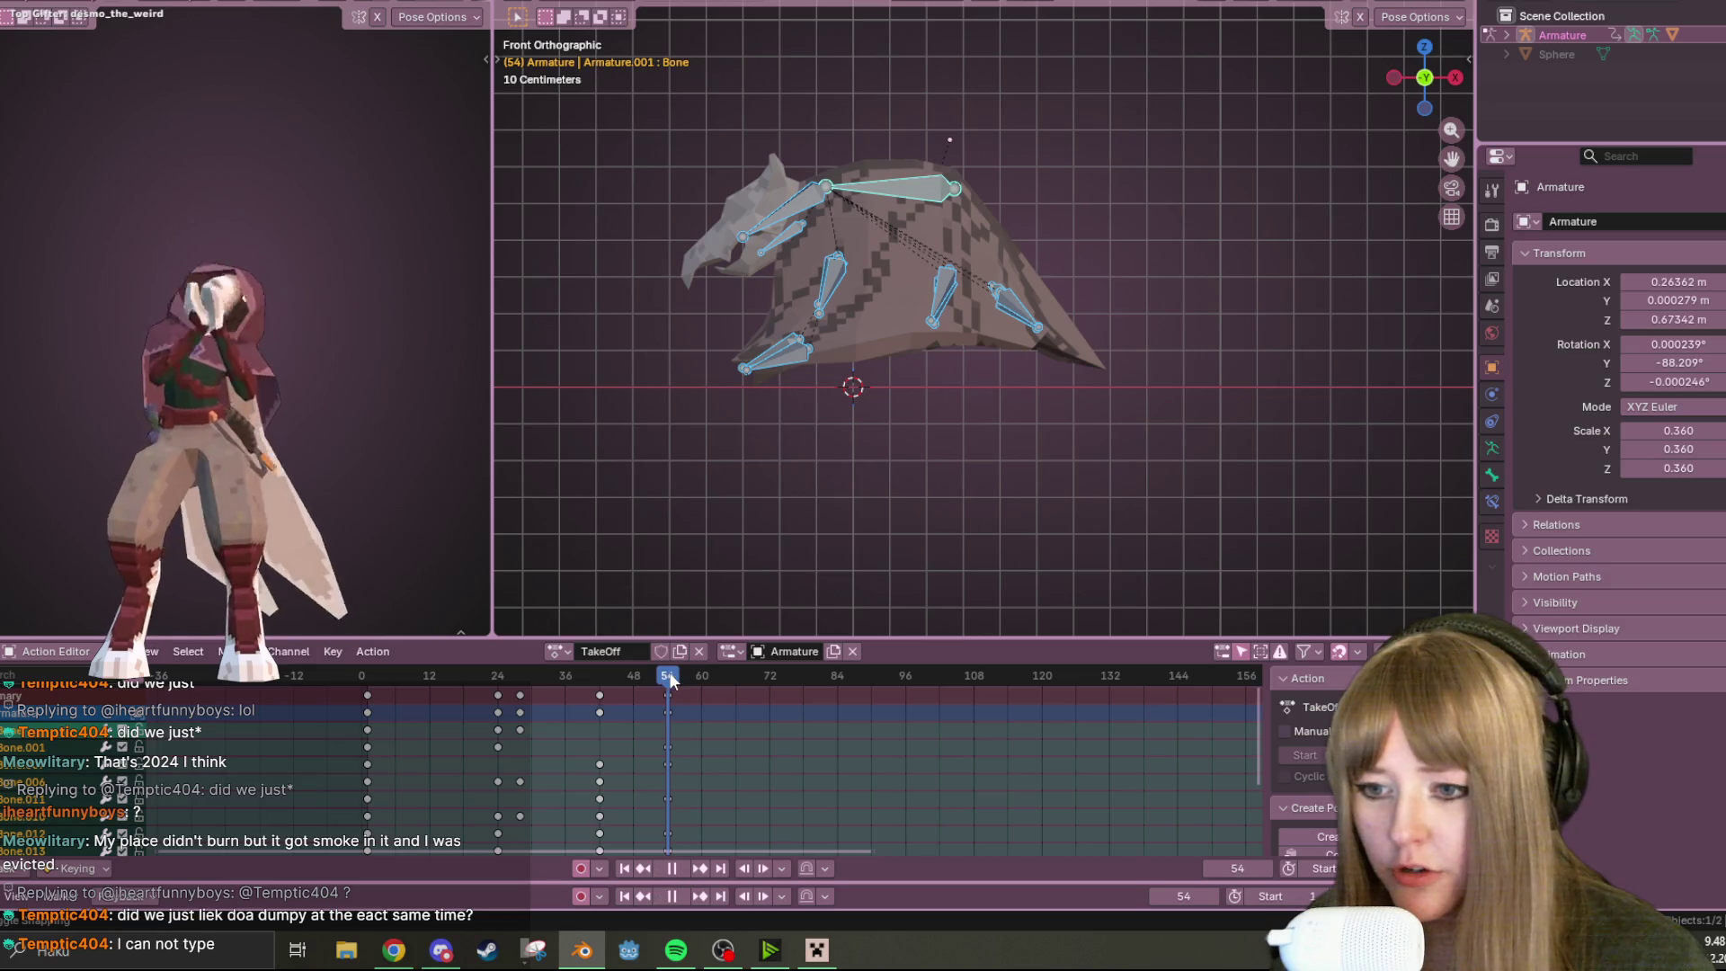
key(space)
click(909, 187)
key(g)
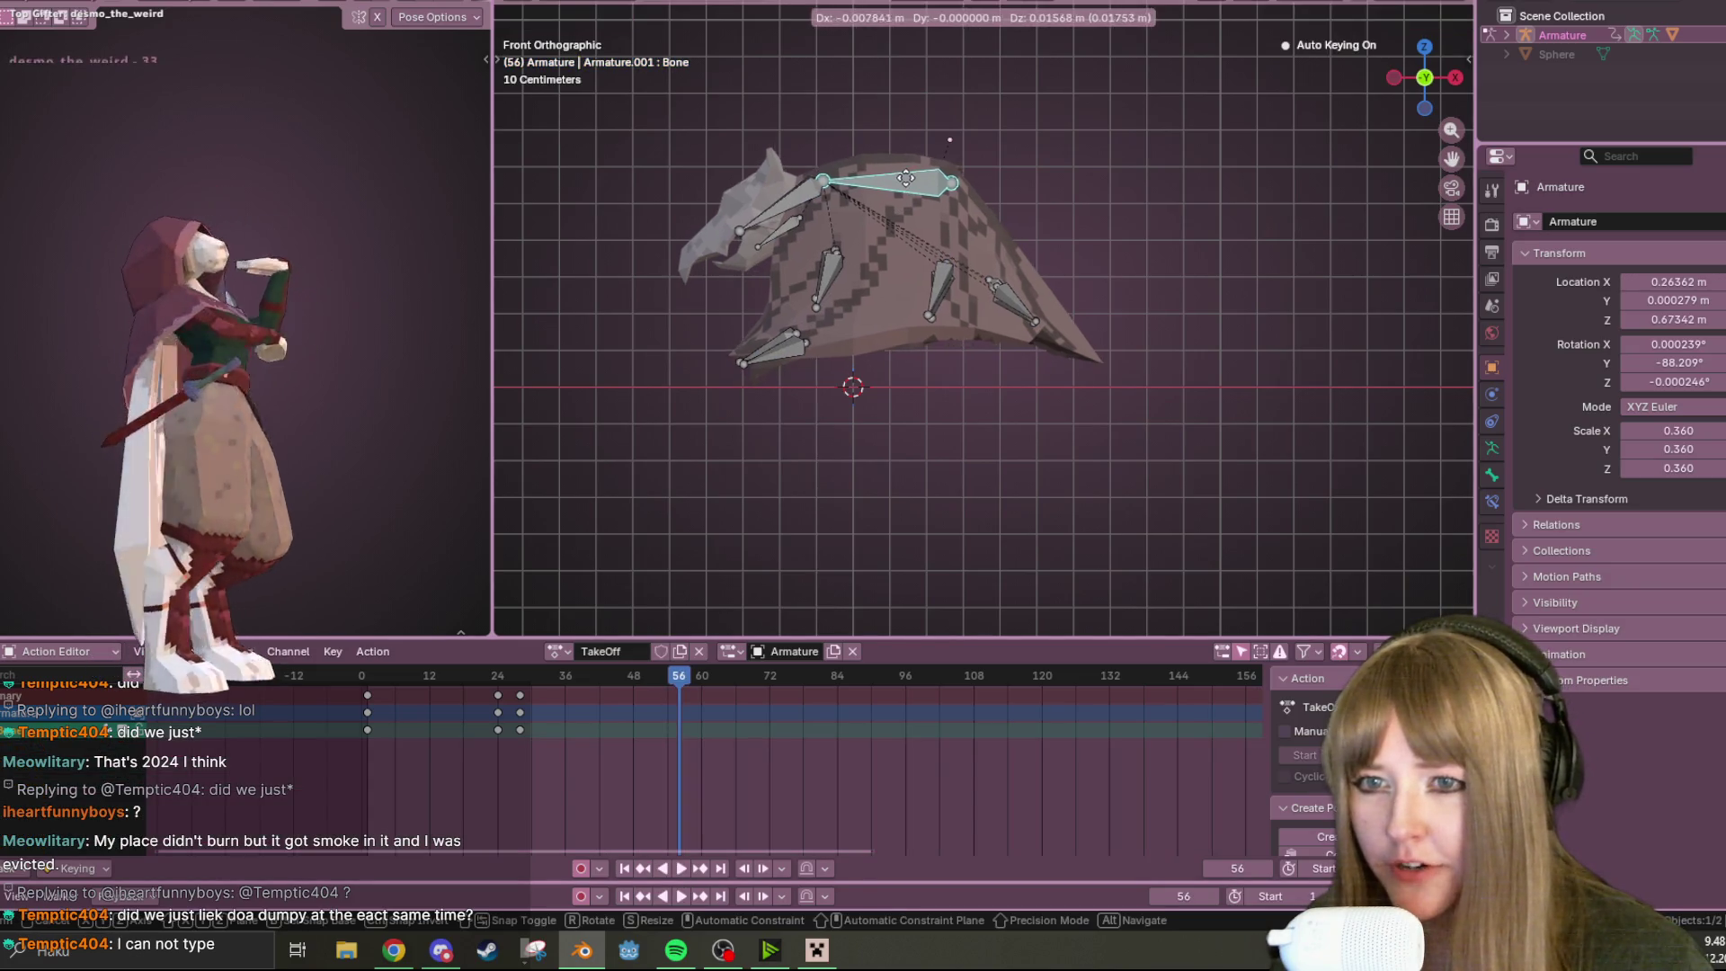
click(905, 174)
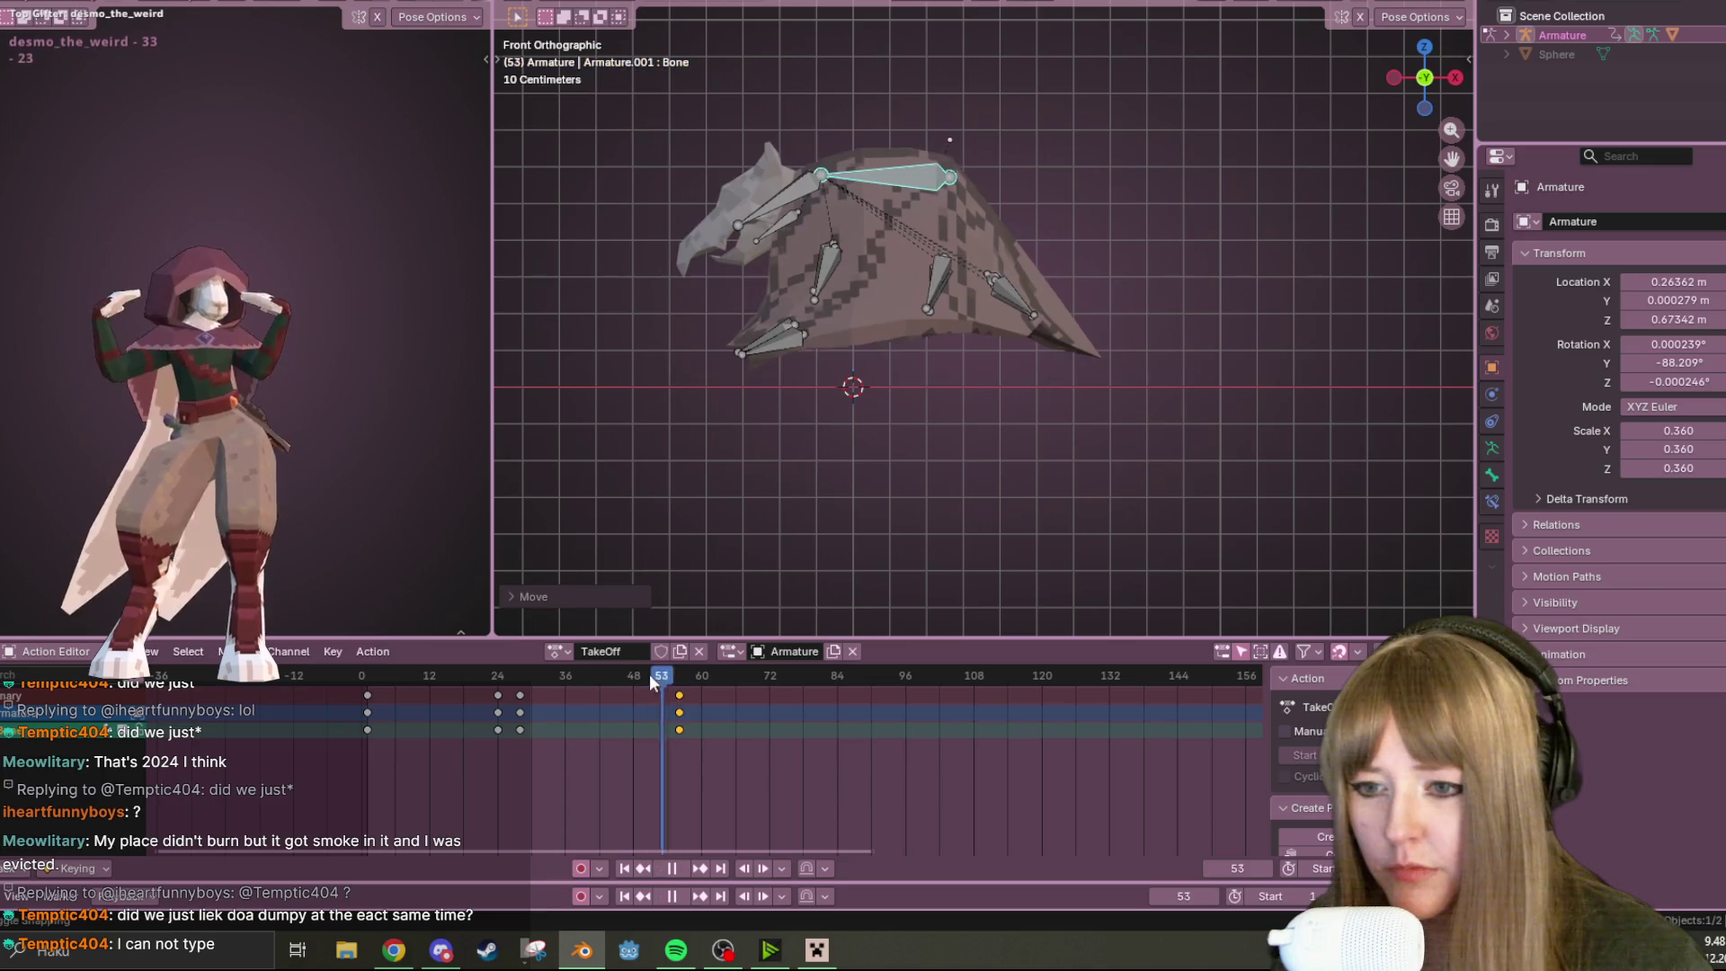
key(shift+Left)
click(678, 869)
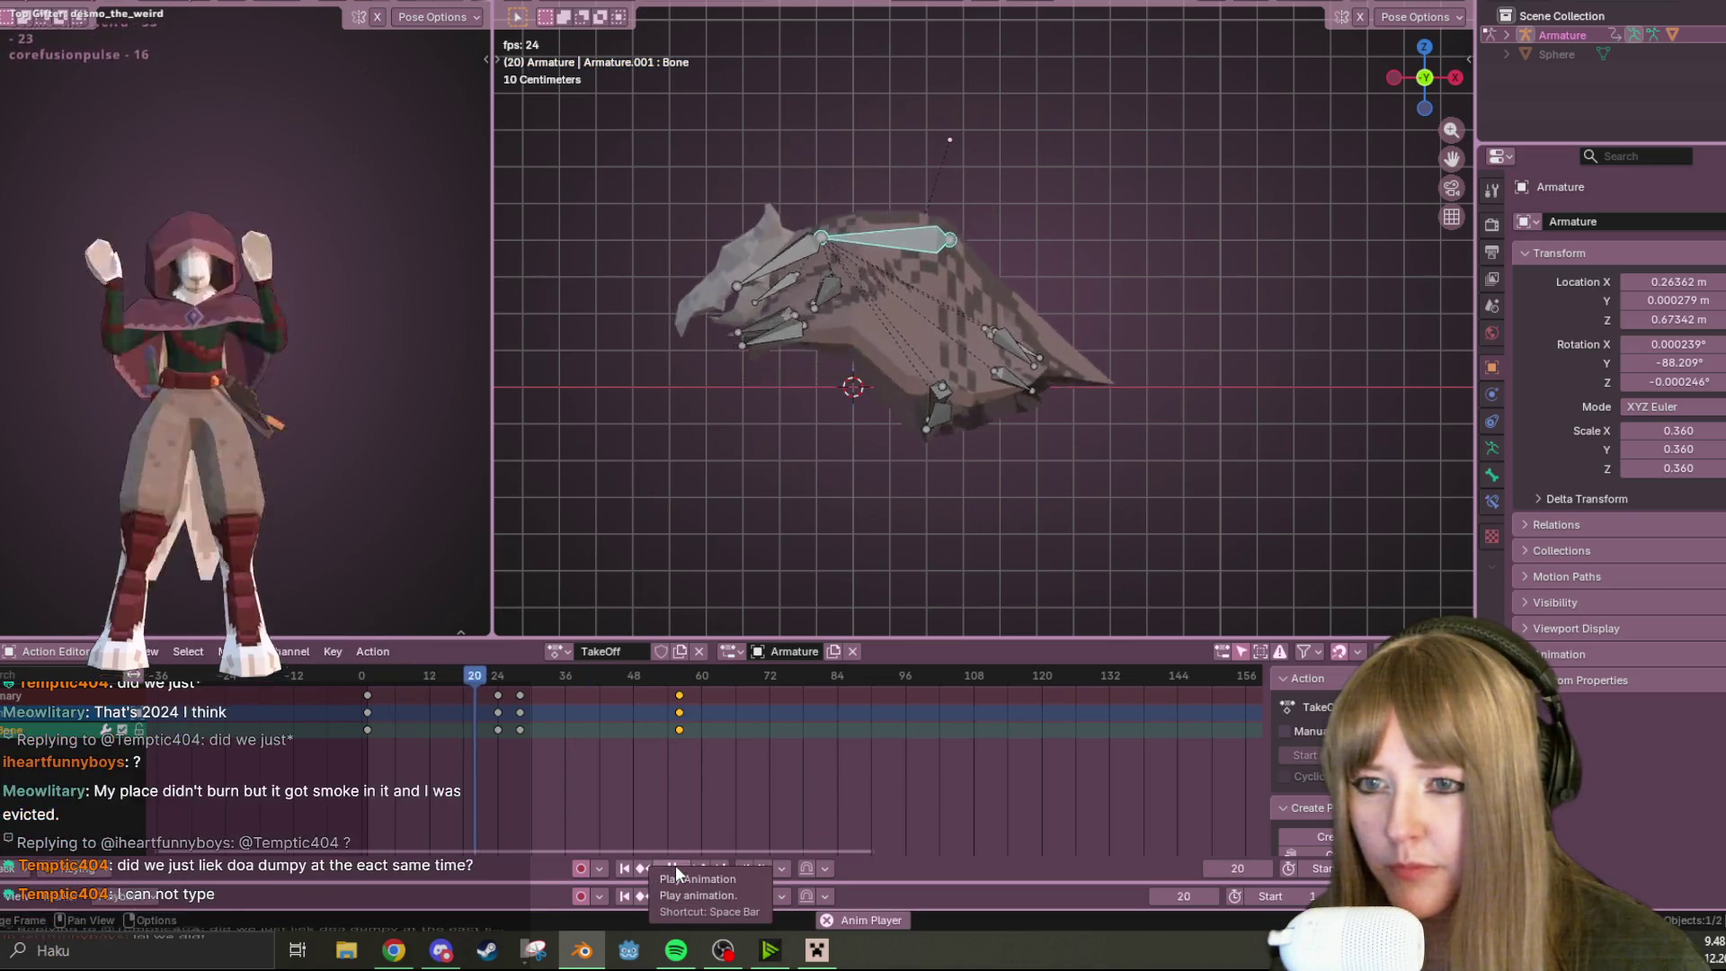
click(676, 868)
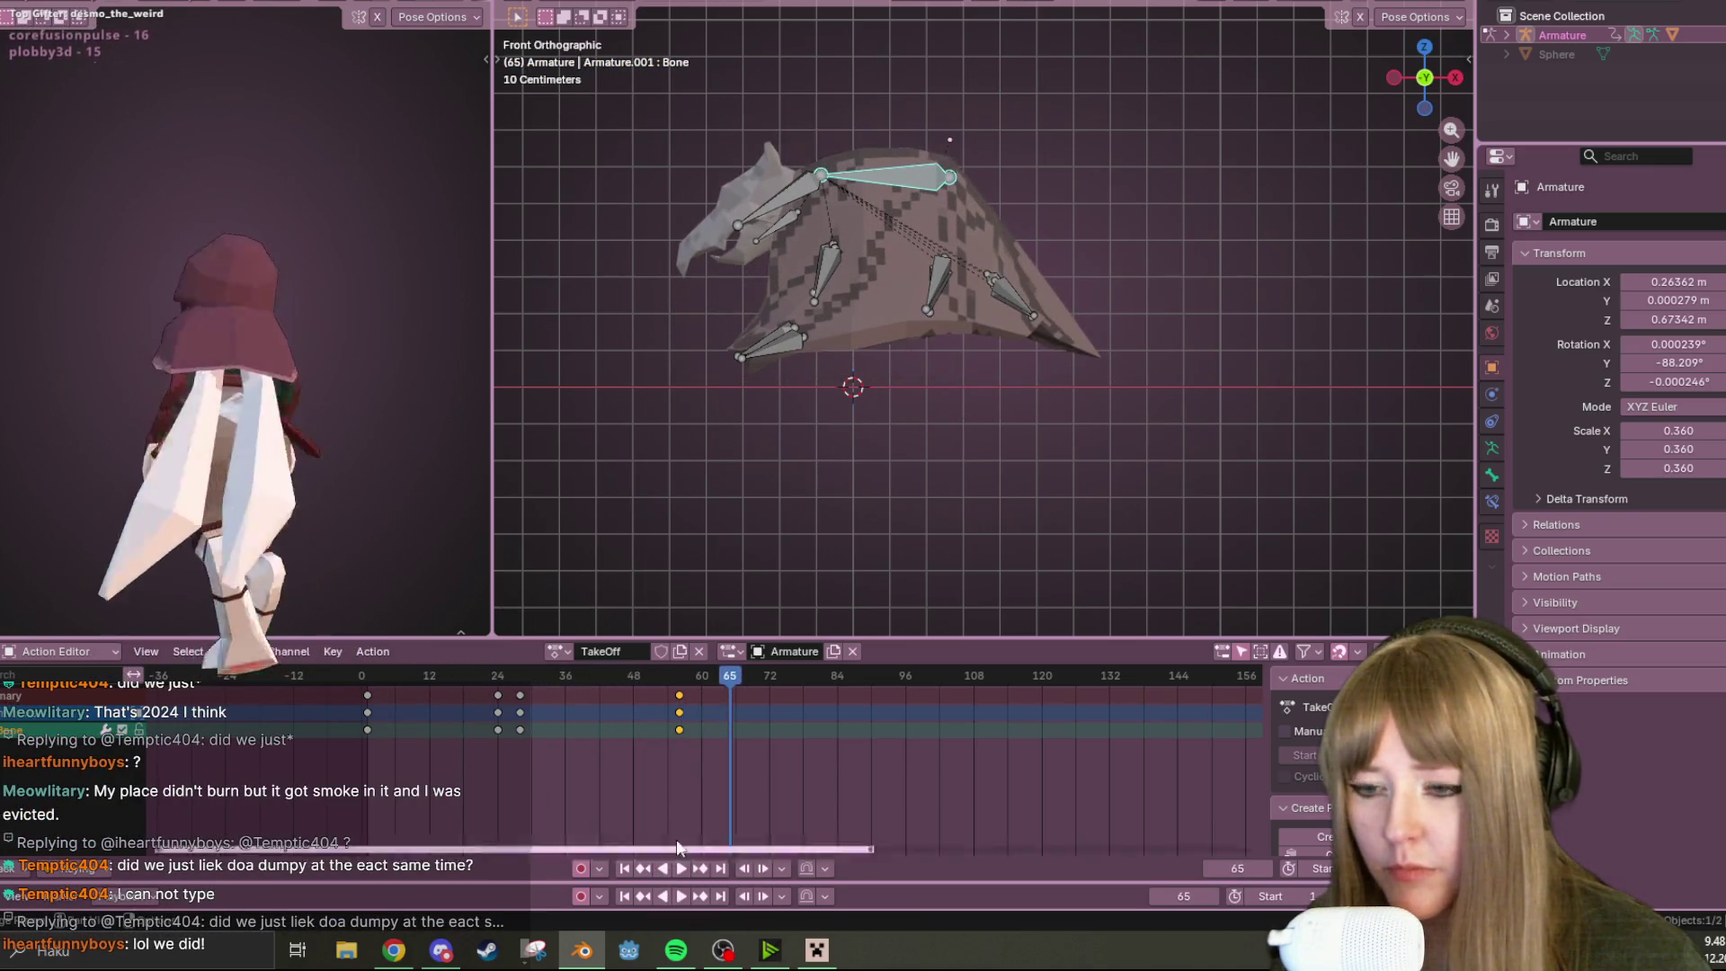
Readjust the top wing bone's position around frame 56 and replay the flap
drag(716, 677, 679, 681)
key(g)
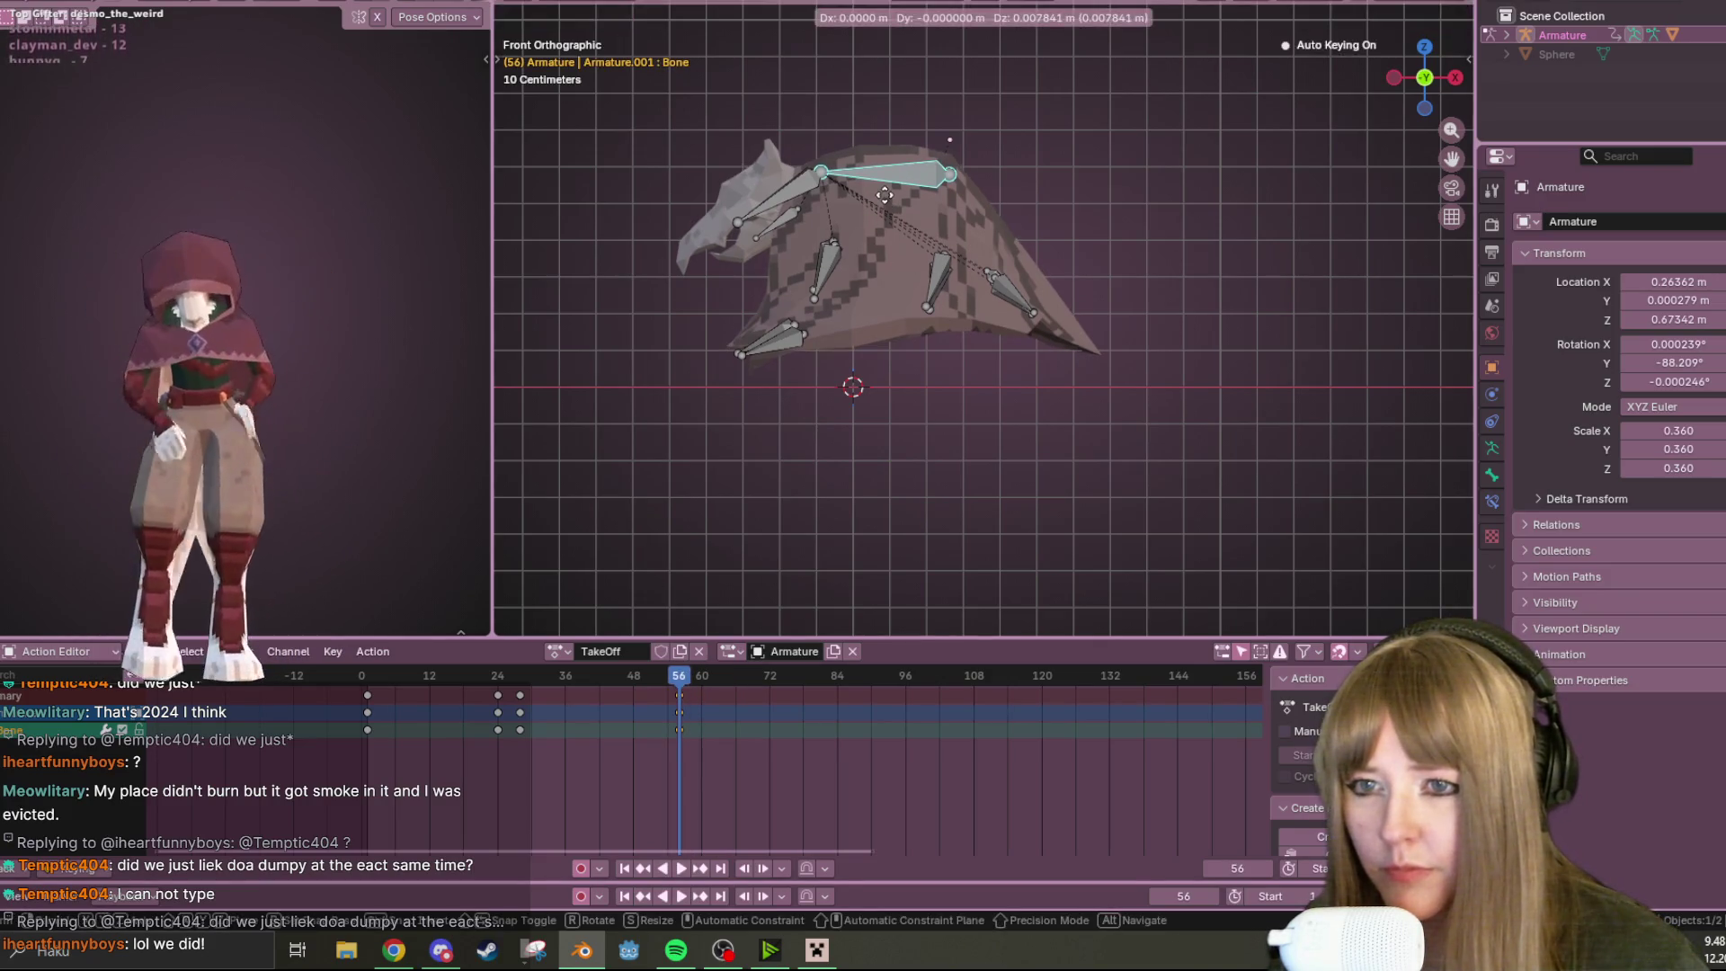
click(885, 183)
key(shift+Left)
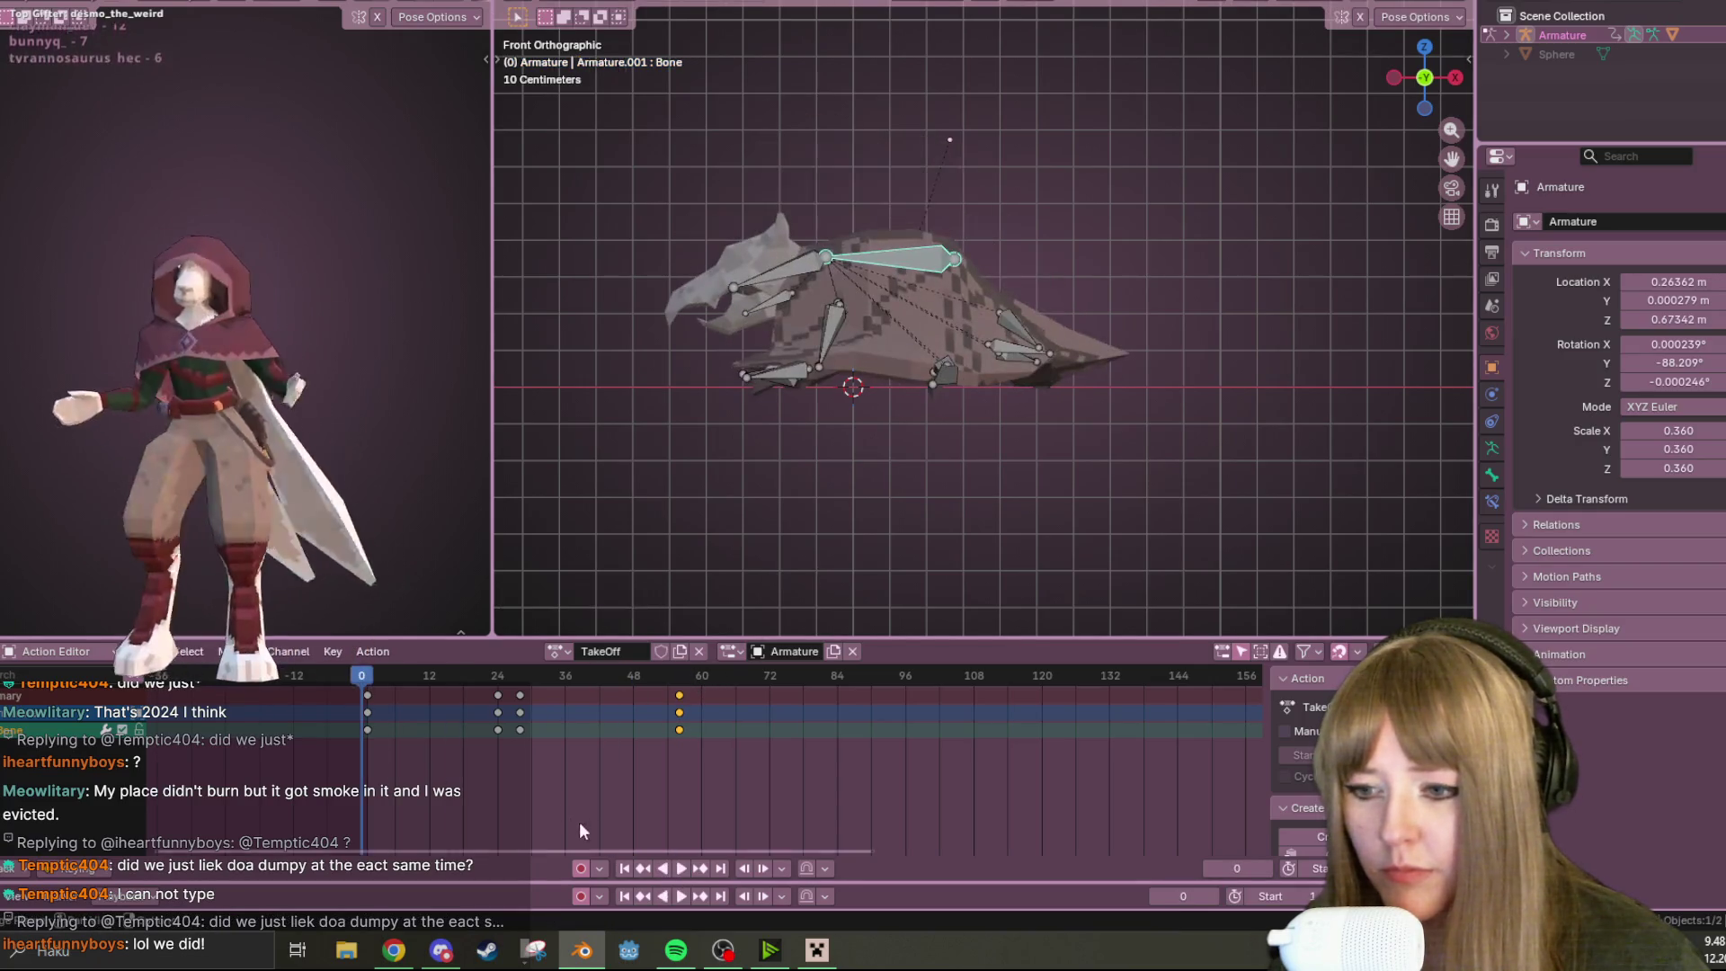
click(681, 868)
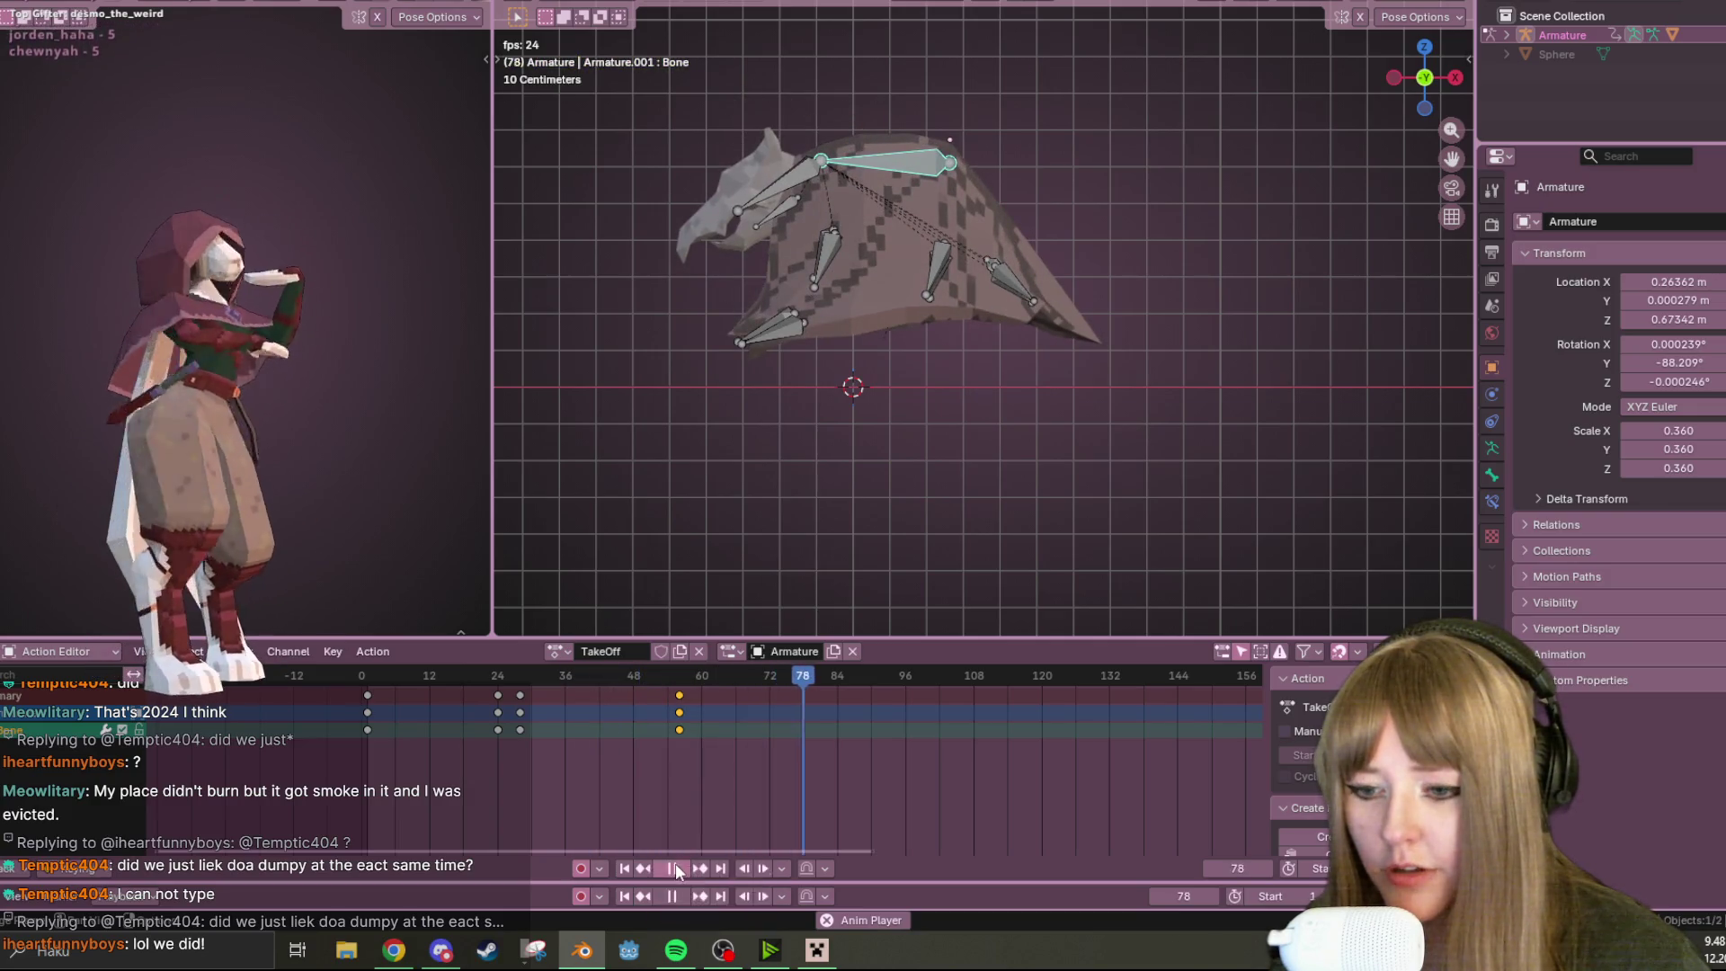
click(676, 868)
Raise the top wing bone at keyframe 56, key the pose, and play from frame 0
key(Down)
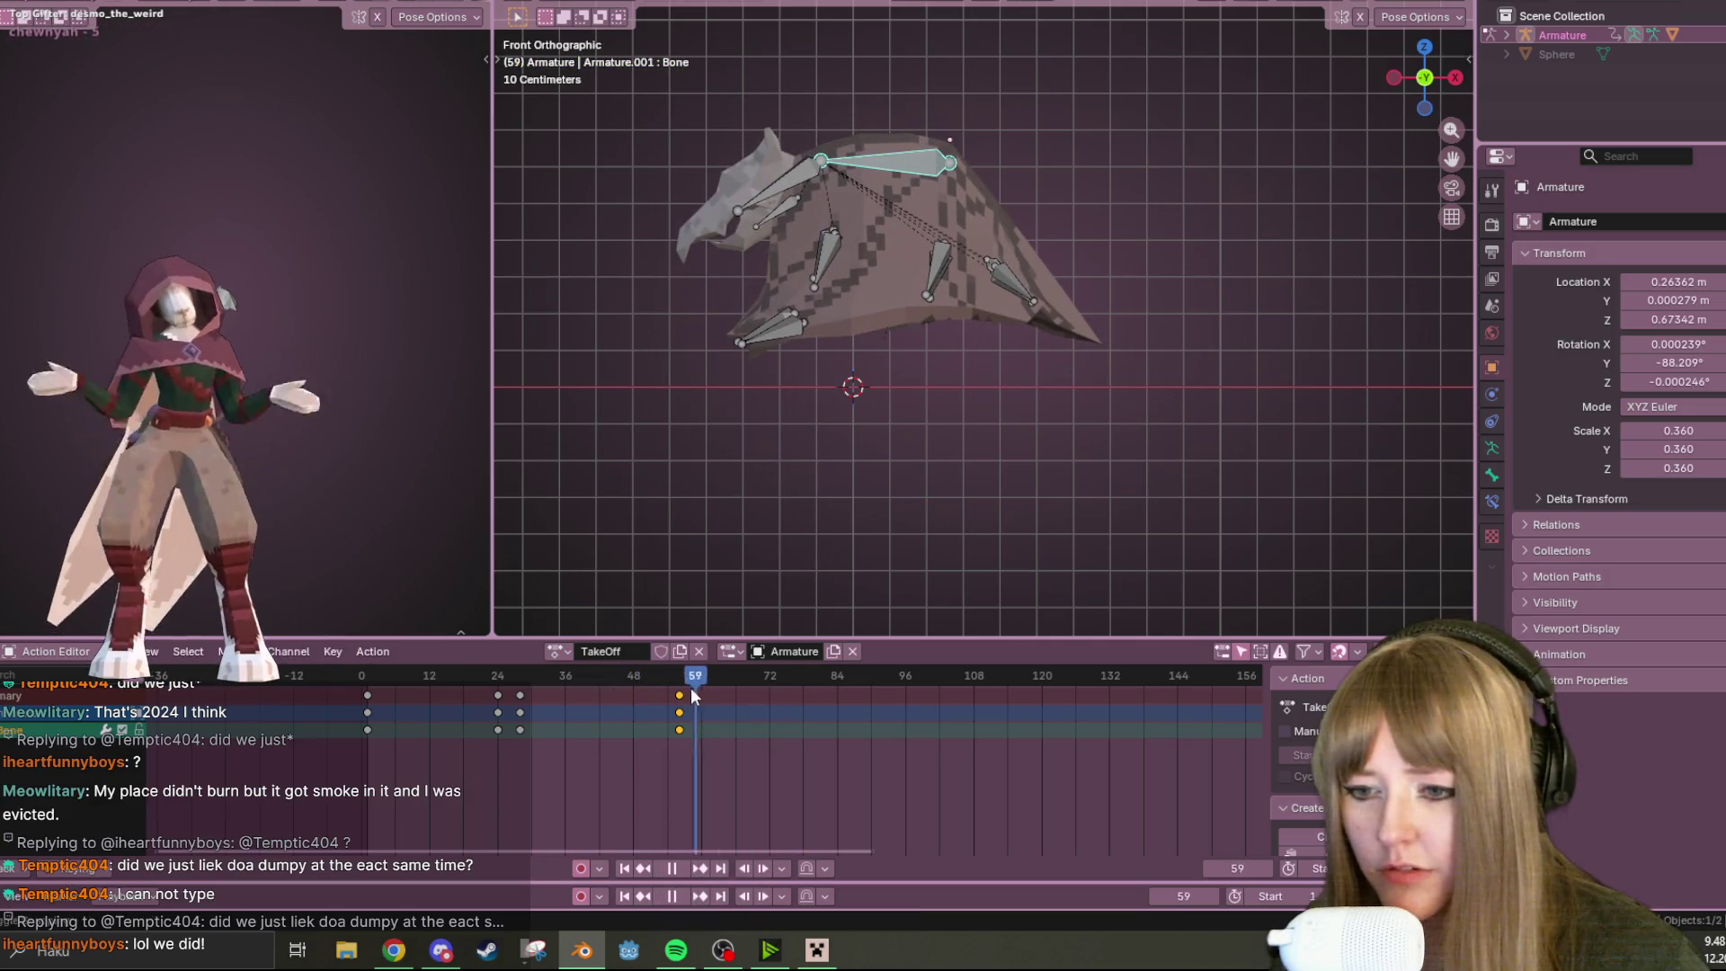
key(g)
click(746, 593)
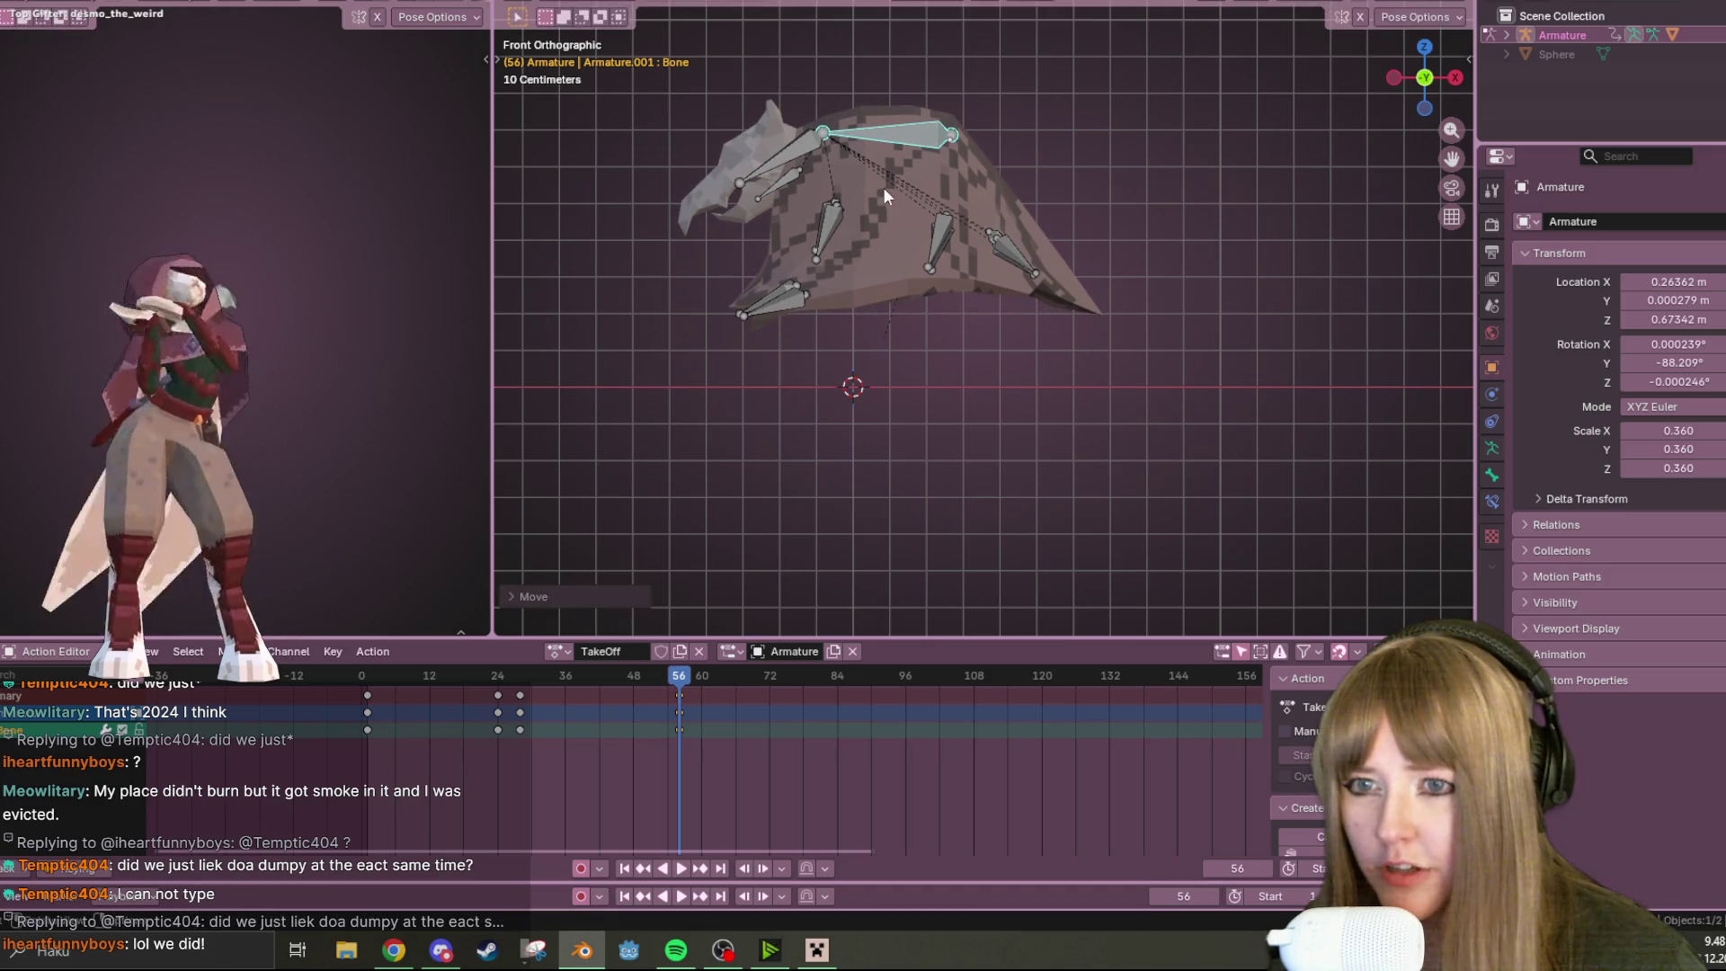
key(i)
drag(696, 675, 346, 696)
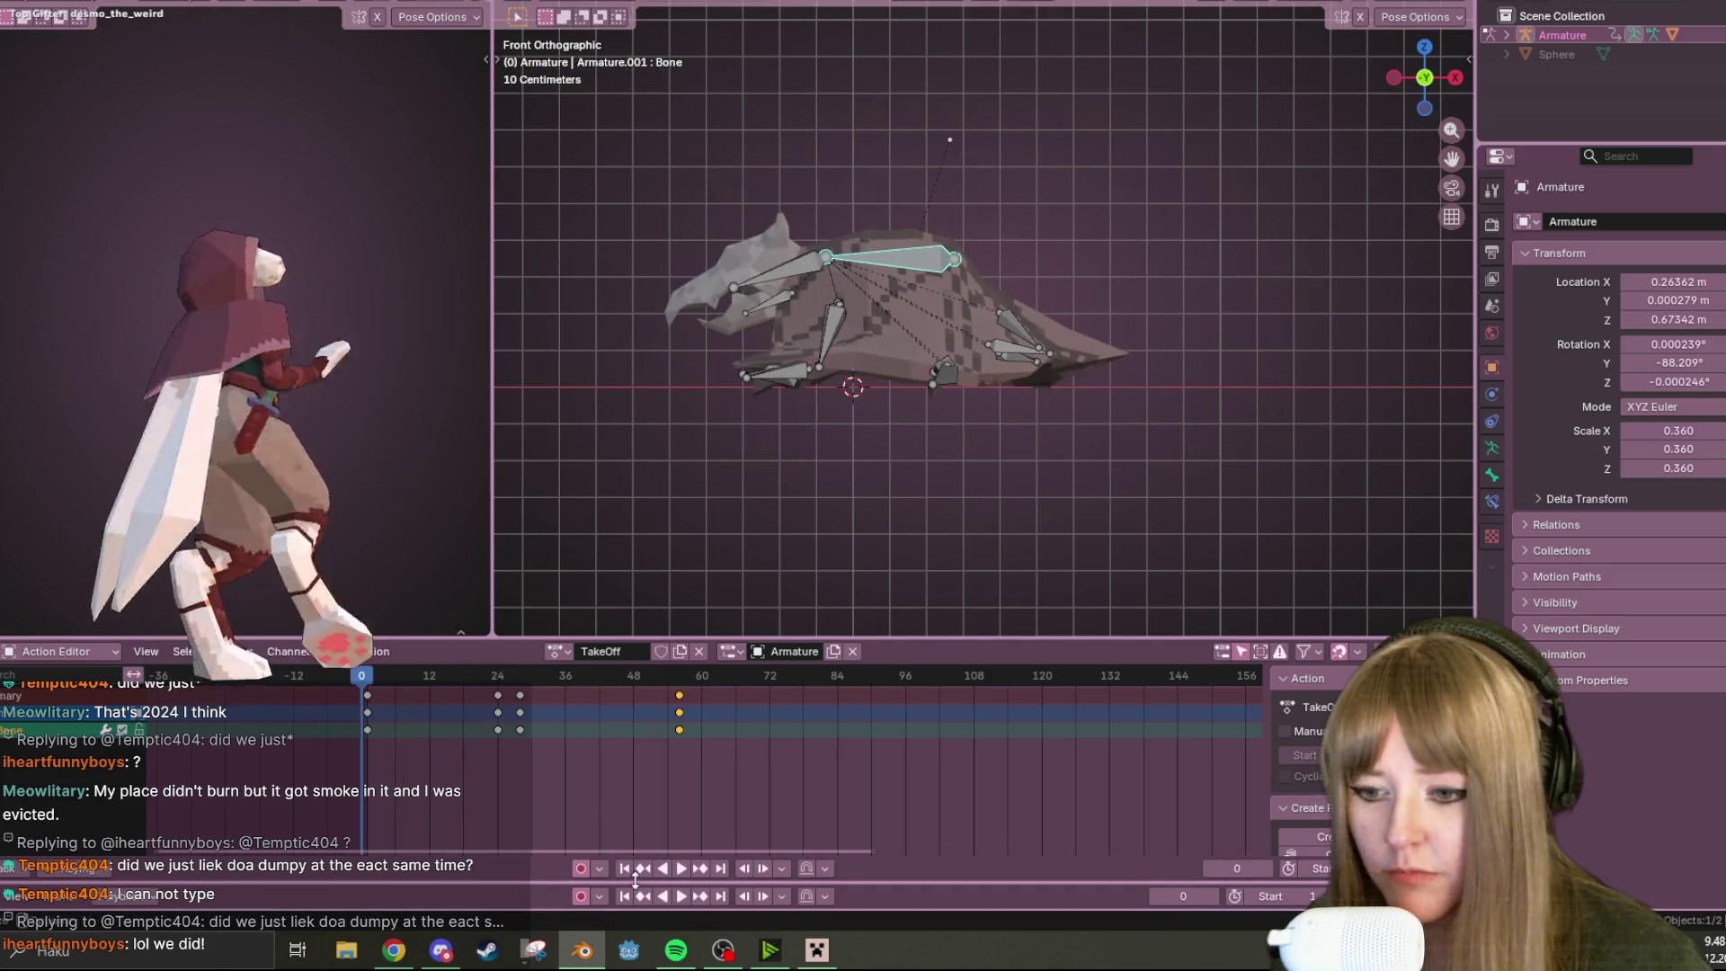
click(683, 870)
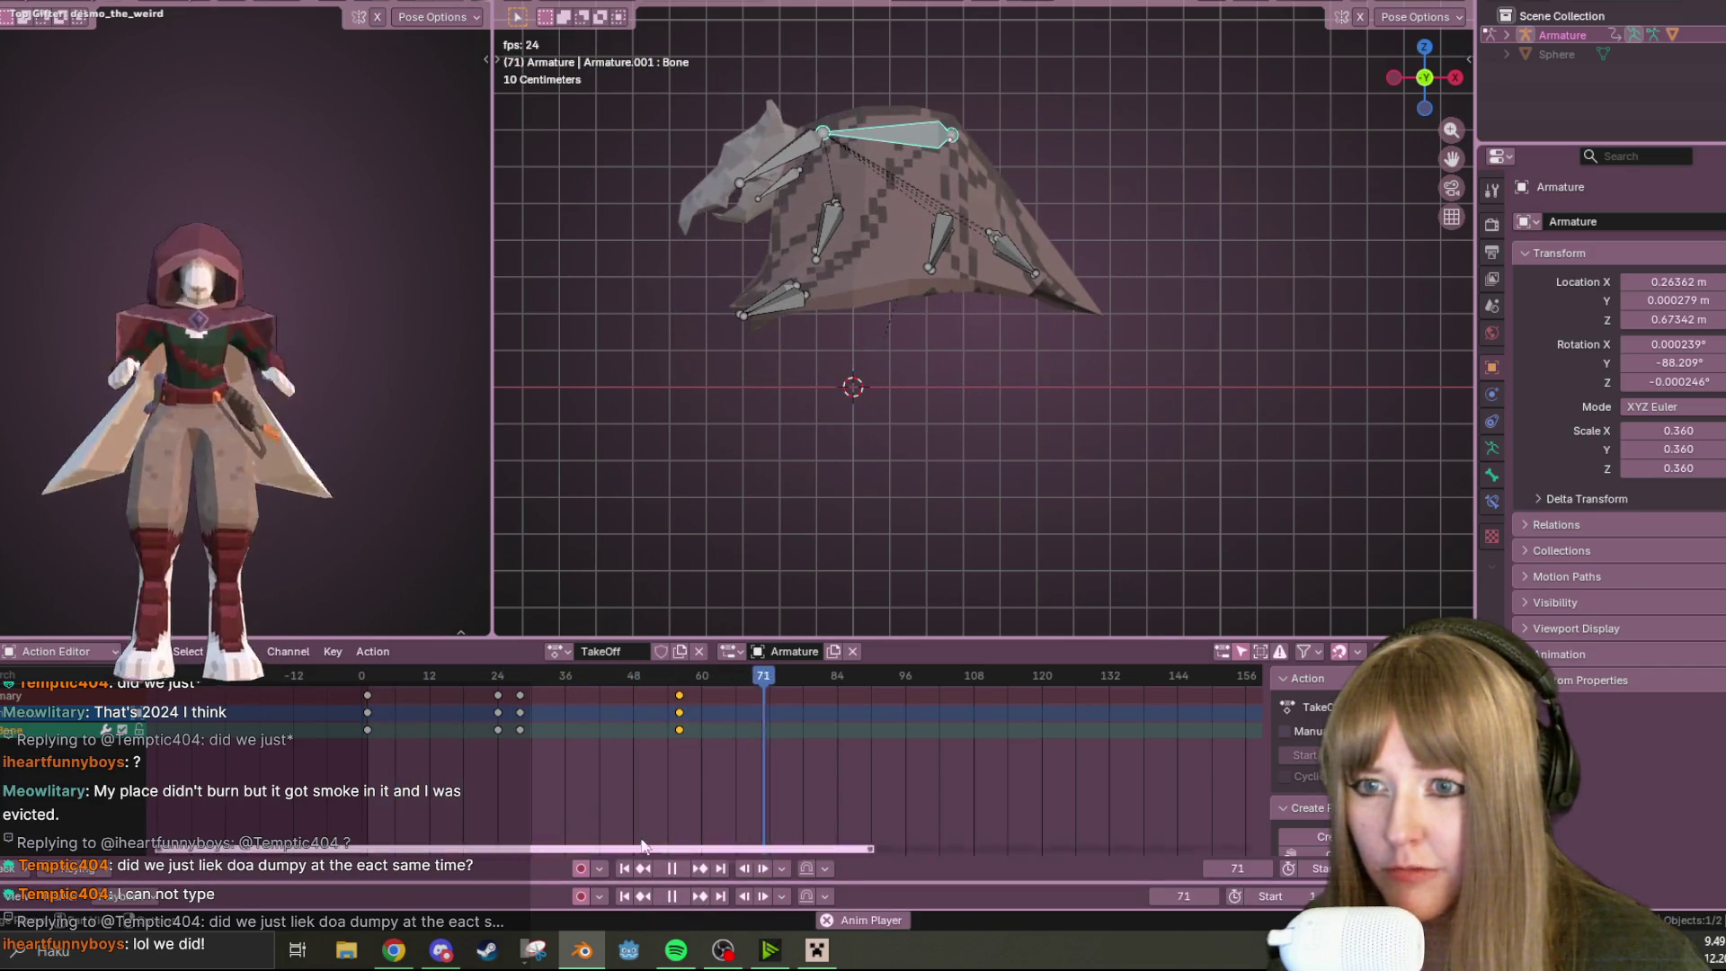
key(n)
key(space)
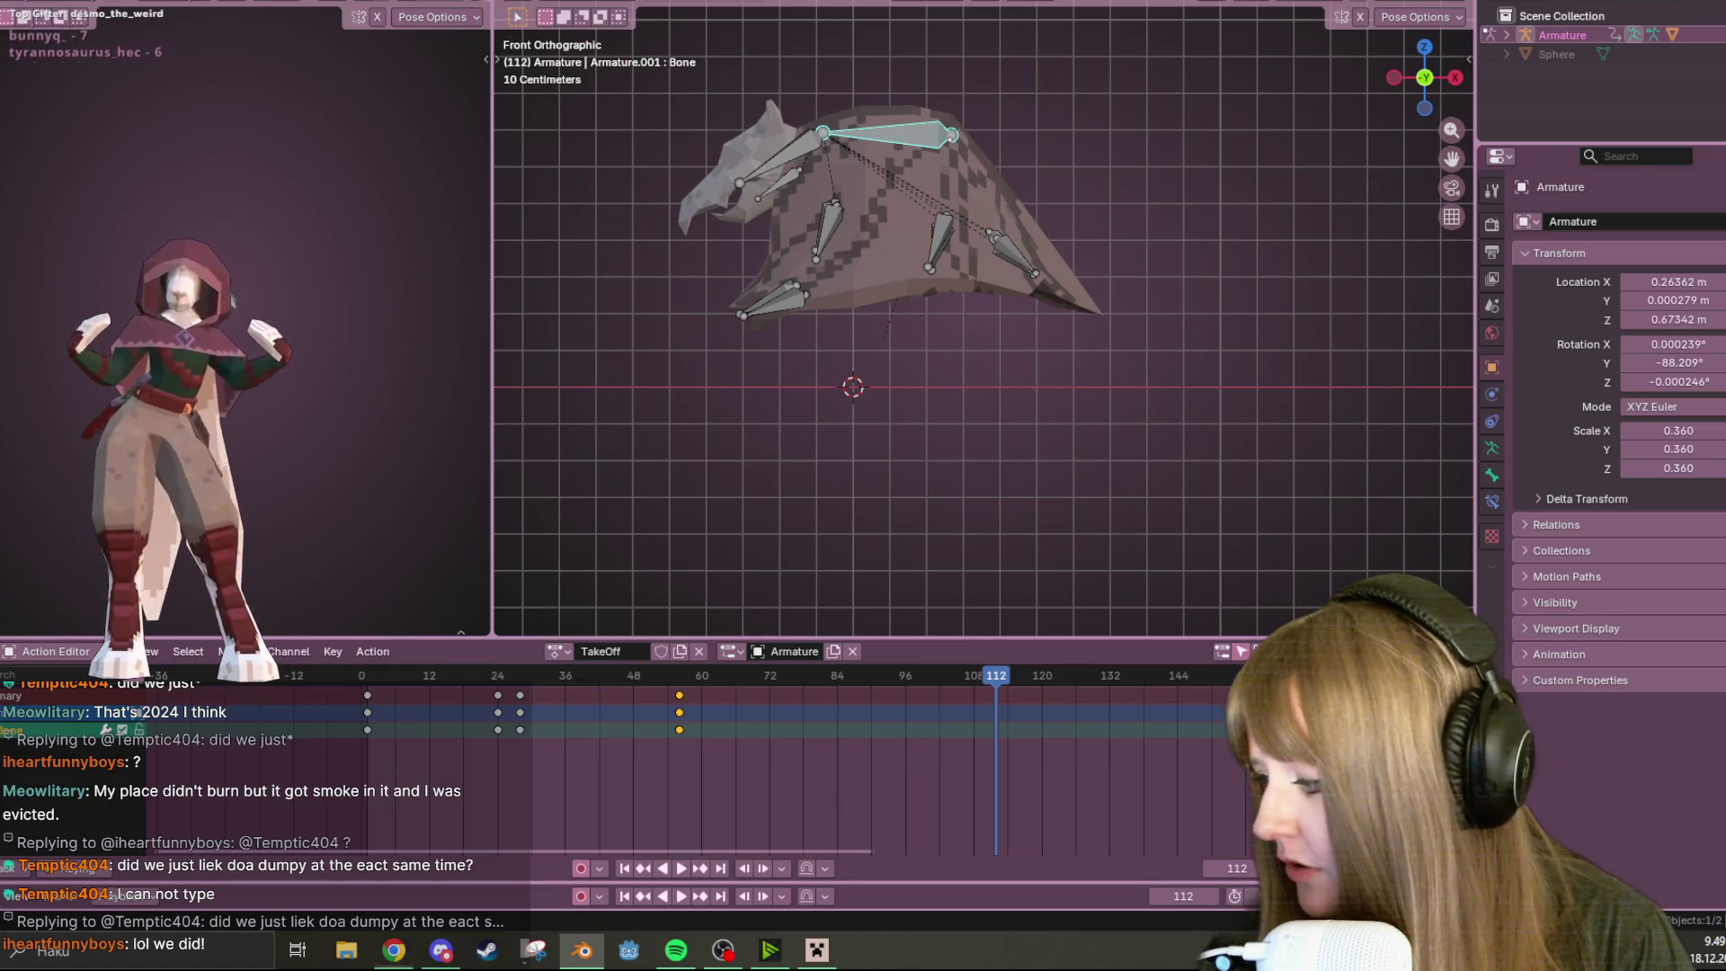
key(alt+Tab)
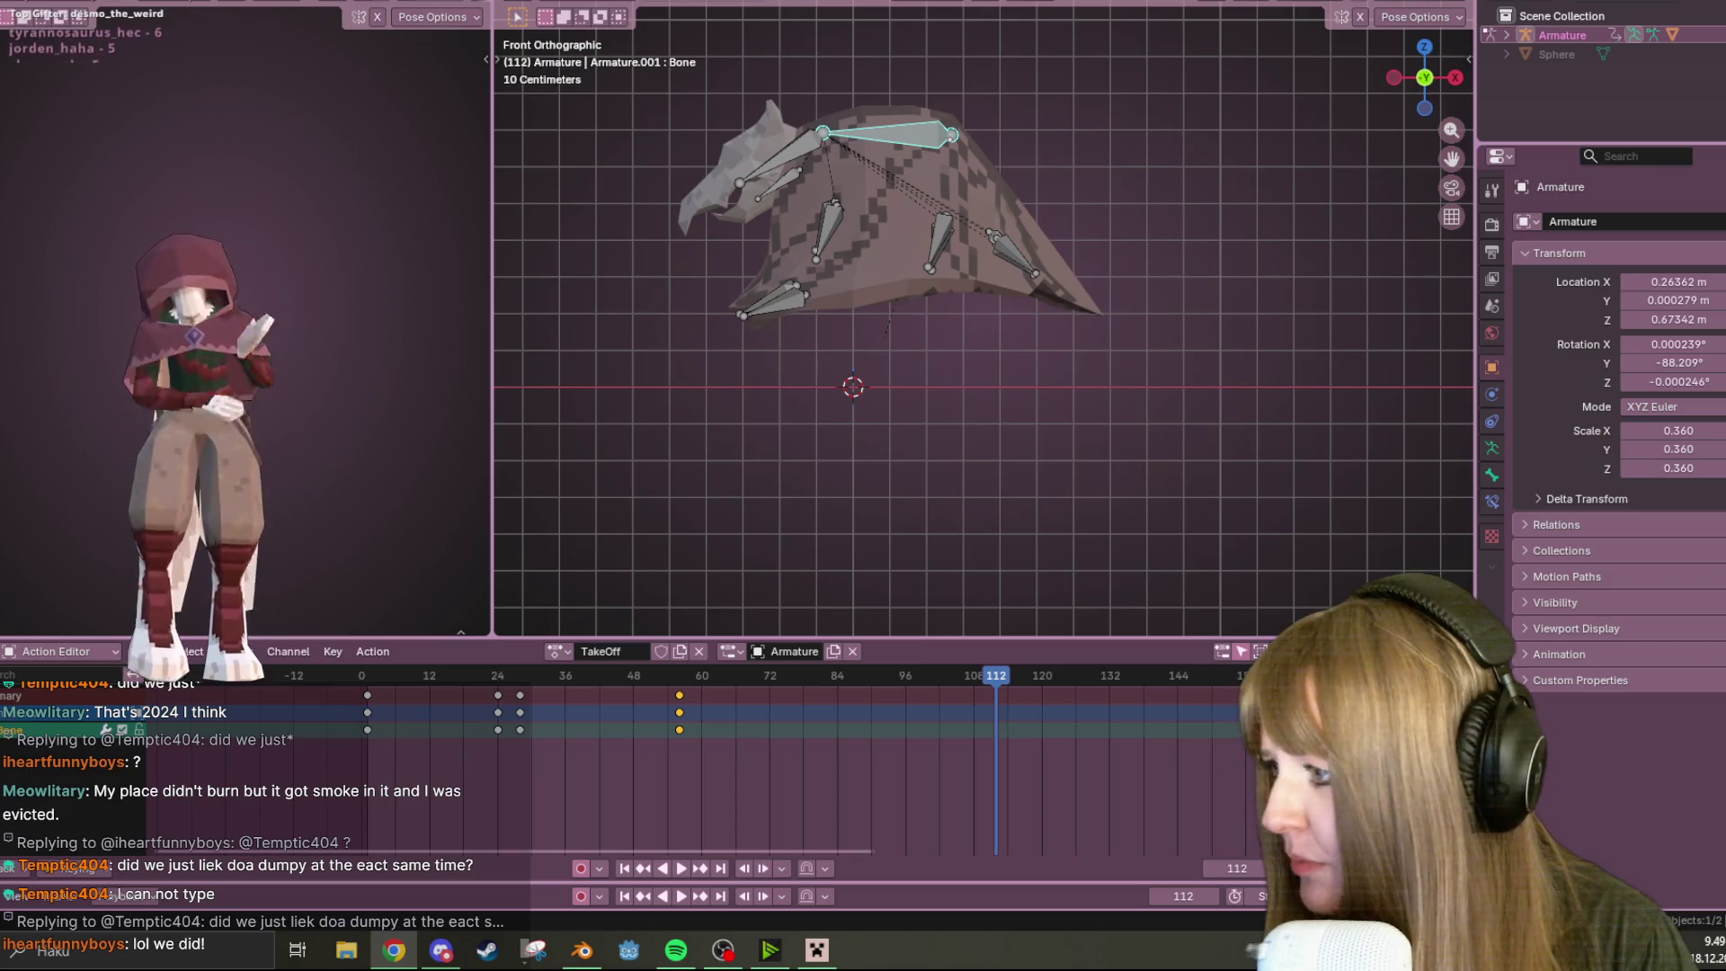
key(alt+Tab)
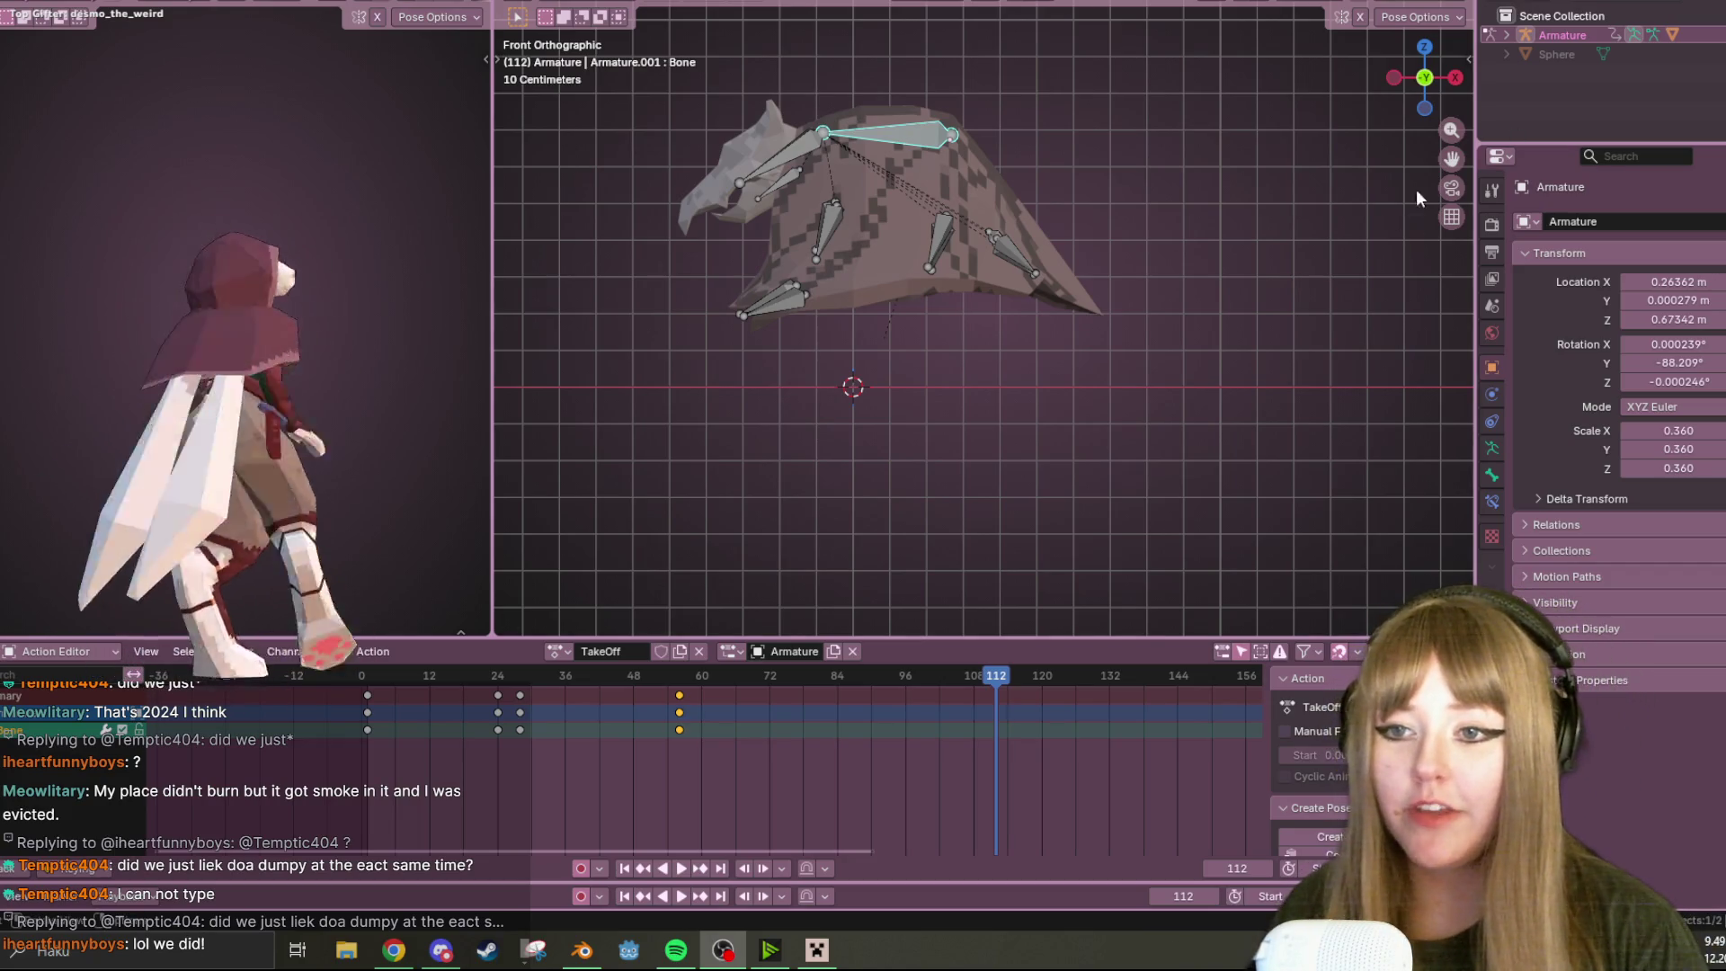
Select all wing bones, preview the flap, and undo a change to the frame-42 keys
mouse_move(993, 676)
mouse_down()
mouse_move(758, 675)
mouse_move(691, 697)
mouse_up()
key(a)
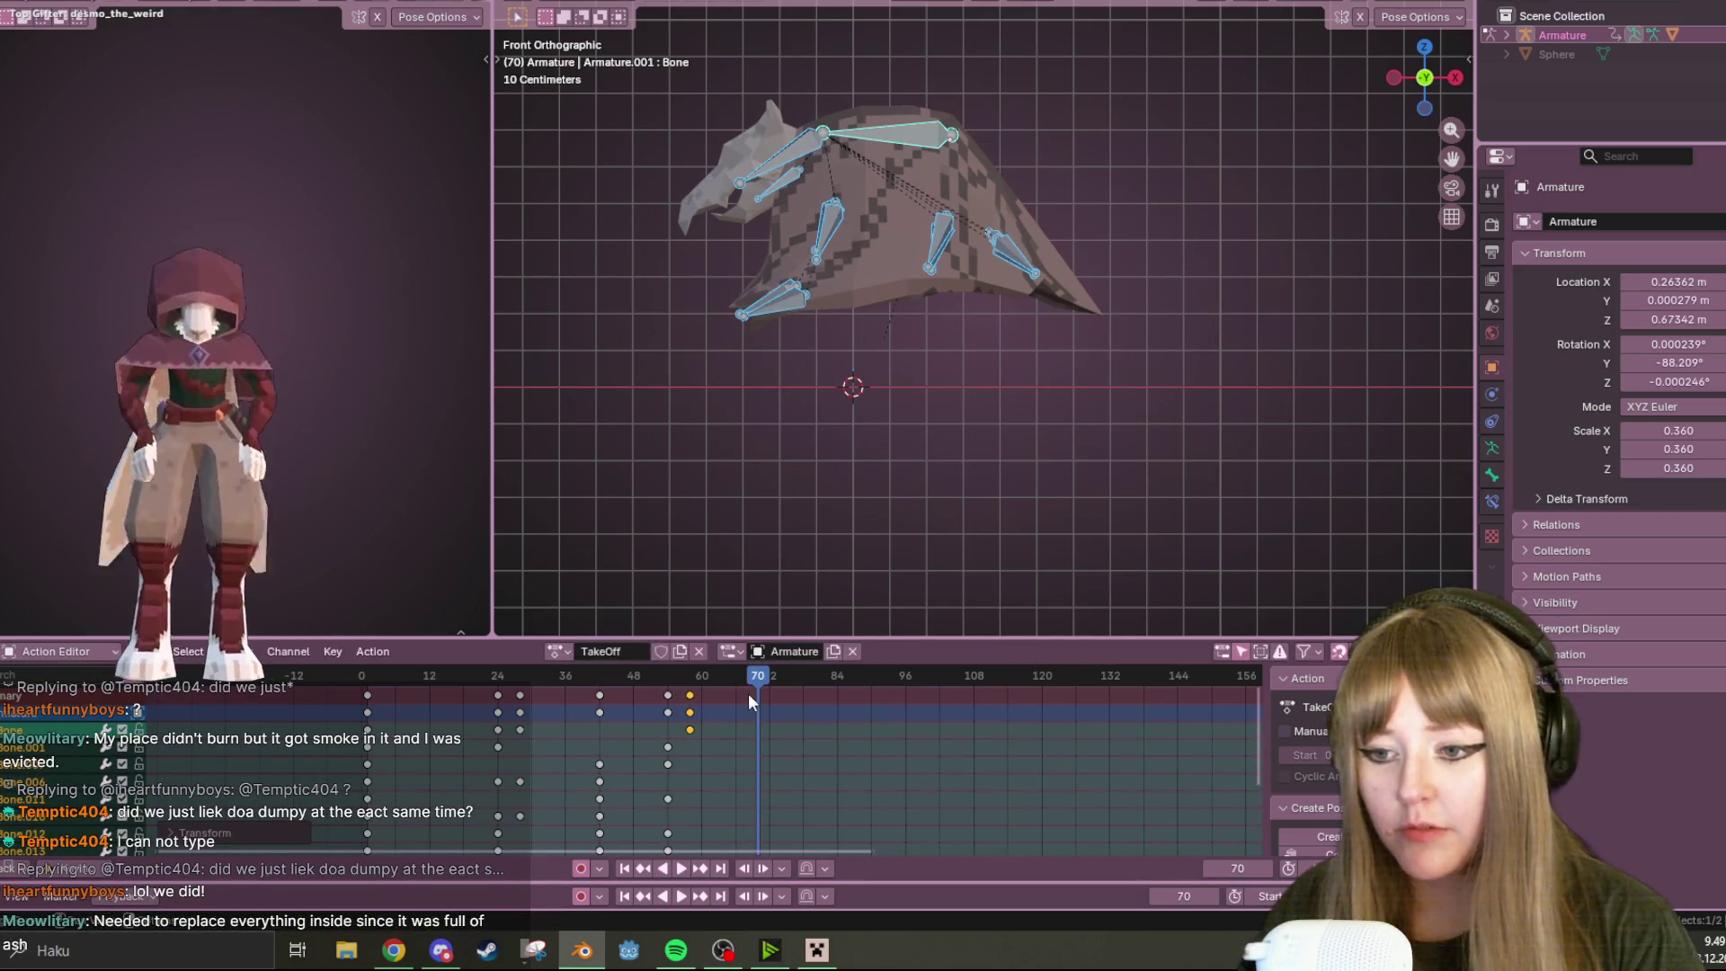
click(681, 869)
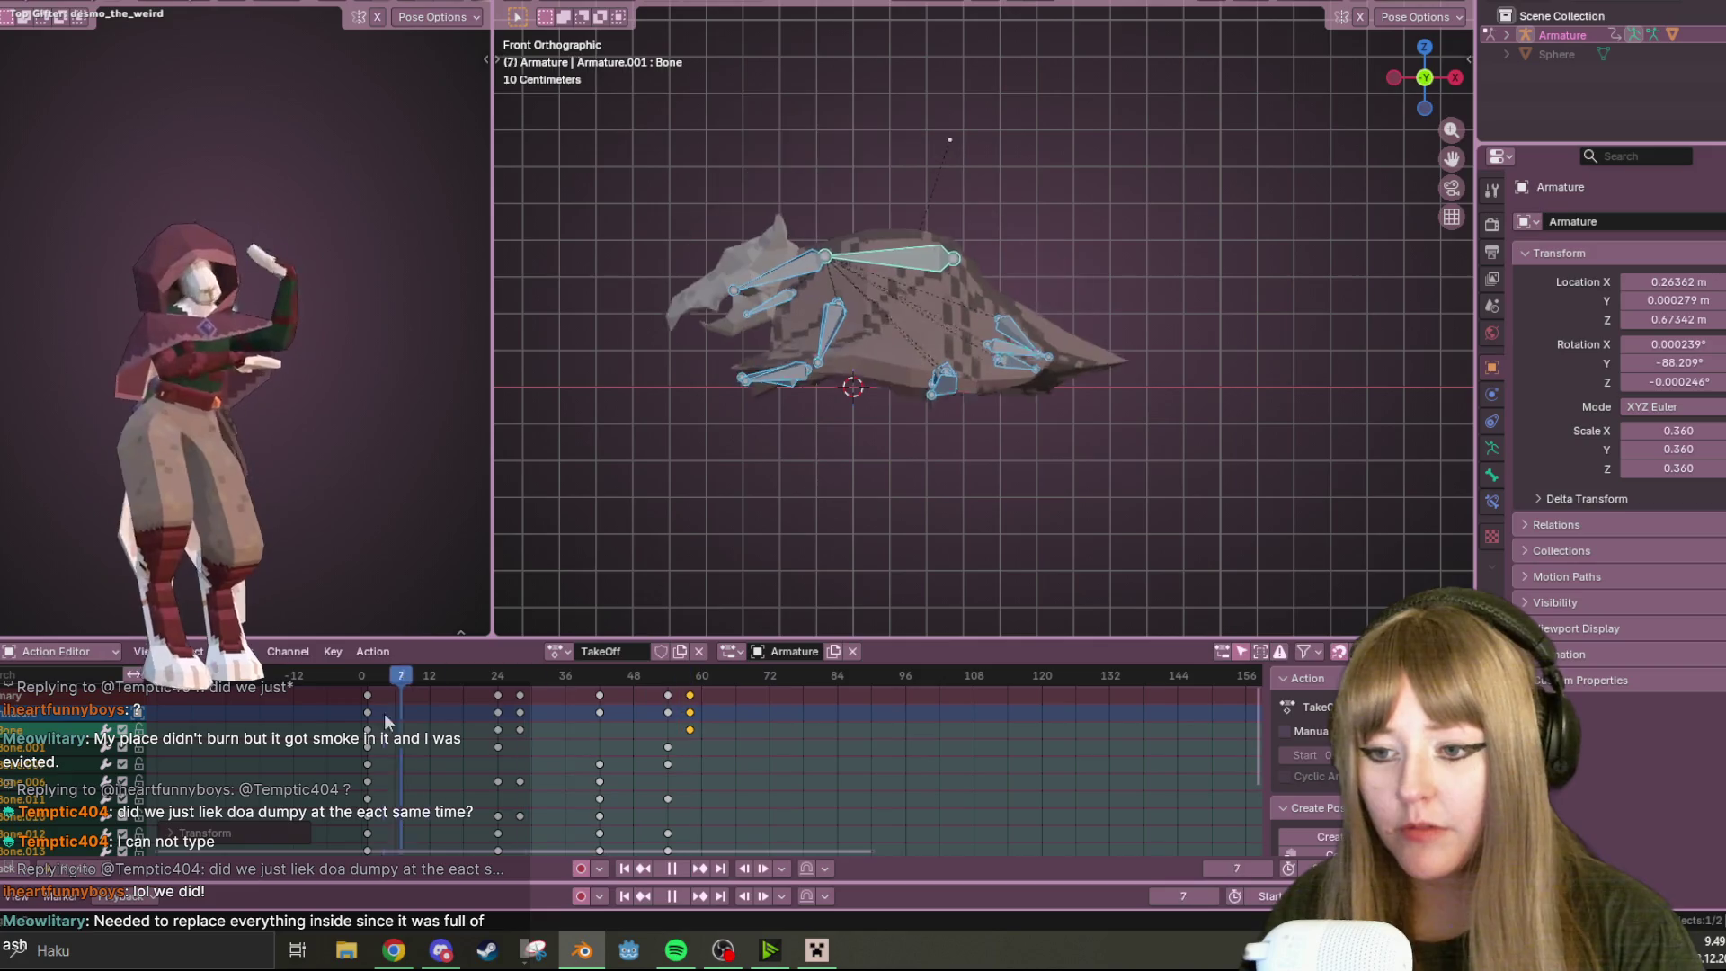
click(680, 869)
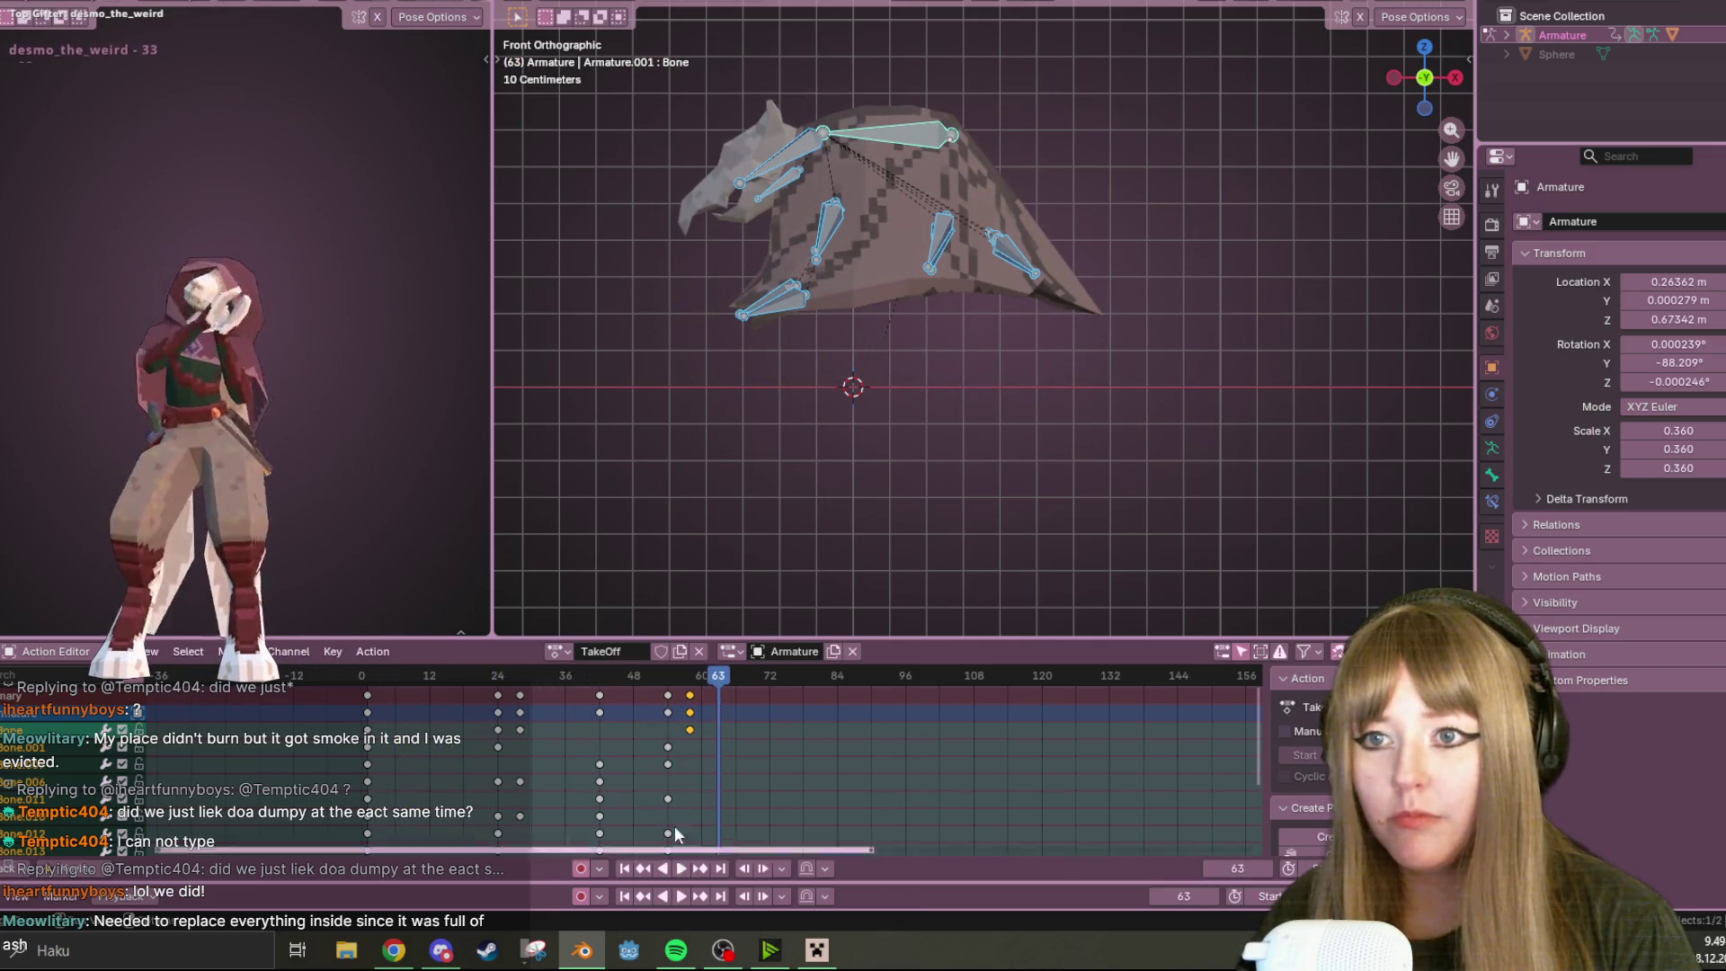
mouse_move(703, 675)
mouse_down()
mouse_move(592, 683)
mouse_move(662, 684)
mouse_move(601, 705)
mouse_move(590, 687)
mouse_up()
alt+click(602, 705)
key(ctrl+z)
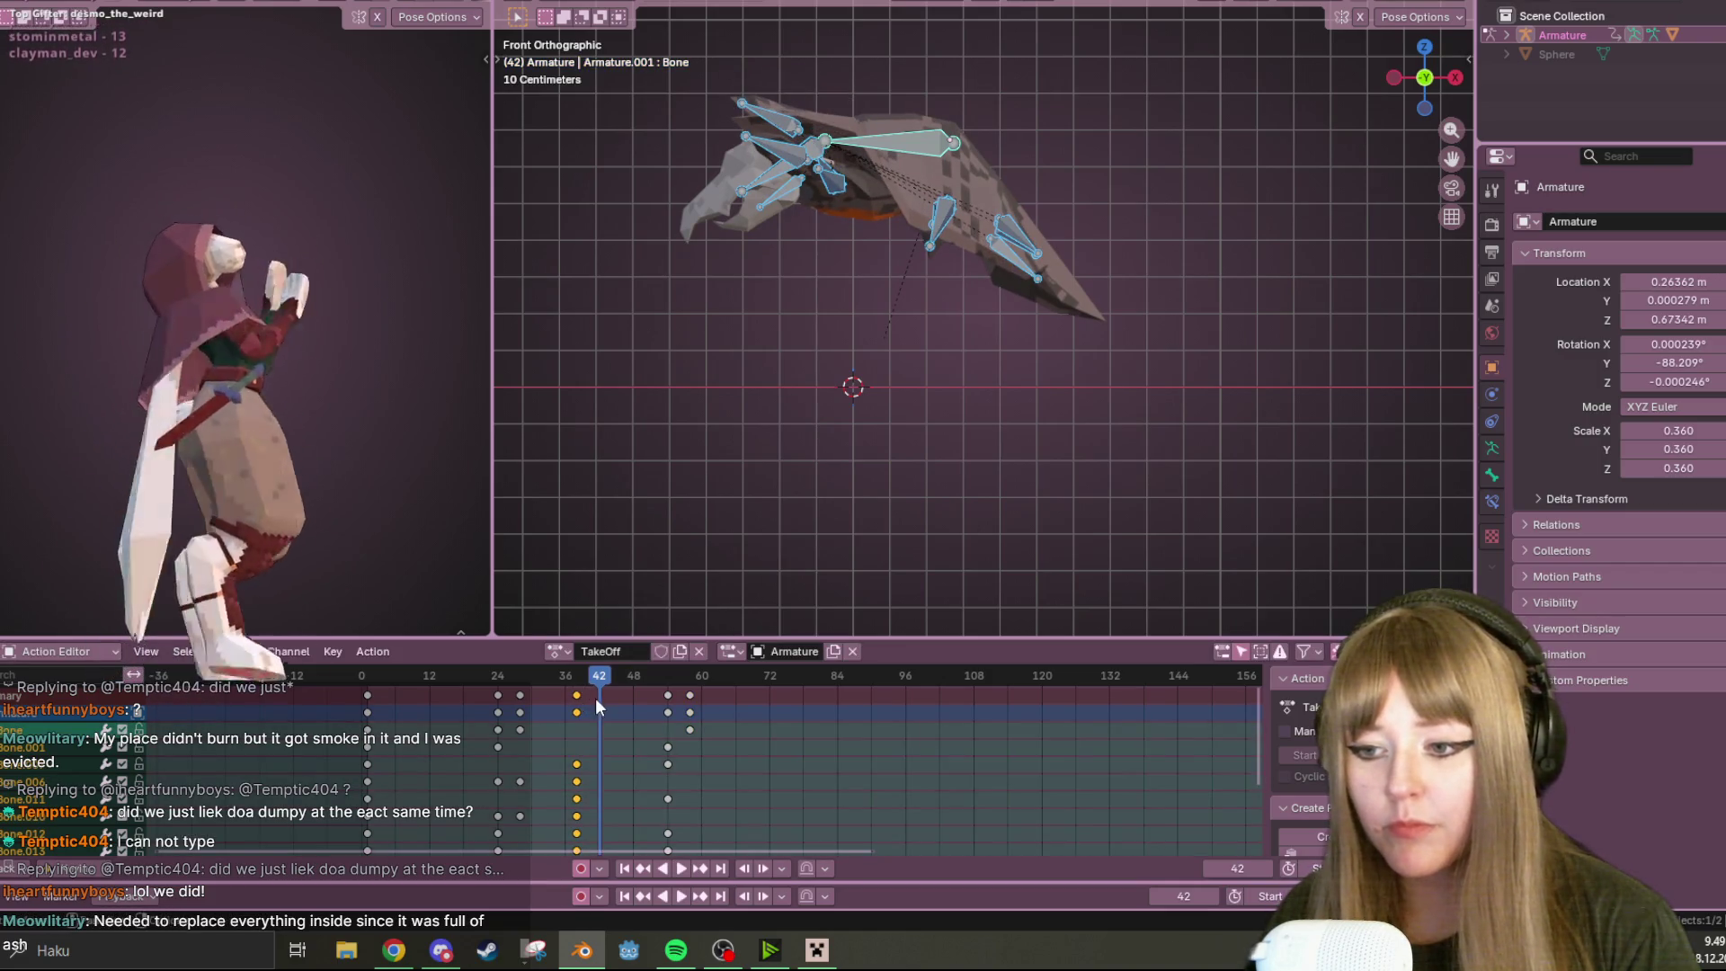
Slide the selected wing keys to frame 72 and replay the flap from frame 30
mouse_move(611, 678)
mouse_down()
mouse_move(516, 683)
mouse_move(684, 693)
mouse_up()
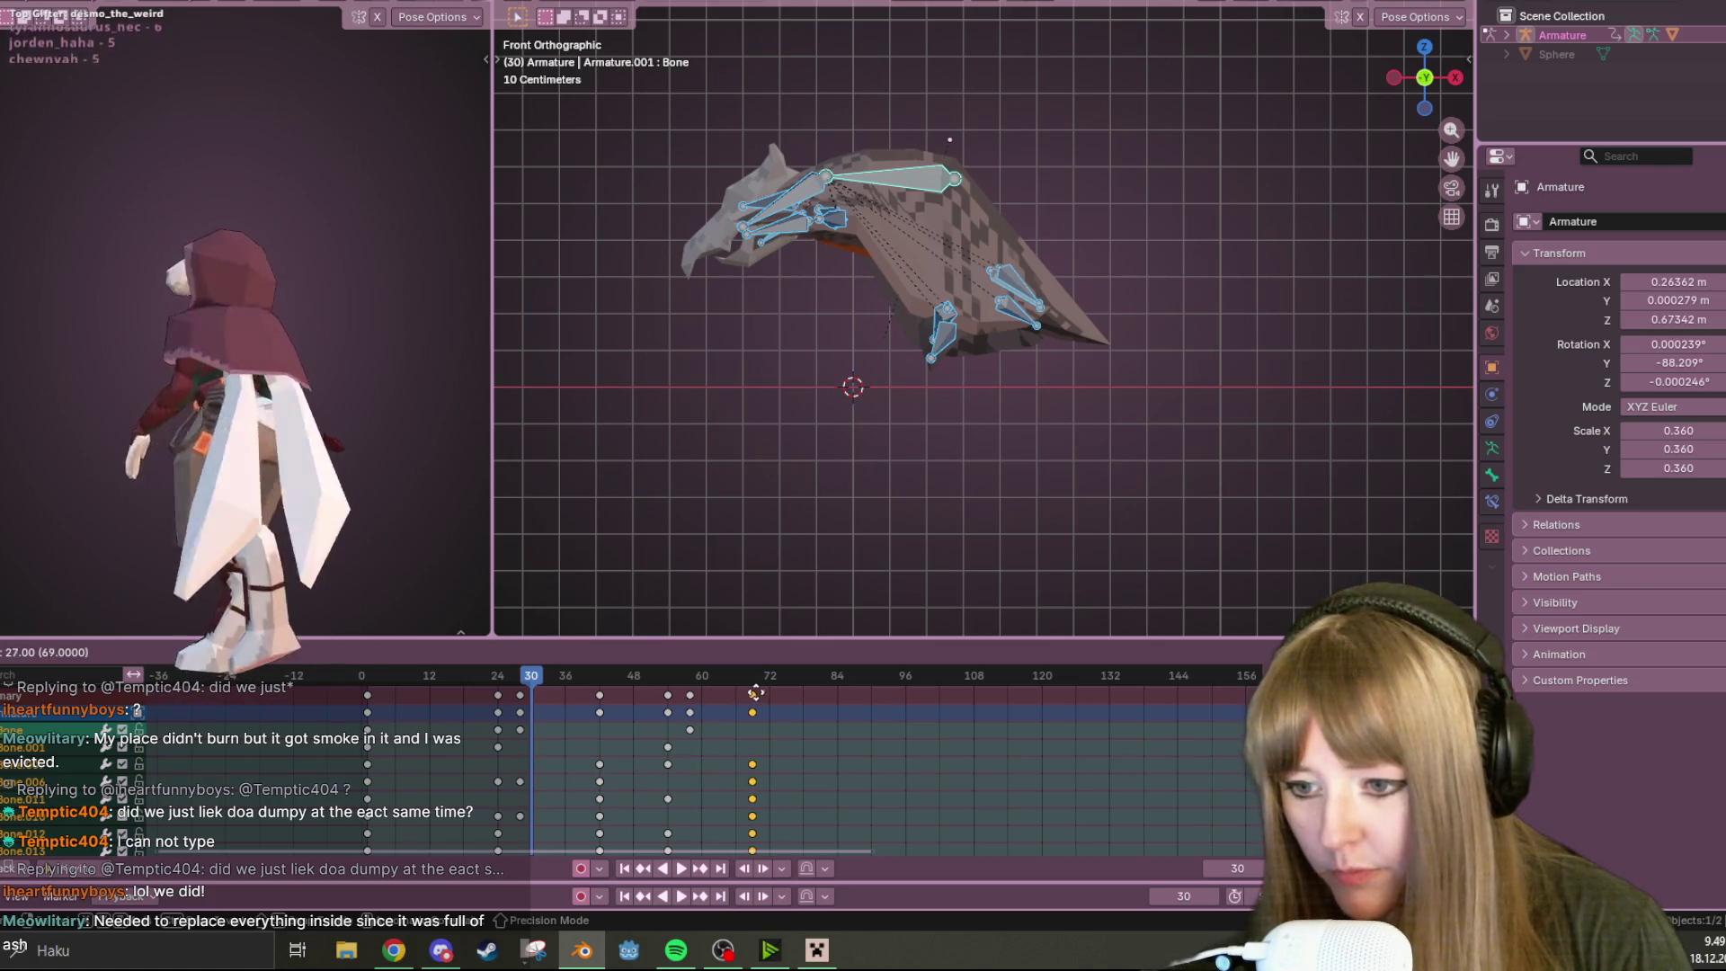
click(760, 693)
key(space)
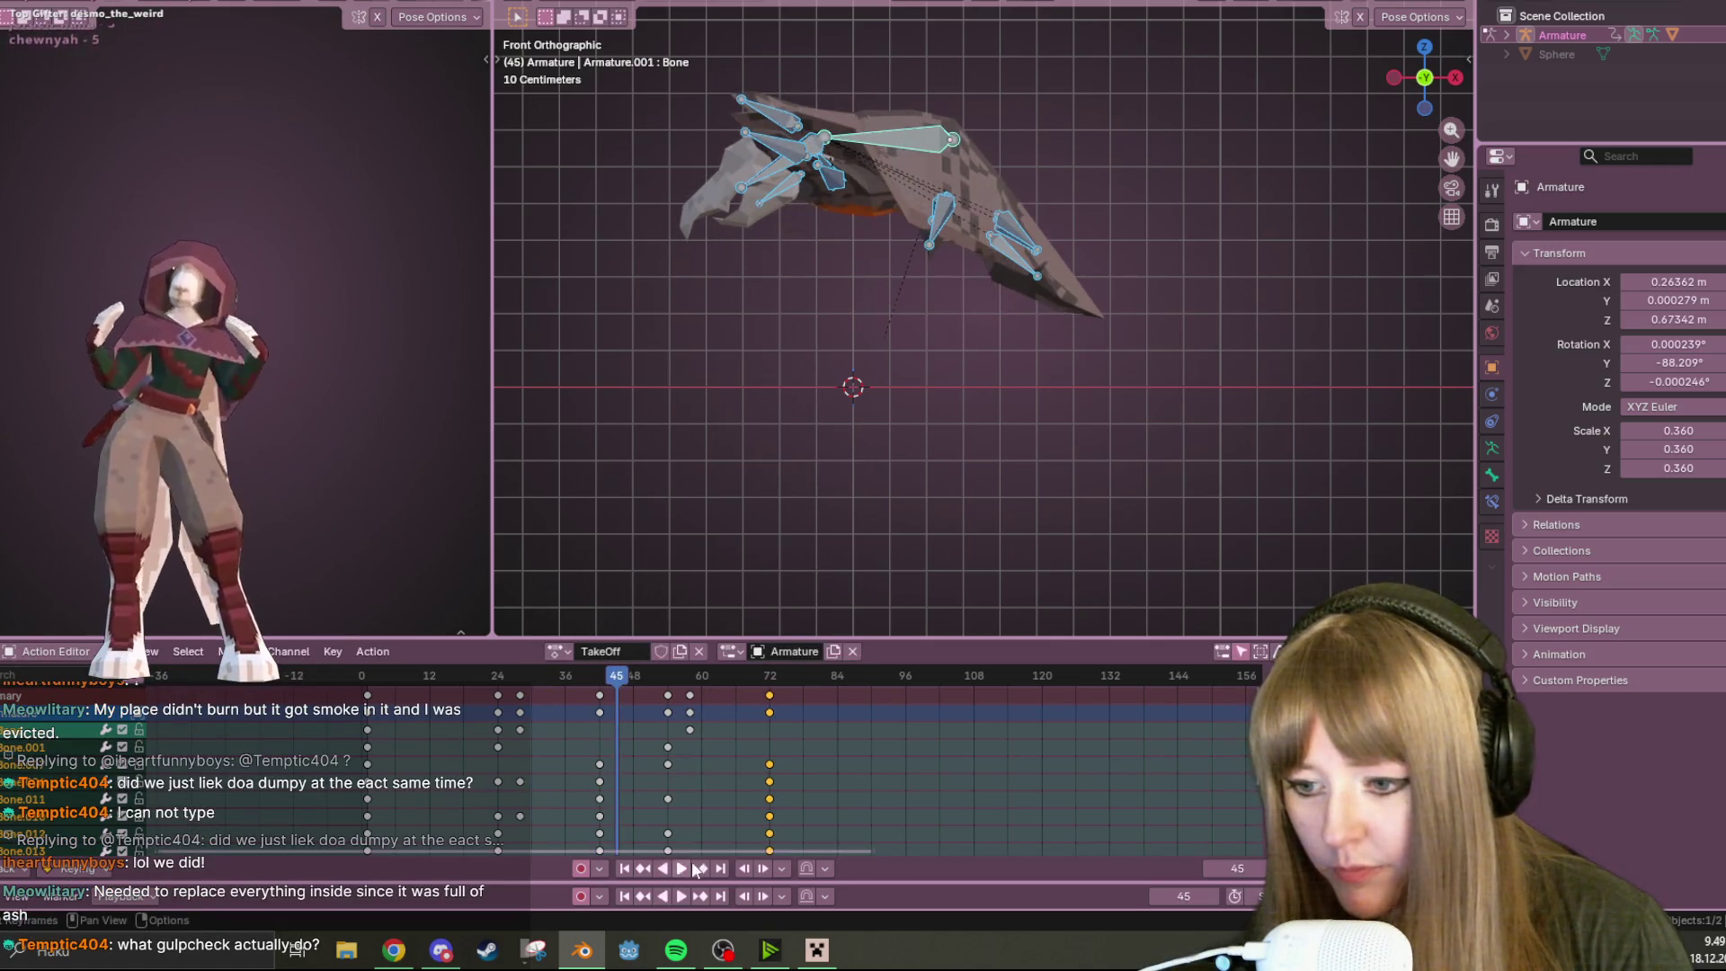
click(683, 868)
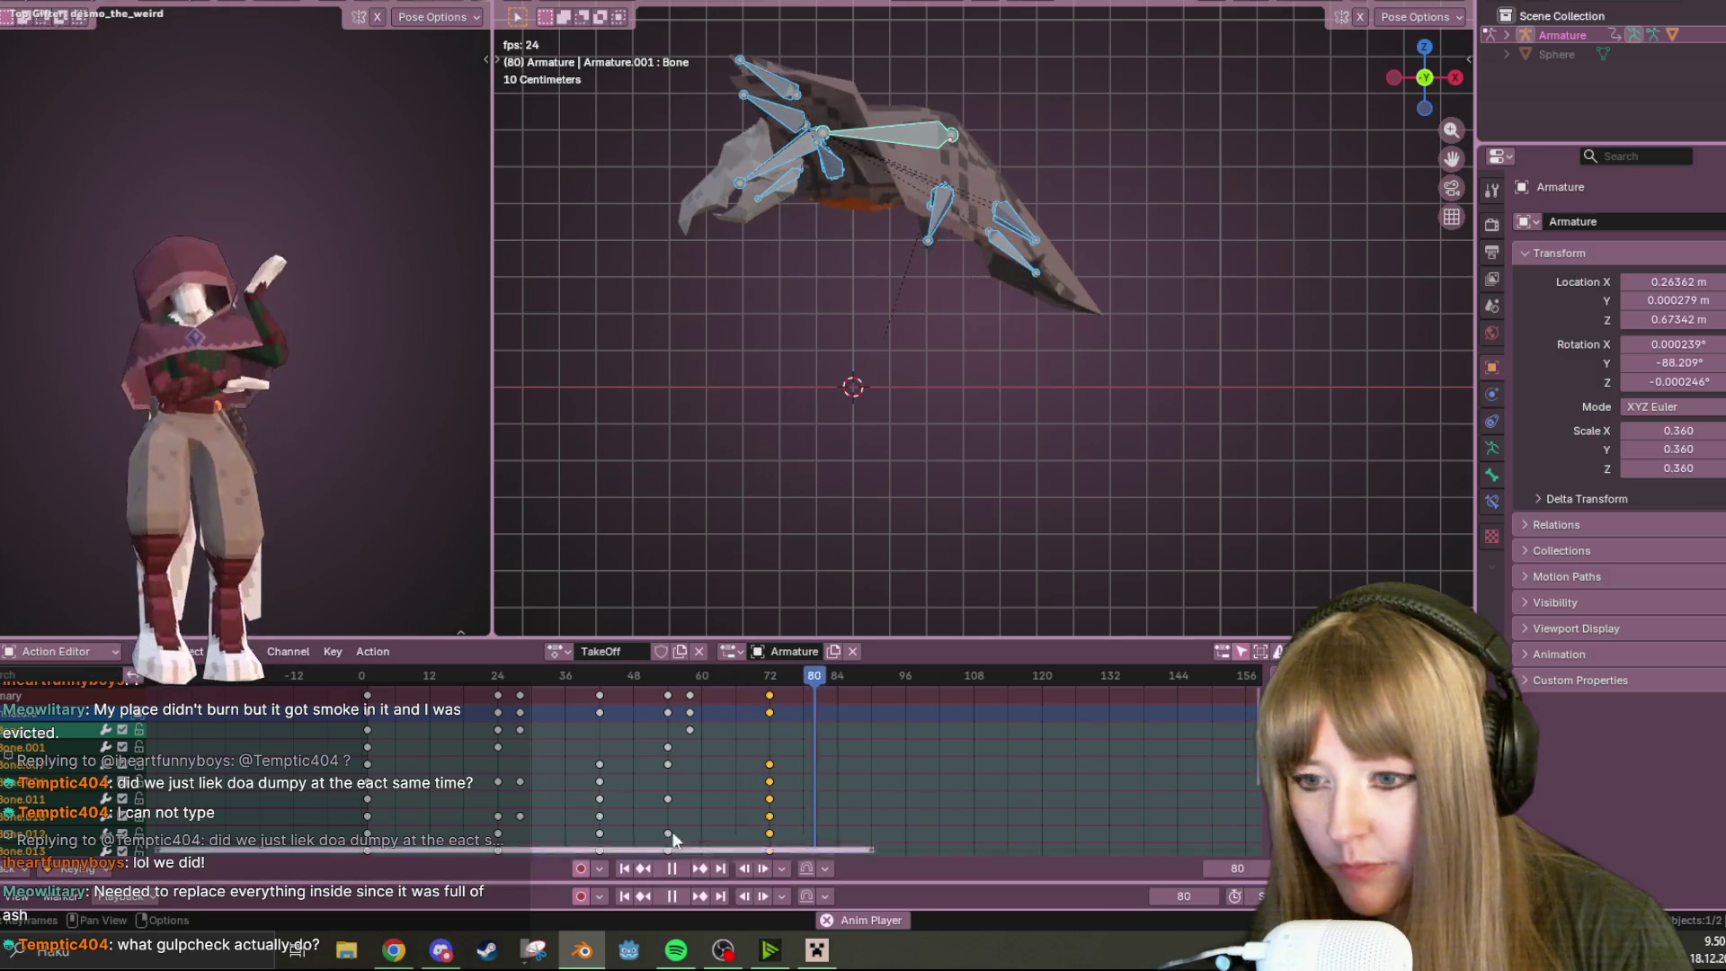
click(680, 896)
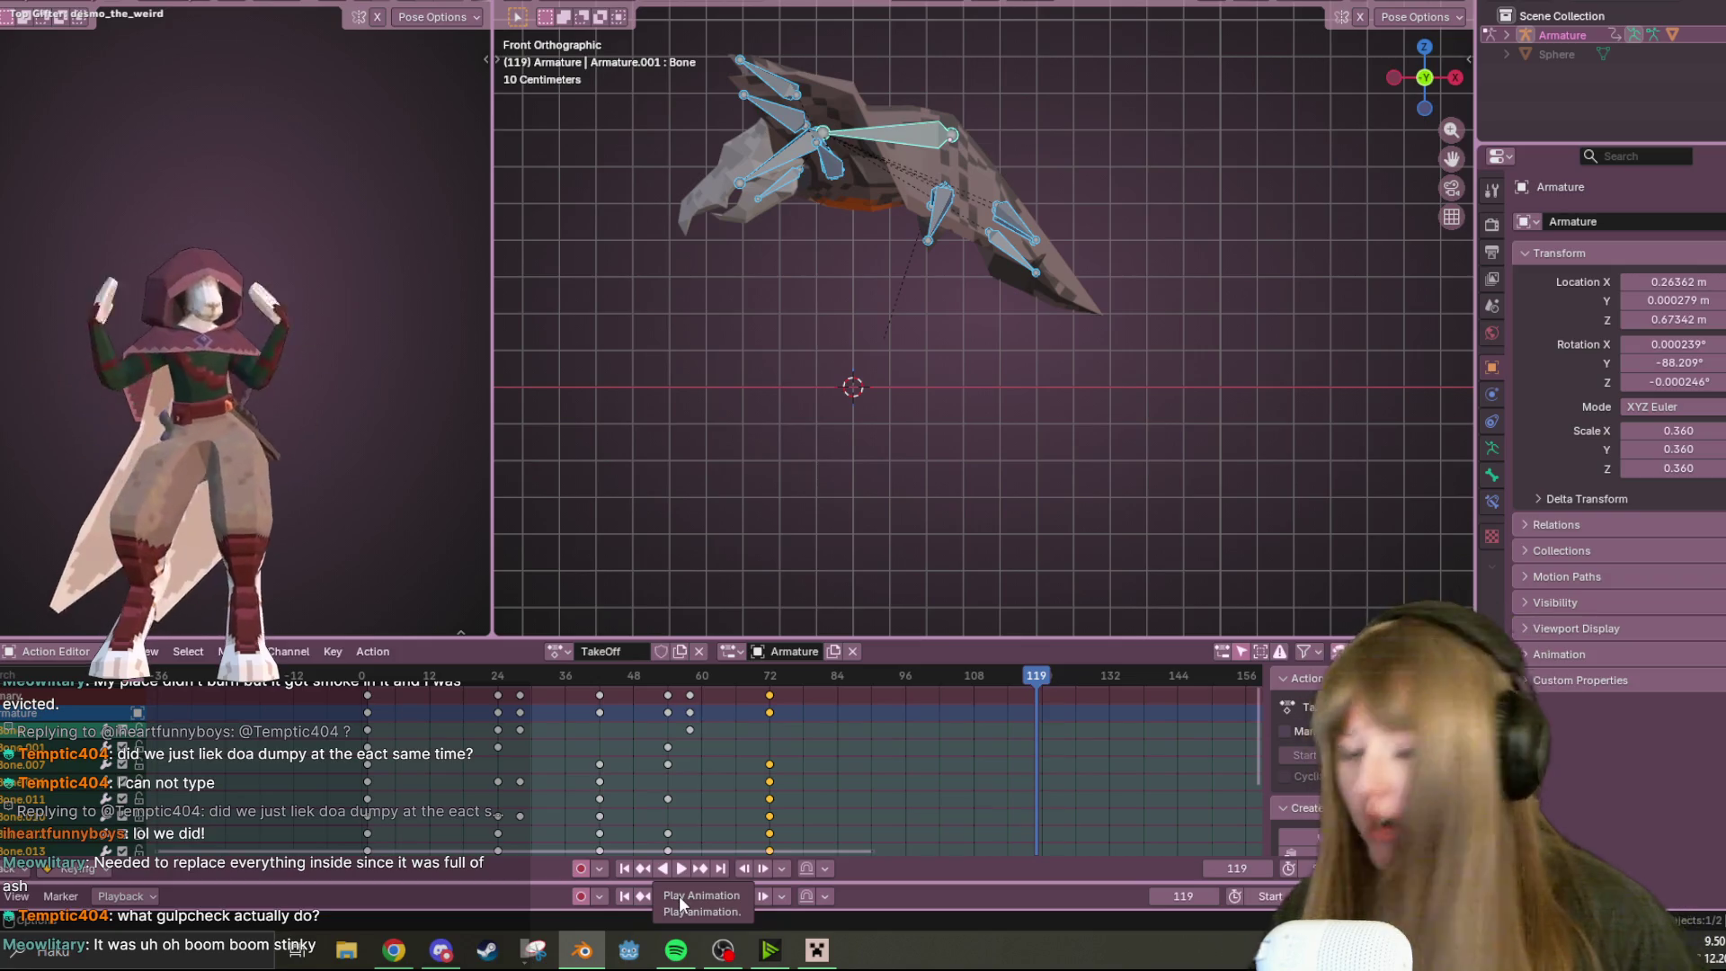
key(shift+Left)
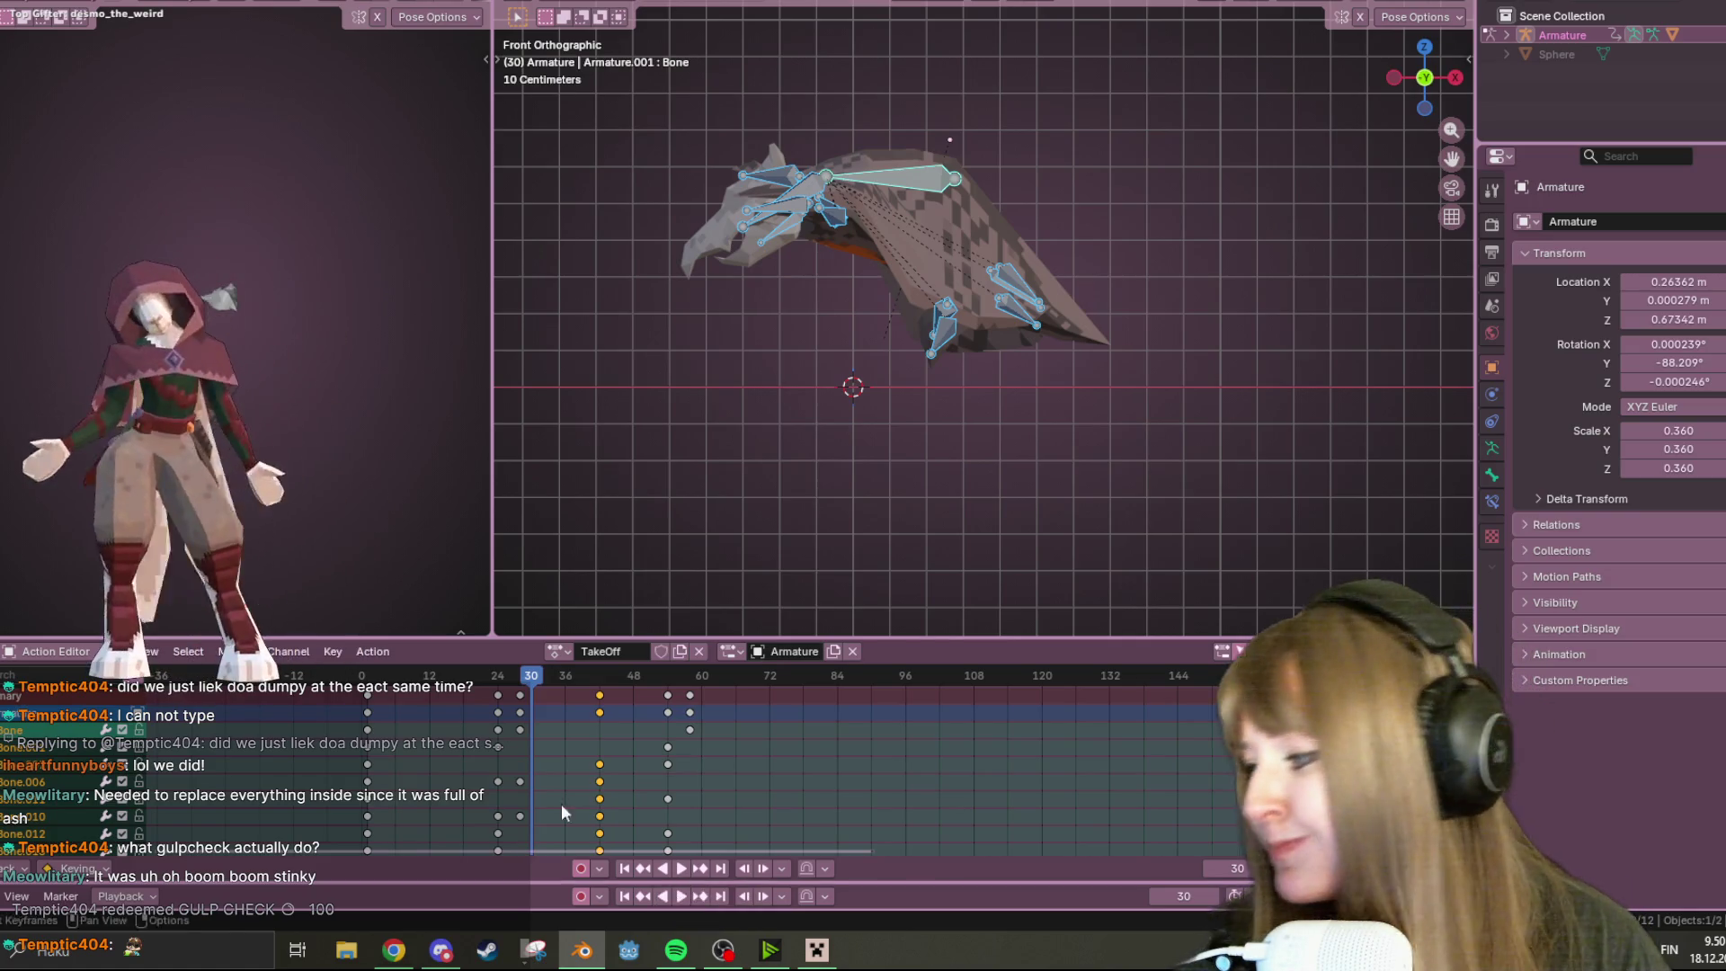
key(alt+Tab)
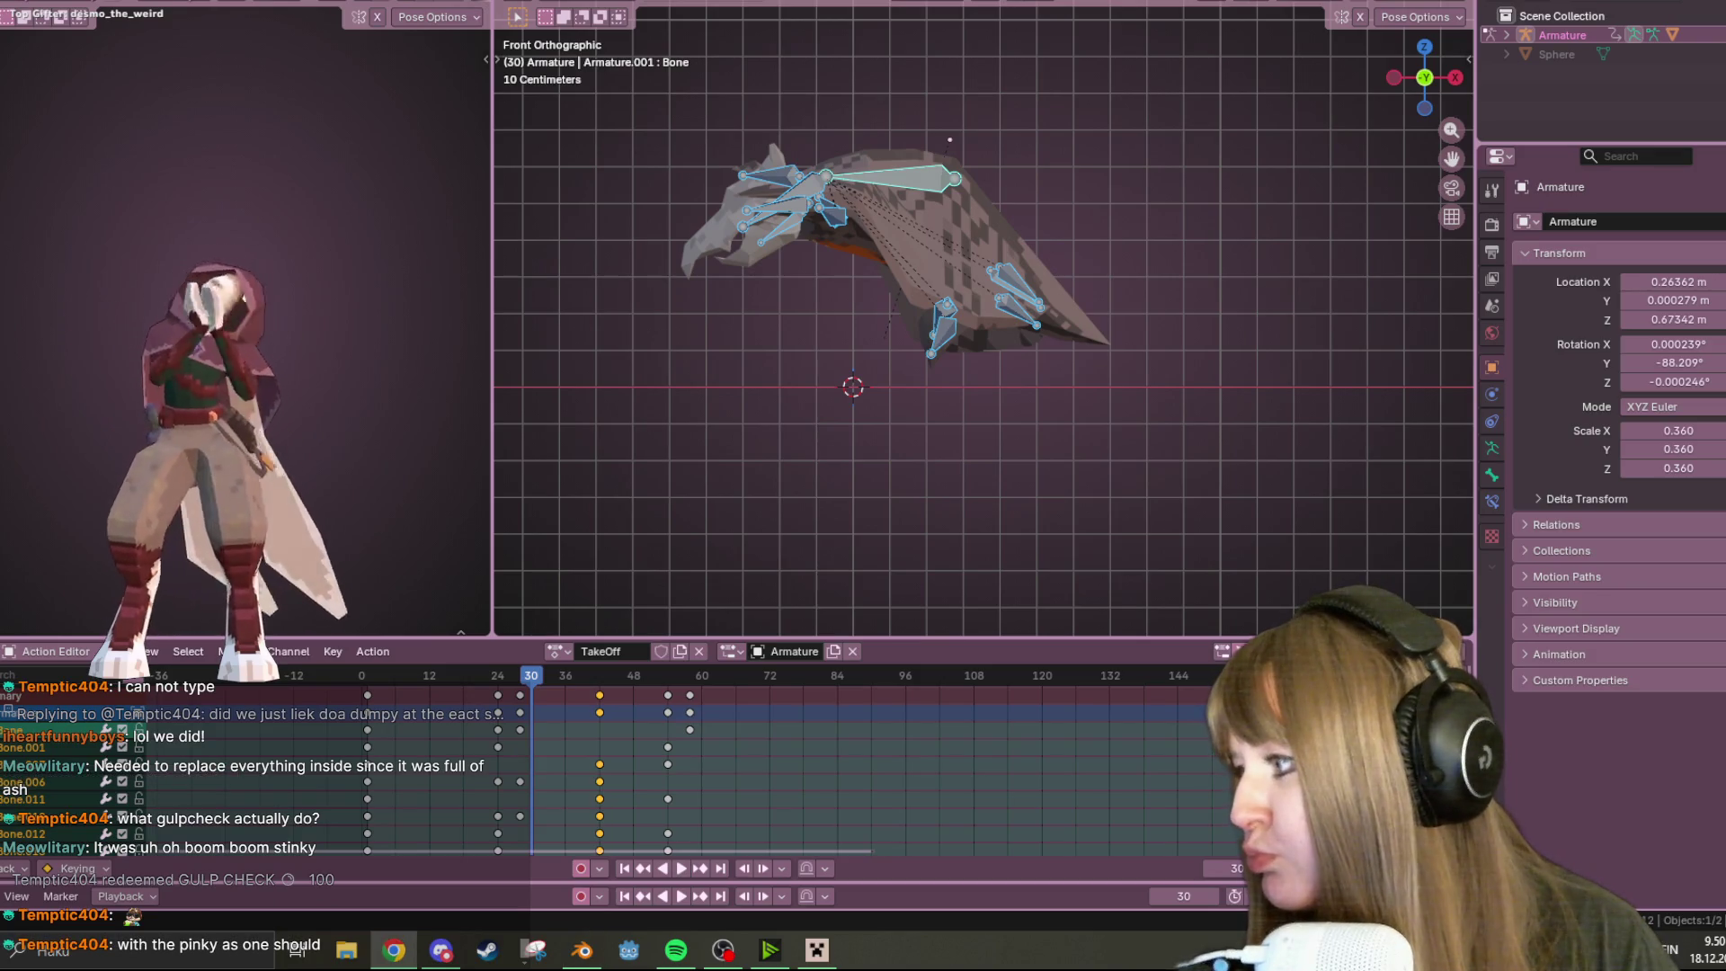
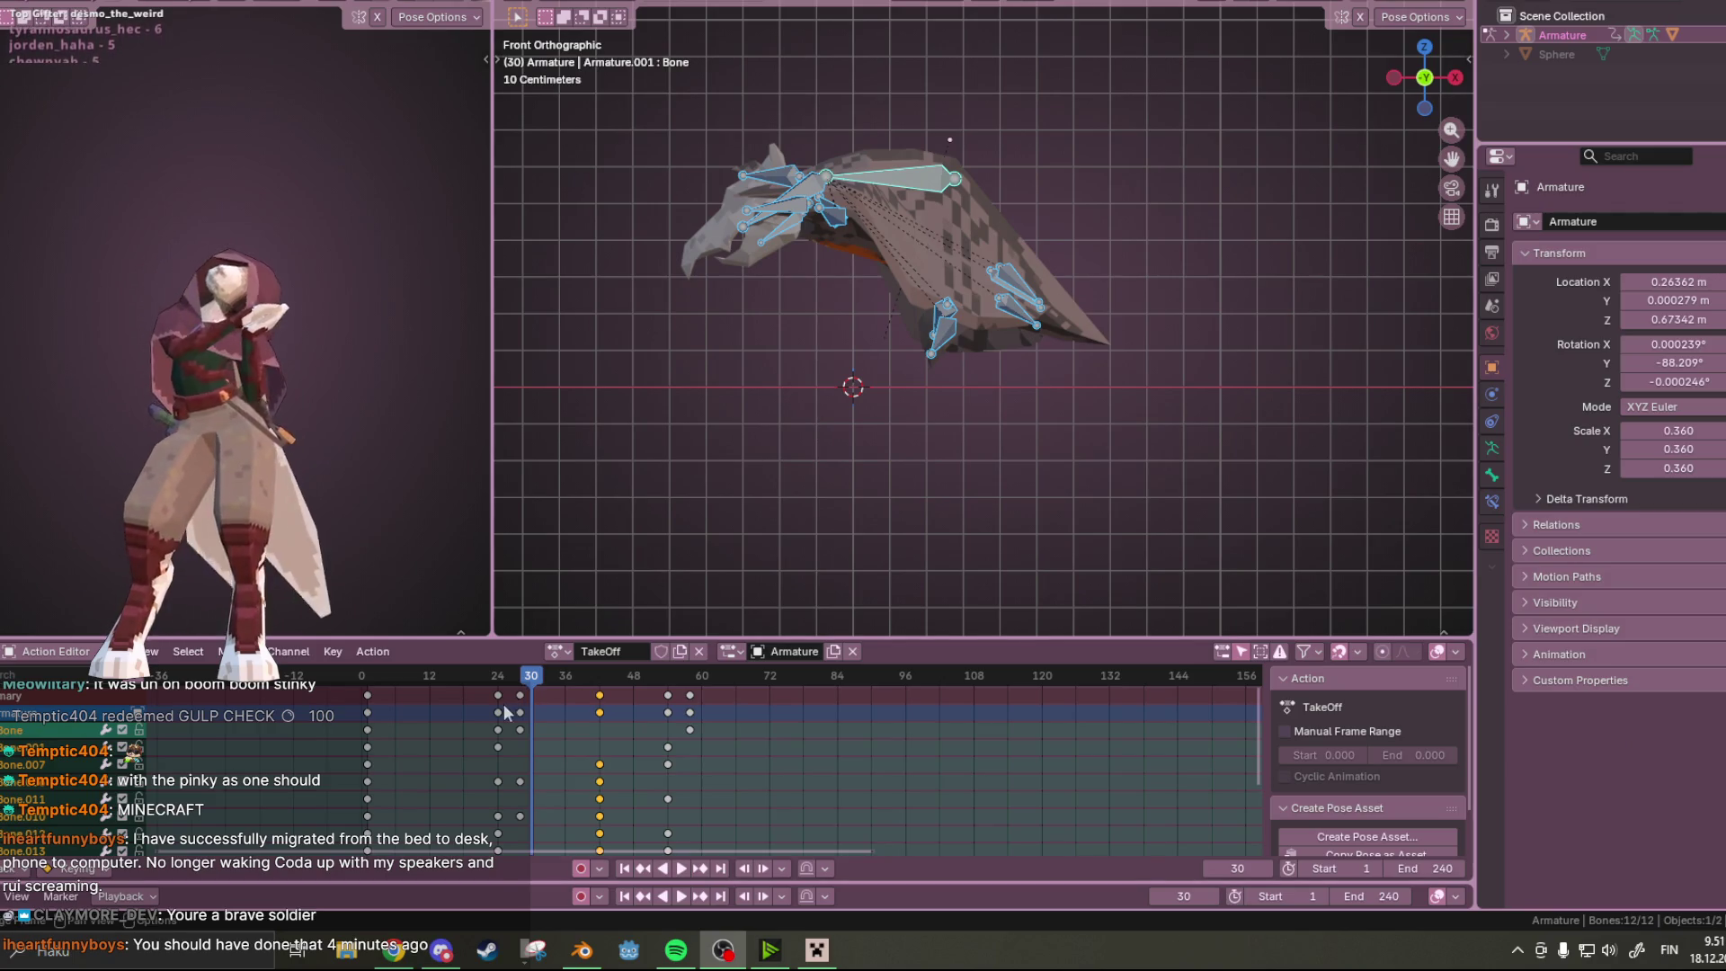
Play and scrub the TakeOff flap forward and in reverse to check the wing pose
key(shift+Left)
key(space)
mouse_move(557, 702)
mouse_down()
mouse_move(635, 704)
mouse_move(552, 705)
mouse_move(597, 698)
mouse_up()
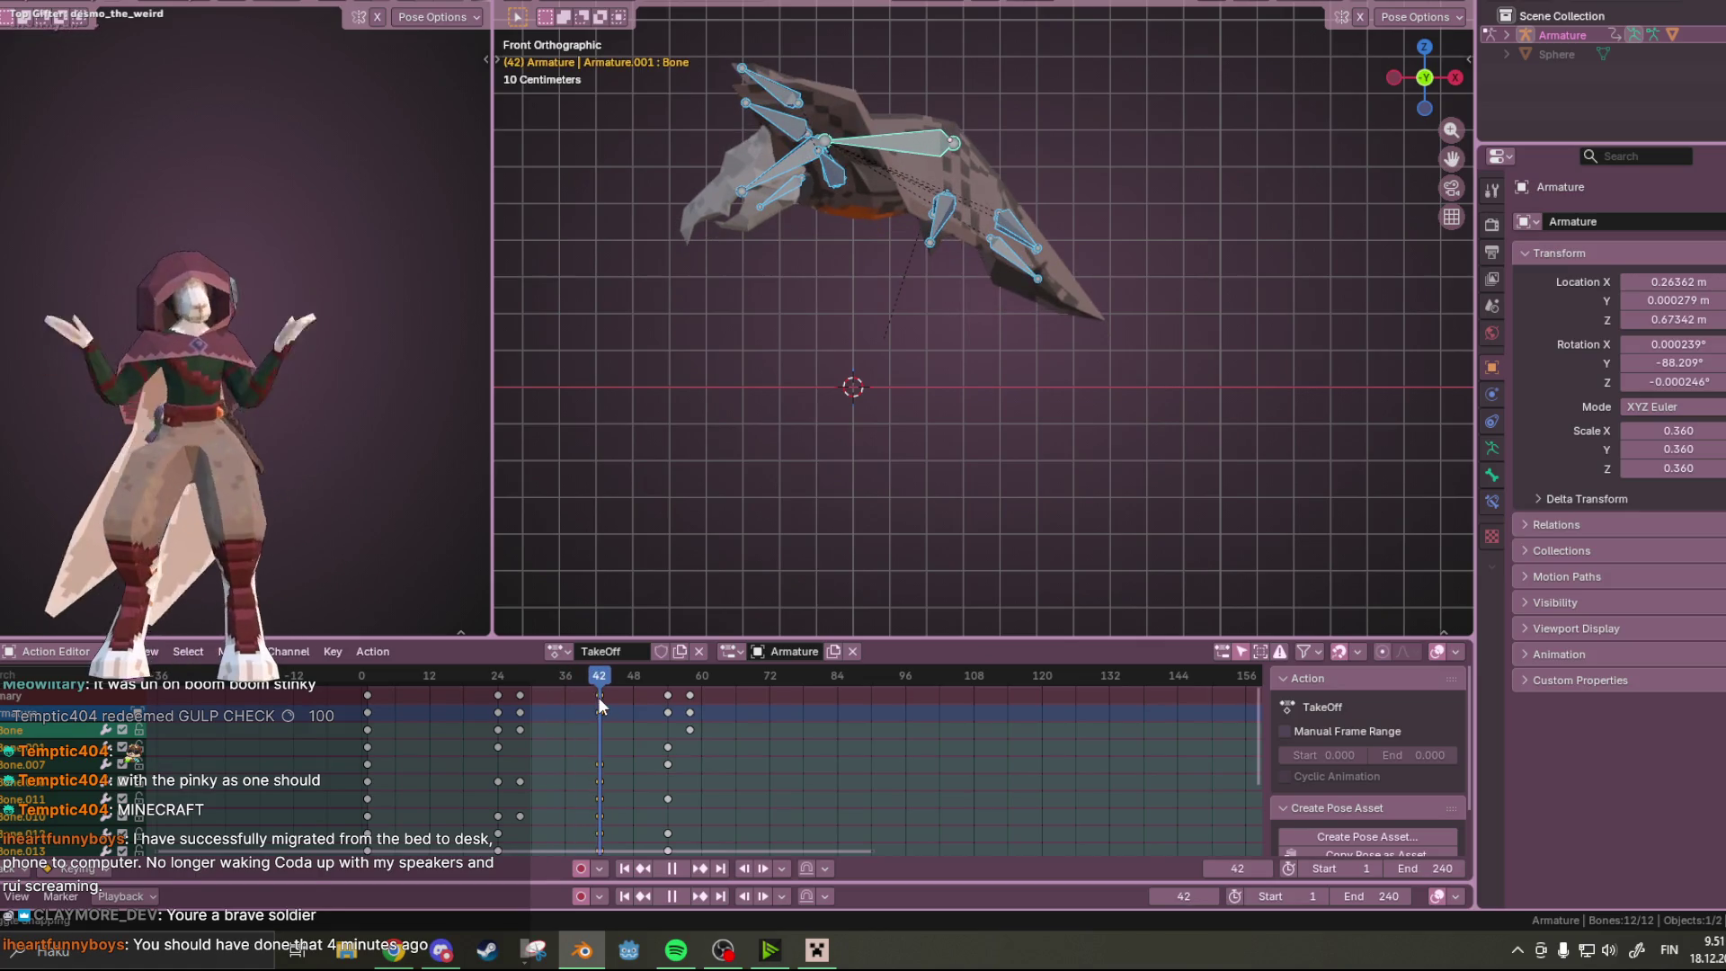
click(921, 149)
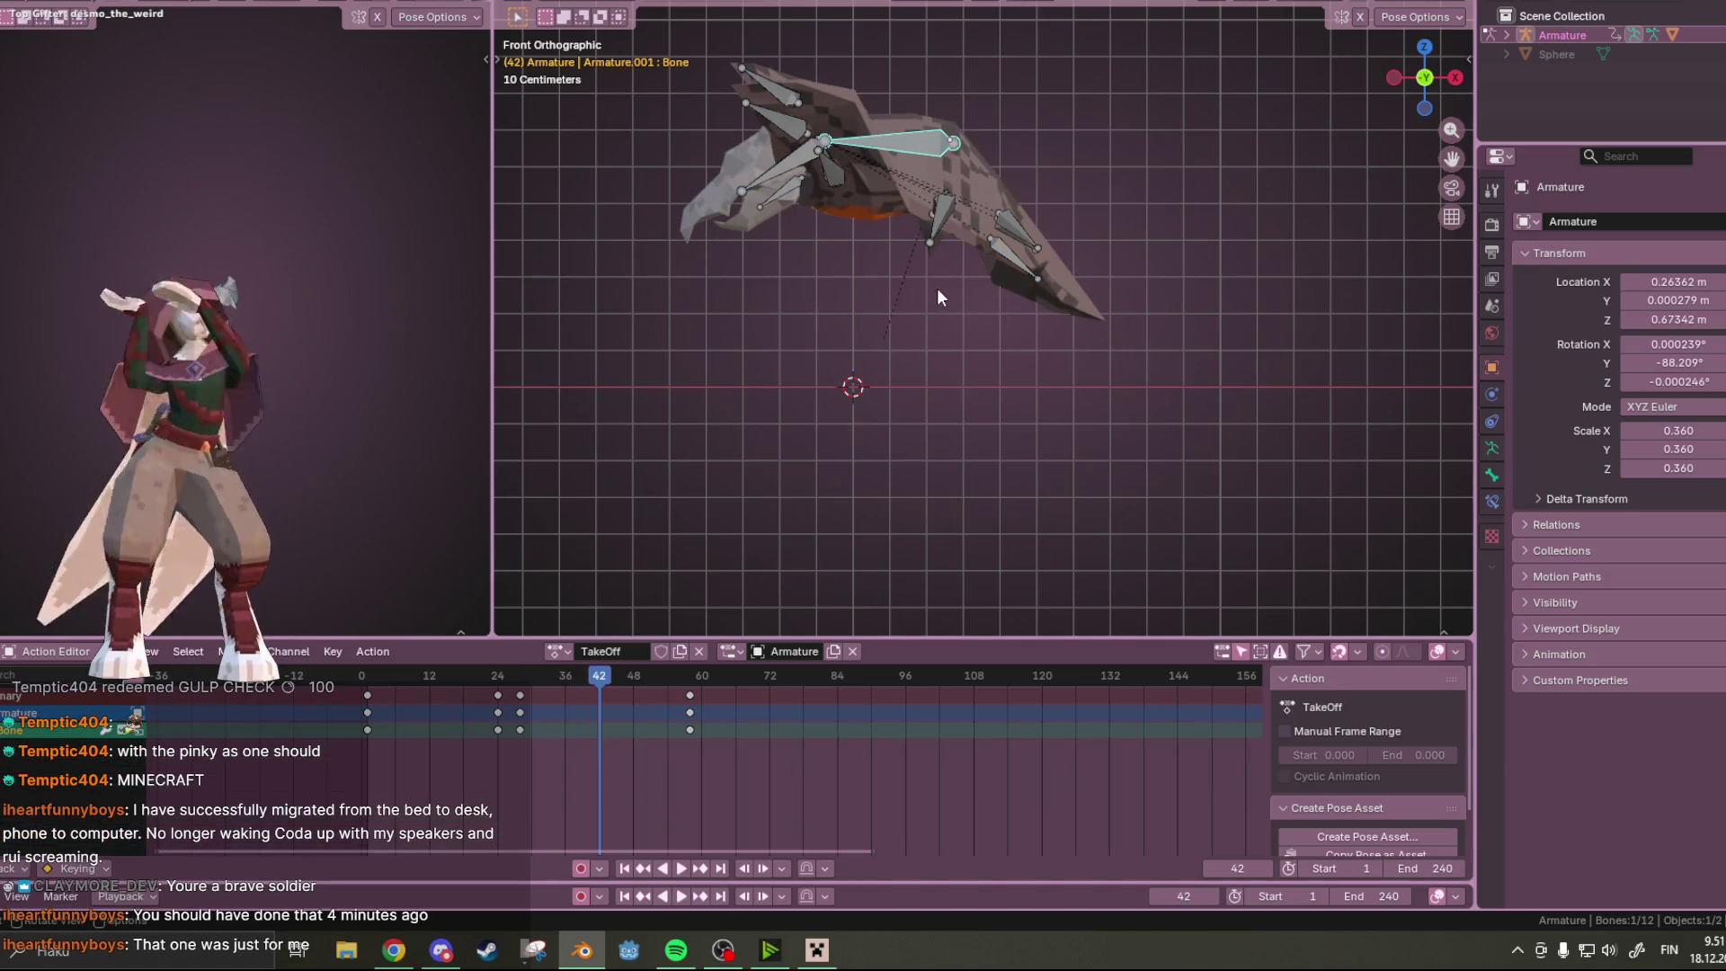
key(shift+ctrl+space)
mouse_move(495, 692)
mouse_down()
mouse_move(559, 693)
mouse_move(454, 691)
mouse_move(618, 650)
mouse_up()
key(space)
Move to around frame 52 and lower the wing's main bone to key the new pose
key(a)
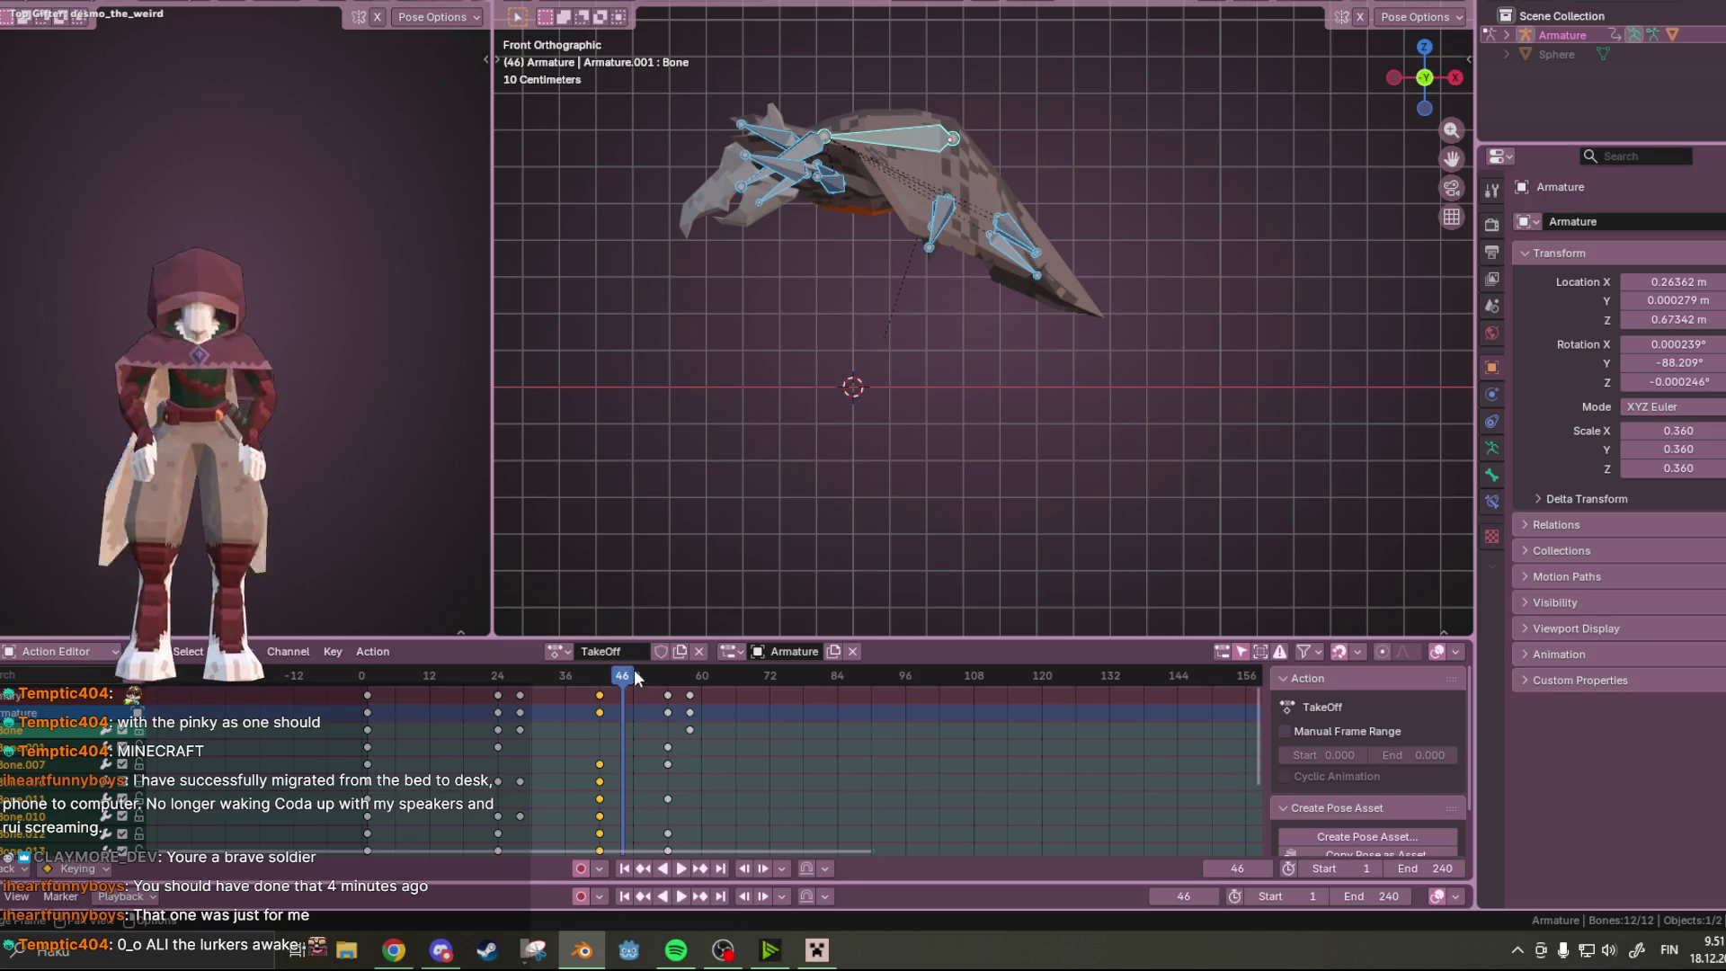
key(space)
mouse_move(632, 672)
mouse_down()
mouse_move(667, 683)
mouse_move(570, 694)
mouse_move(600, 699)
mouse_up()
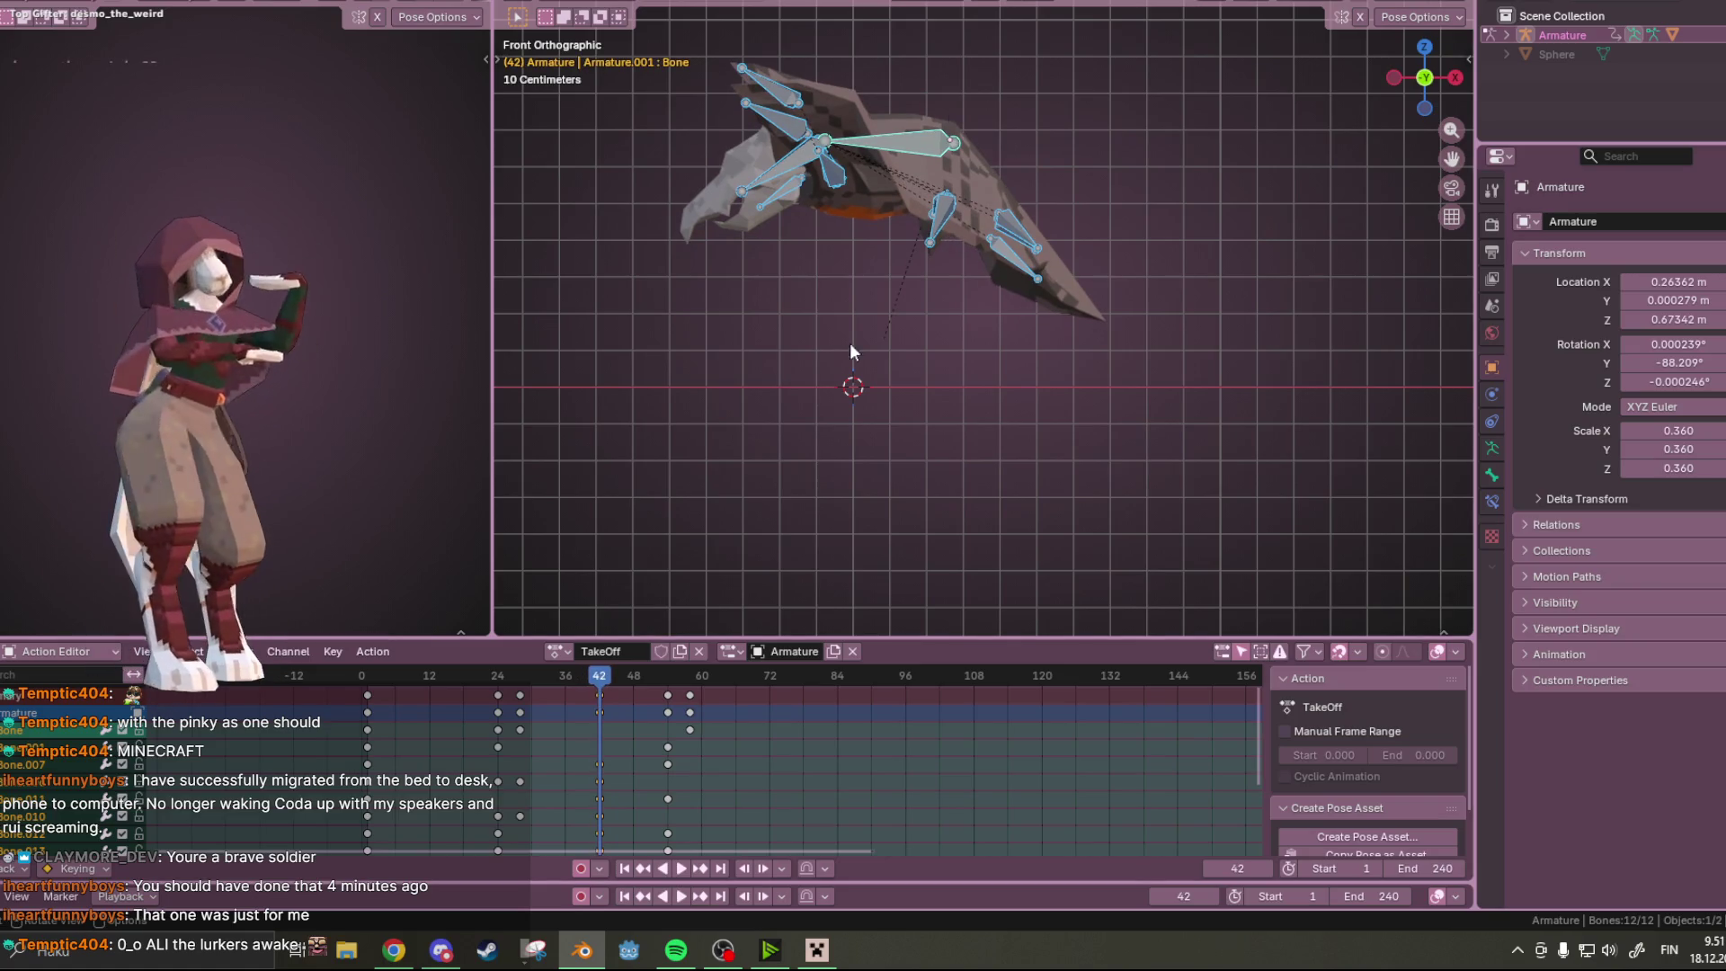
click(922, 146)
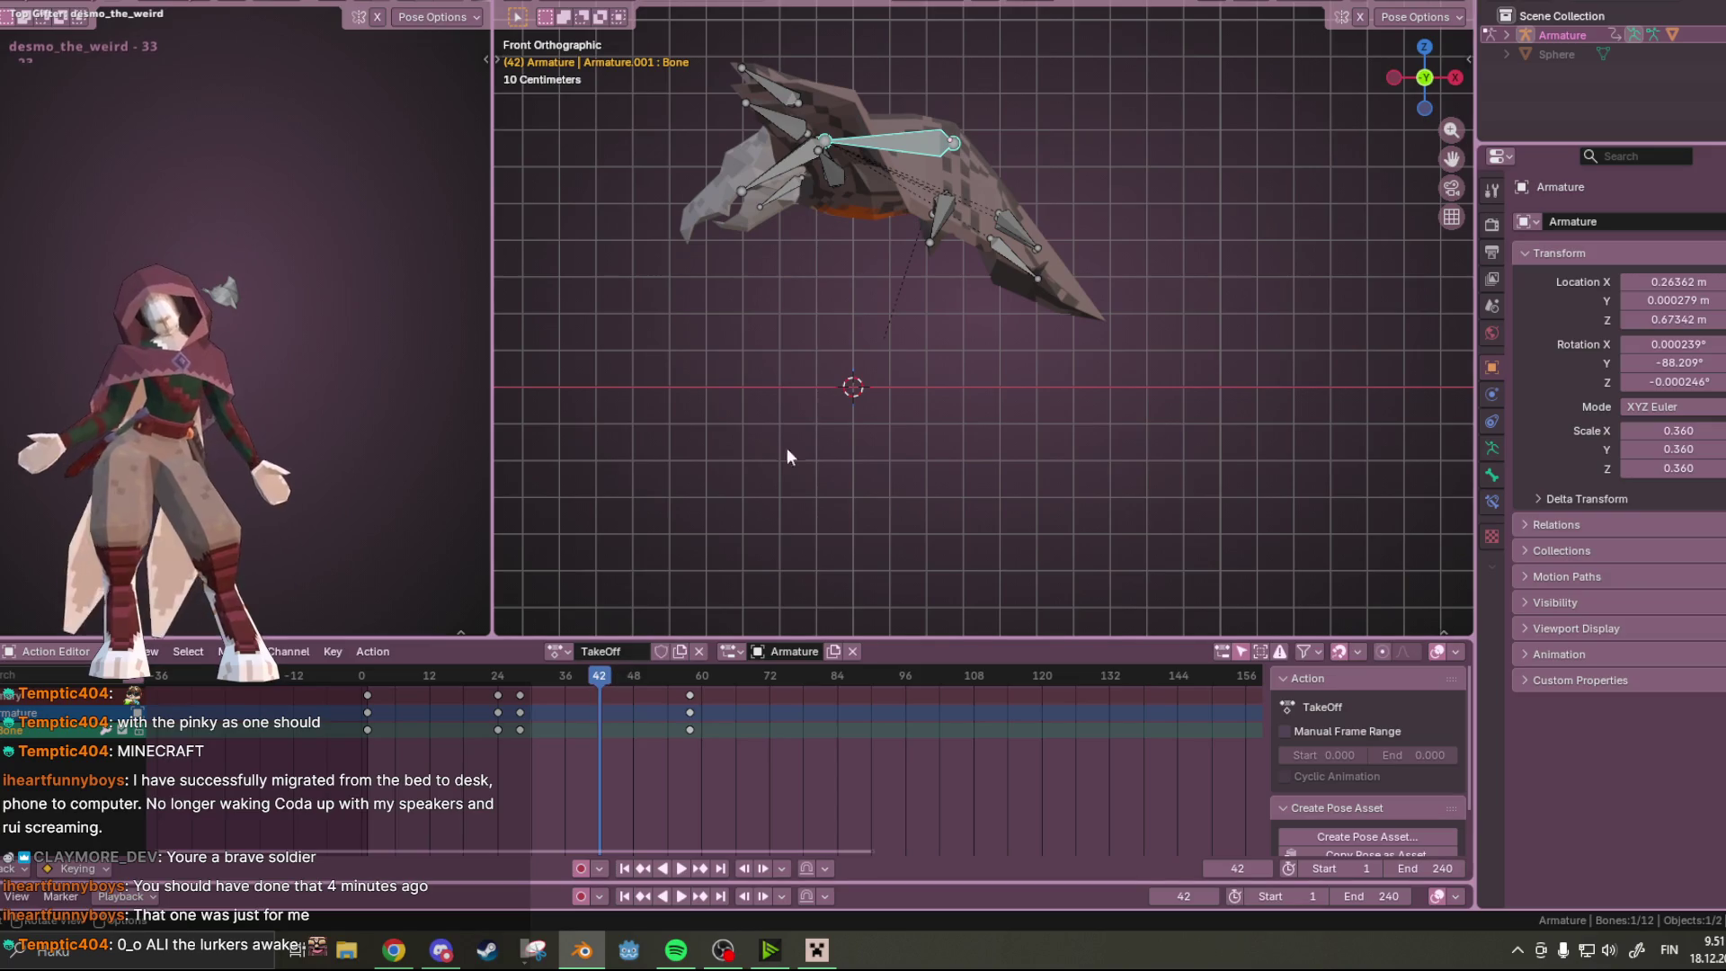
key(g)
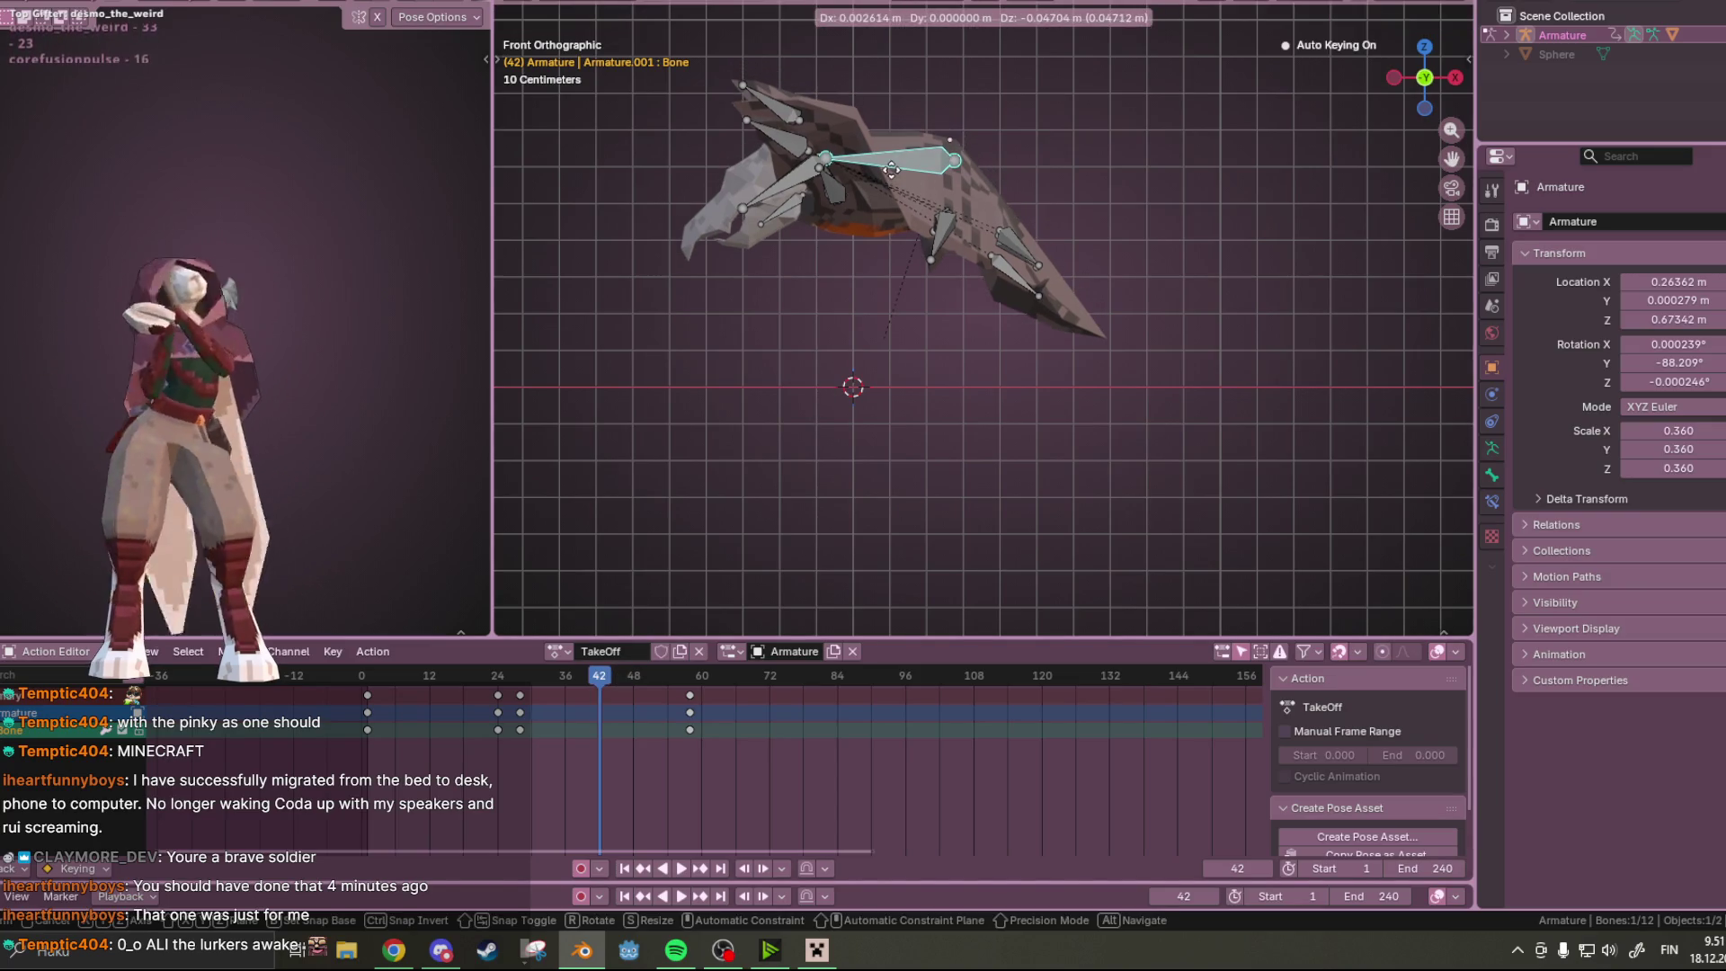
click(889, 176)
Replay the flap from frame 0 to check the lowered bone
key(shift+Left)
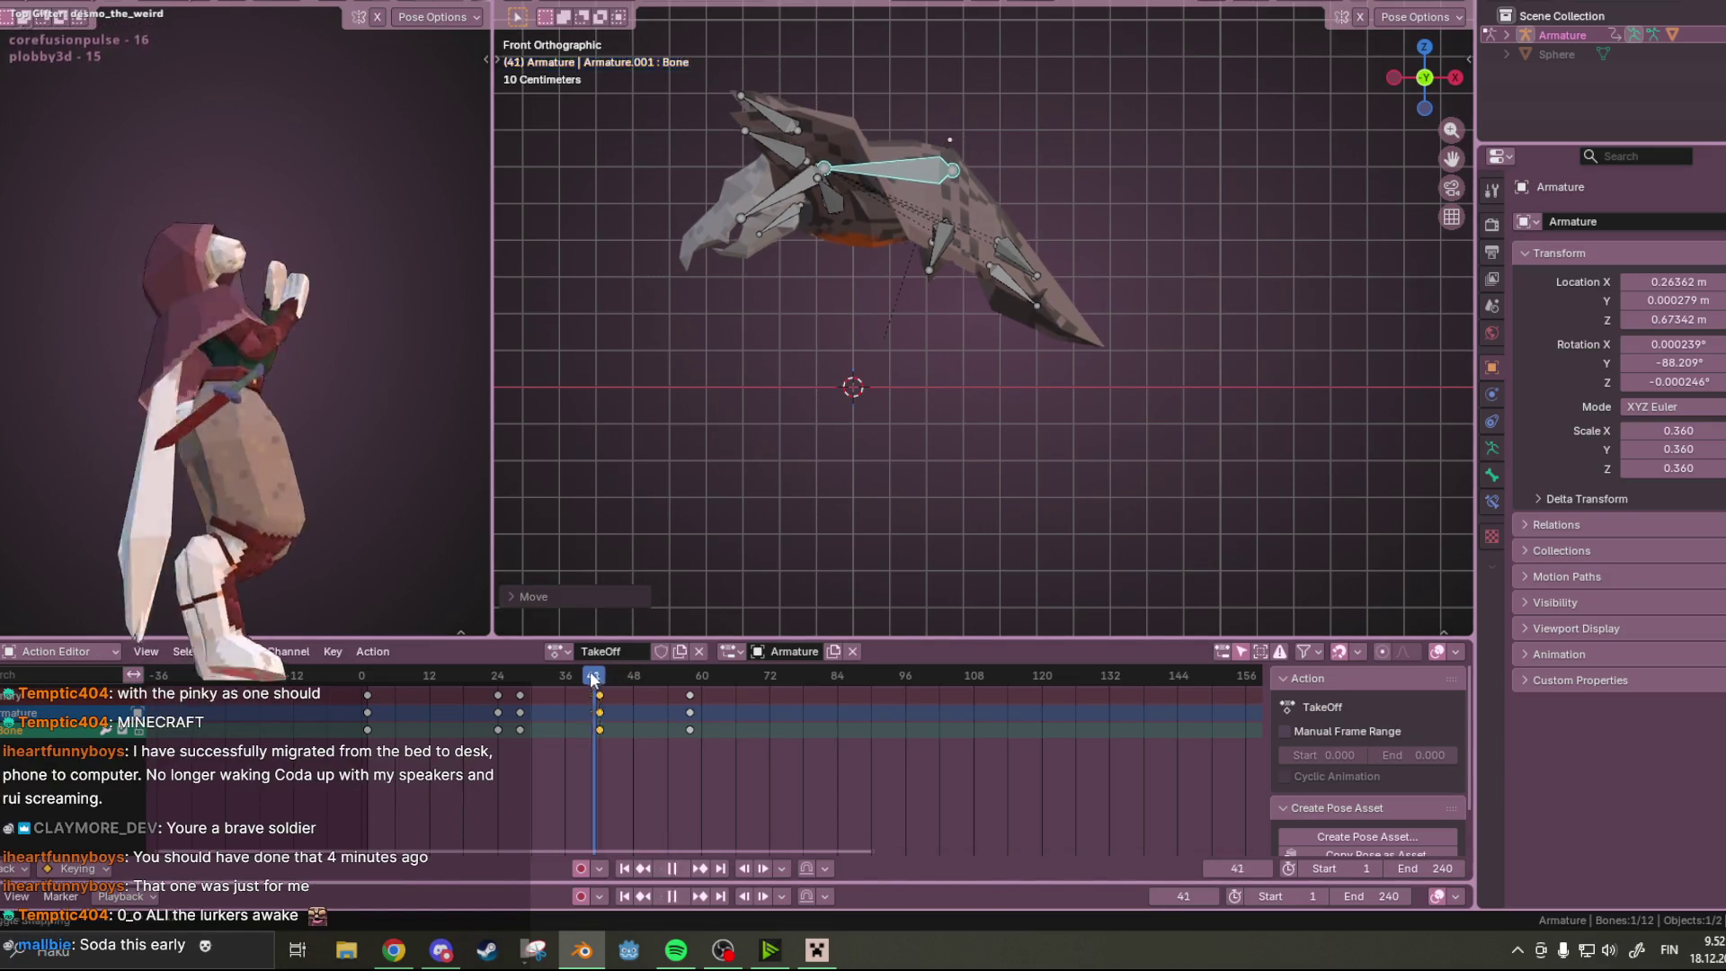
click(679, 868)
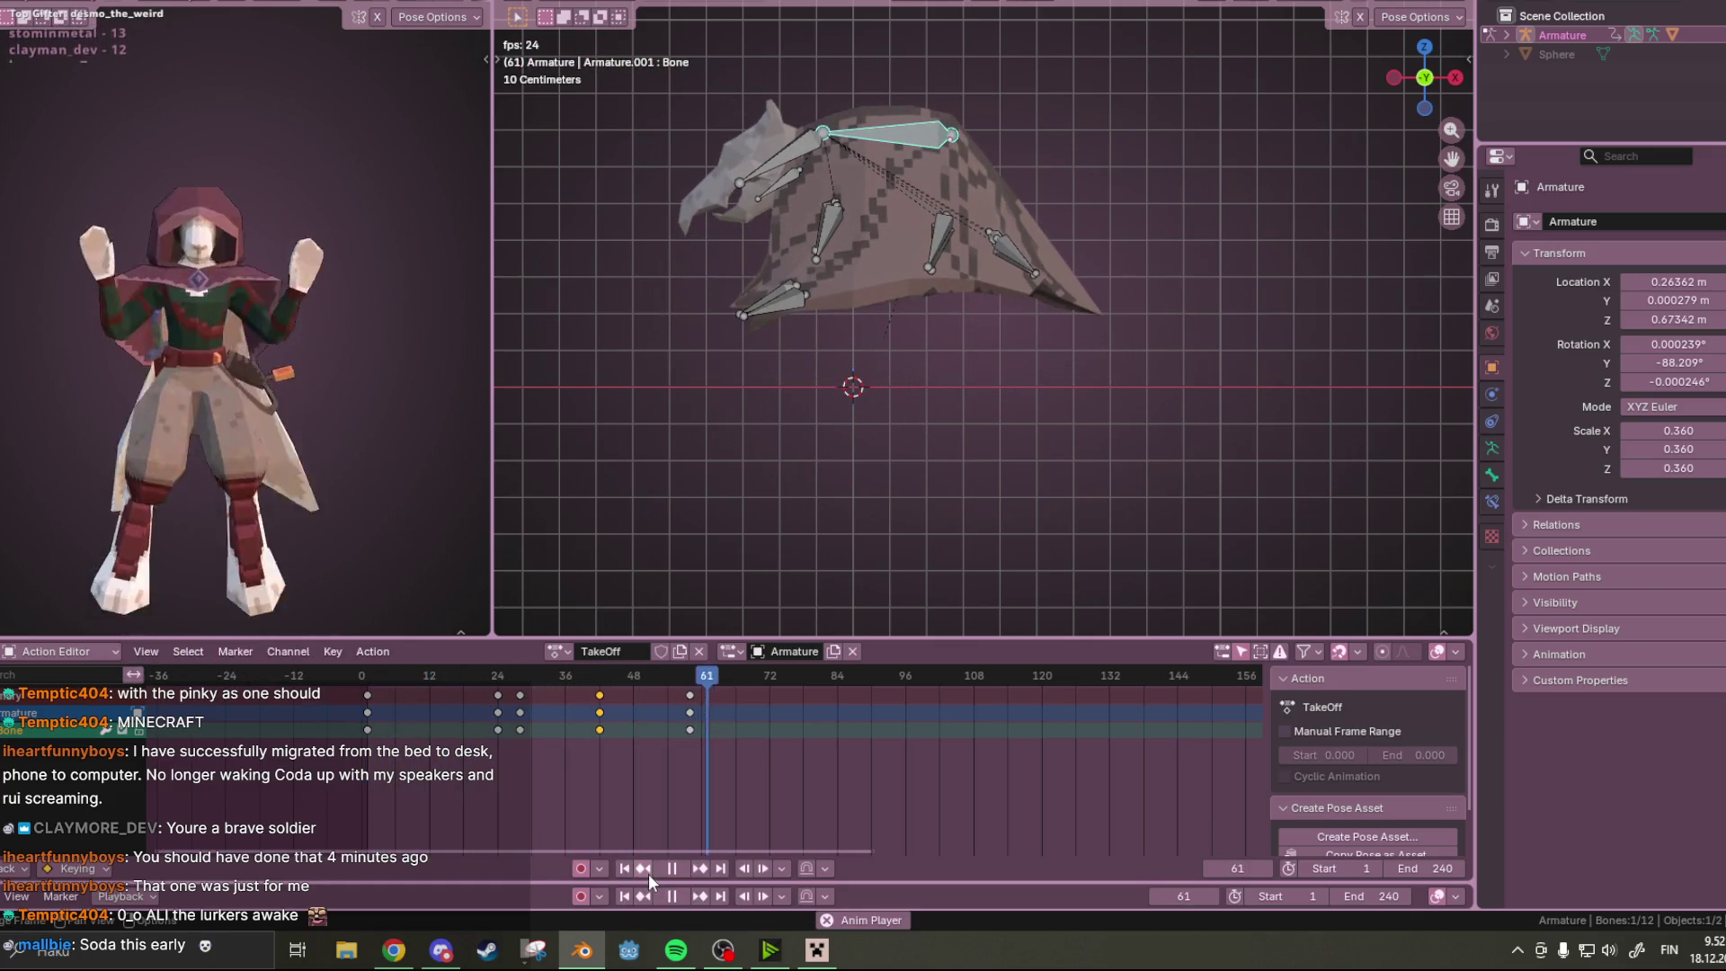
key(space)
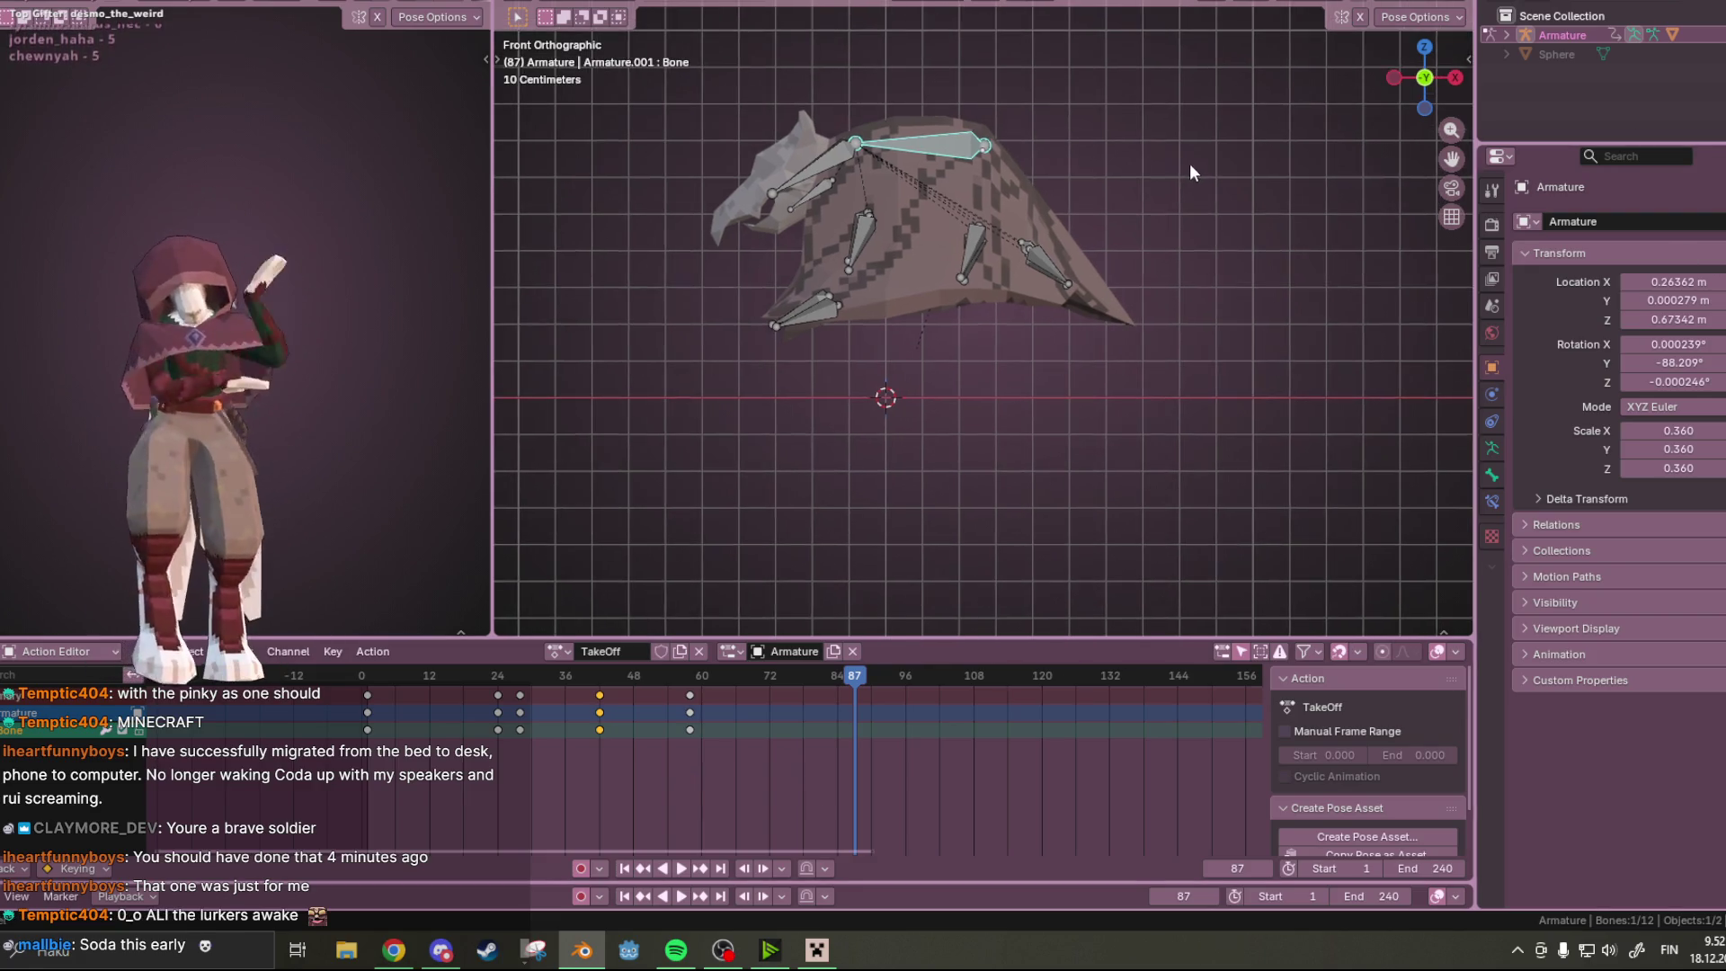
Undo and redo the bone-lowering keyframe changes
key(ctrl+z)
key(a)
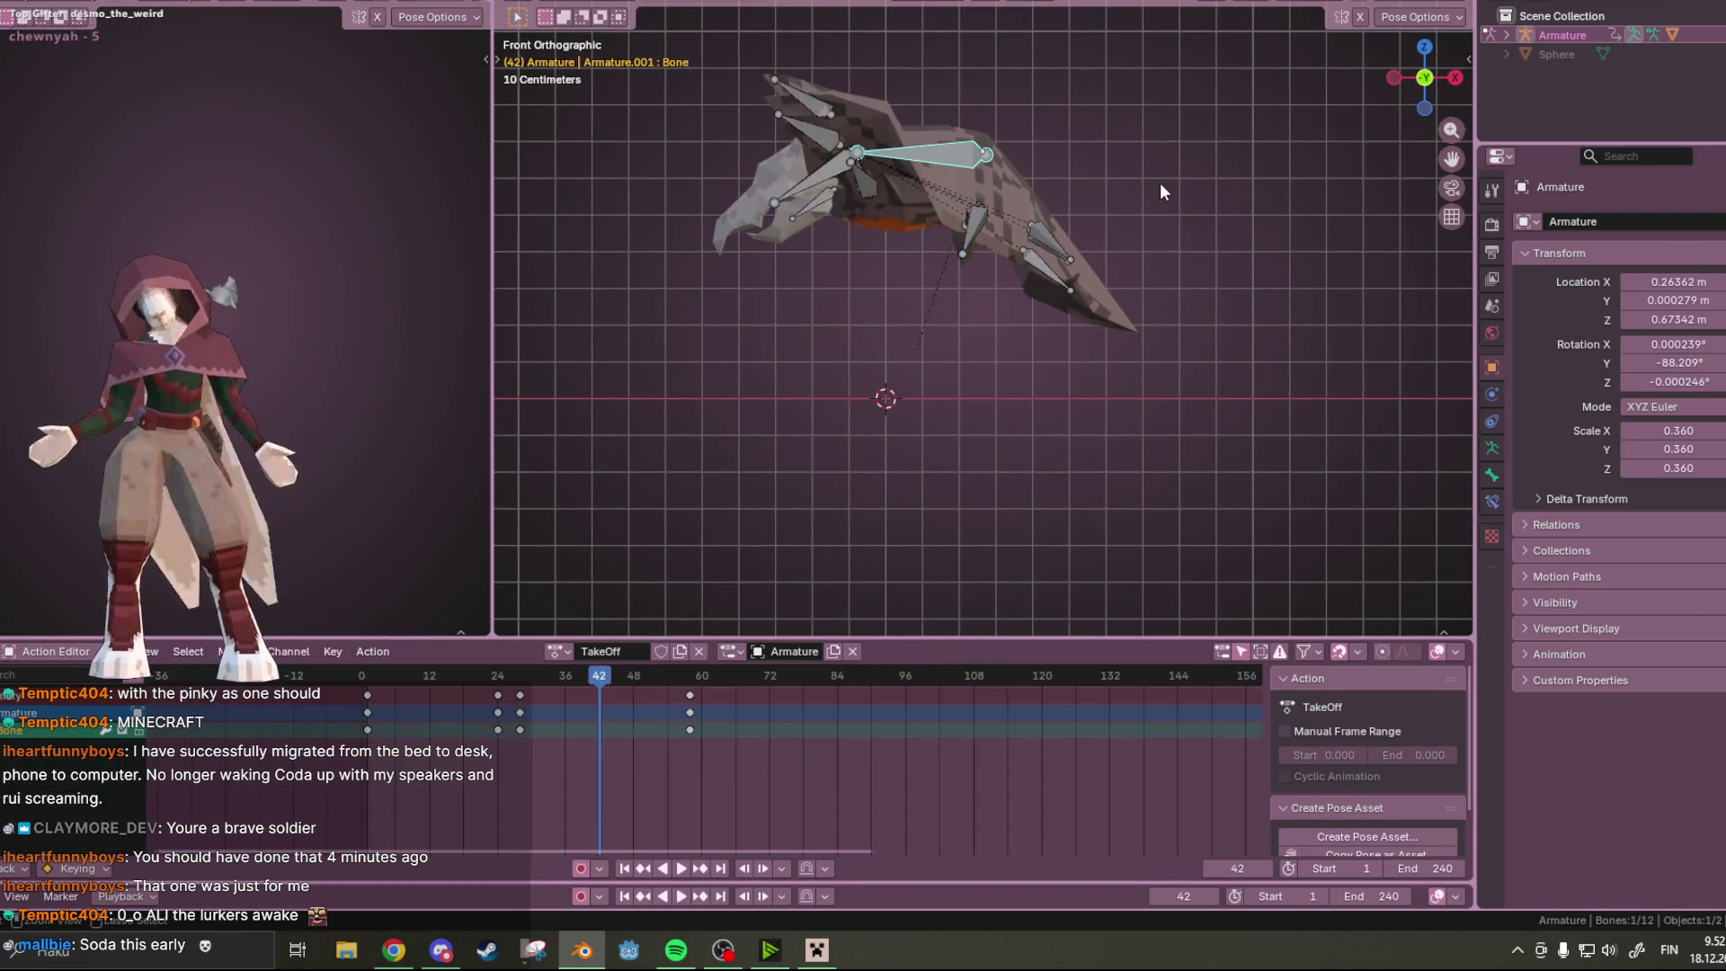
key(ctrl+shift+z)
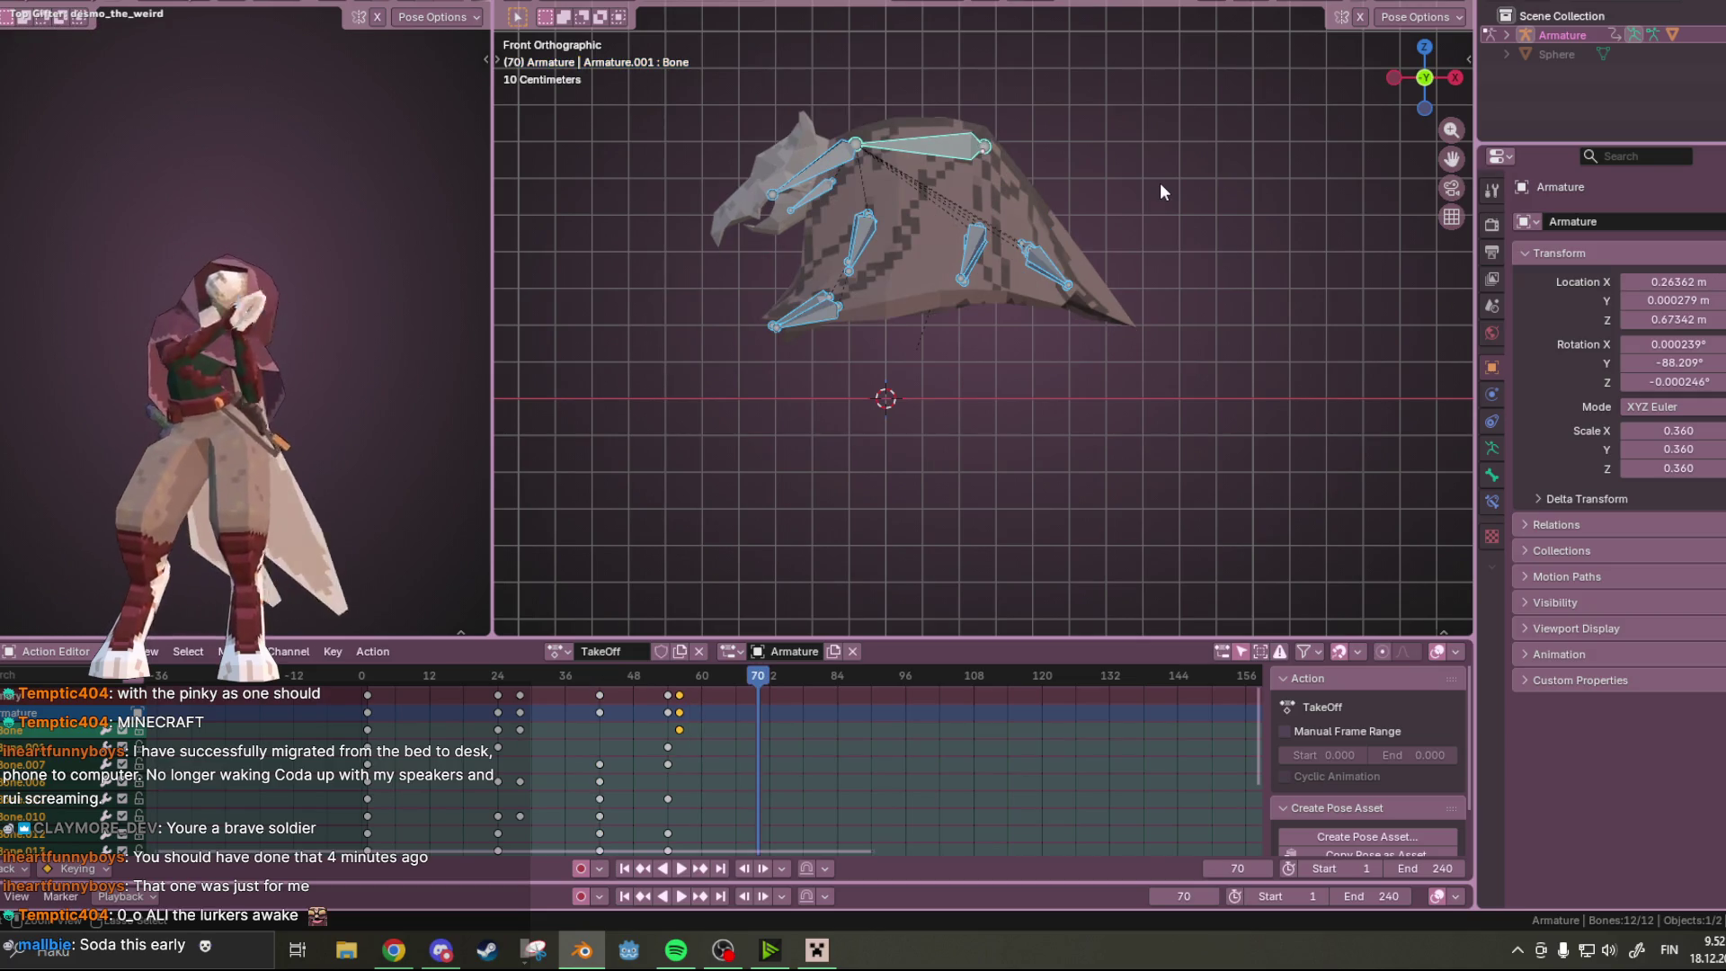
key(ctrl+z)
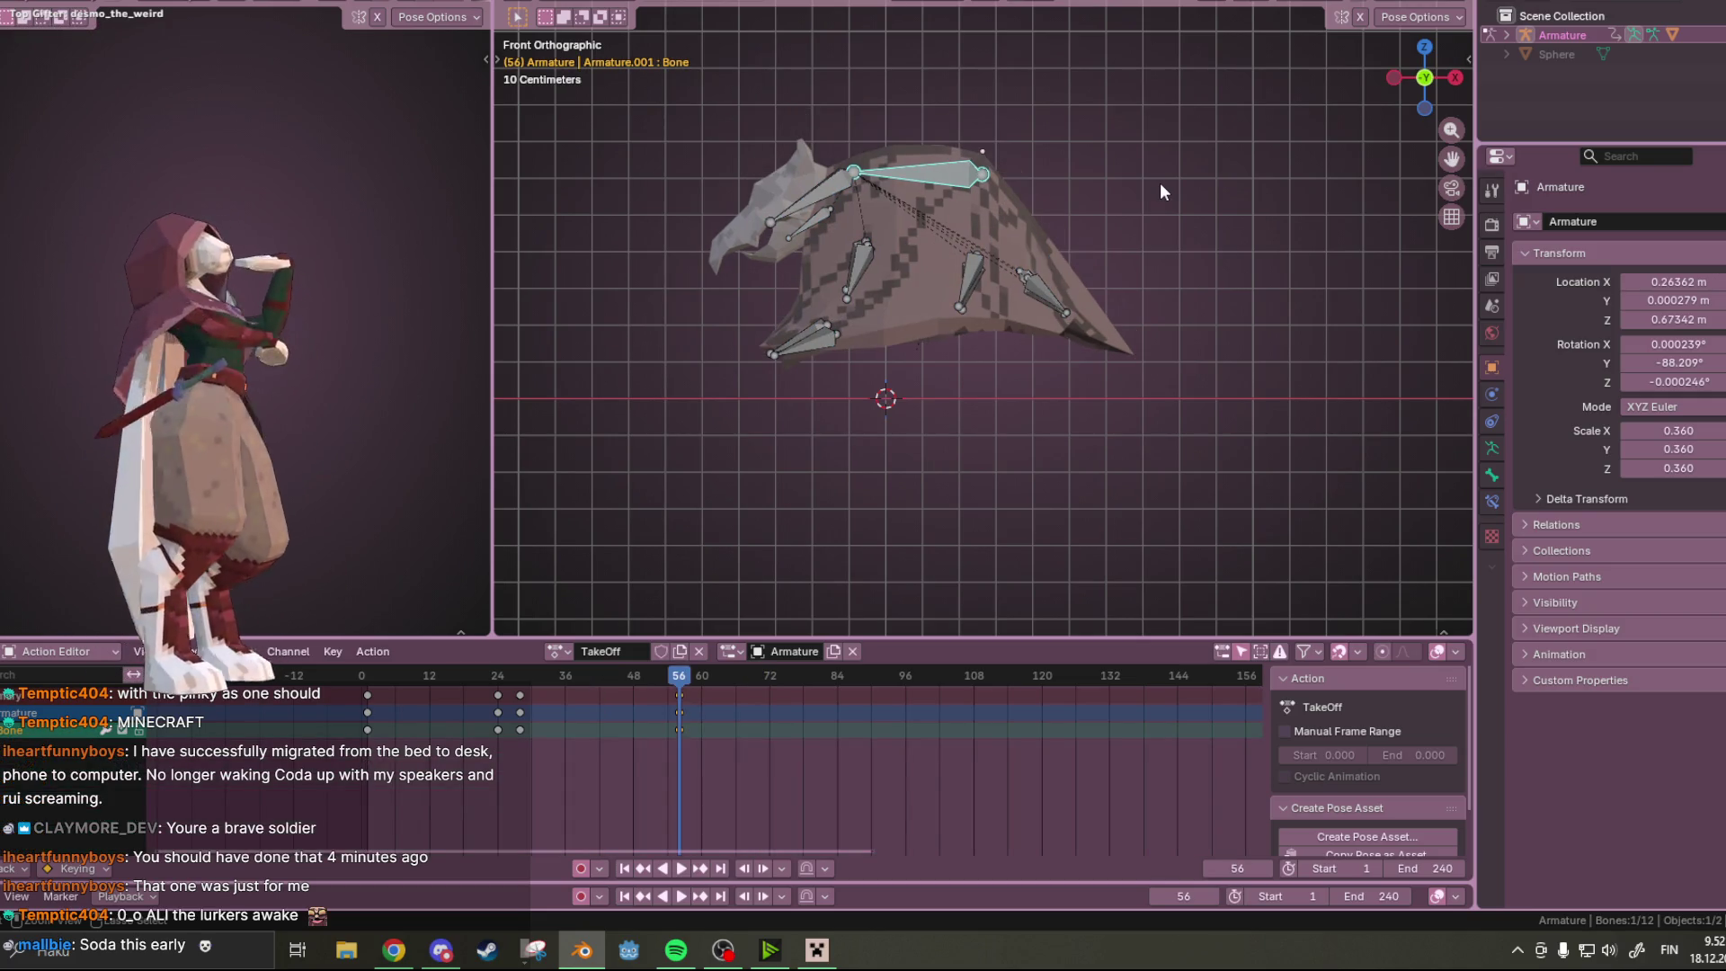
key(ctrl+z)
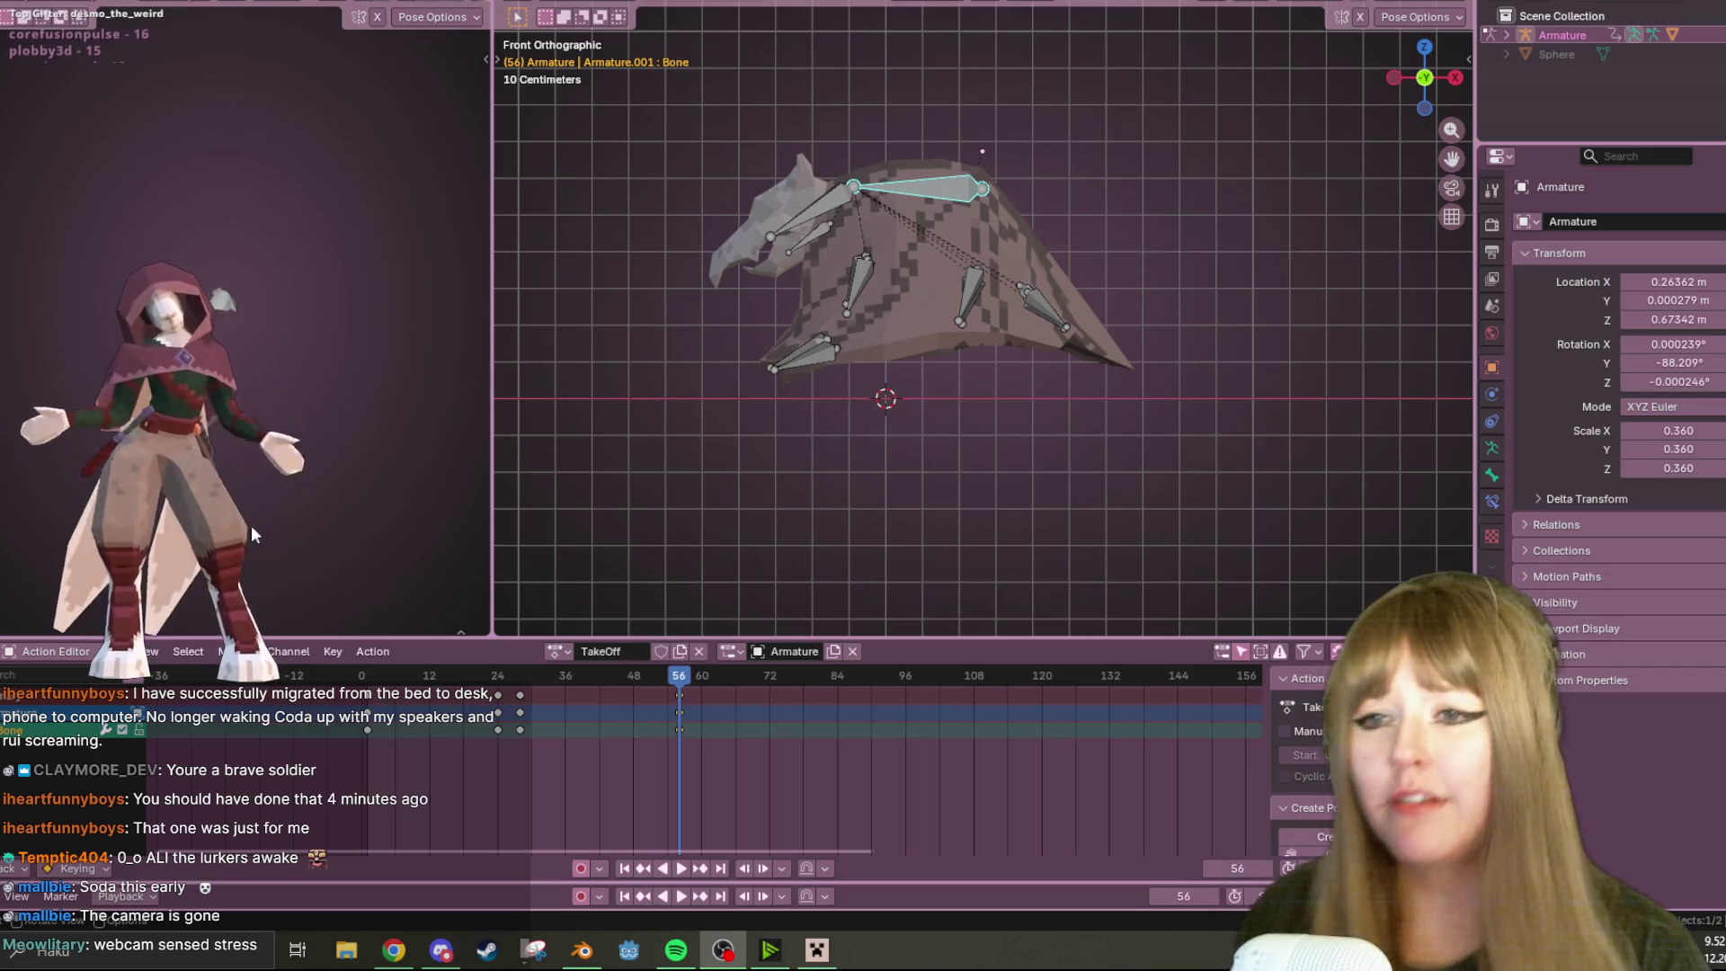
Play the TakeOff flap, then bring up NVIDIA Broadcast's webcam video effects page
key(space)
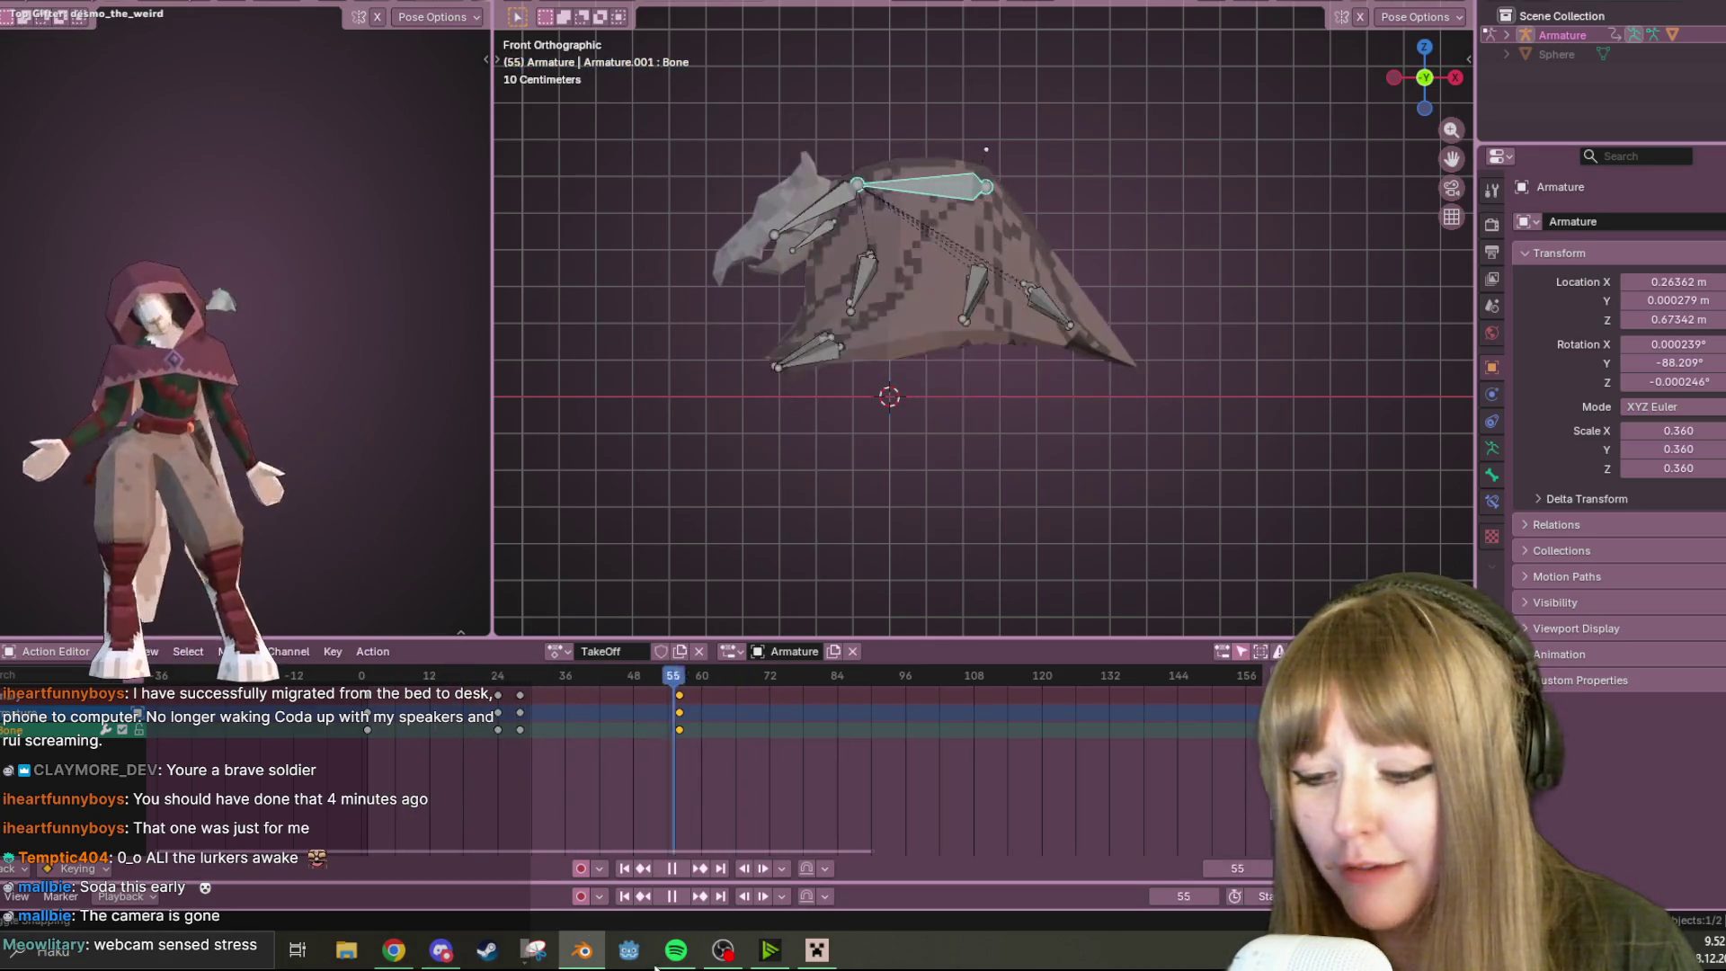
click(771, 950)
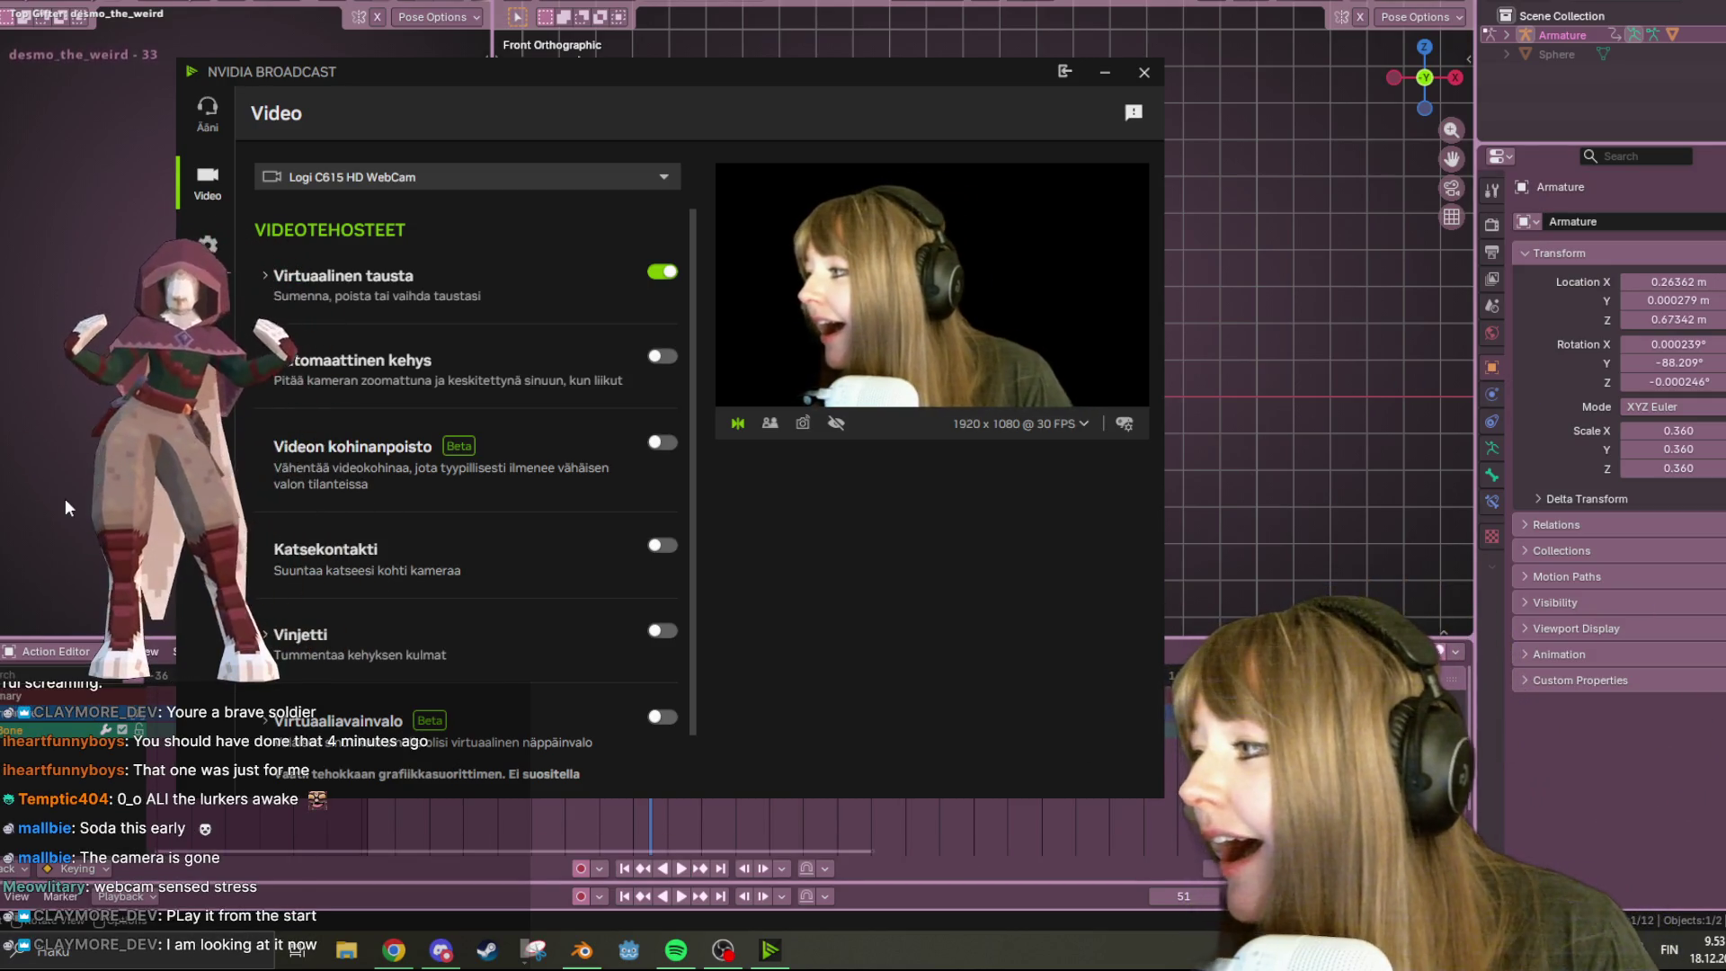
Back in Blender, replay the TakeOff flap from frame 0 with all bones selected
click(582, 951)
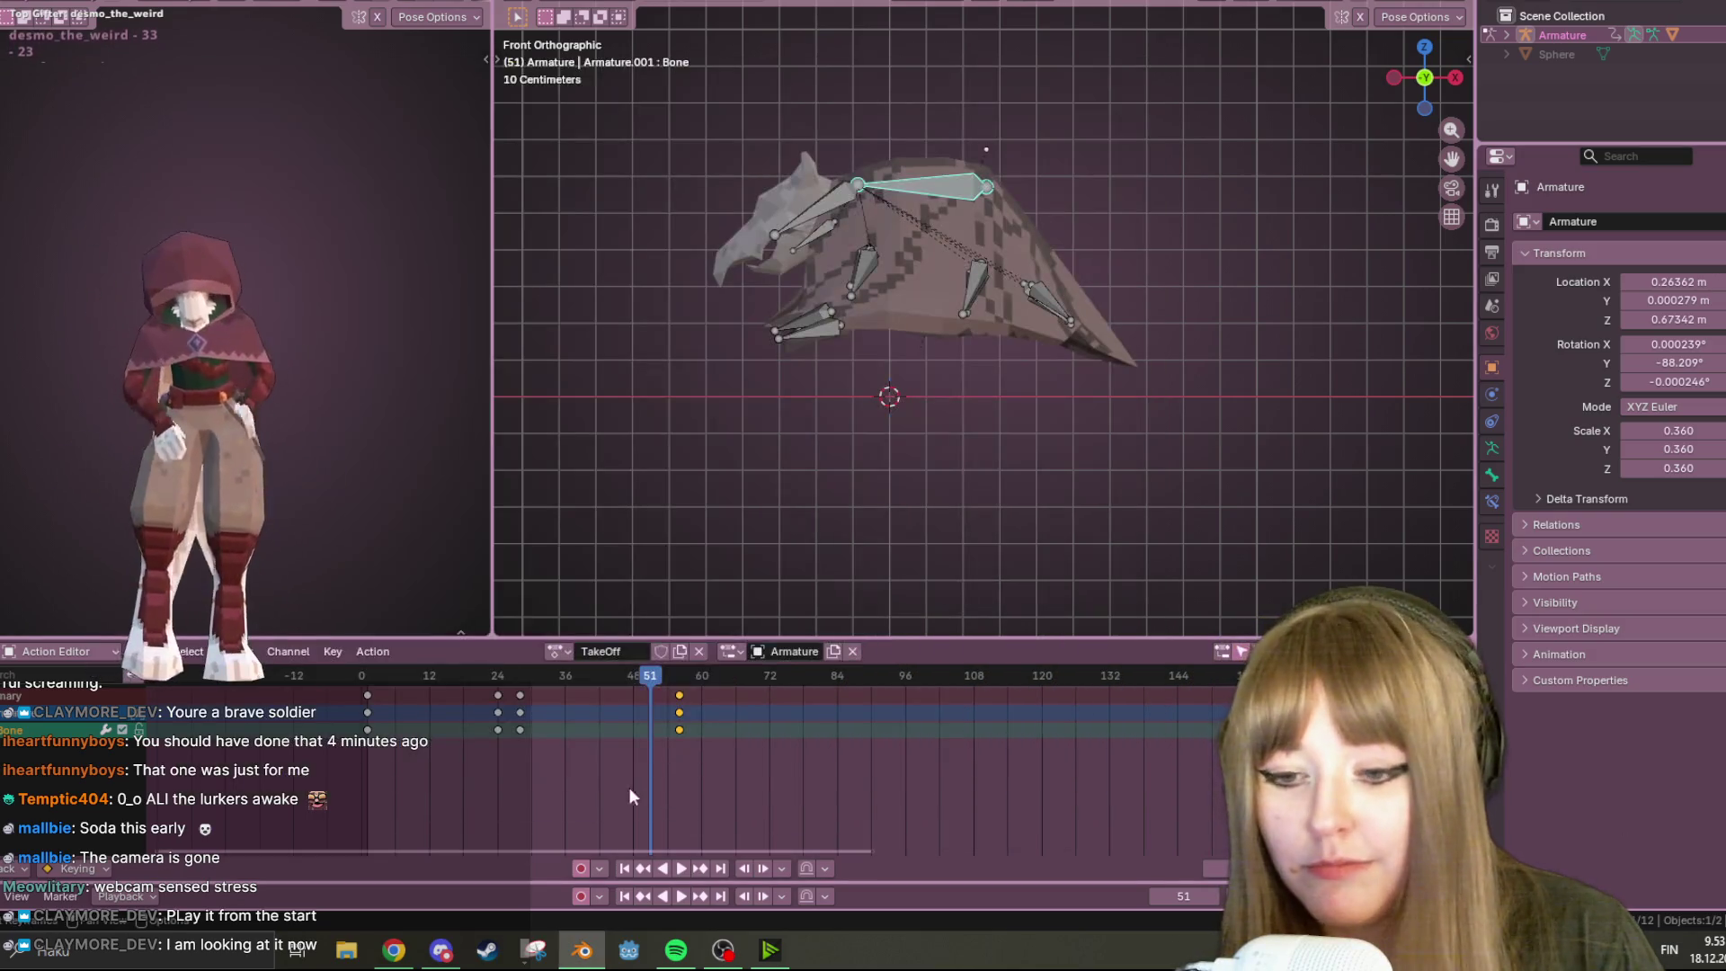
click(624, 868)
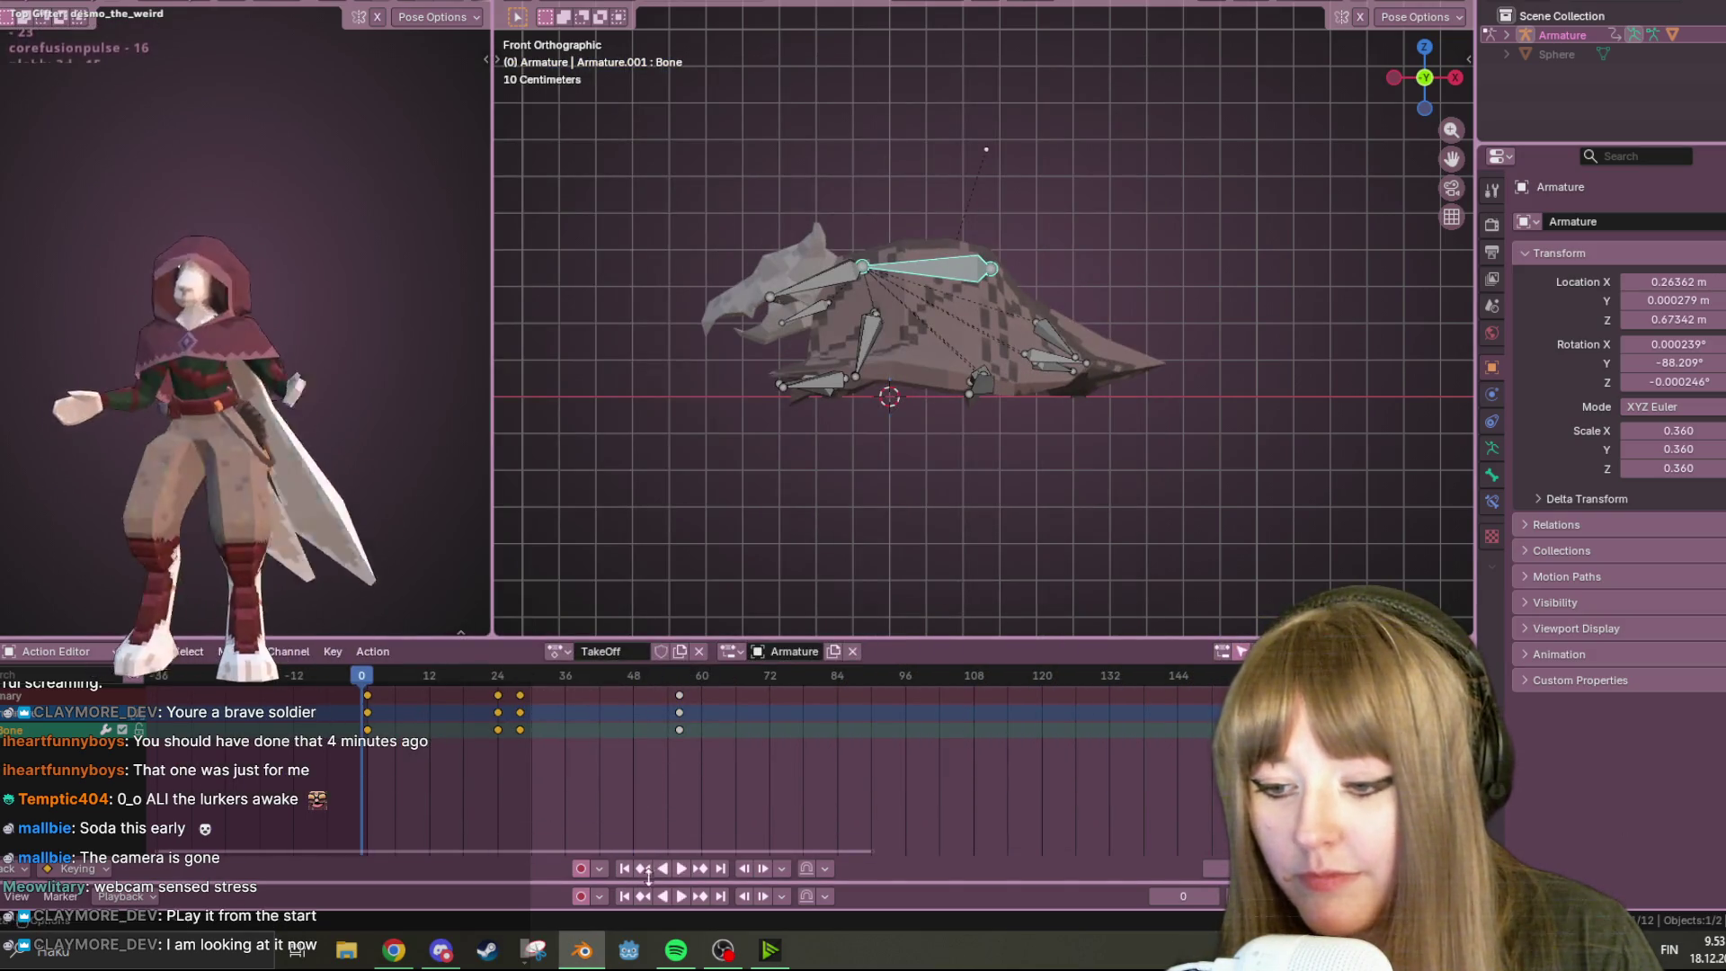
click(681, 869)
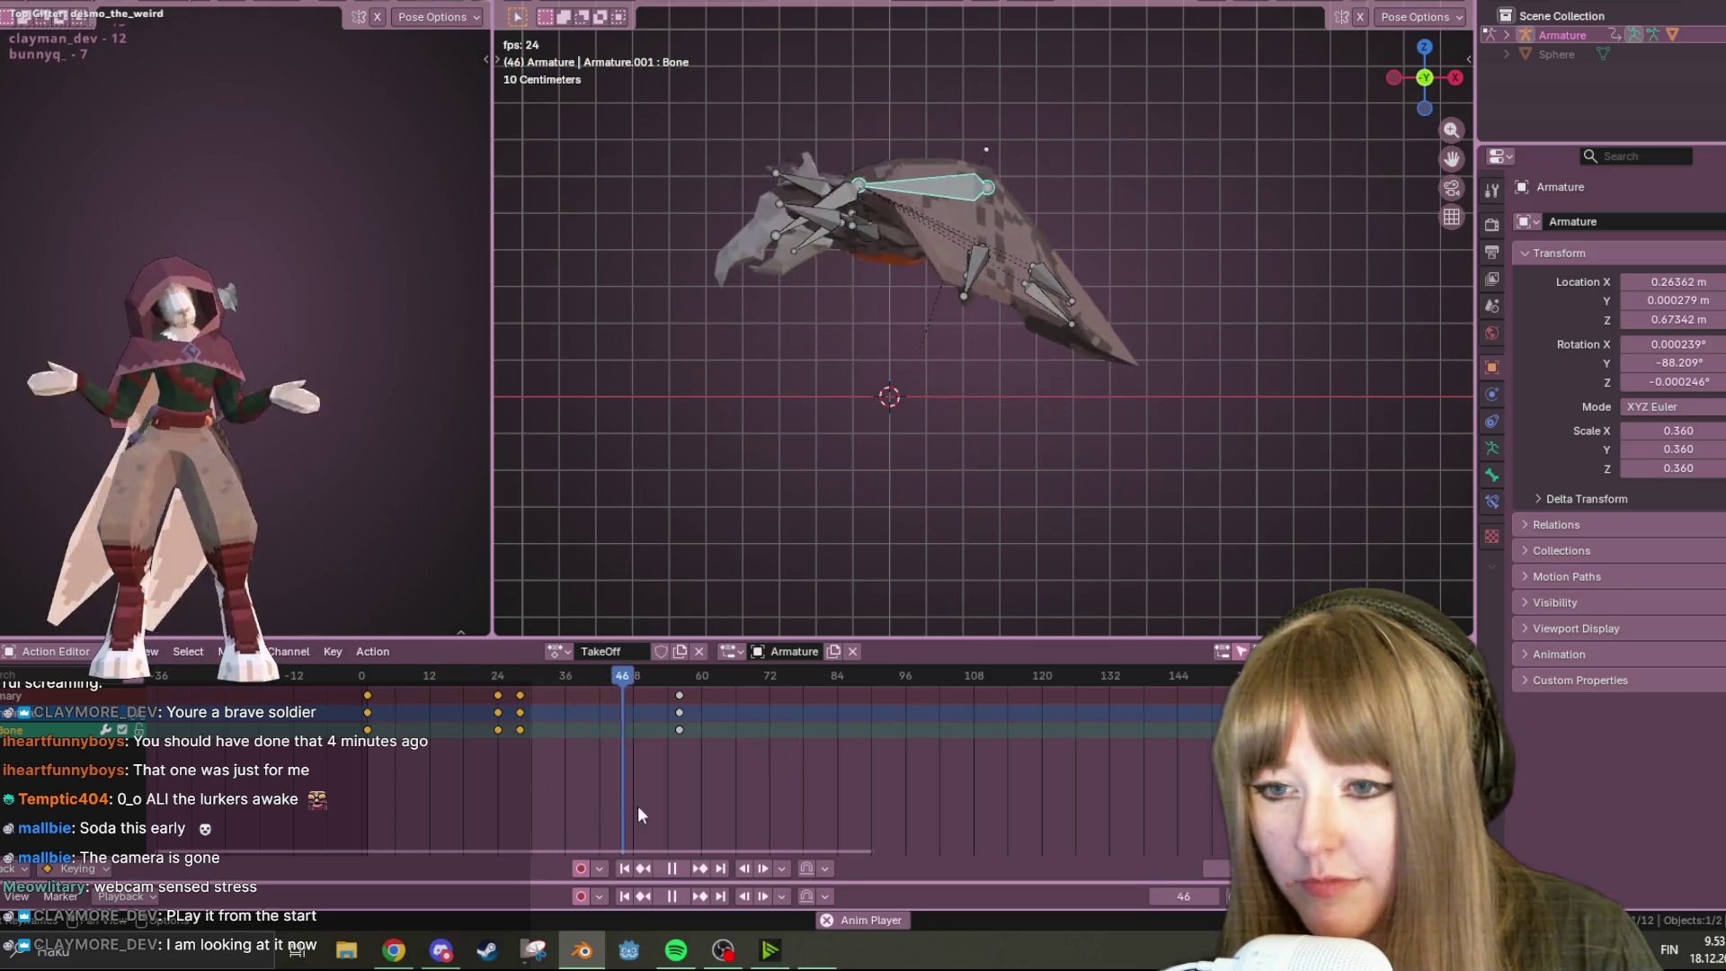
mouse_move(724, 677)
mouse_down()
mouse_move(747, 678)
mouse_move(318, 710)
mouse_move(521, 682)
mouse_move(570, 694)
mouse_move(337, 716)
mouse_move(497, 713)
mouse_move(604, 683)
mouse_move(547, 671)
mouse_move(567, 683)
mouse_move(395, 692)
mouse_up()
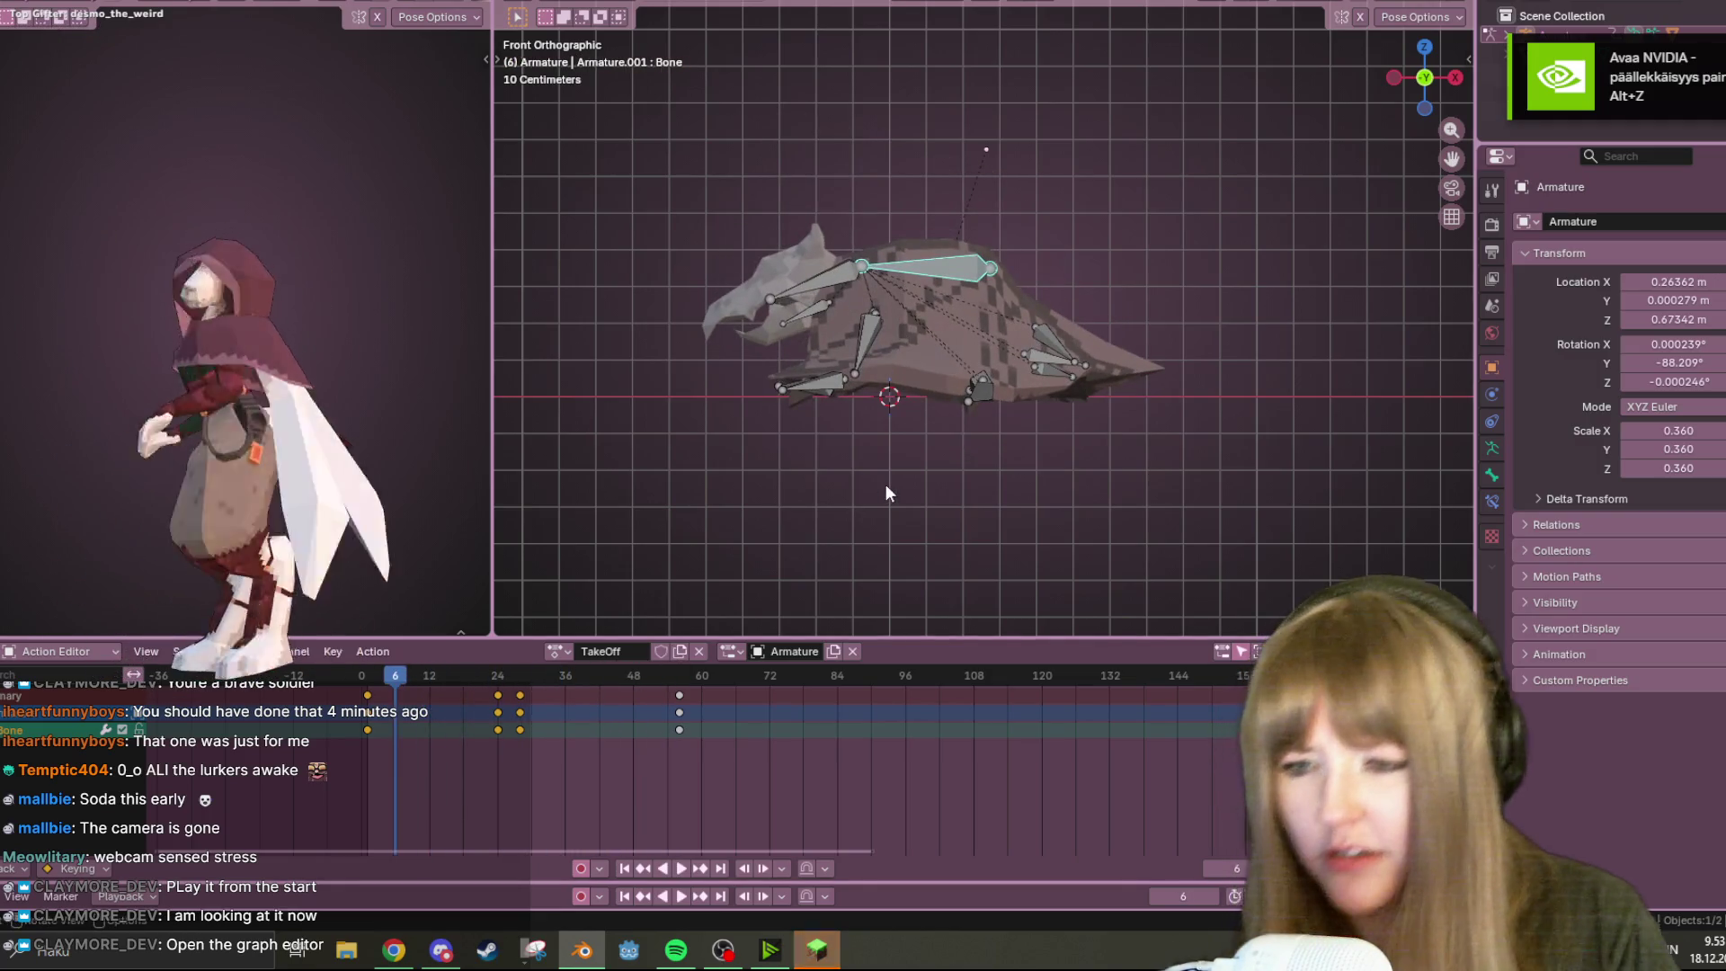
key(a)
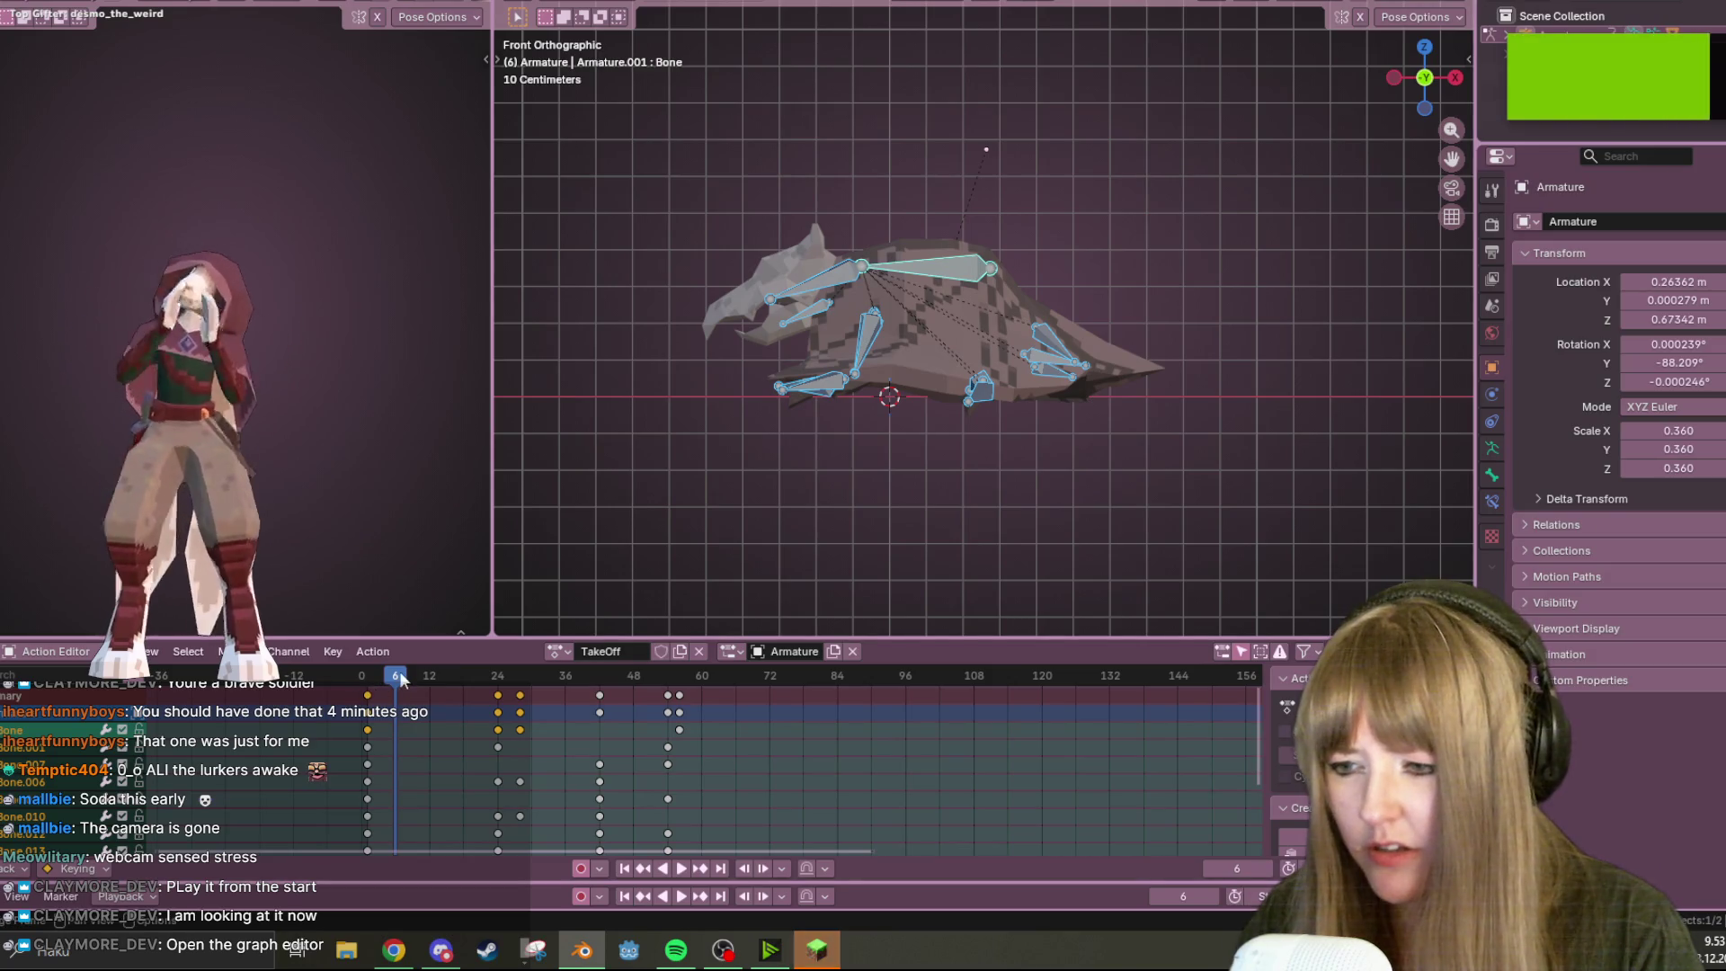
key(space)
key(space)
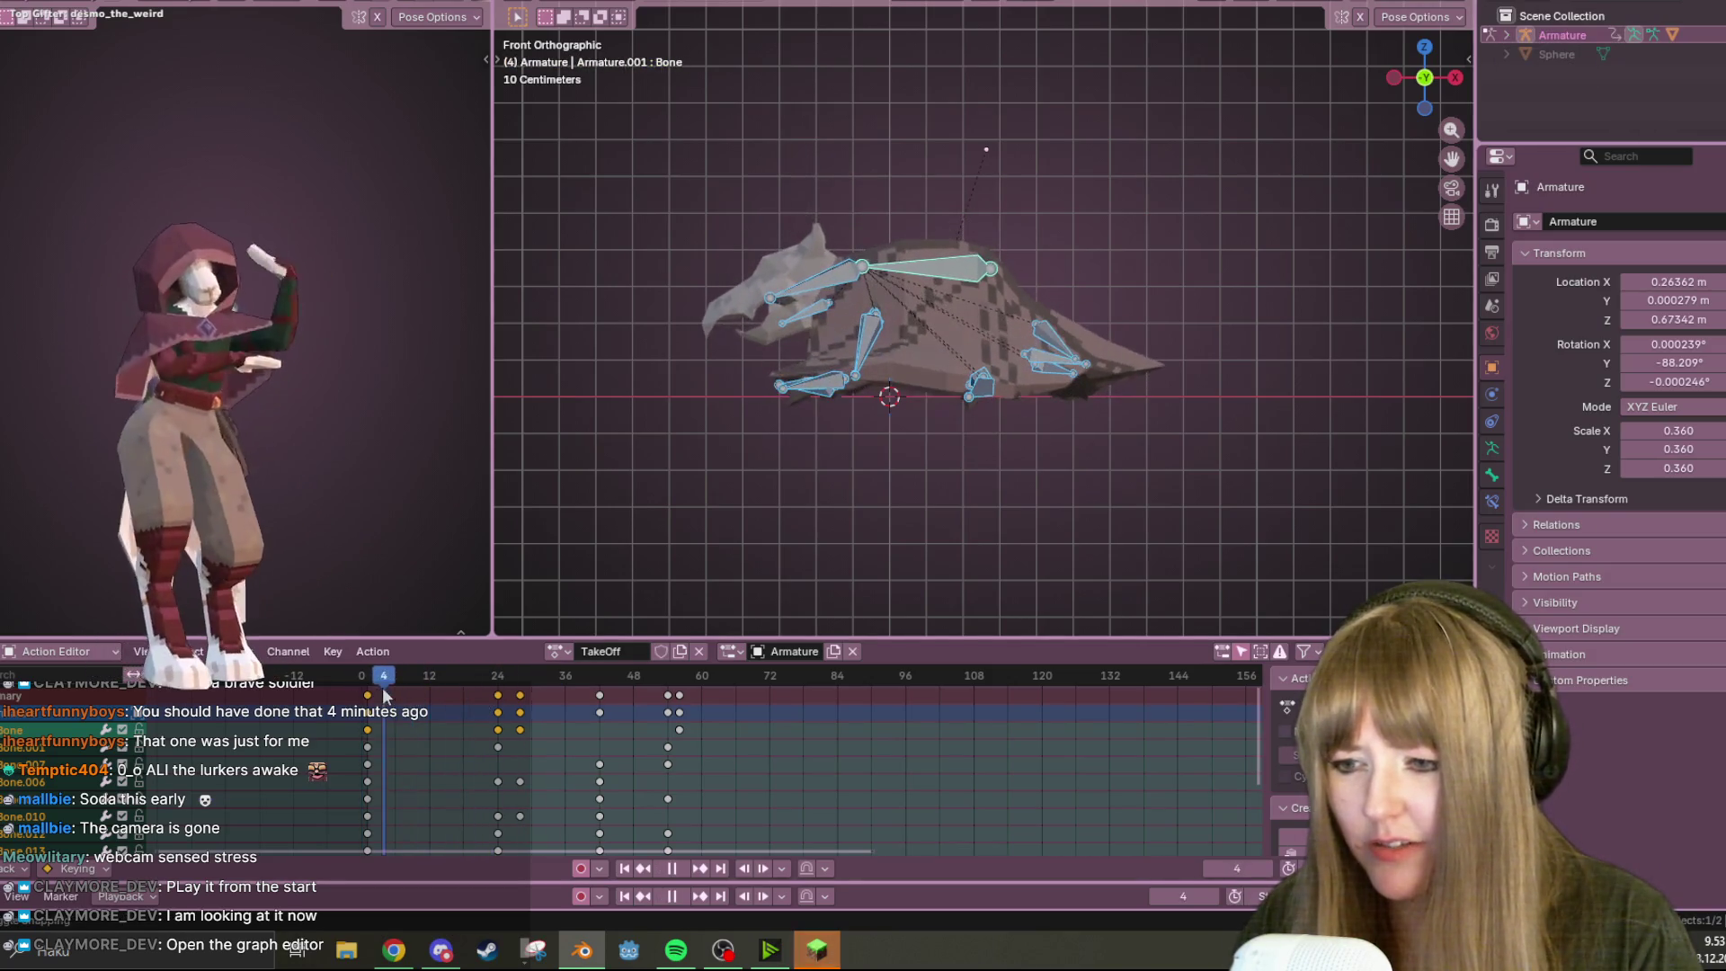
Select the frame-24 key column, stop there, orbit the wing, then bring Minecraft forward
click(471, 696)
alt+click(497, 694)
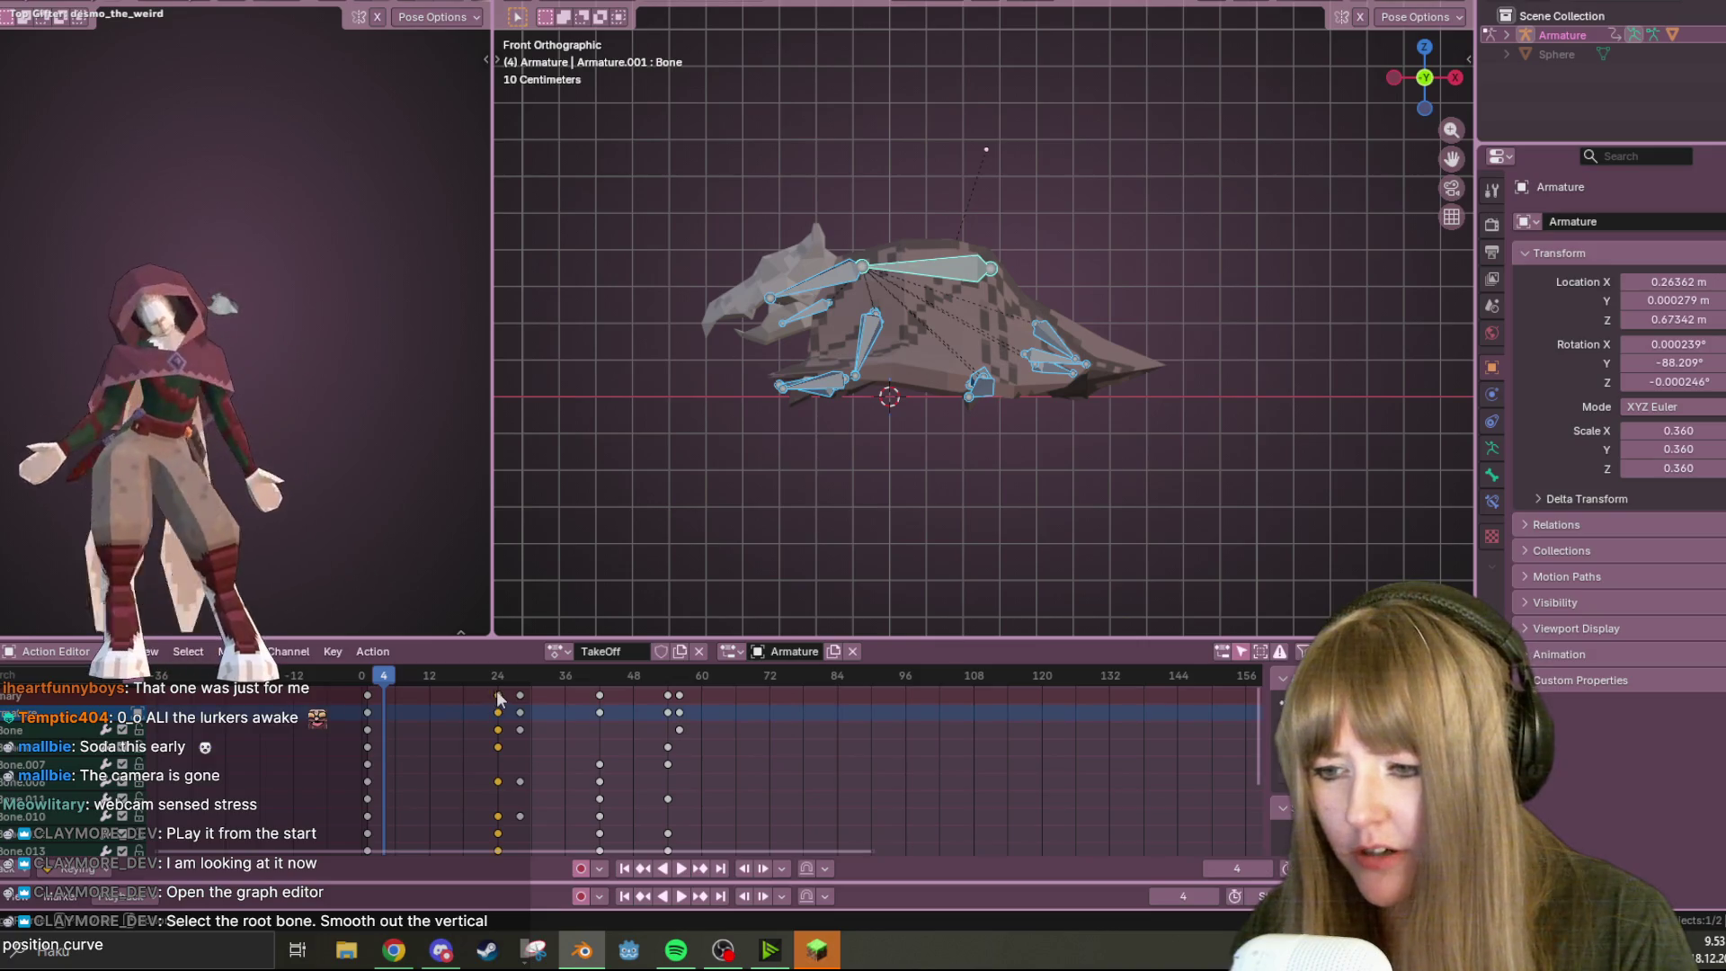
key(space)
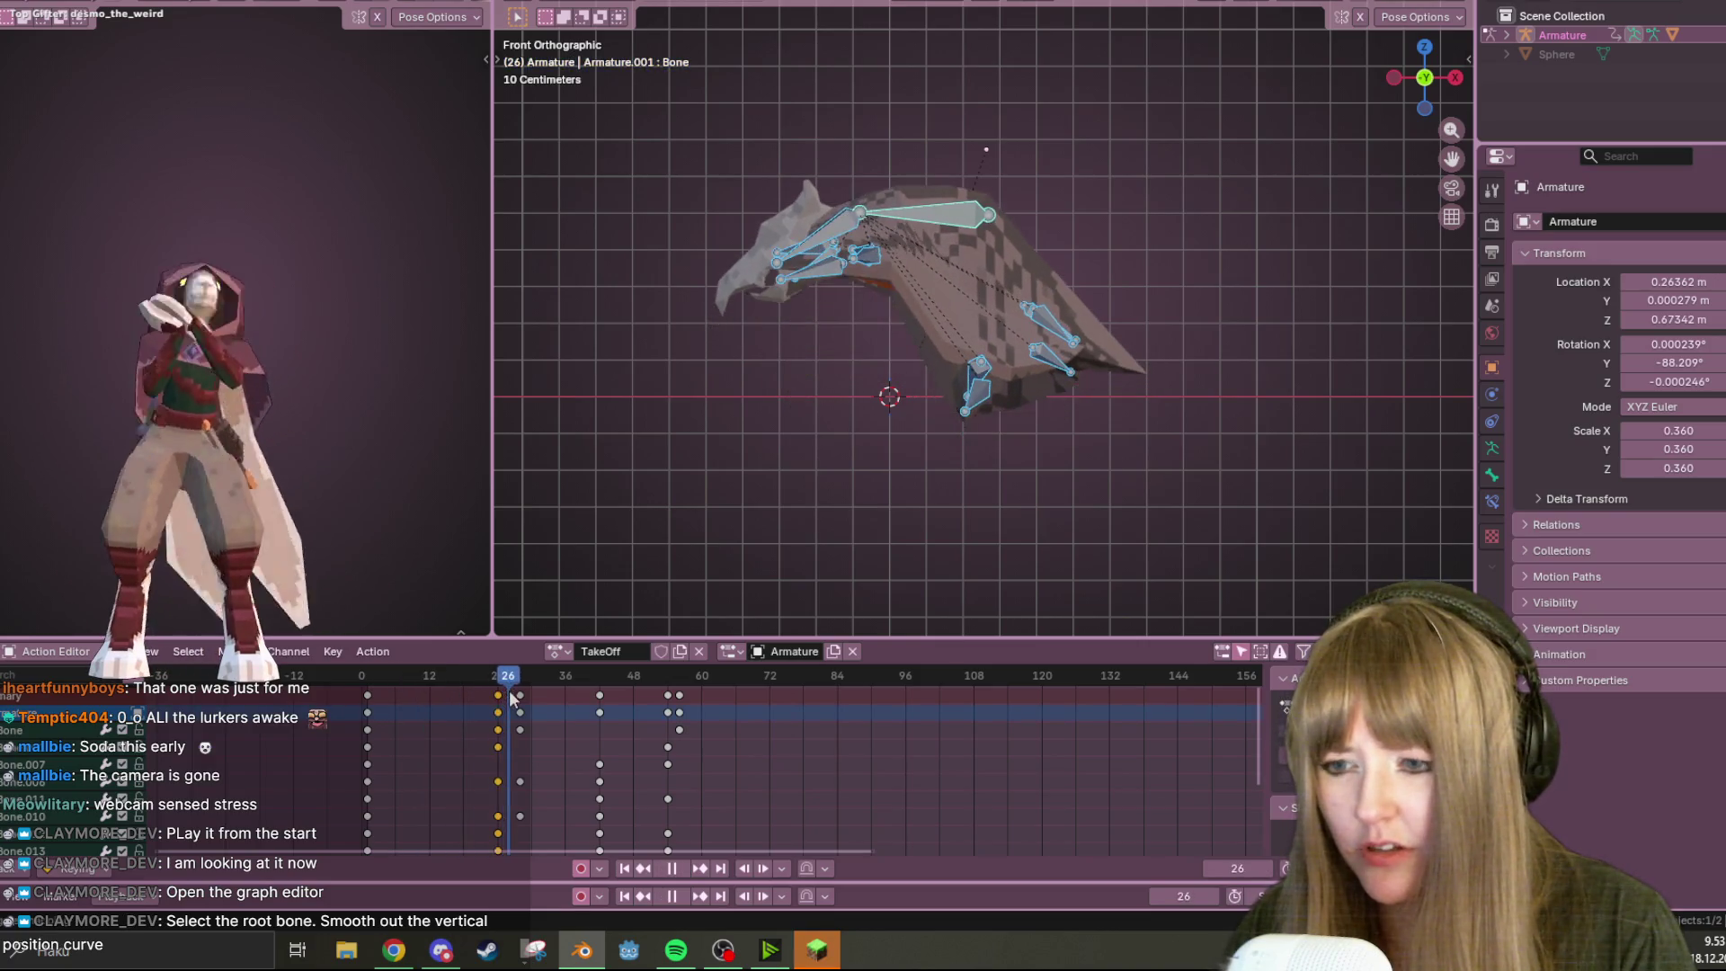
key(space)
mouse_move(576, 584)
middle_down()
mouse_move(947, 482)
mouse_move(953, 509)
mouse_move(1081, 612)
mouse_move(984, 437)
mouse_move(937, 434)
mouse_move(892, 514)
mouse_move(773, 606)
mouse_move(416, 585)
middle_up()
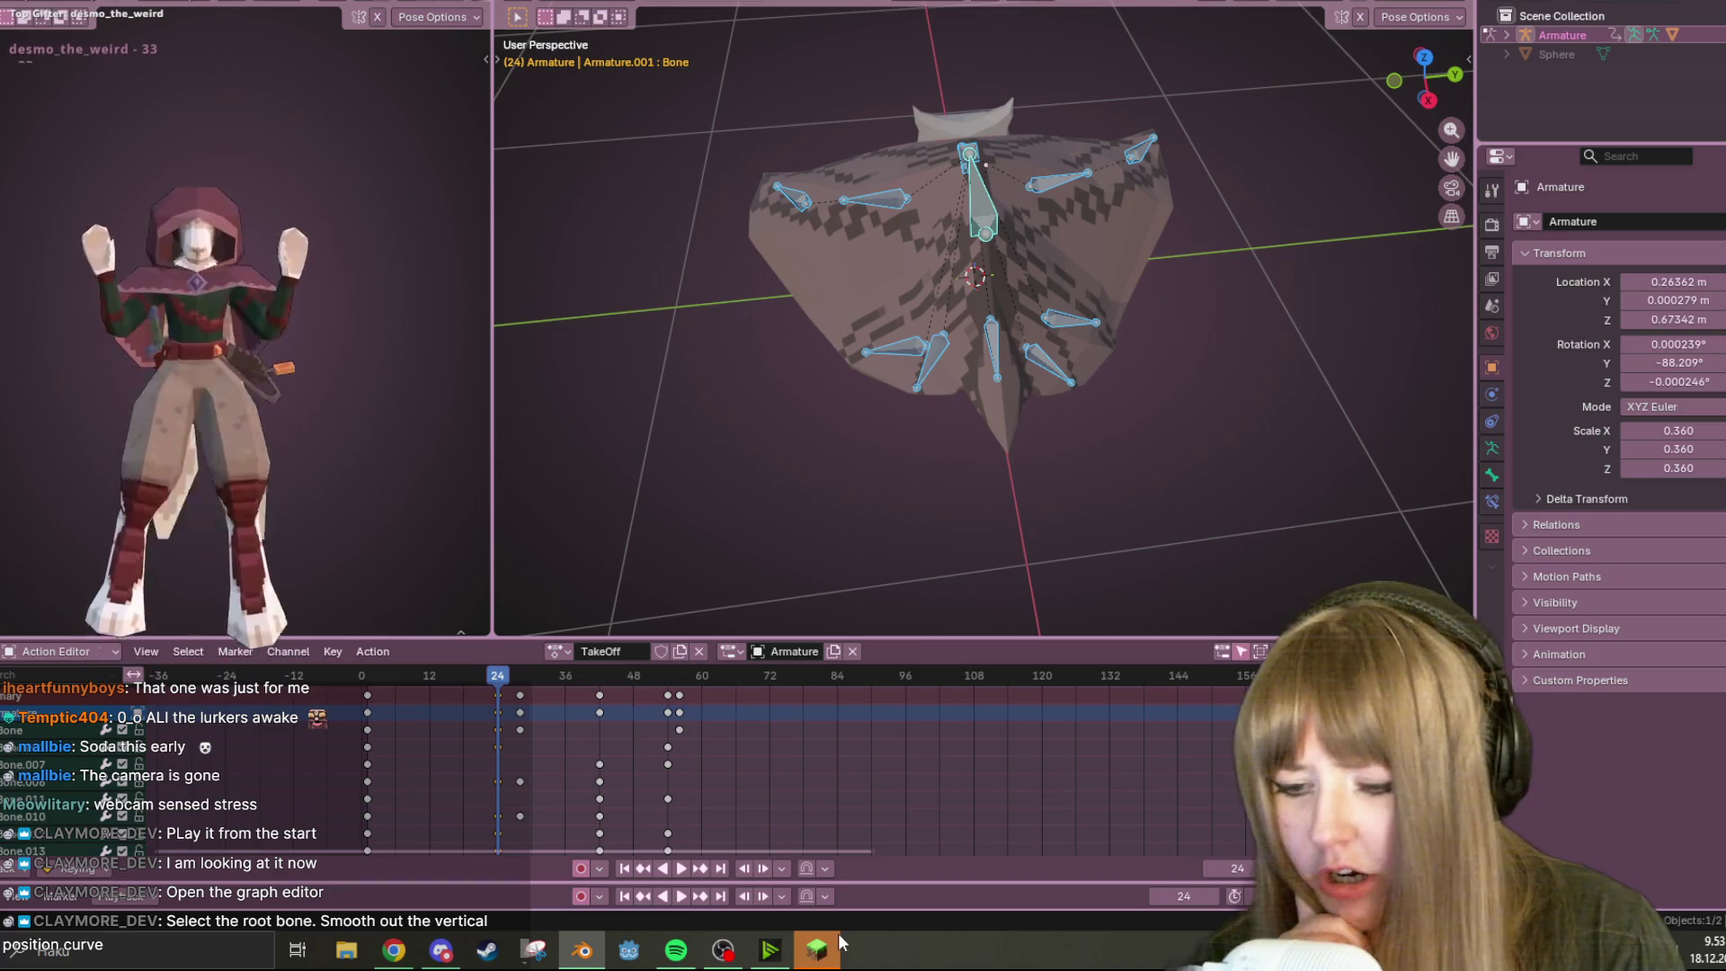
click(818, 953)
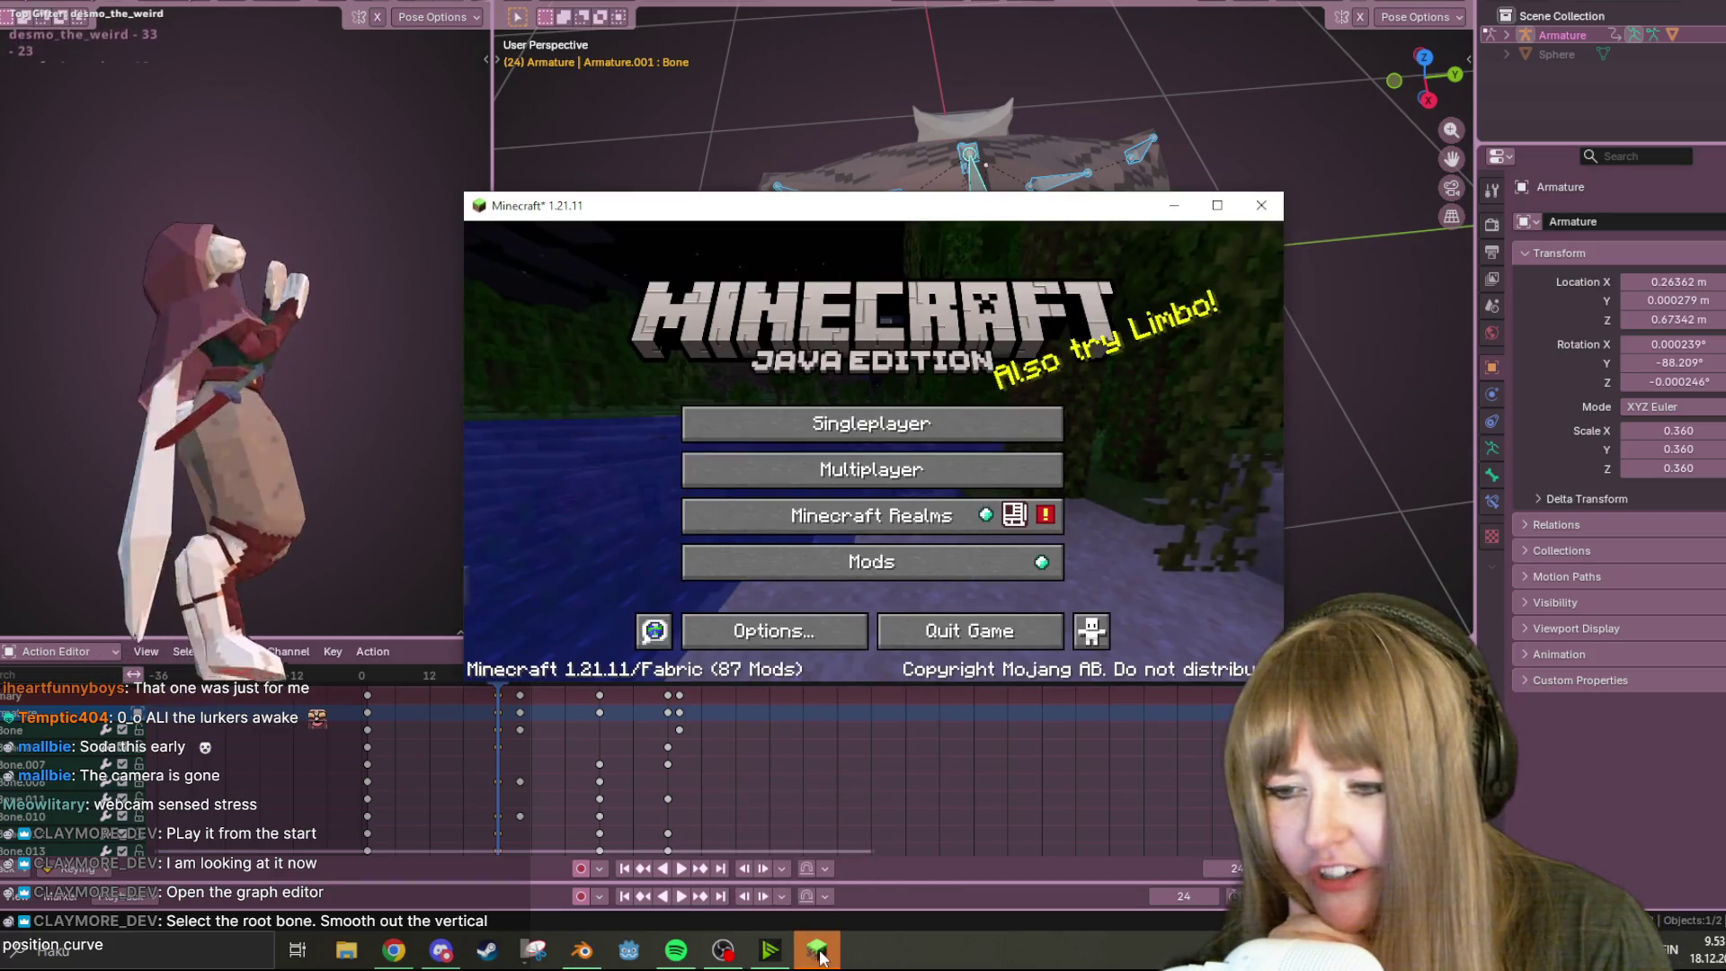
Open the Multiplayer list and join the first listed server
click(834, 484)
click(627, 327)
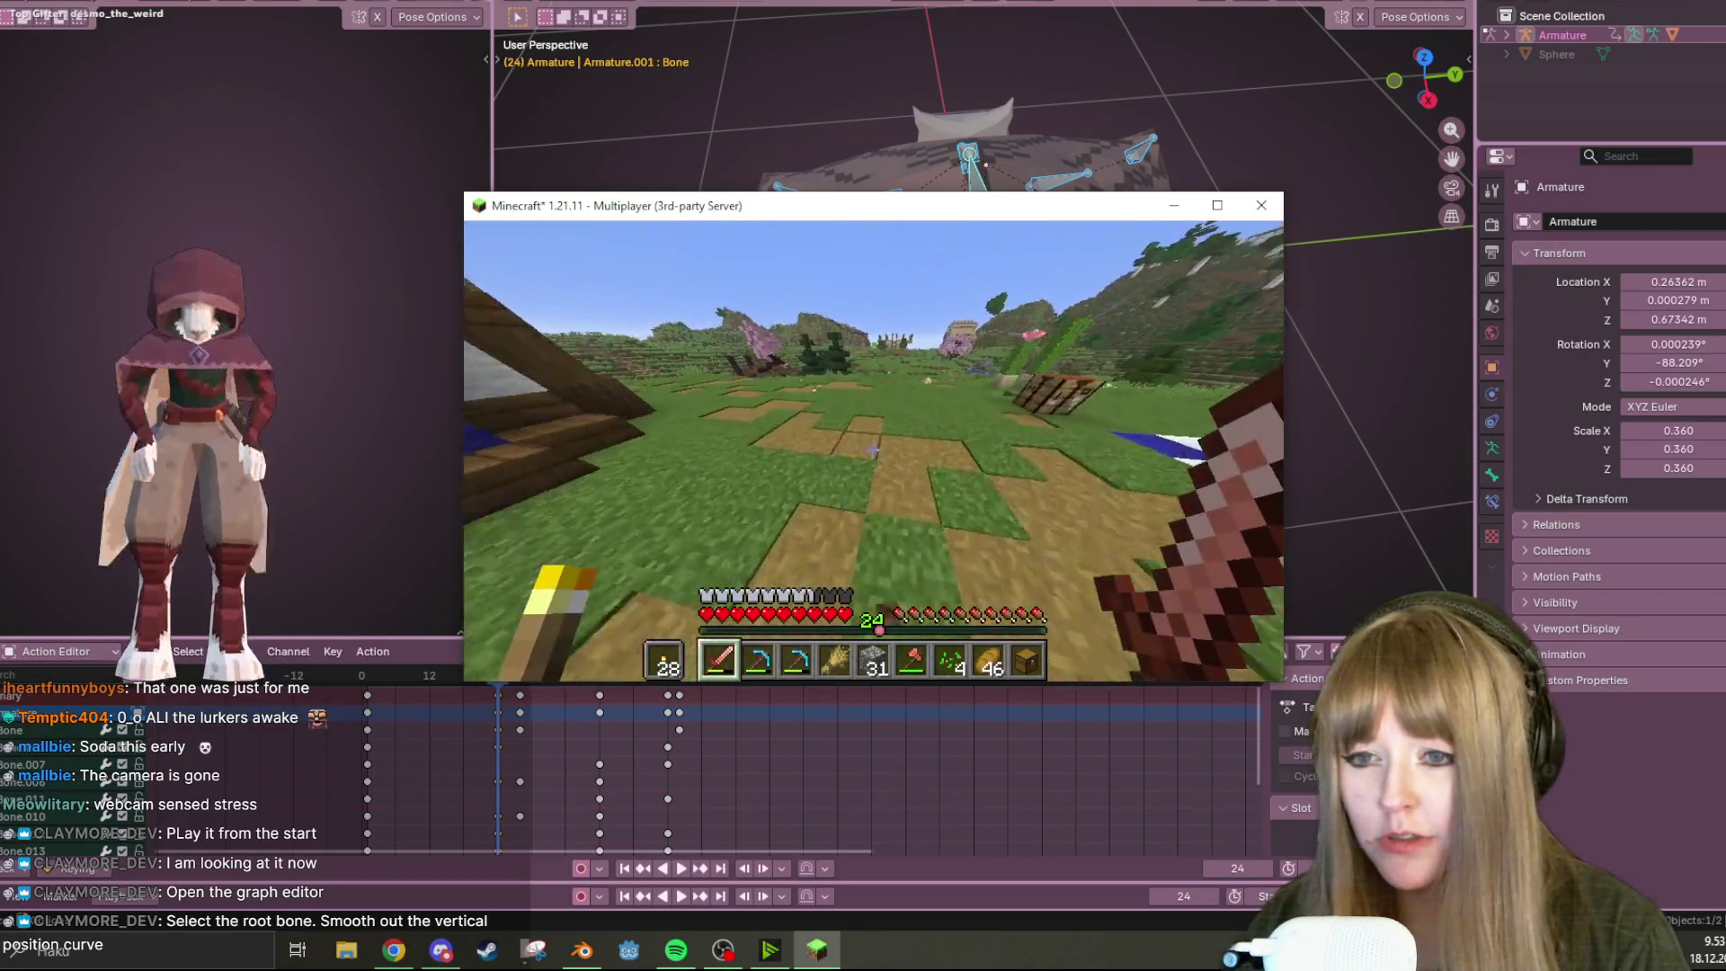
Check the online player list, then walk forward through the farm toward the other player
key(Tab)
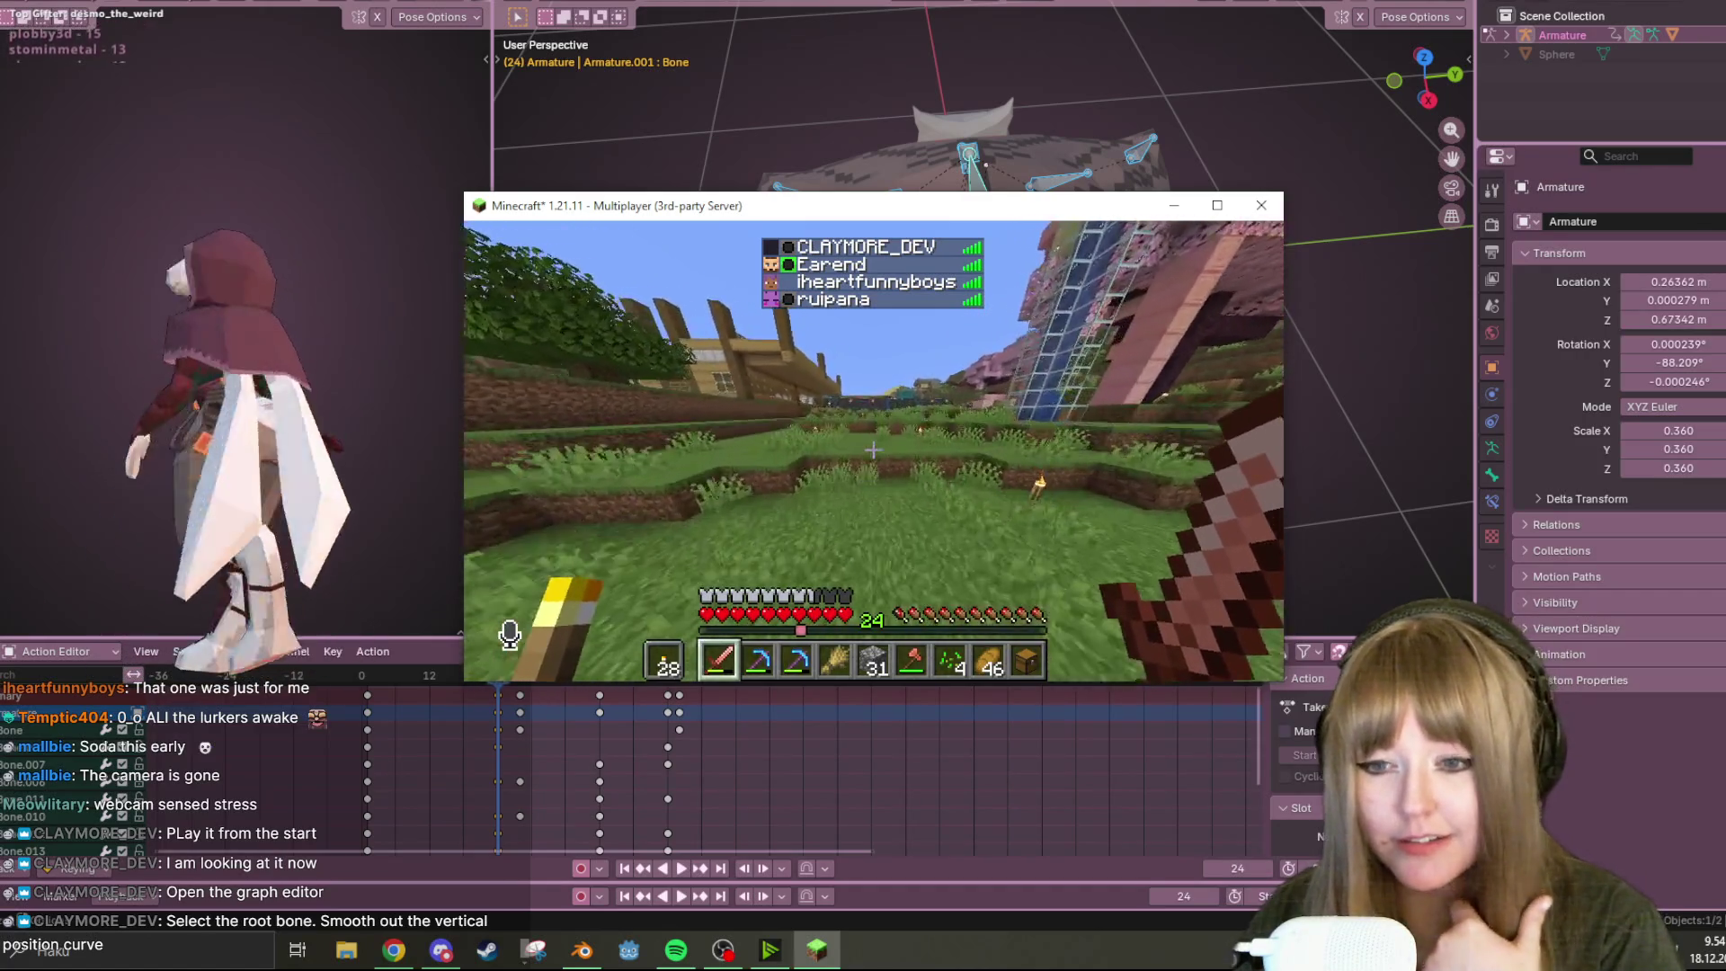
key(Tab)
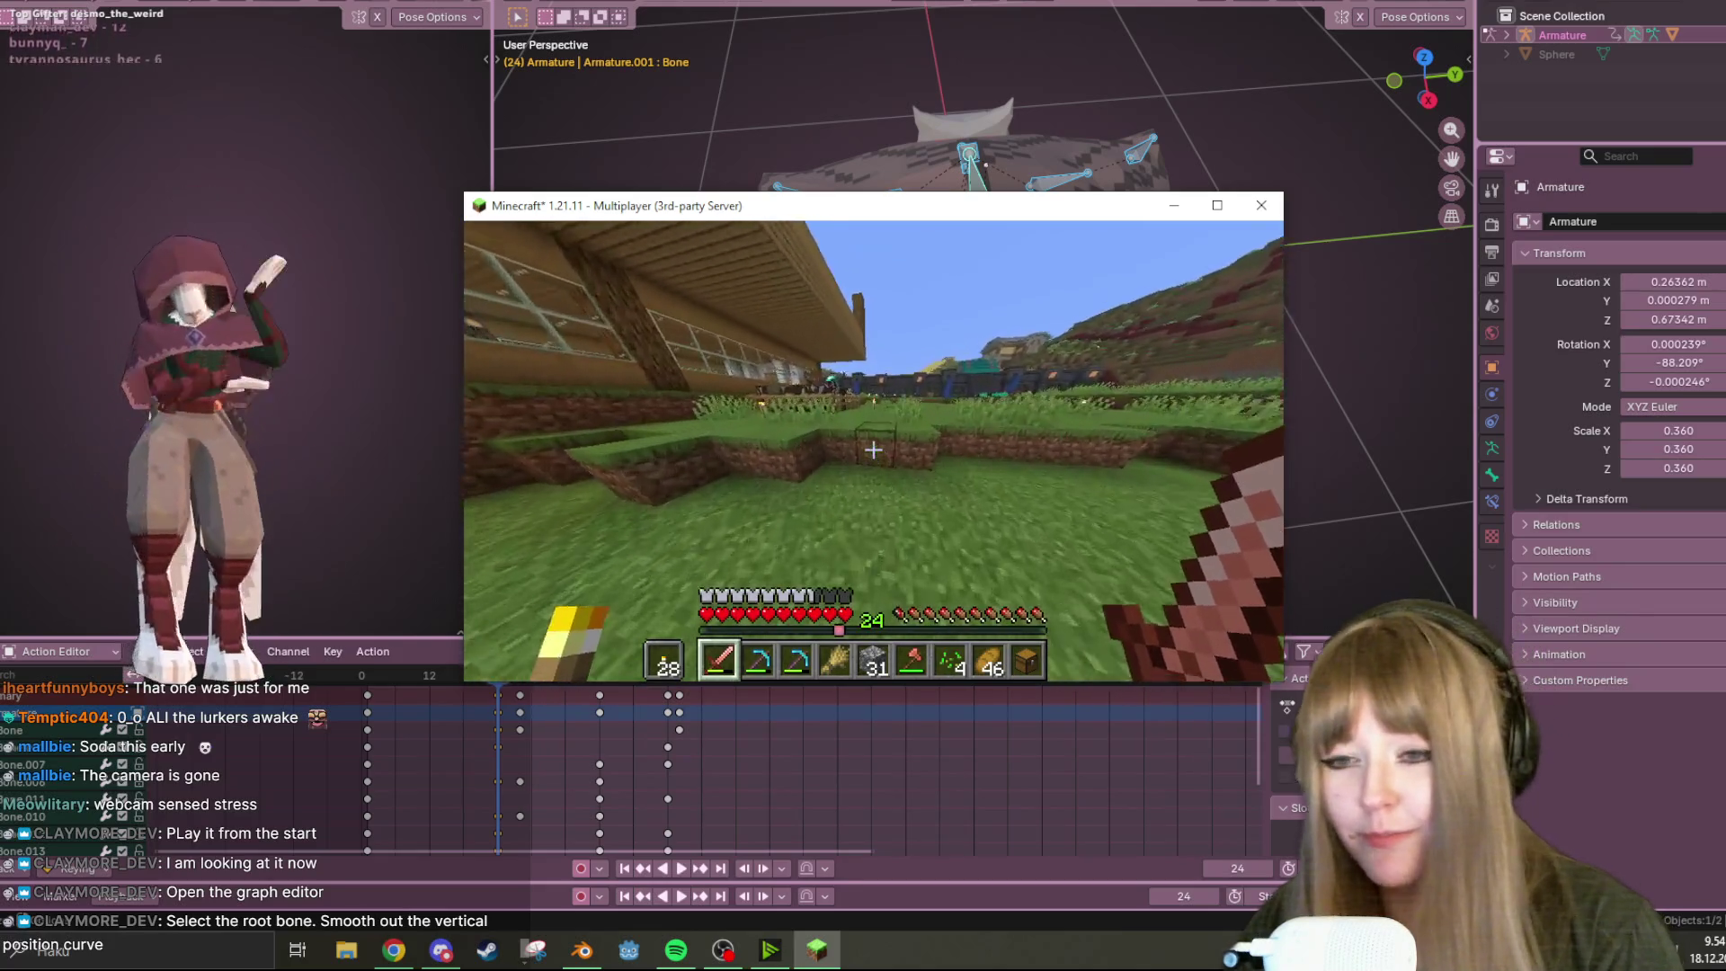
key(w)
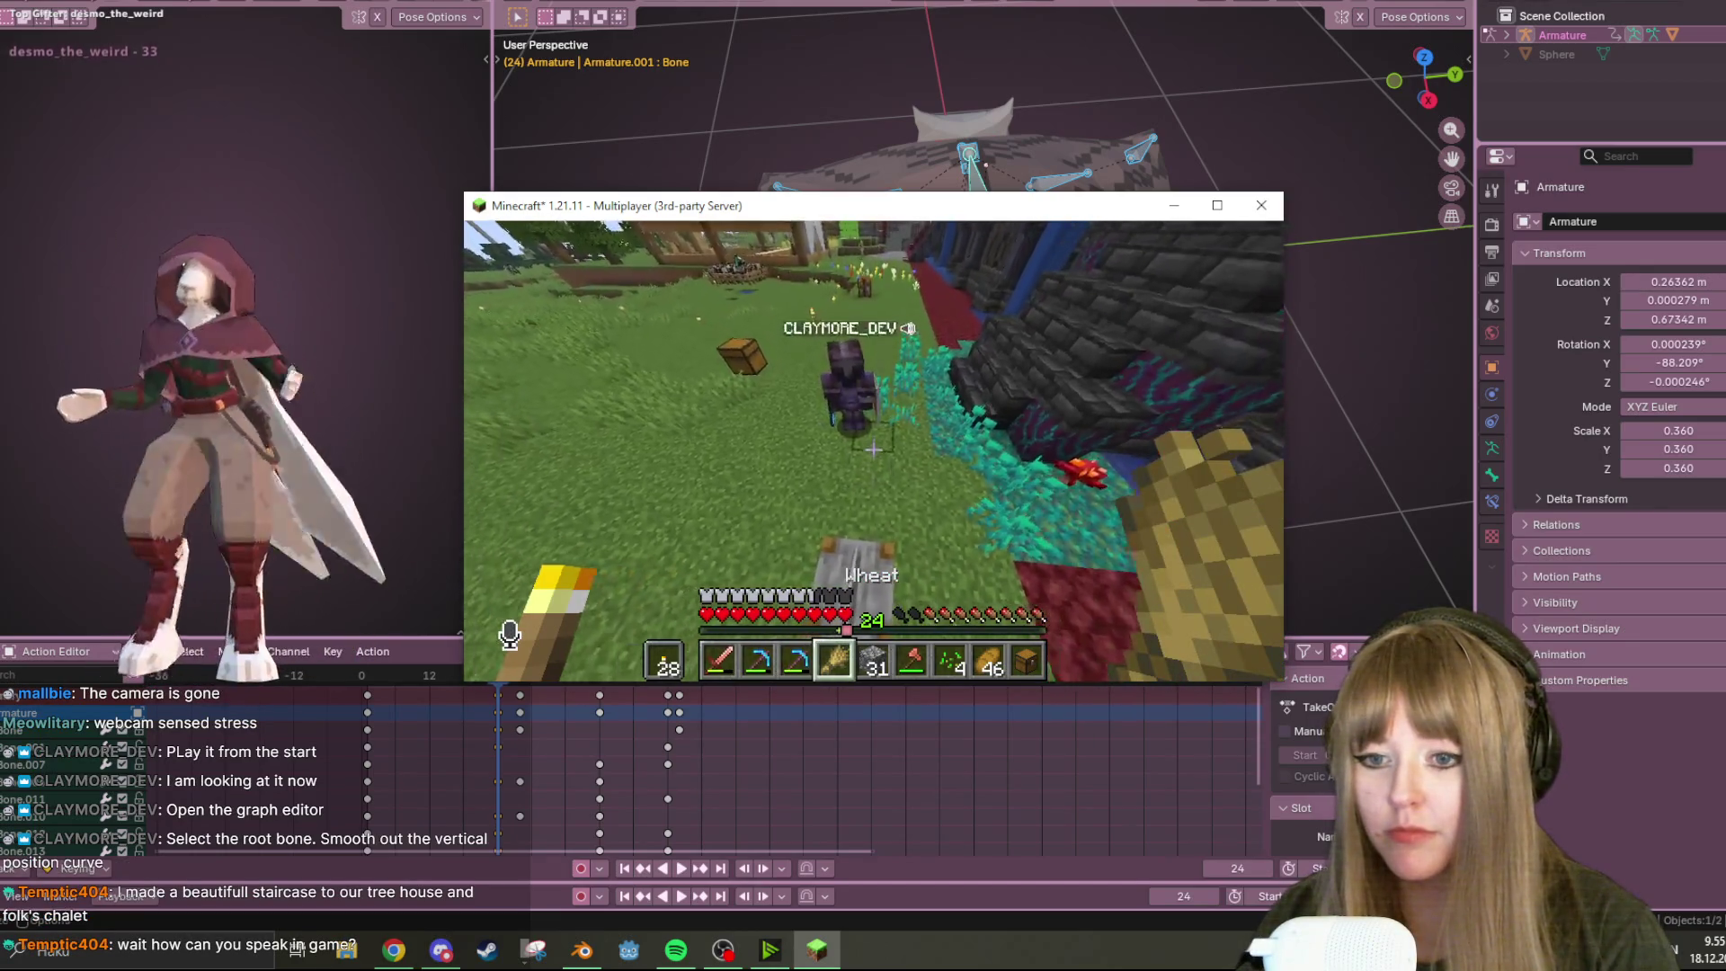
Switch between Cobblestone and the Copper Sword, check the inventory, and try sleeping in the bed
key(8)
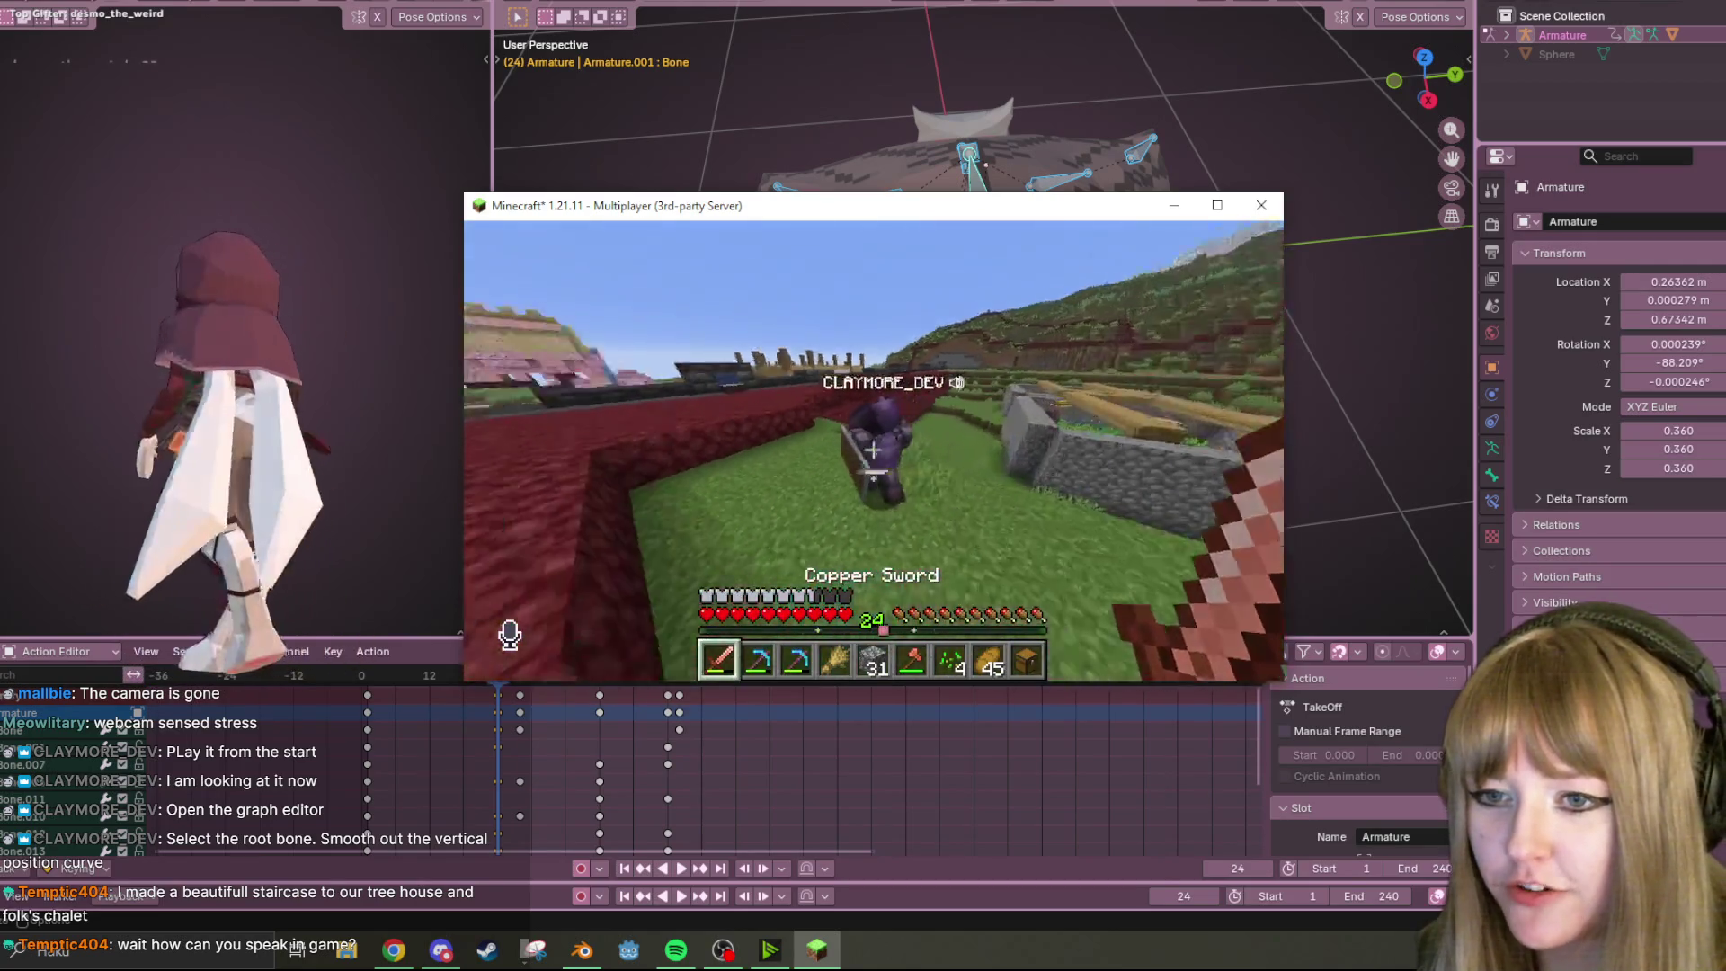
key(5)
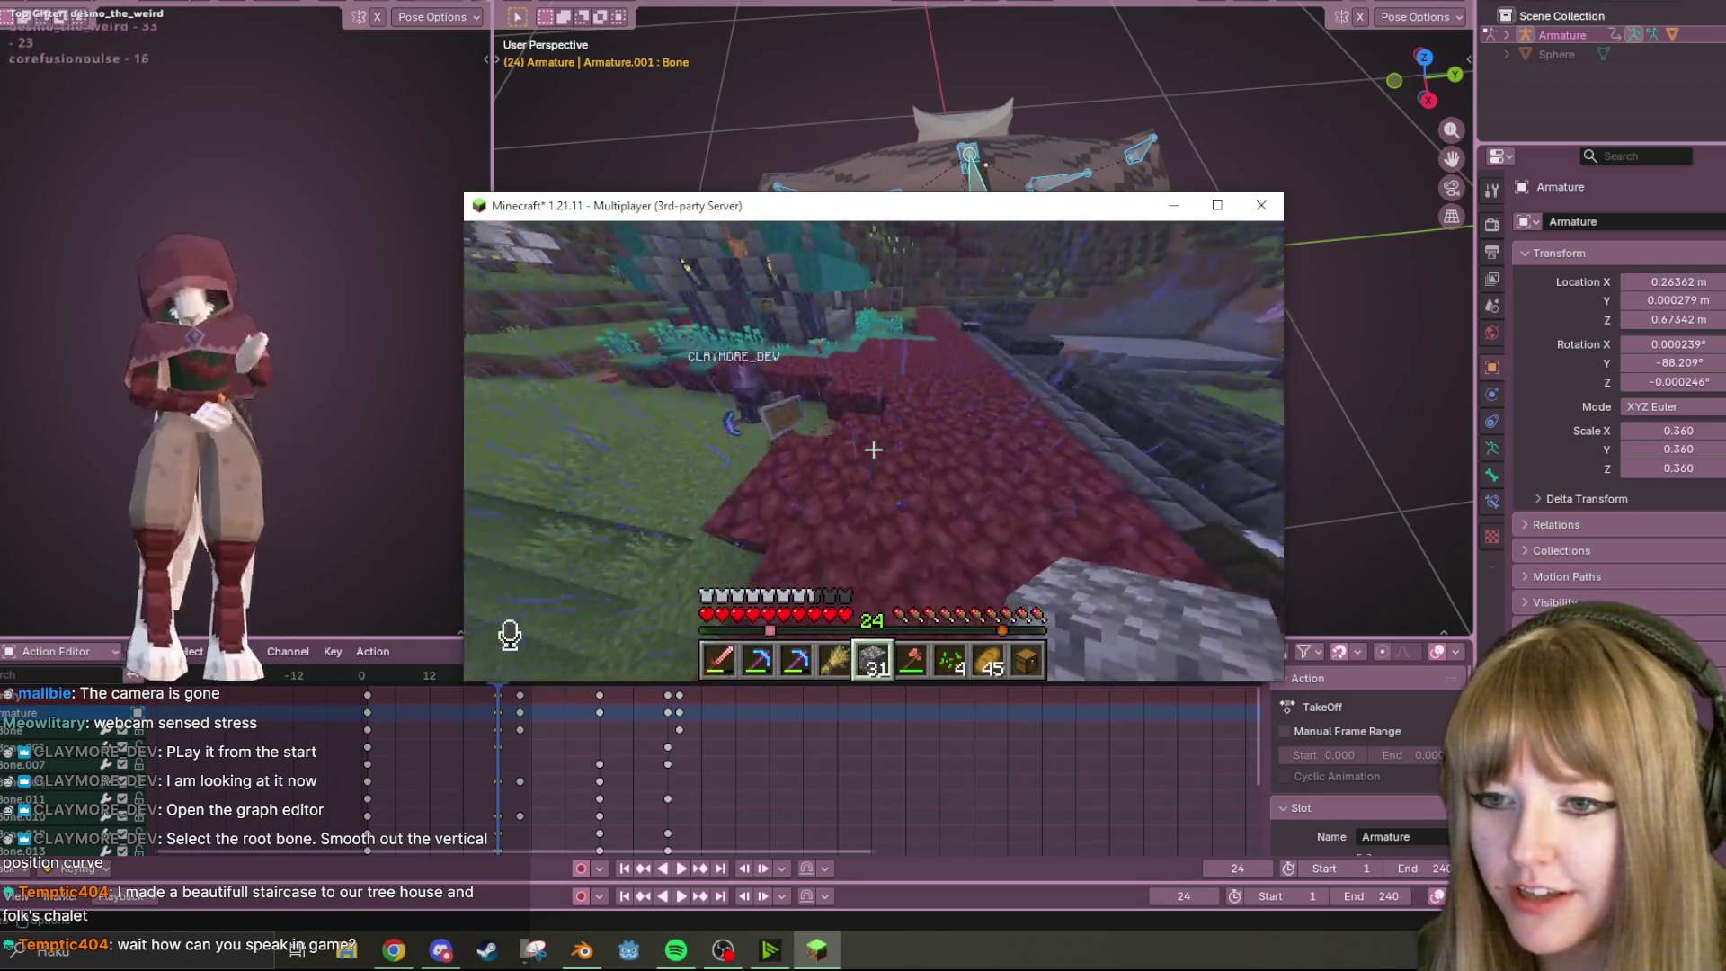
key(1)
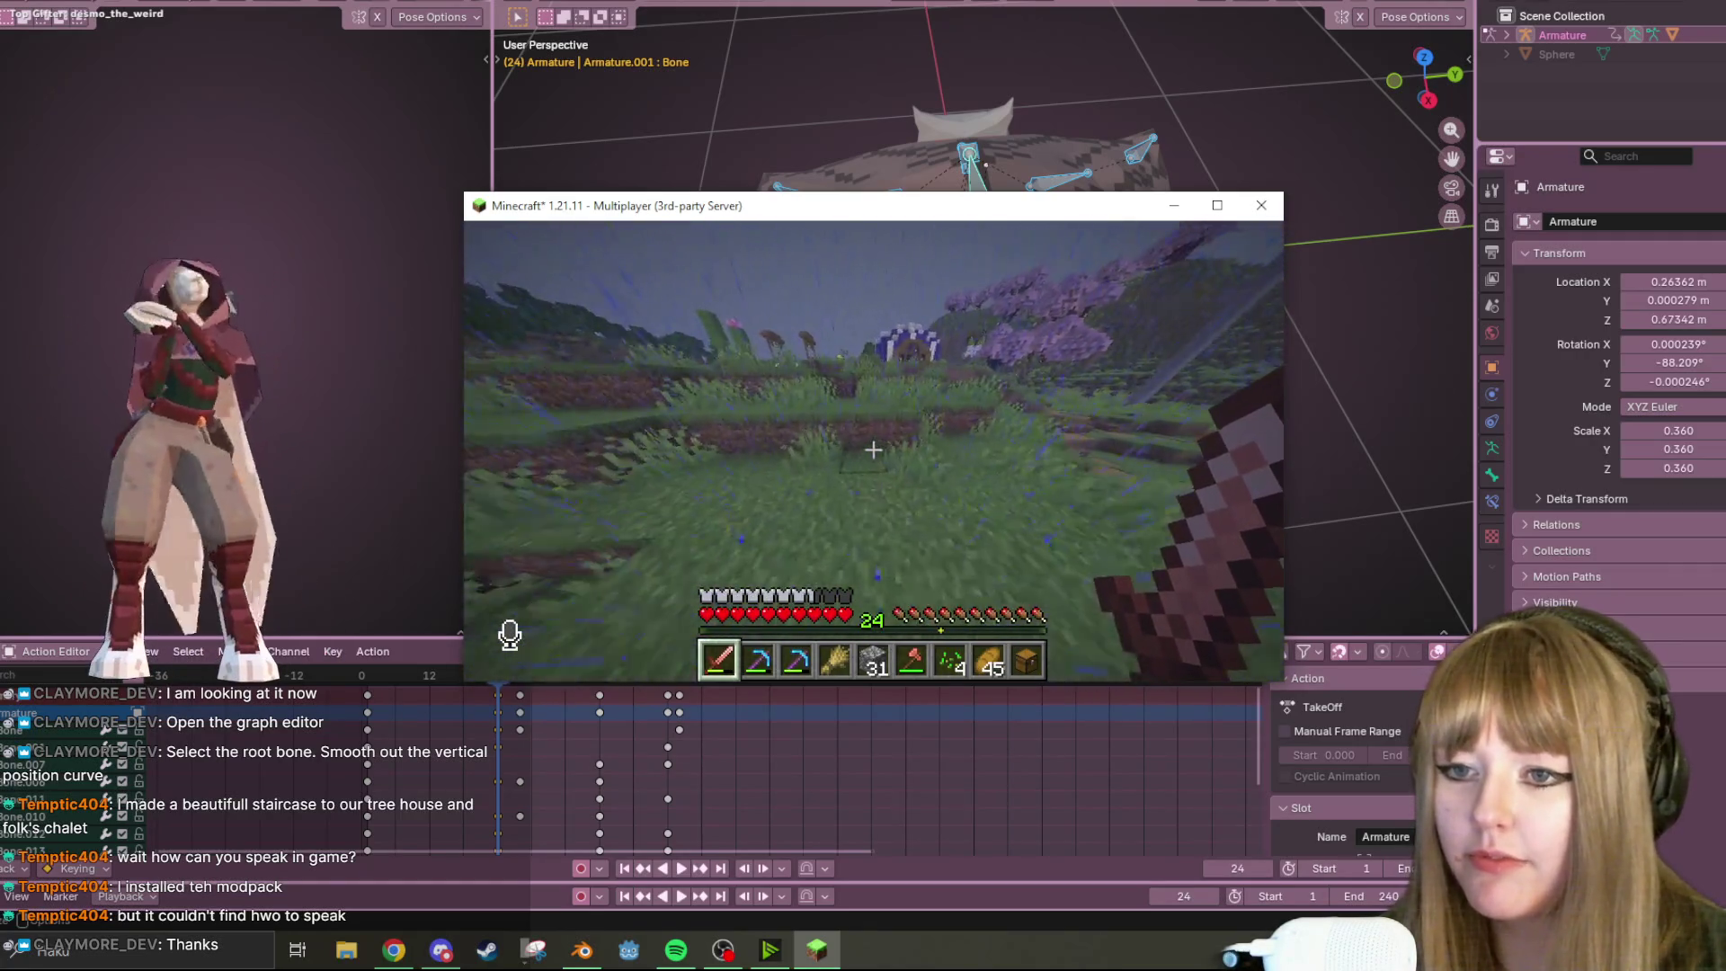
key(e)
key(e)
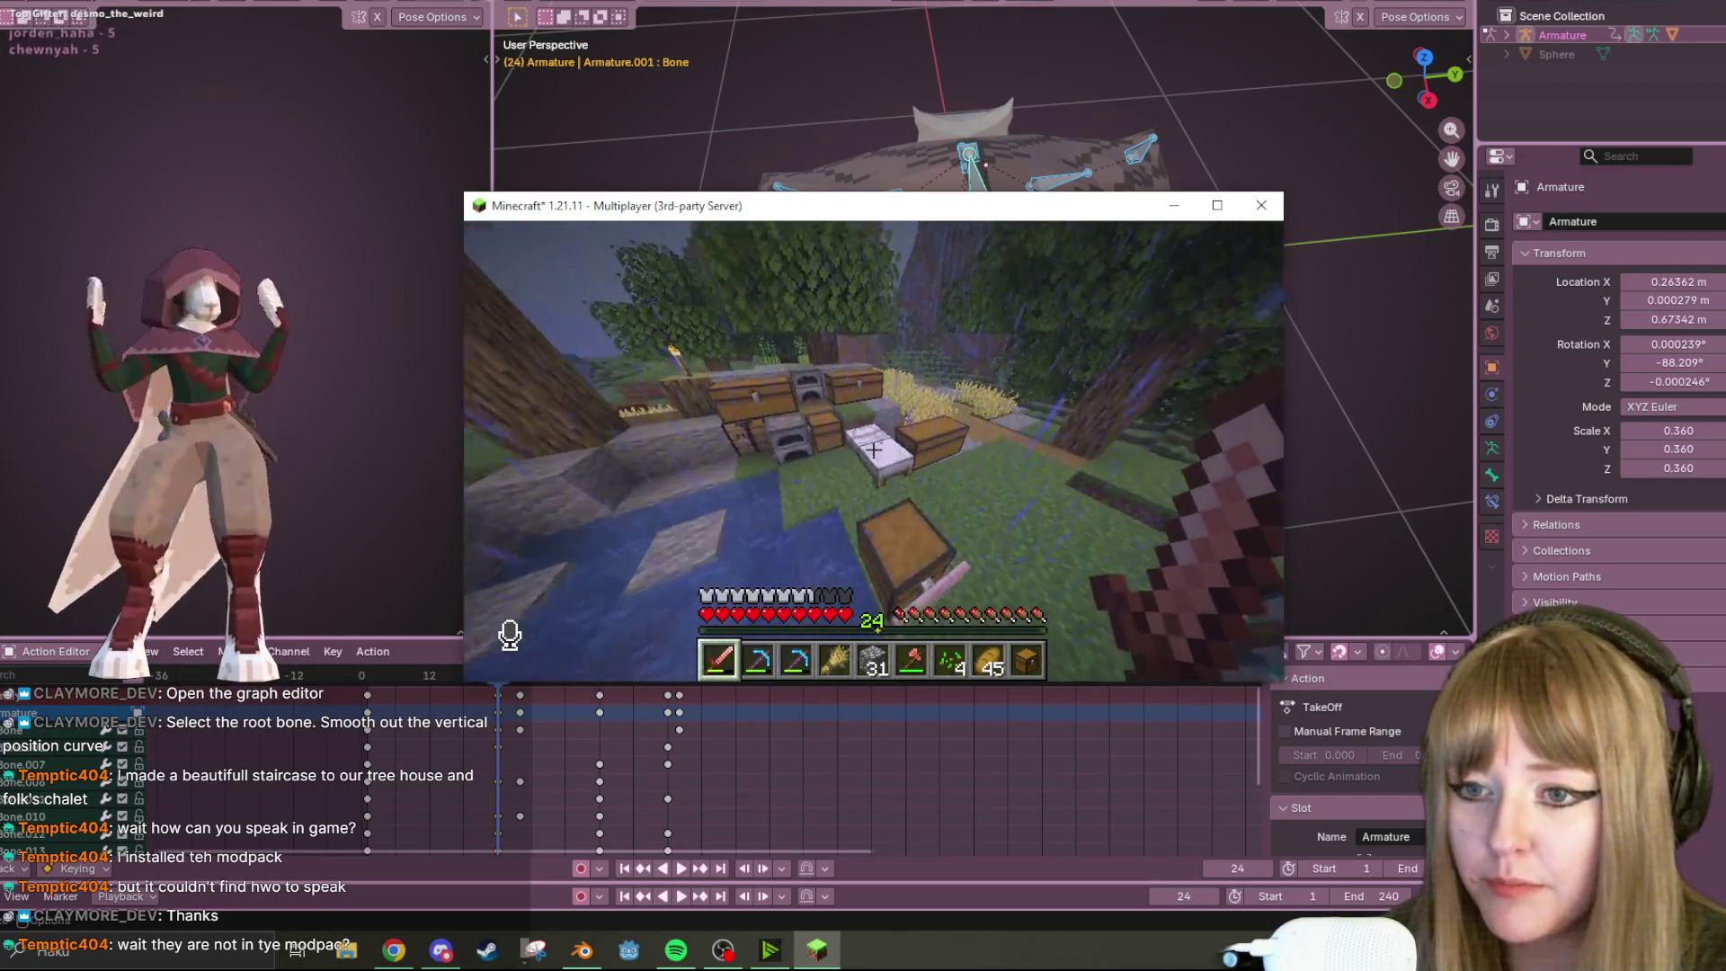
right_click(873, 449)
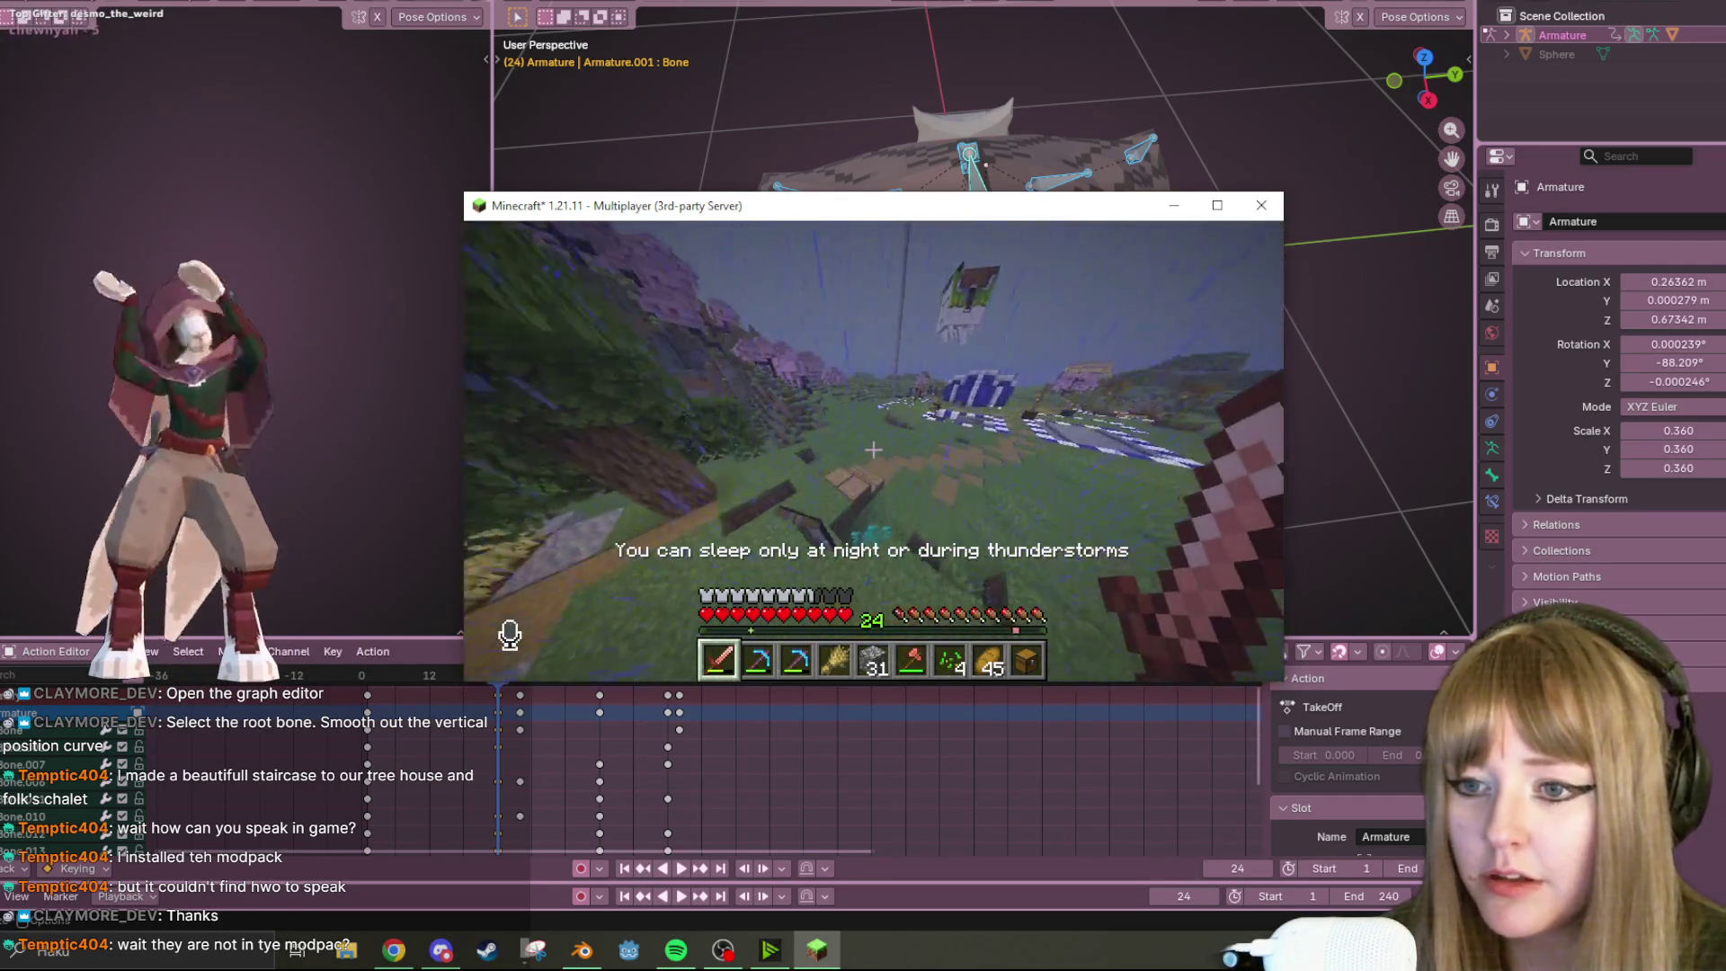
Disconnect from the server and close Minecraft
key(Escape)
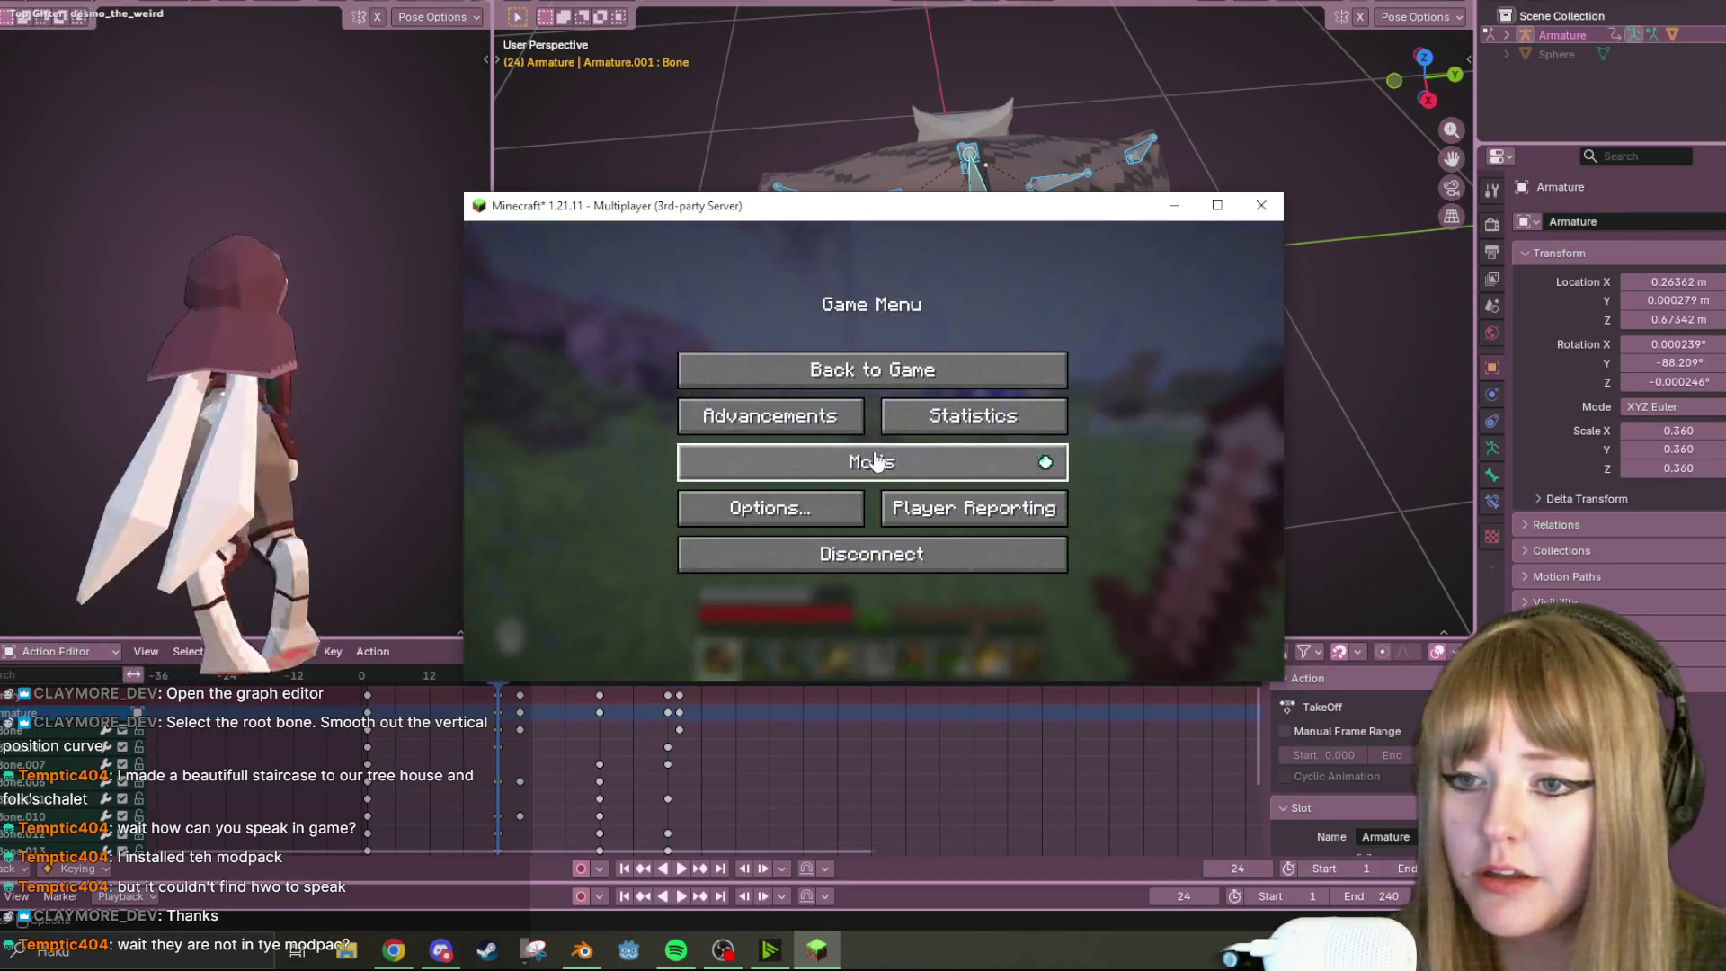
click(977, 579)
click(1262, 205)
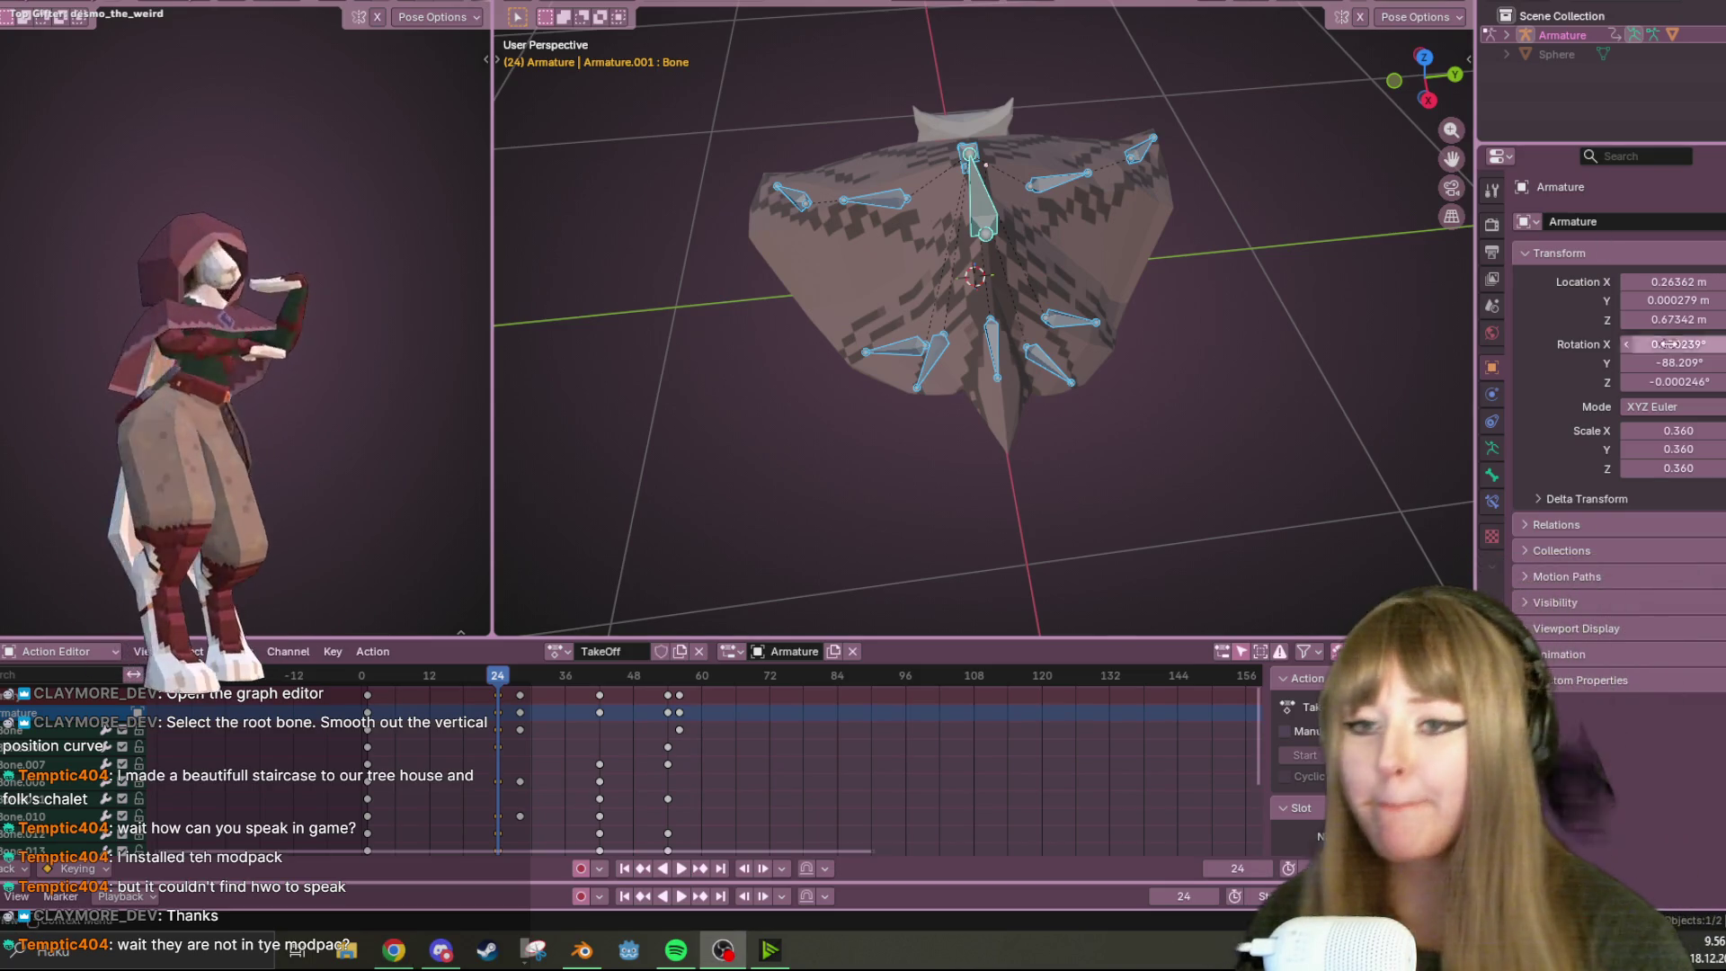
View the rig from the Right, select Bone.013, and play the flap
mouse_move(925, 396)
middle_down()
mouse_move(1248, 495)
mouse_move(1110, 128)
mouse_move(1091, 143)
middle_up()
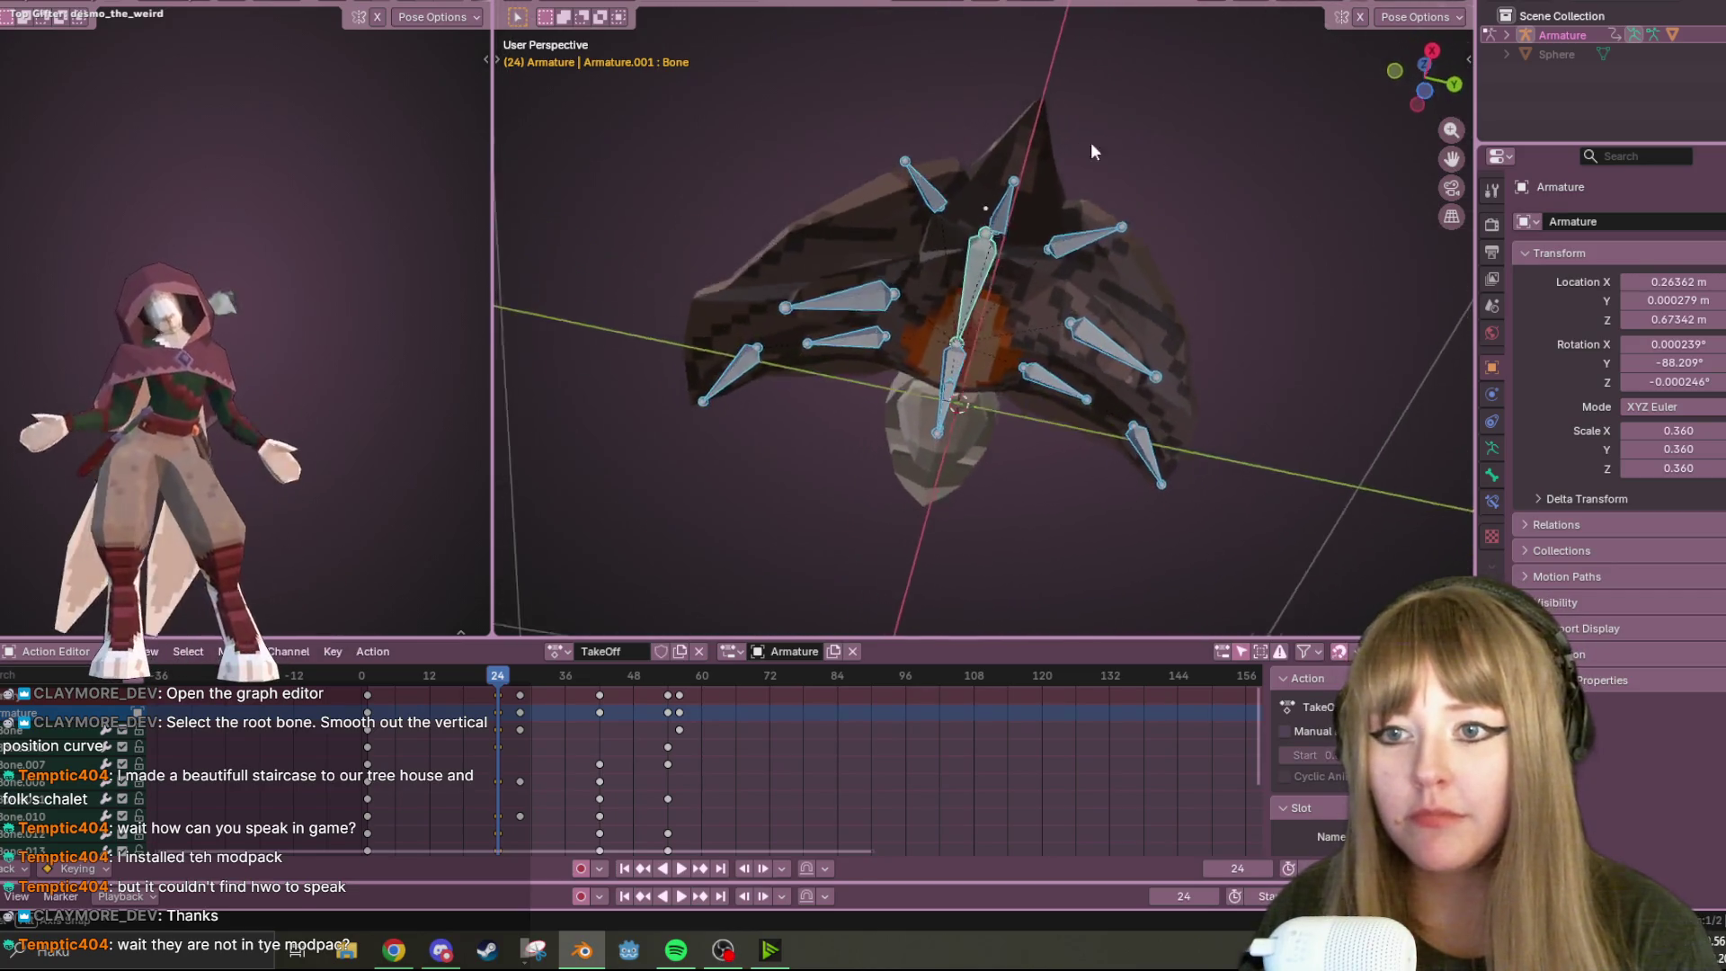
click(1433, 63)
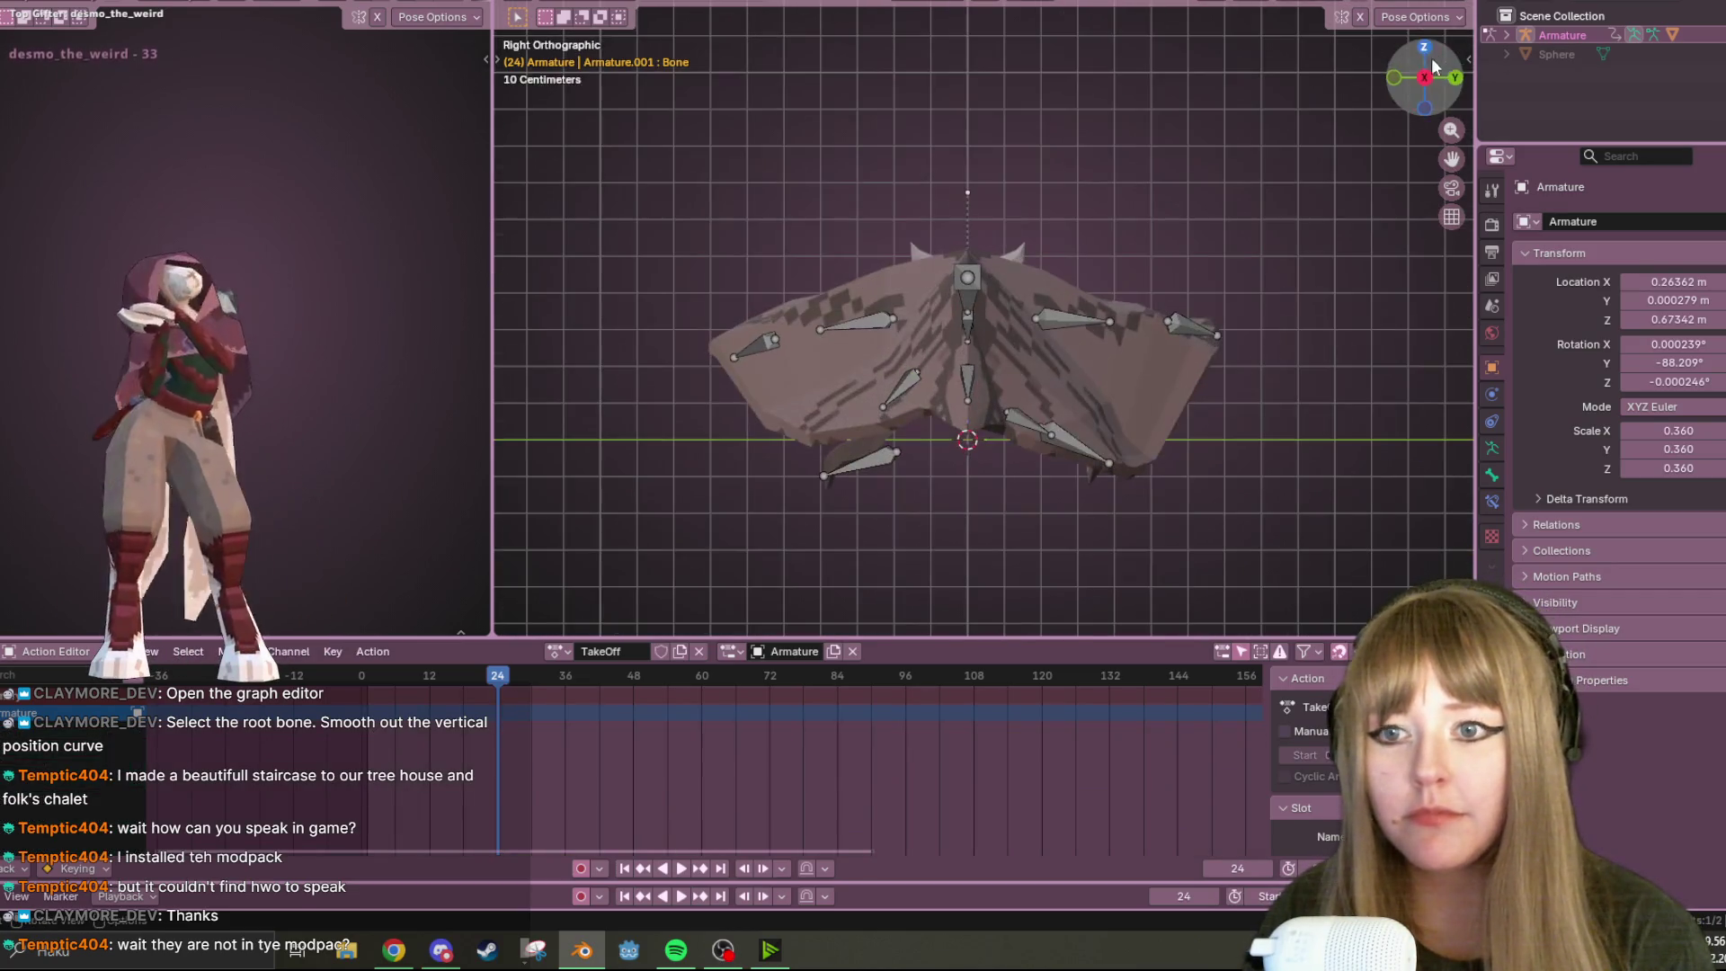
click(860, 460)
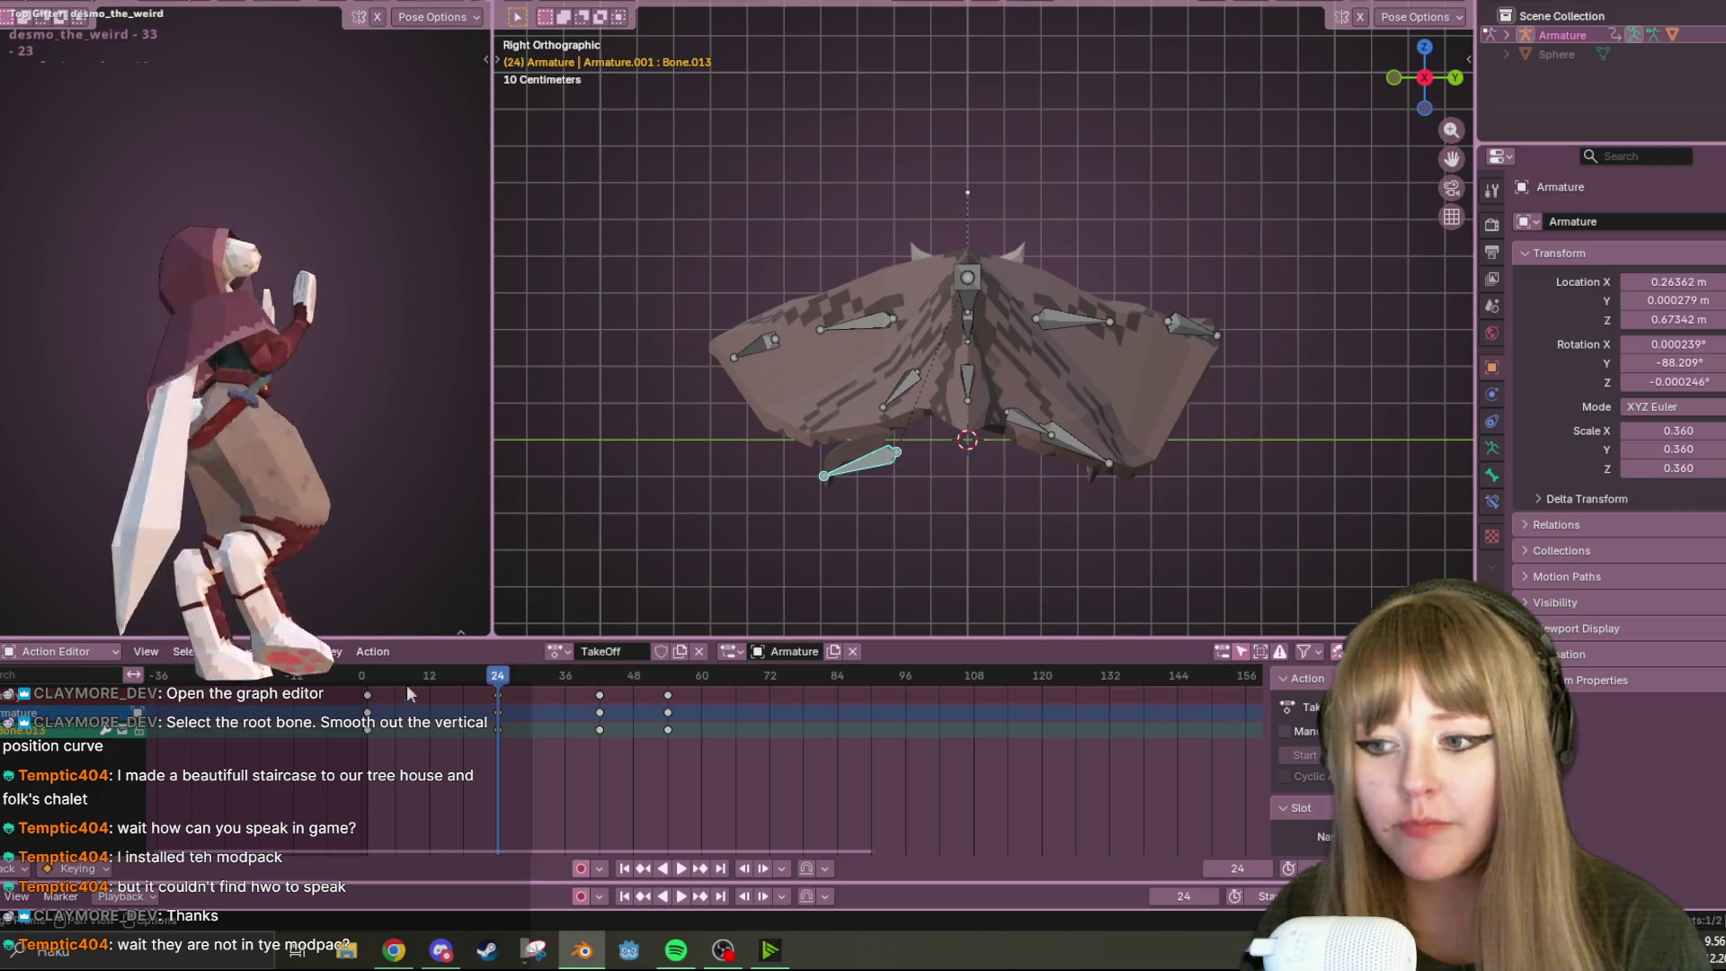
key(space)
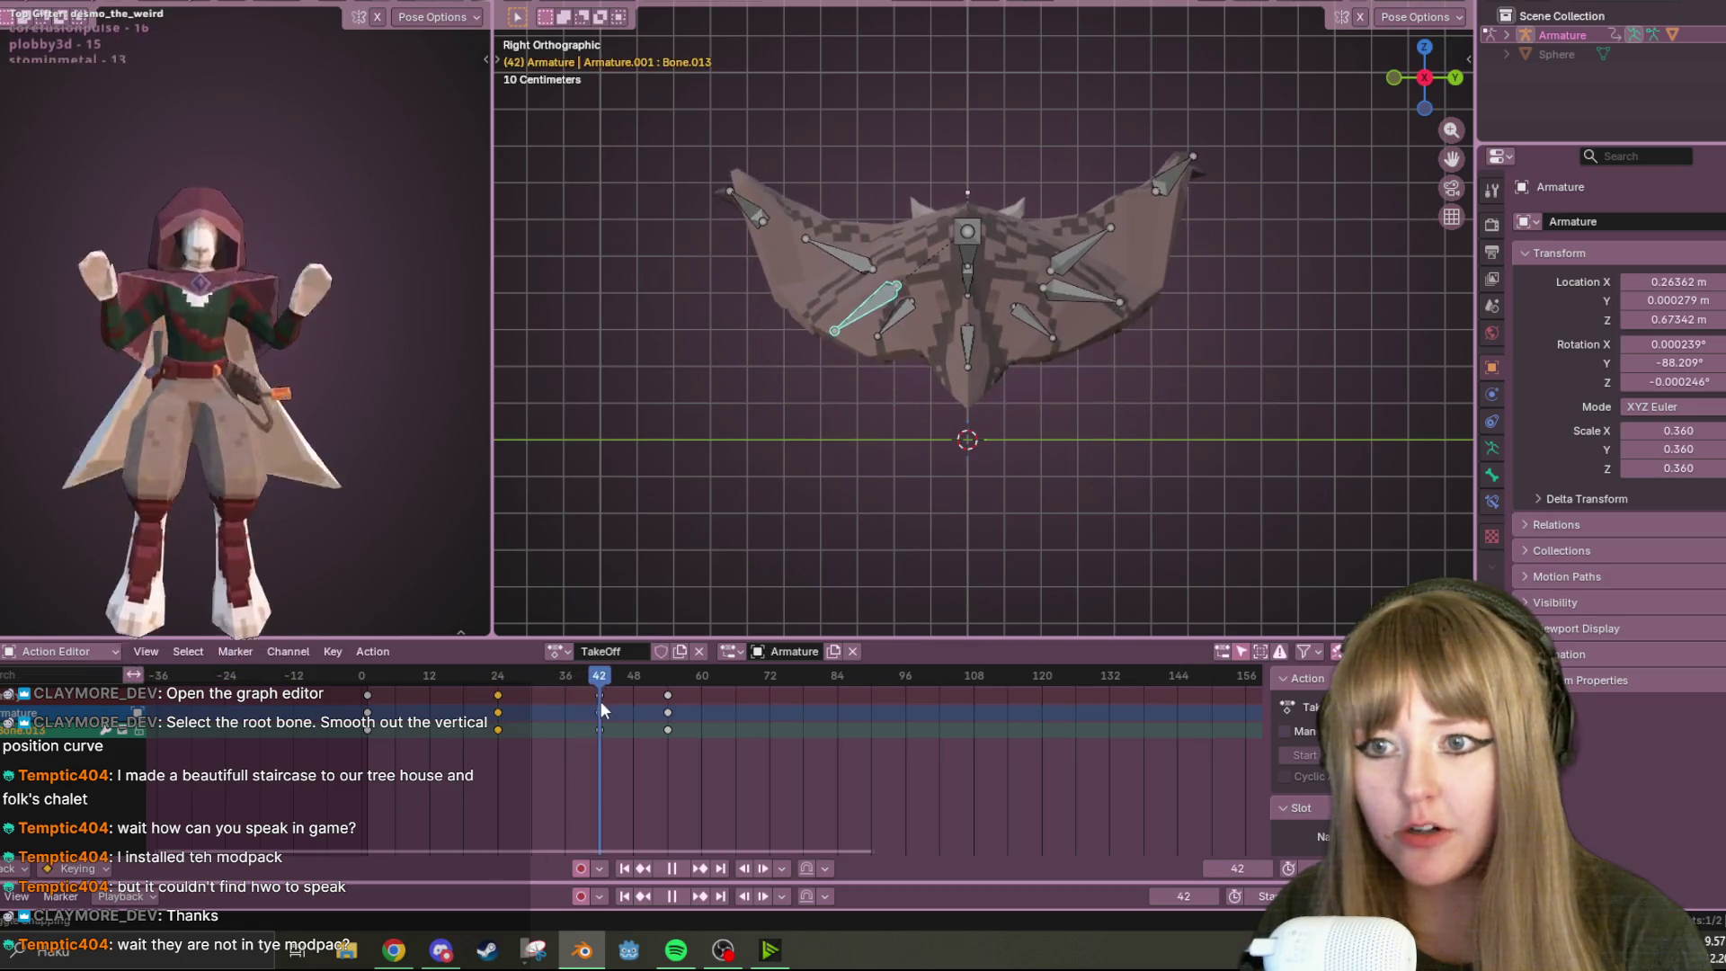
key(space)
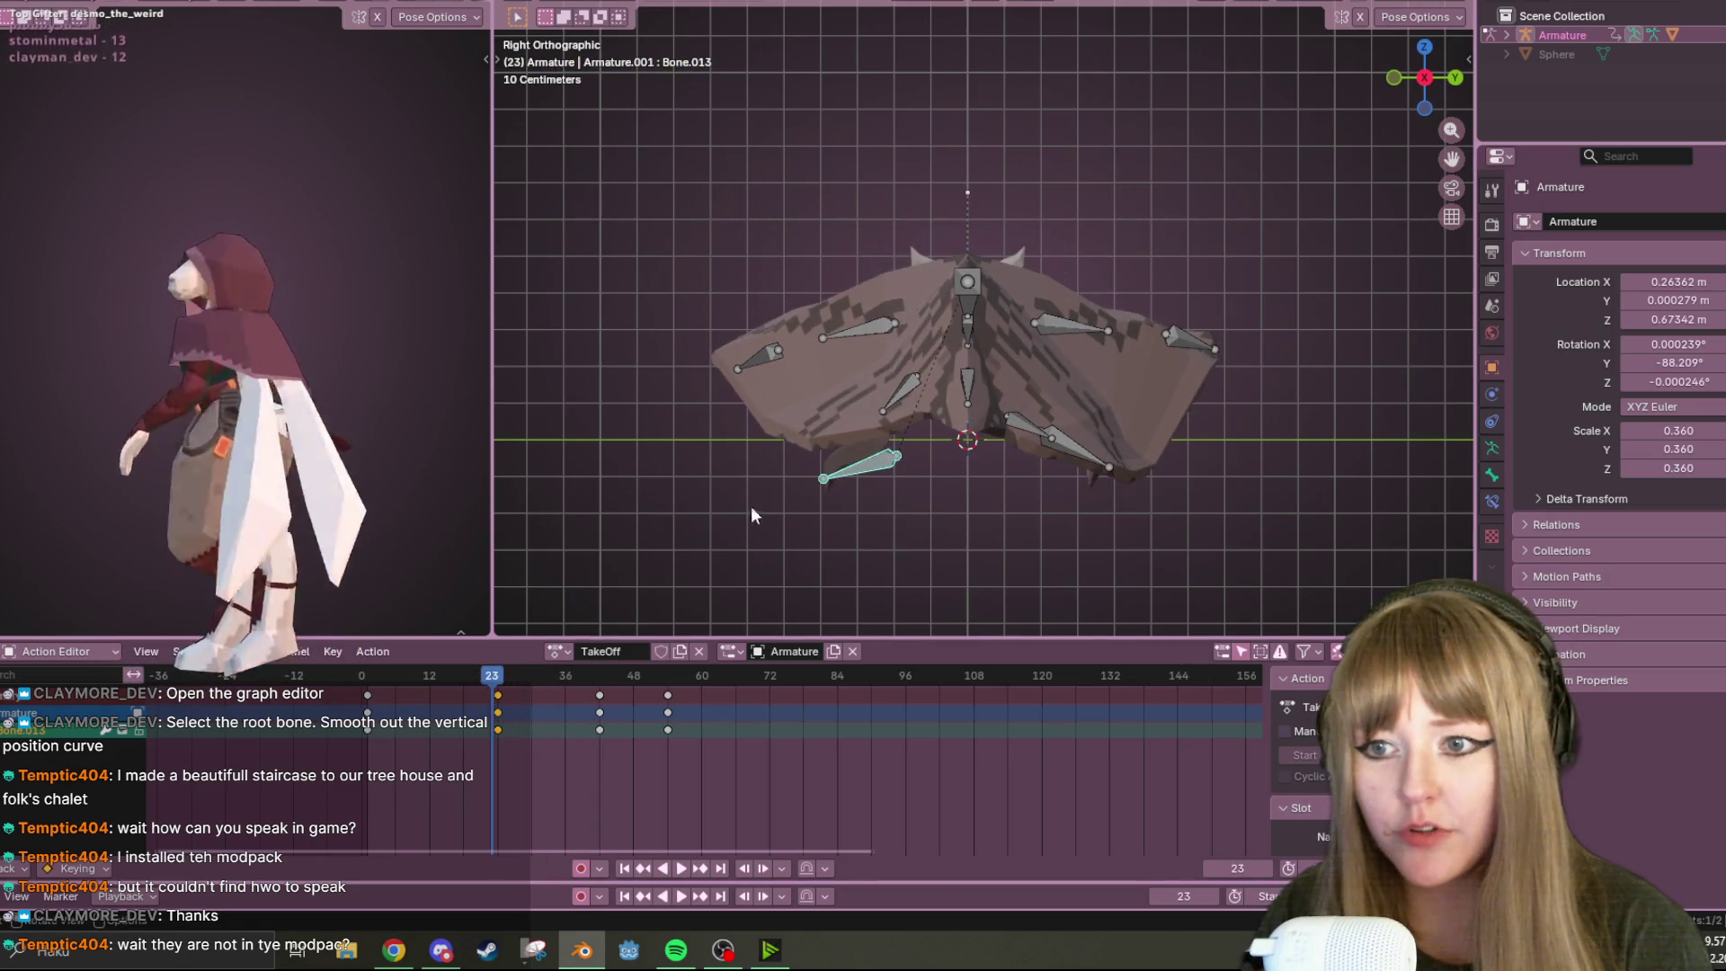
Check the Front and Left views, select all the armature's bones, and resume playback
middle_drag(755, 513, 1081, 526)
click(1444, 79)
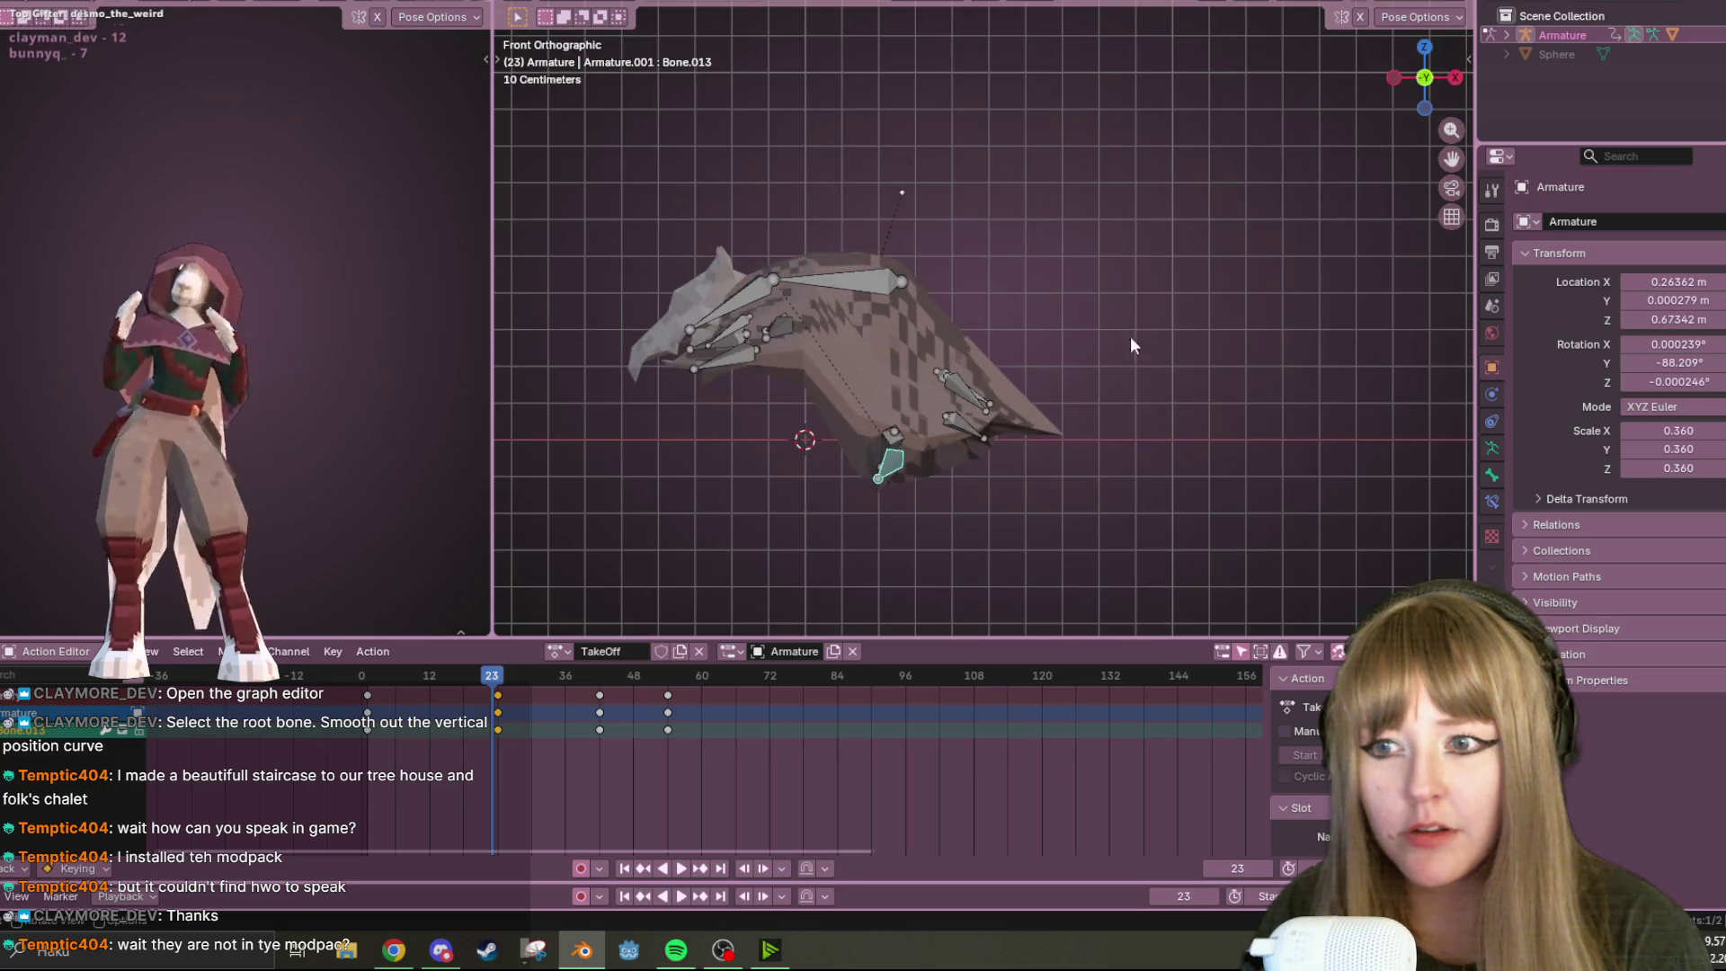
click(1394, 78)
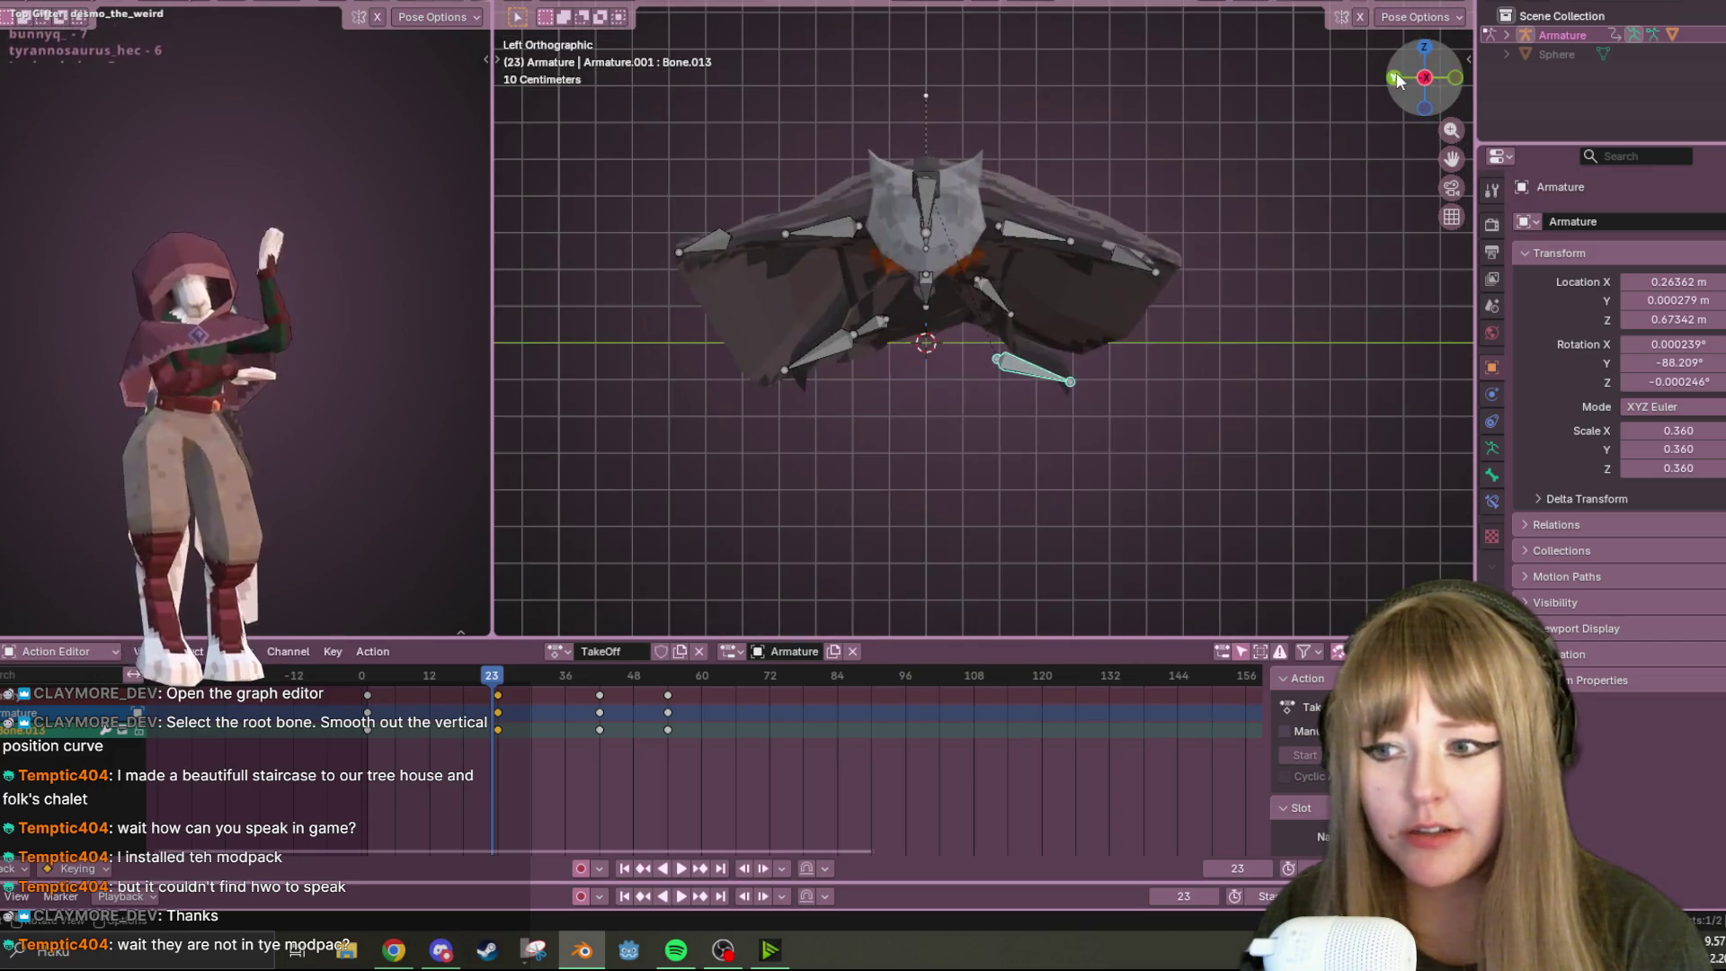
key(a)
click(1120, 368)
key(a)
click(1093, 476)
key(a)
key(space)
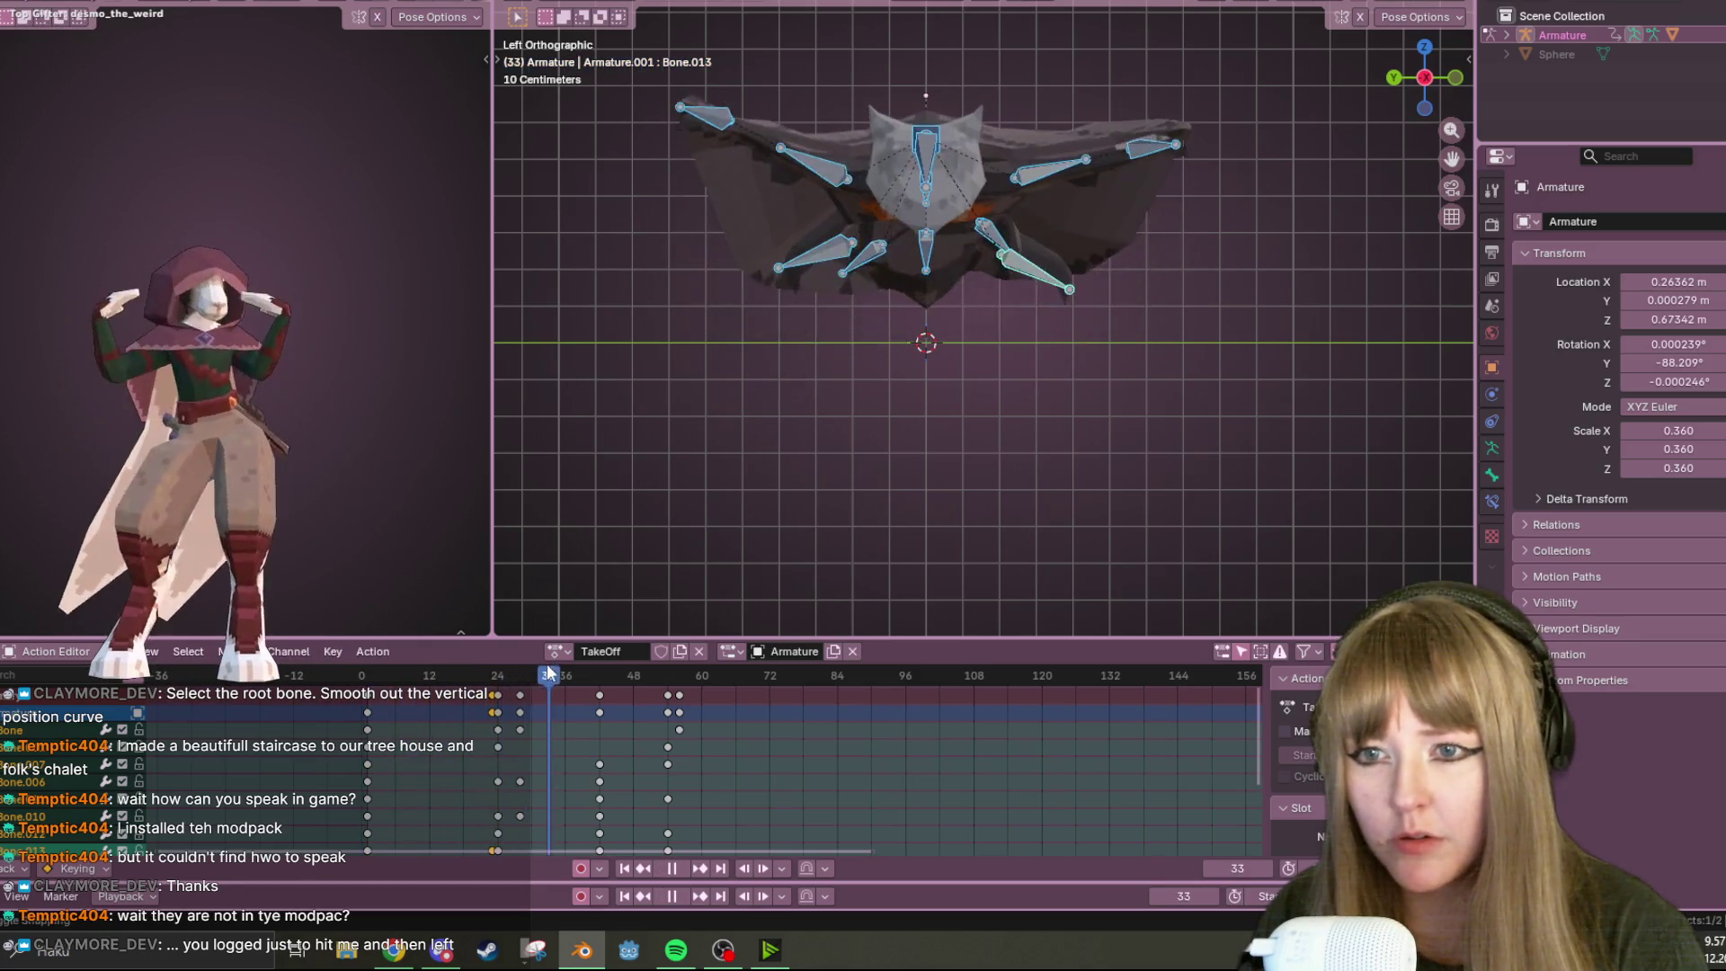
Zoom out the Action Editor and select every keyframe at frame 24 while the flap replays
key(space)
scroll(1122, 288, down, 2)
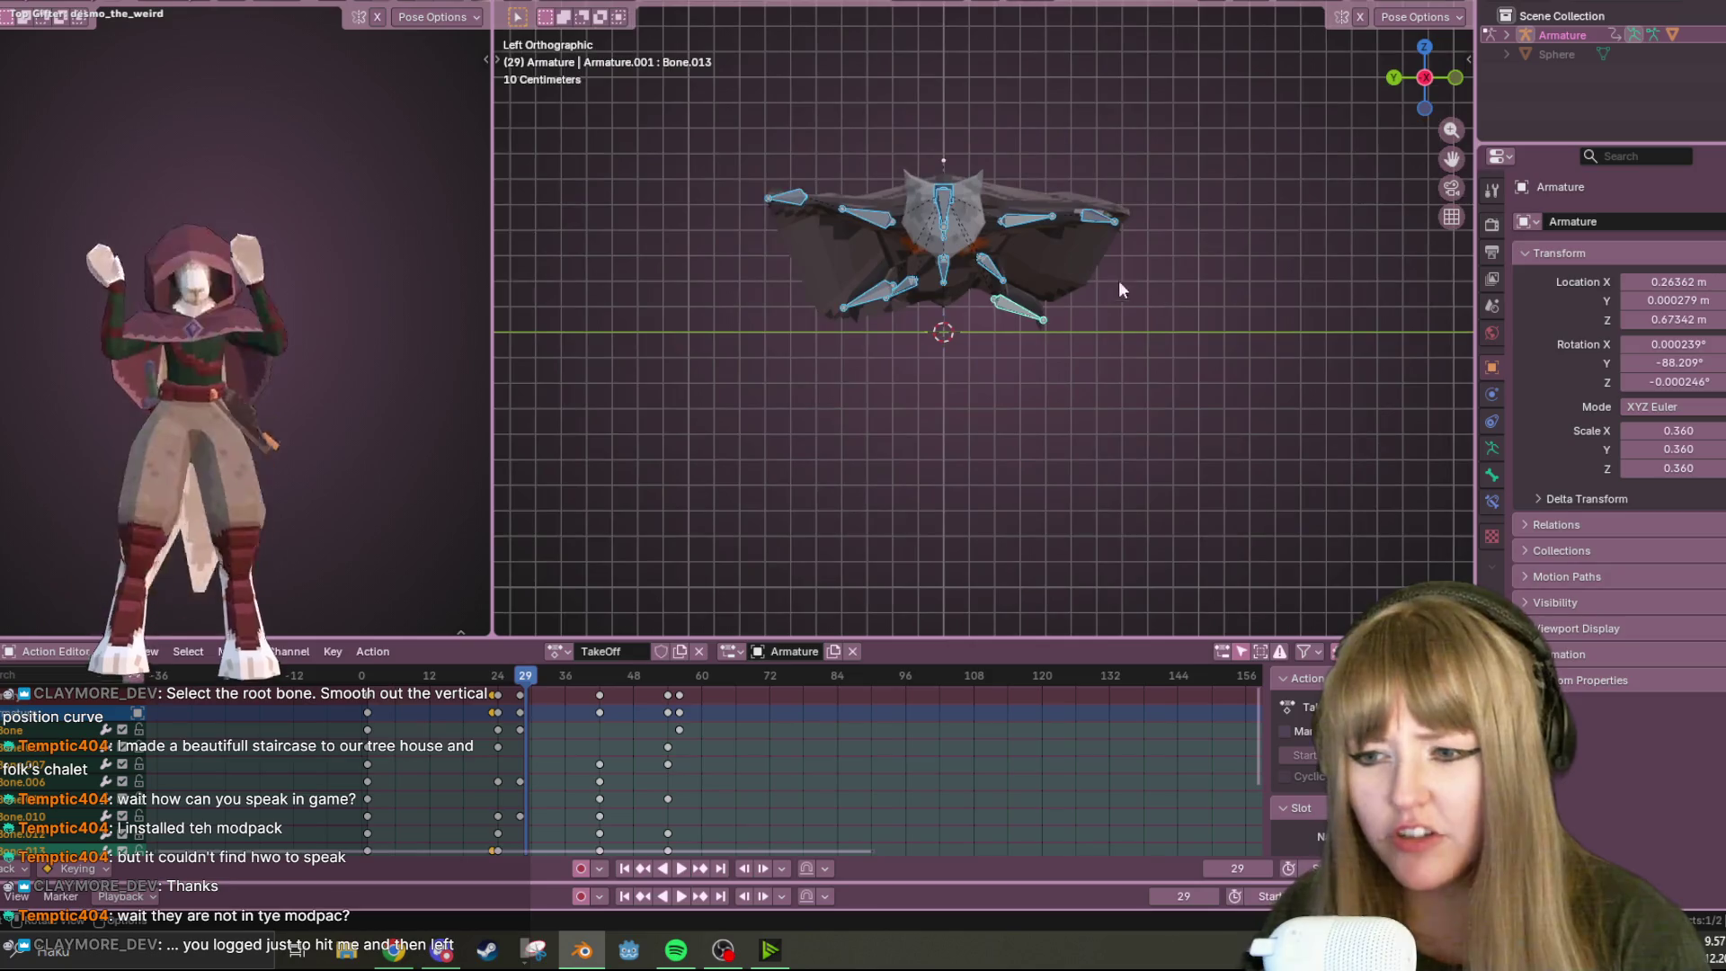
scroll(1069, 220, down, 1)
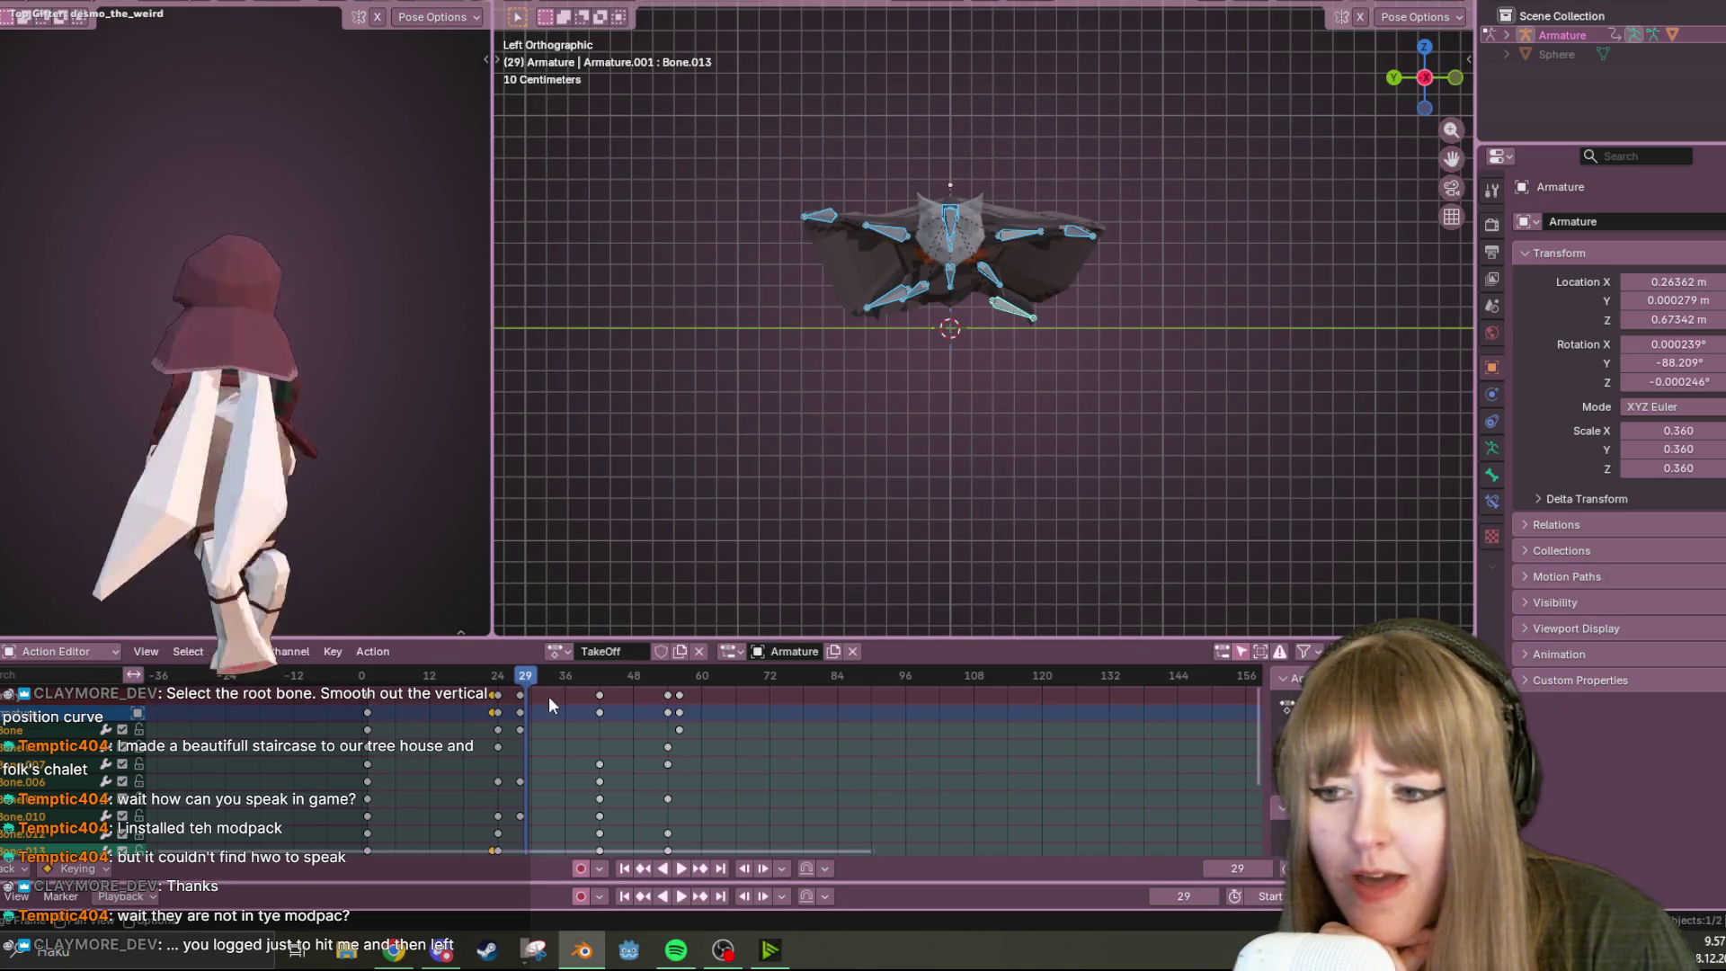
key(space)
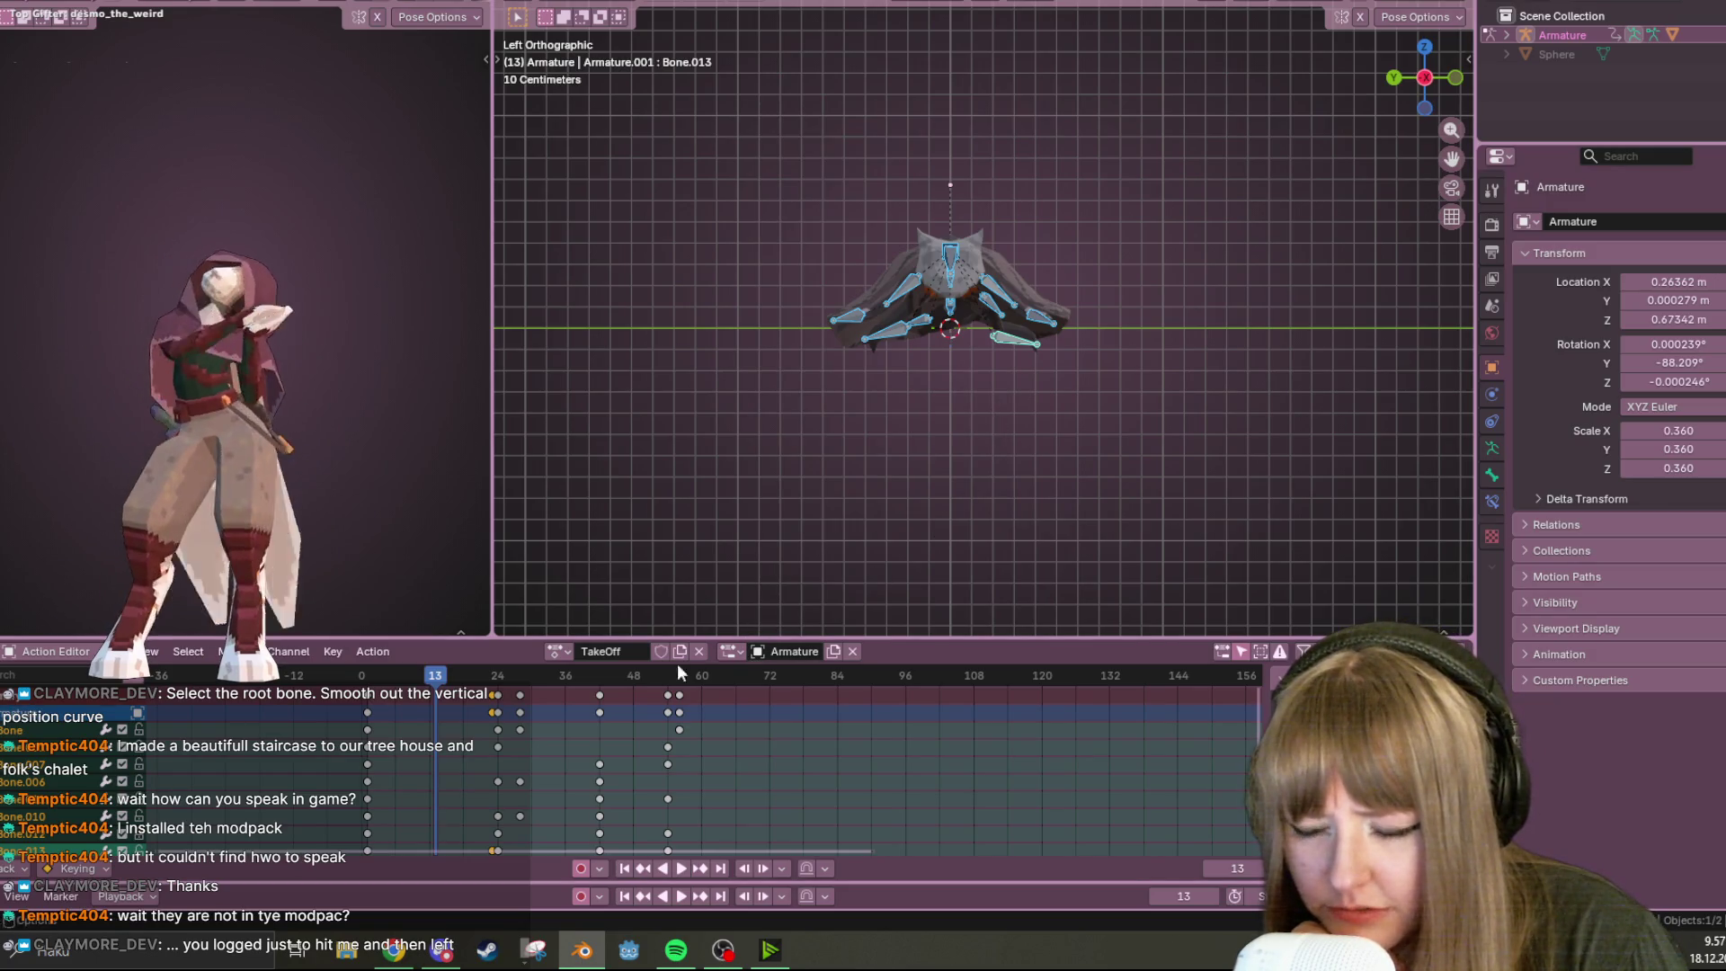
alt+click(497, 712)
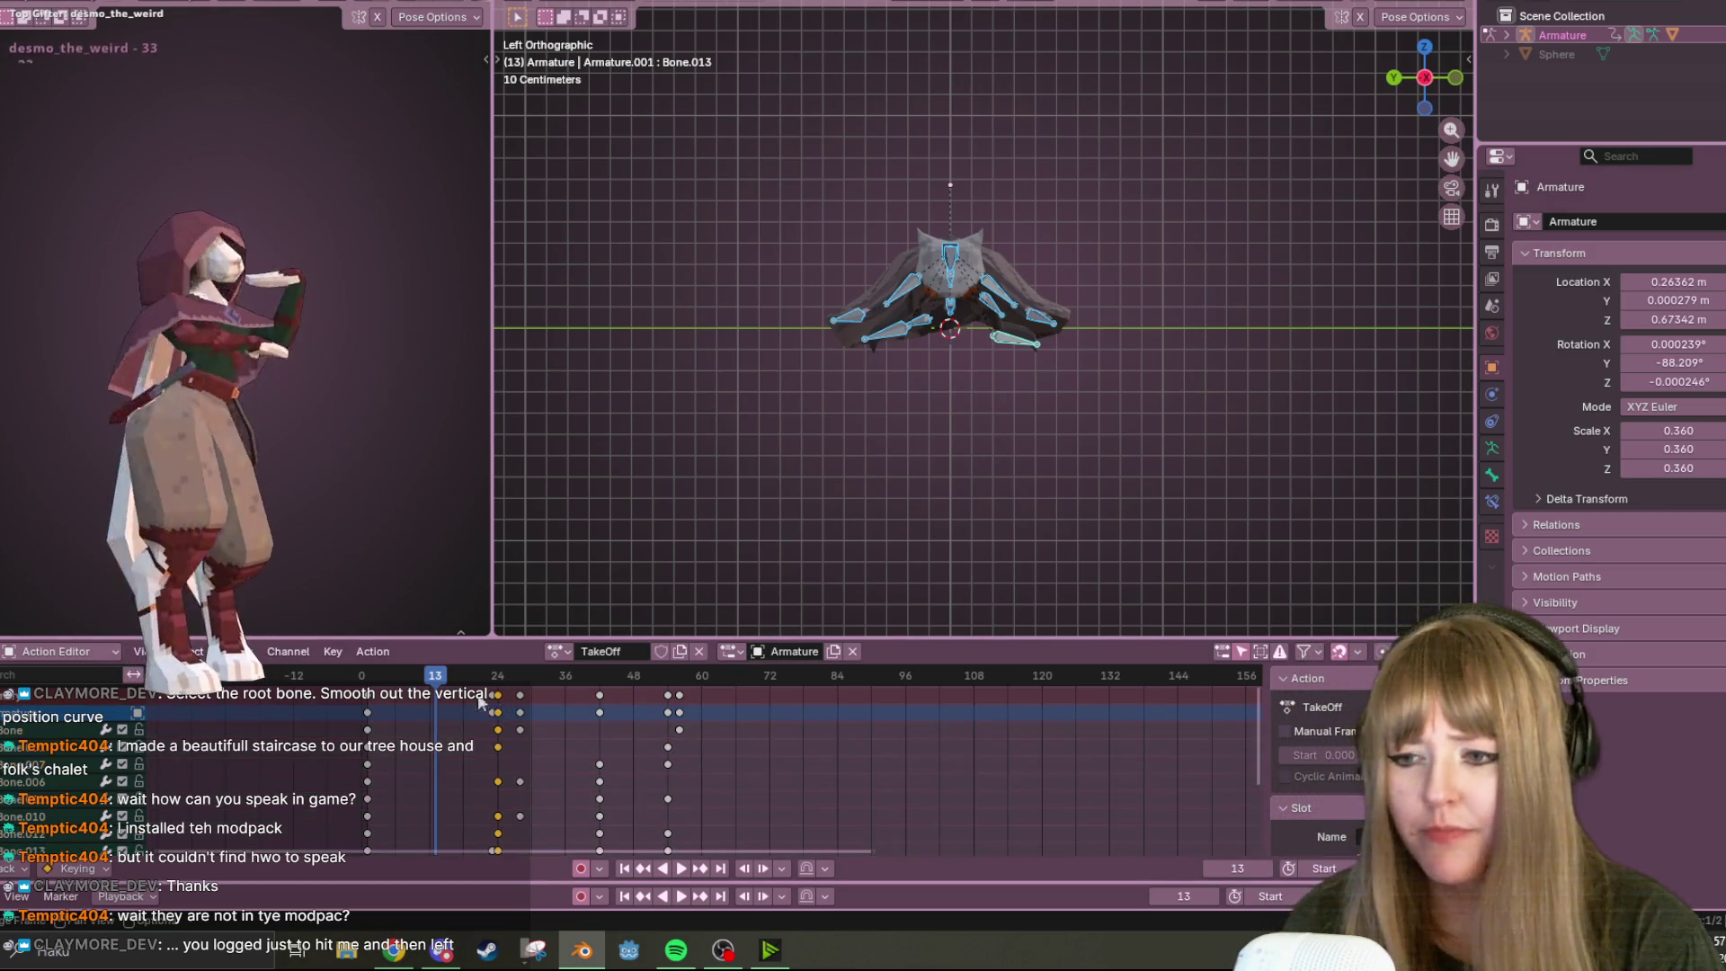
key(space)
mouse_move(479, 682)
mouse_down()
mouse_move(605, 688)
mouse_move(525, 688)
mouse_move(602, 693)
mouse_move(493, 710)
mouse_up()
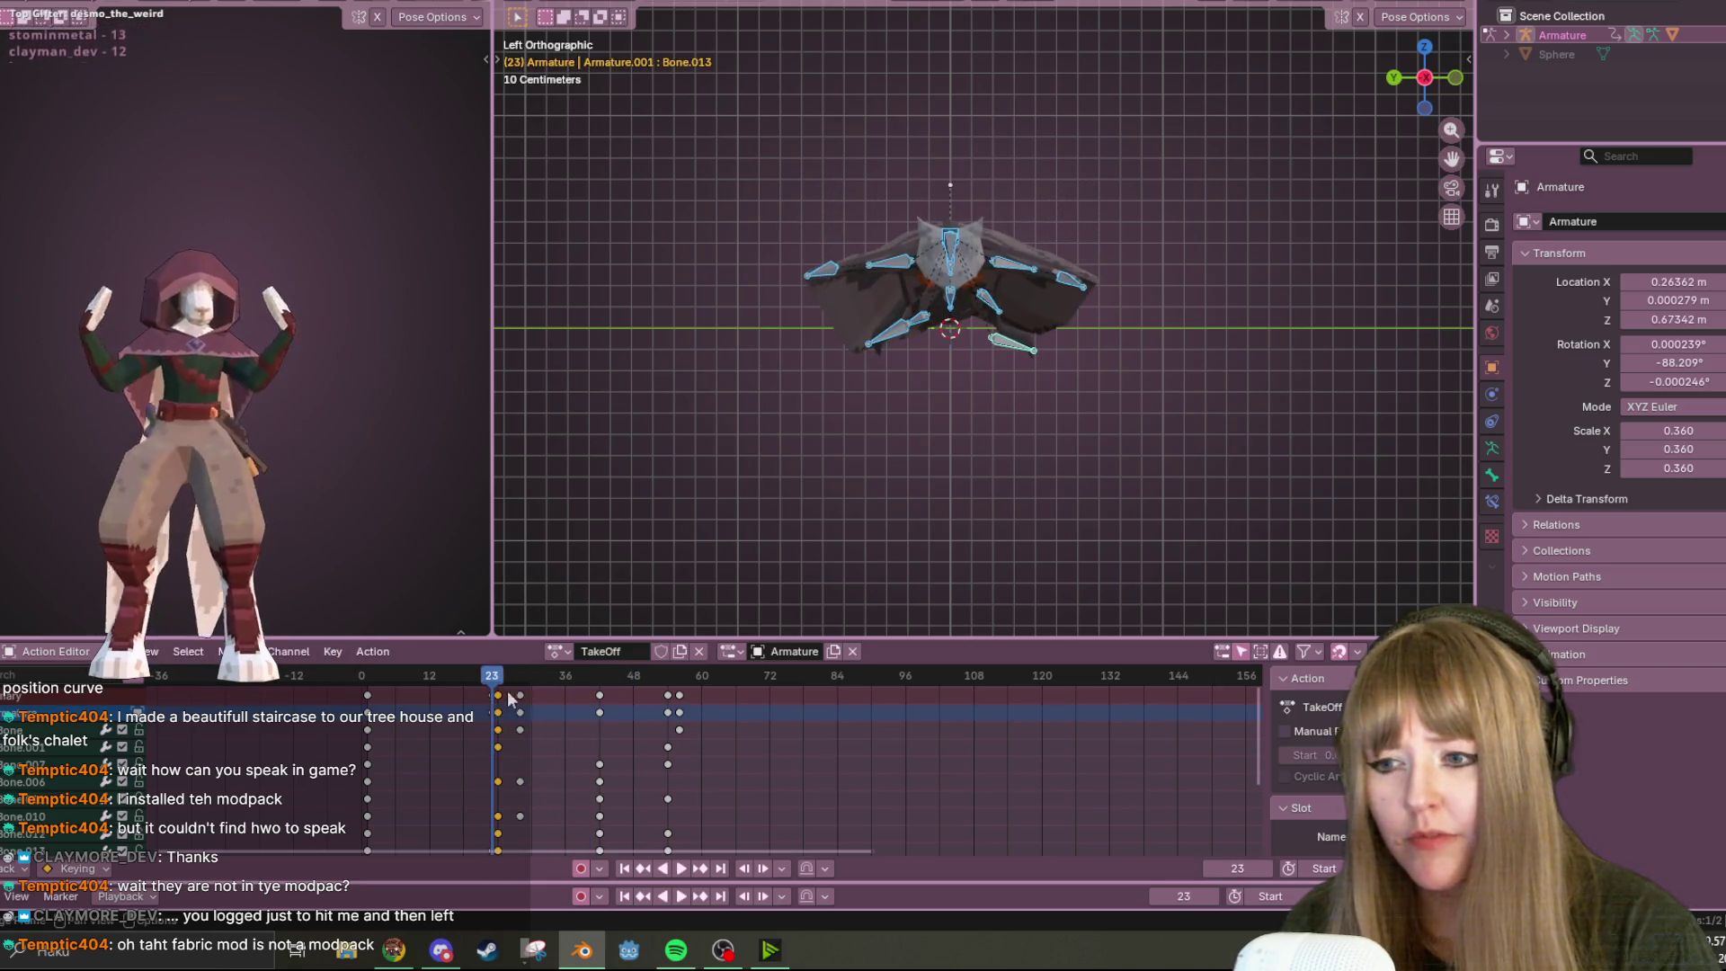
Shift the selected keys about 14 frames later and replay from frame 18 to check timing
key(Left)
key(Left)
key(Left)
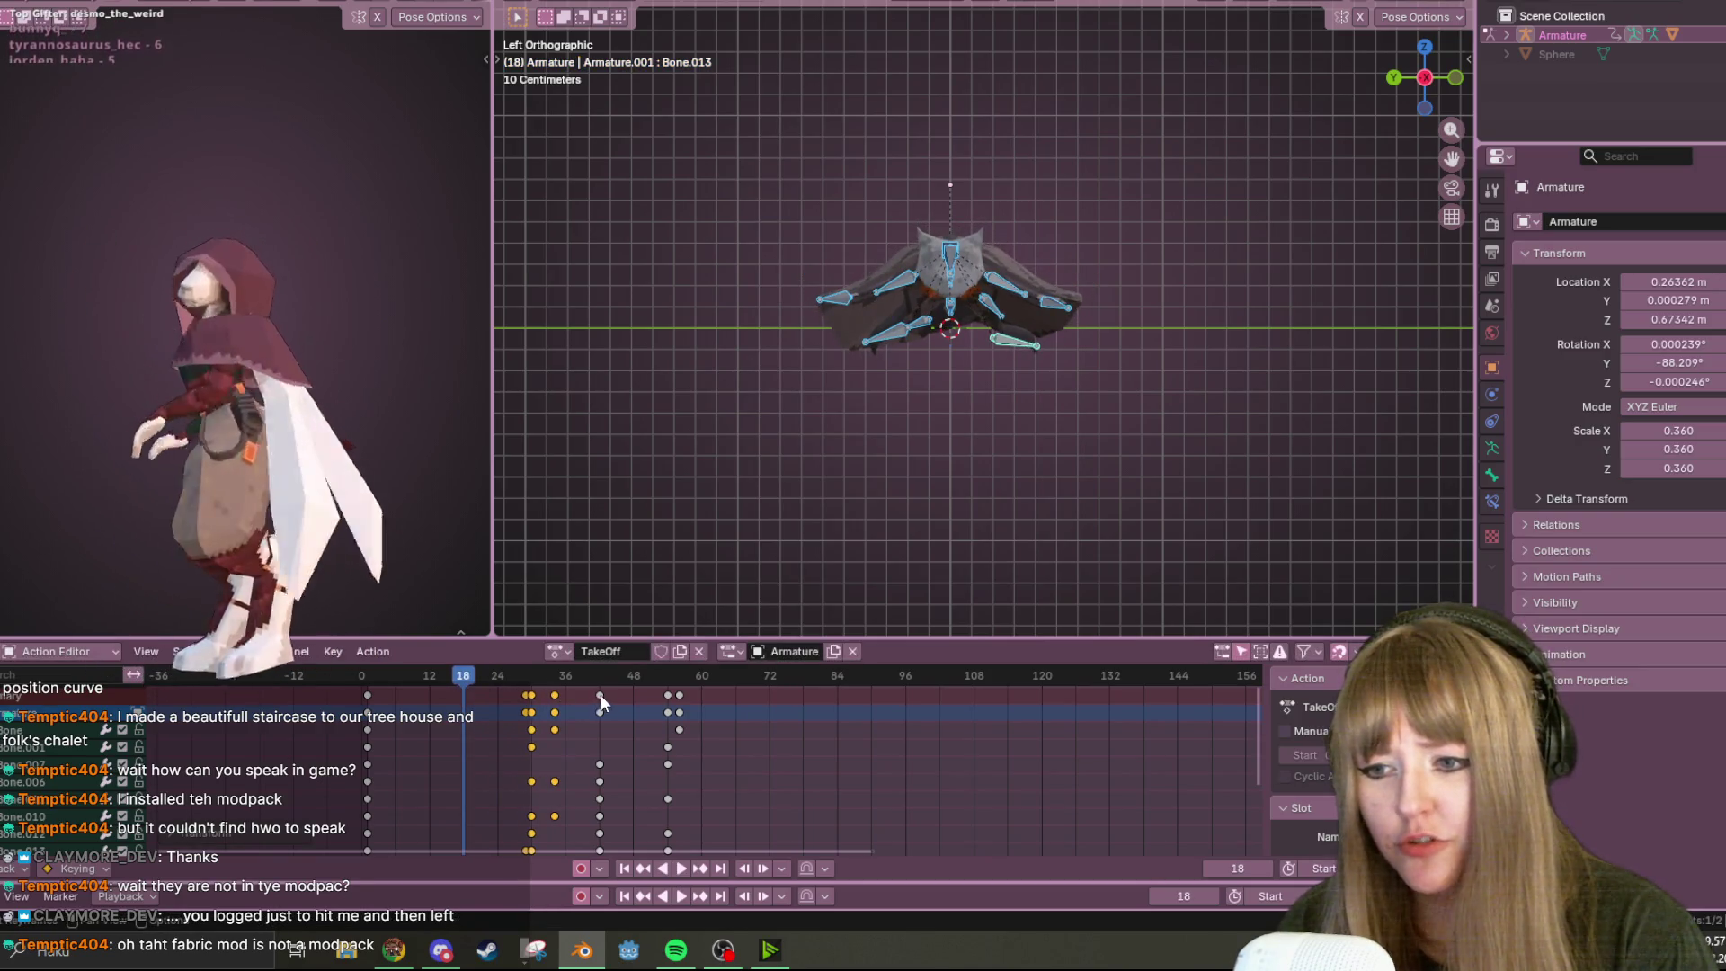
drag(682, 698, 780, 710)
key(space)
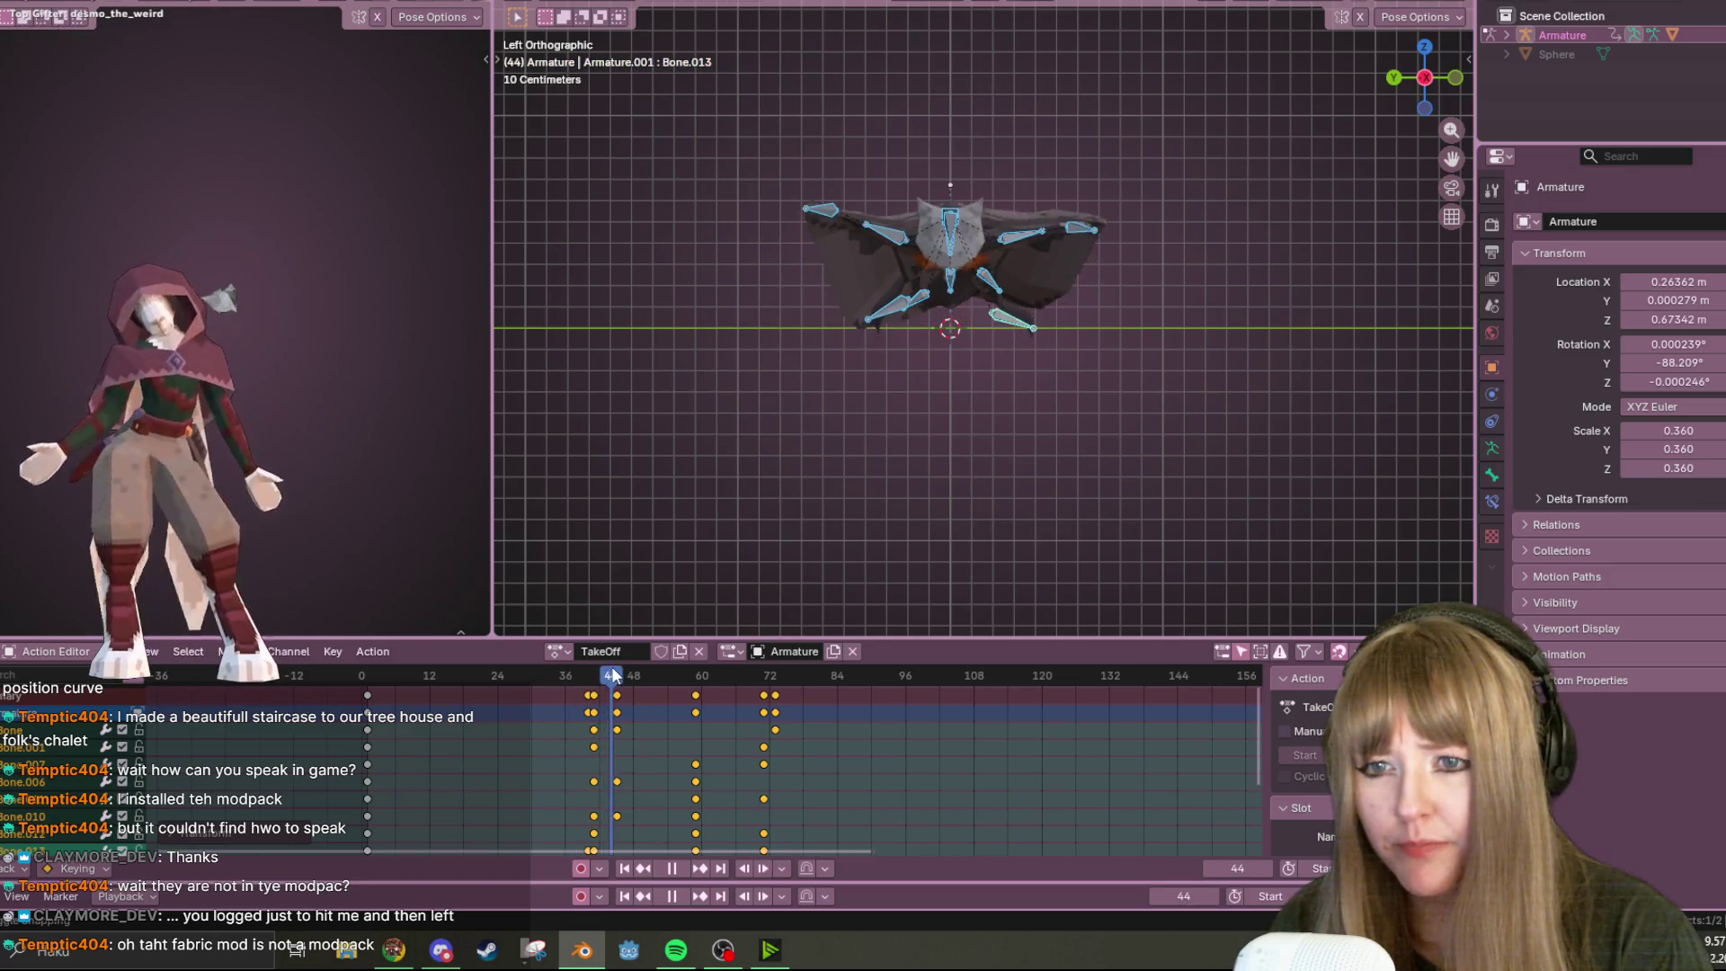
key(Escape)
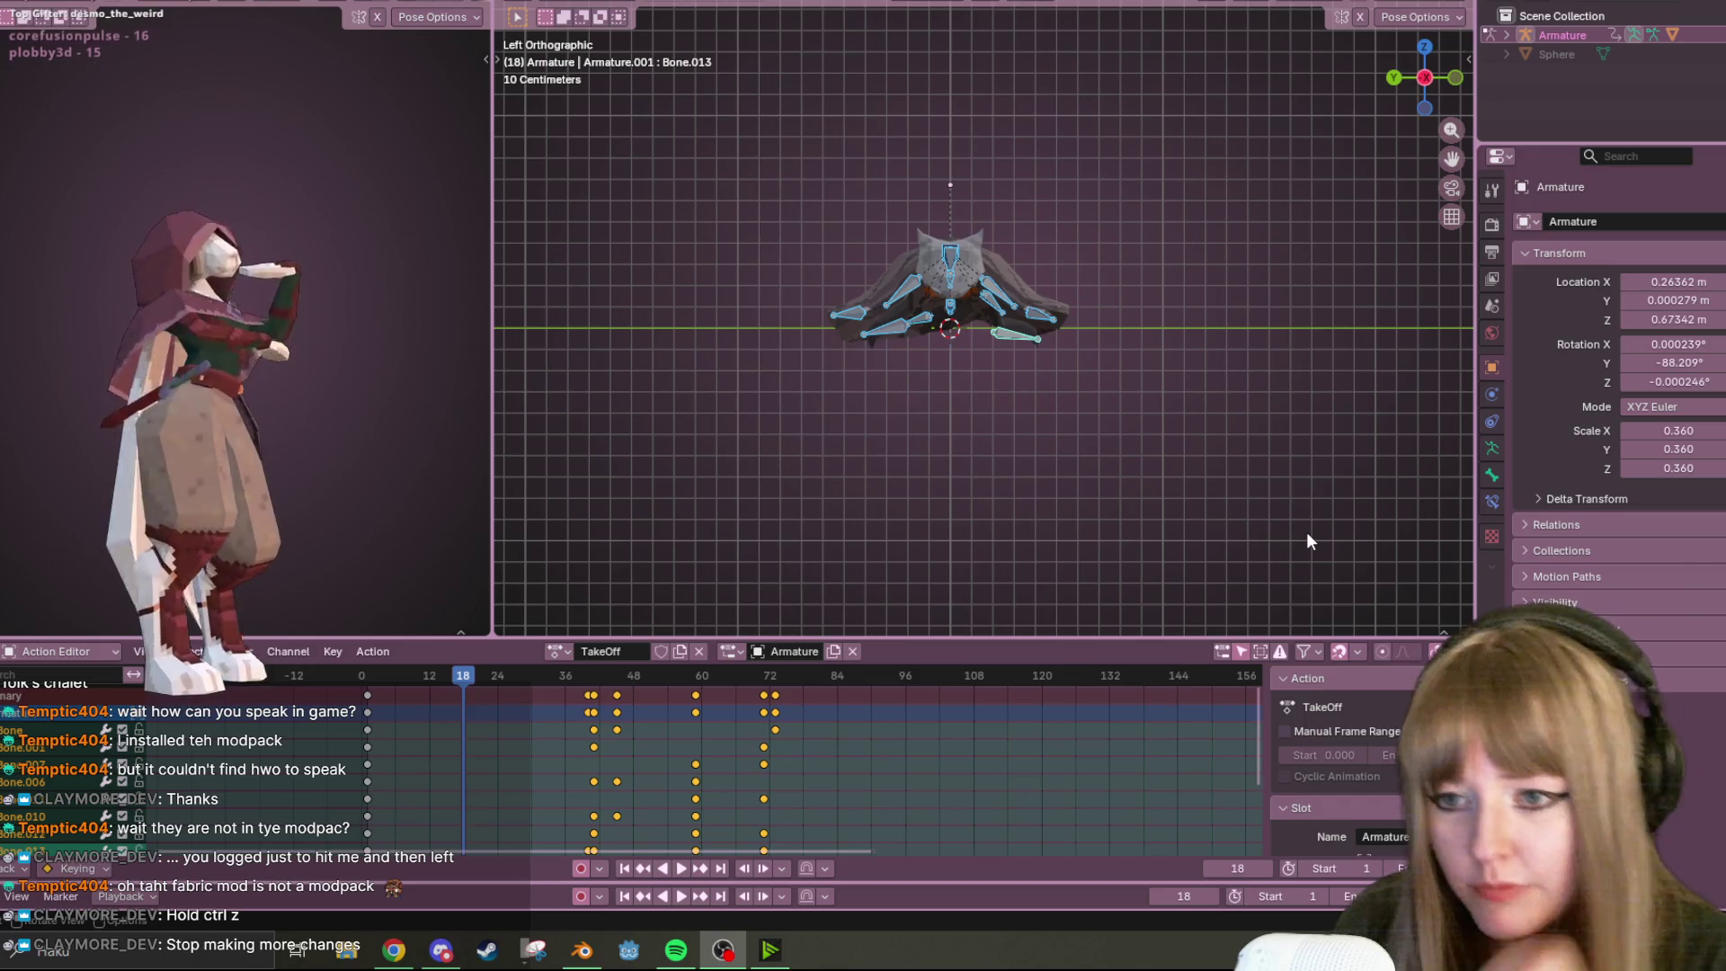
Undo repeatedly, scrubbing to preview, until the TakeOff keys end near frame 48
key(ctrl+z)
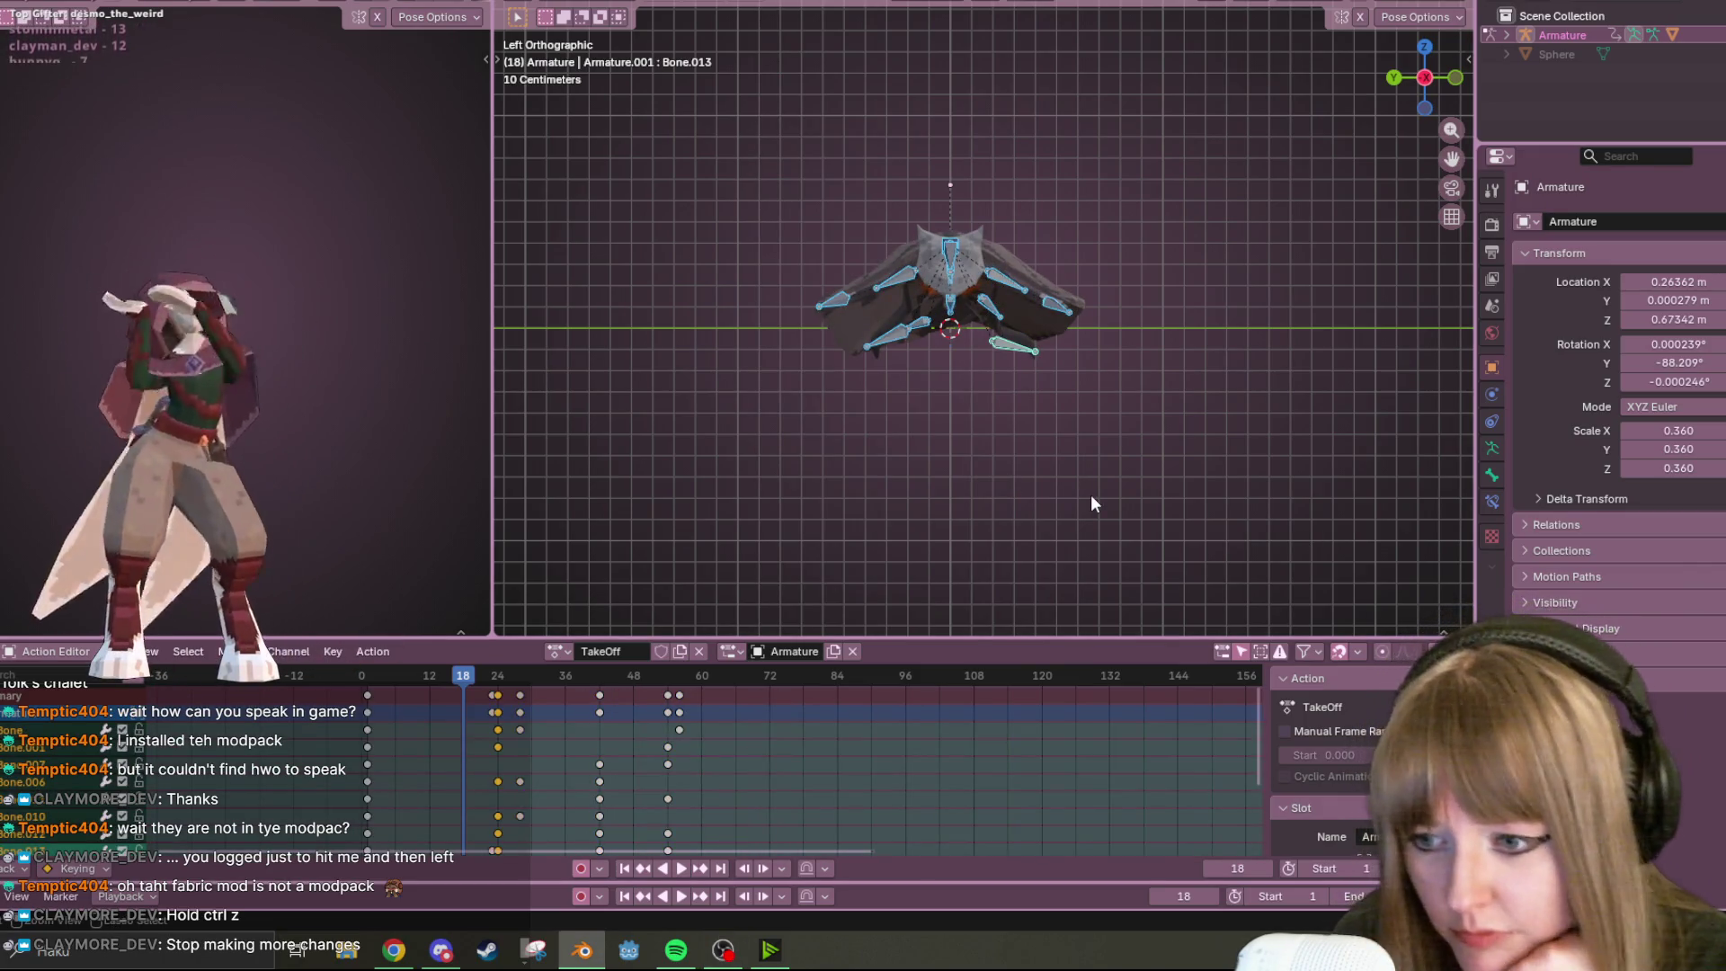
key(ctrl+z)
key(ctrl+z)
key(ctrl+z)
key(ctrl+z)
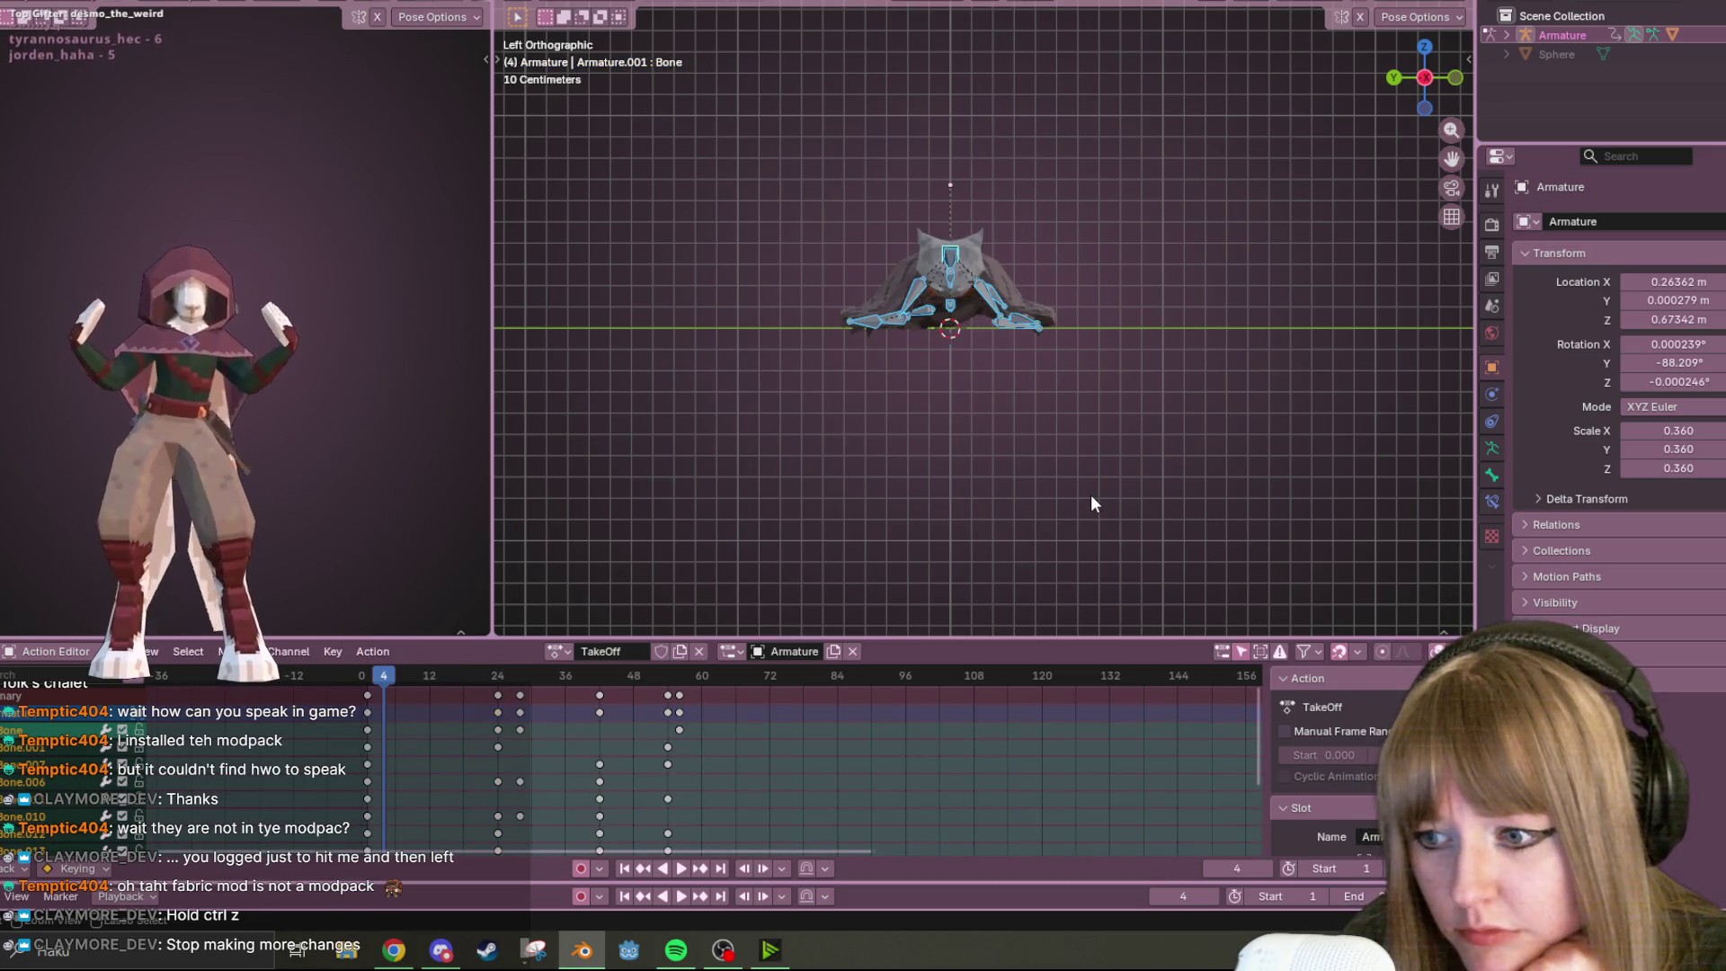
key(ctrl+z)
key(ctrl+z)
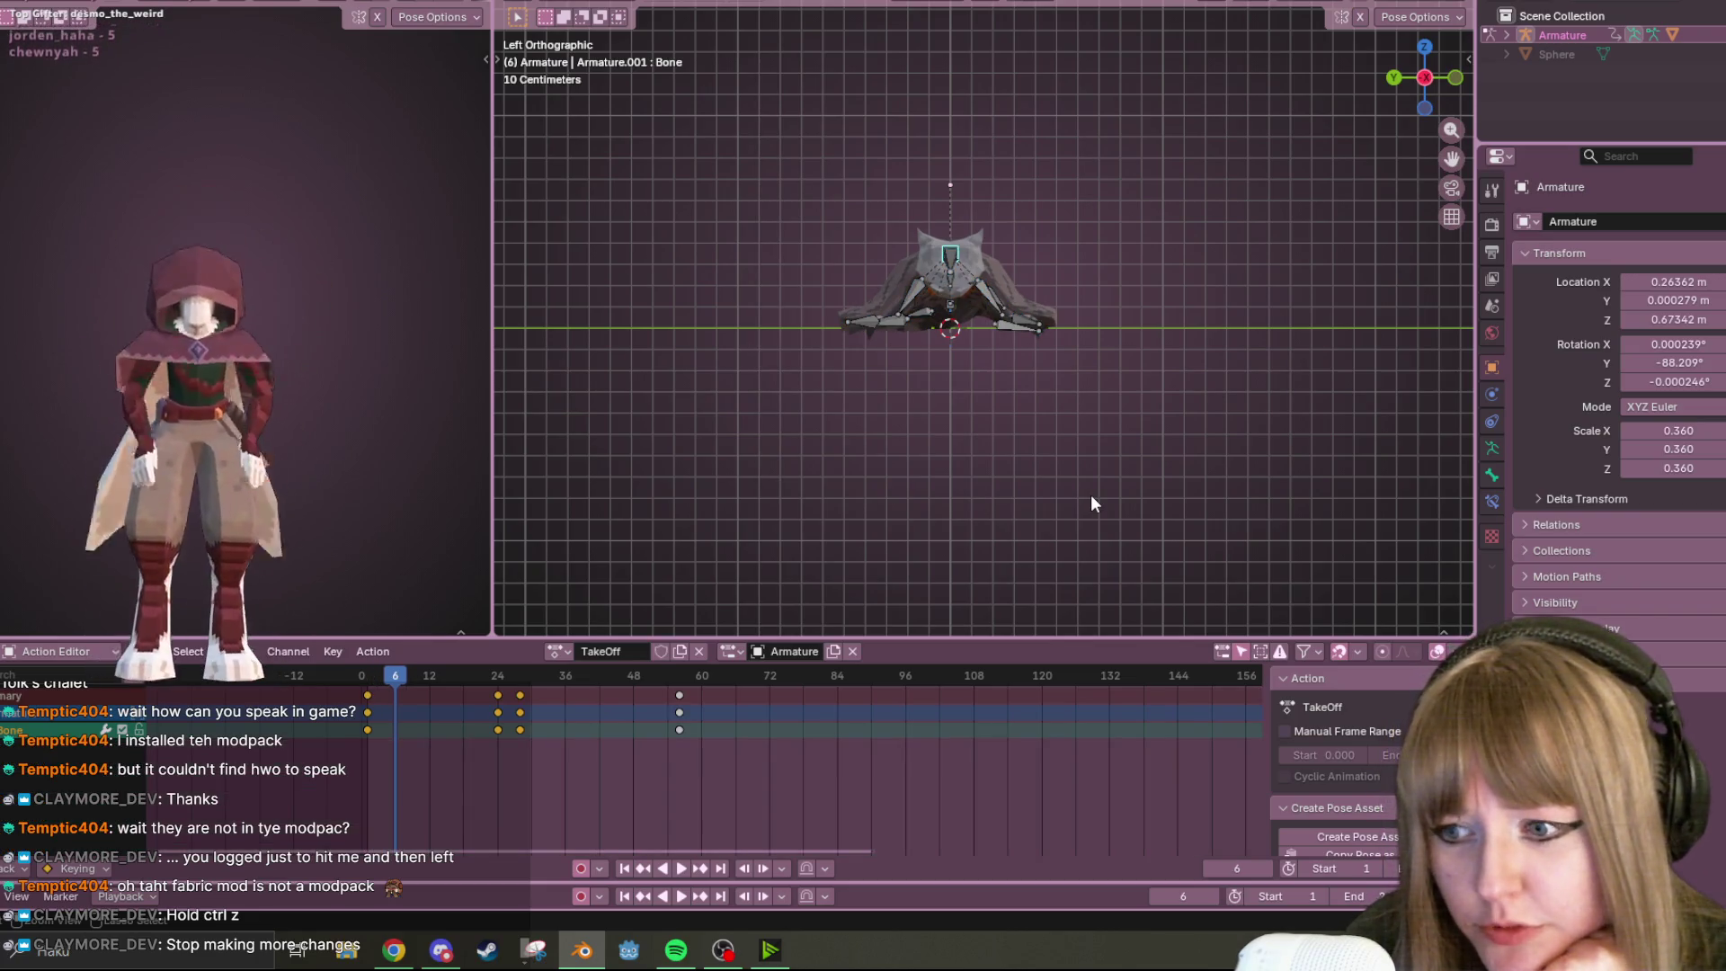
key(ctrl+z)
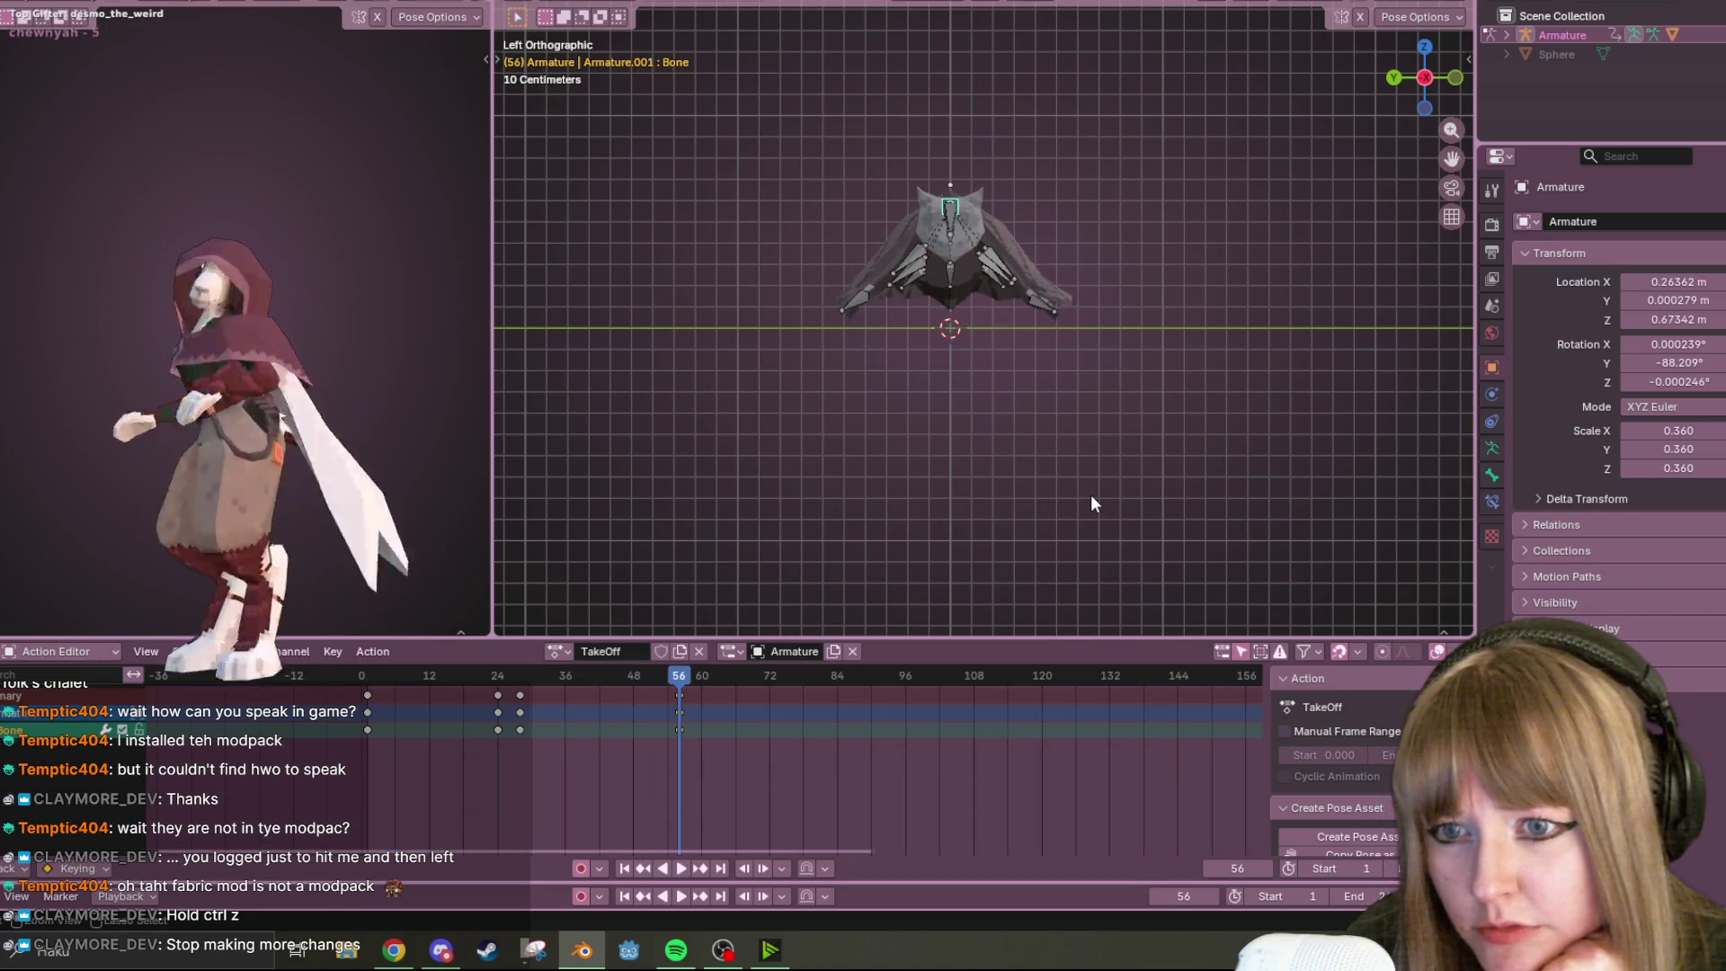
key(ctrl+z)
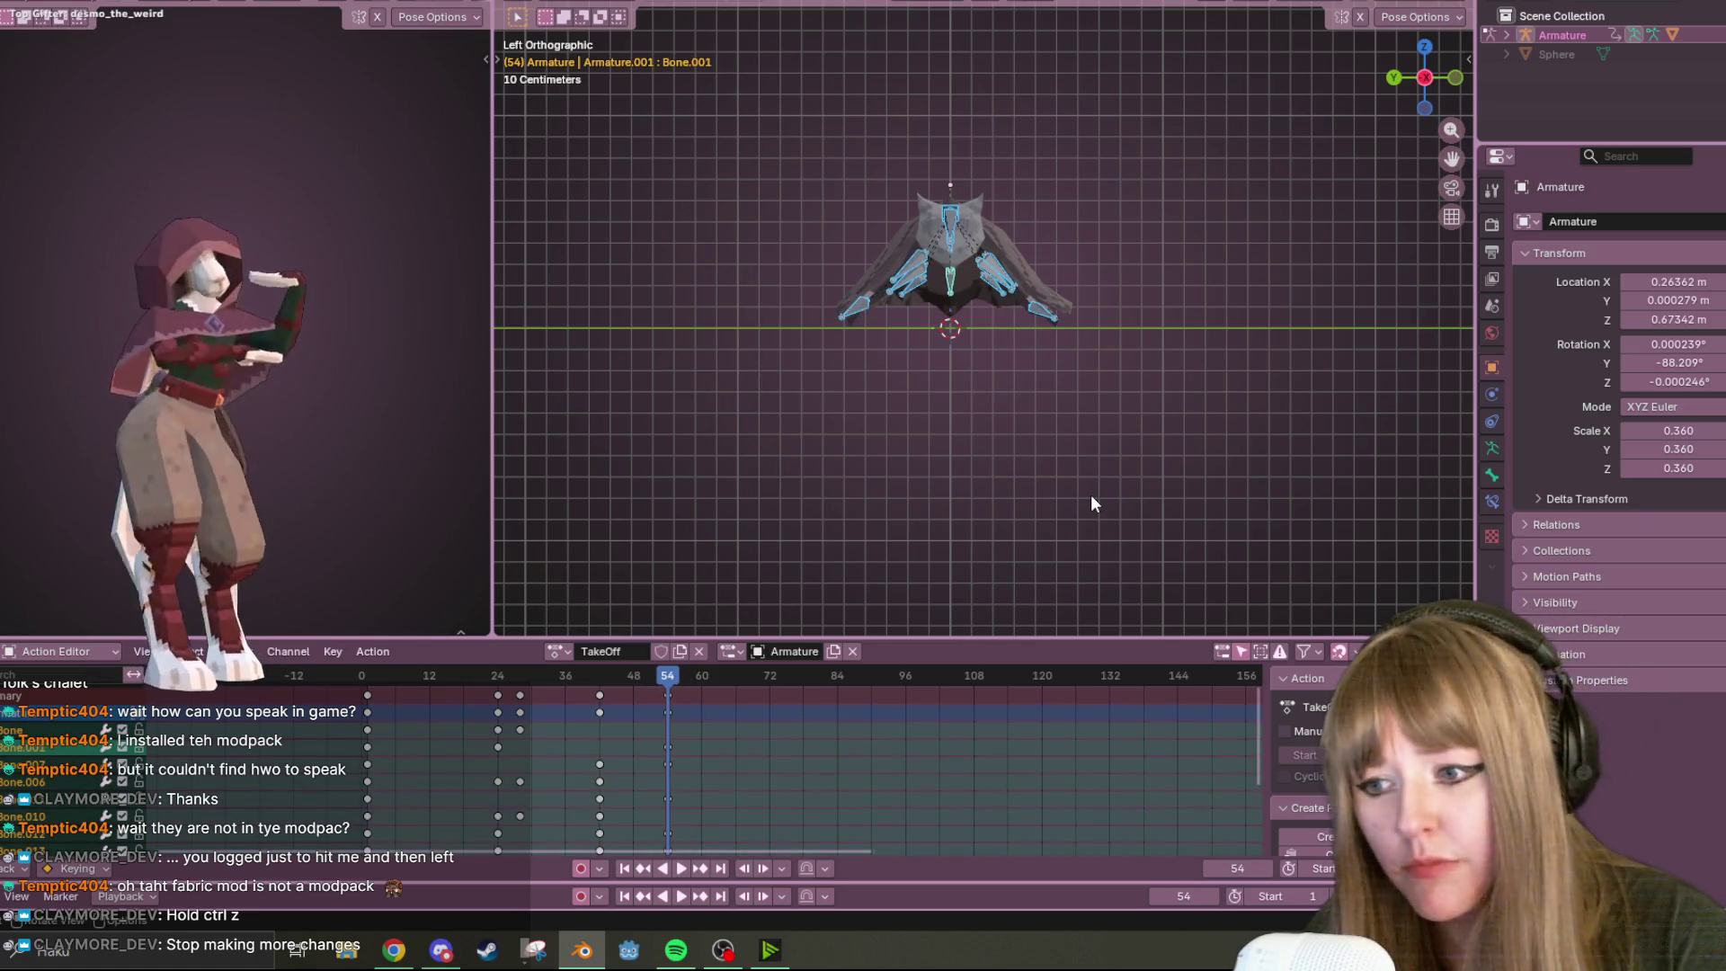
mouse_move(667, 675)
mouse_down()
mouse_move(340, 678)
mouse_move(672, 676)
mouse_up()
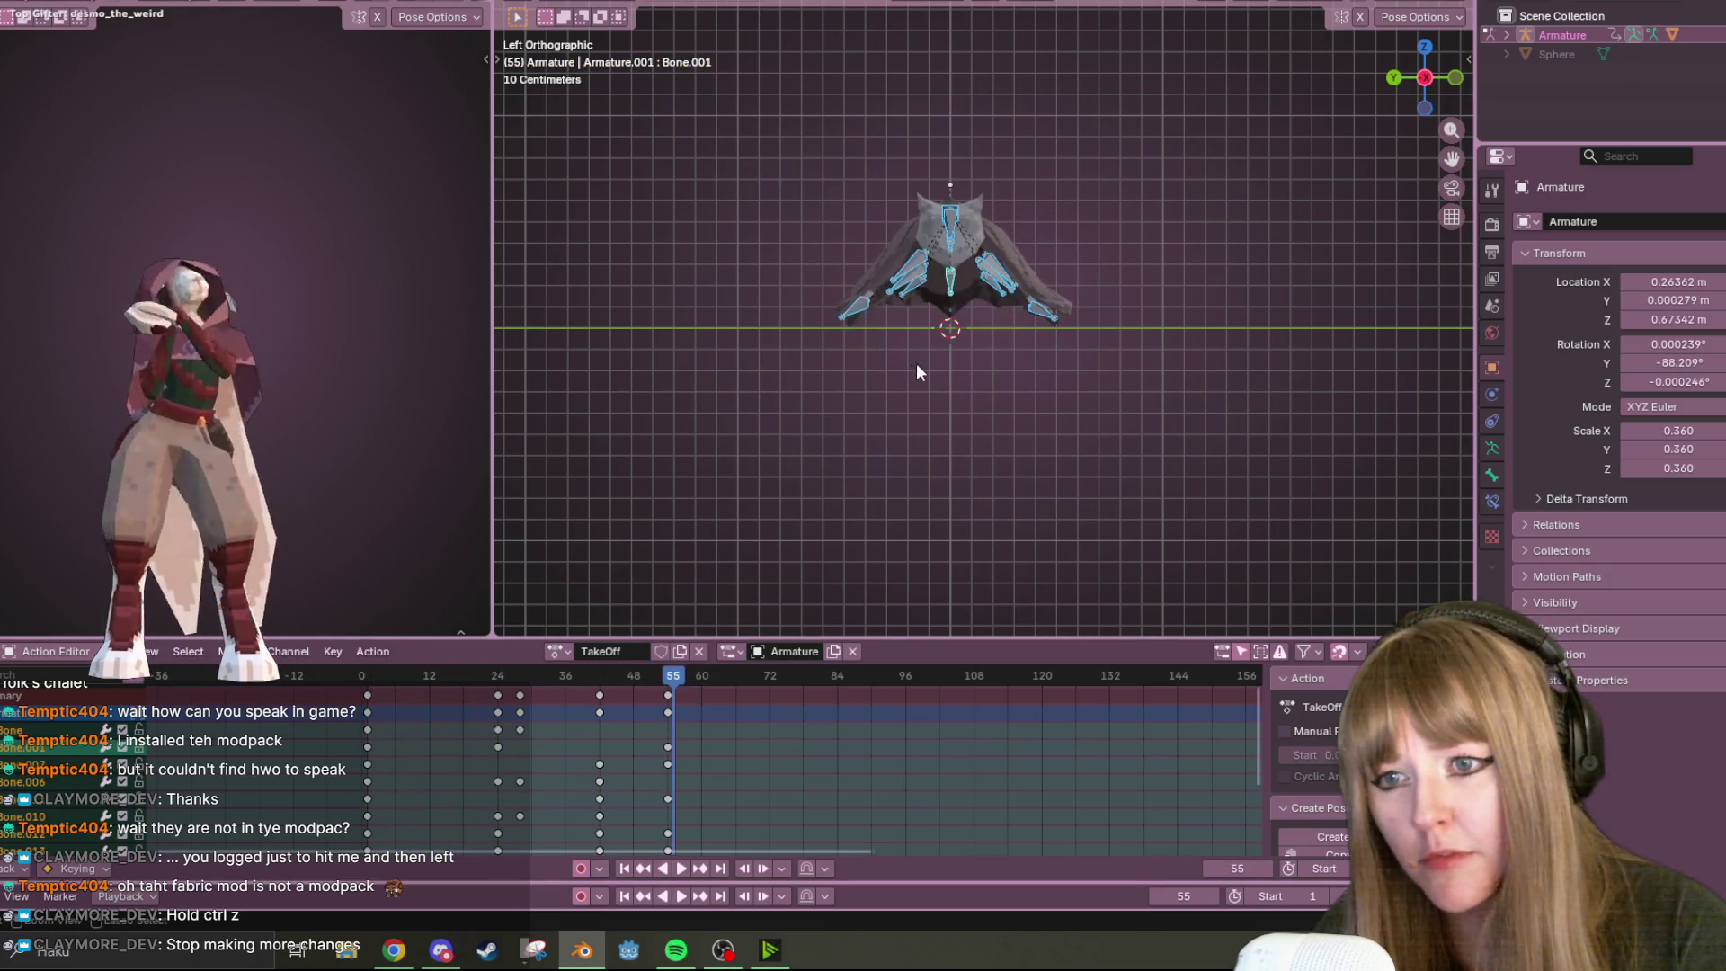
key(ctrl+z)
key(ctrl+z)
key(ctrl+z)
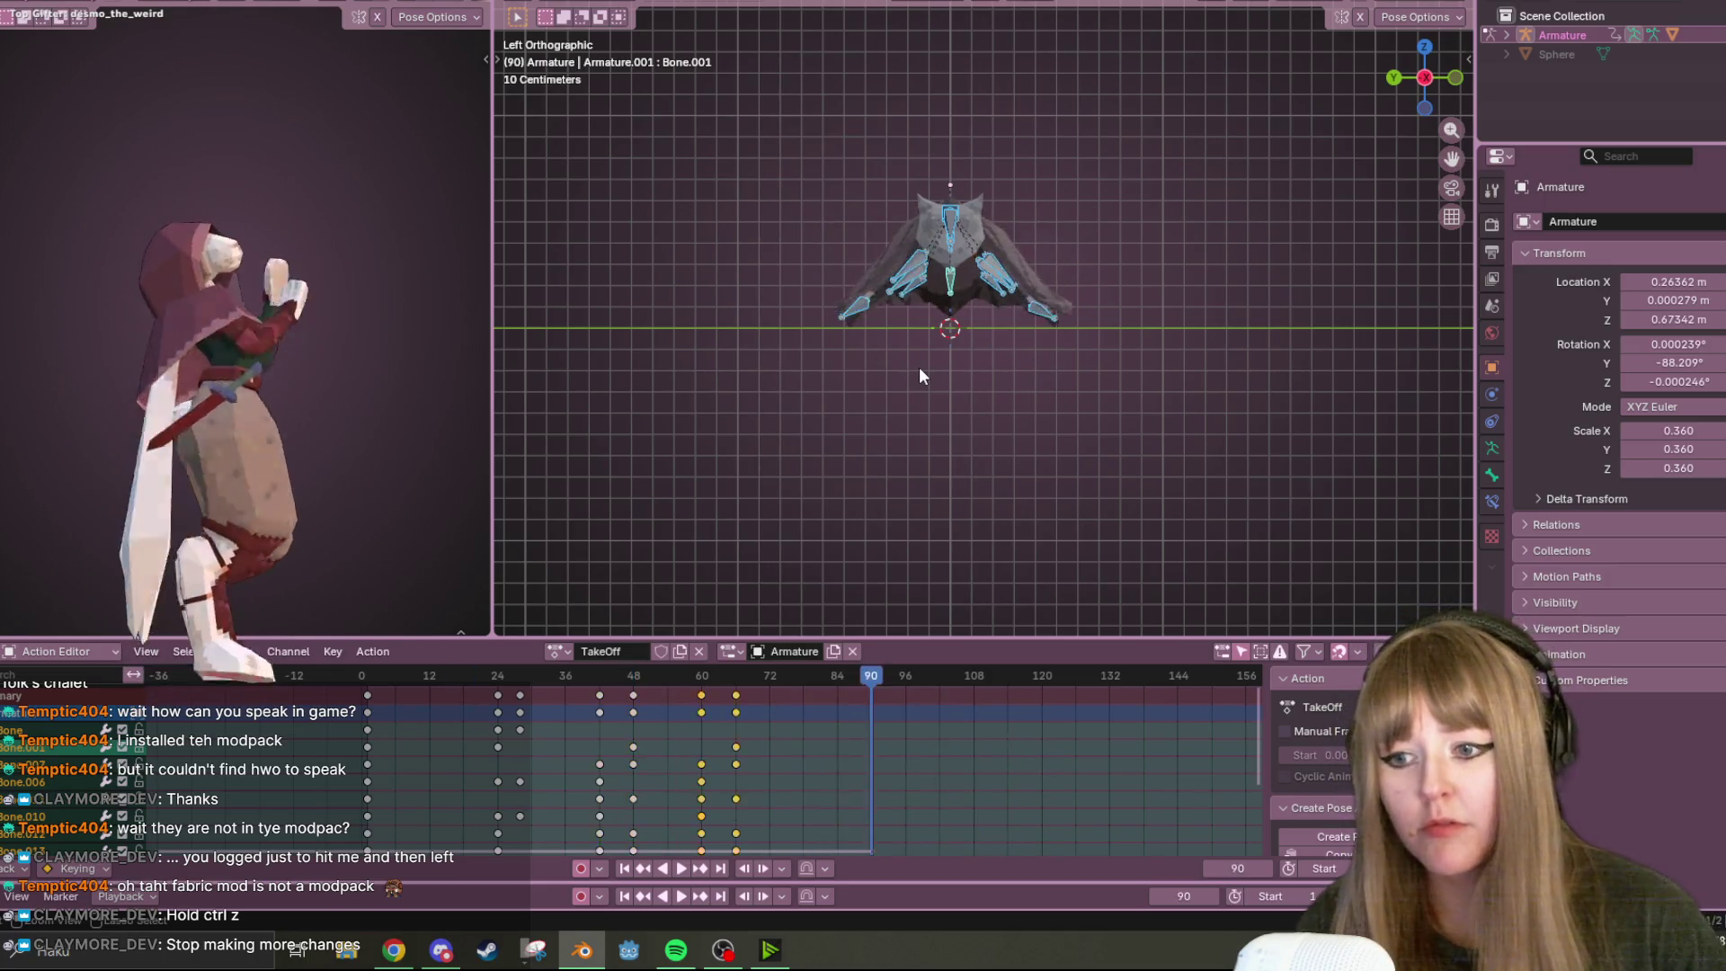
key(ctrl+z)
key(ctrl+z)
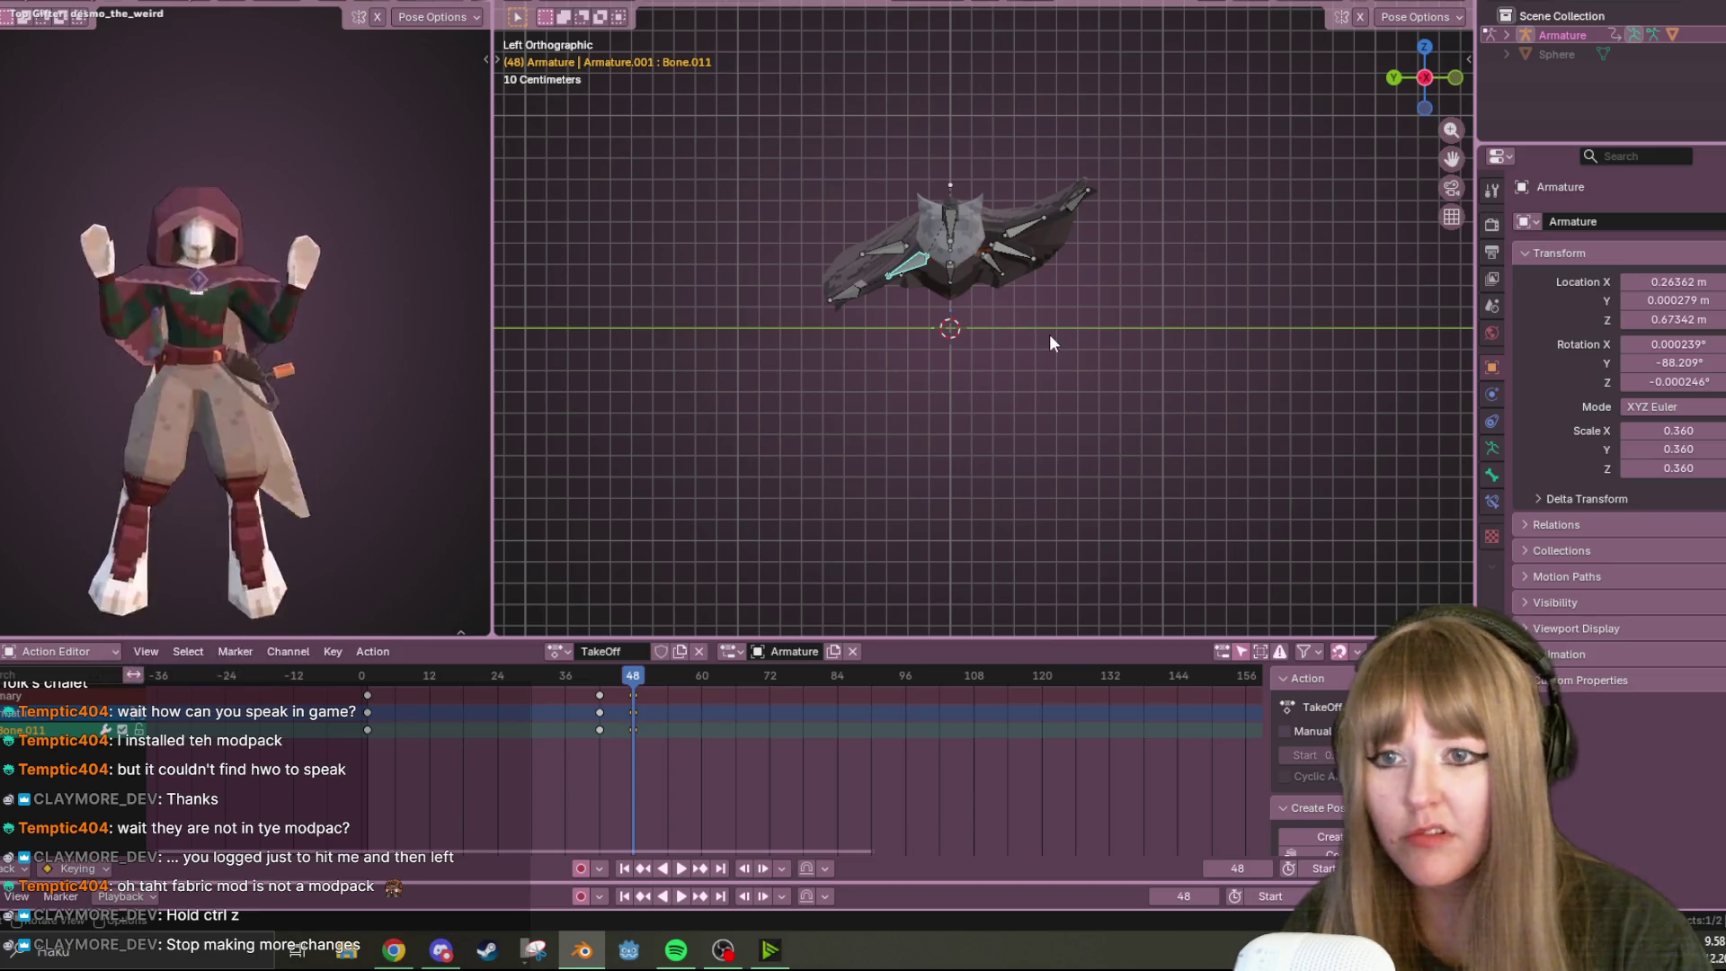
key(ctrl+z)
mouse_move(624, 683)
mouse_down()
mouse_move(391, 697)
mouse_move(532, 703)
mouse_up()
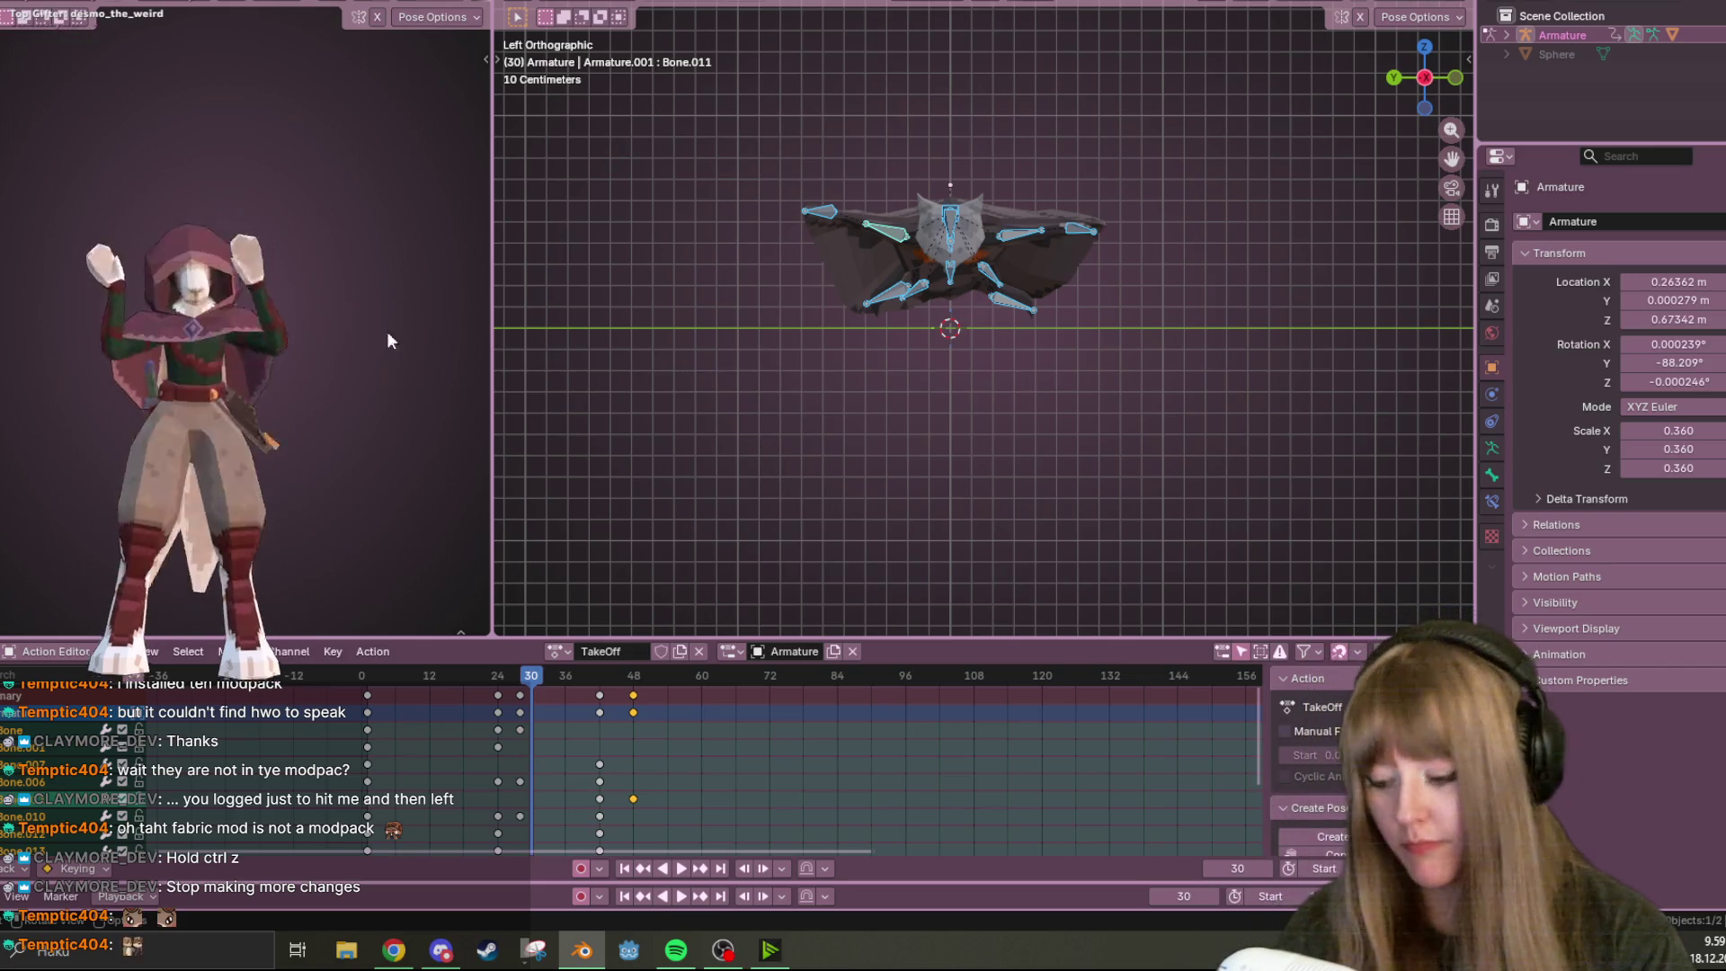
Delete the keyframes from frame 24 onward, then the last remaining keyframe column
click(498, 695)
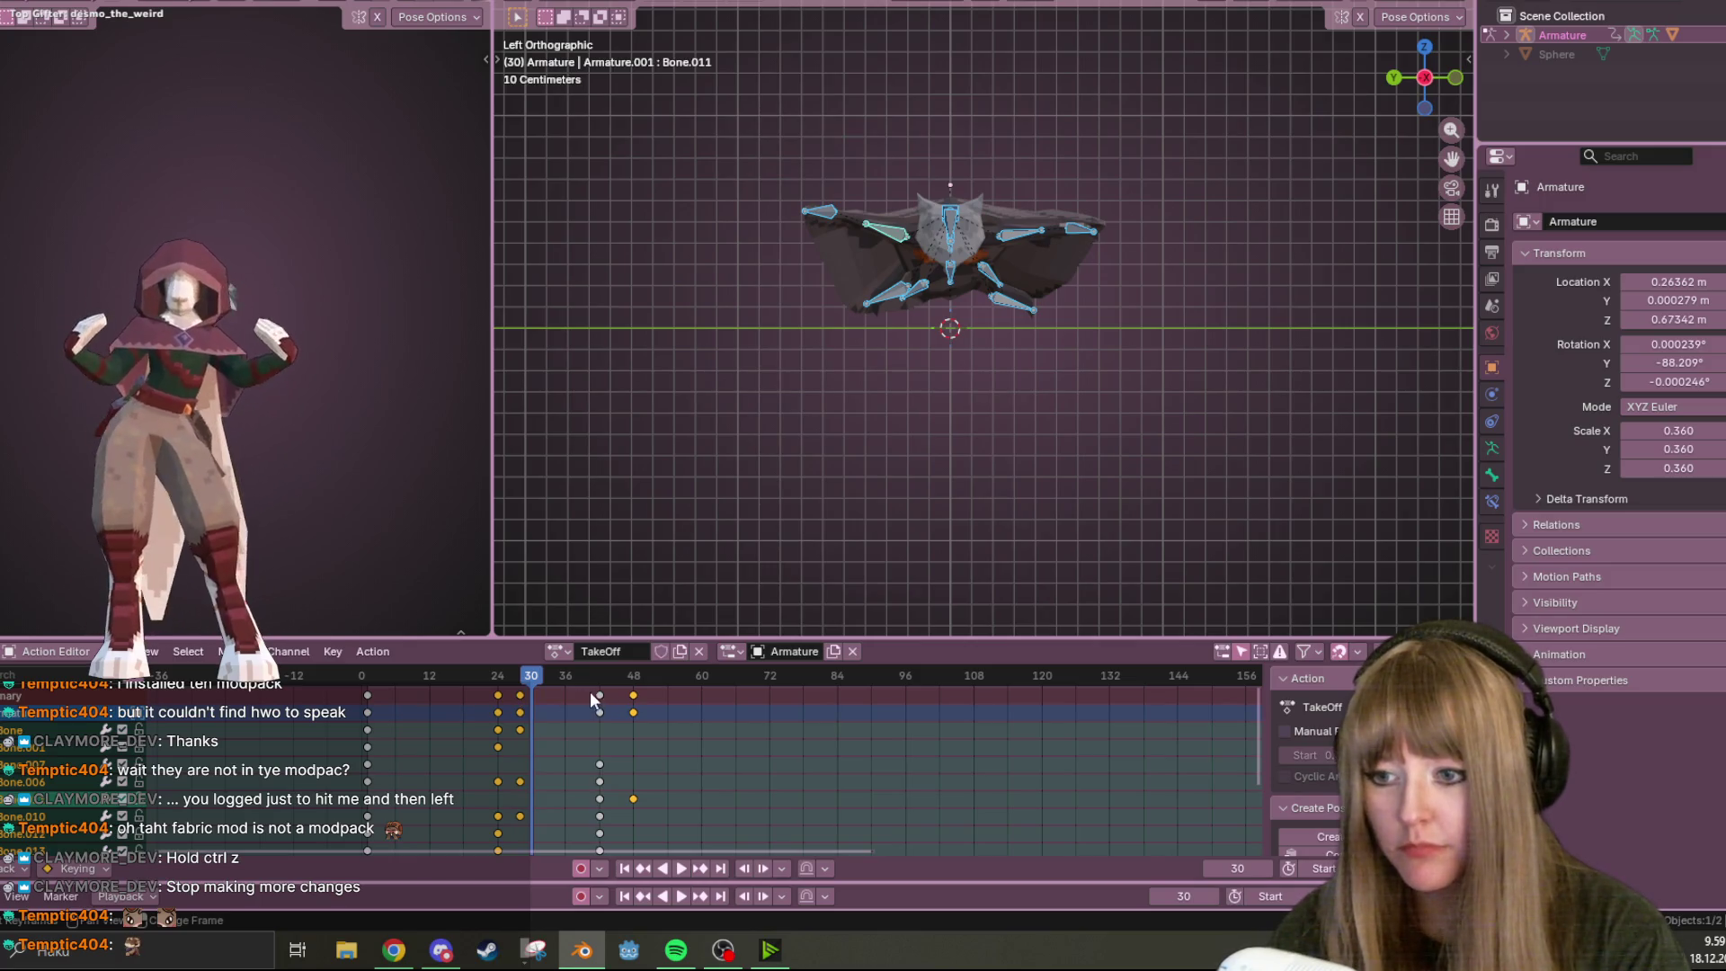
key(Delete)
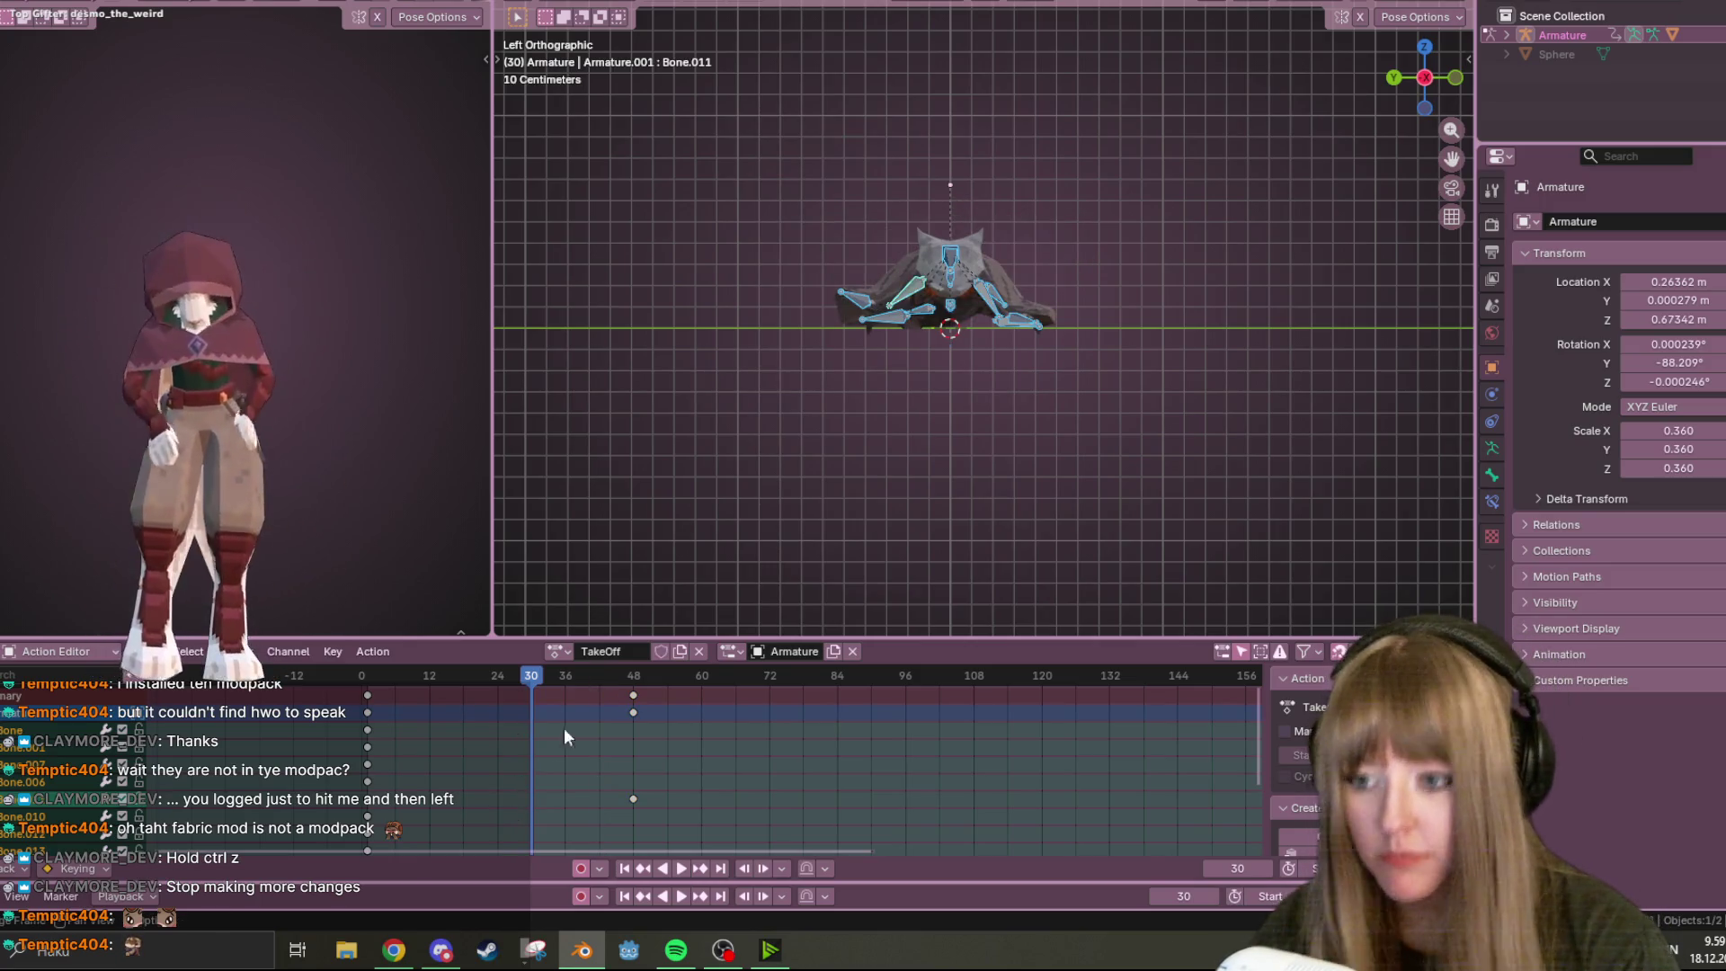
click(635, 696)
key(Delete)
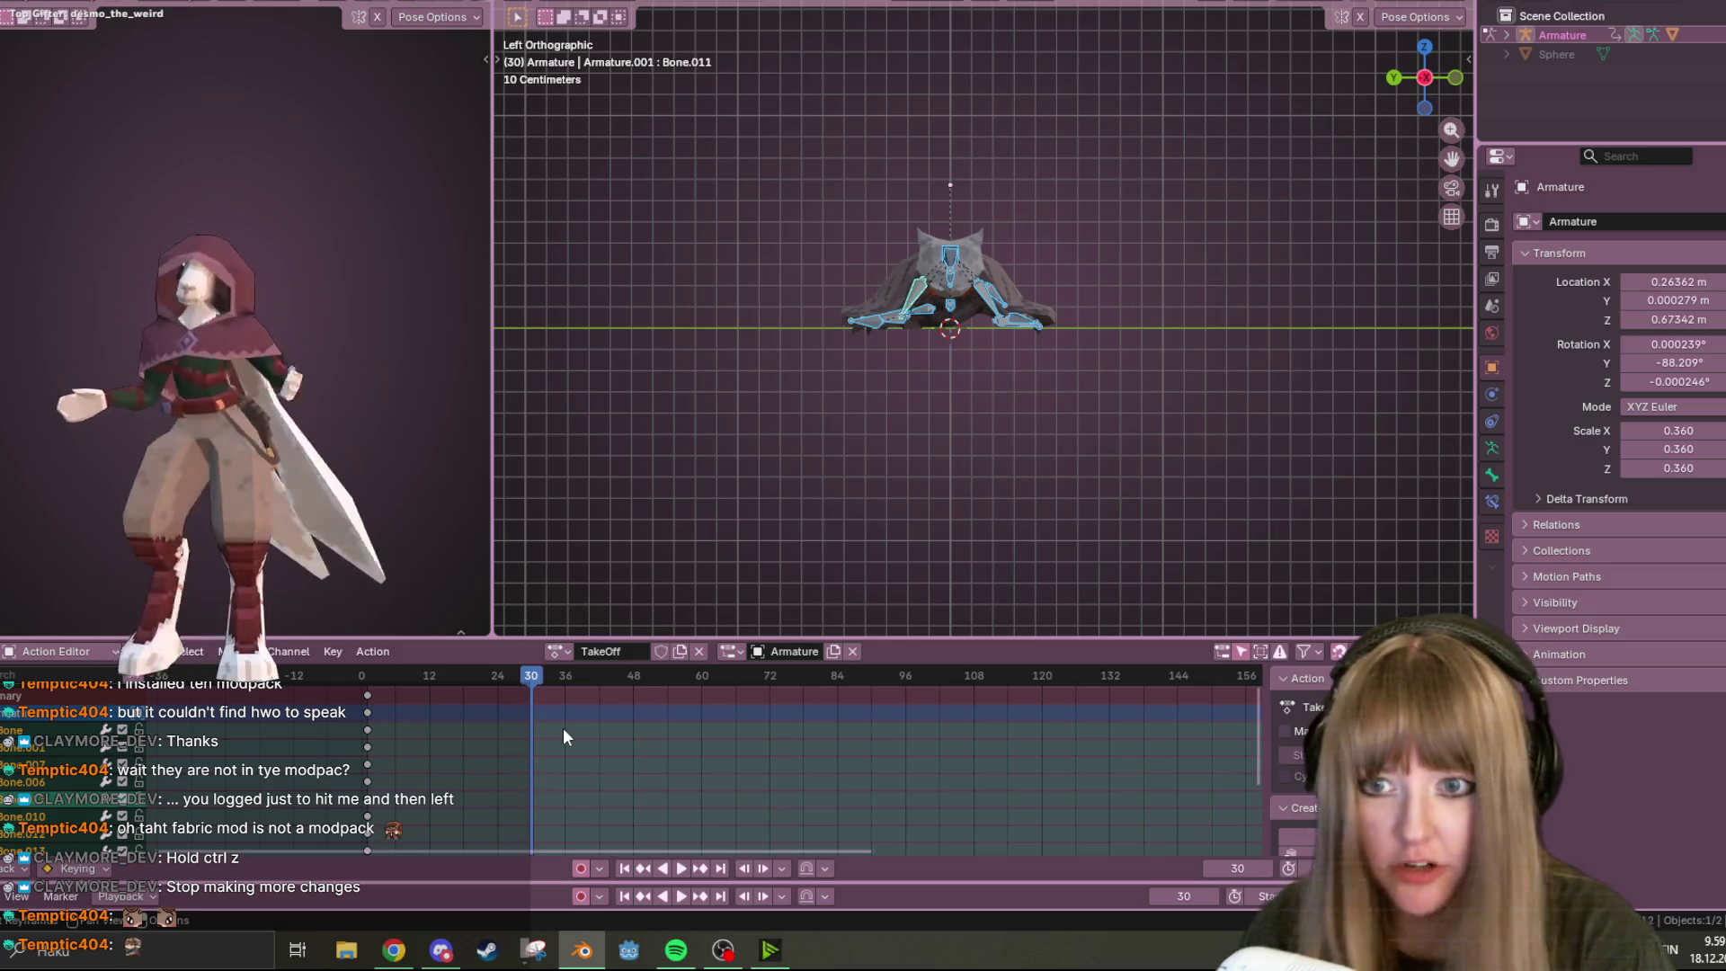
Stop playback at frame 0, deselect all bones, switch to Front view and move to frame 12
drag(522, 680, 364, 684)
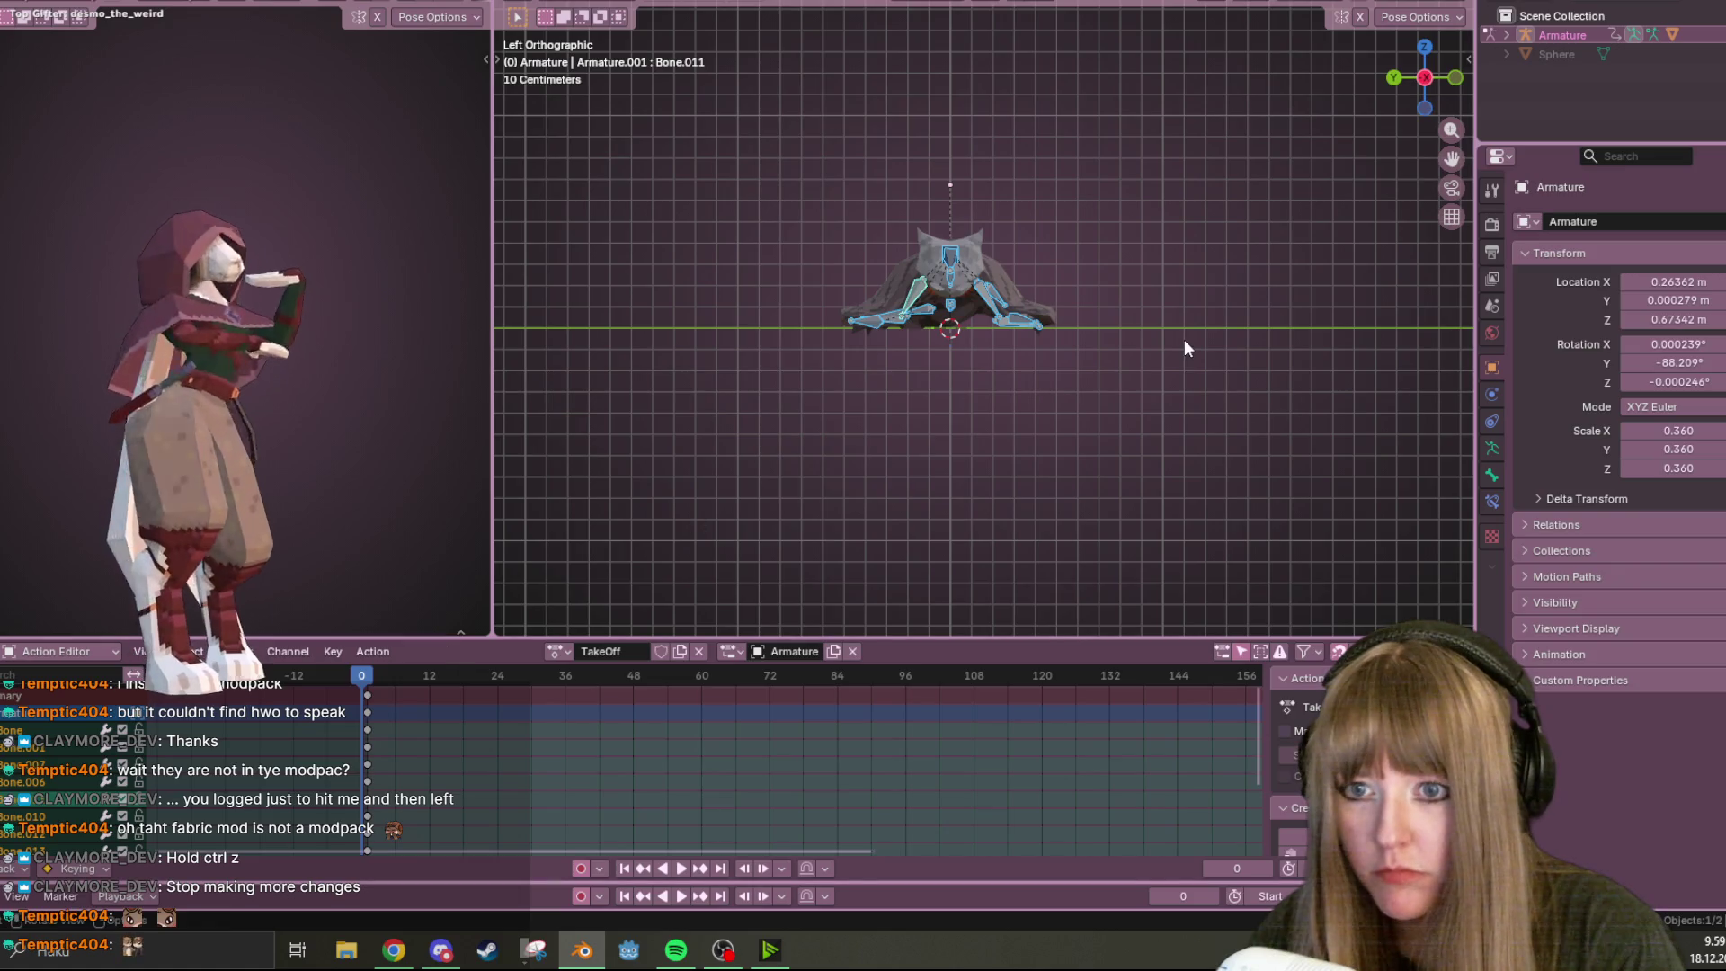
middle_drag(1184, 338, 1169, 296)
click(366, 685)
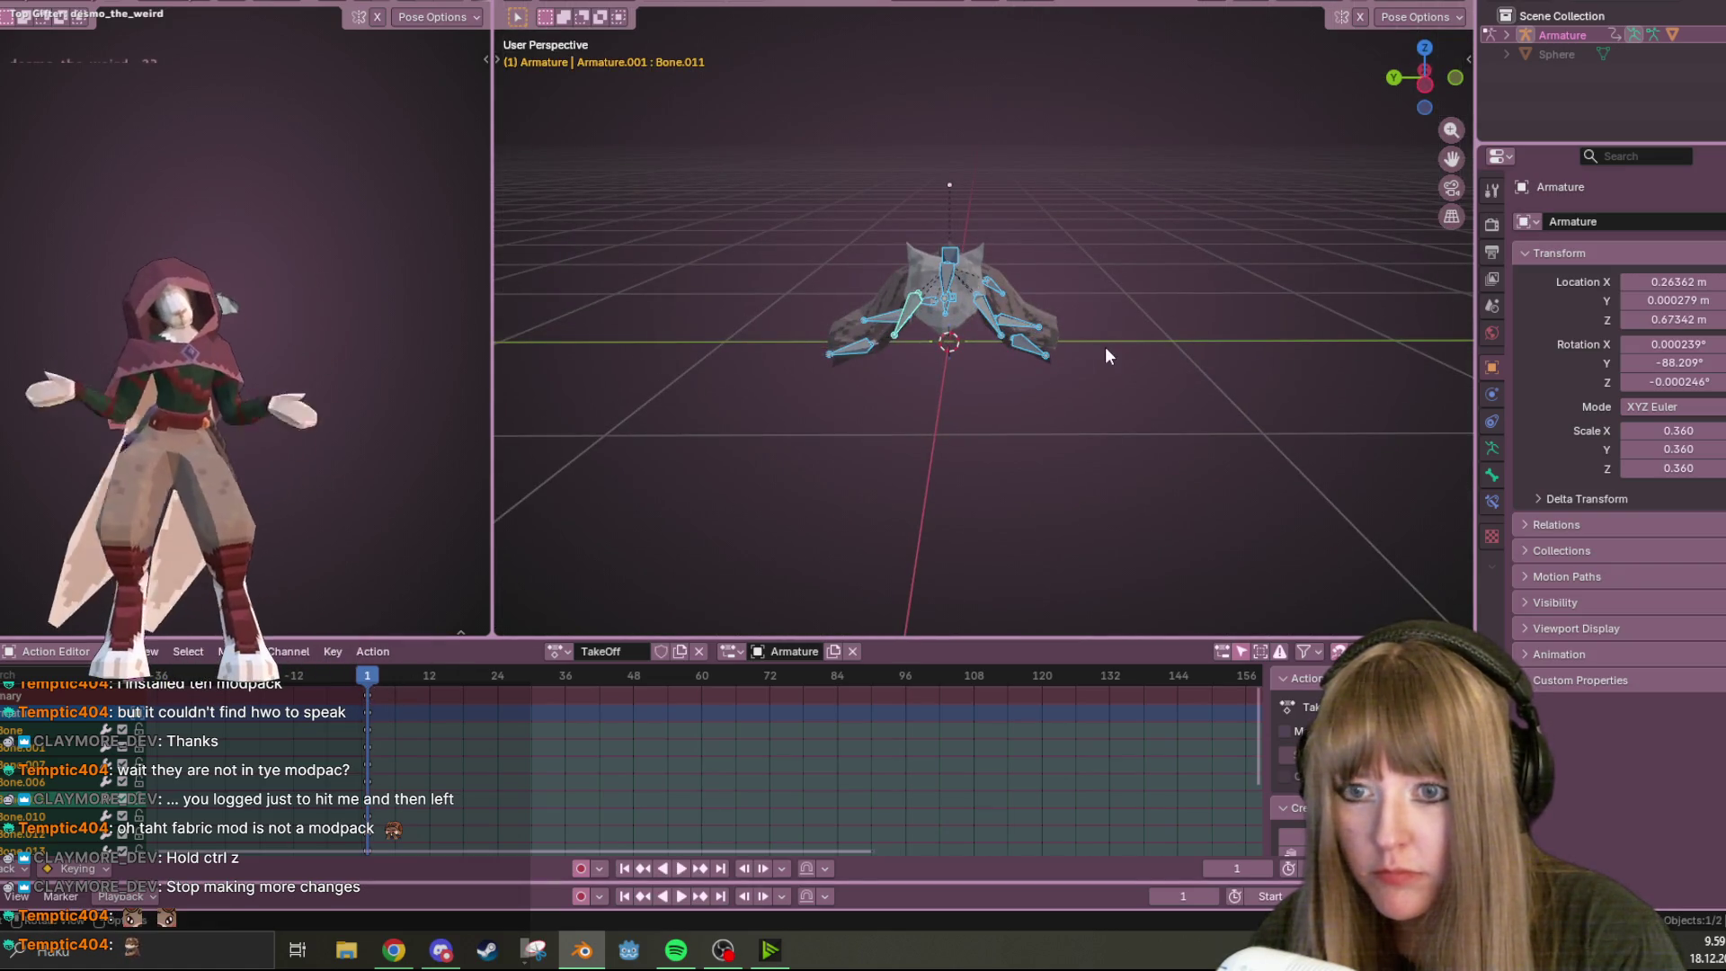
key(space)
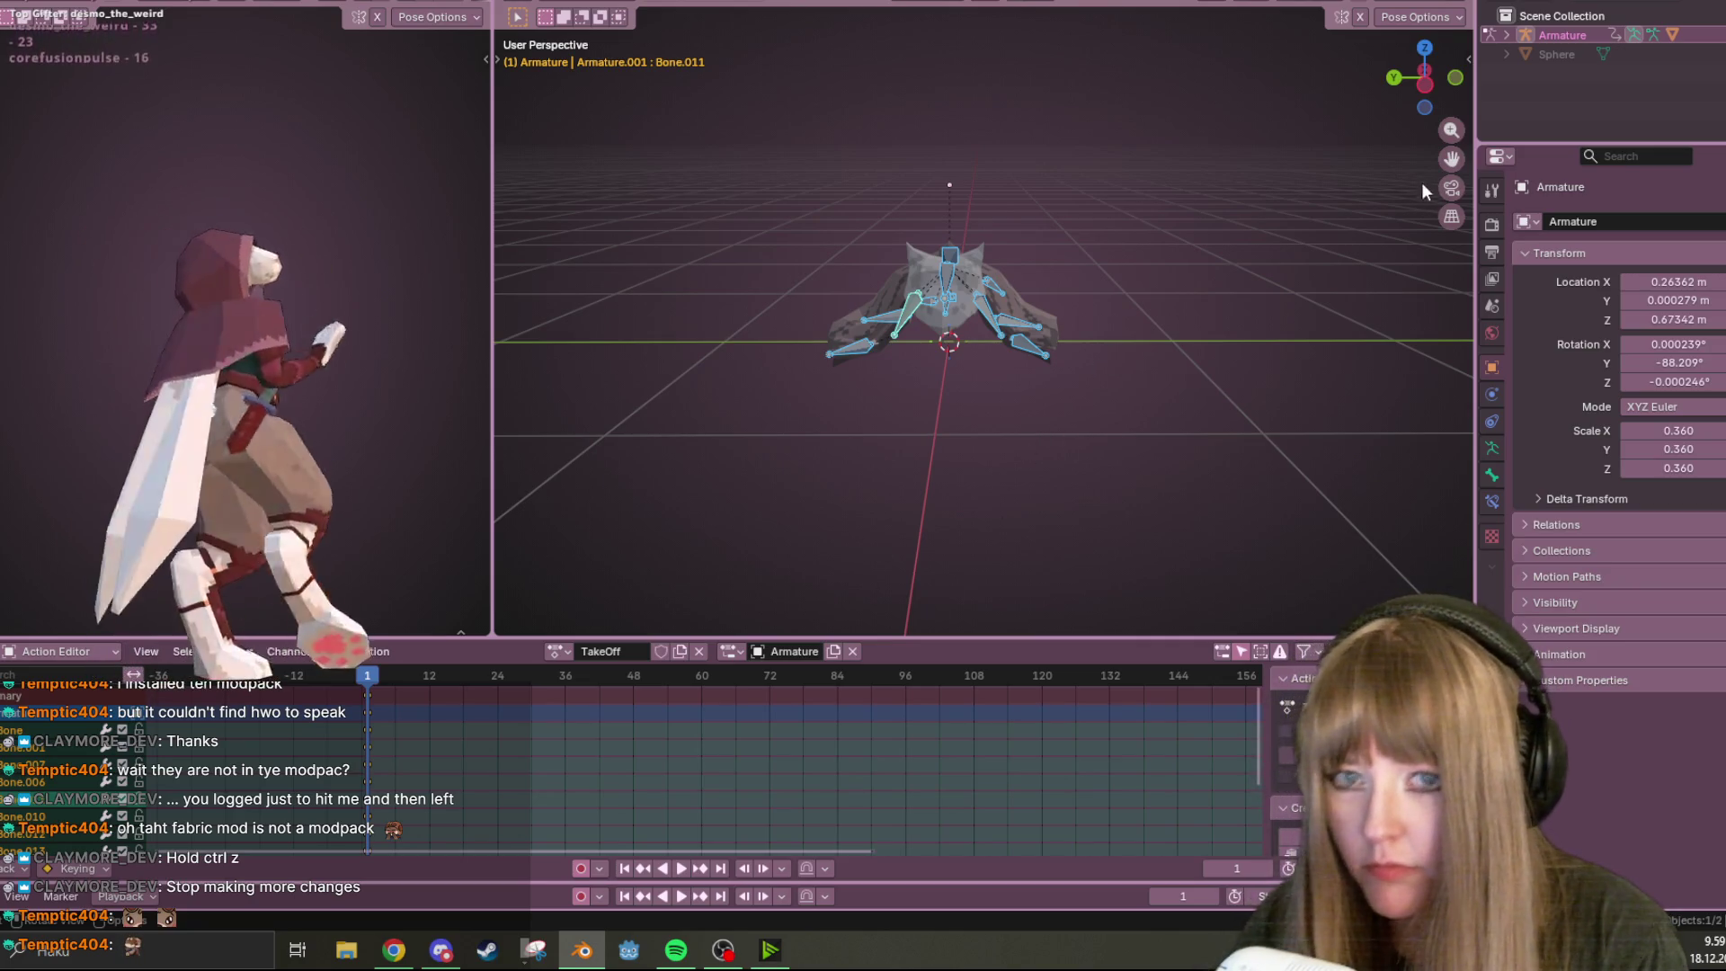
key(alt+a)
click(1456, 78)
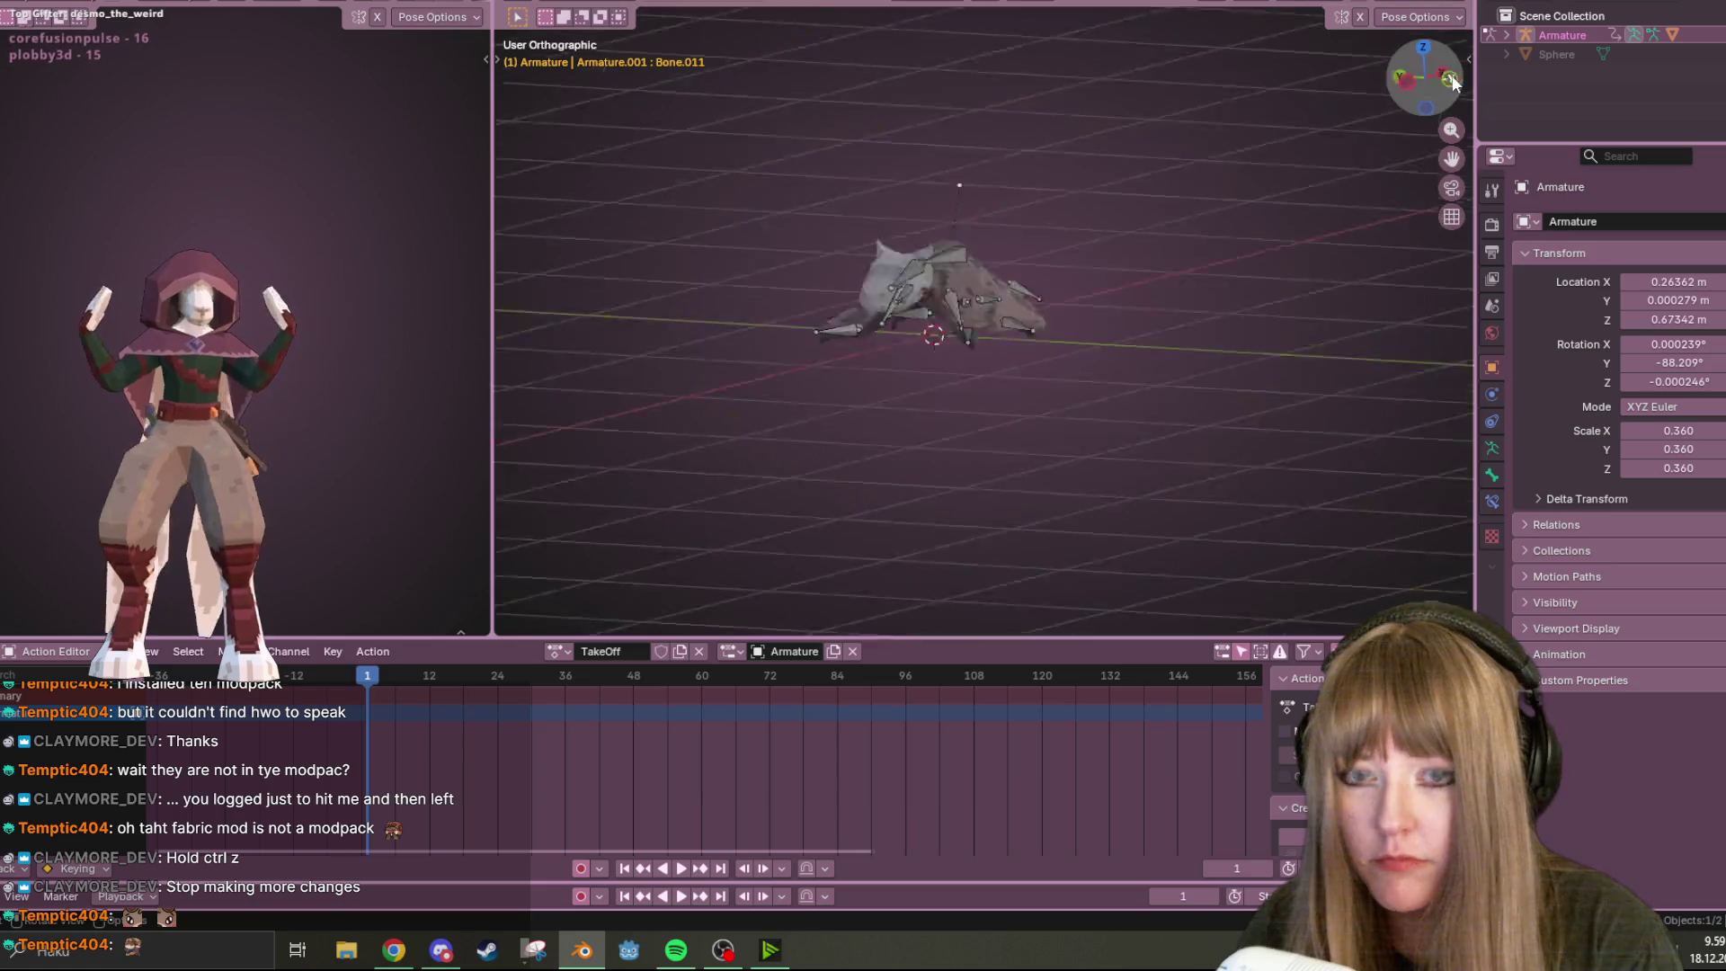
scroll(1047, 254, up, 5)
drag(374, 685, 430, 679)
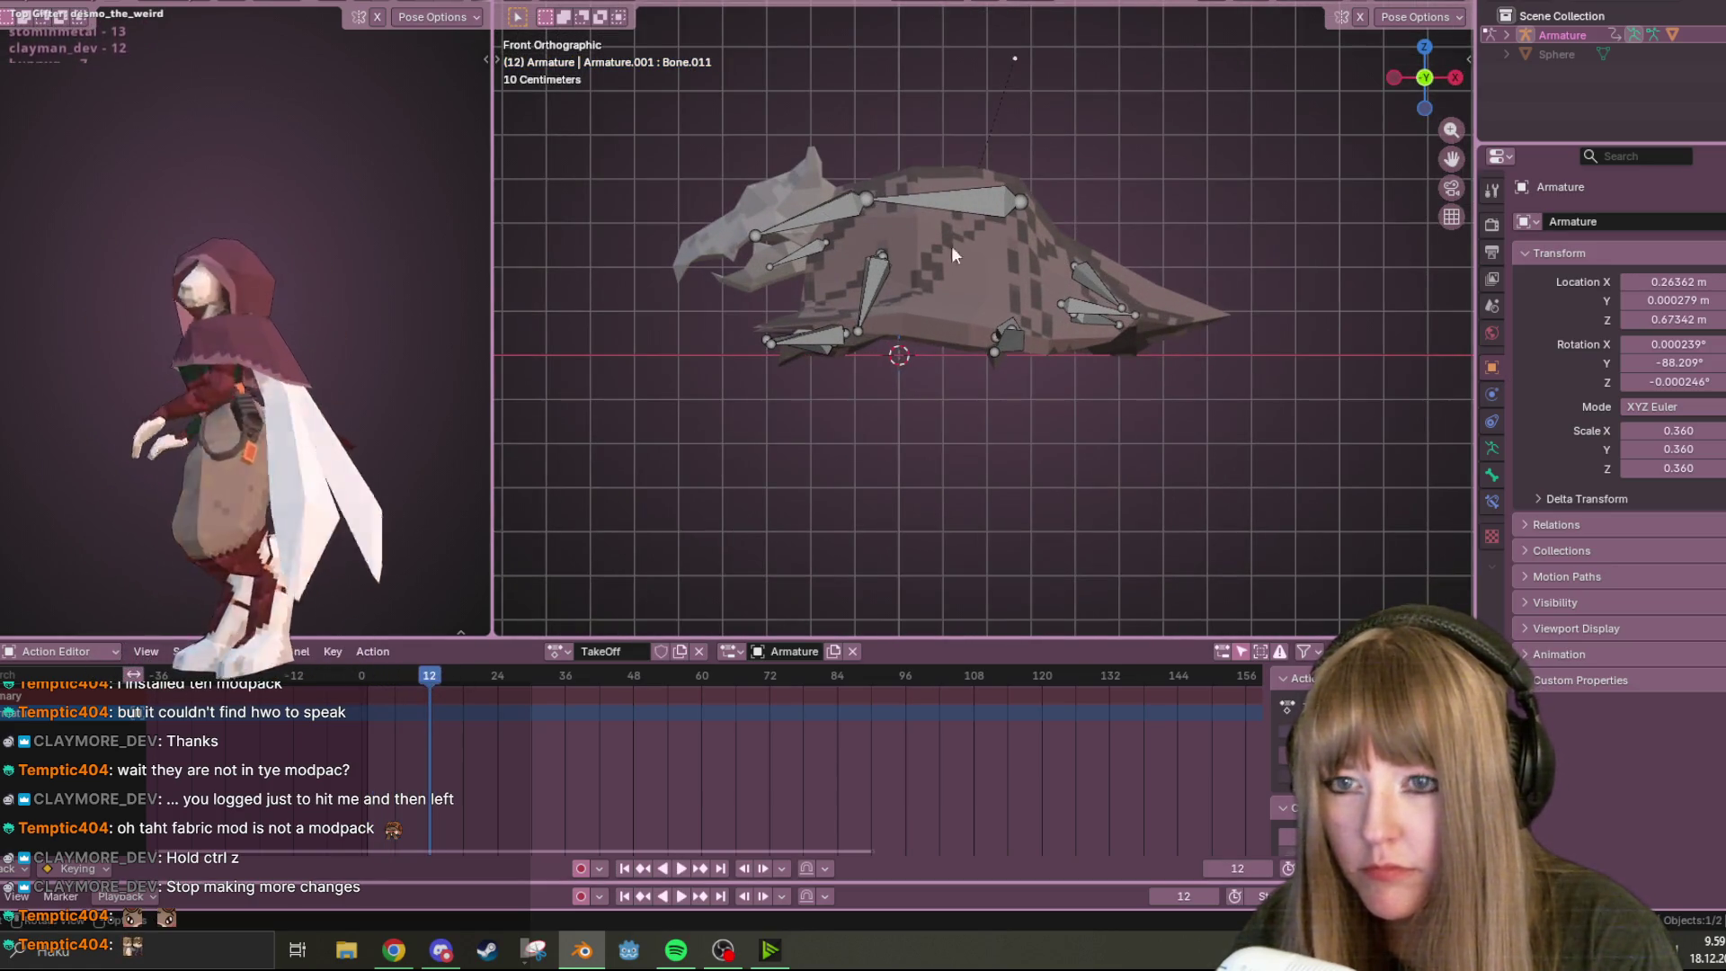
Move the top back bone to a new position
click(1007, 202)
shift+middle_drag(1053, 194, 1004, 302)
key(g)
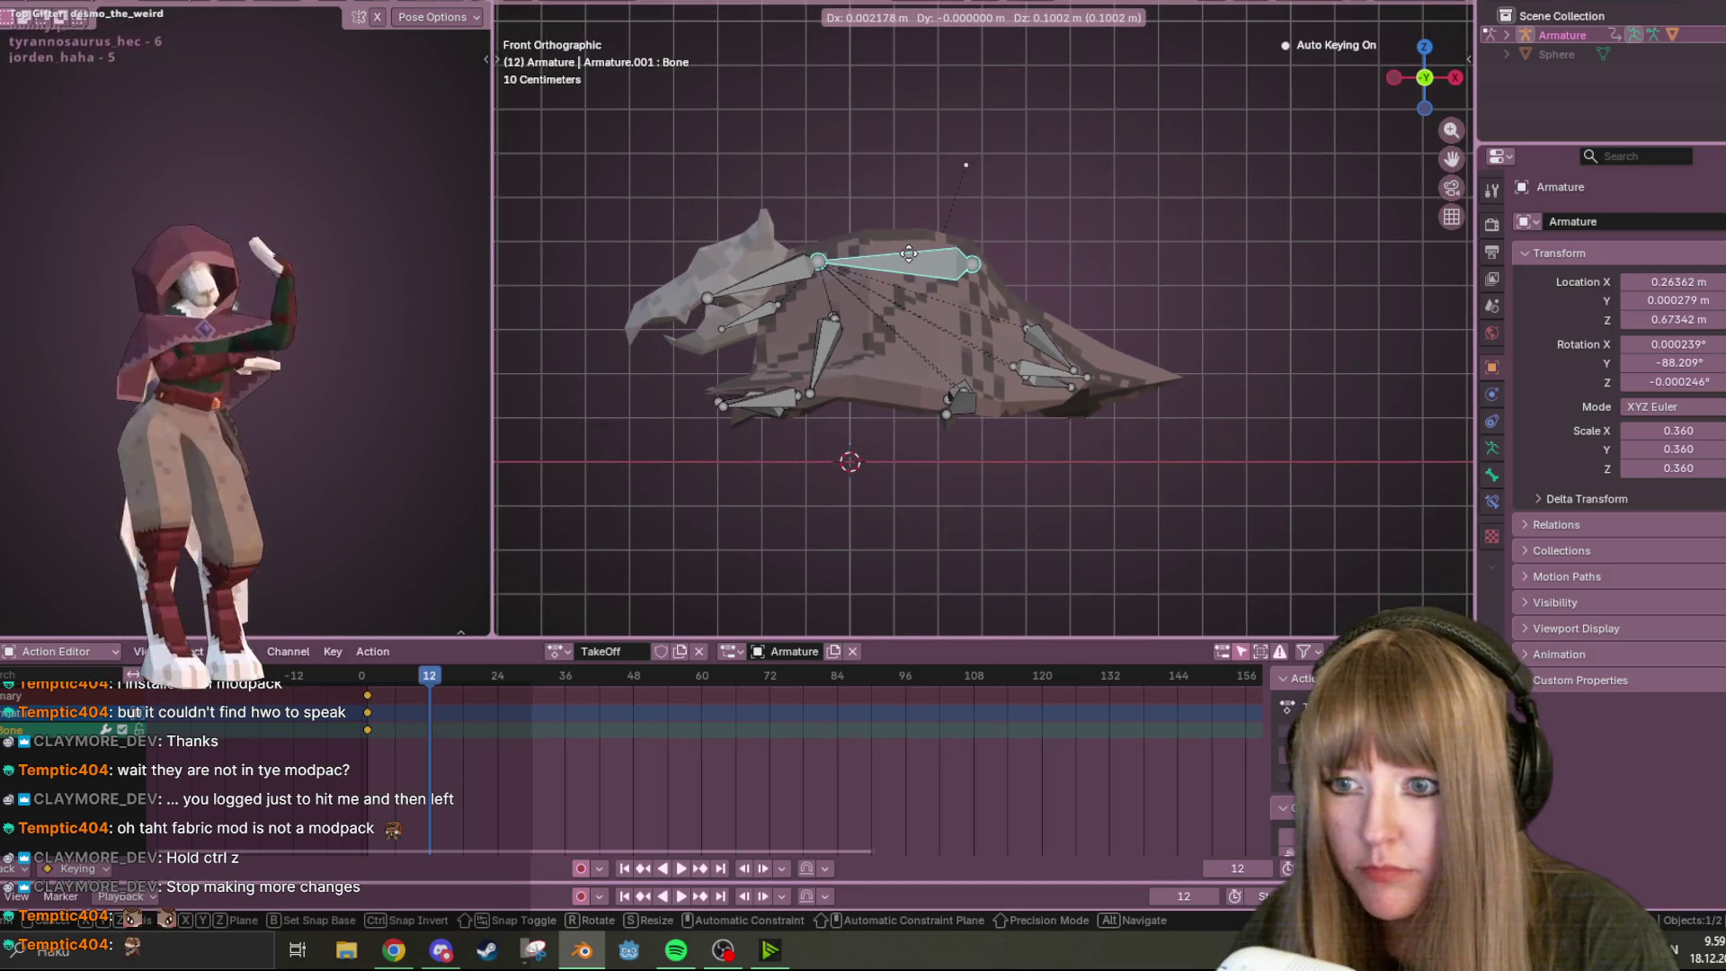
click(905, 270)
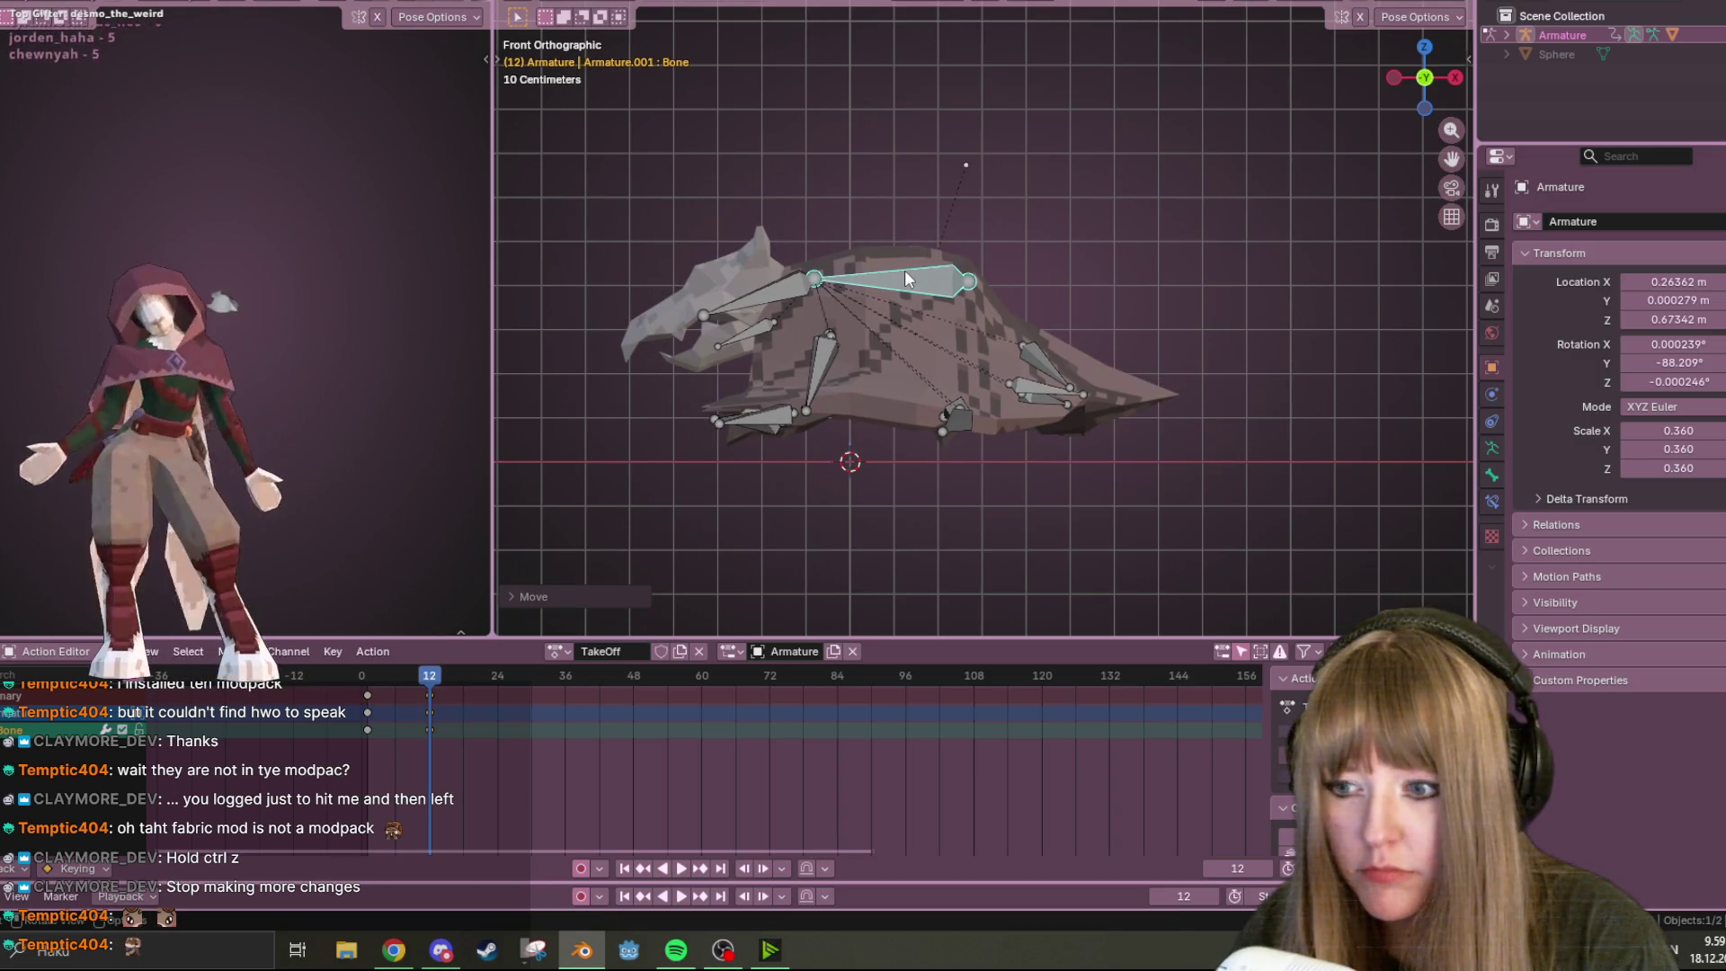
In side view, lower both upper leg bones, including Bone.007
click(1394, 78)
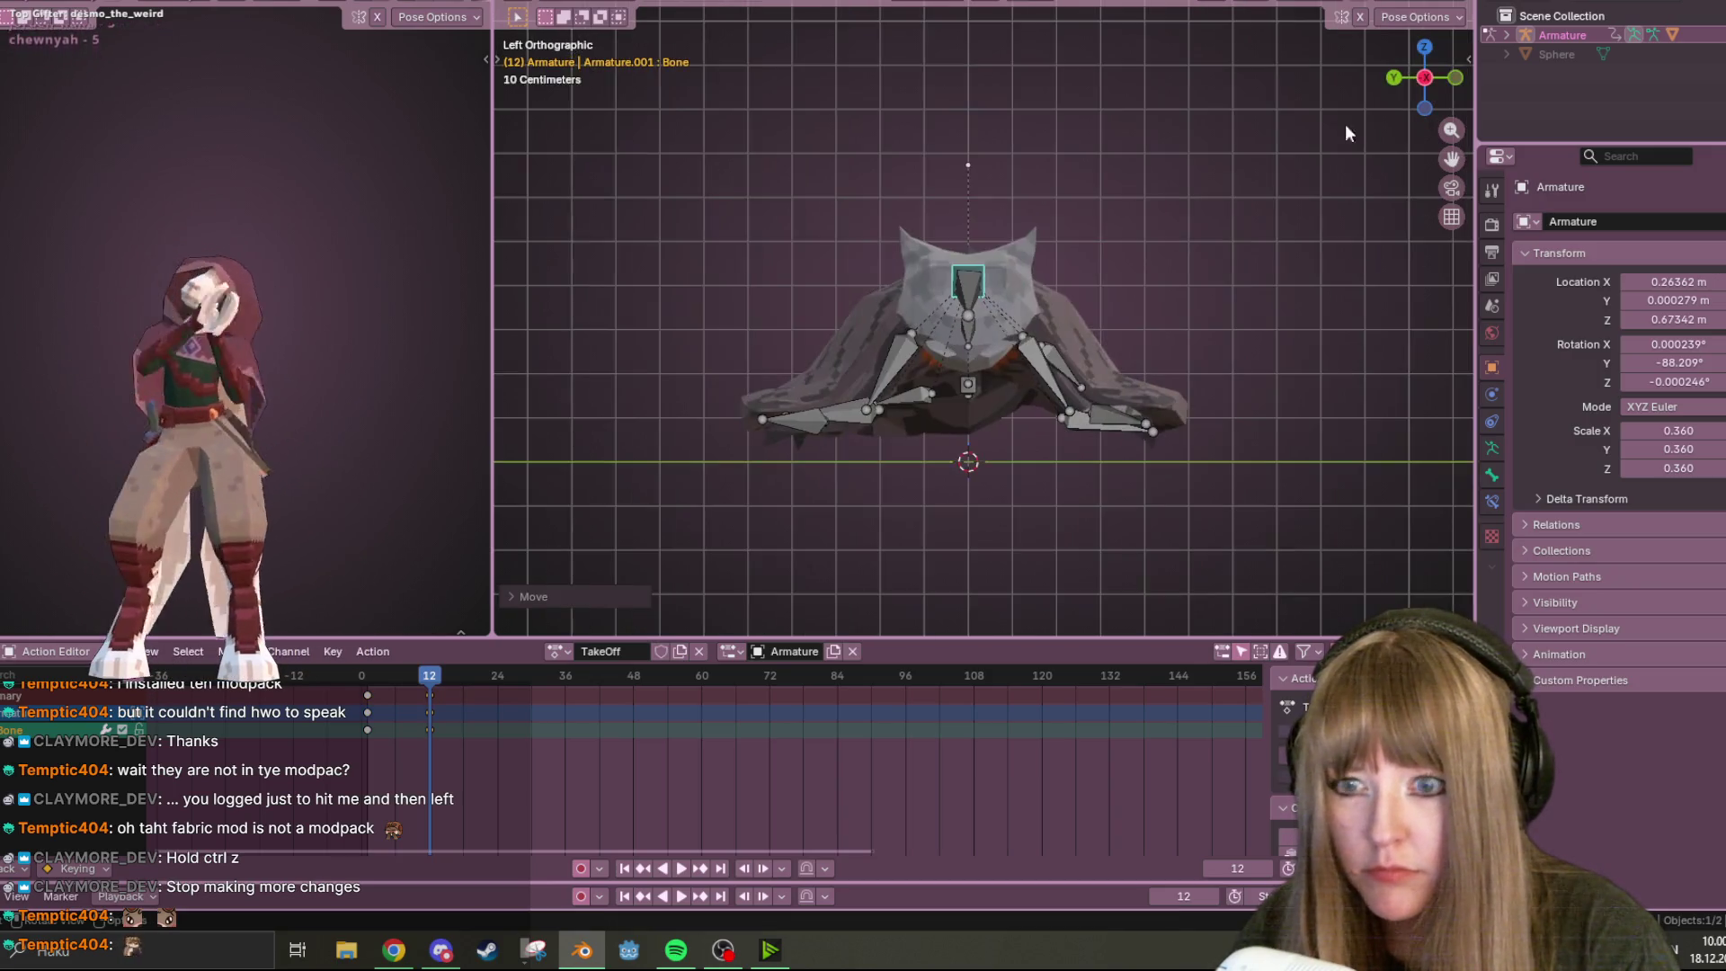
click(1052, 375)
shift+click(891, 378)
key(g)
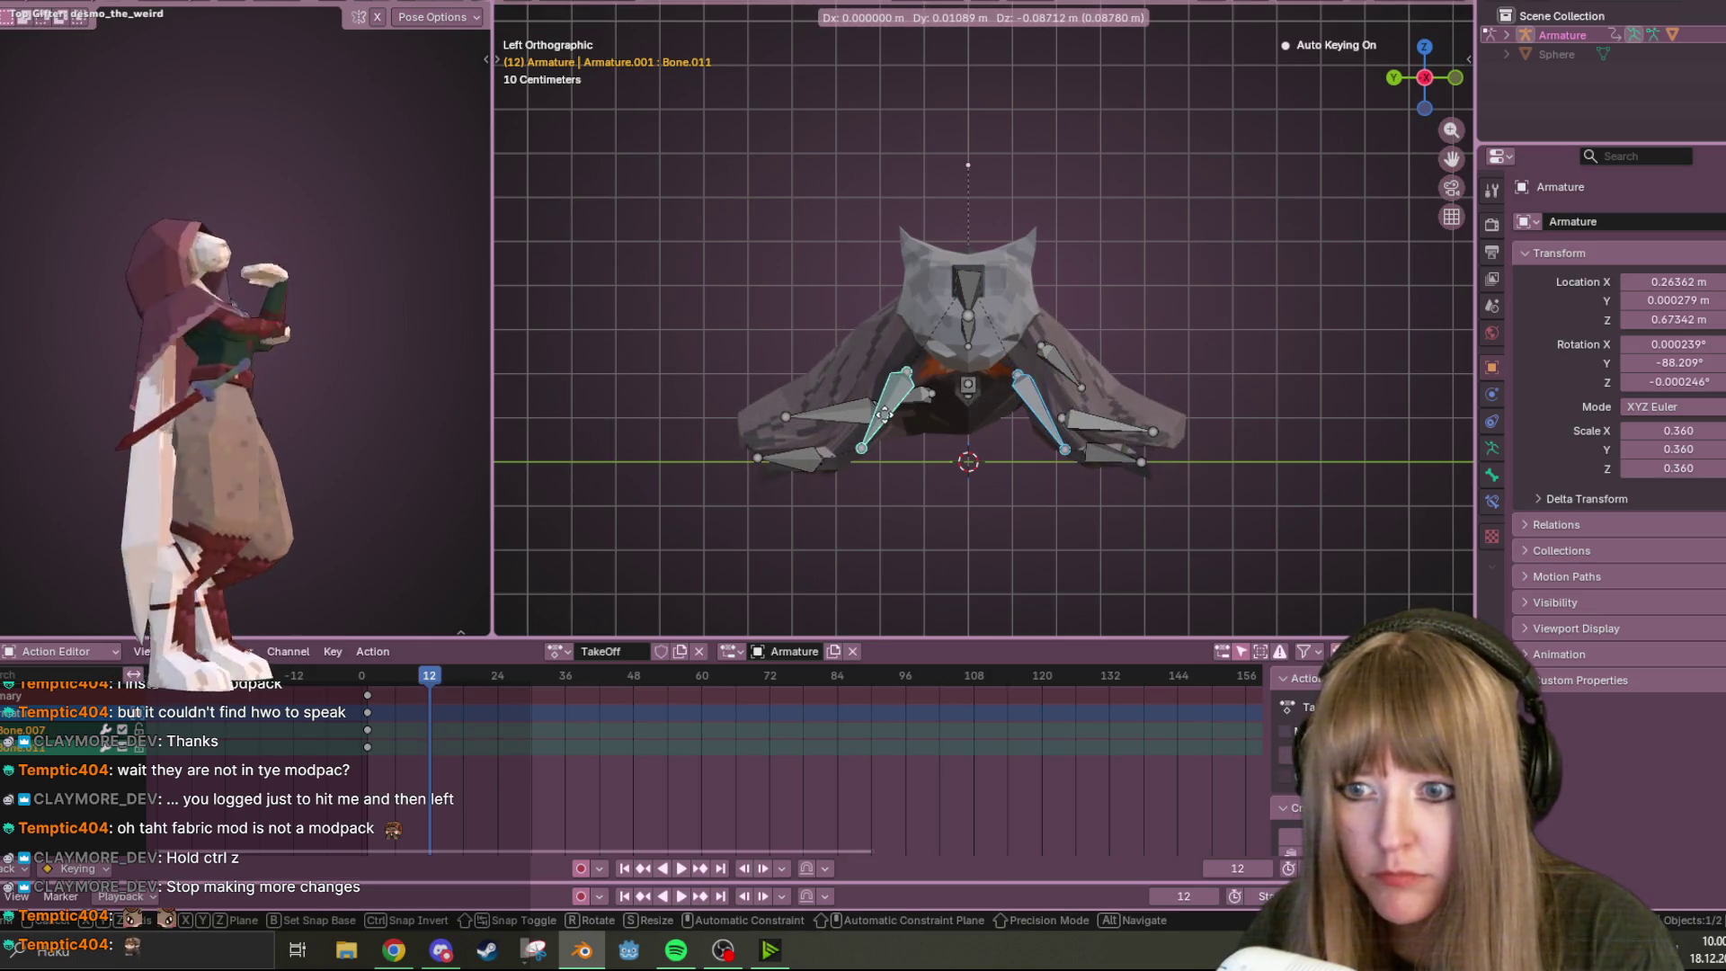
click(890, 423)
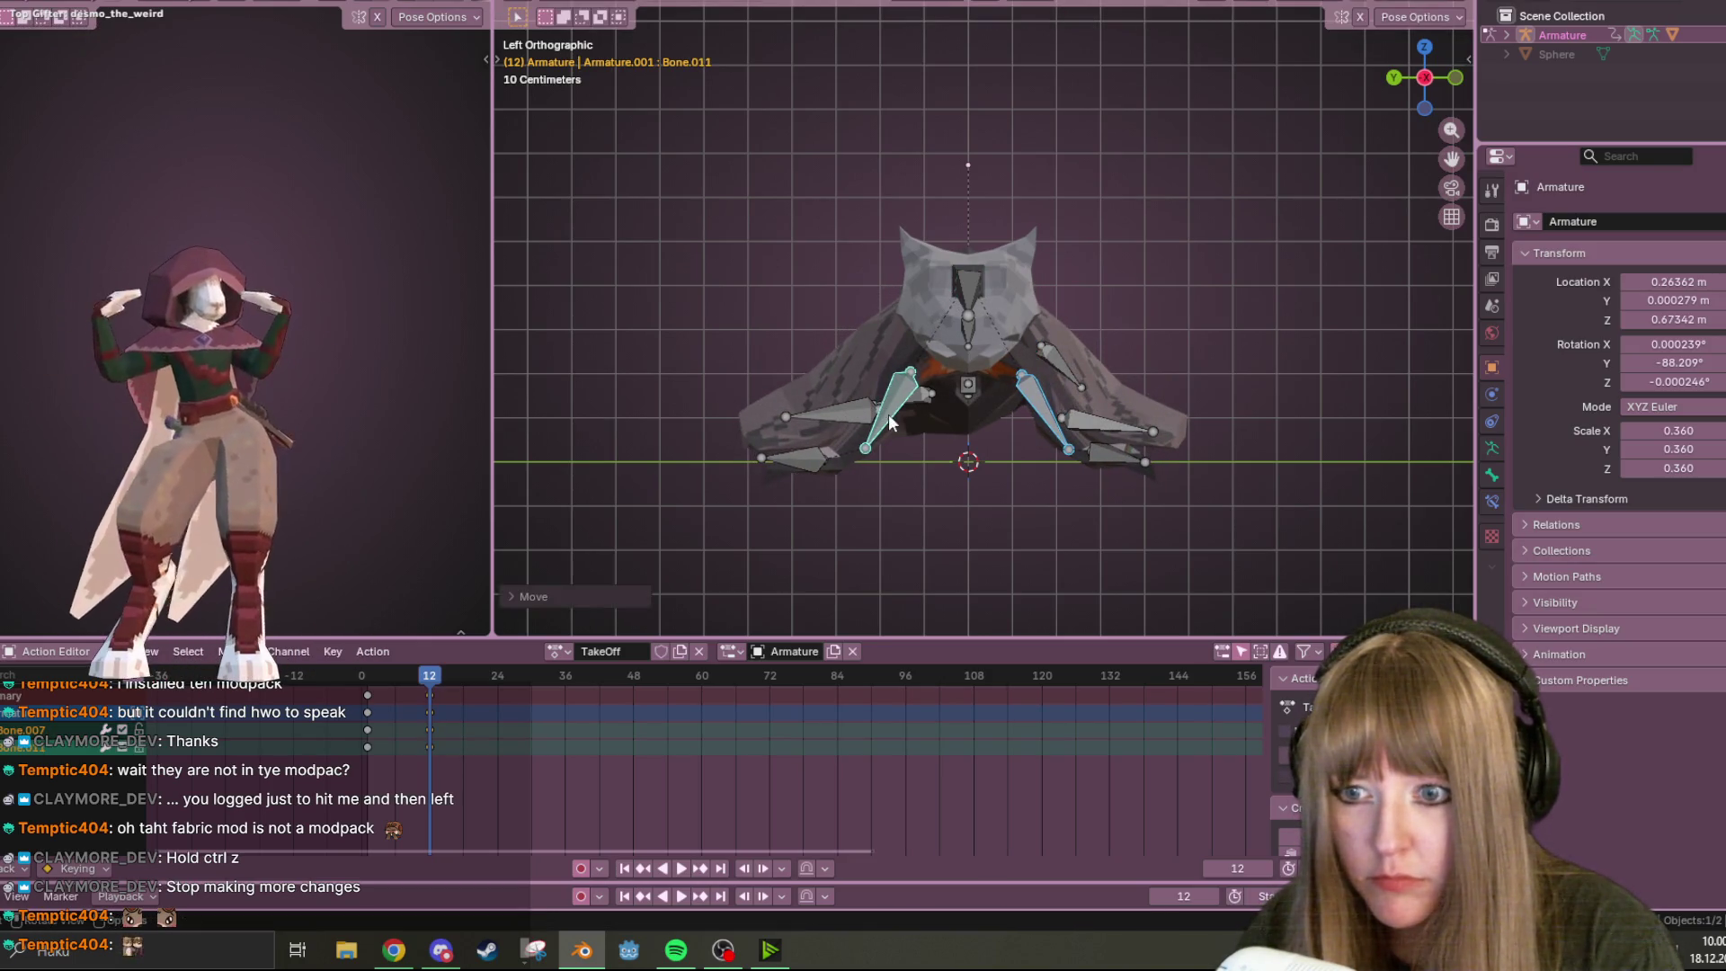
Move both lower leg bones, including Bone.013, to a new position
click(850, 412)
shift+click(1108, 424)
key(g)
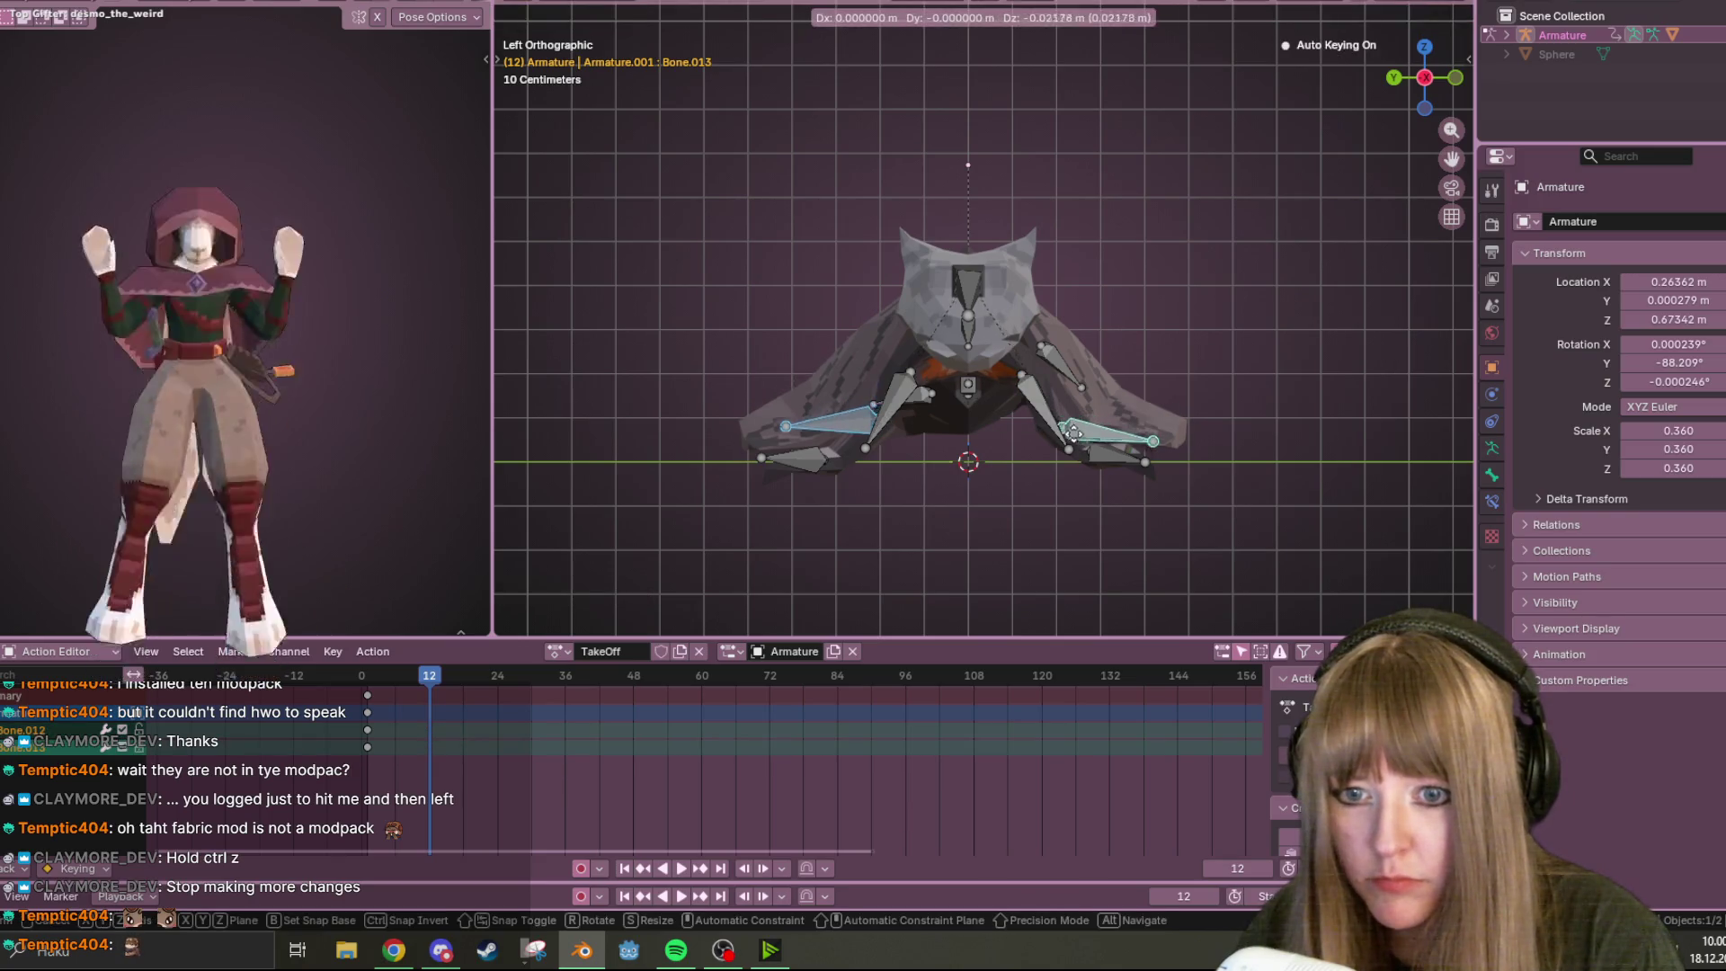
key(Return)
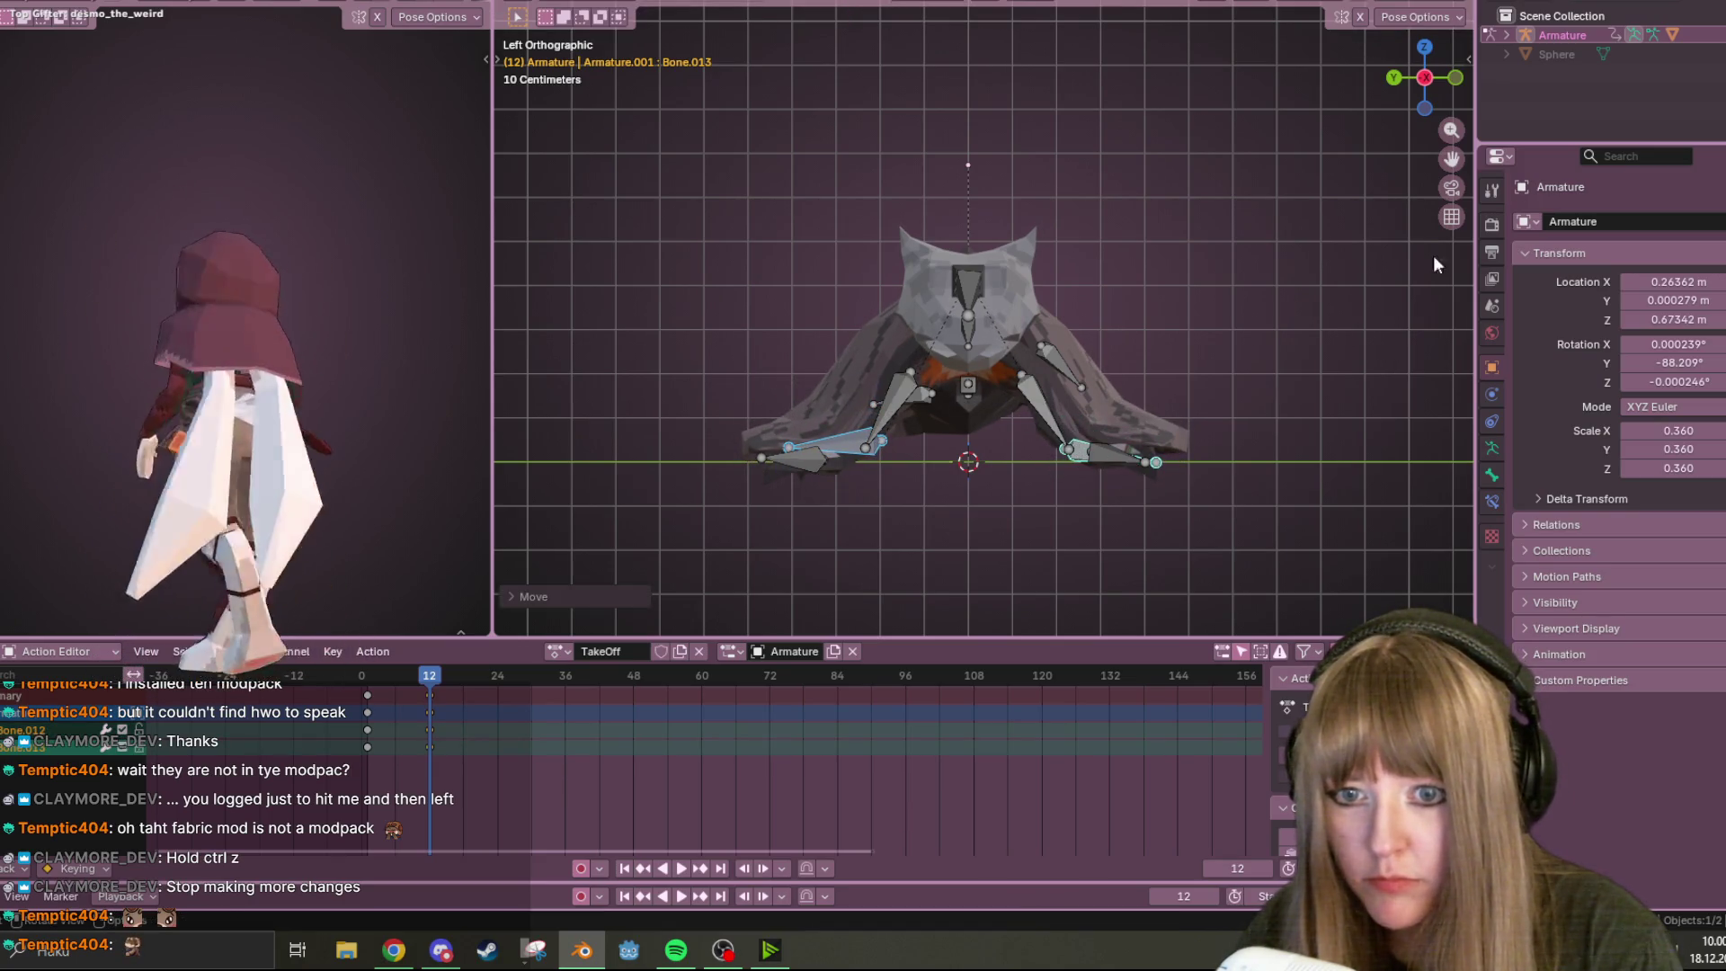
In front view, box-select the rear wing bones and move them
click(1450, 80)
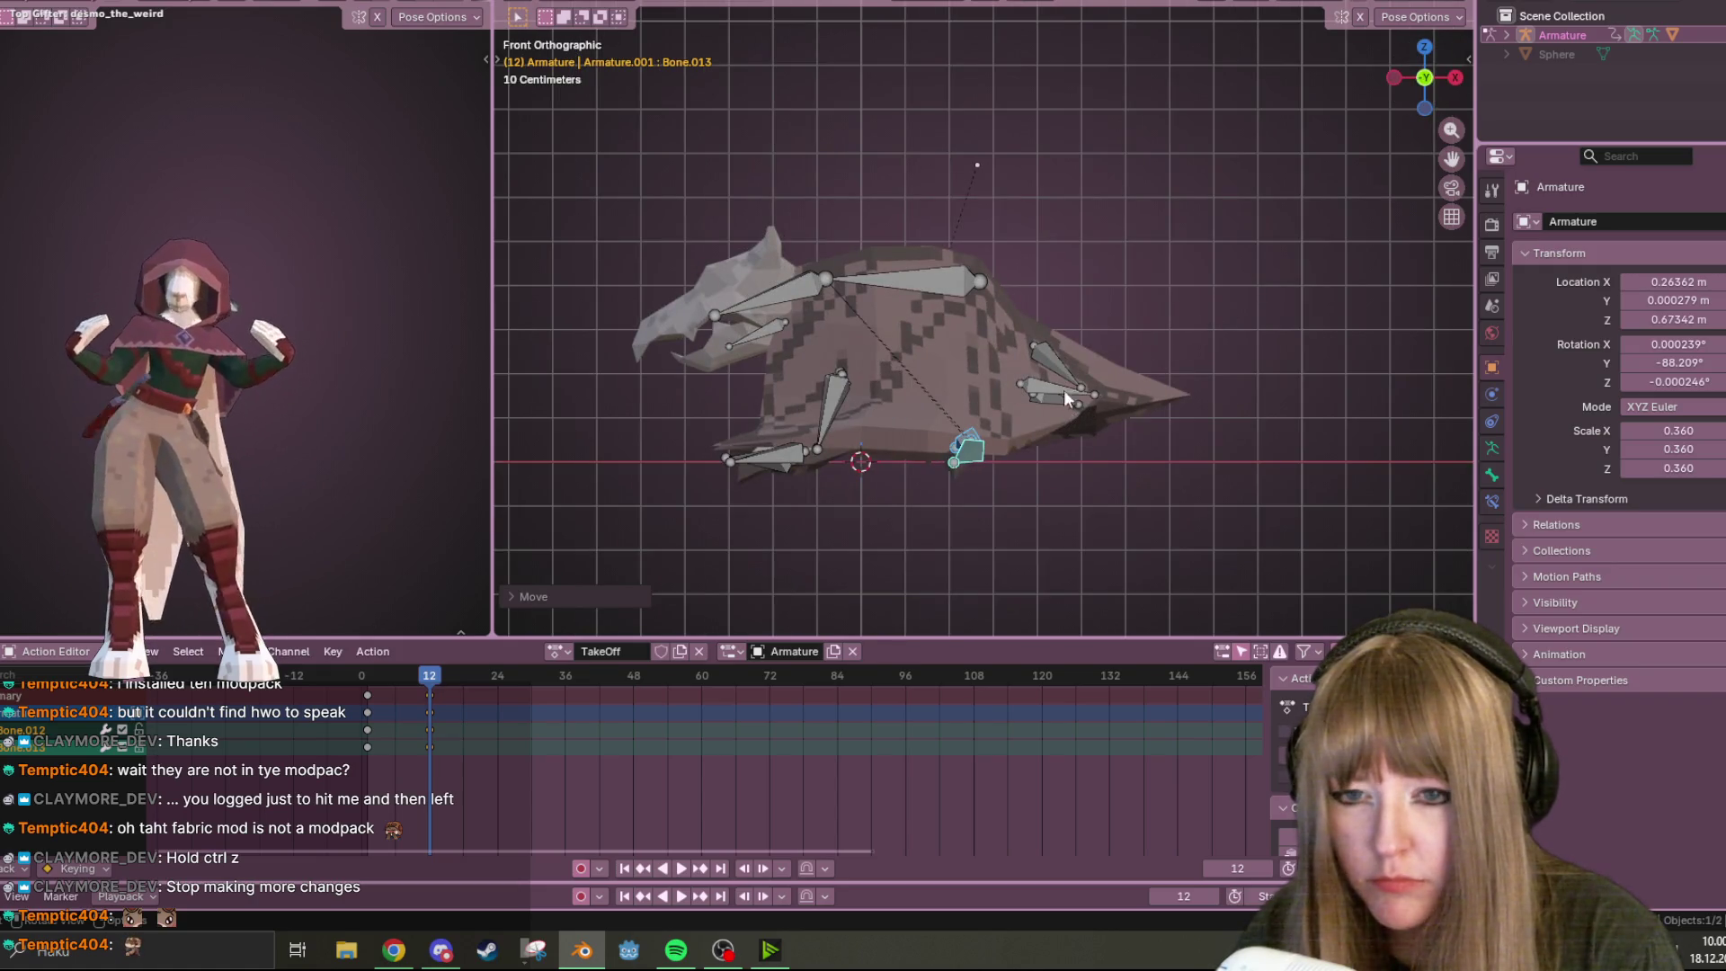
drag(1060, 397, 1120, 400)
key(g)
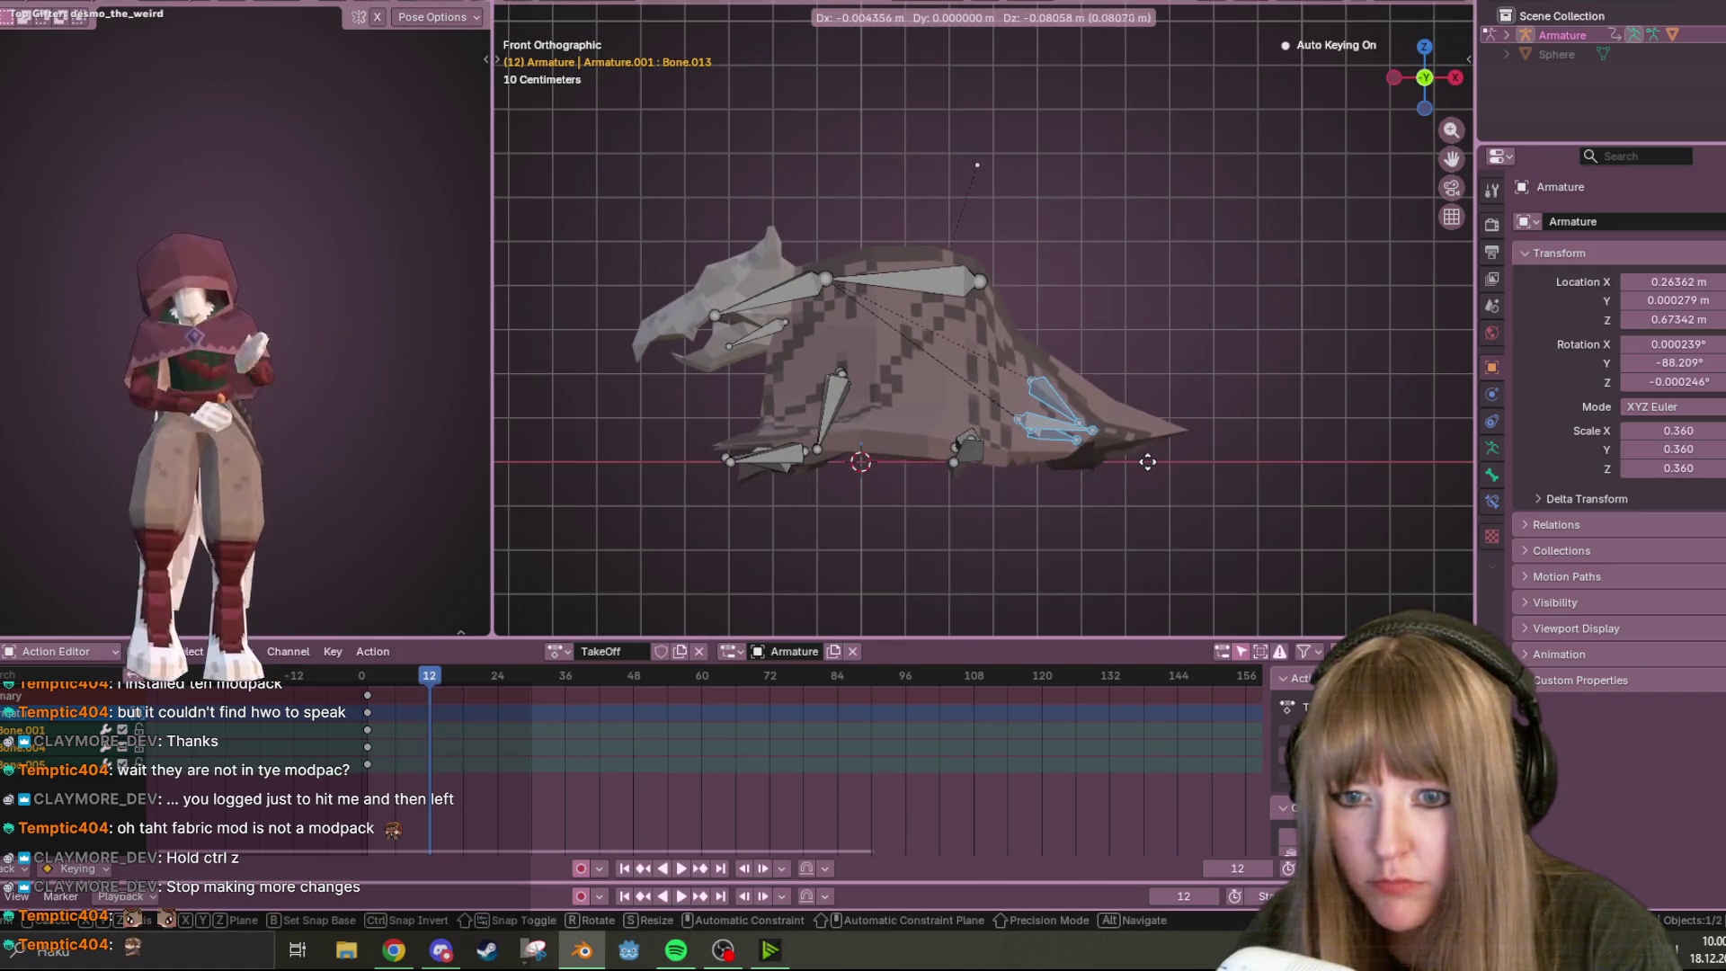
click(1145, 454)
Move and rotate the spine bone Bone.001
mouse_move(1171, 401)
middle_down()
mouse_move(1213, 421)
mouse_move(1059, 414)
mouse_move(1044, 430)
middle_up()
click(1044, 430)
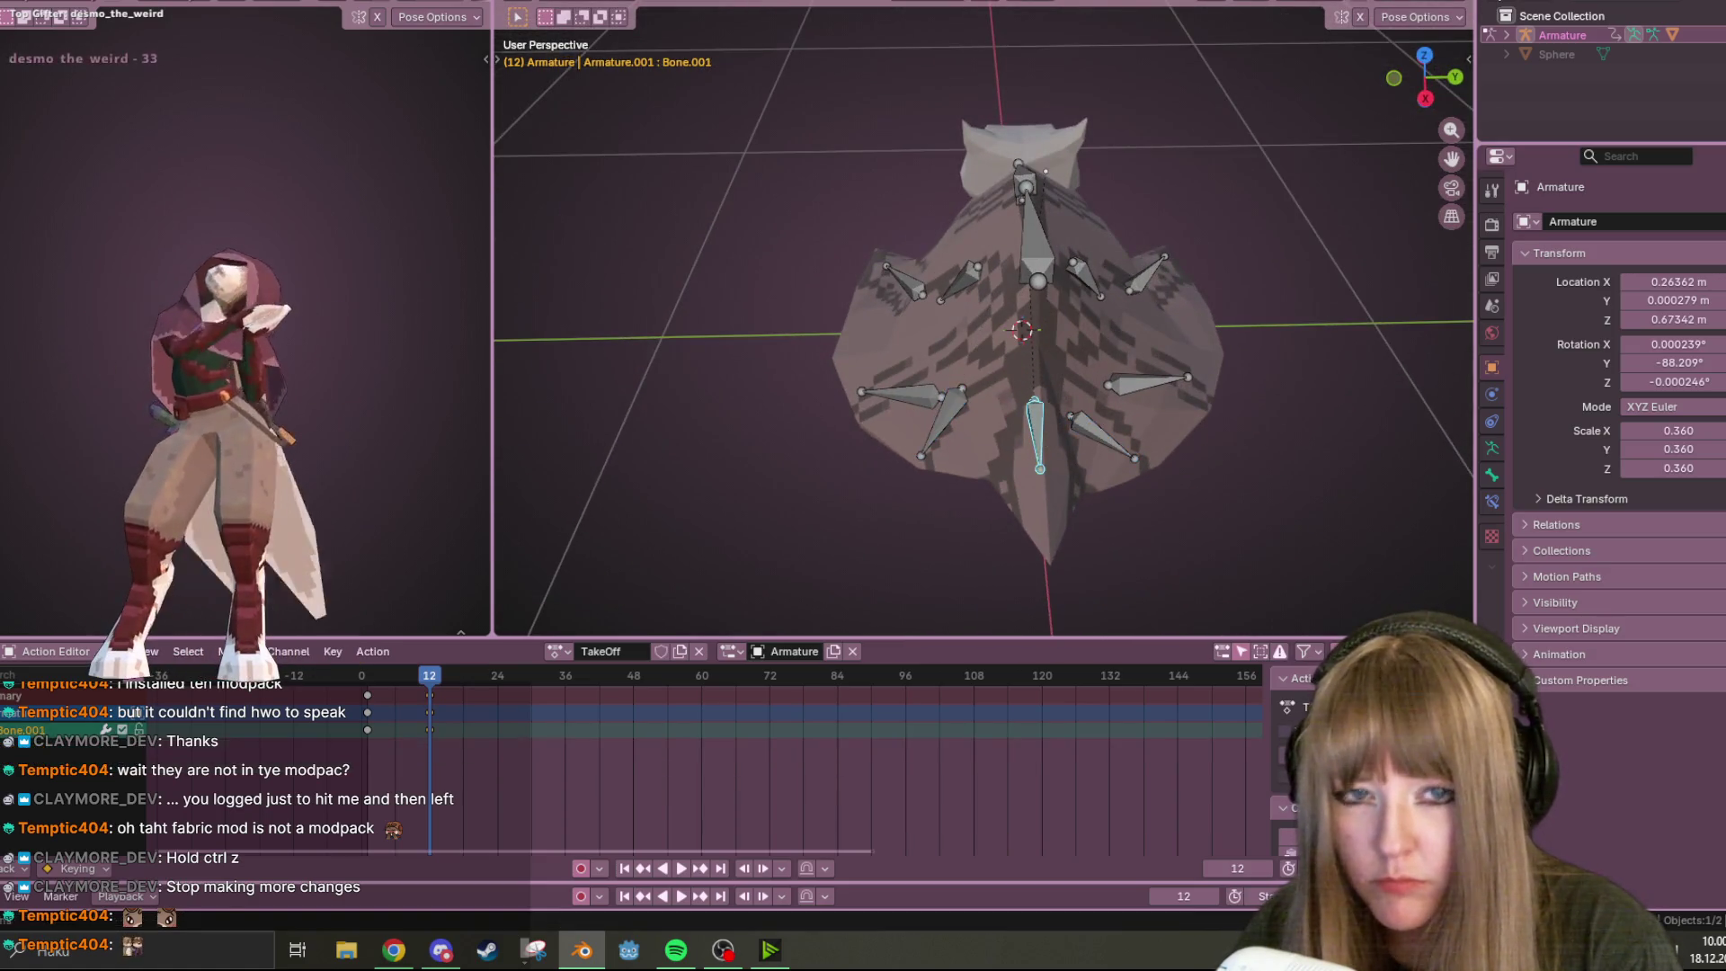
click(1396, 81)
key(g)
click(1273, 321)
key(r)
click(1270, 399)
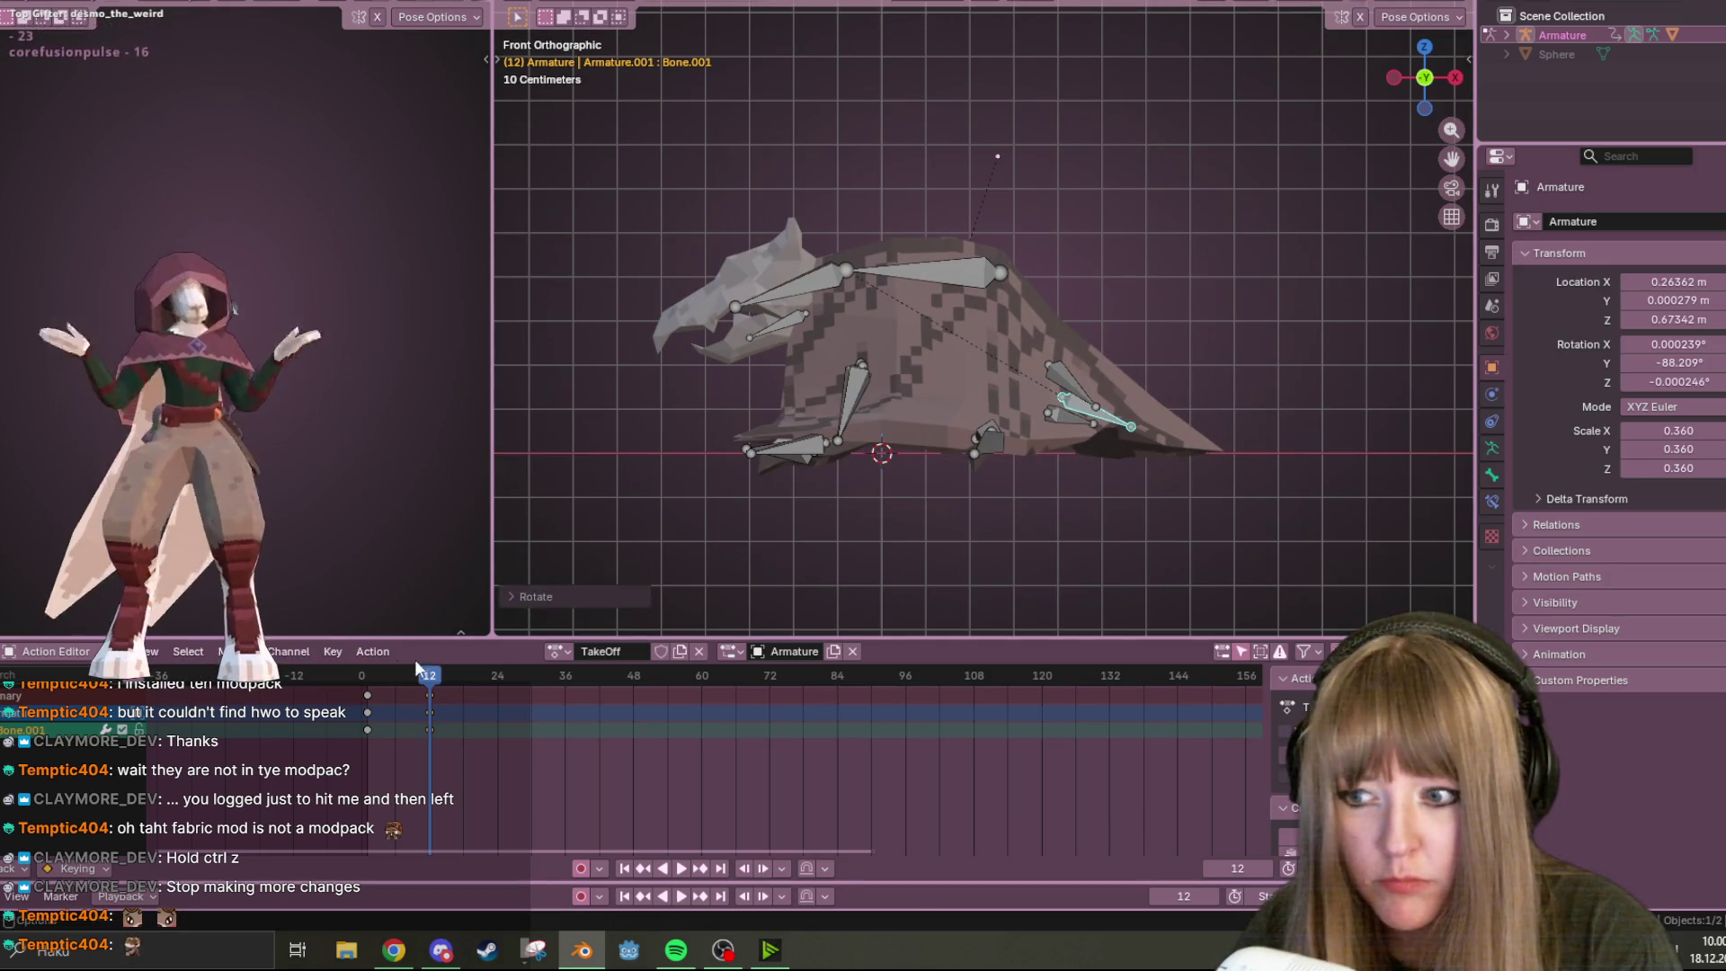
Preview the animation, then replay it from frame 0
key(space)
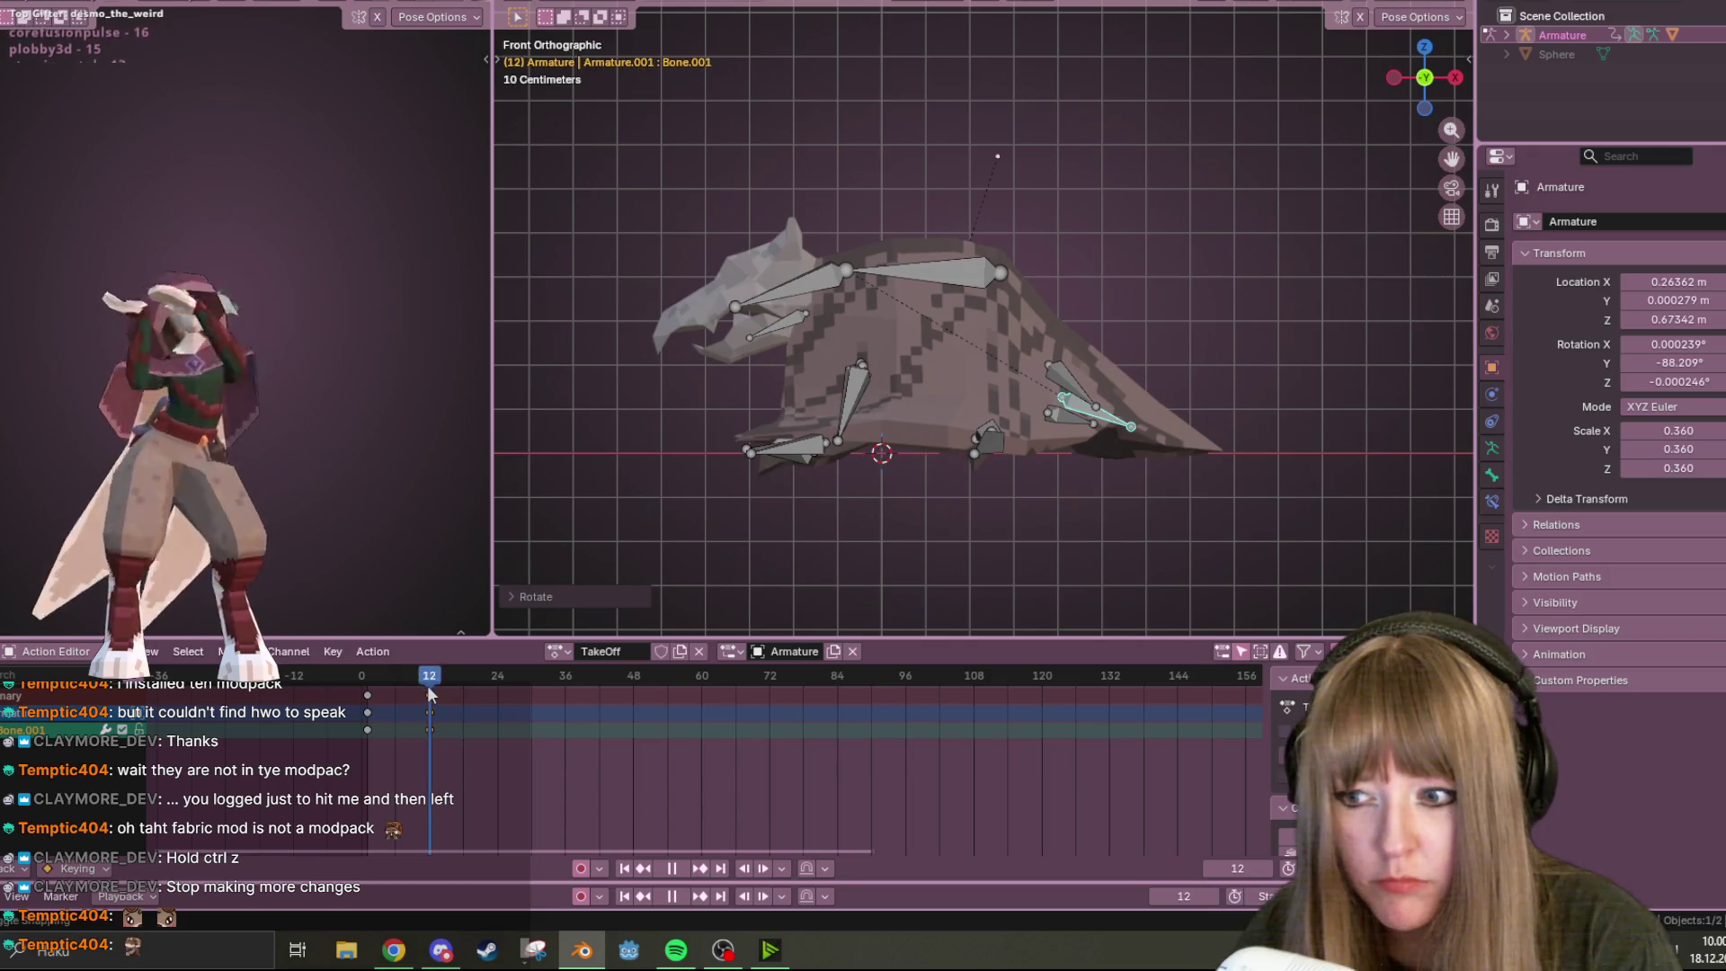
key(space)
click(428, 685)
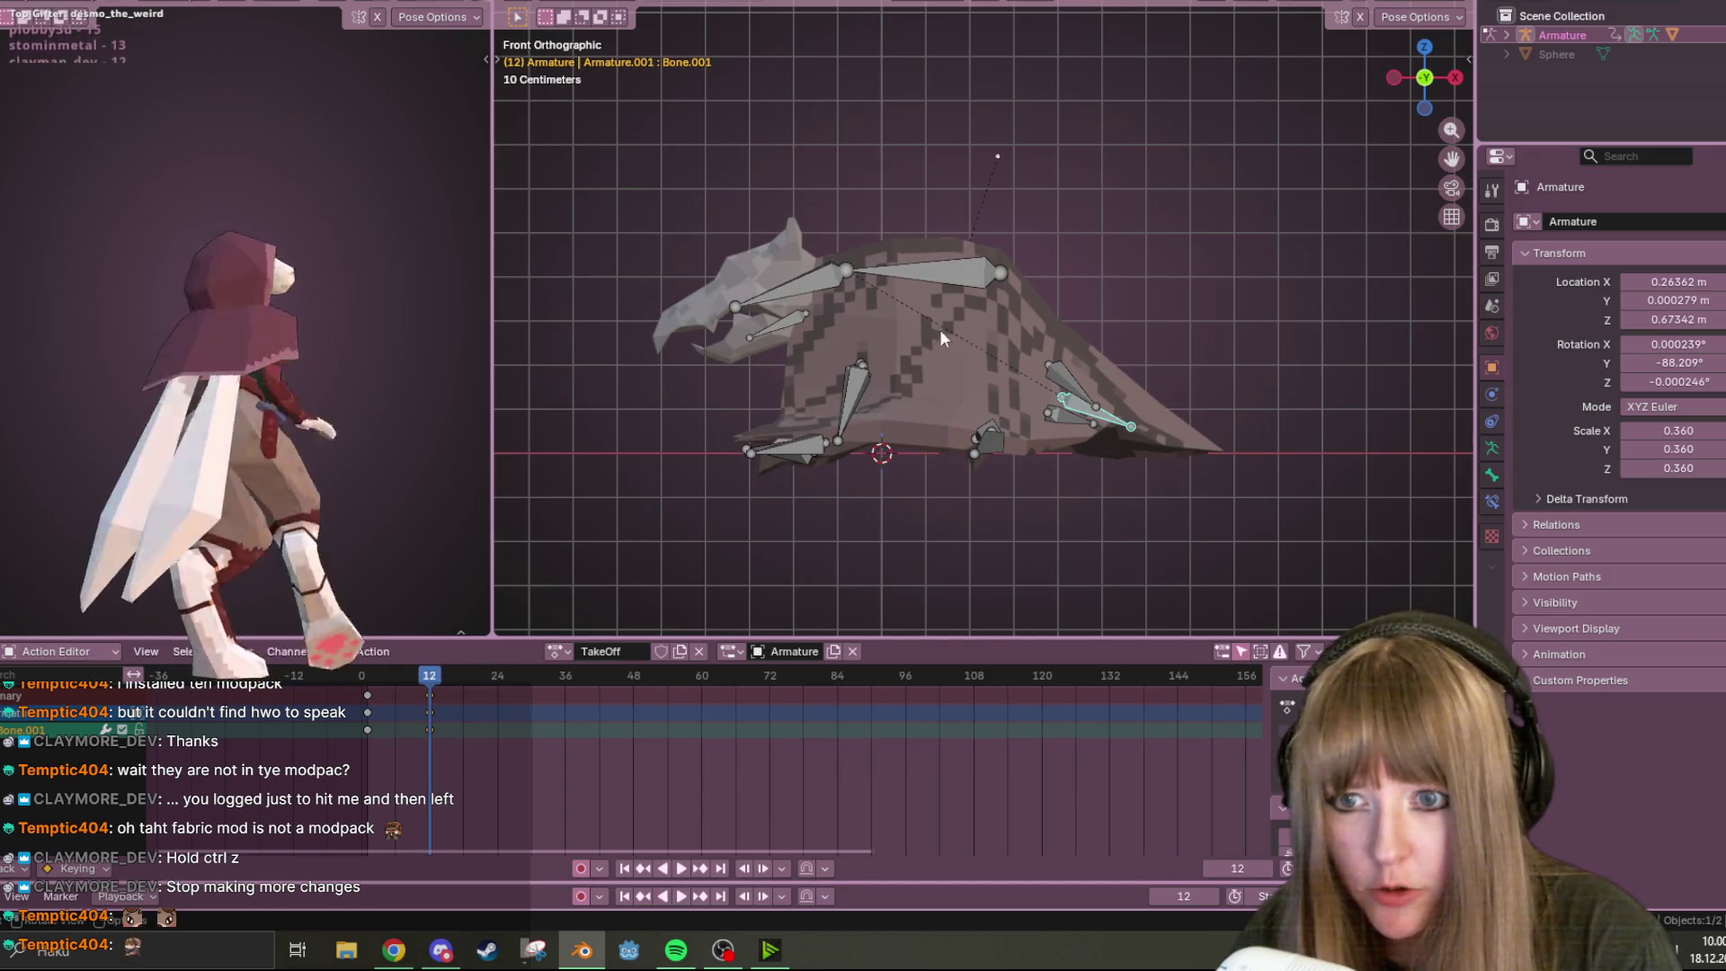
click(358, 685)
key(space)
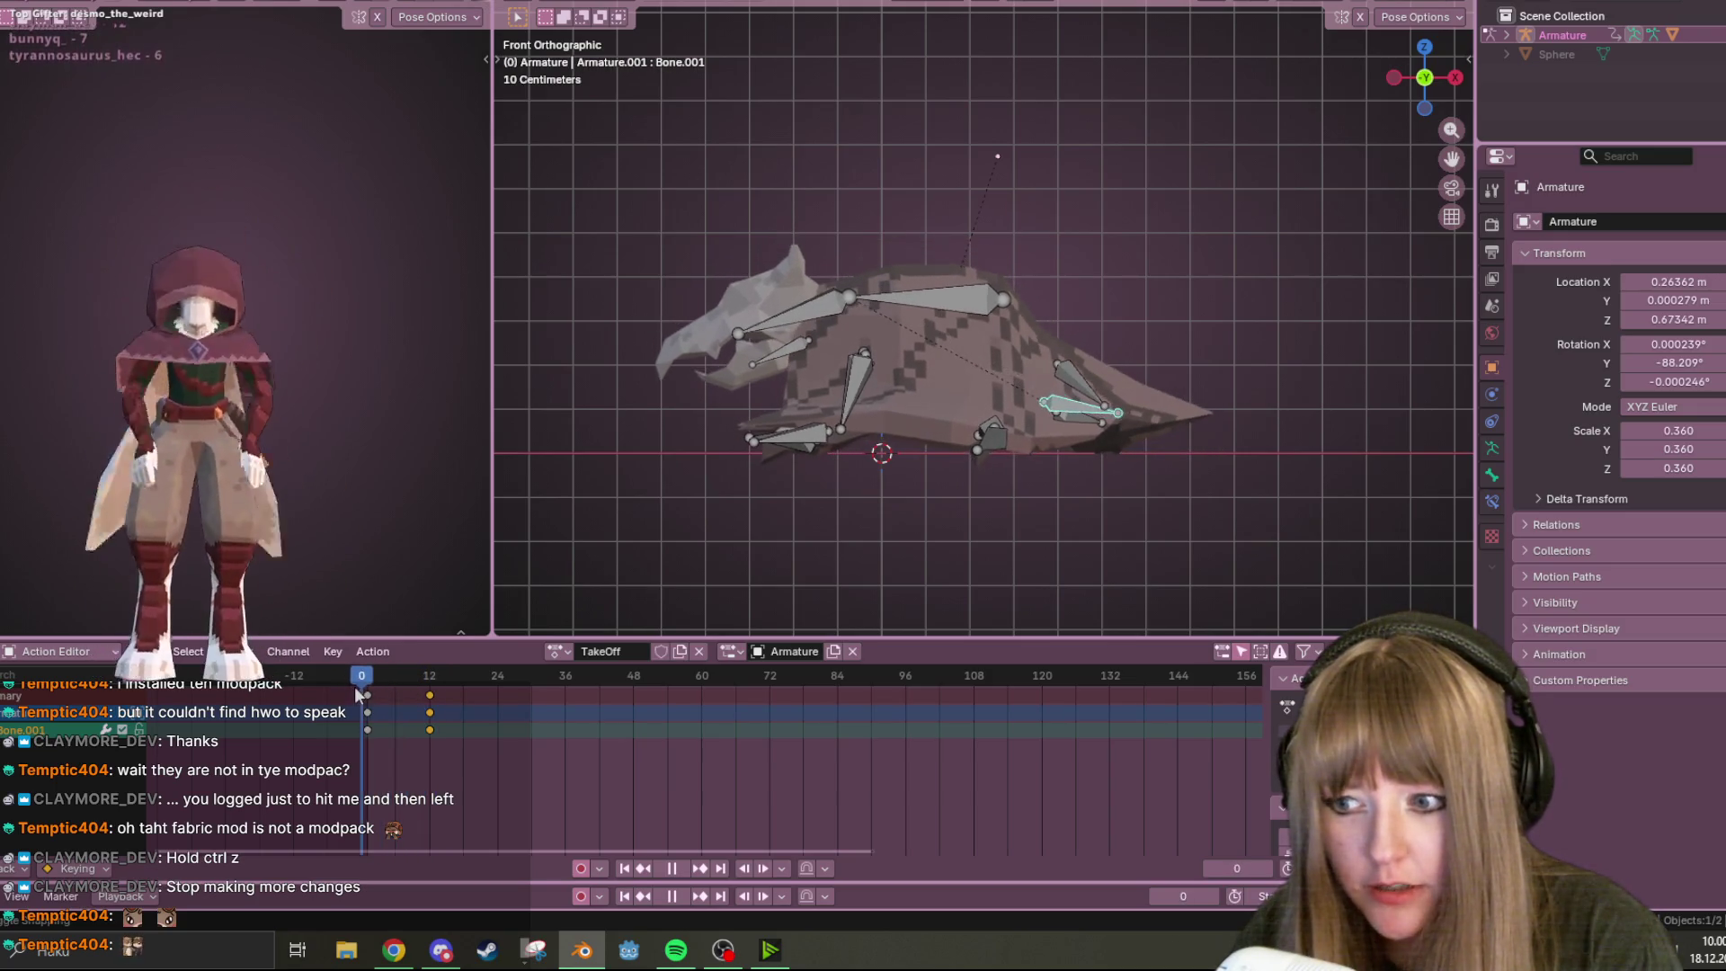
Insert keyframes for the pose at frame 12 and advance toward frame 18
click(429, 688)
key(i)
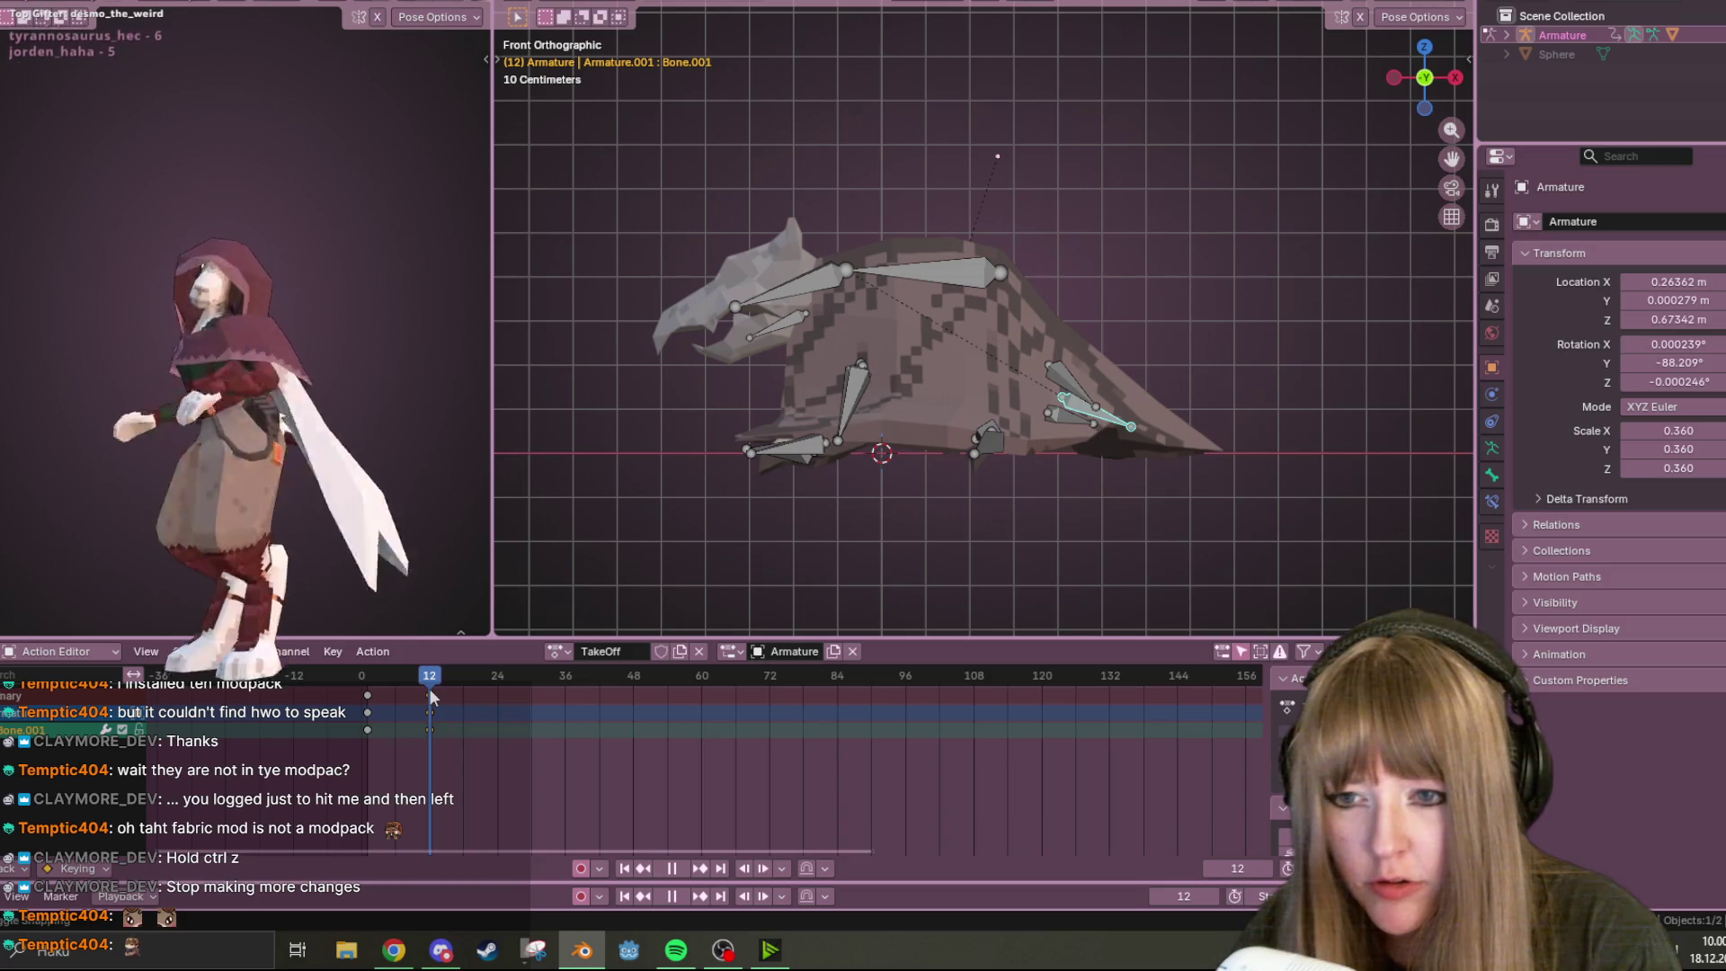
drag(429, 688, 457, 681)
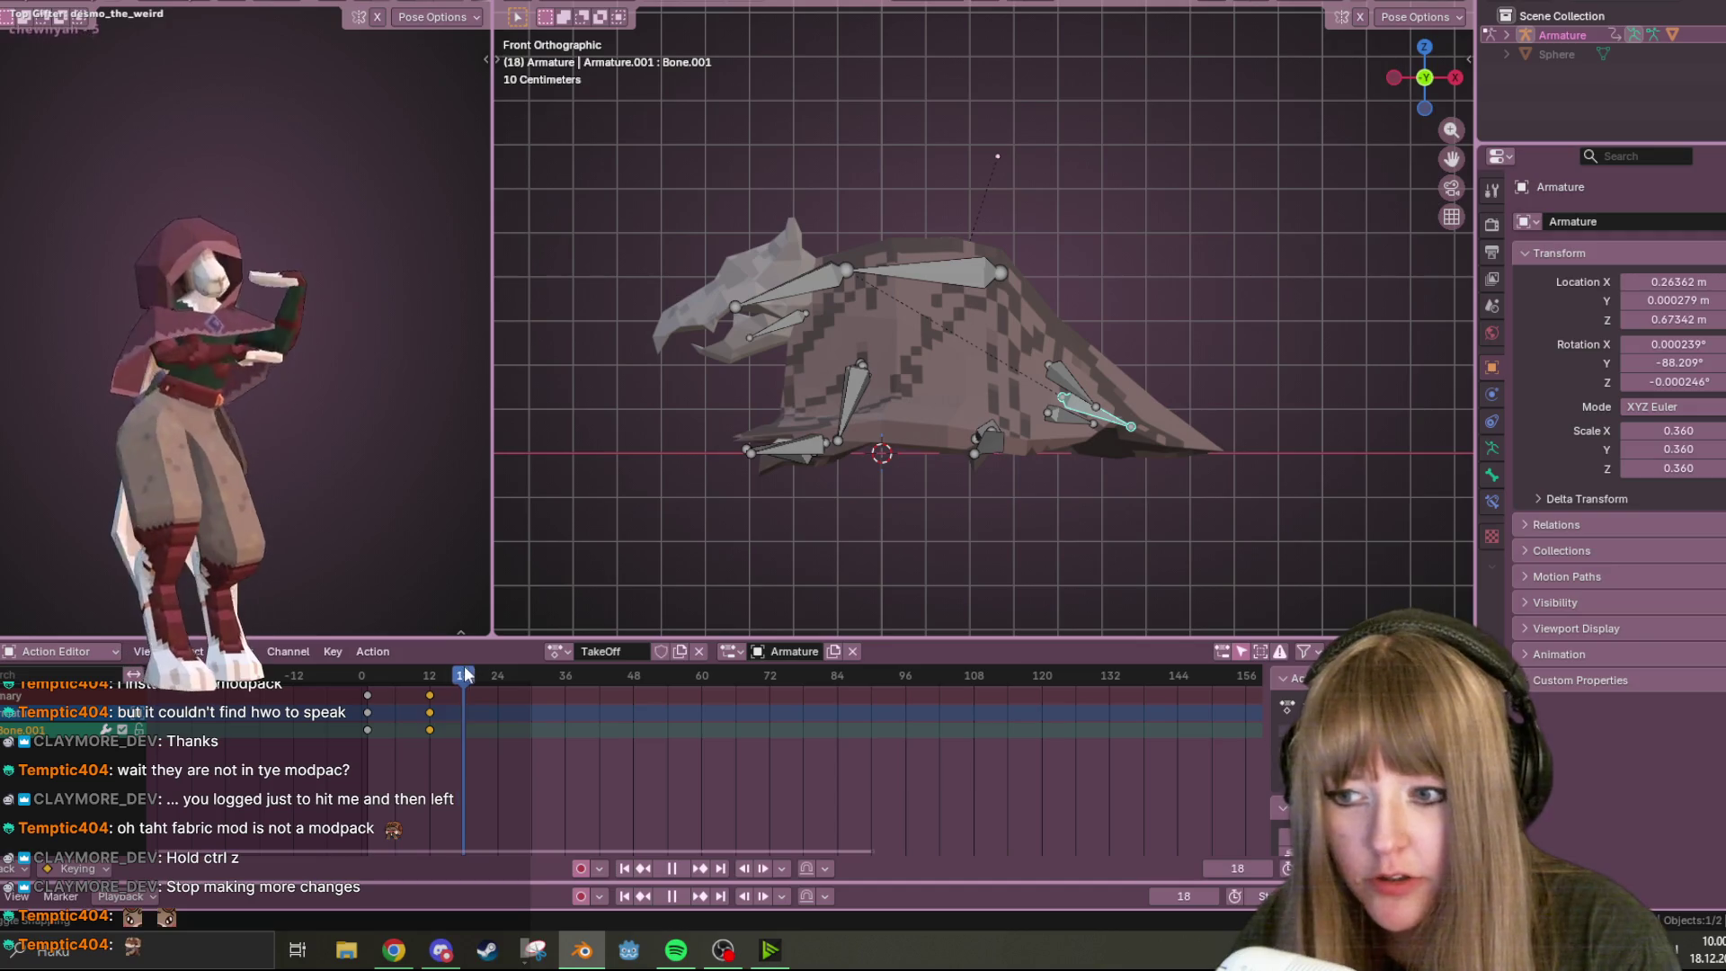
Raise the selected bone in front view
click(1394, 78)
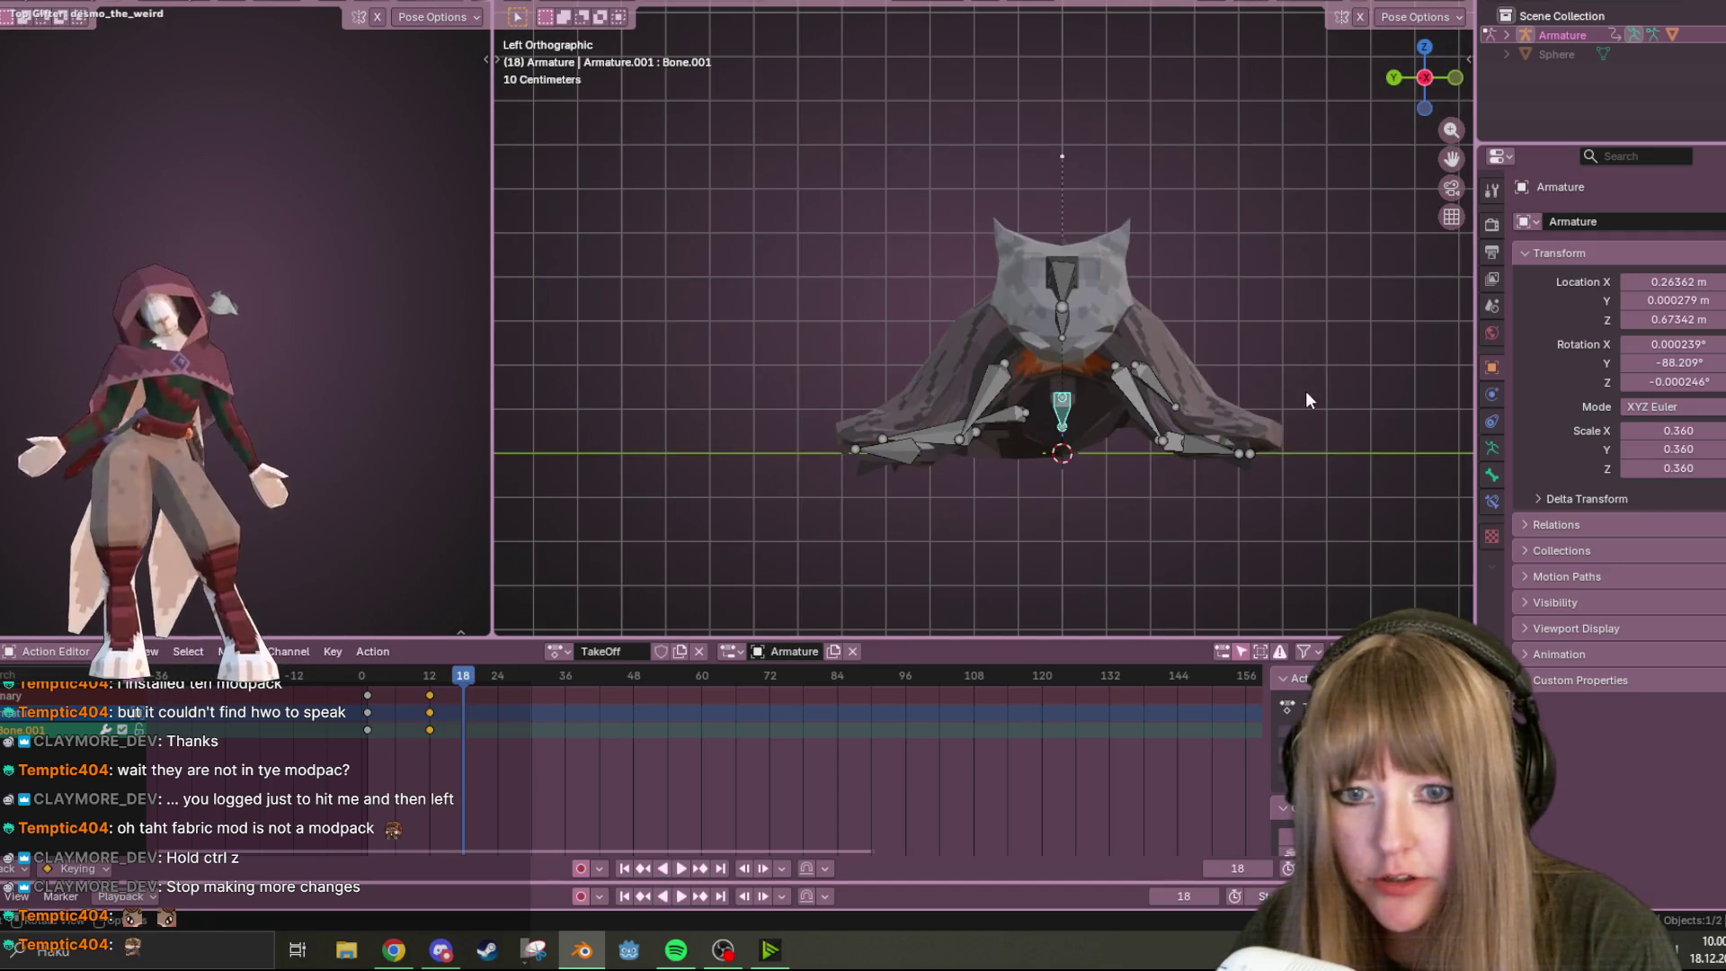
click(1447, 79)
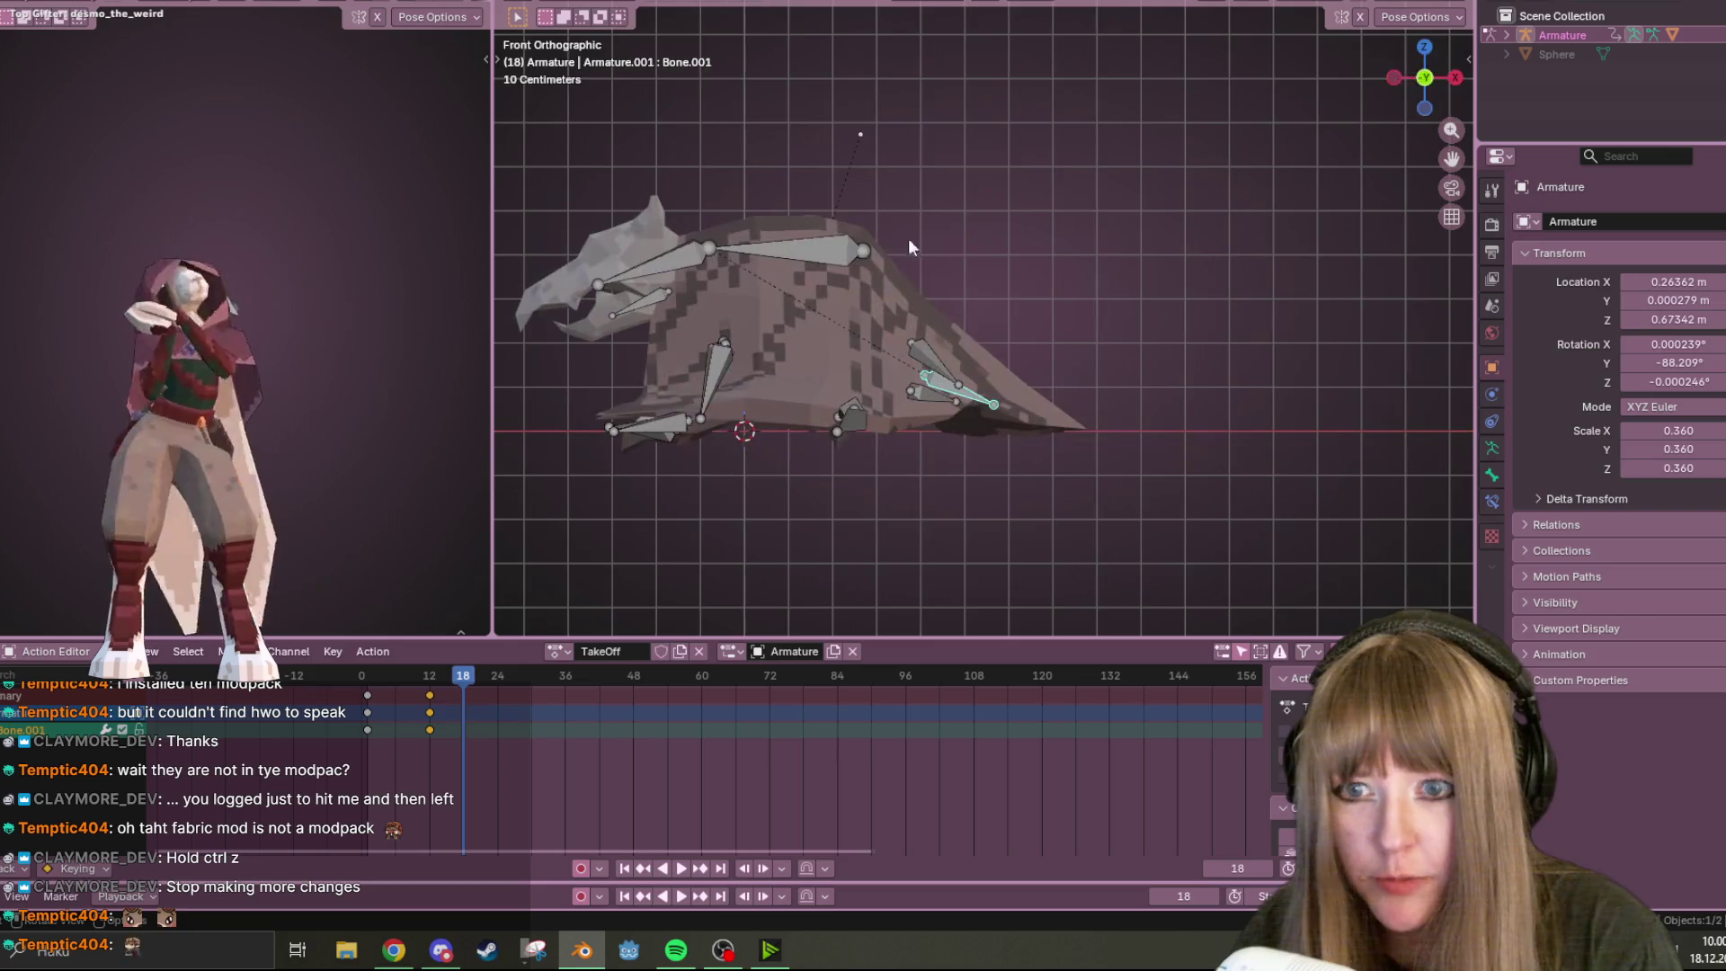
key(g)
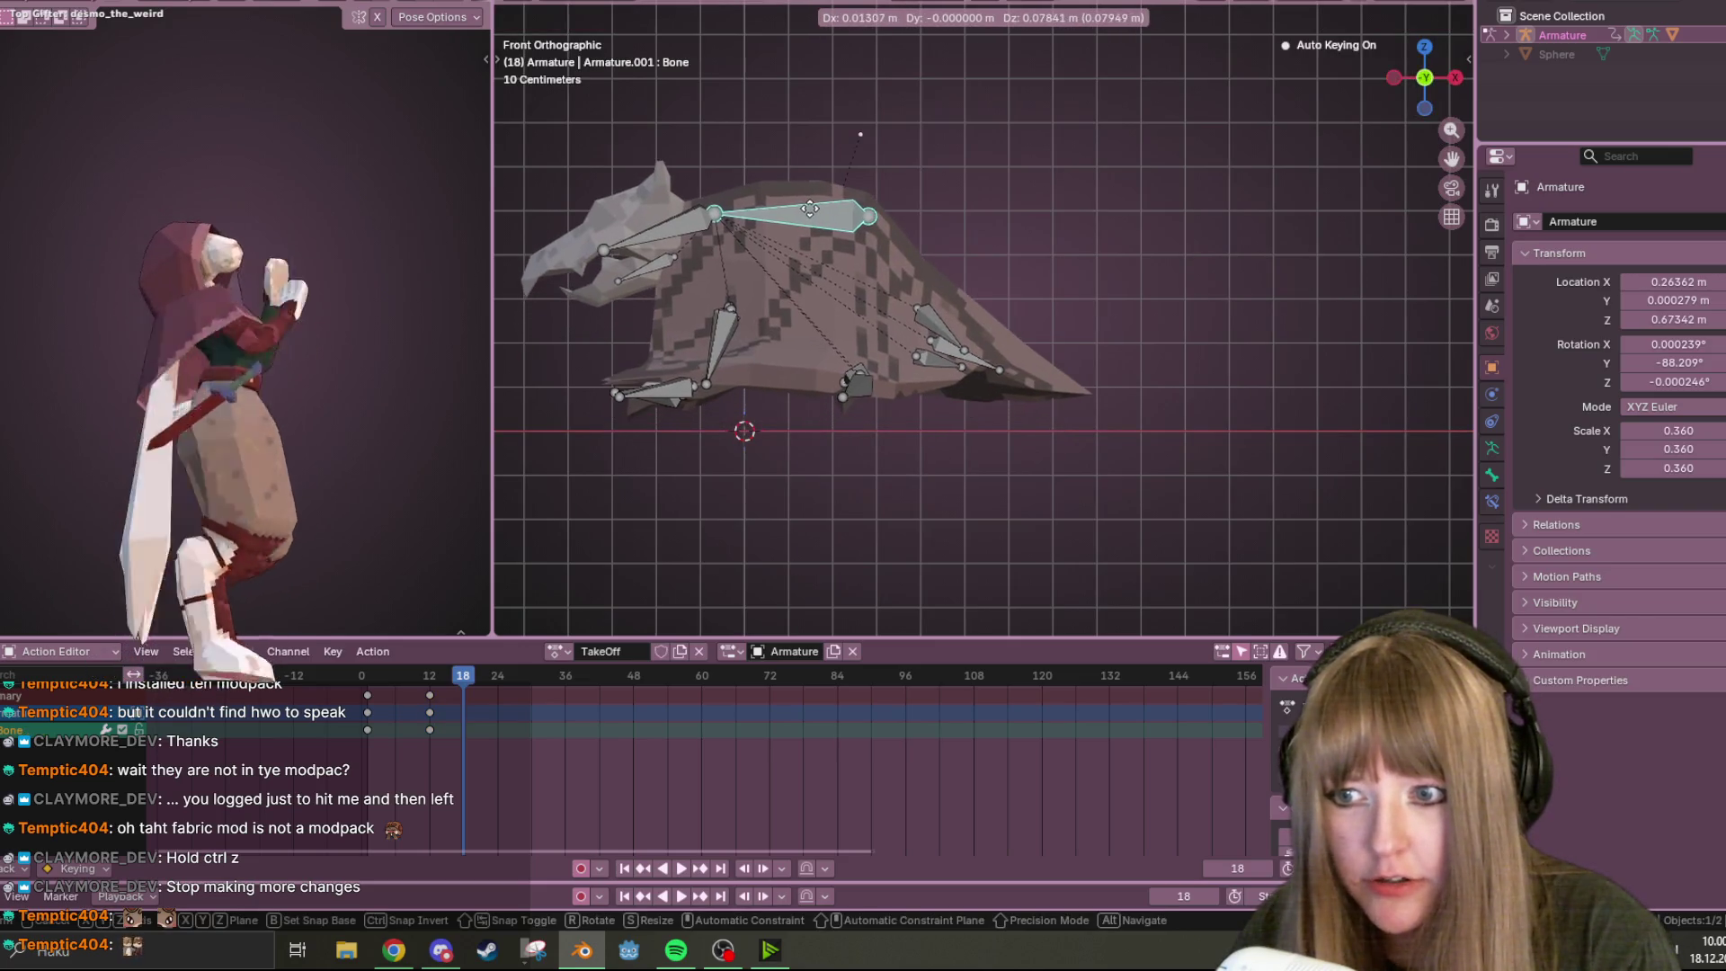
click(807, 207)
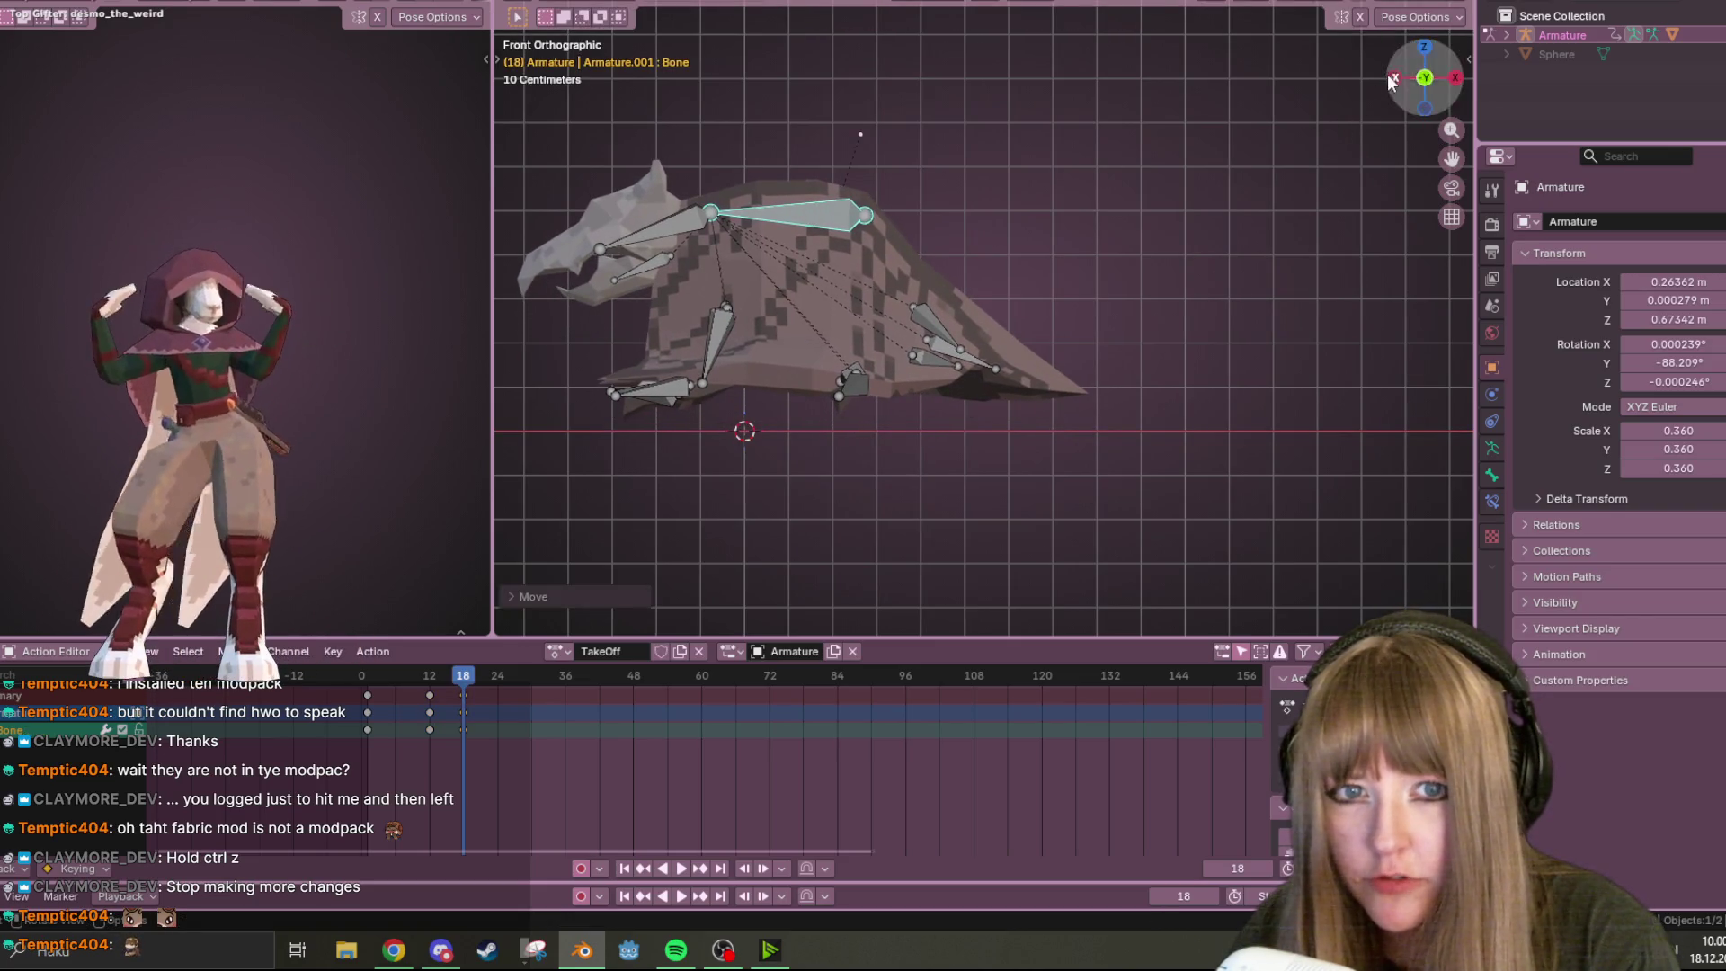
In left side view, rotate the right wing bone Bone.006 downward
click(1393, 80)
click(998, 392)
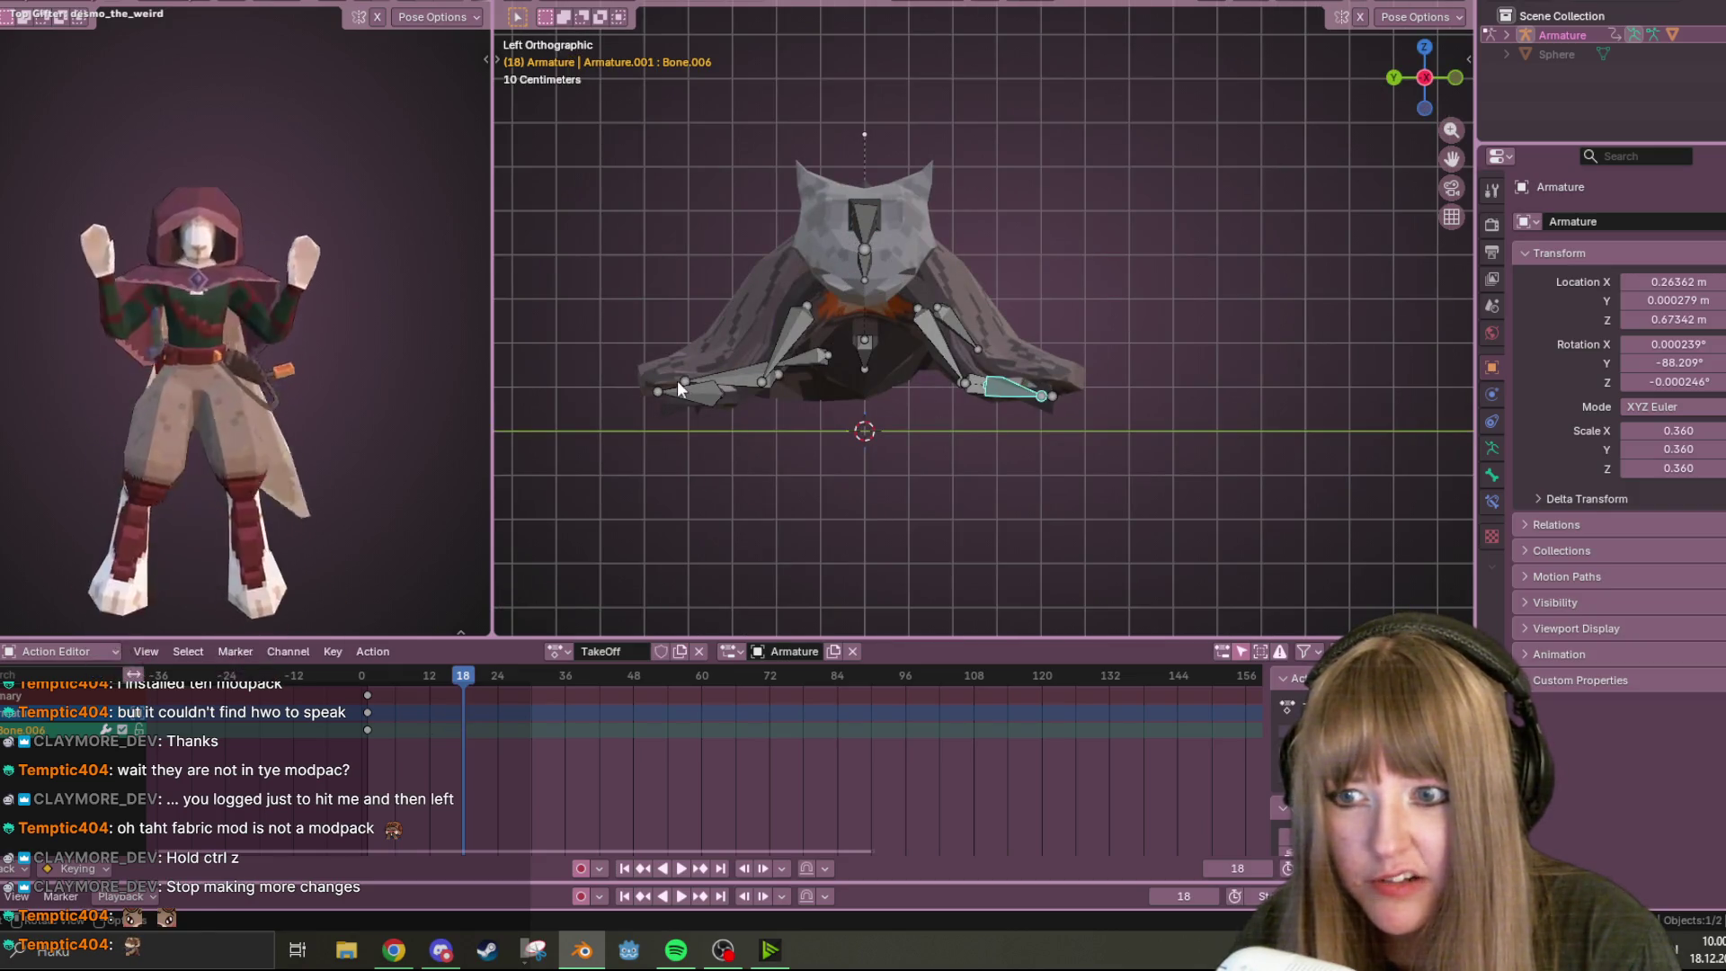
click(681, 392)
click(1013, 387)
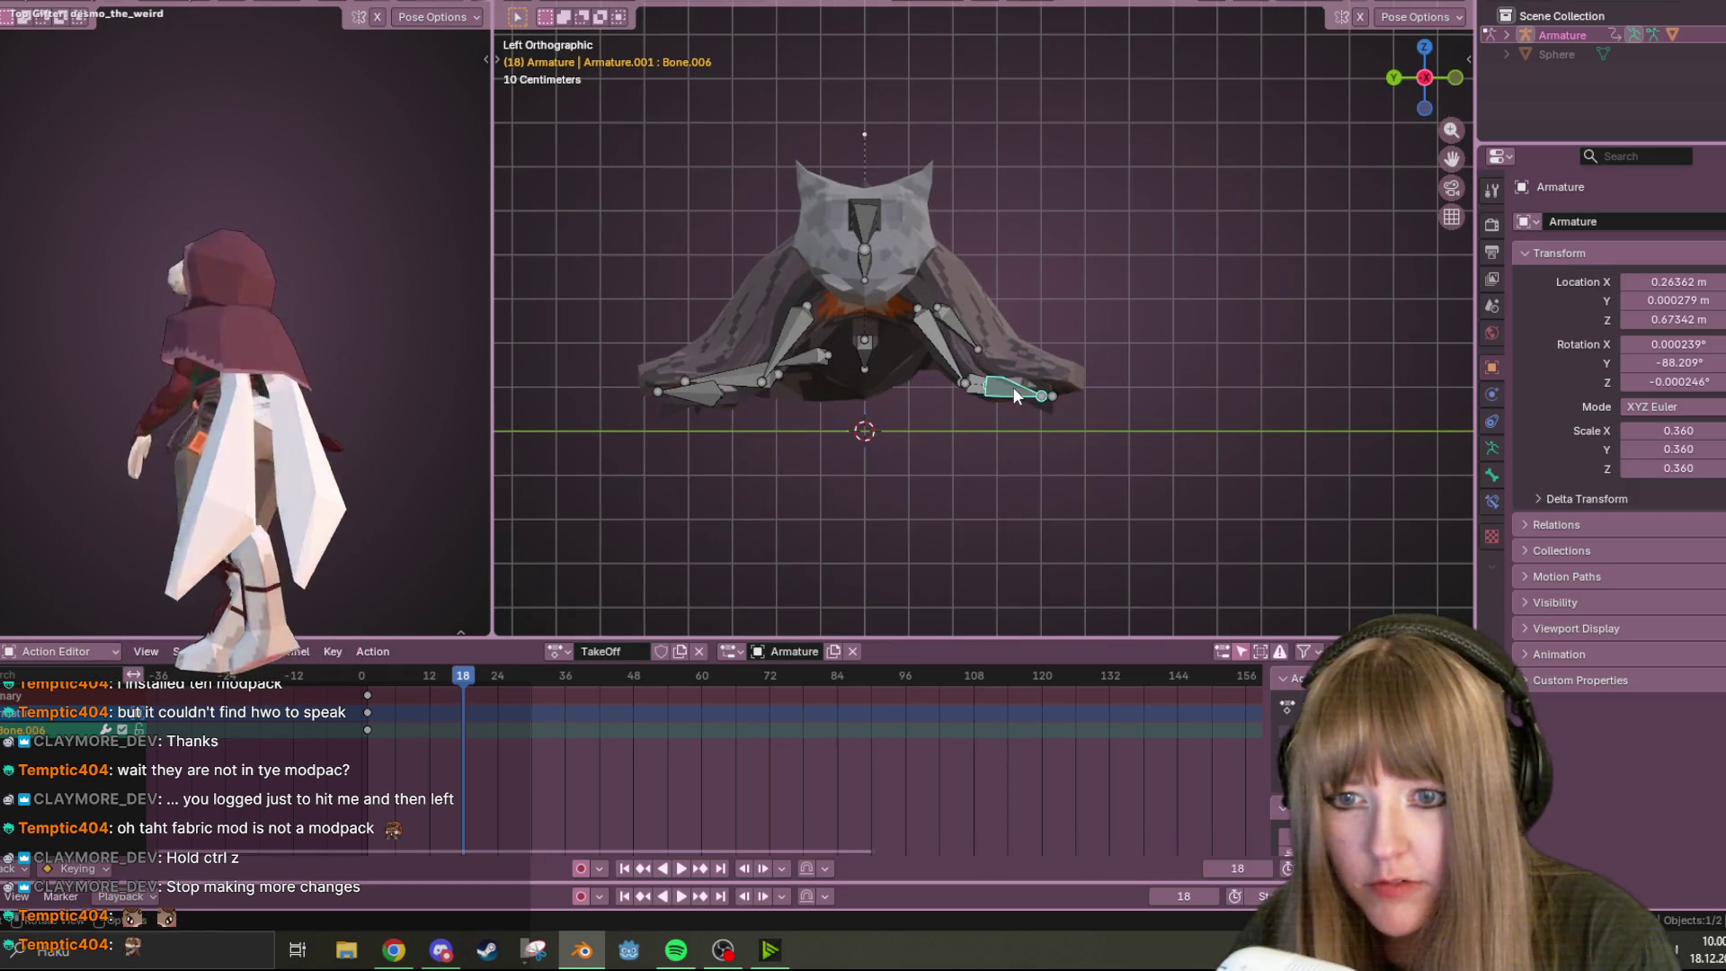
key(r)
click(764, 376)
Rotate wing bones Bone.010, Bone.012 and Bone.013 downward
click(701, 395)
key(r)
click(707, 478)
click(729, 390)
key(r)
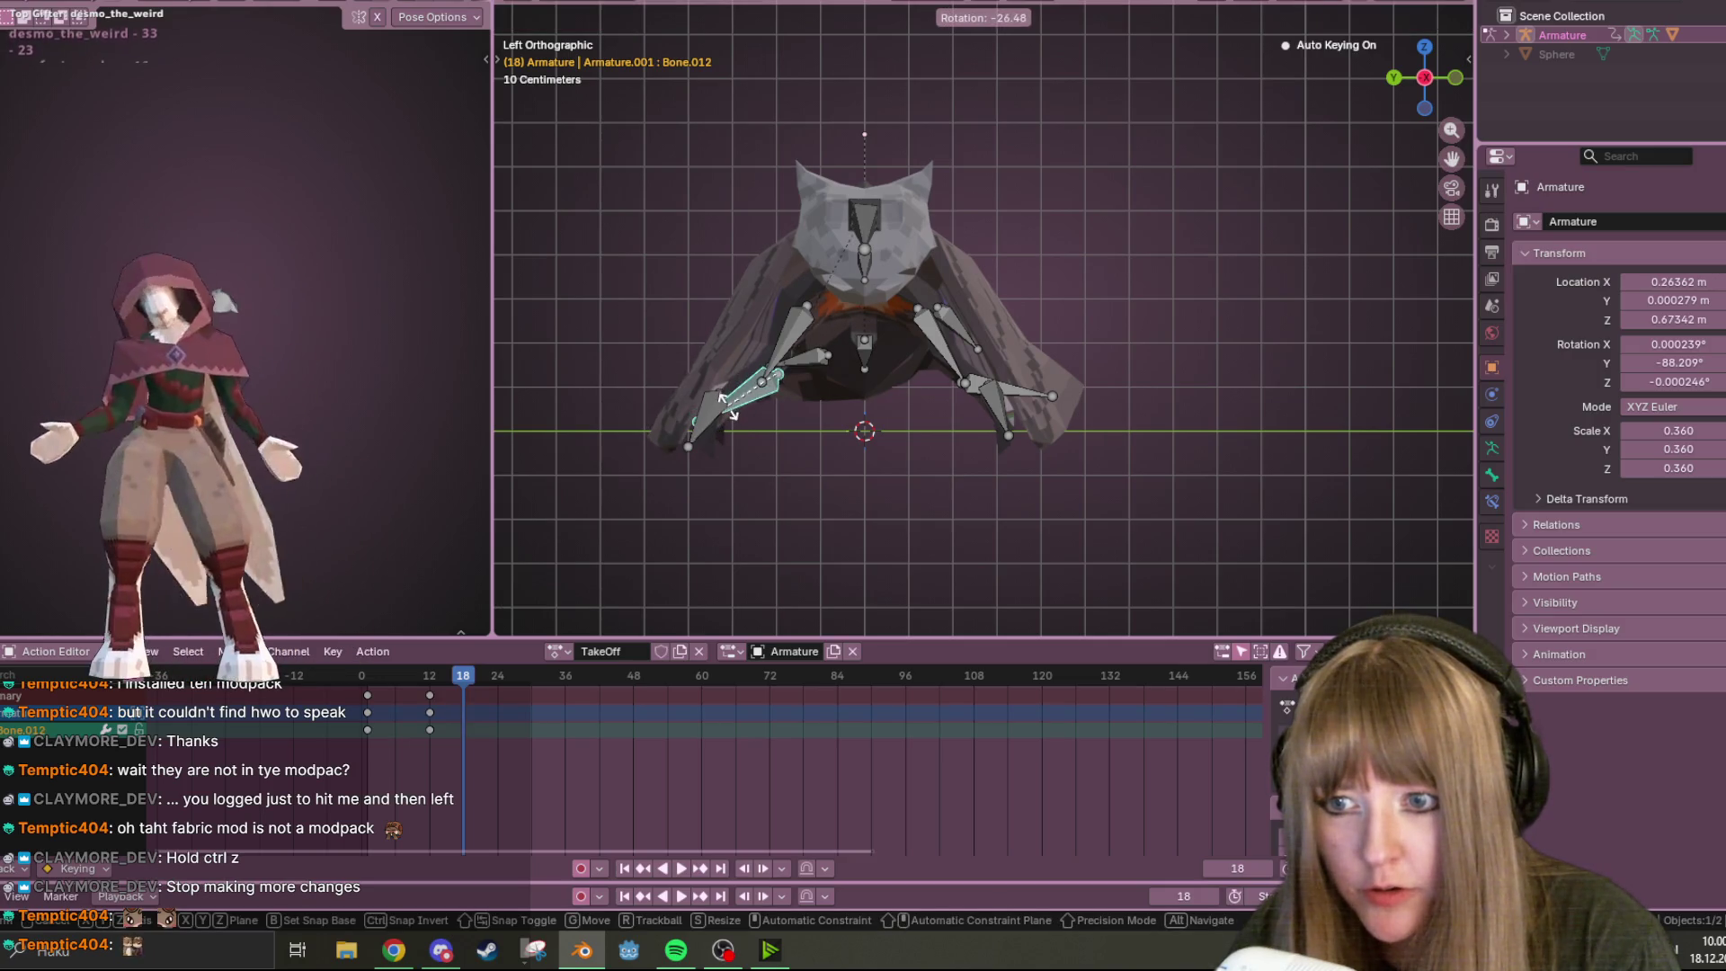
click(728, 406)
click(1020, 391)
key(r)
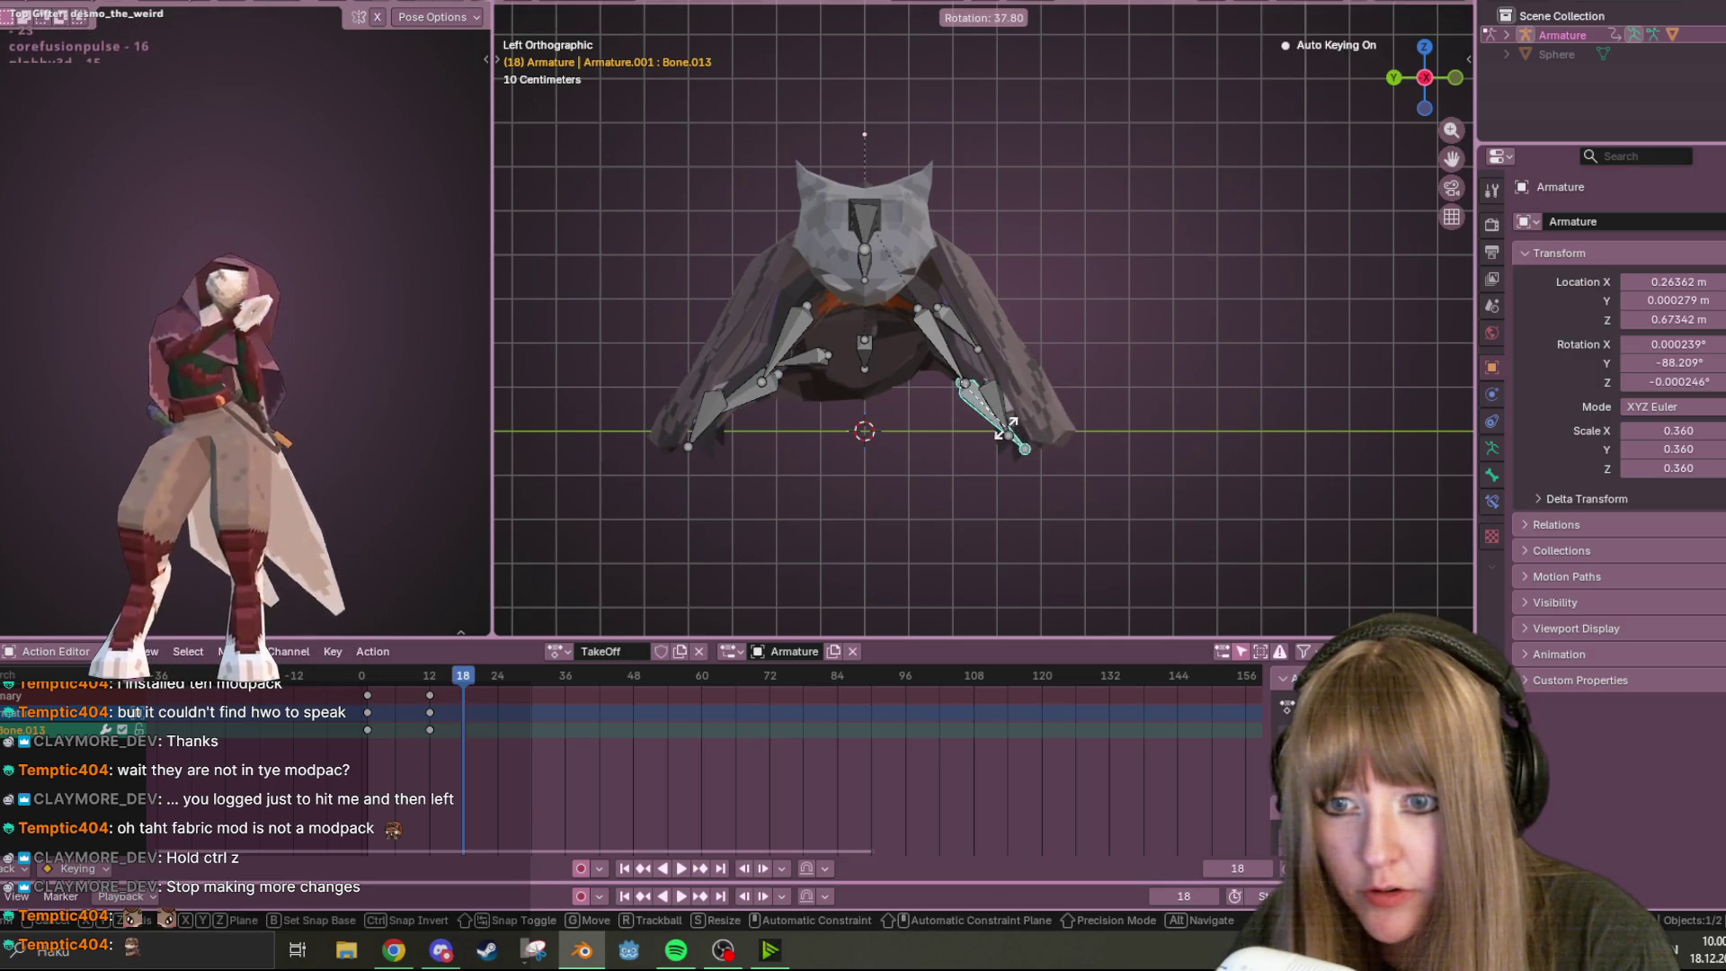
click(1002, 428)
In front view, move Bone.001, Bone.005 and Bone.004 together up-left, then nudge them right
key(KP_1)
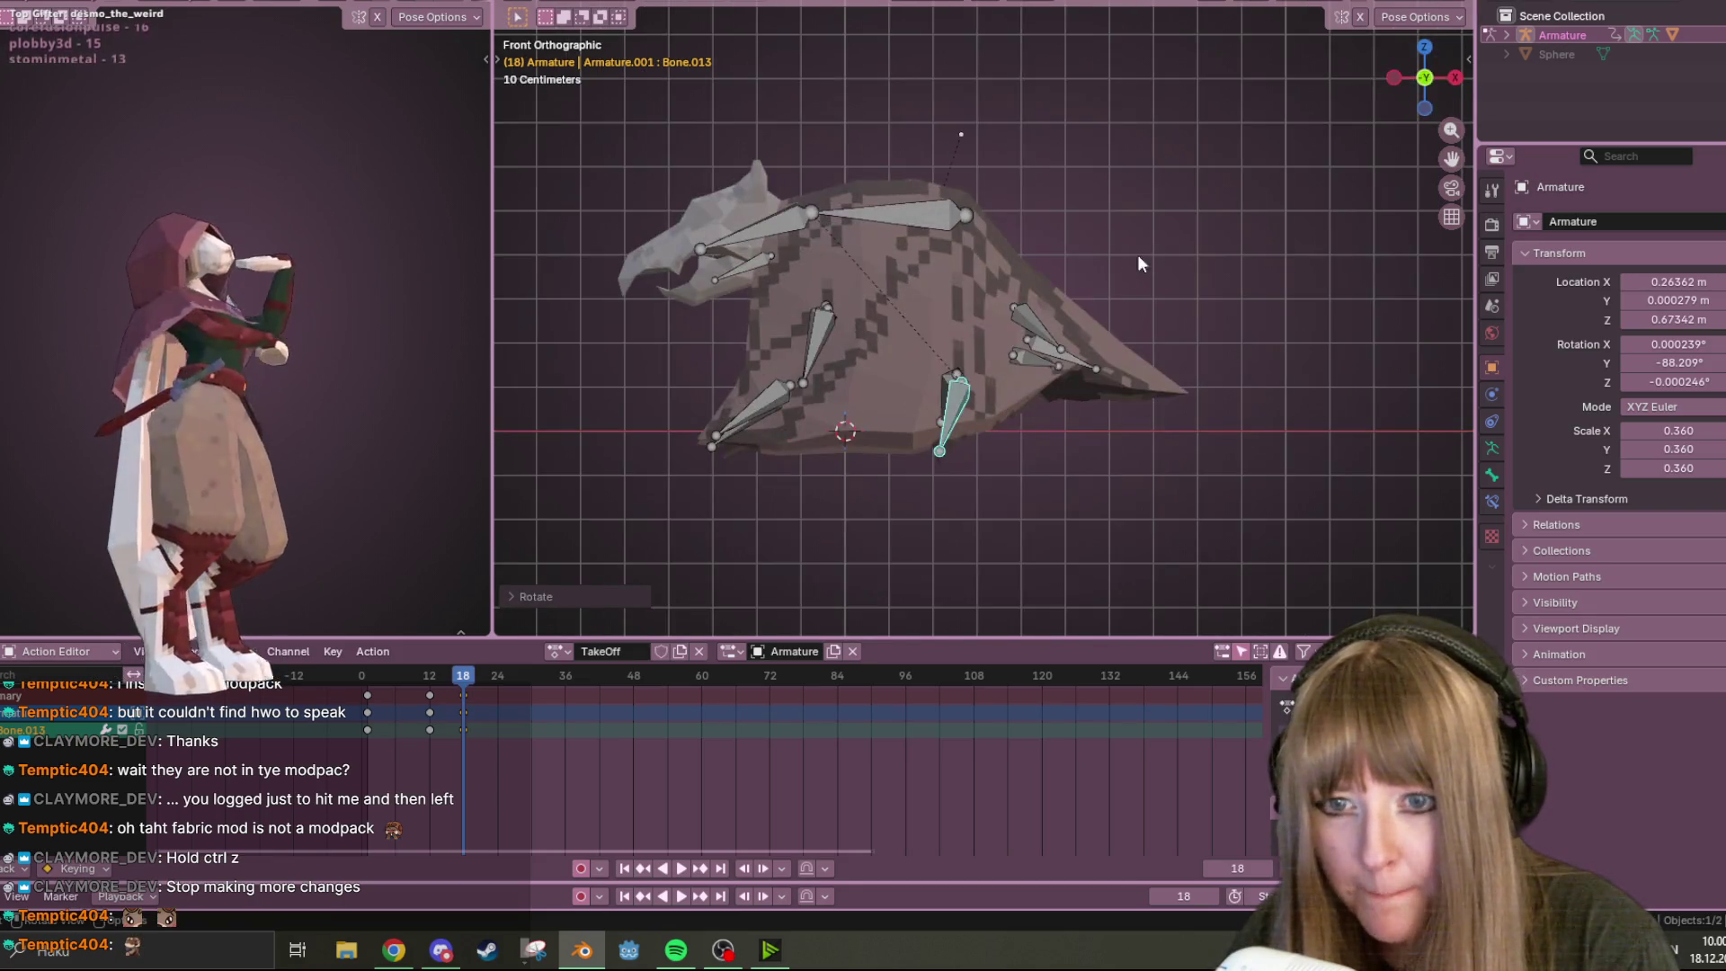
click(1046, 338)
shift+click(1031, 316)
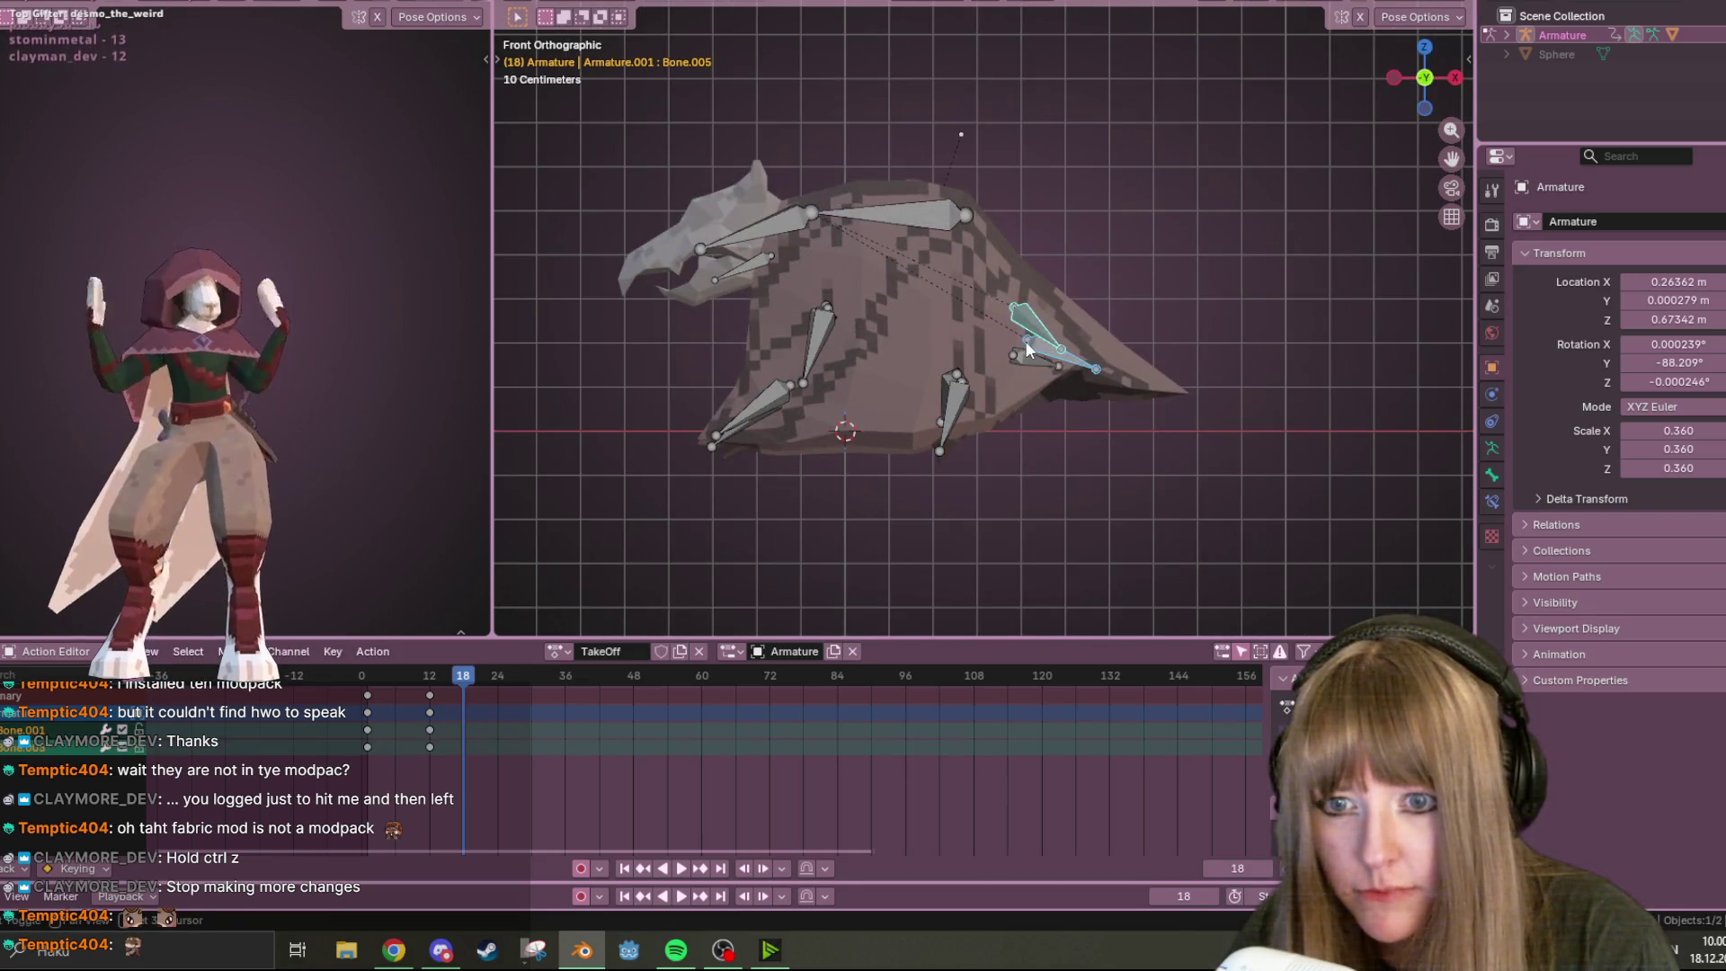
shift+click(1014, 369)
key(g)
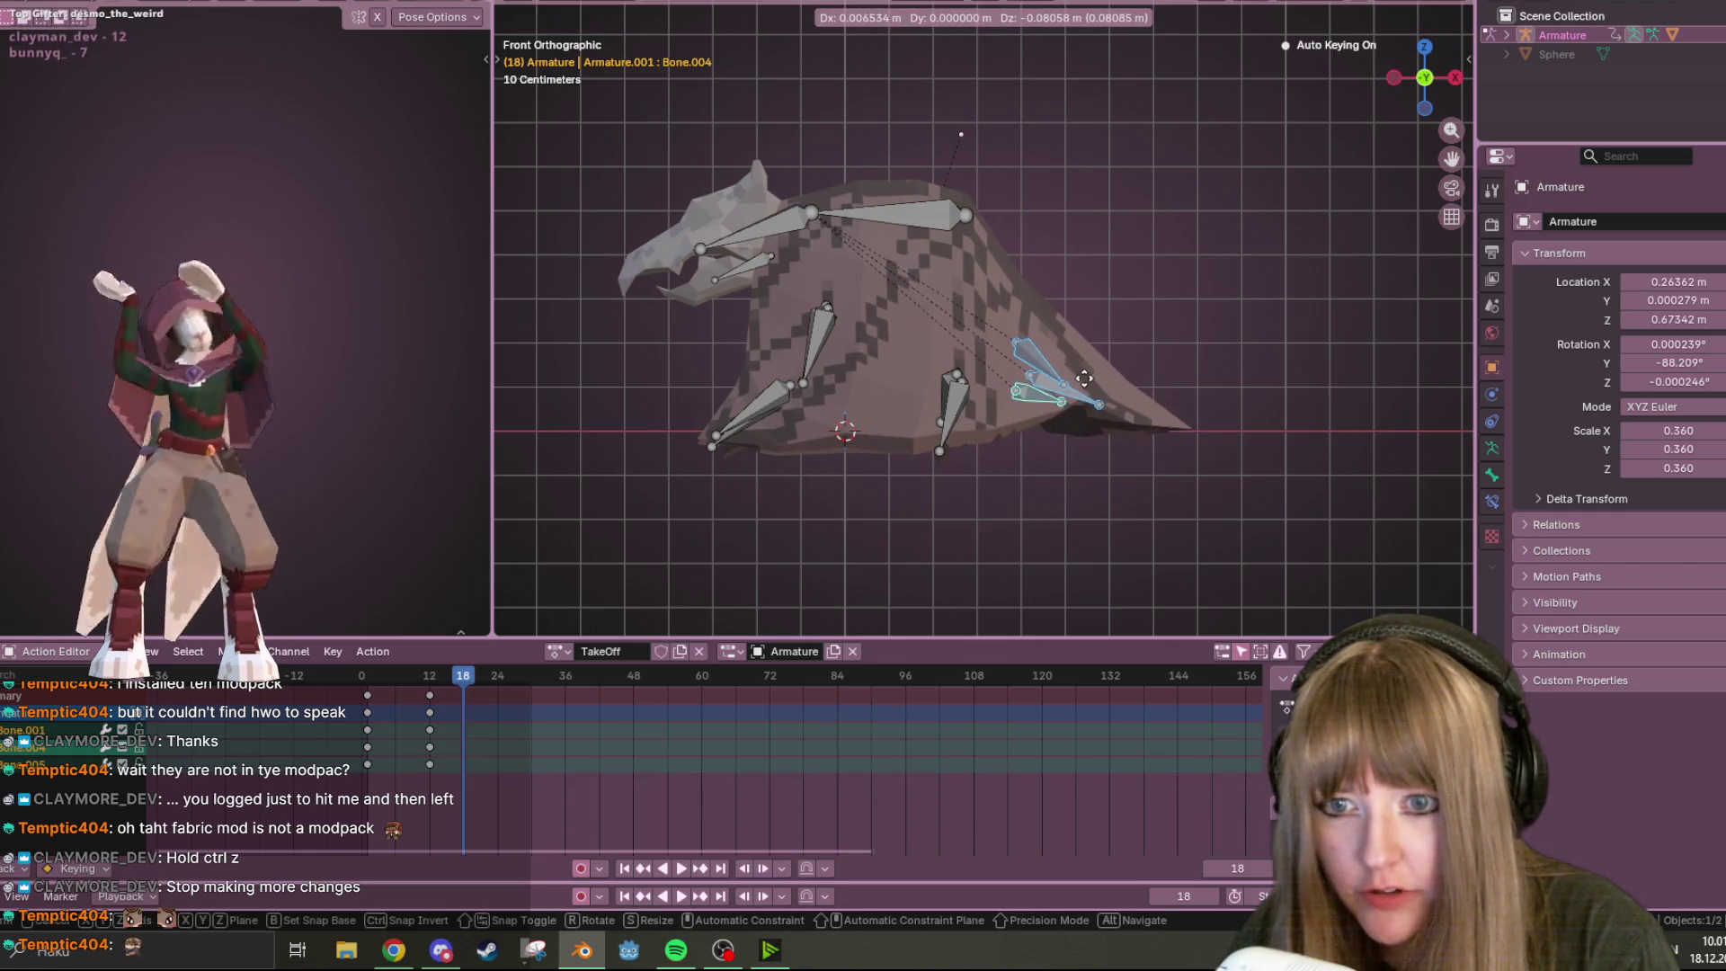
click(1080, 339)
key(g)
click(1056, 329)
Rotate Bone.001 upward, then give Bone.004 a small move in side view
click(1089, 351)
key(r)
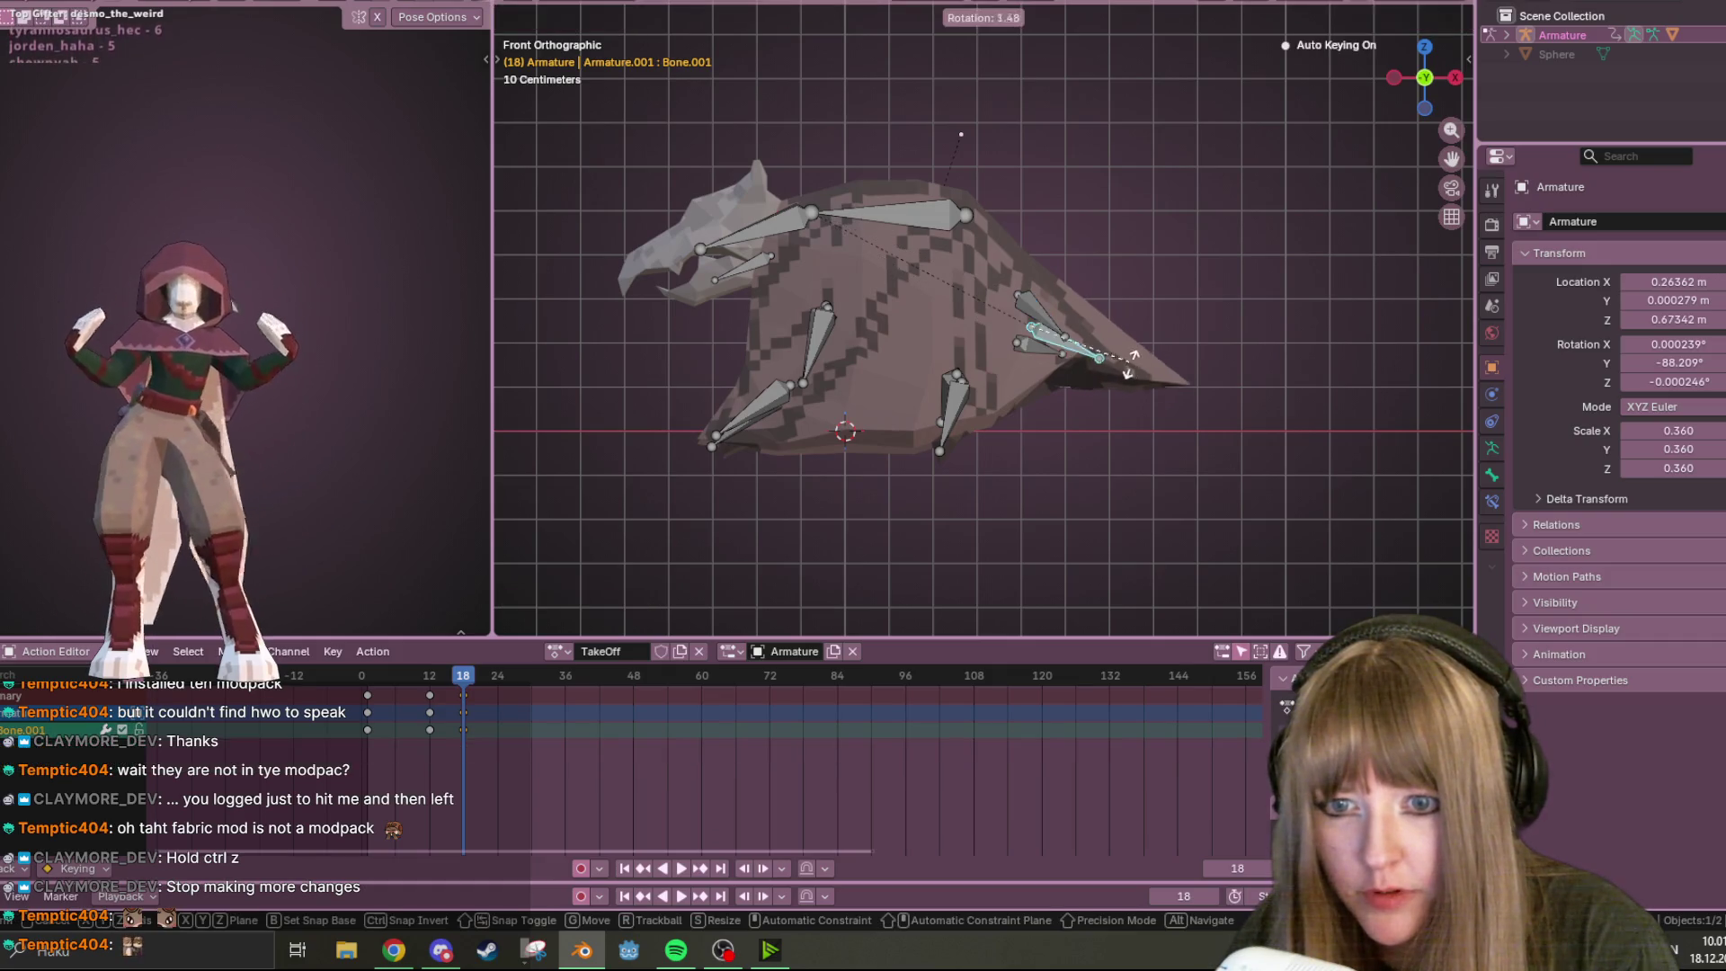
click(1098, 396)
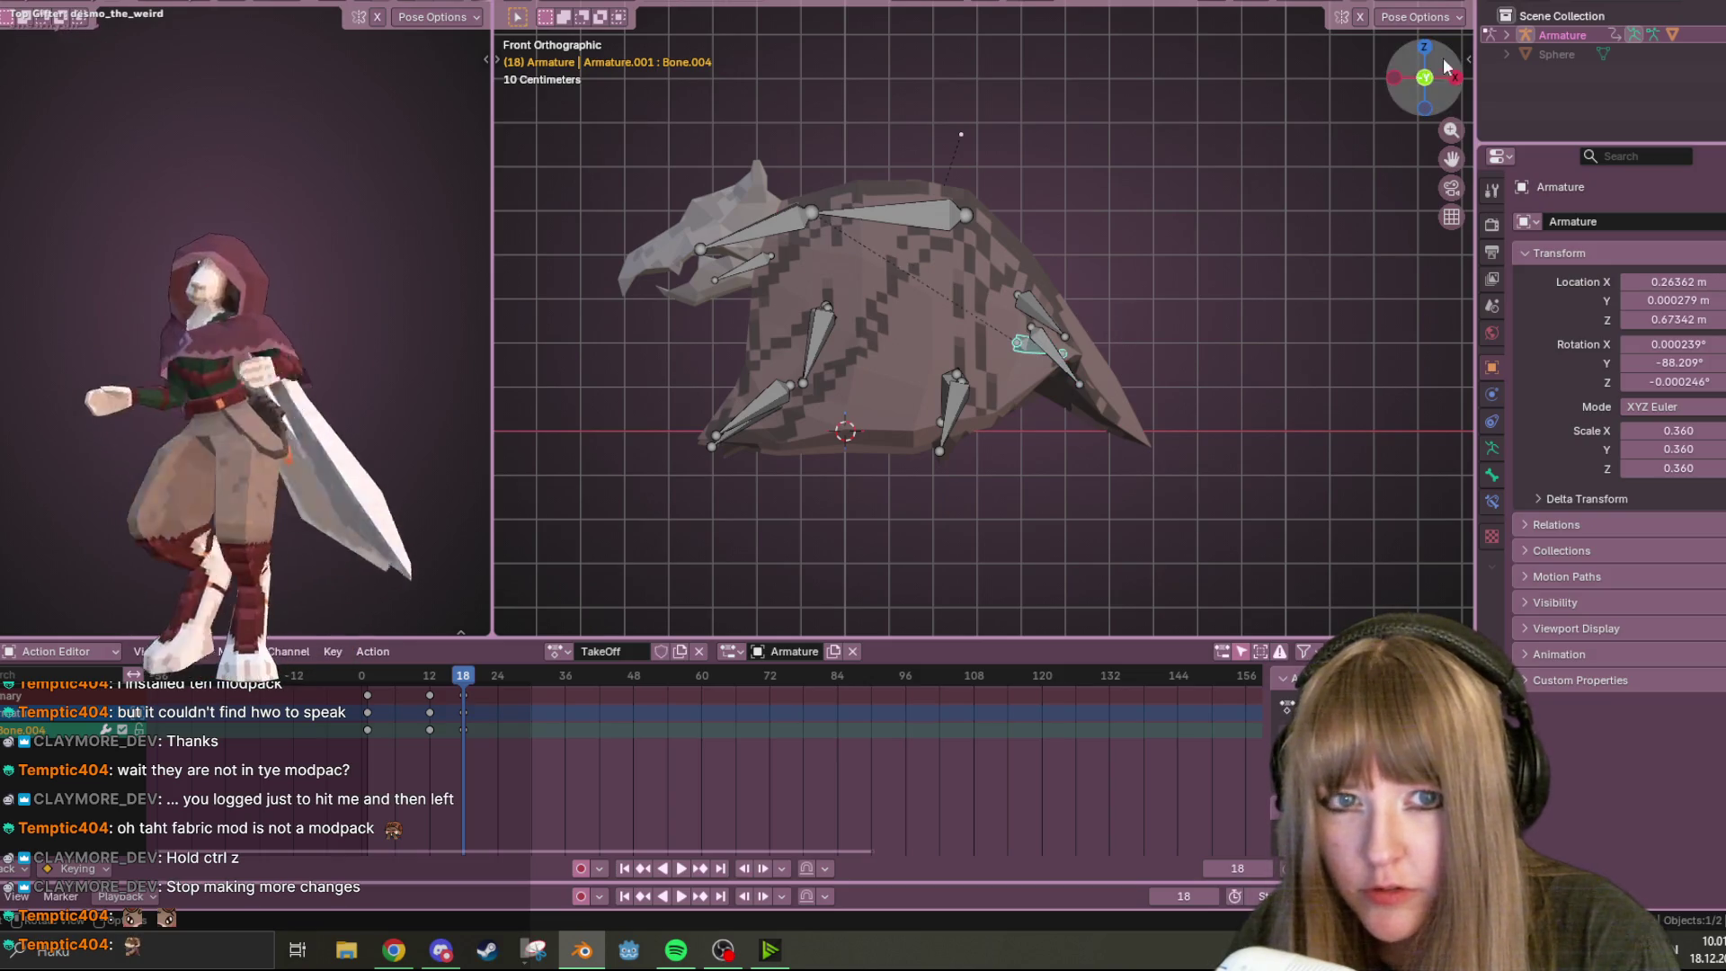
click(1452, 81)
click(894, 309)
key(g)
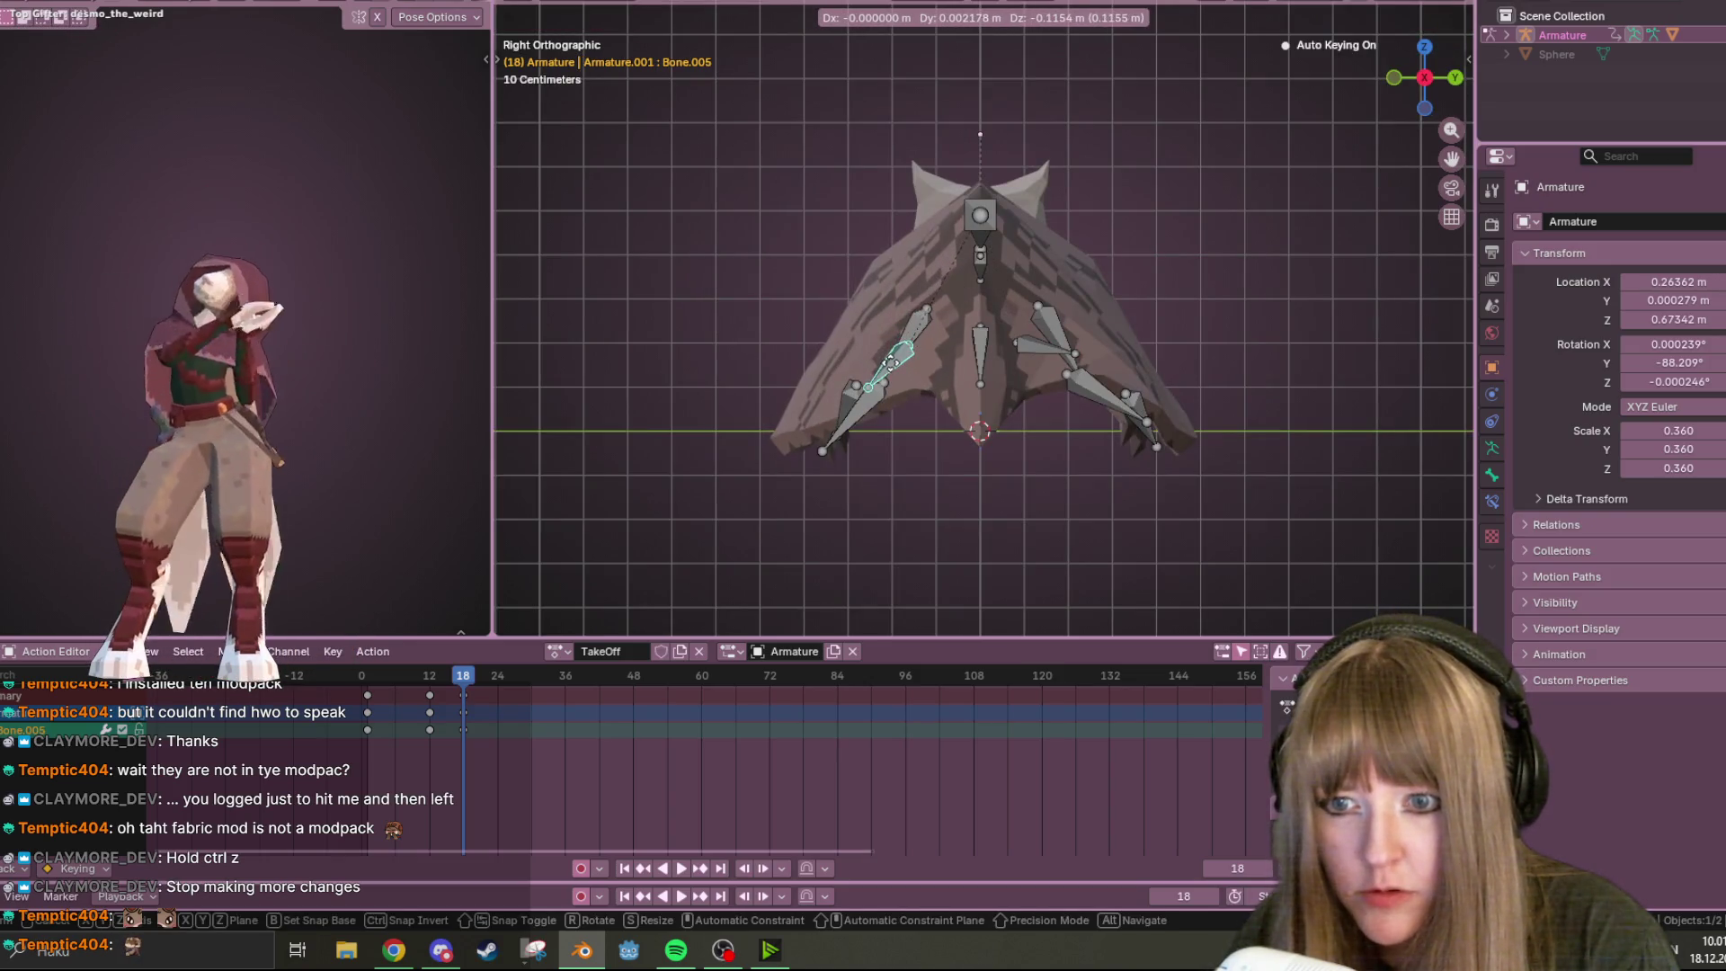
key(Escape)
click(1033, 353)
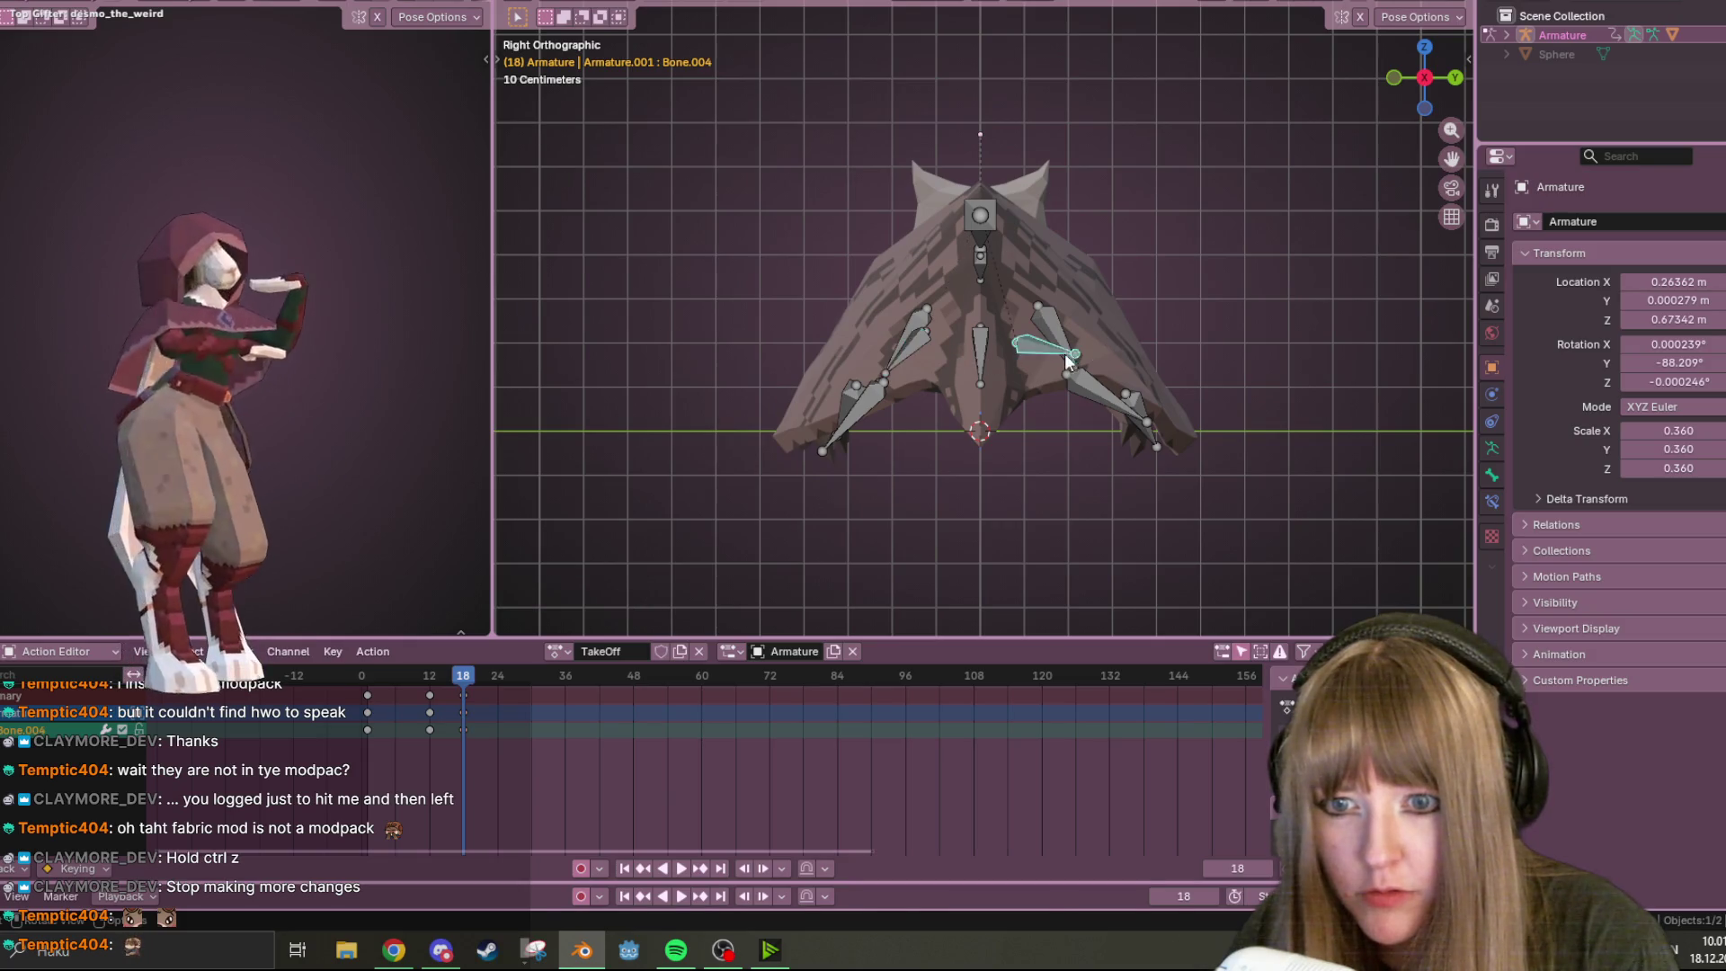
key(g)
click(1068, 359)
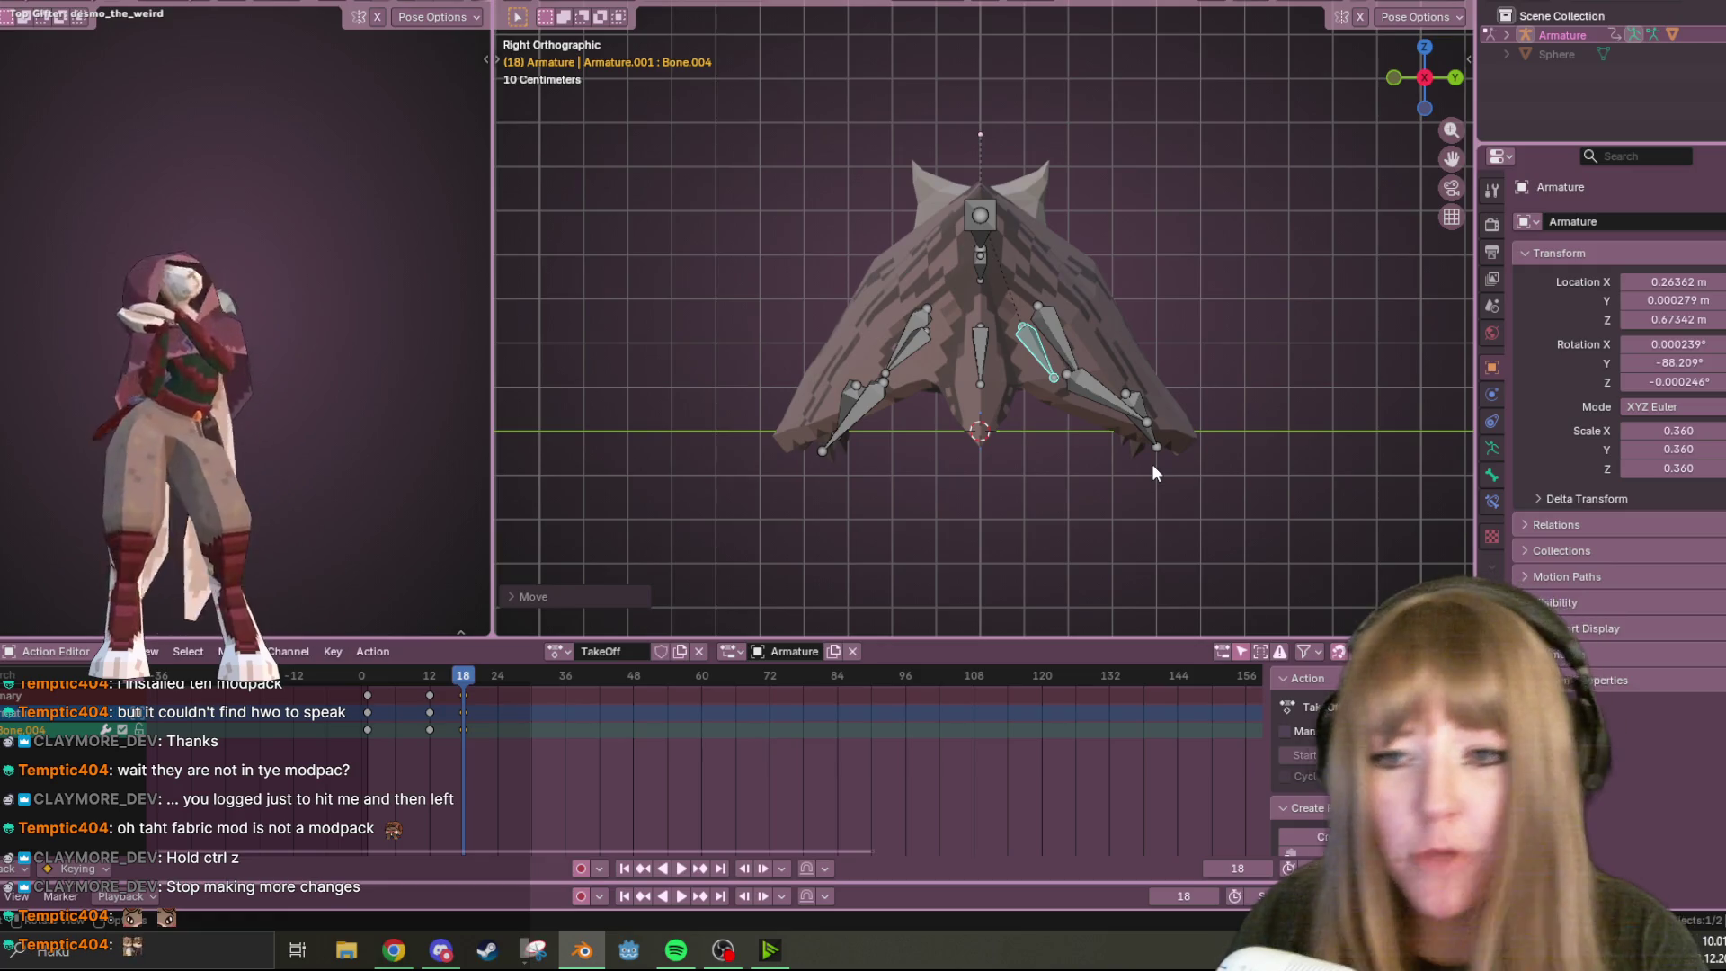
Key the frame 18 pose, select all bones, and play the flap back from frame 0
key(i)
key(space)
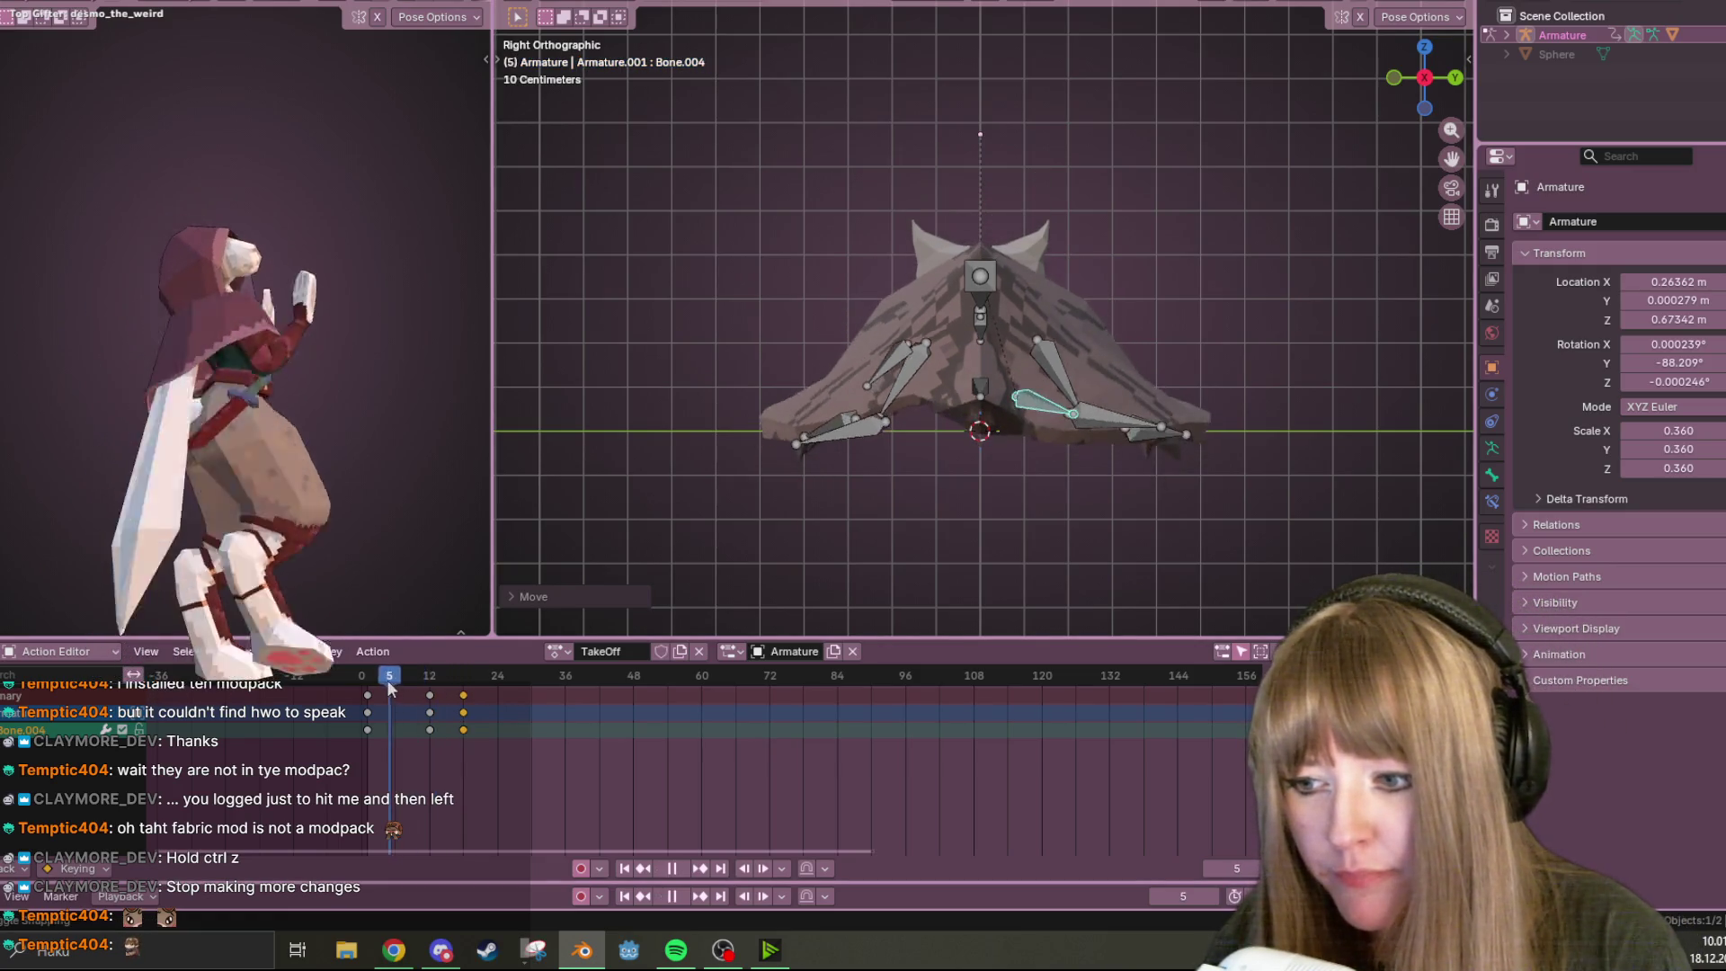
key(space)
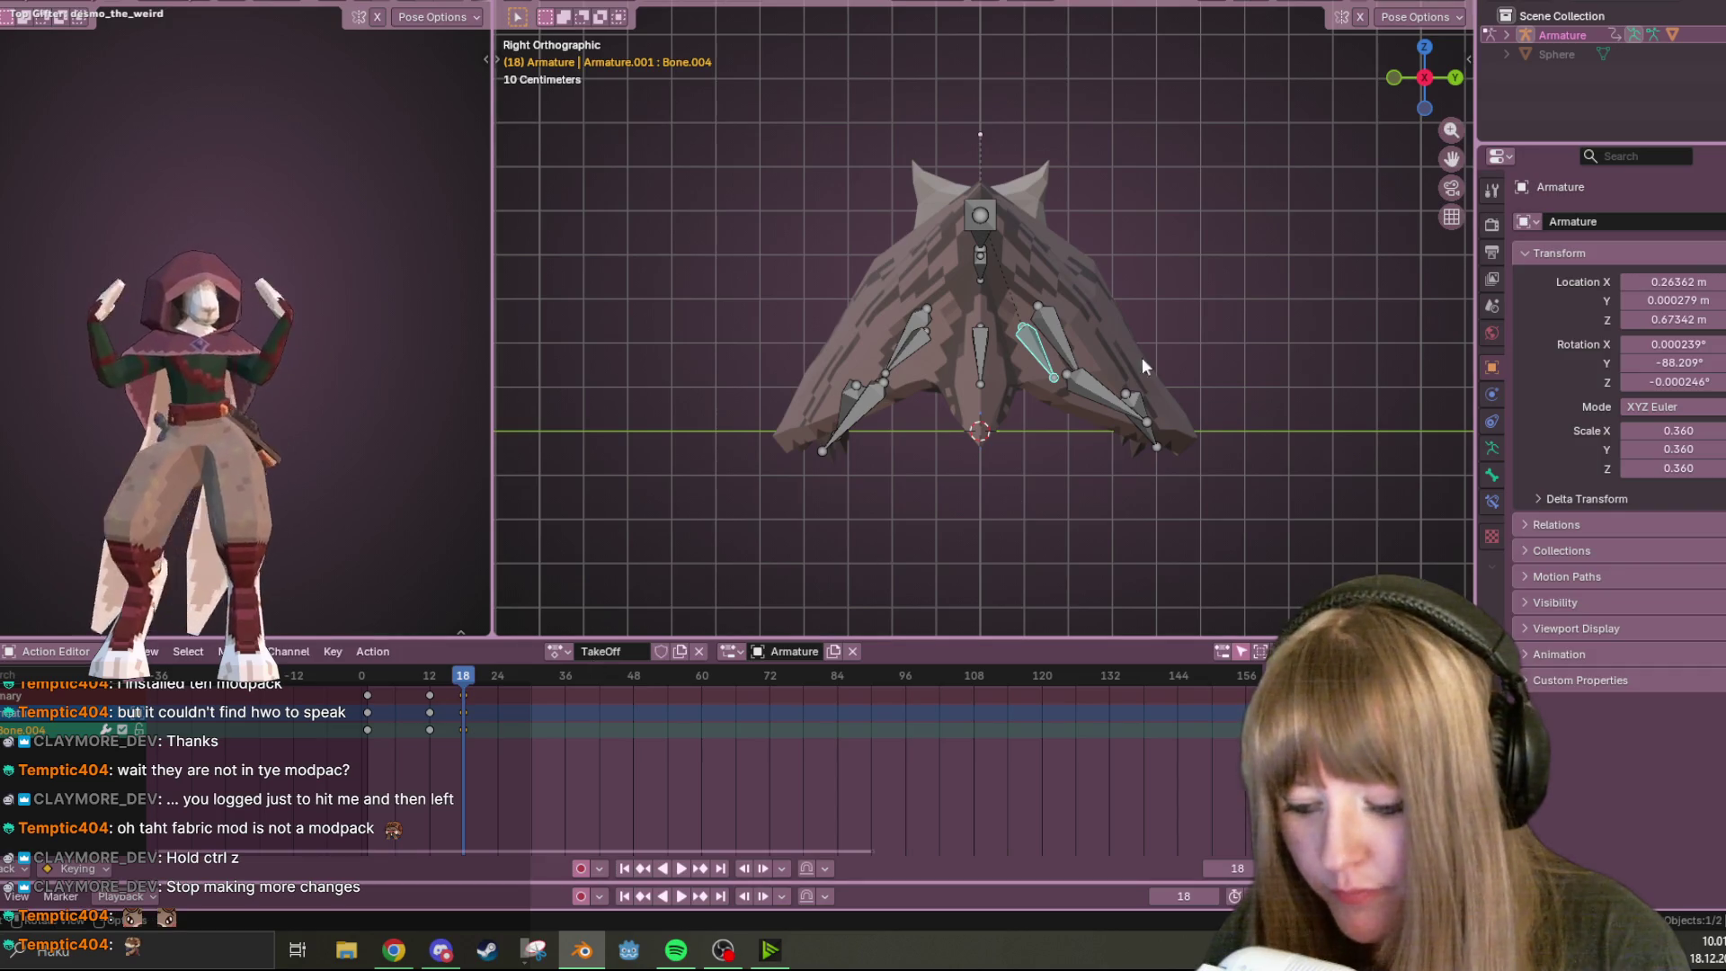
key(a)
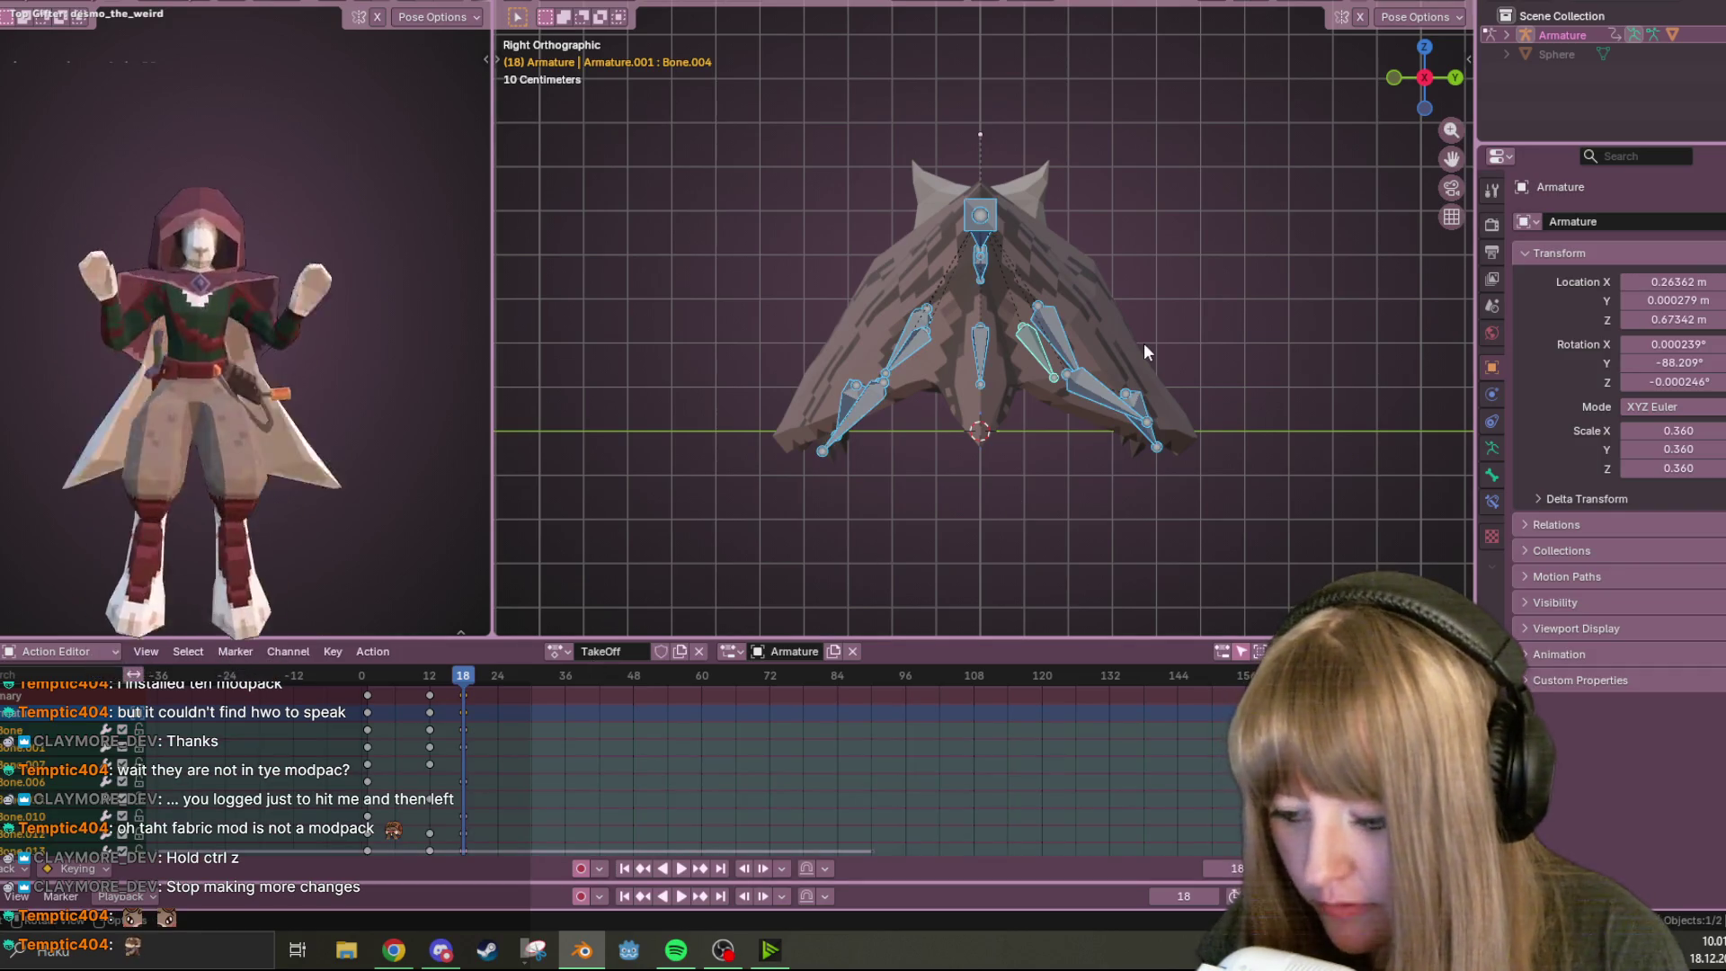
click(624, 869)
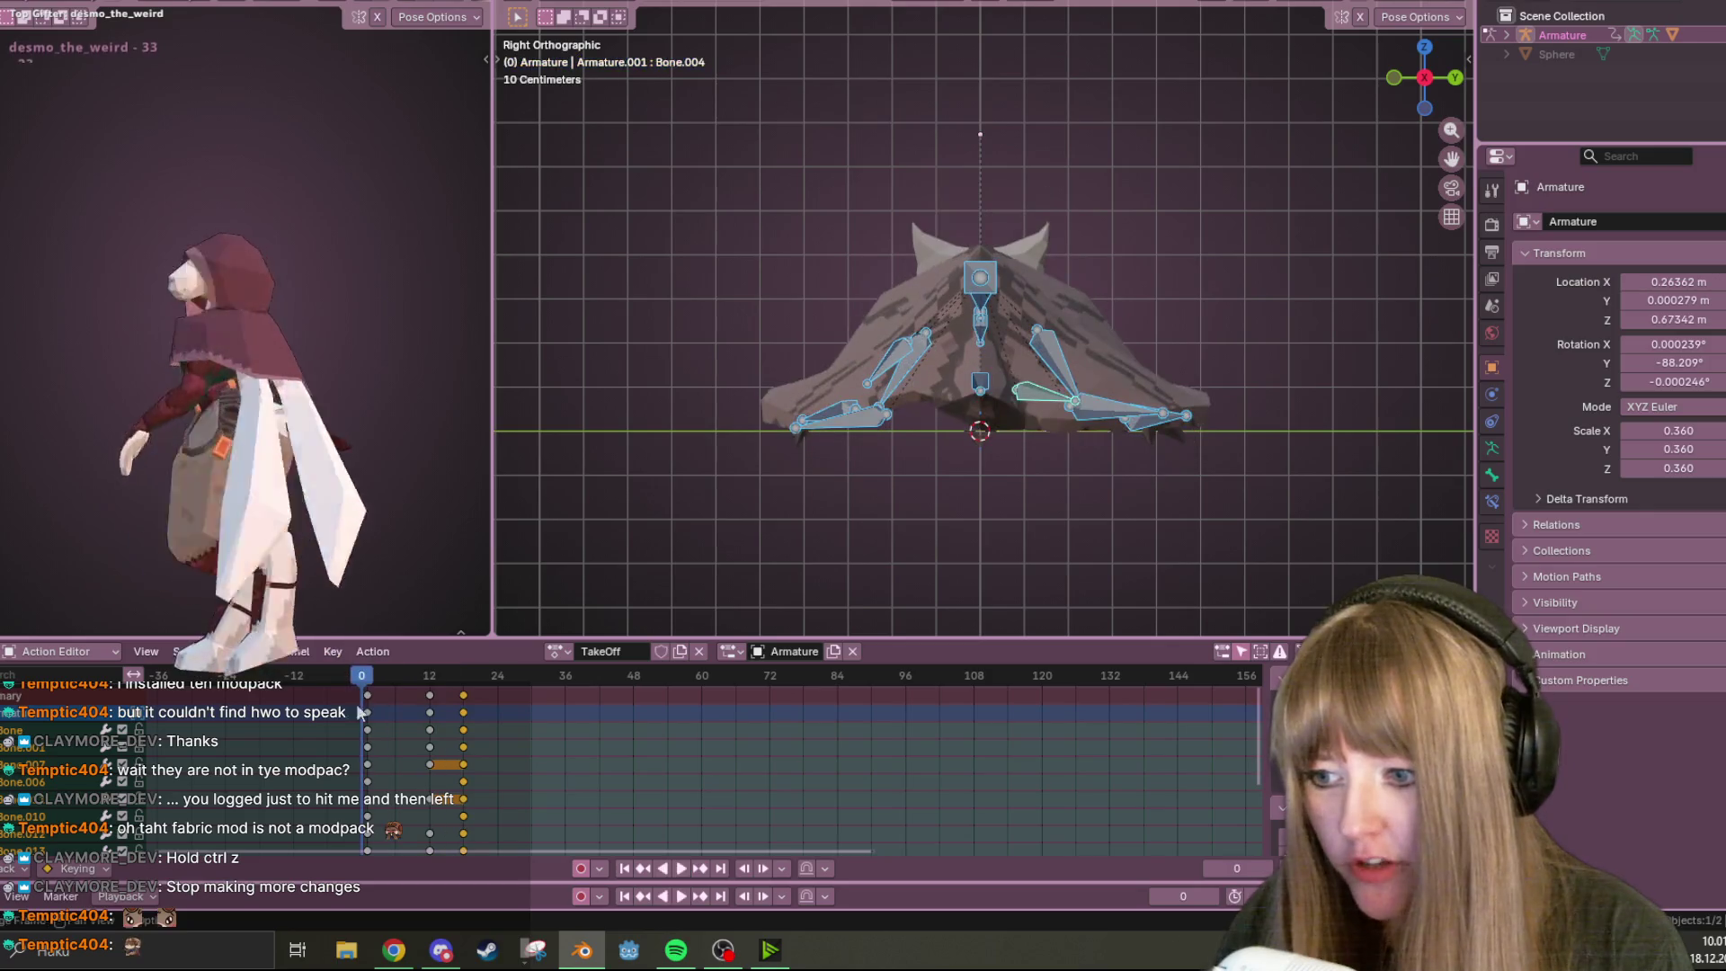
click(681, 869)
mouse_move(1061, 423)
middle_down()
mouse_move(1187, 392)
mouse_move(1244, 445)
mouse_move(992, 656)
middle_up()
click(679, 869)
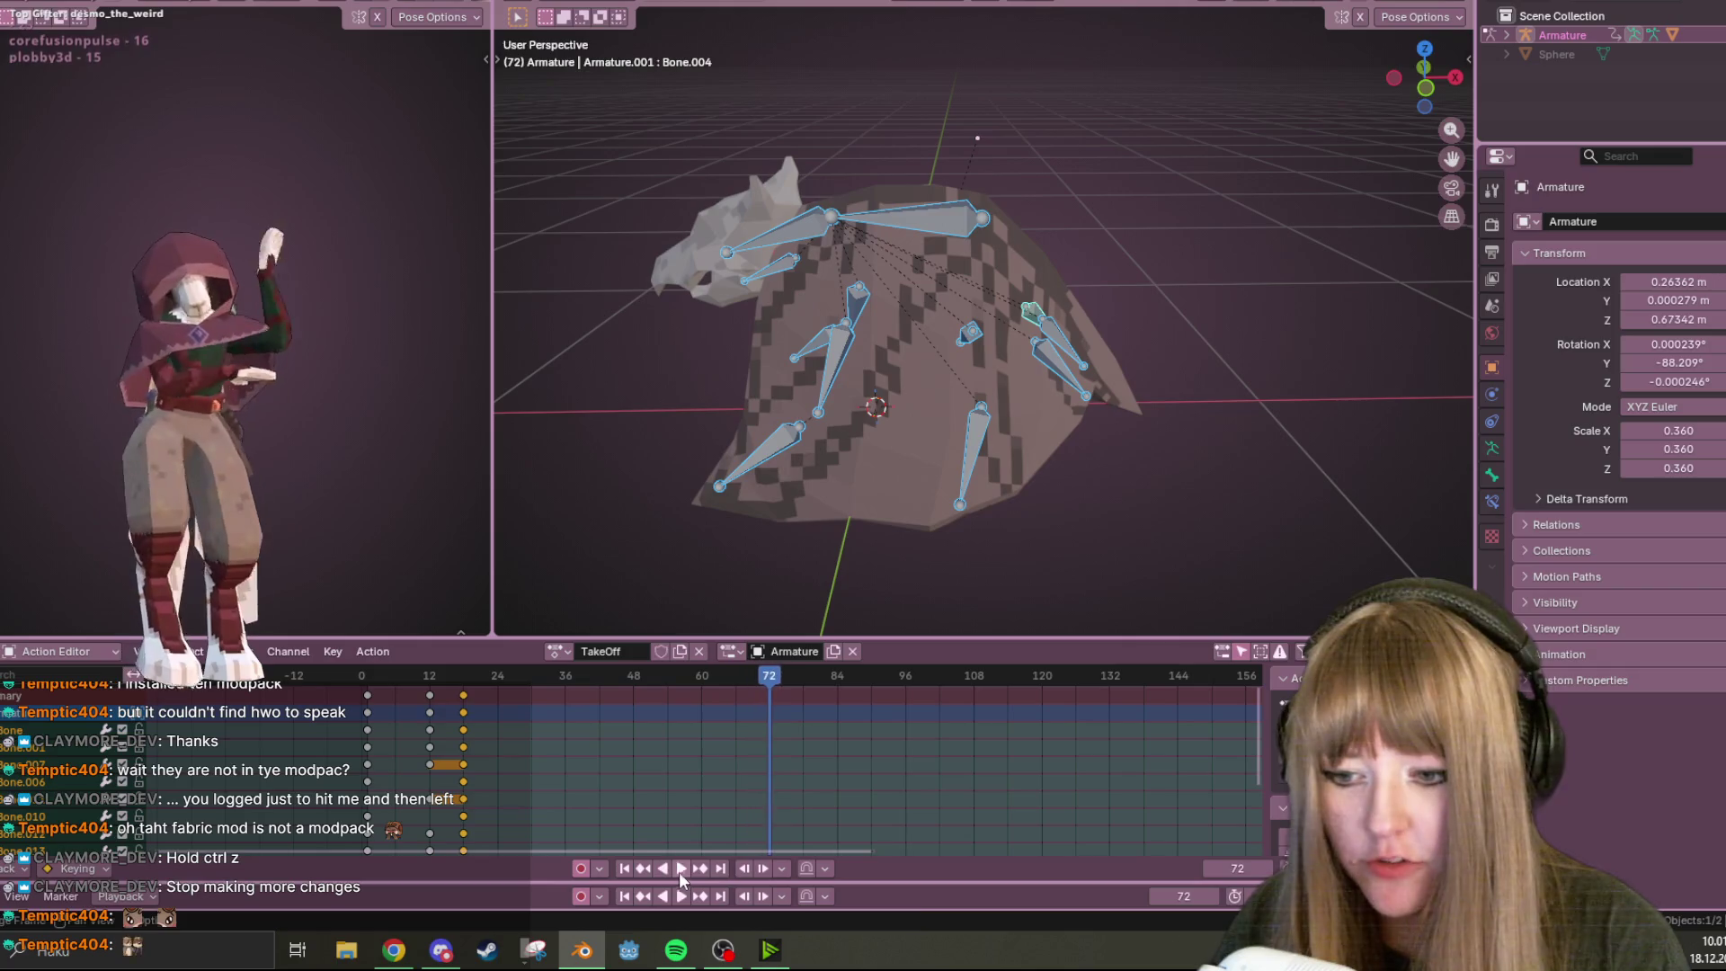
key(space)
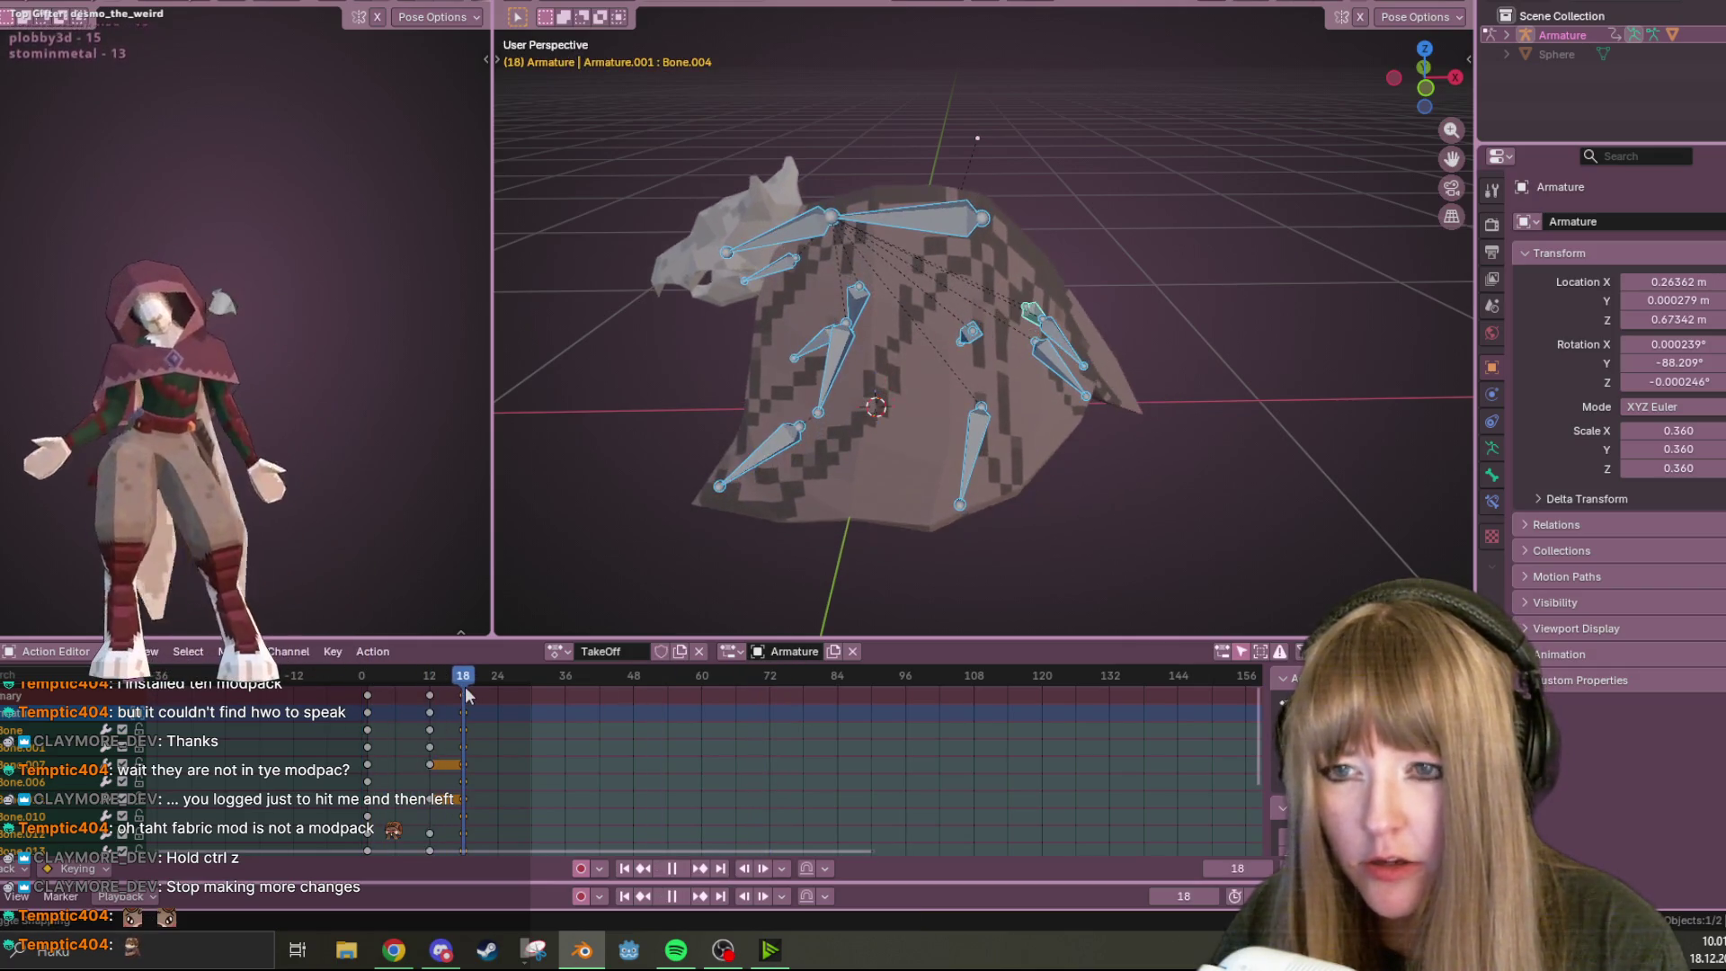
click(1426, 88)
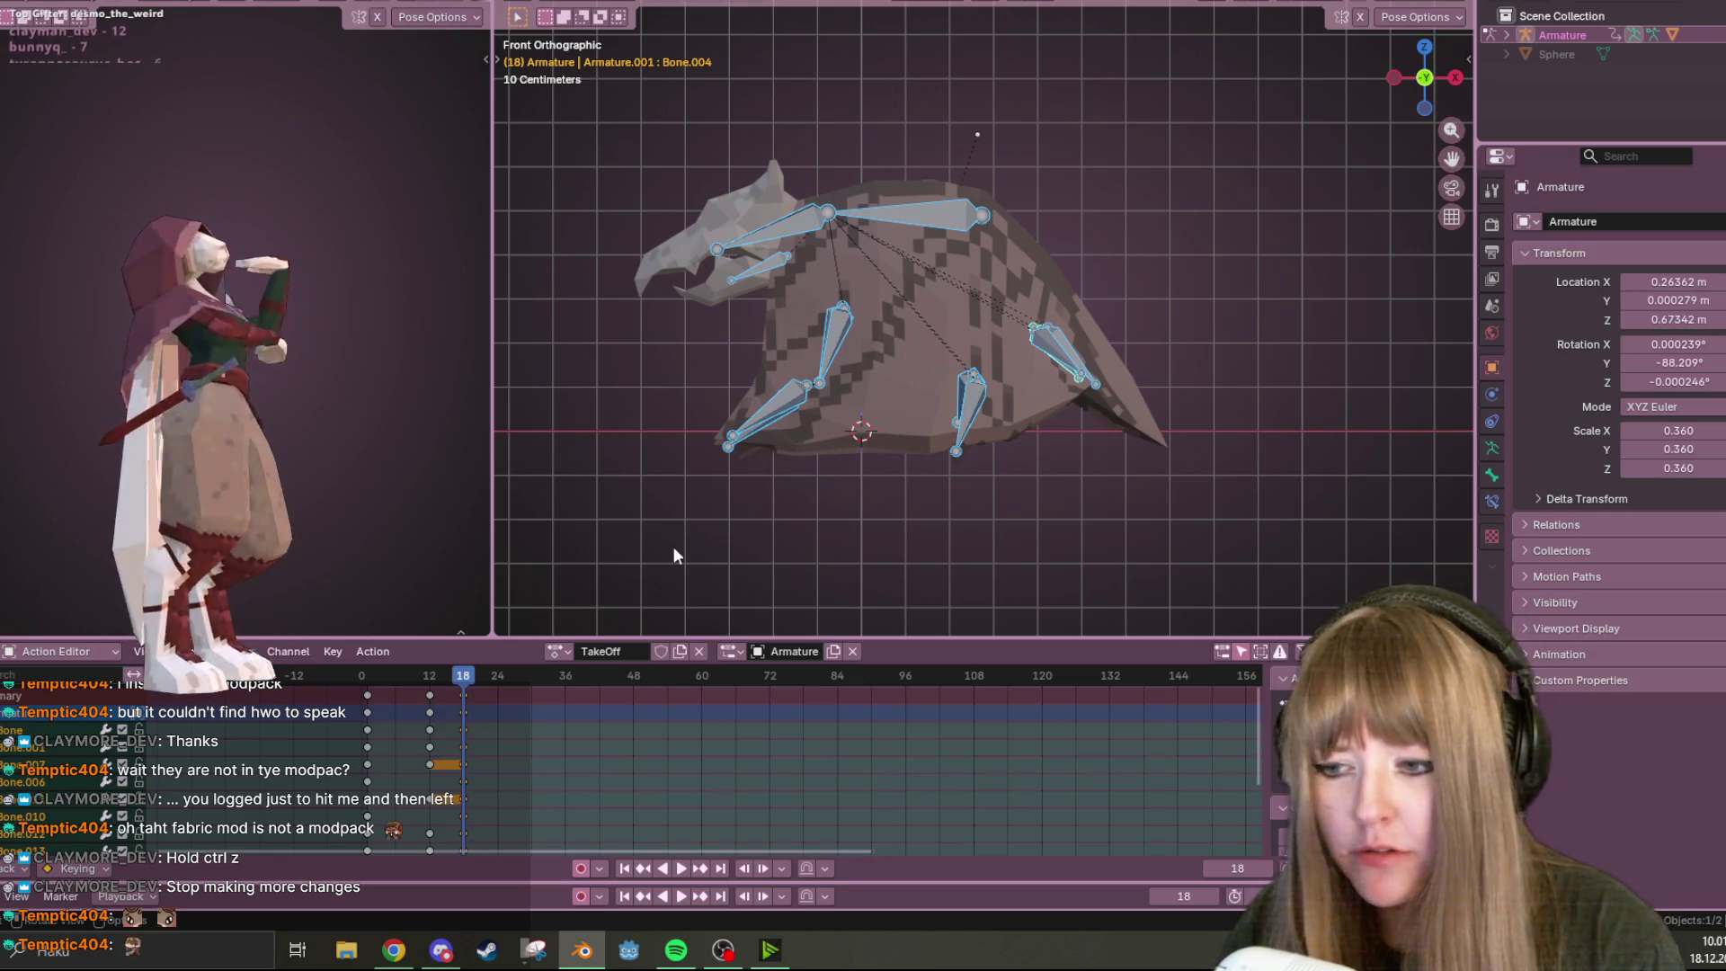
Re-key all bones at frame 18, then raise them at frame 20 and select Bone.007
key(i)
key(space)
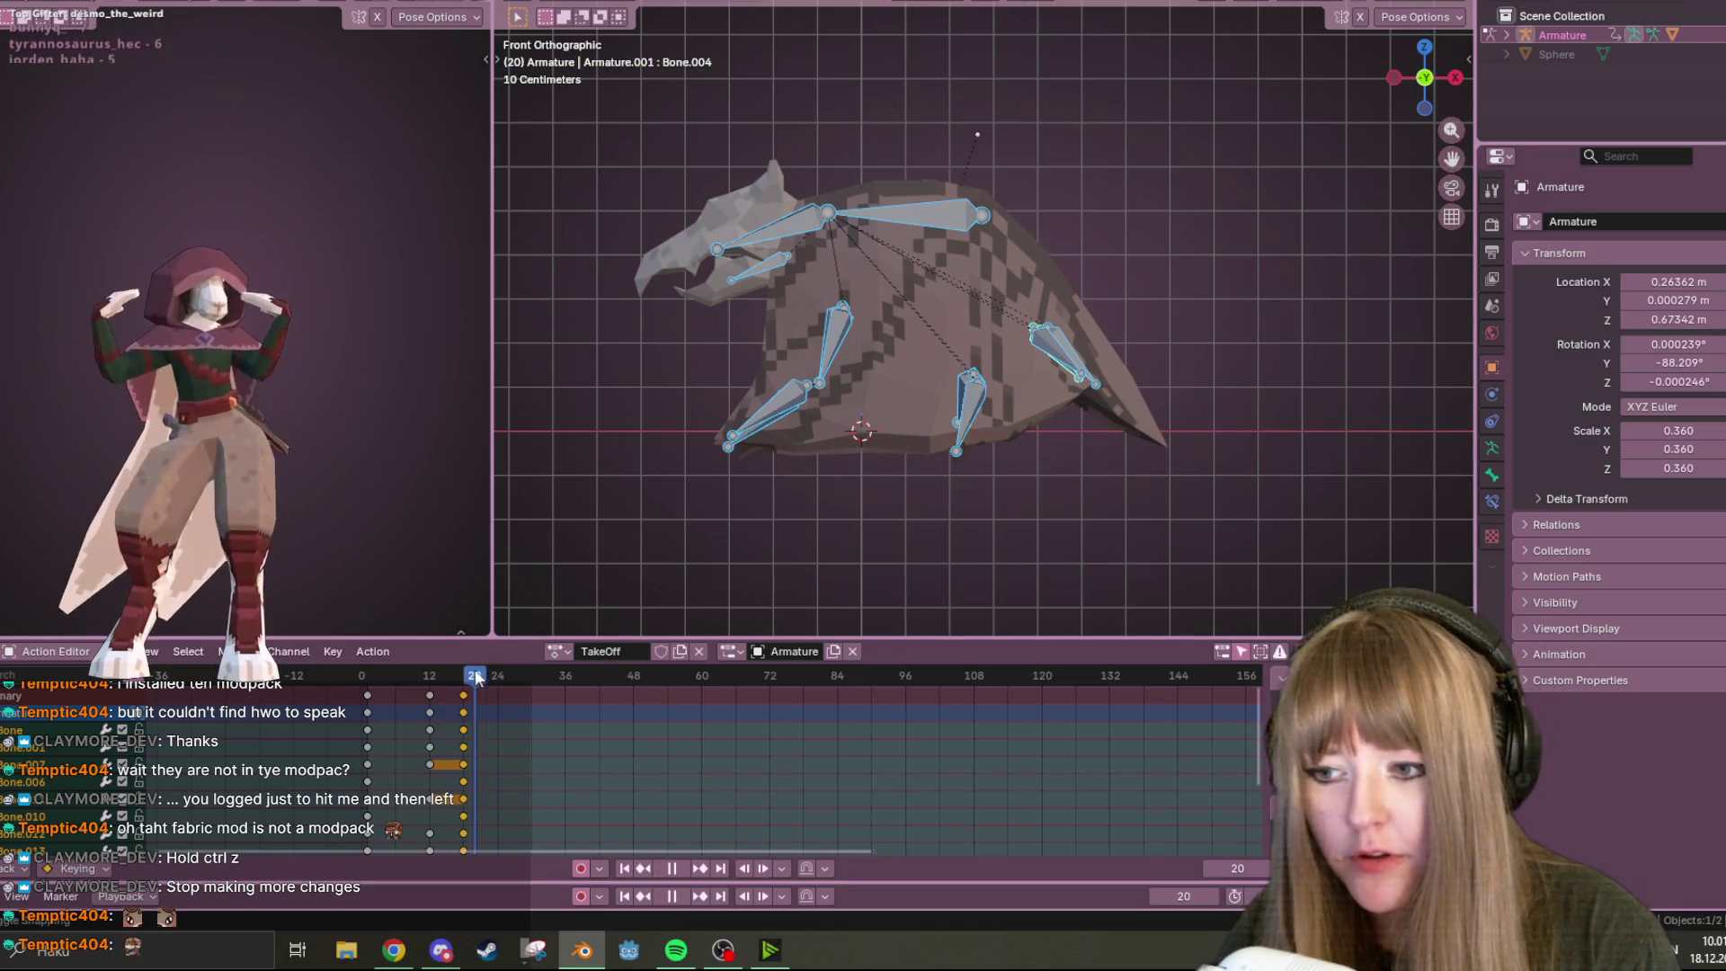
drag(490, 672, 478, 672)
key(space)
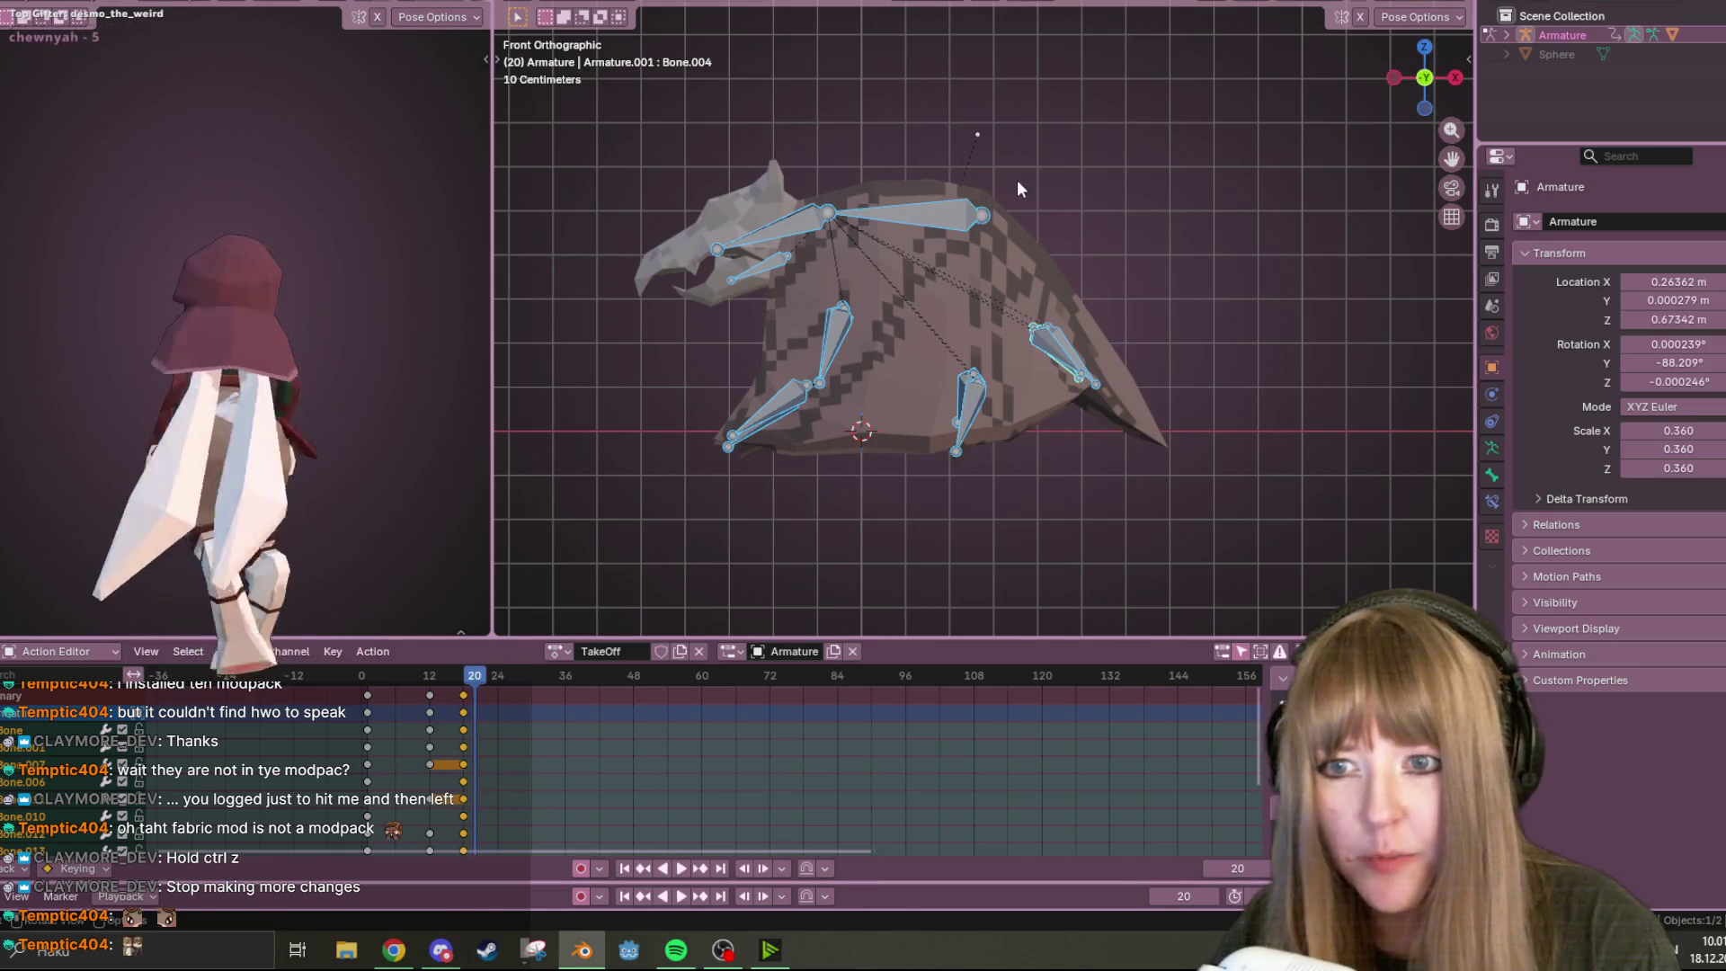
key(g)
click(1016, 136)
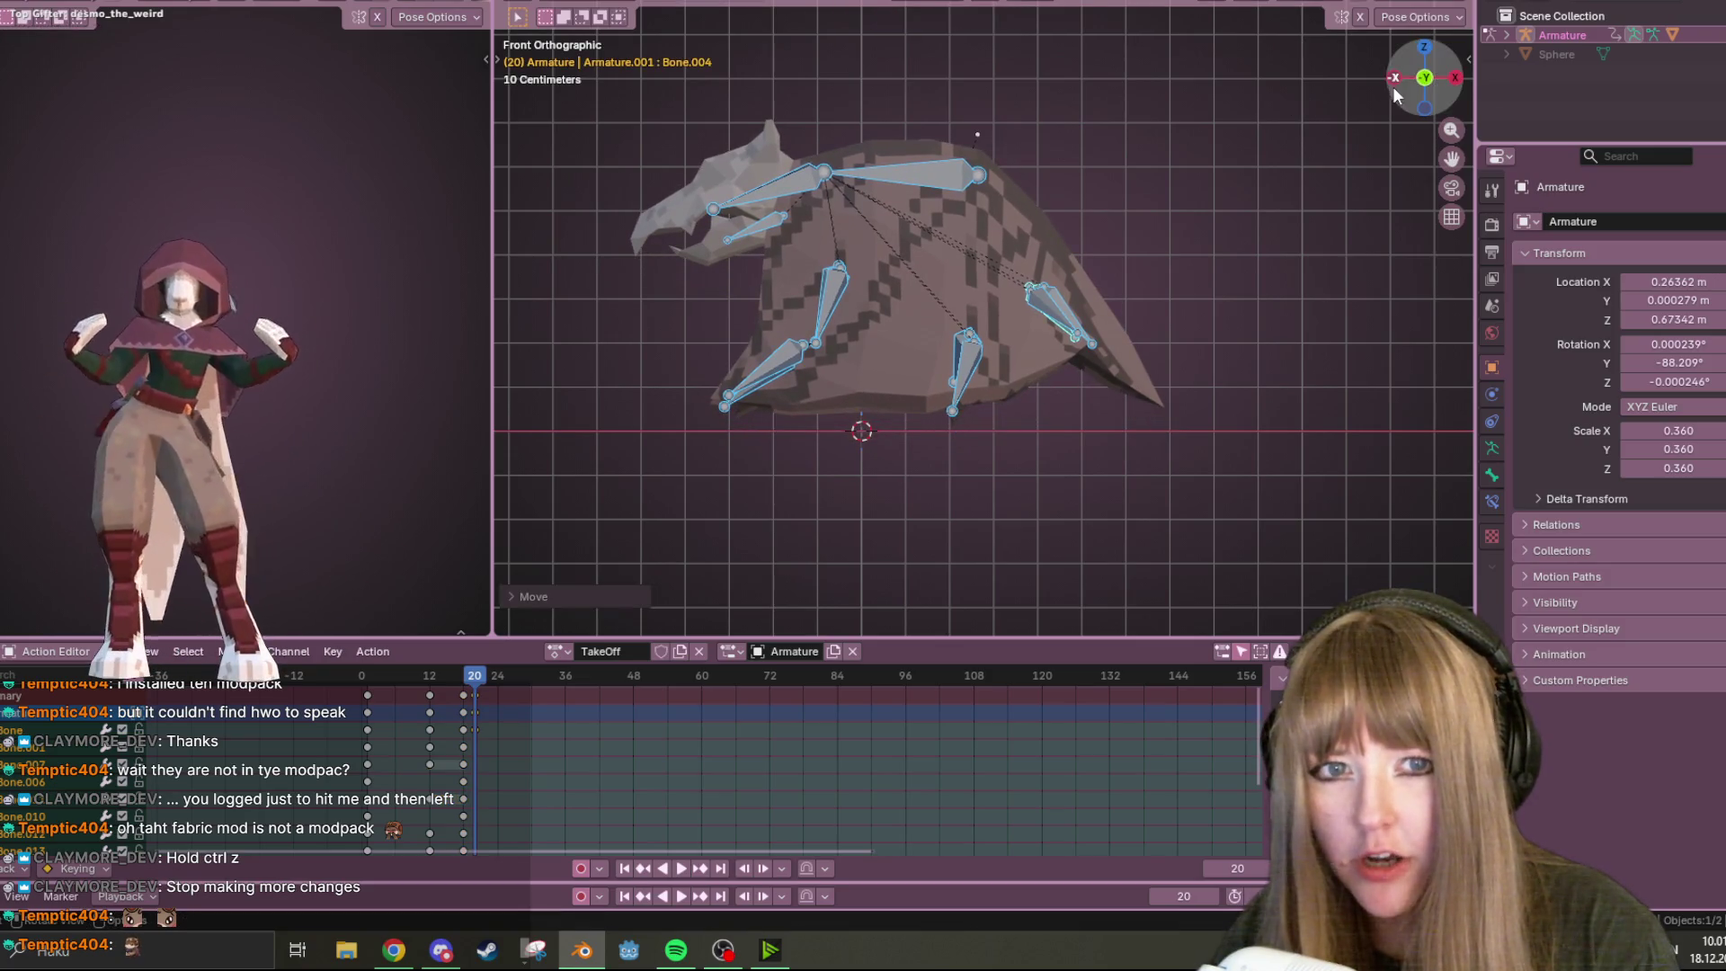
click(1395, 79)
click(1000, 280)
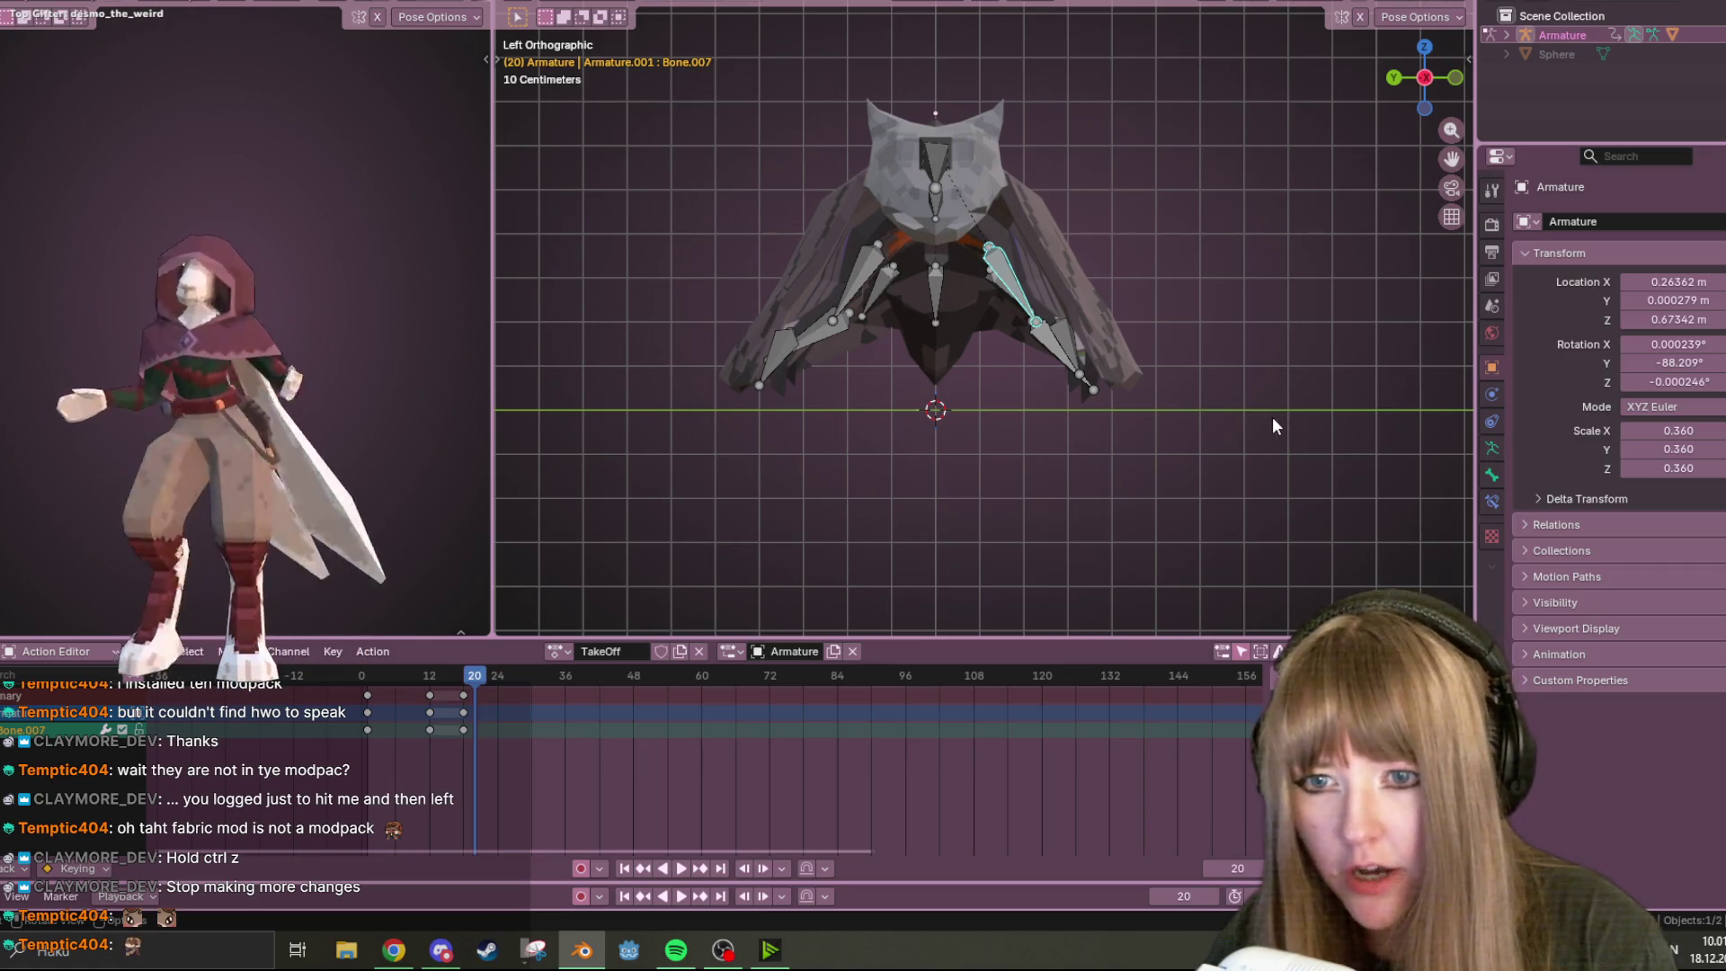
Rotate the right upper wing bone downward, and rotate the left upper and lower wing bones
key(t)
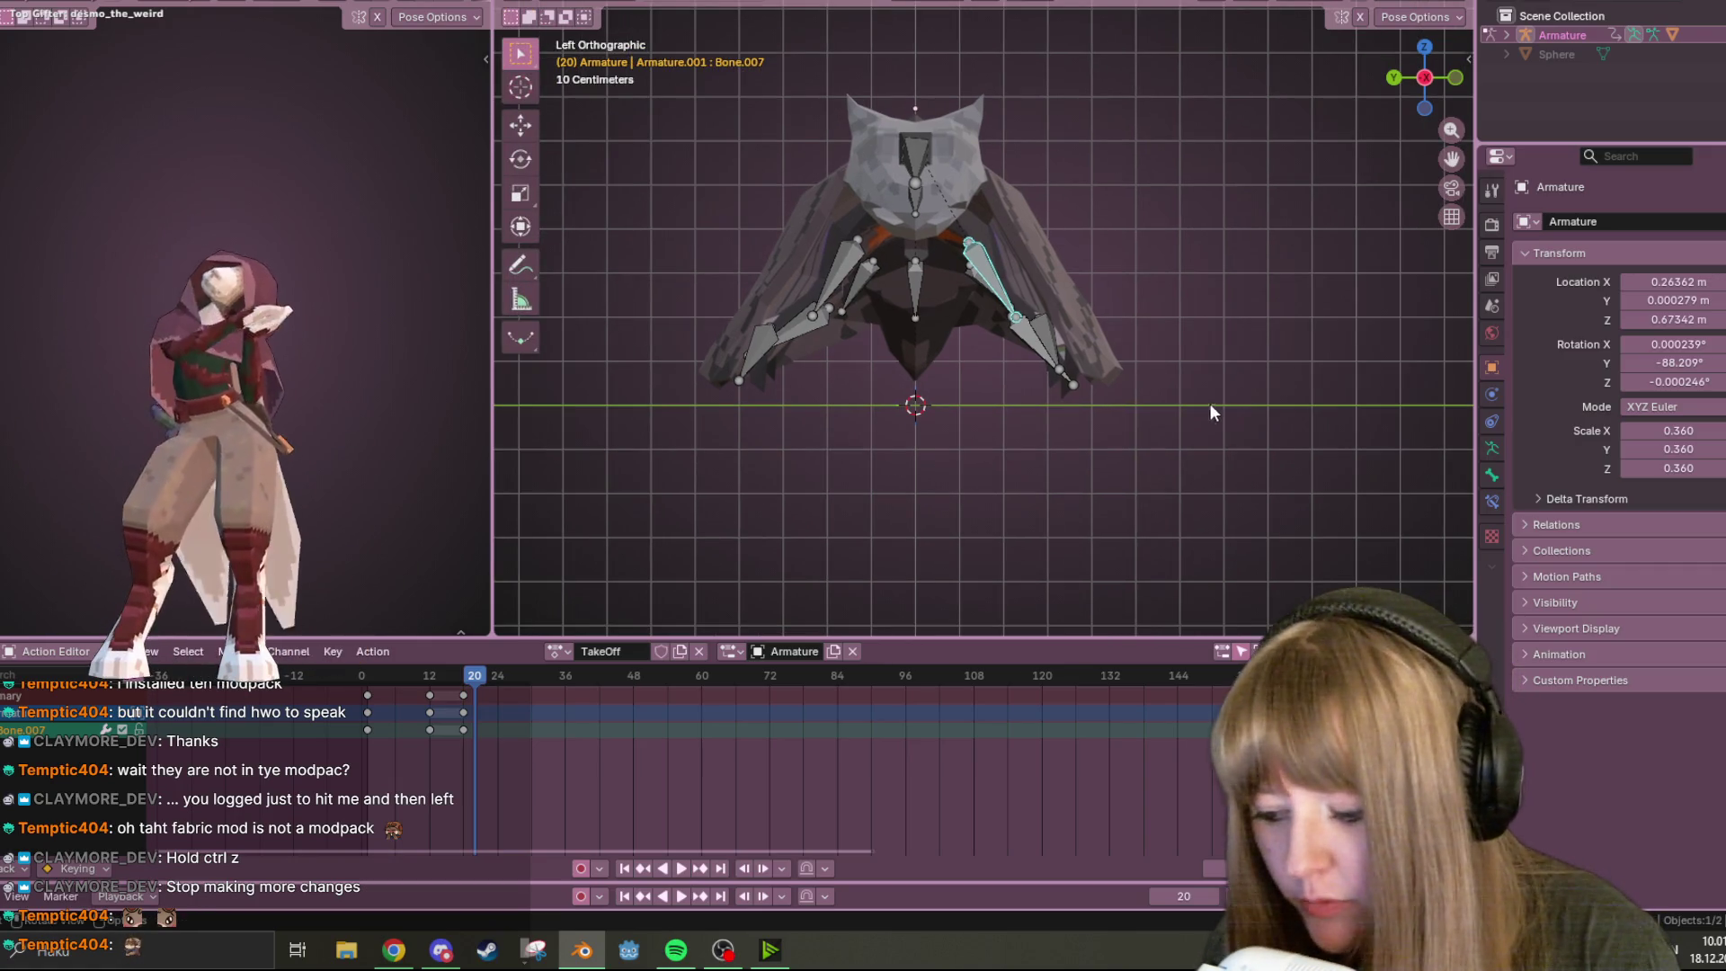
key(r)
click(1069, 386)
click(851, 270)
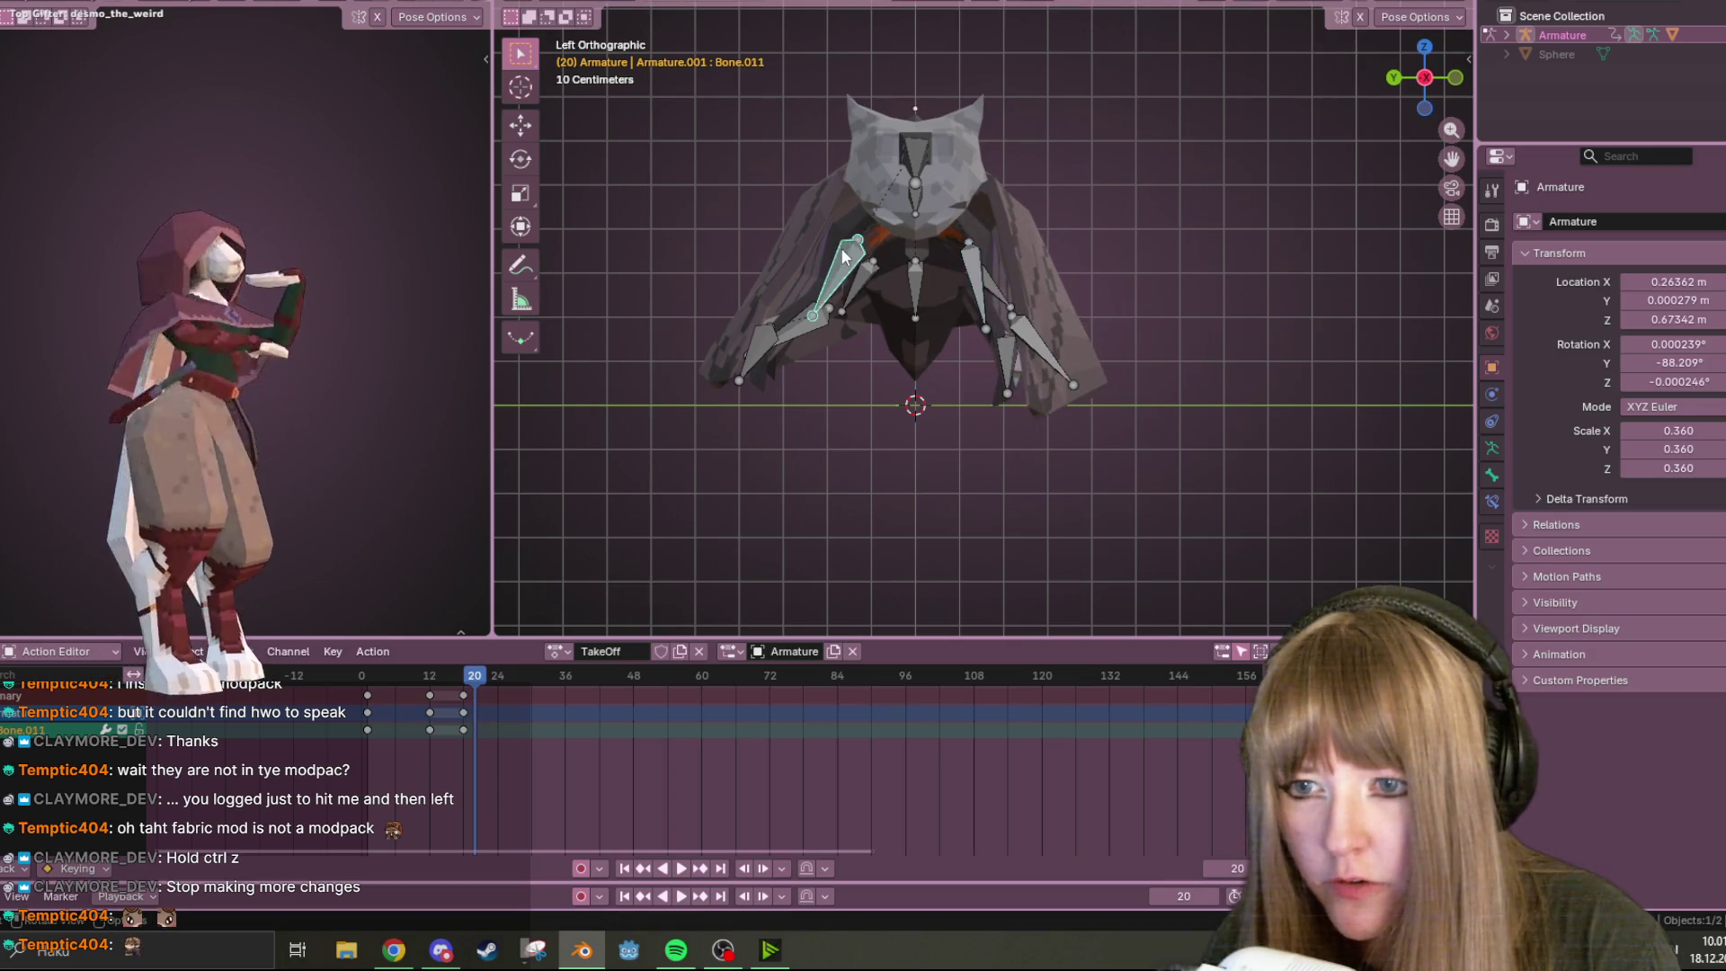
key(r)
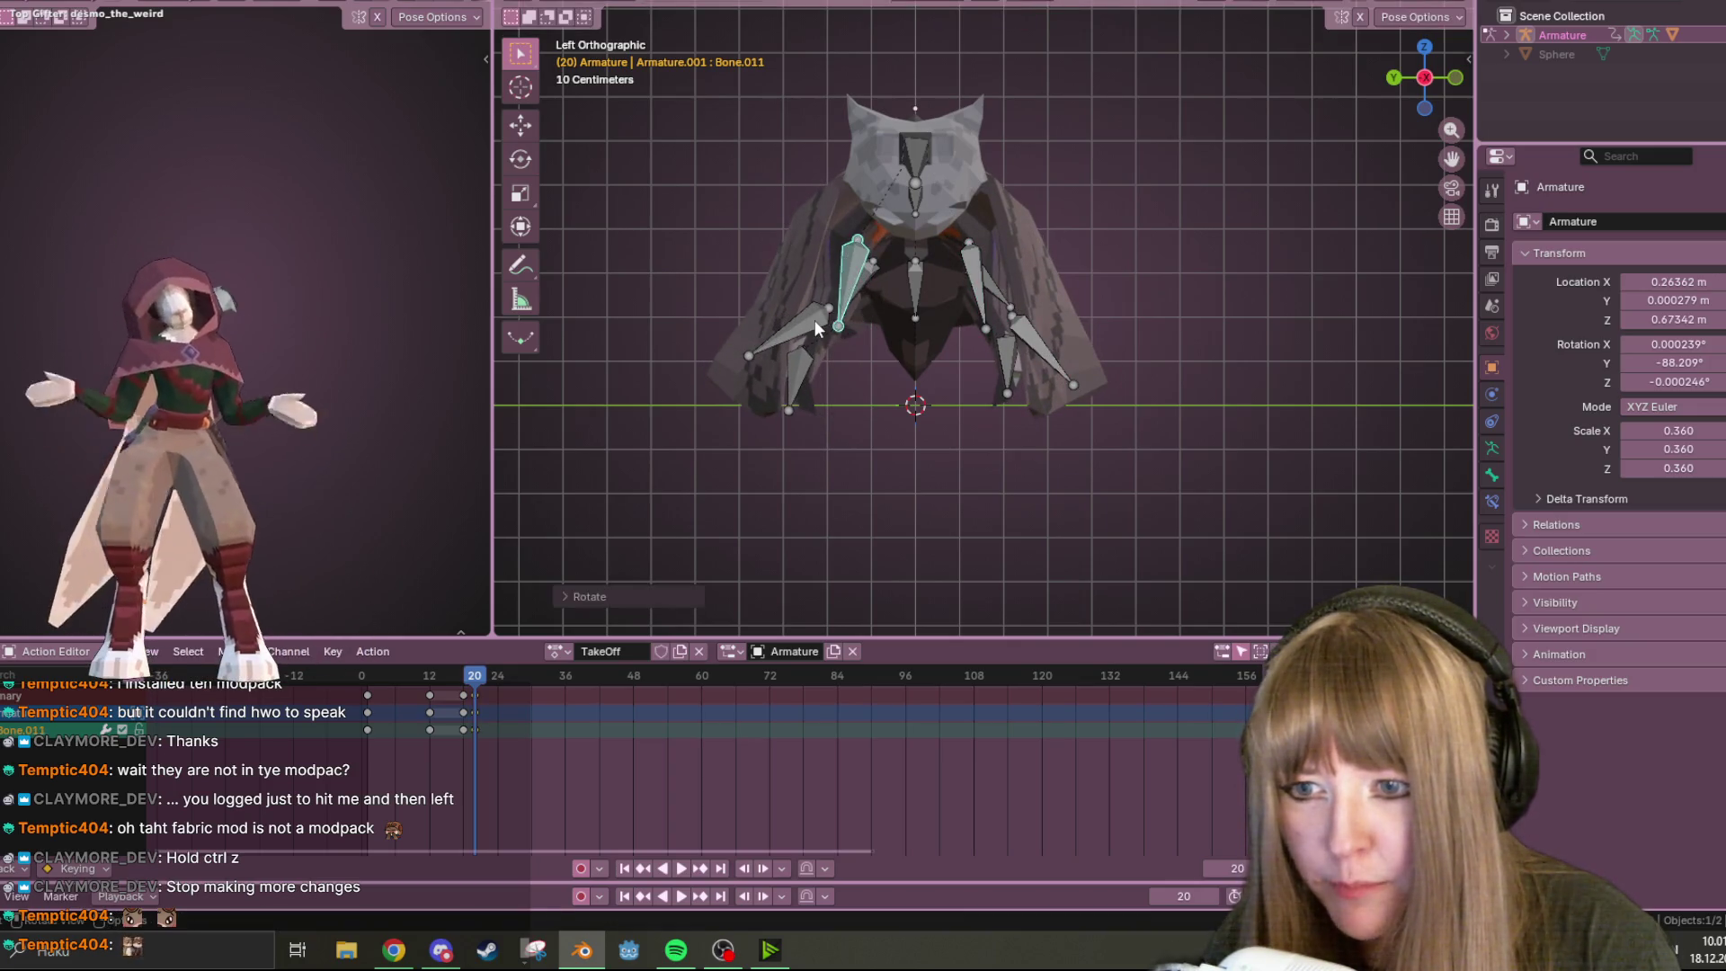
click(814, 320)
click(769, 369)
key(r)
click(996, 298)
Rotate Bone.013 to point straight down and shift it slightly right
click(993, 297)
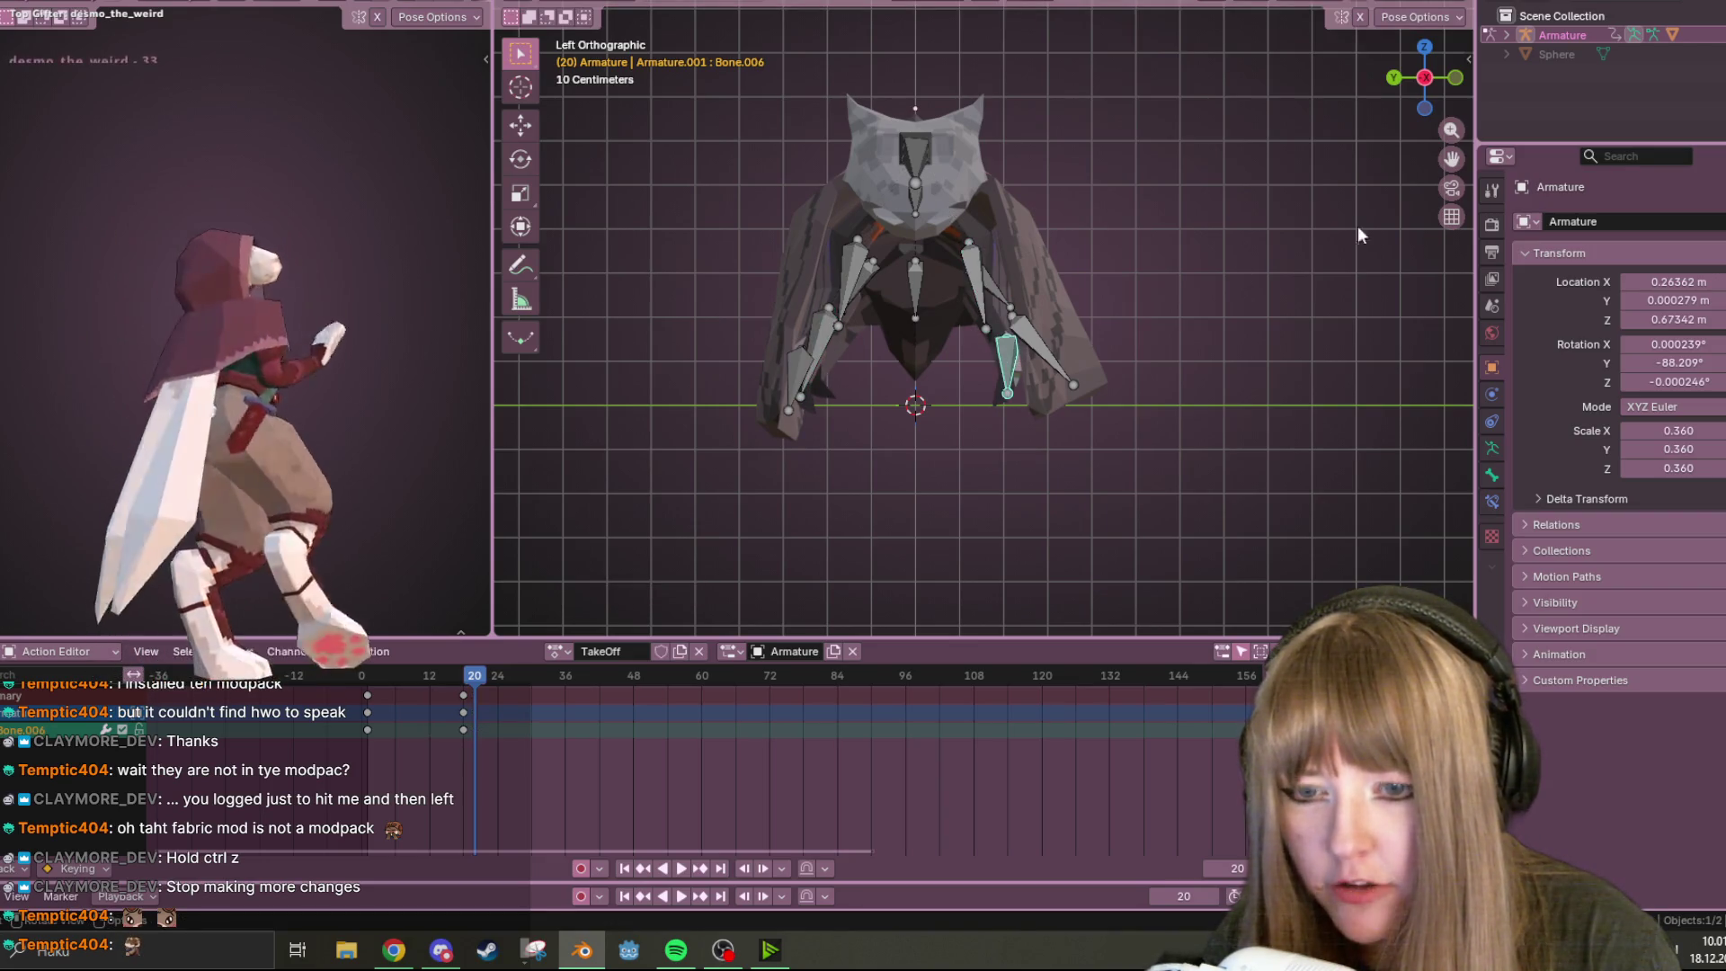
click(1451, 81)
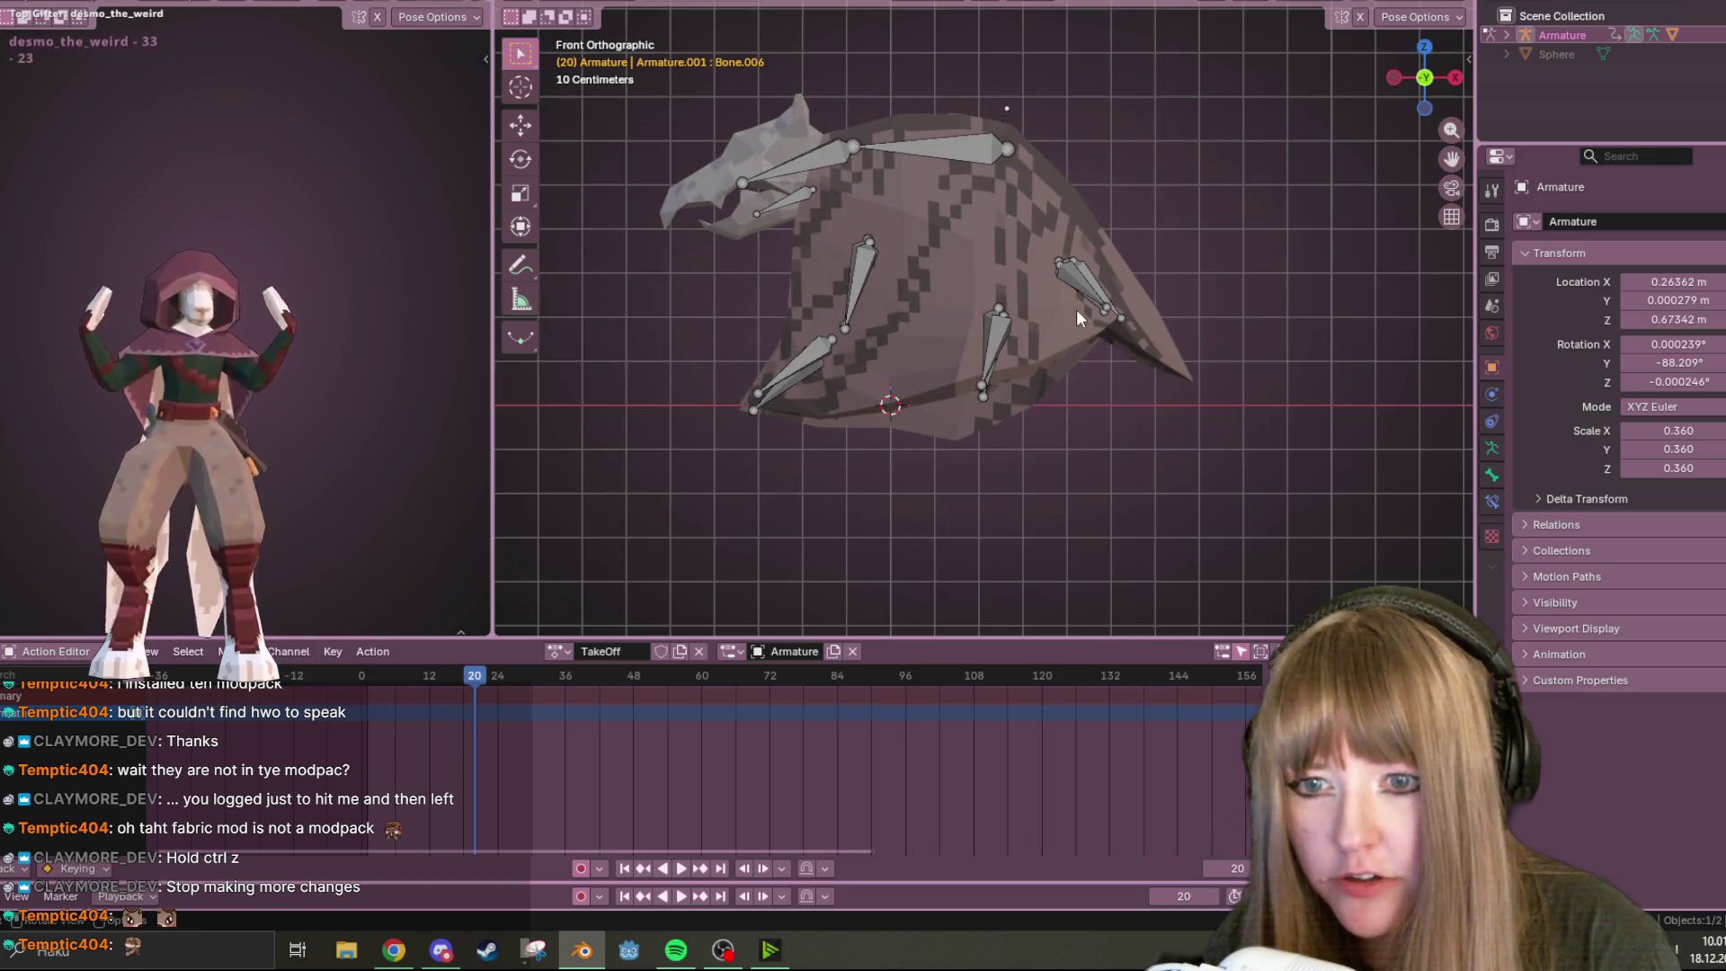
click(1456, 77)
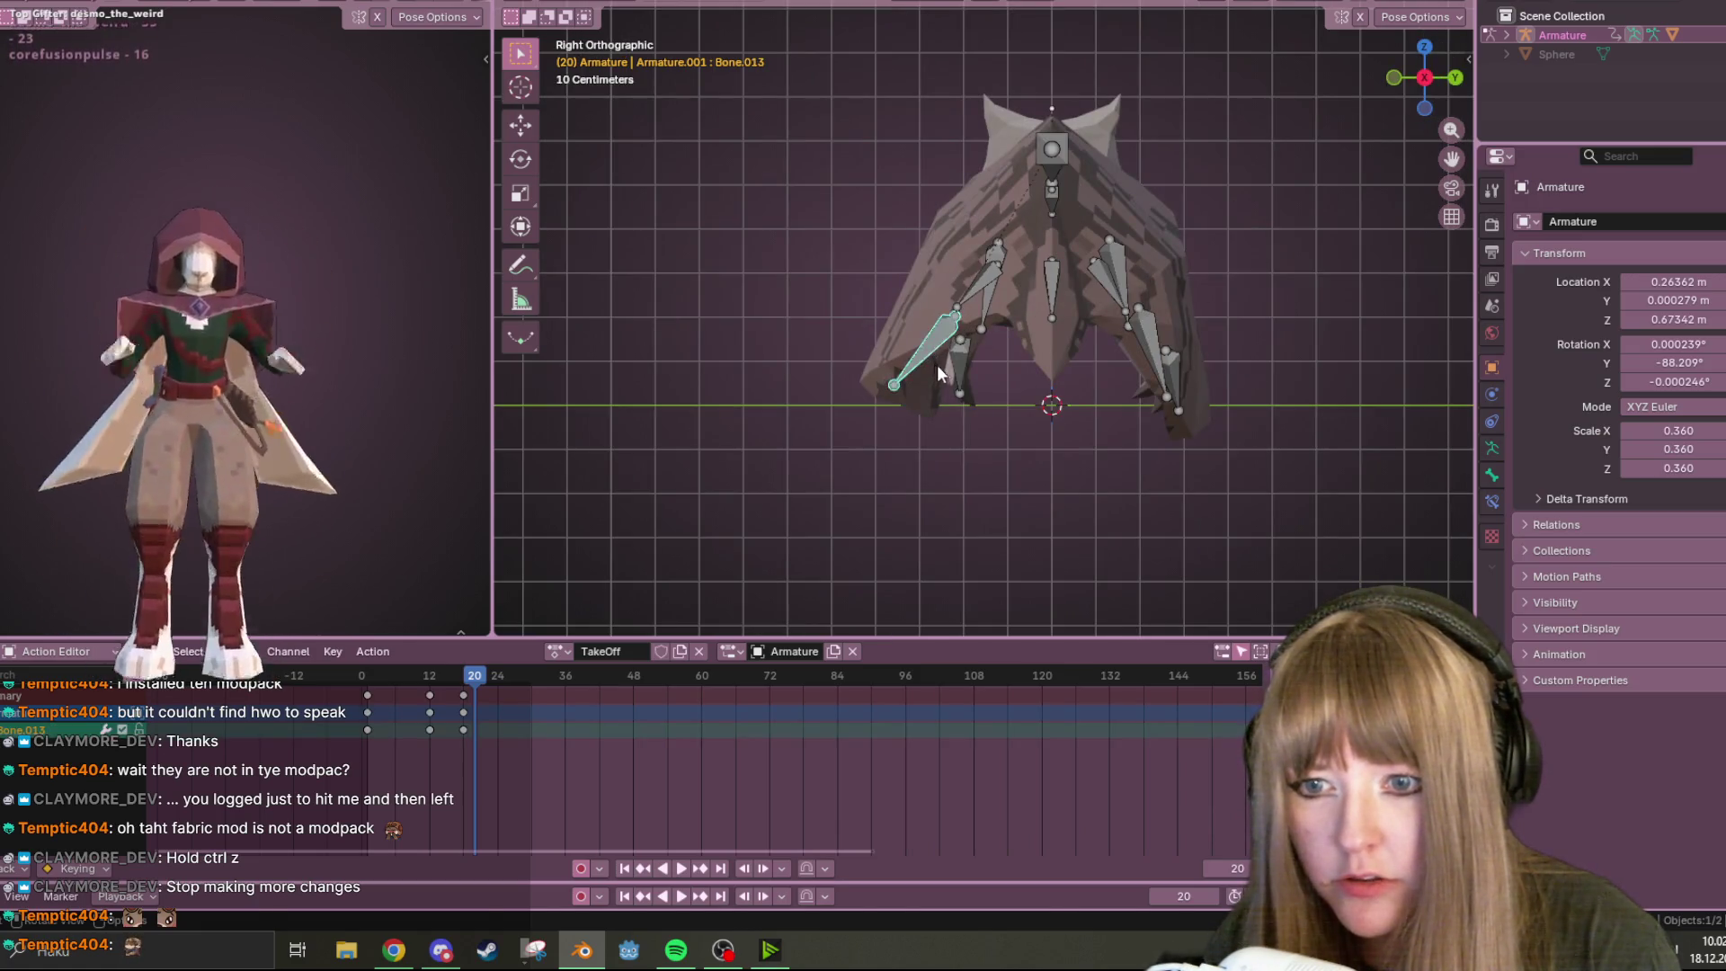
key(r)
click(982, 377)
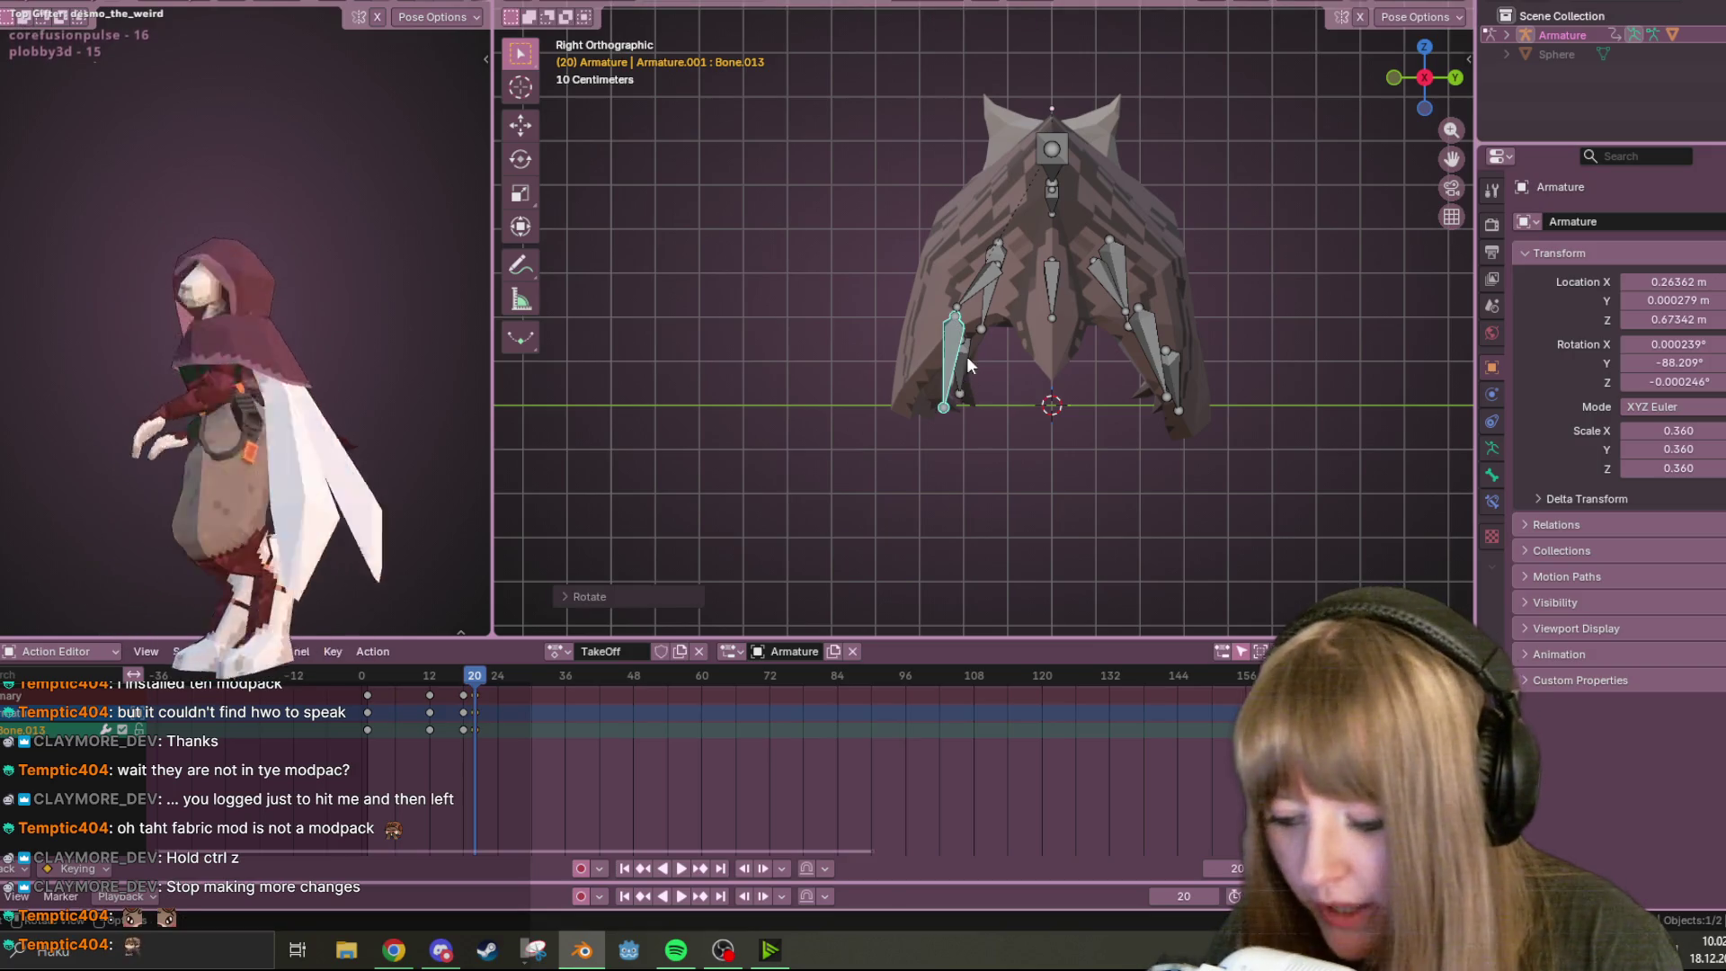
key(g)
click(989, 362)
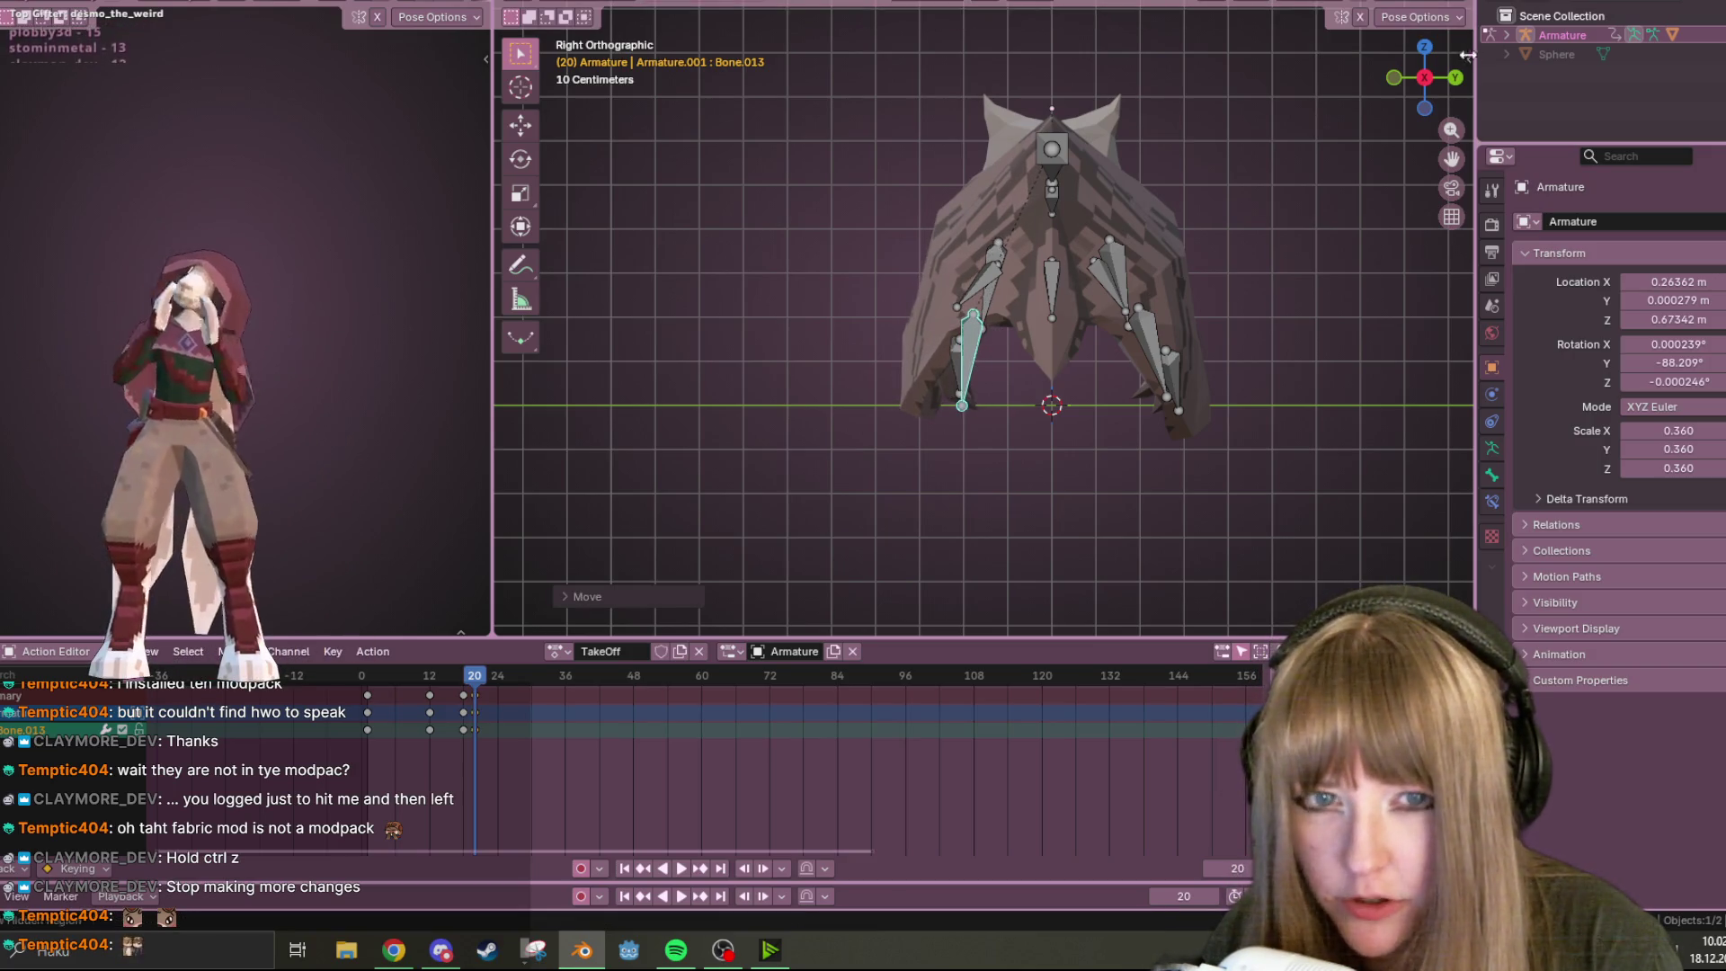
In front view, rotate Bone.001 near the wing tip slightly
click(1397, 79)
click(1082, 290)
key(r)
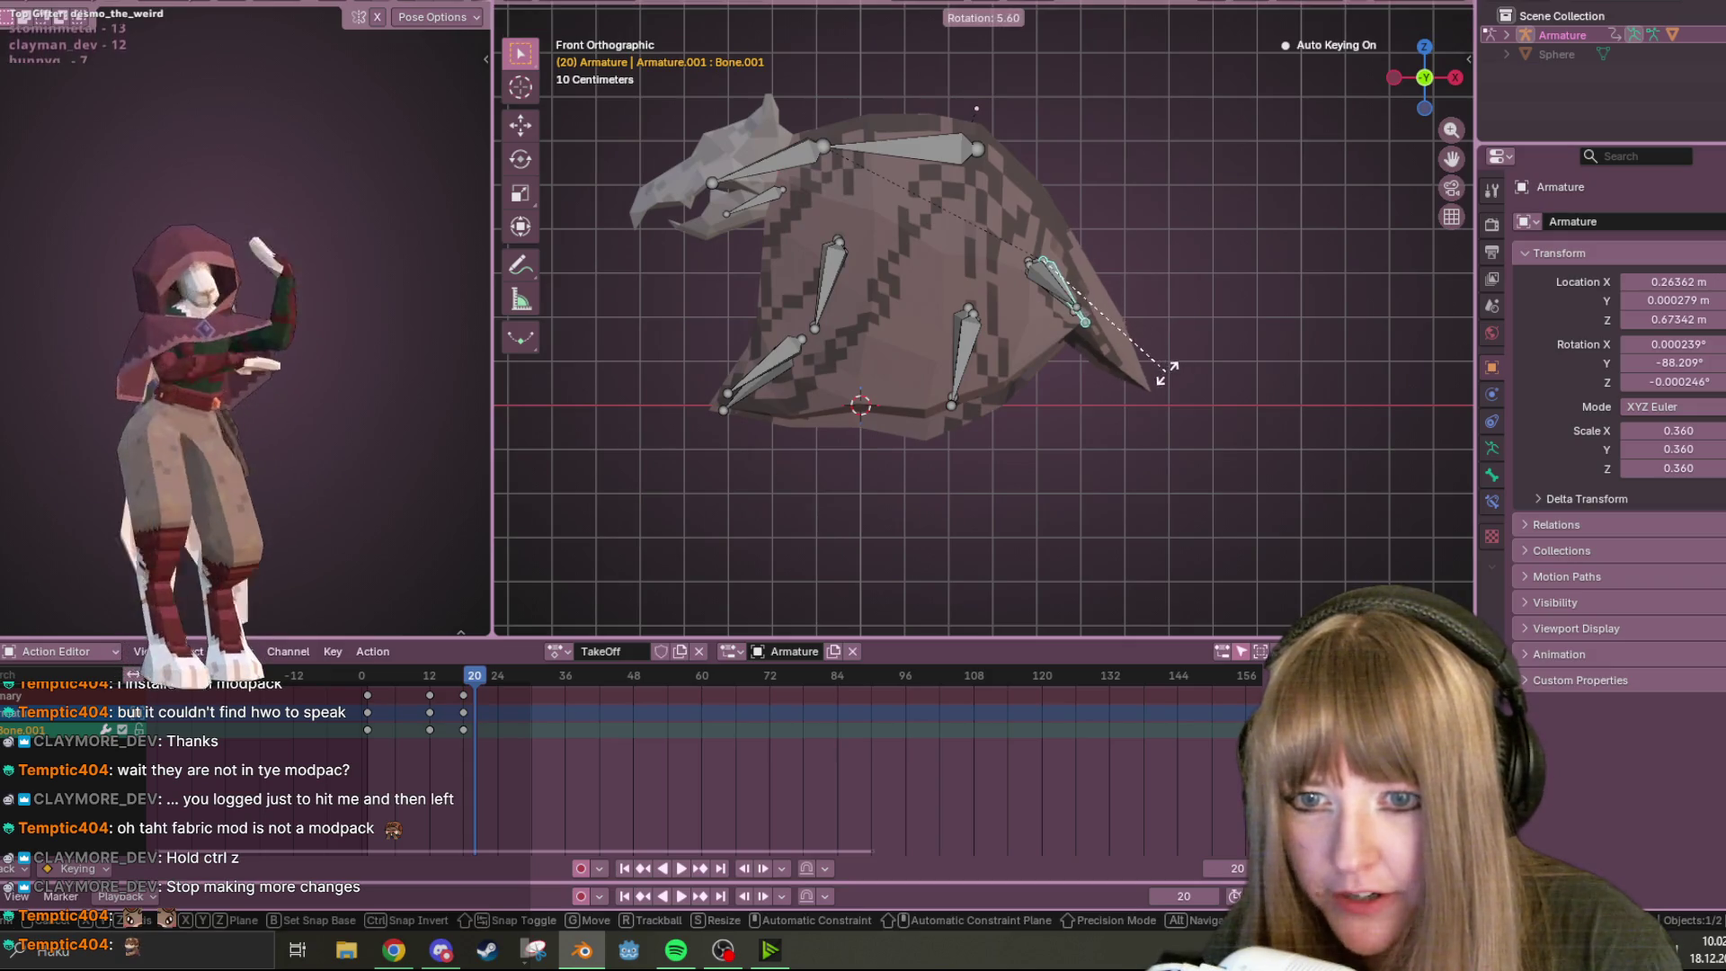
click(1165, 373)
key(g)
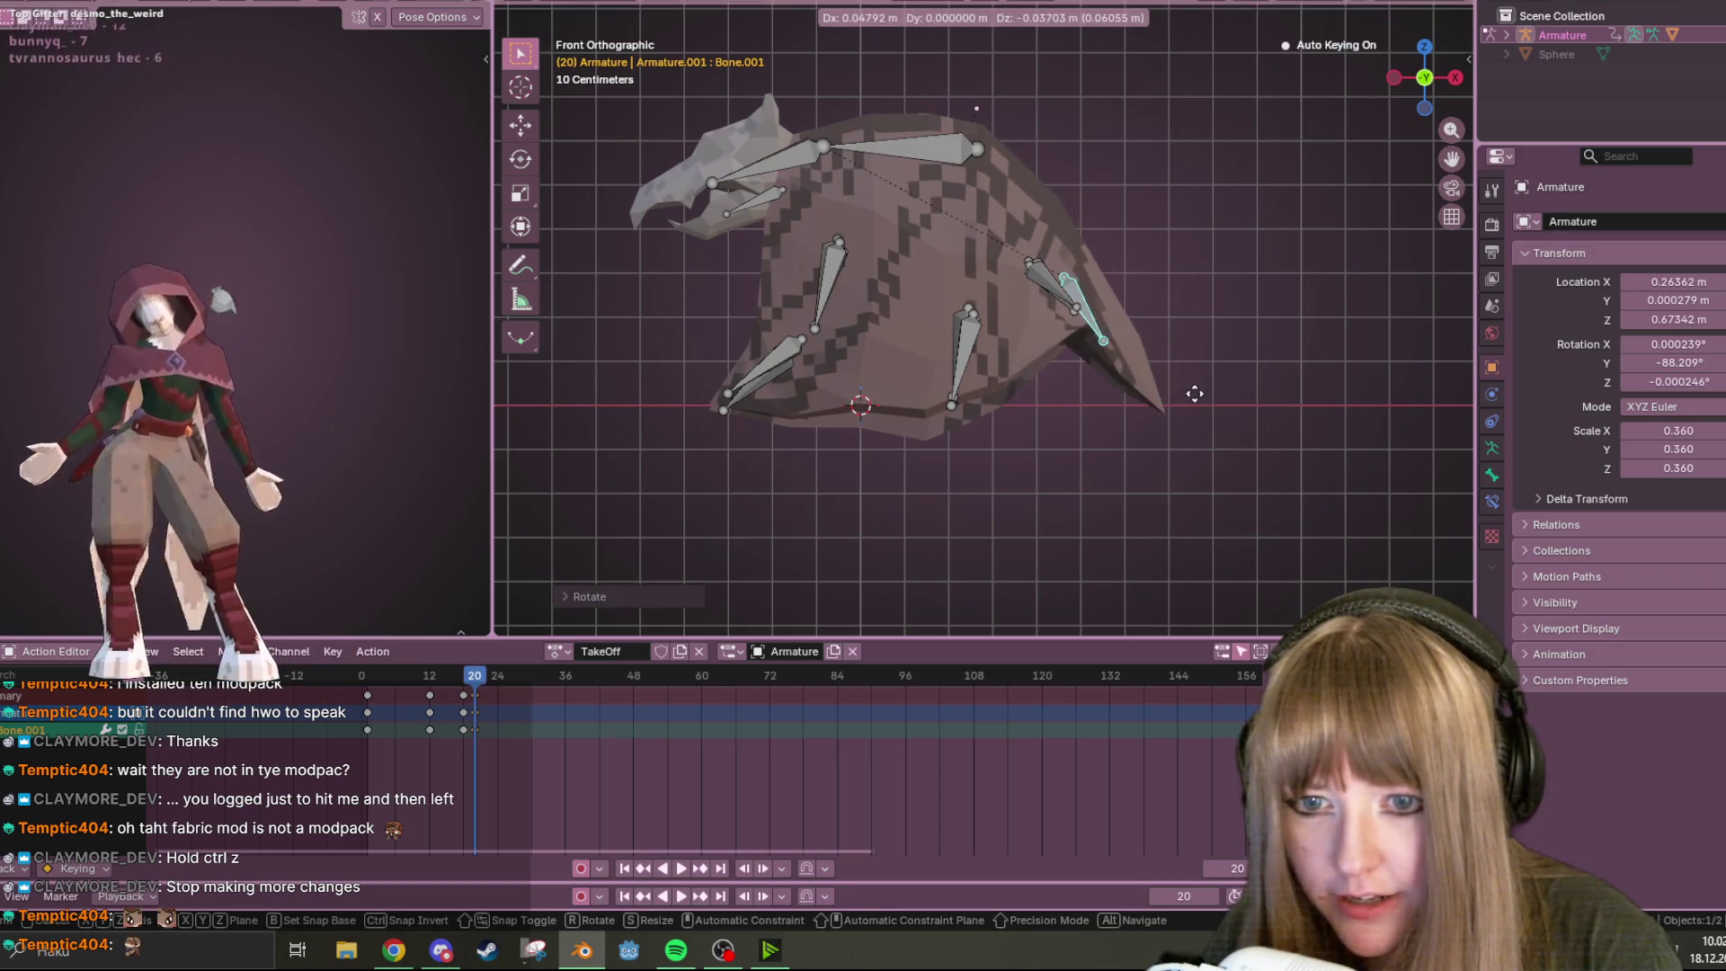
right_click(1194, 393)
Lower Bone.004 and scale it down slightly, then return to frame 0
click(1064, 282)
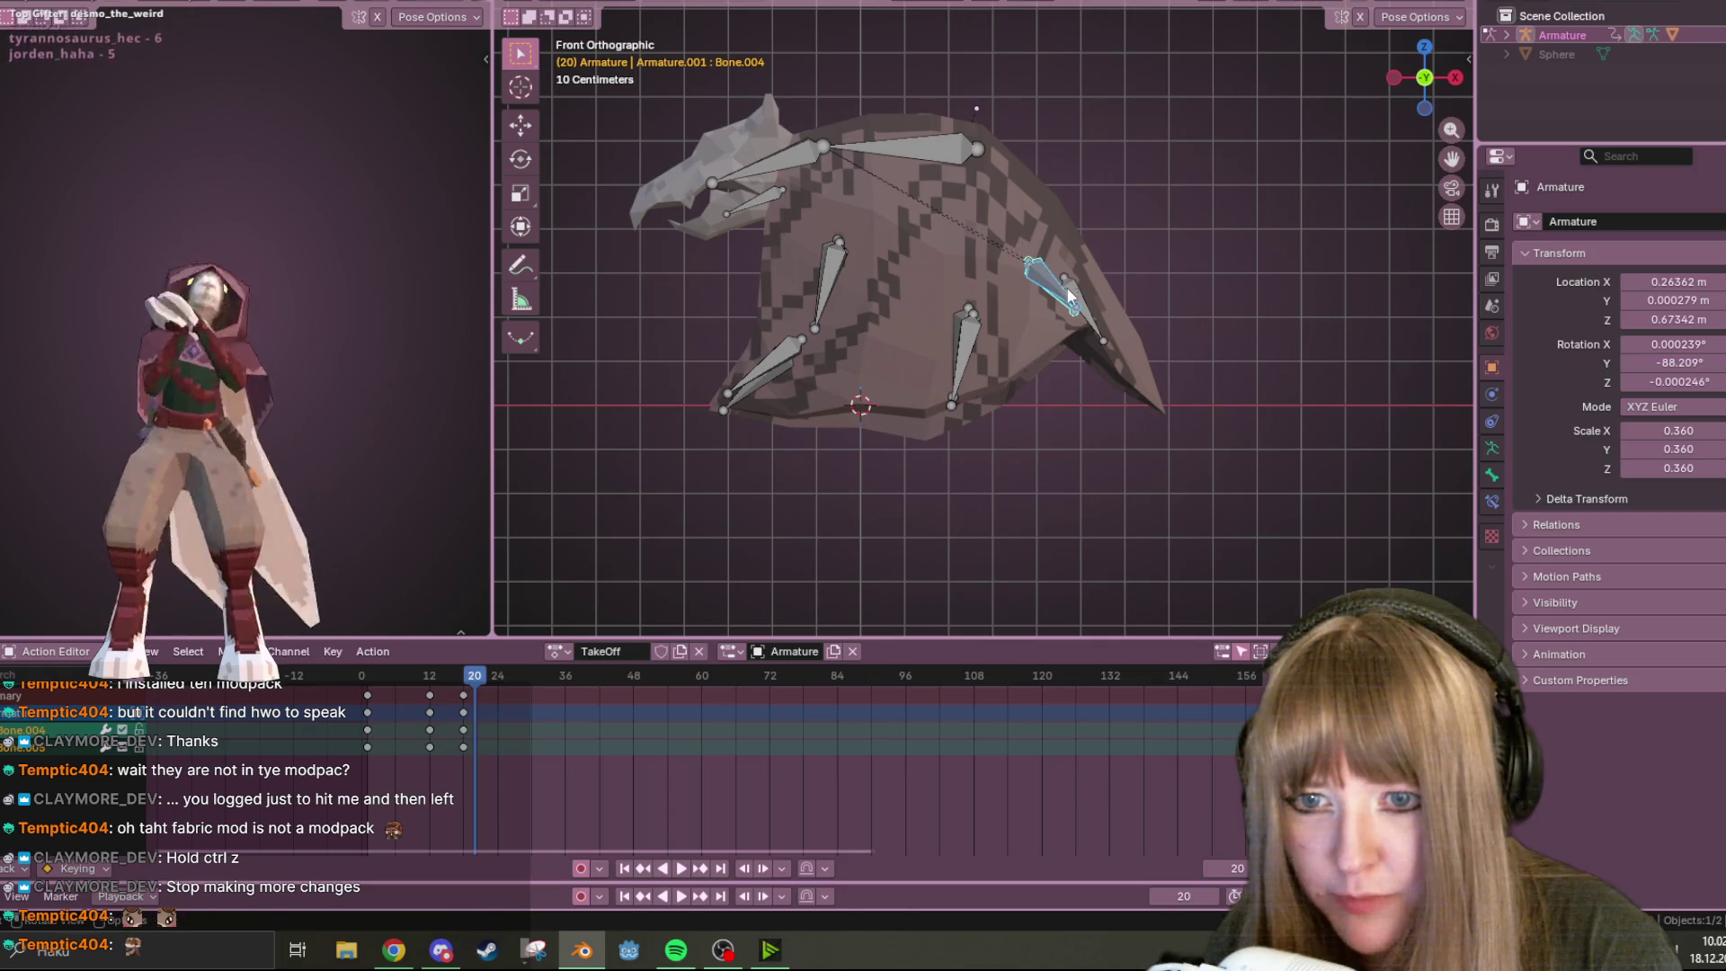
key(g)
click(1079, 340)
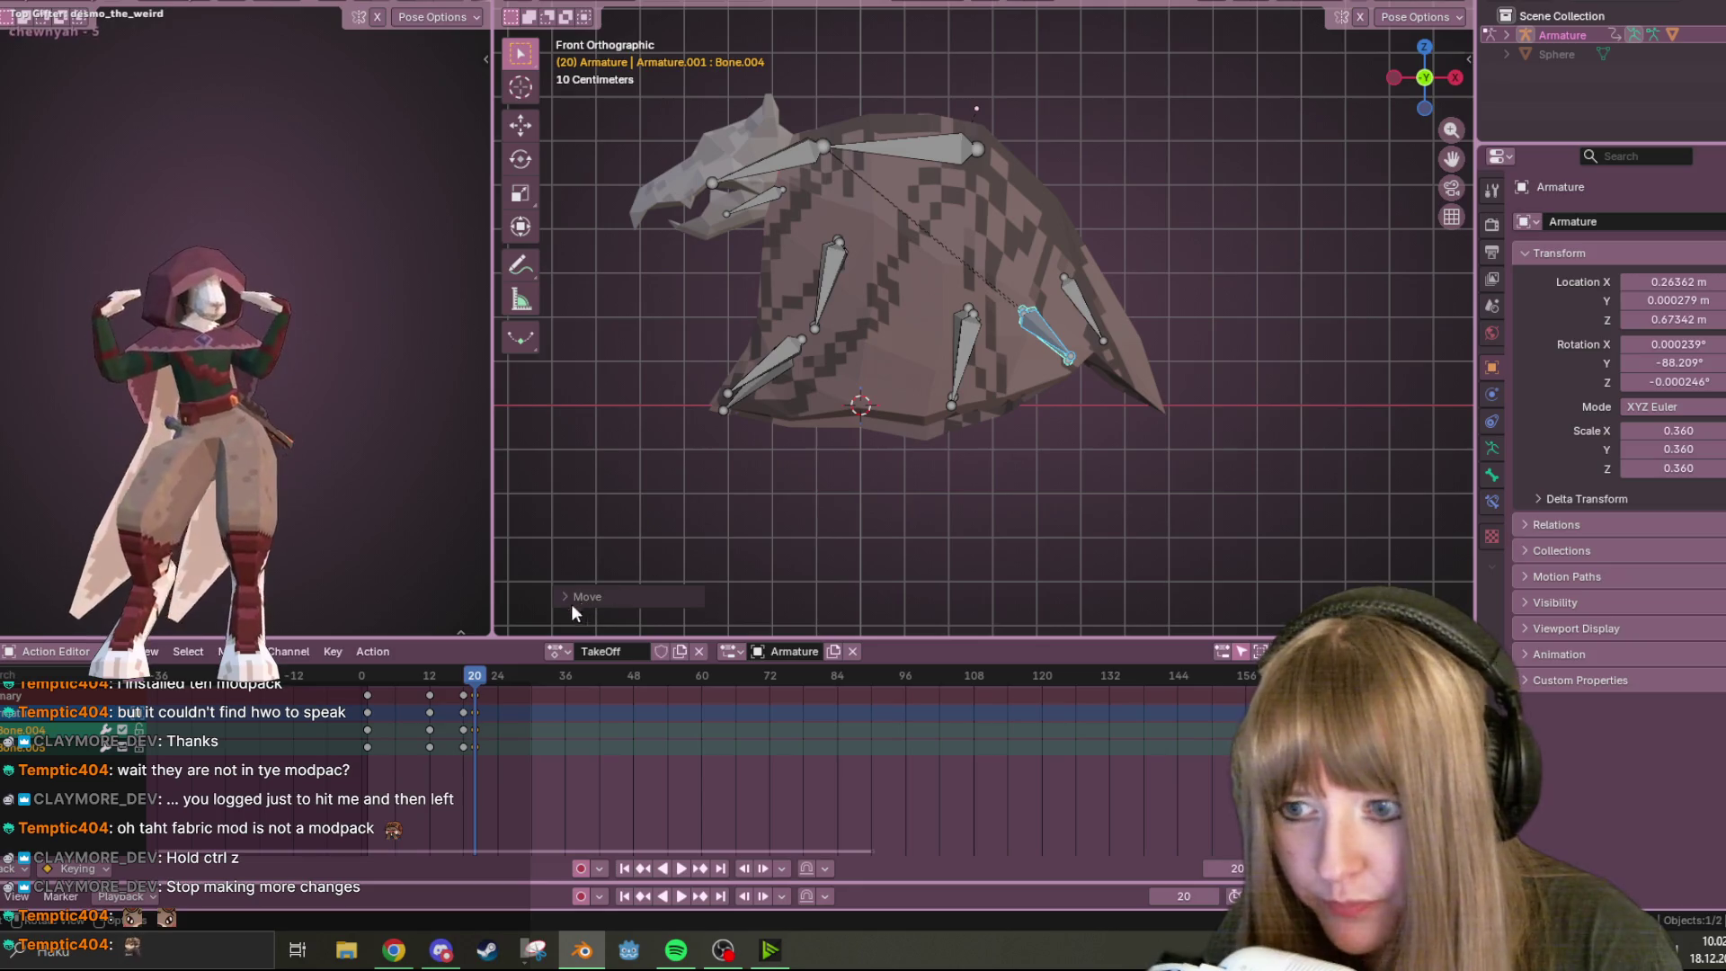
key(s)
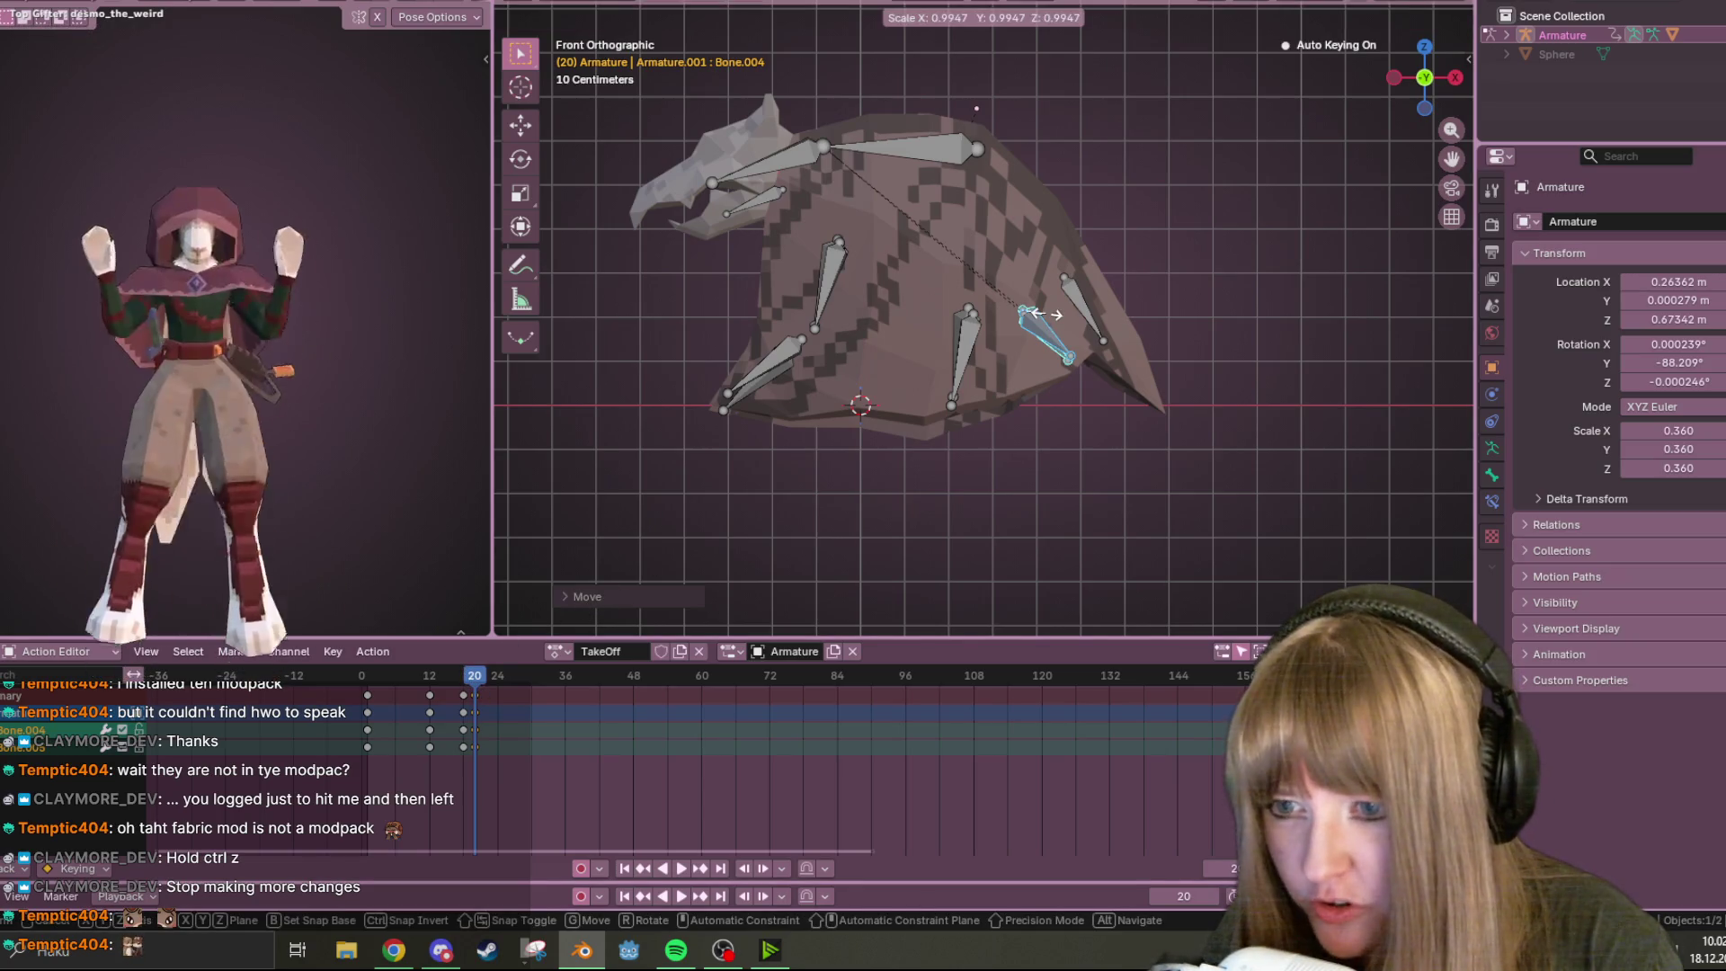
click(1047, 319)
key(a)
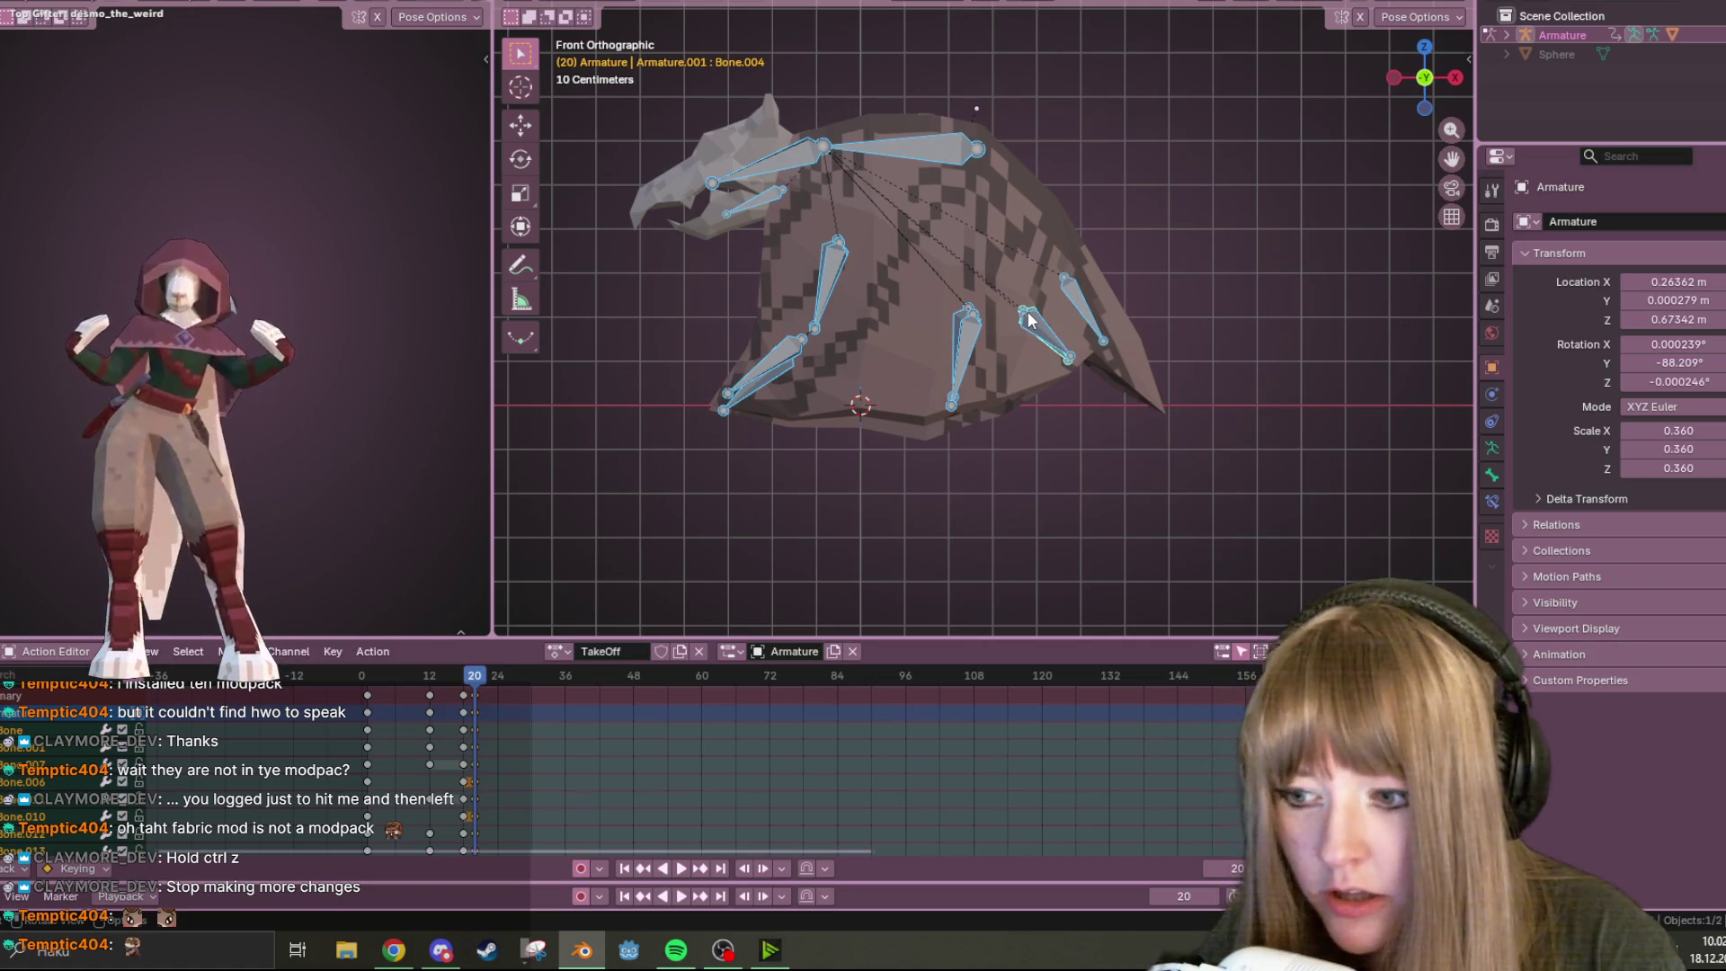
key(ctrl+z)
key(ctrl+z)
key(ctrl+z)
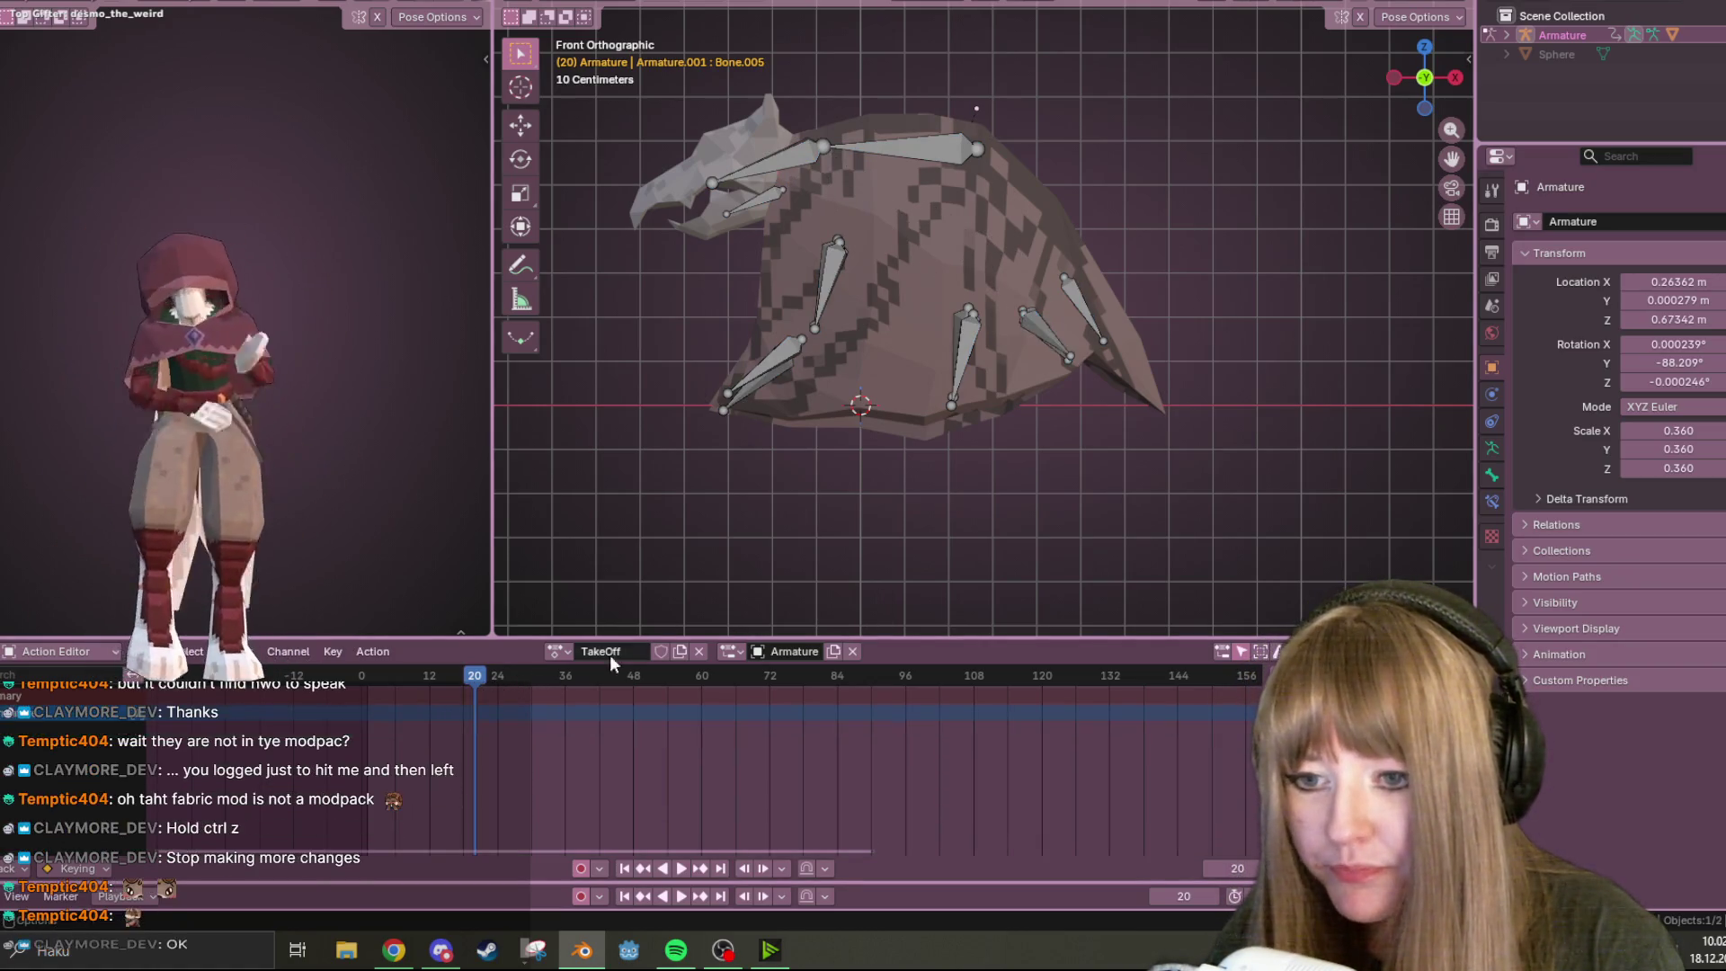
mouse_move(485, 681)
mouse_down()
mouse_move(374, 694)
mouse_move(428, 697)
mouse_move(424, 678)
mouse_move(361, 684)
mouse_up()
Replay the TakeOff flap with all wing bones selected, orbiting, then return to front orthographic view
click(679, 870)
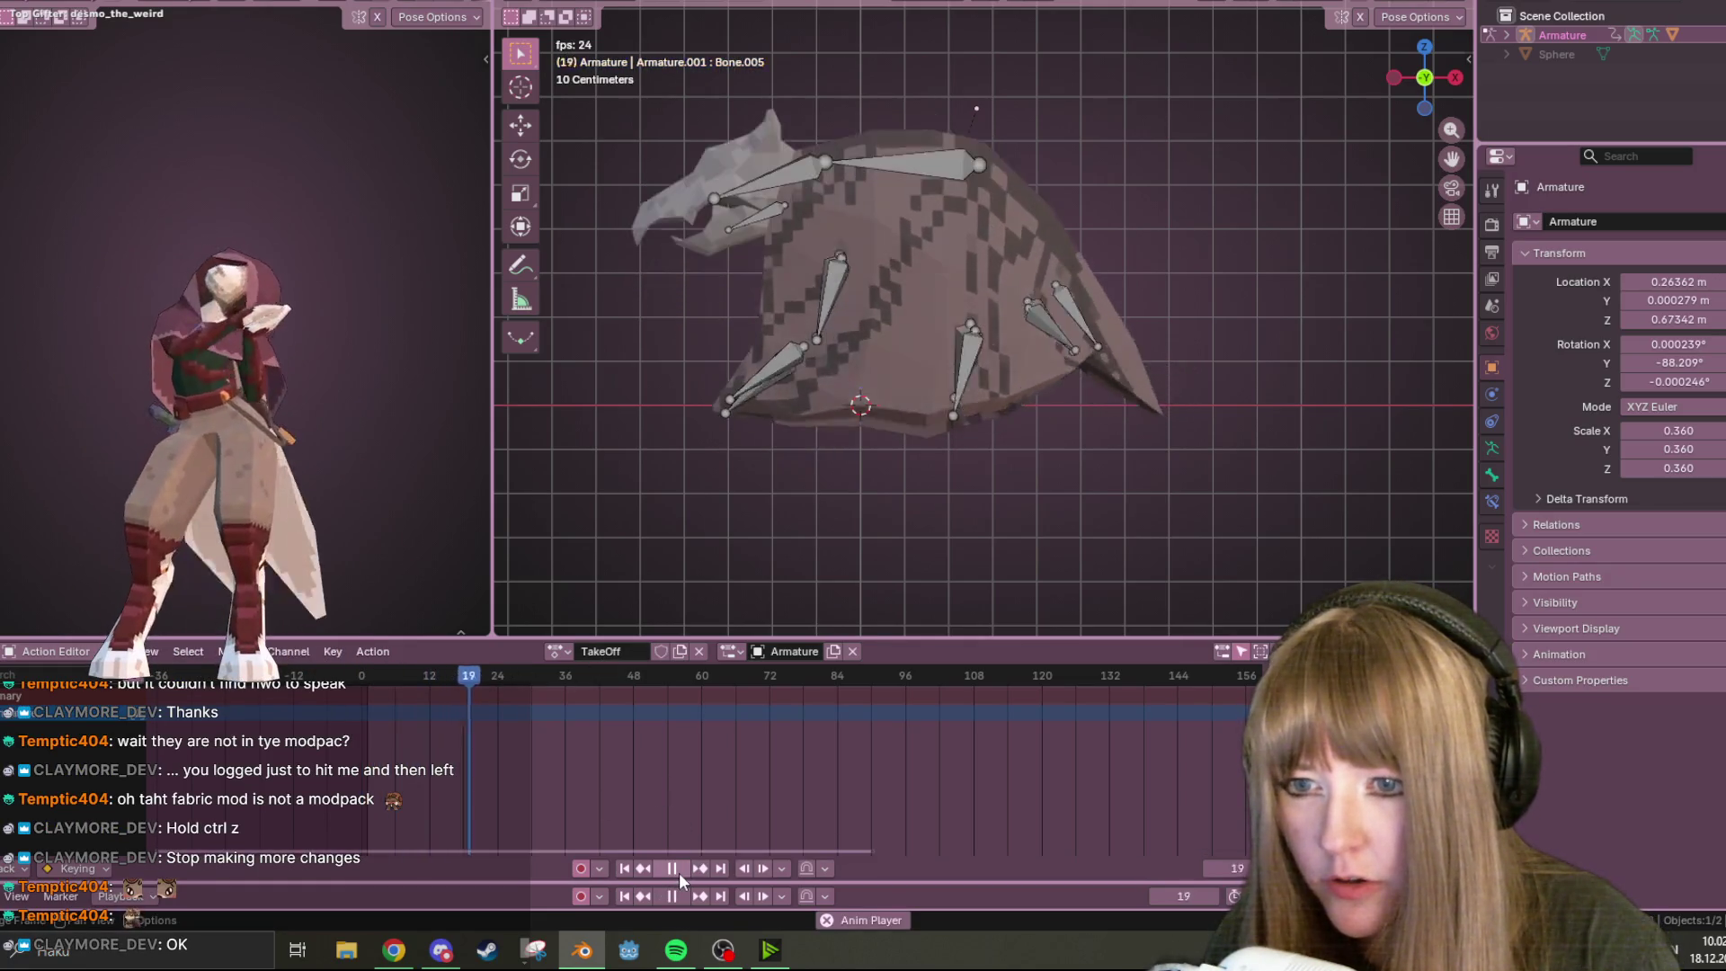
click(678, 872)
key(a)
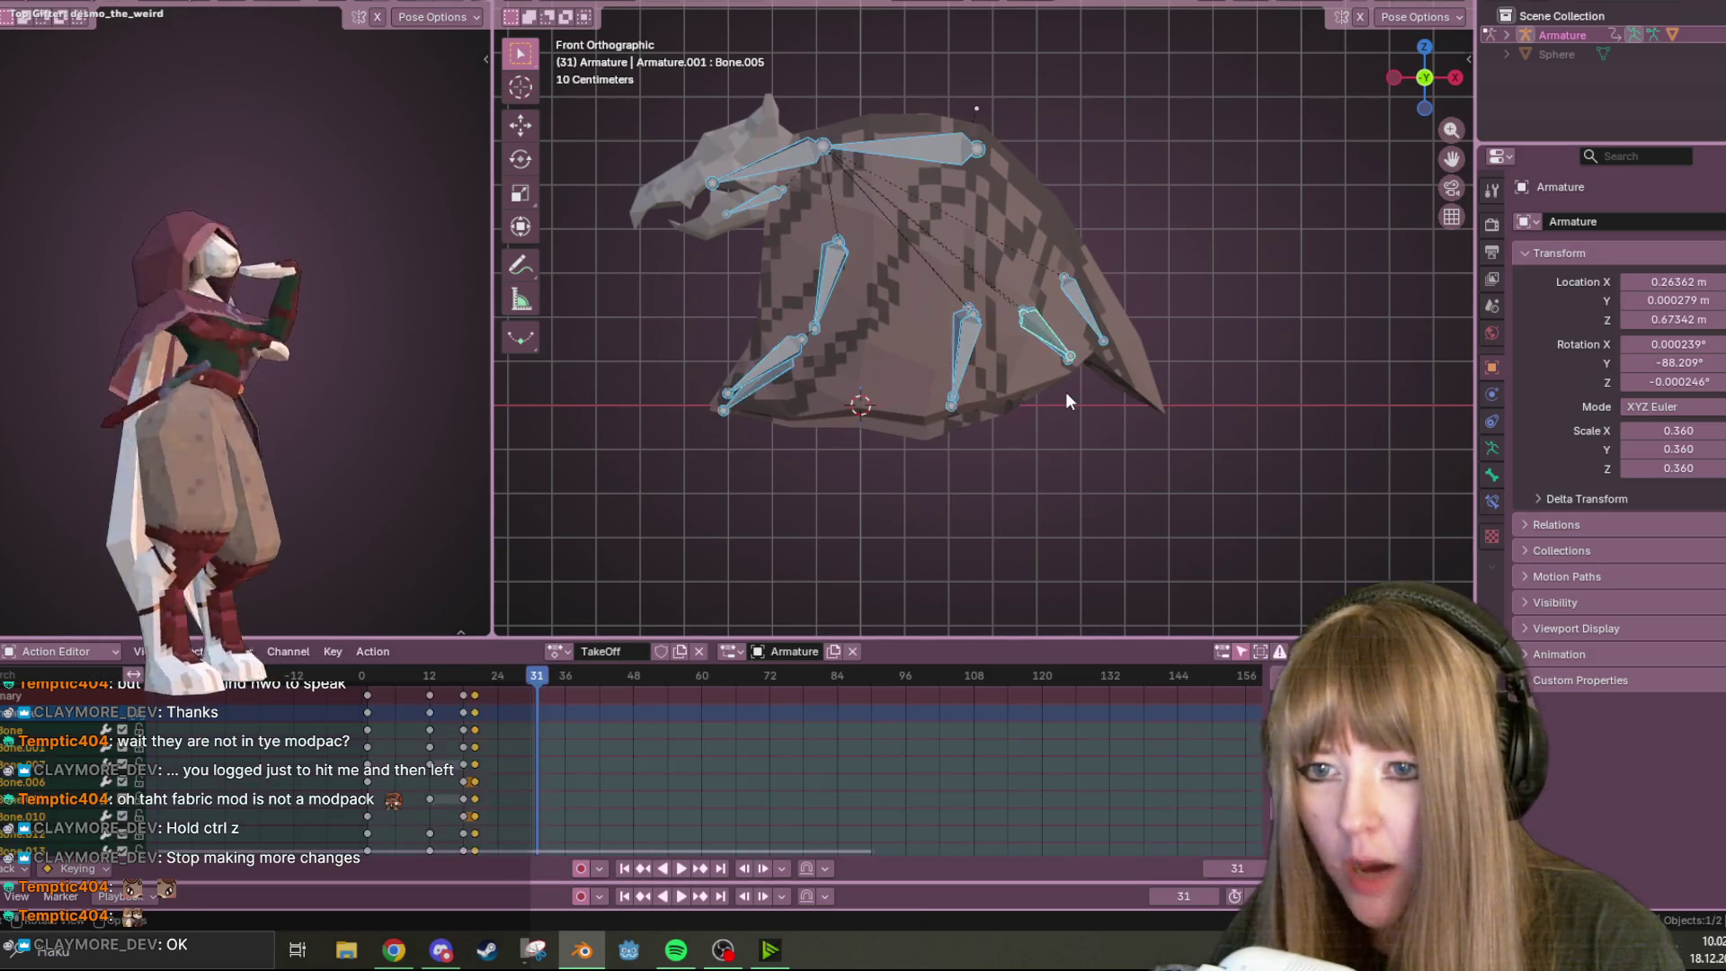
key(space)
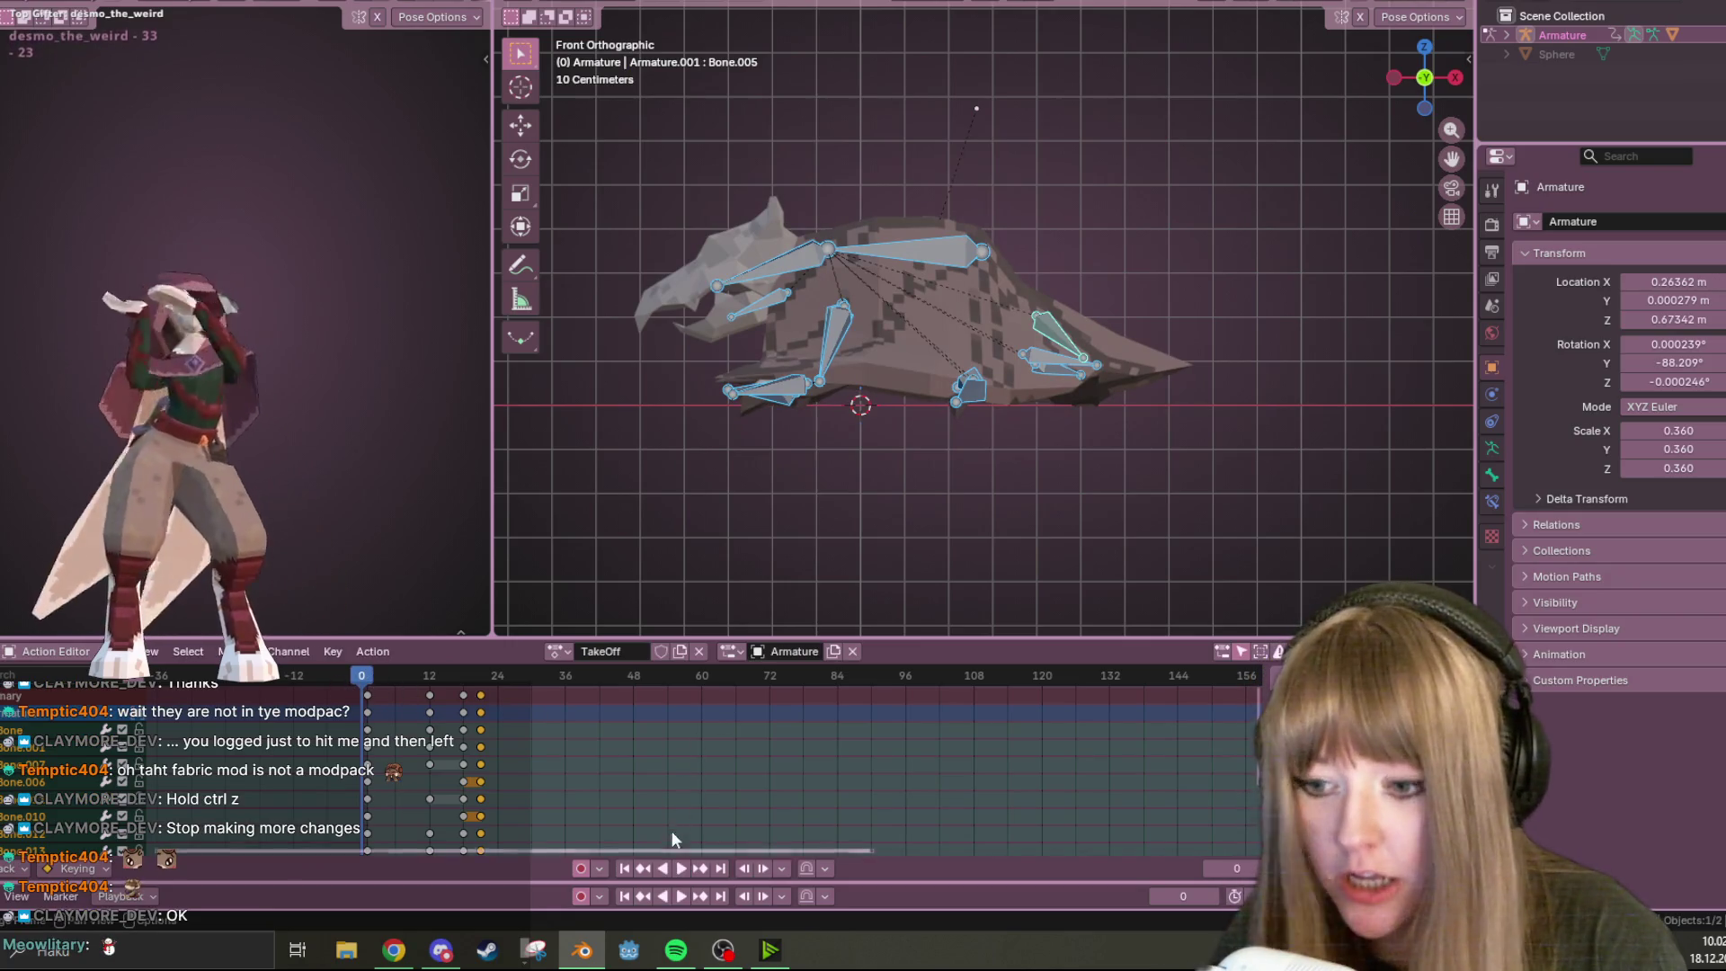
click(685, 869)
click(685, 870)
middle_drag(809, 423, 887, 406)
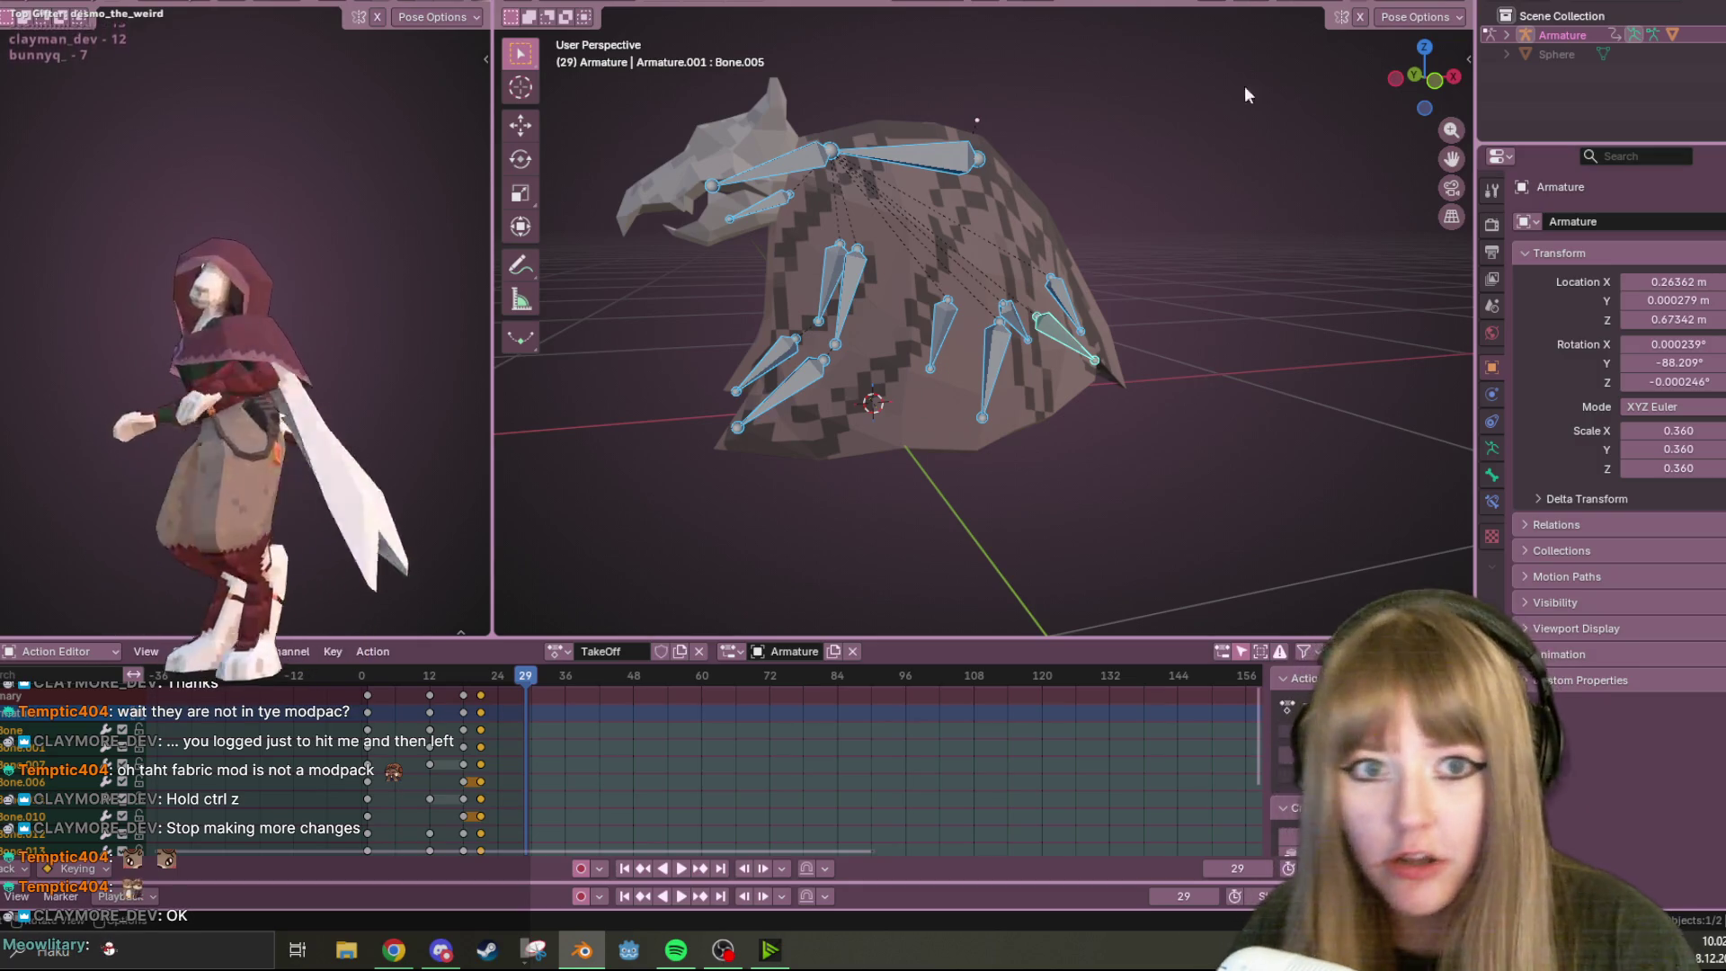
click(1436, 82)
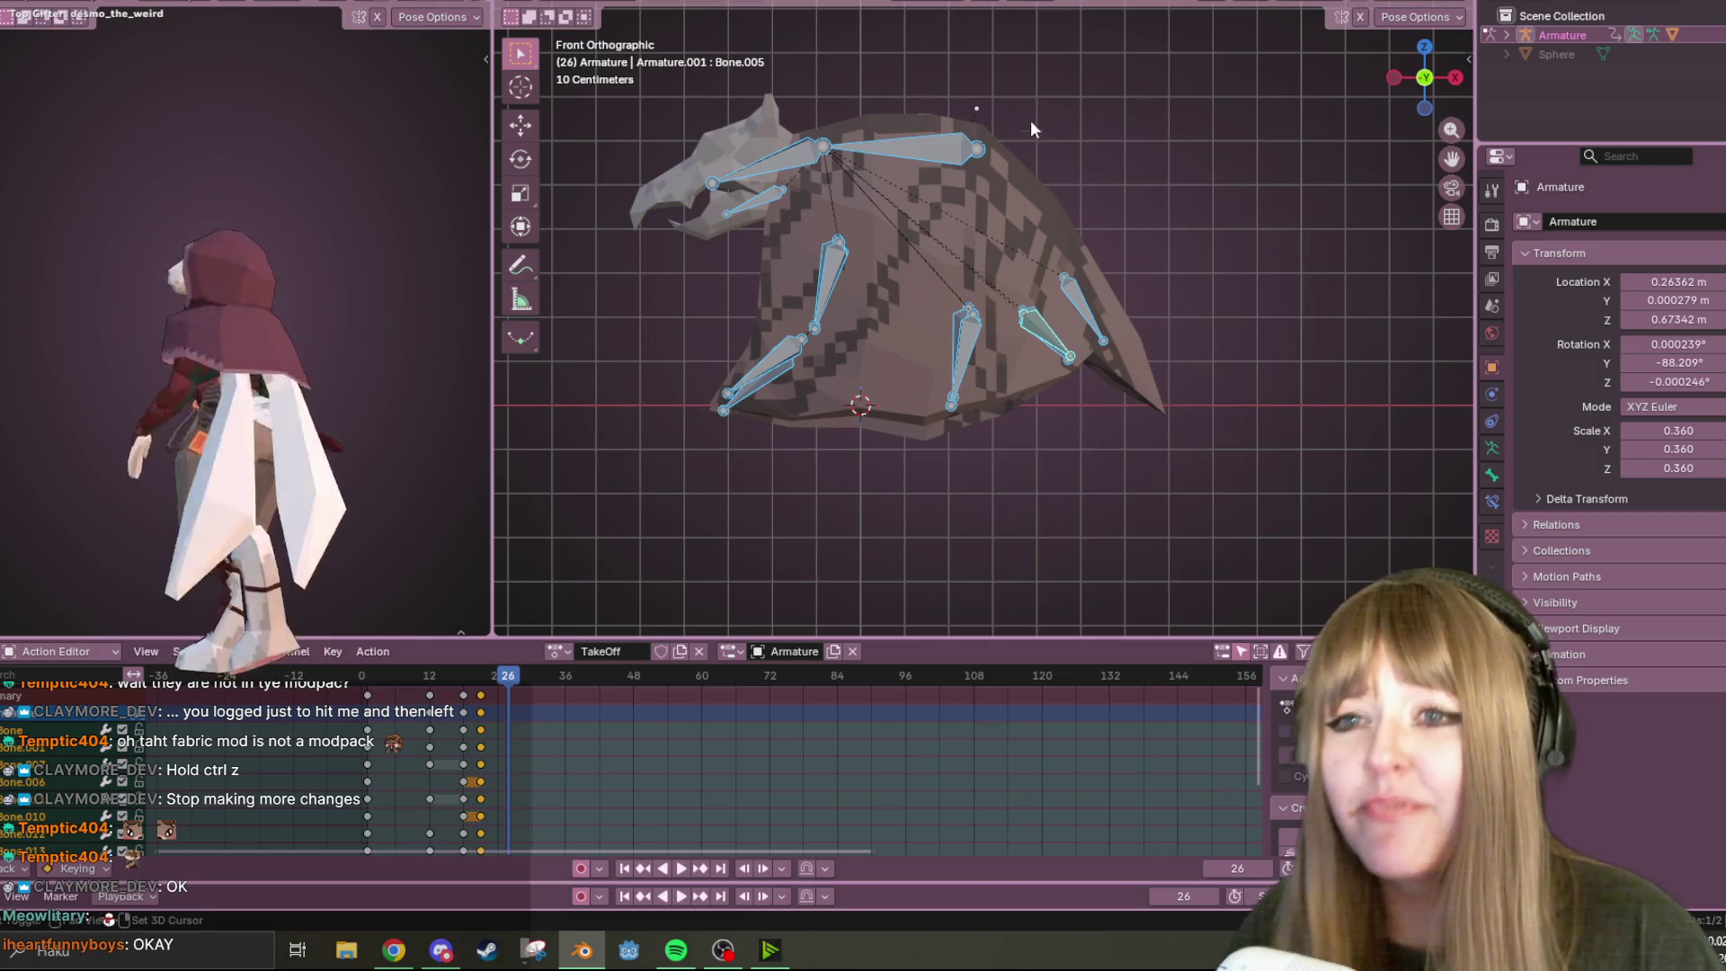
key(space)
click(362, 676)
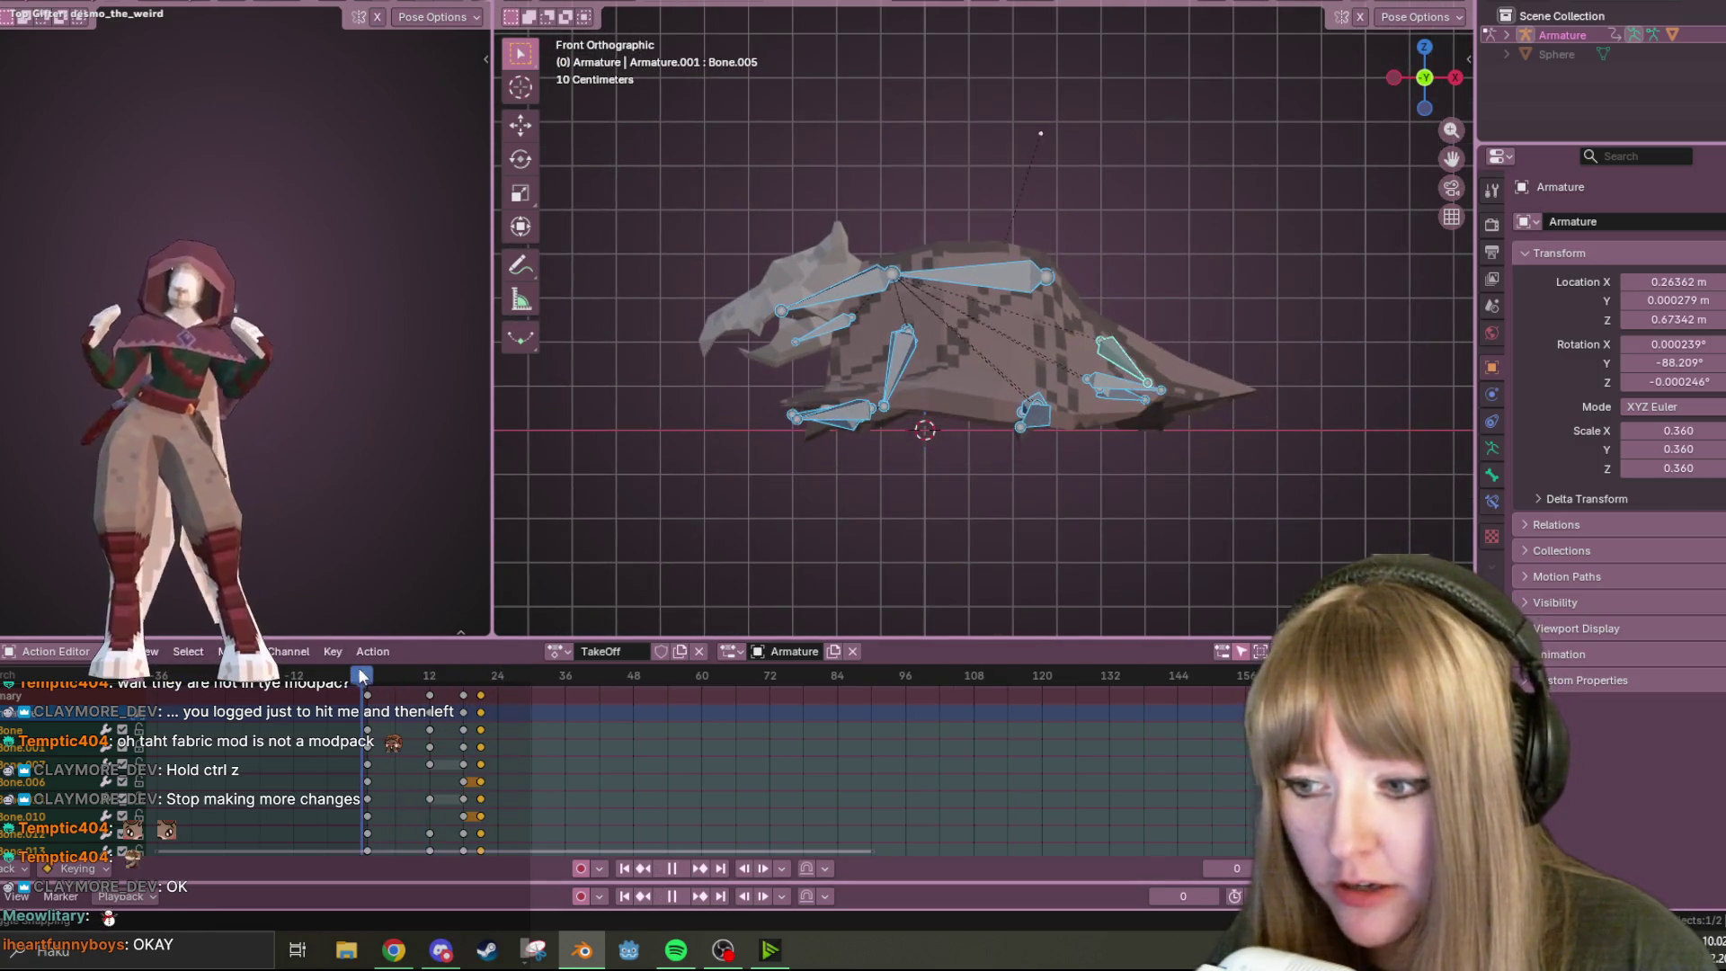
click(682, 870)
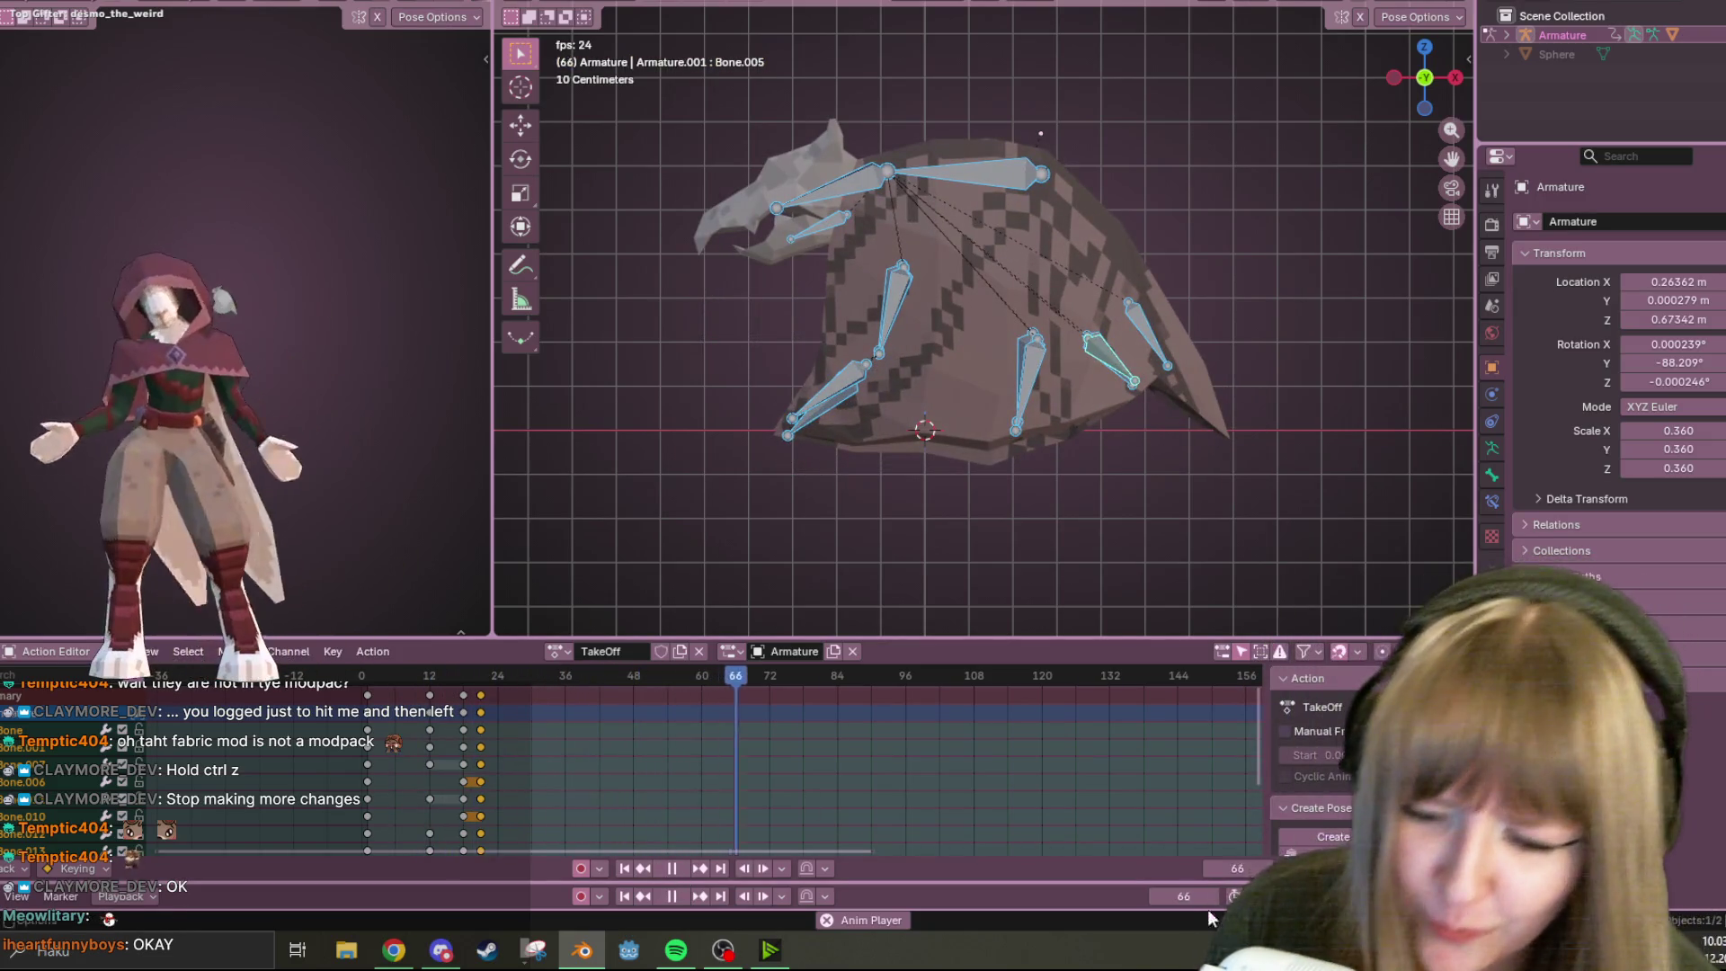
click(677, 872)
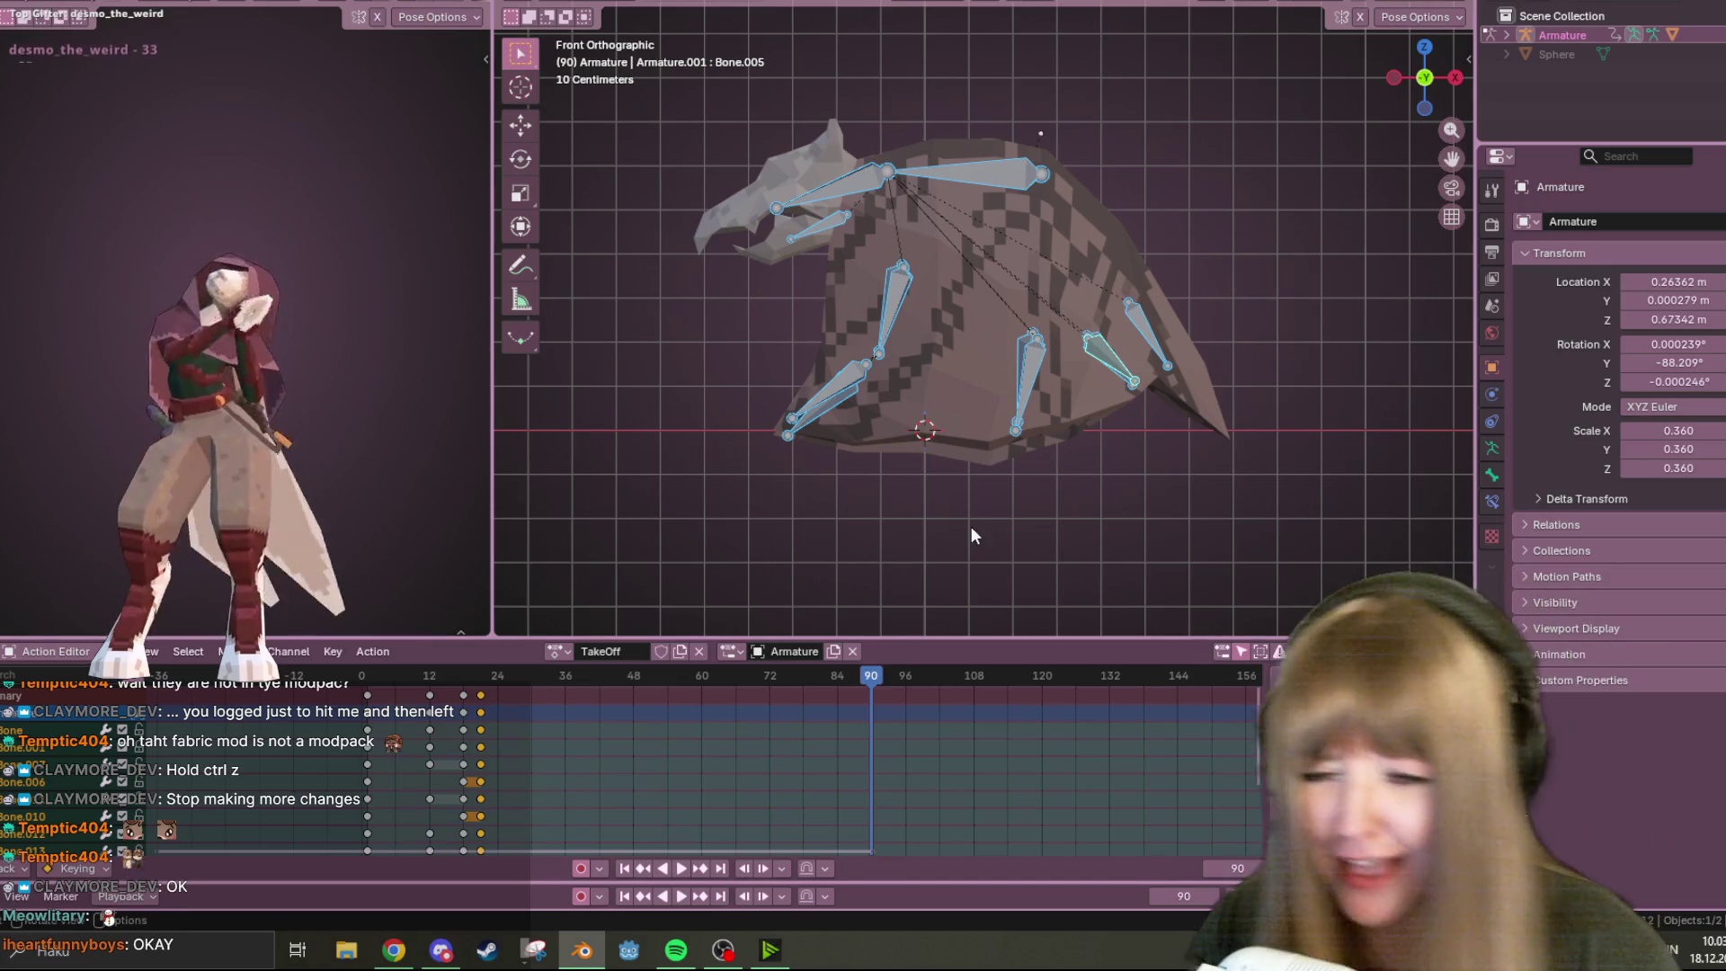
drag(873, 676, 361, 676)
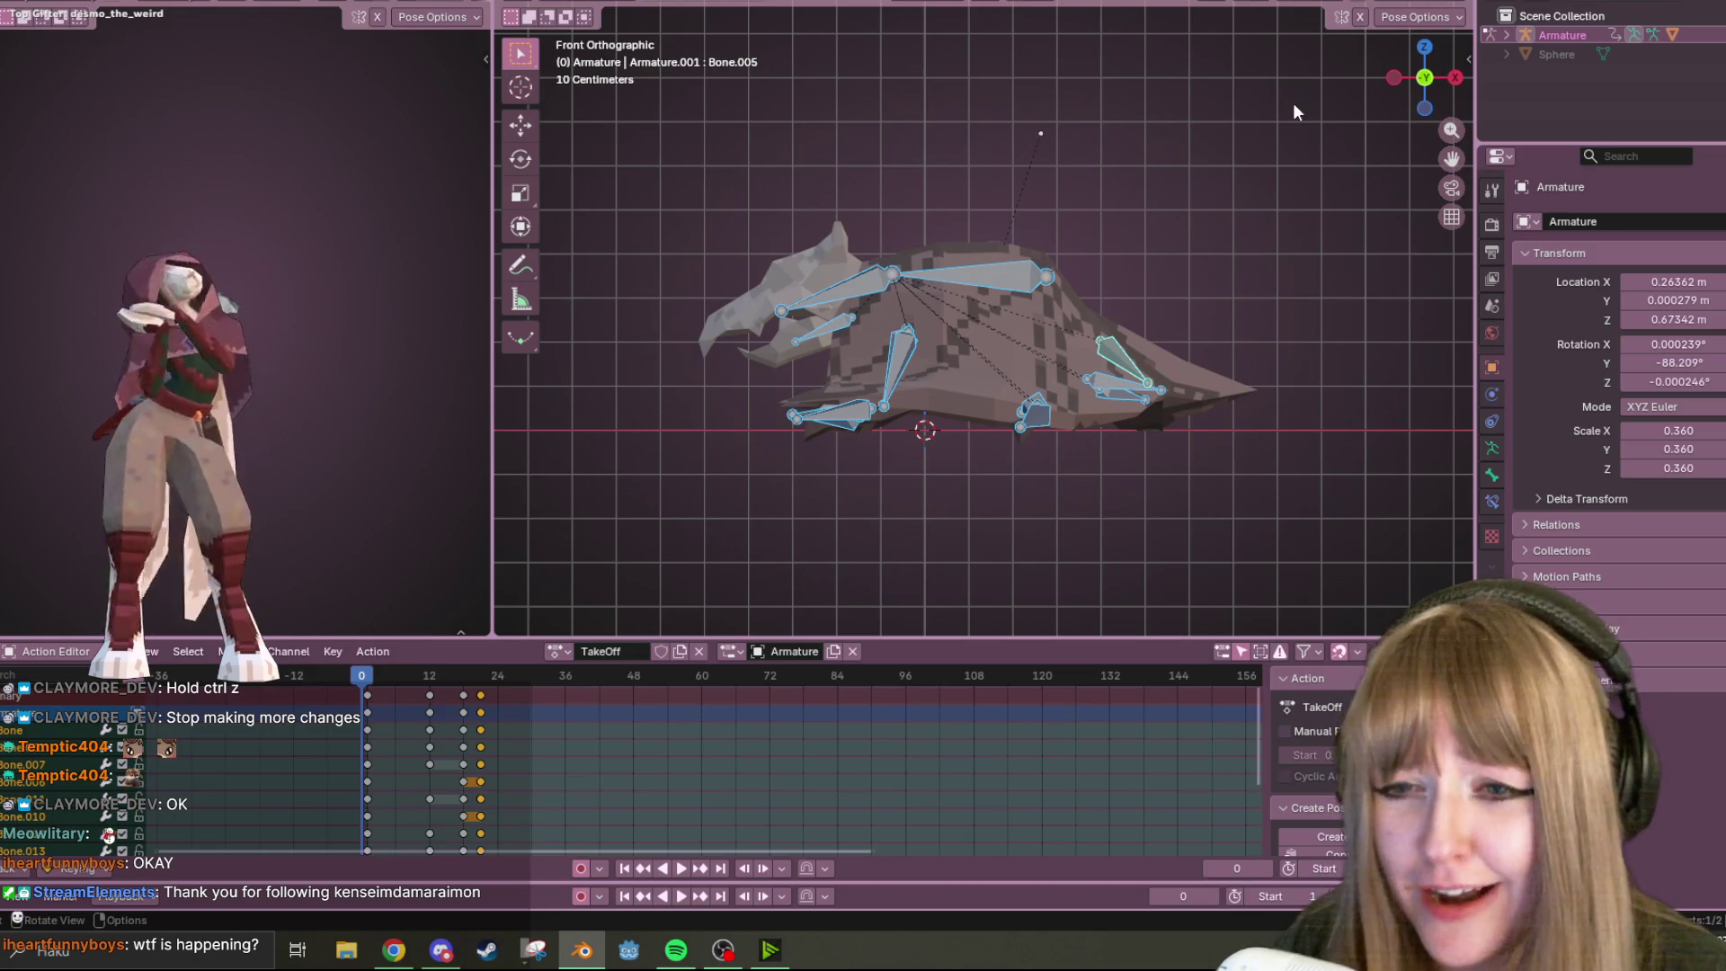
key(space)
key(Escape)
key(space)
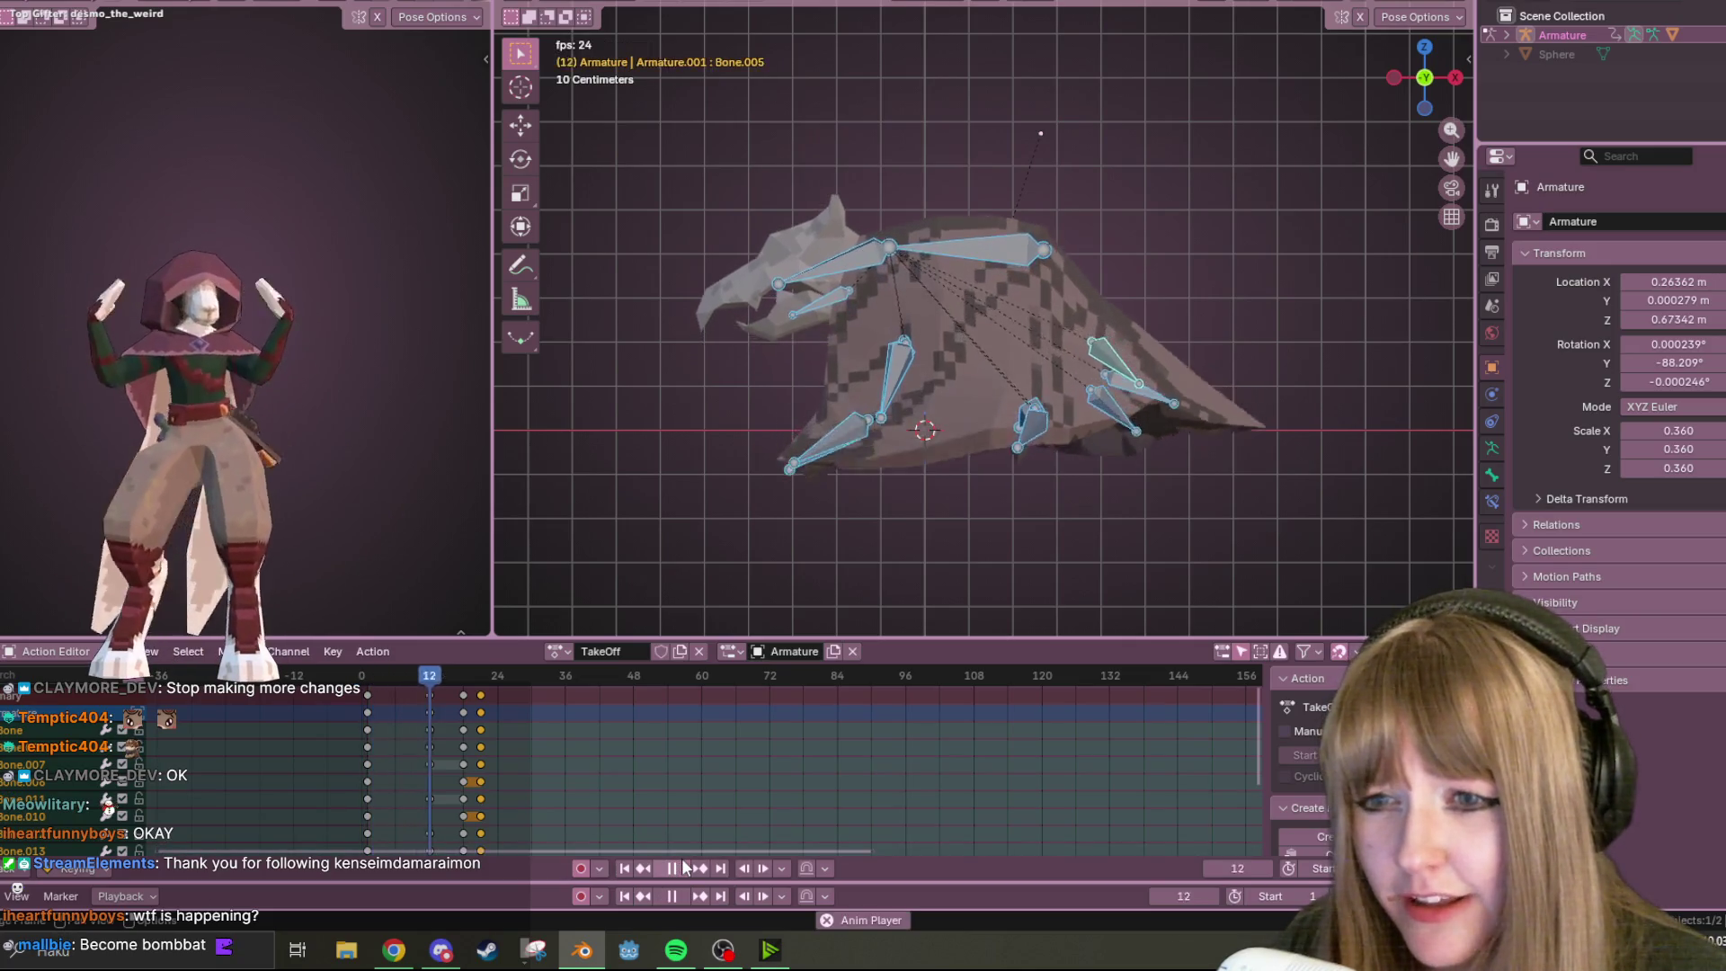
key(space)
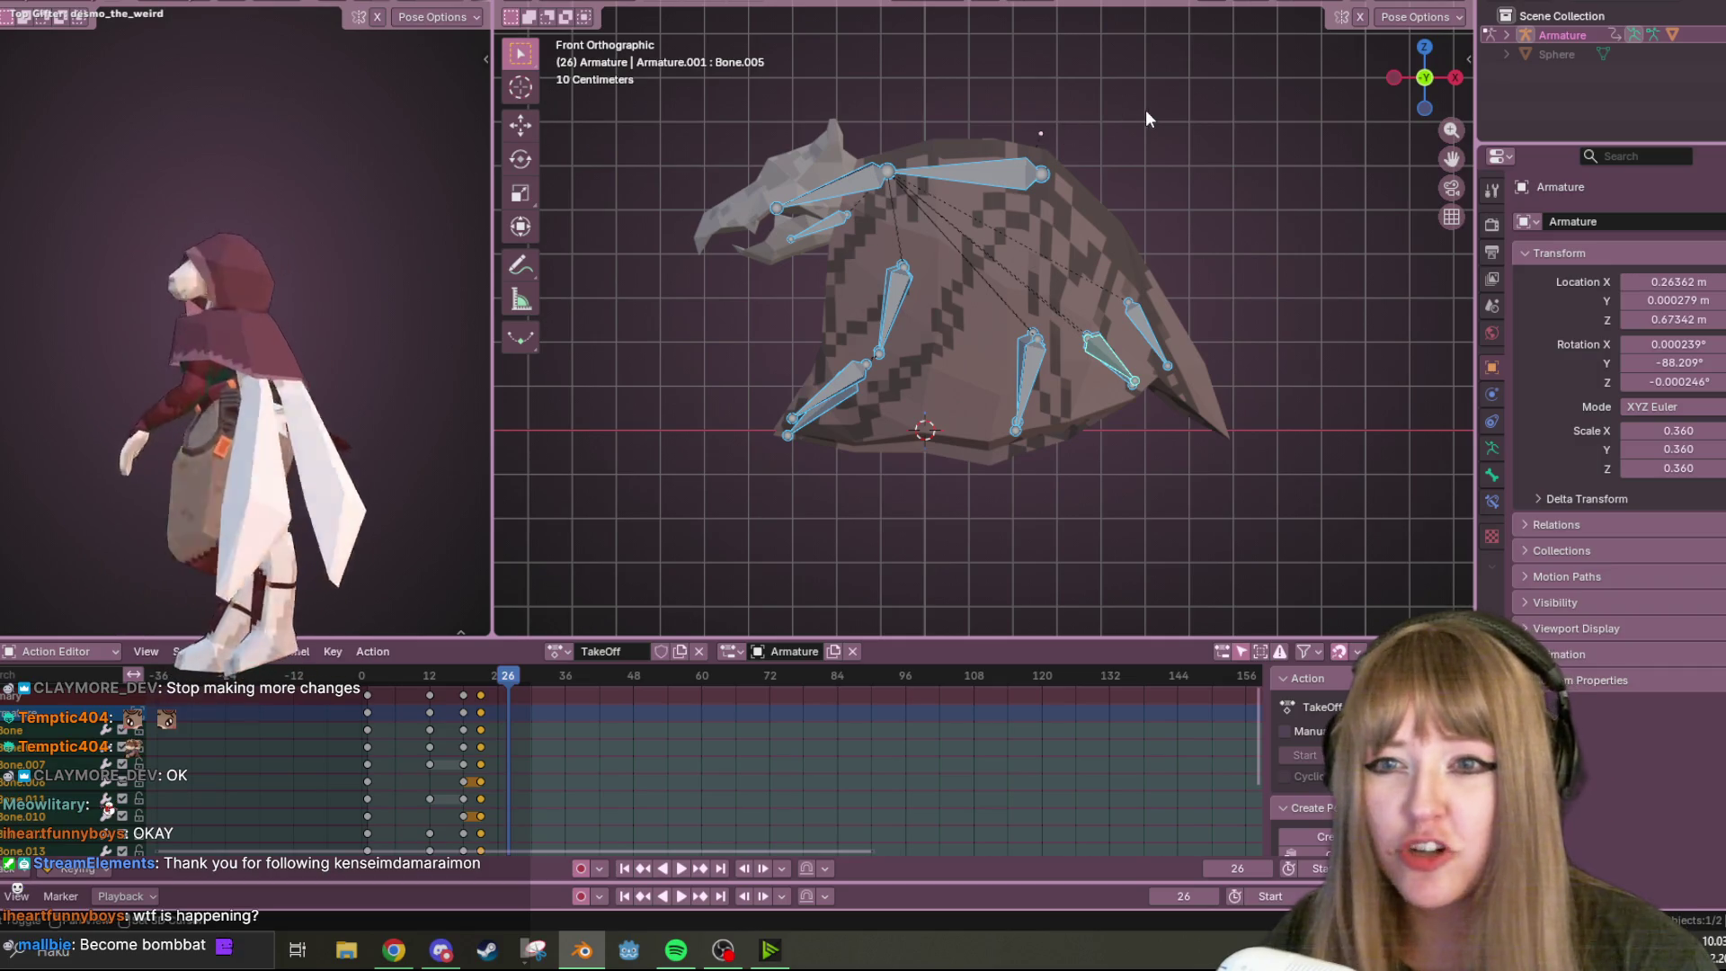
key(g)
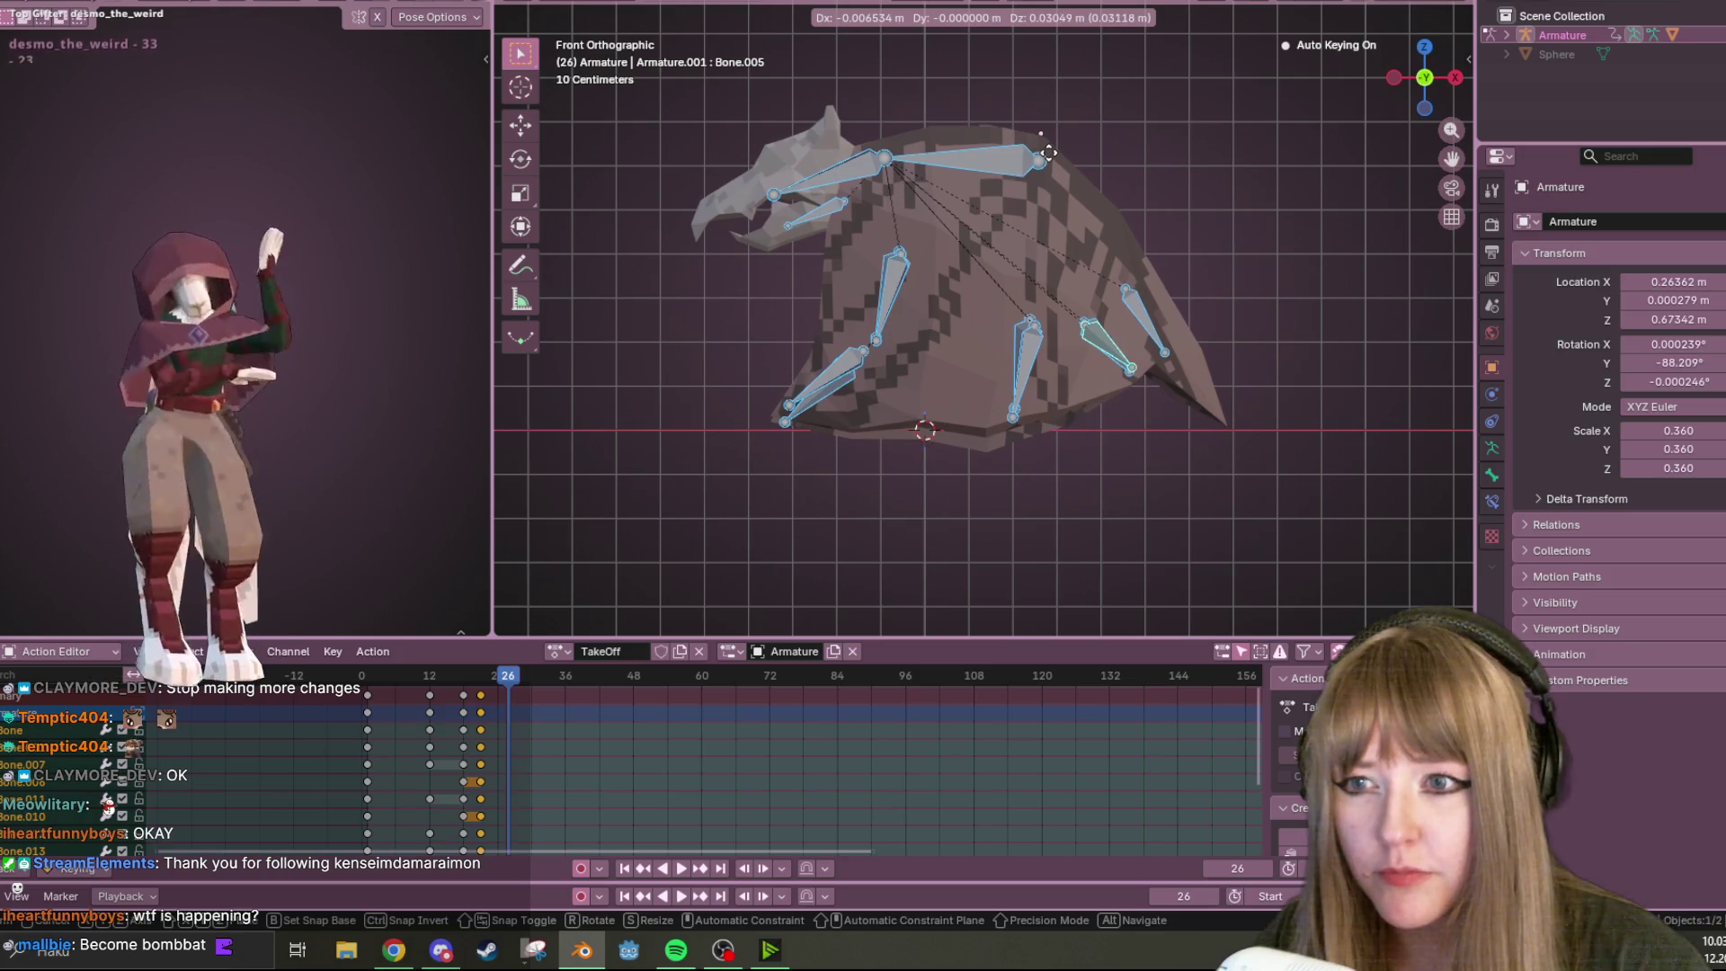
Key the raised wing pose at frame 26 and play TakeOff from frame 0
click(1048, 152)
key(shift+Left)
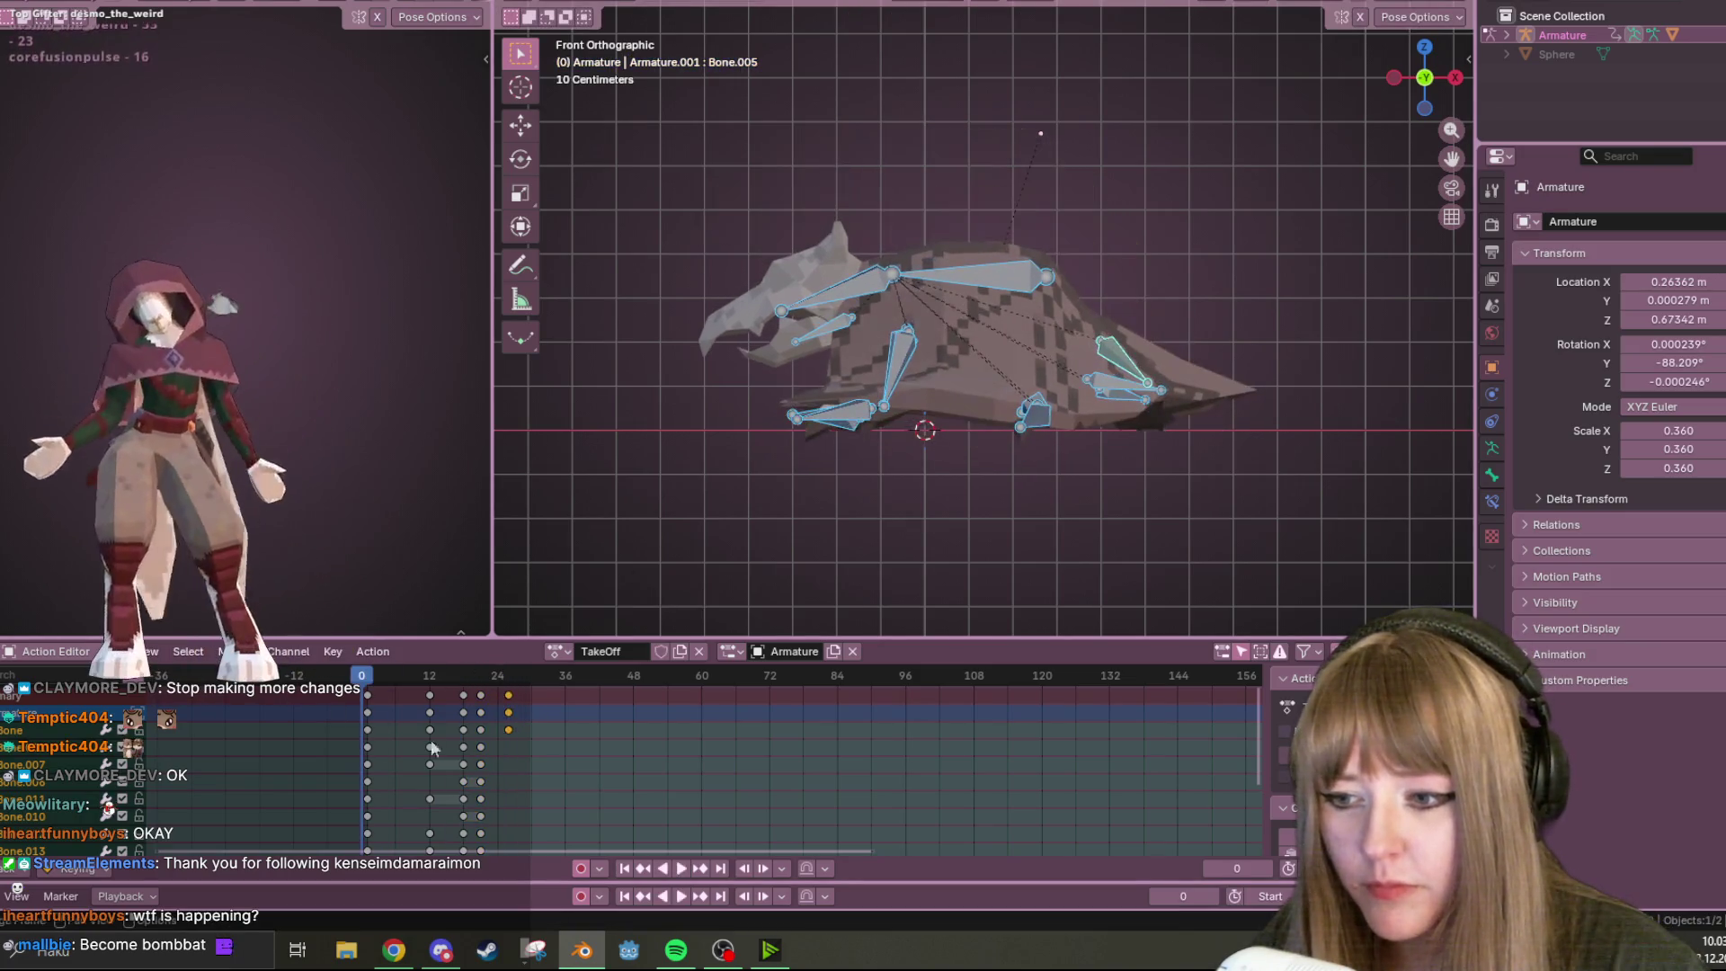
click(682, 867)
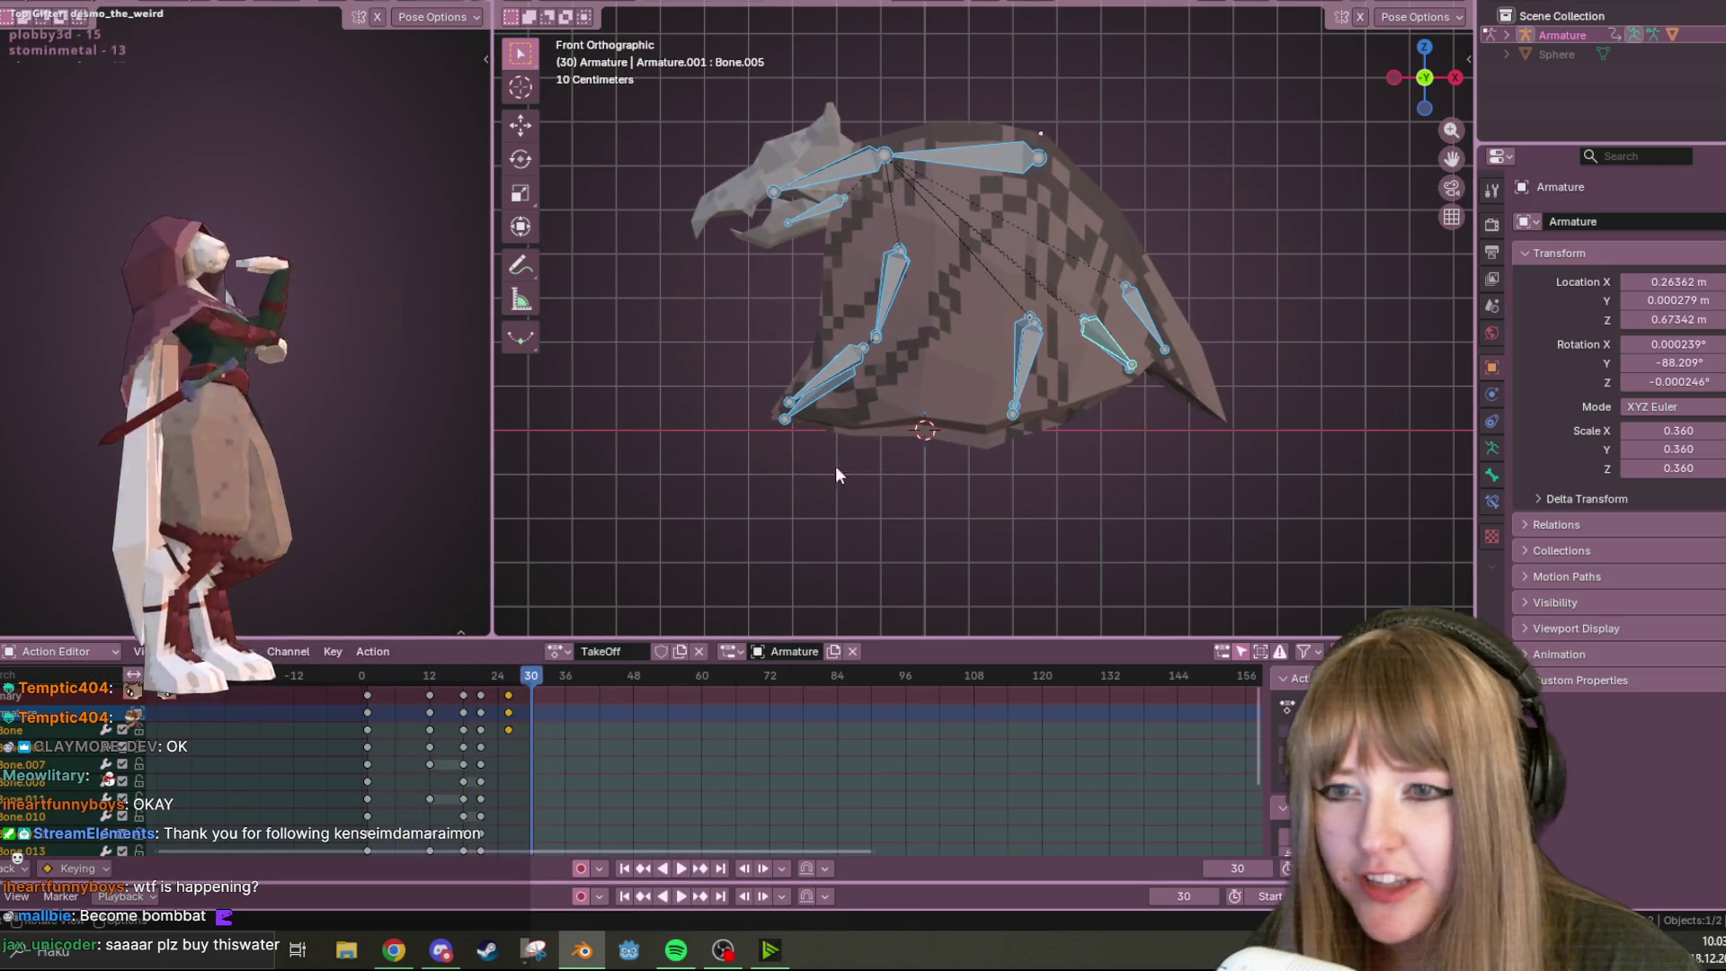
Check the flap from the Back and Left views, return to frame 26, then replay
click(1425, 77)
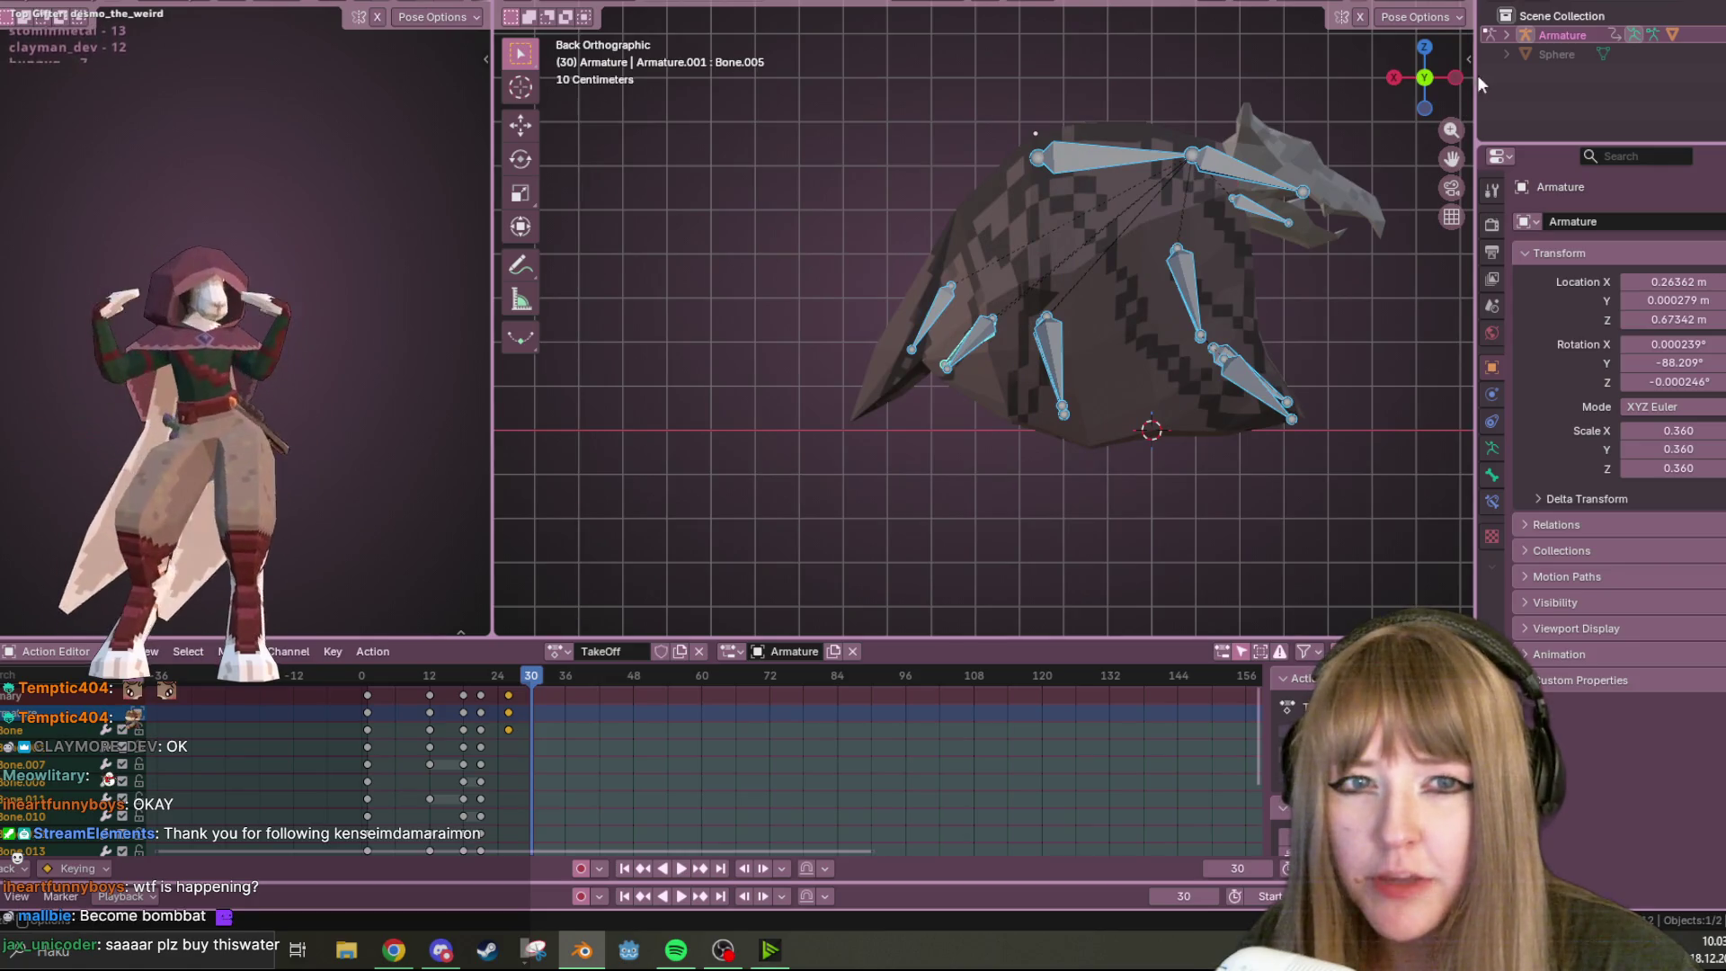
click(1456, 78)
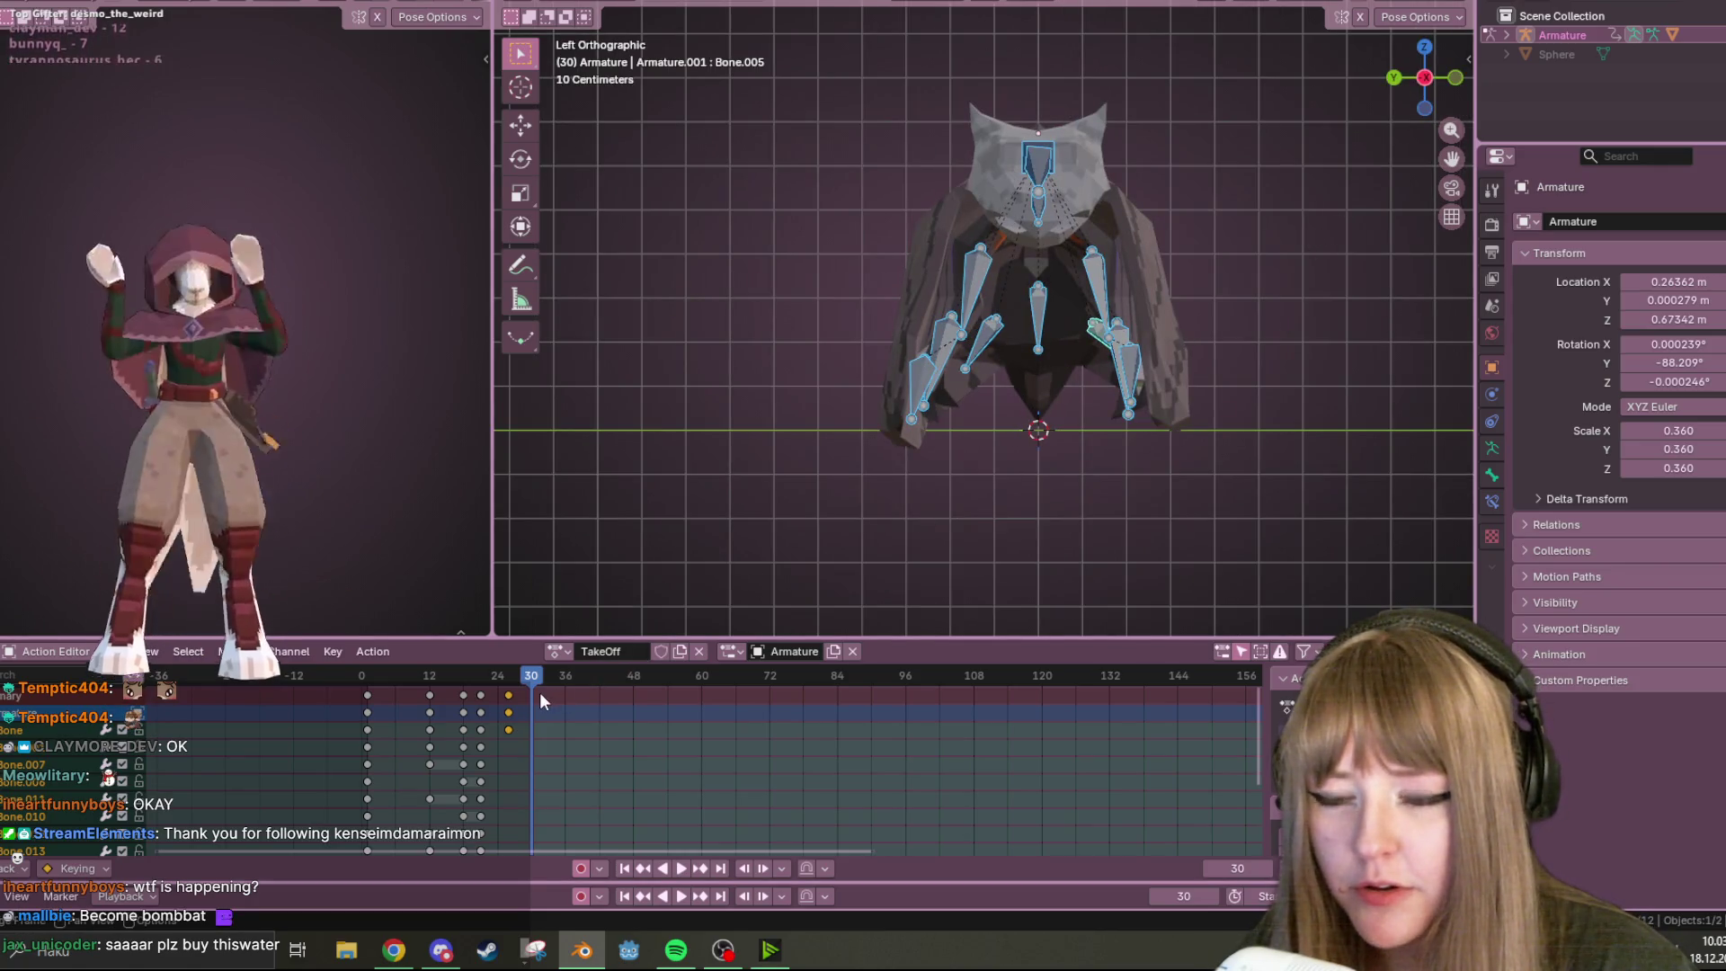
drag(525, 688, 508, 676)
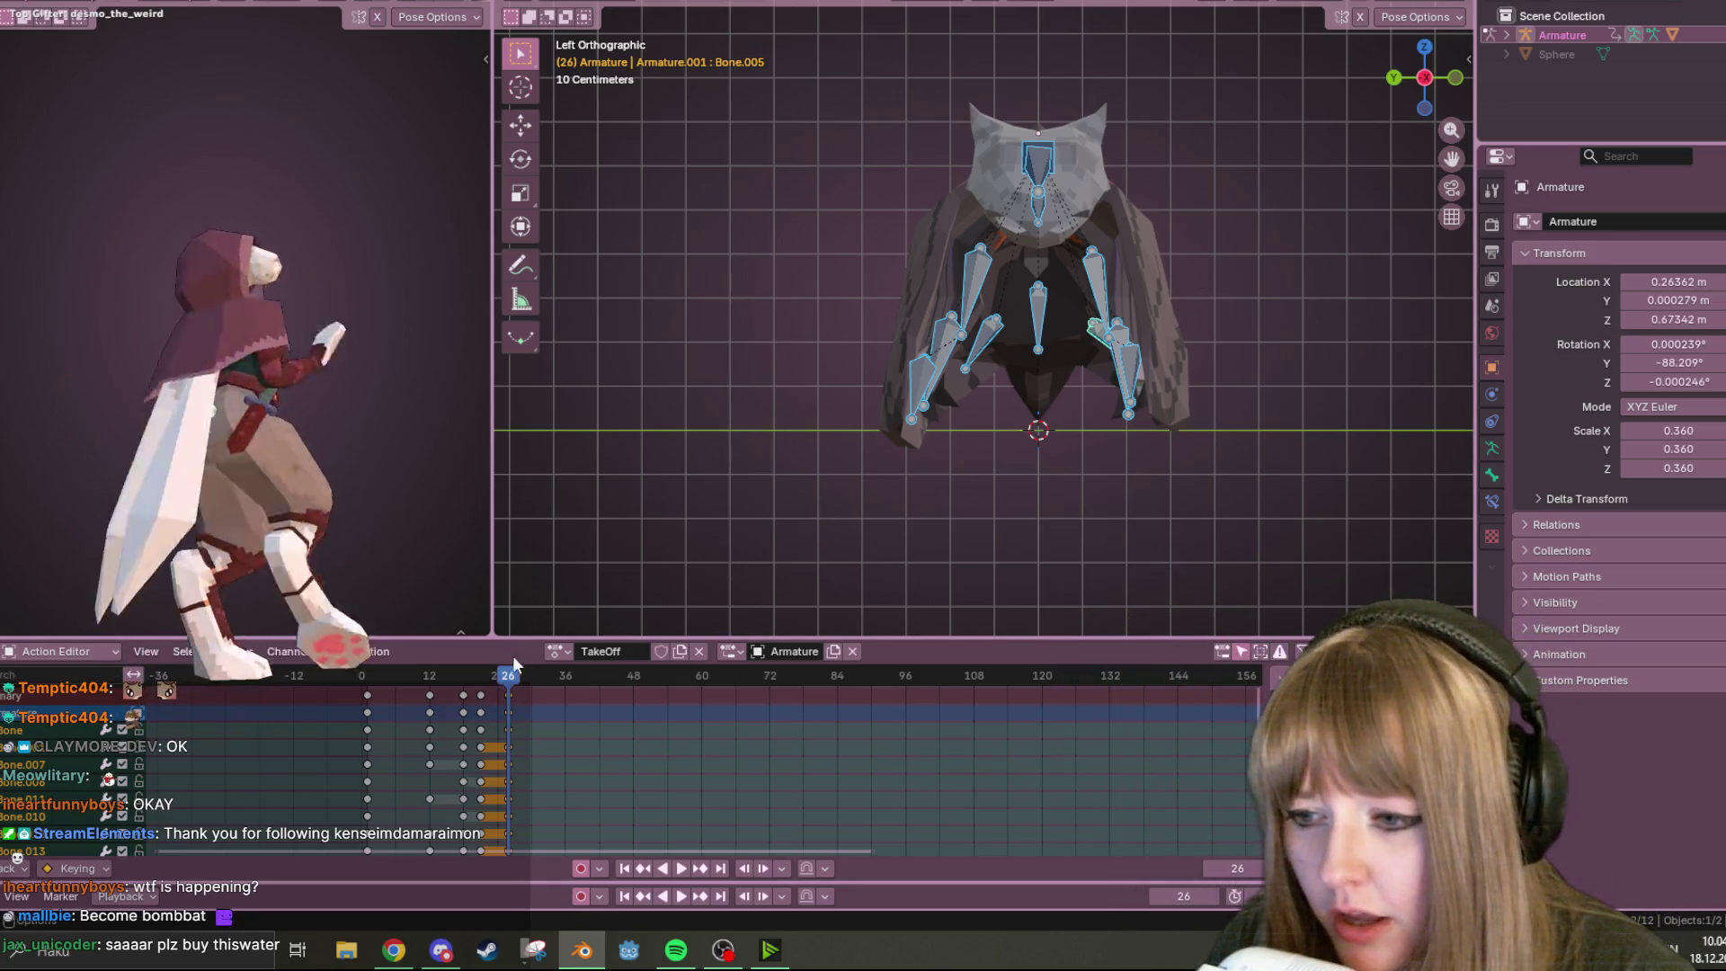
key(space)
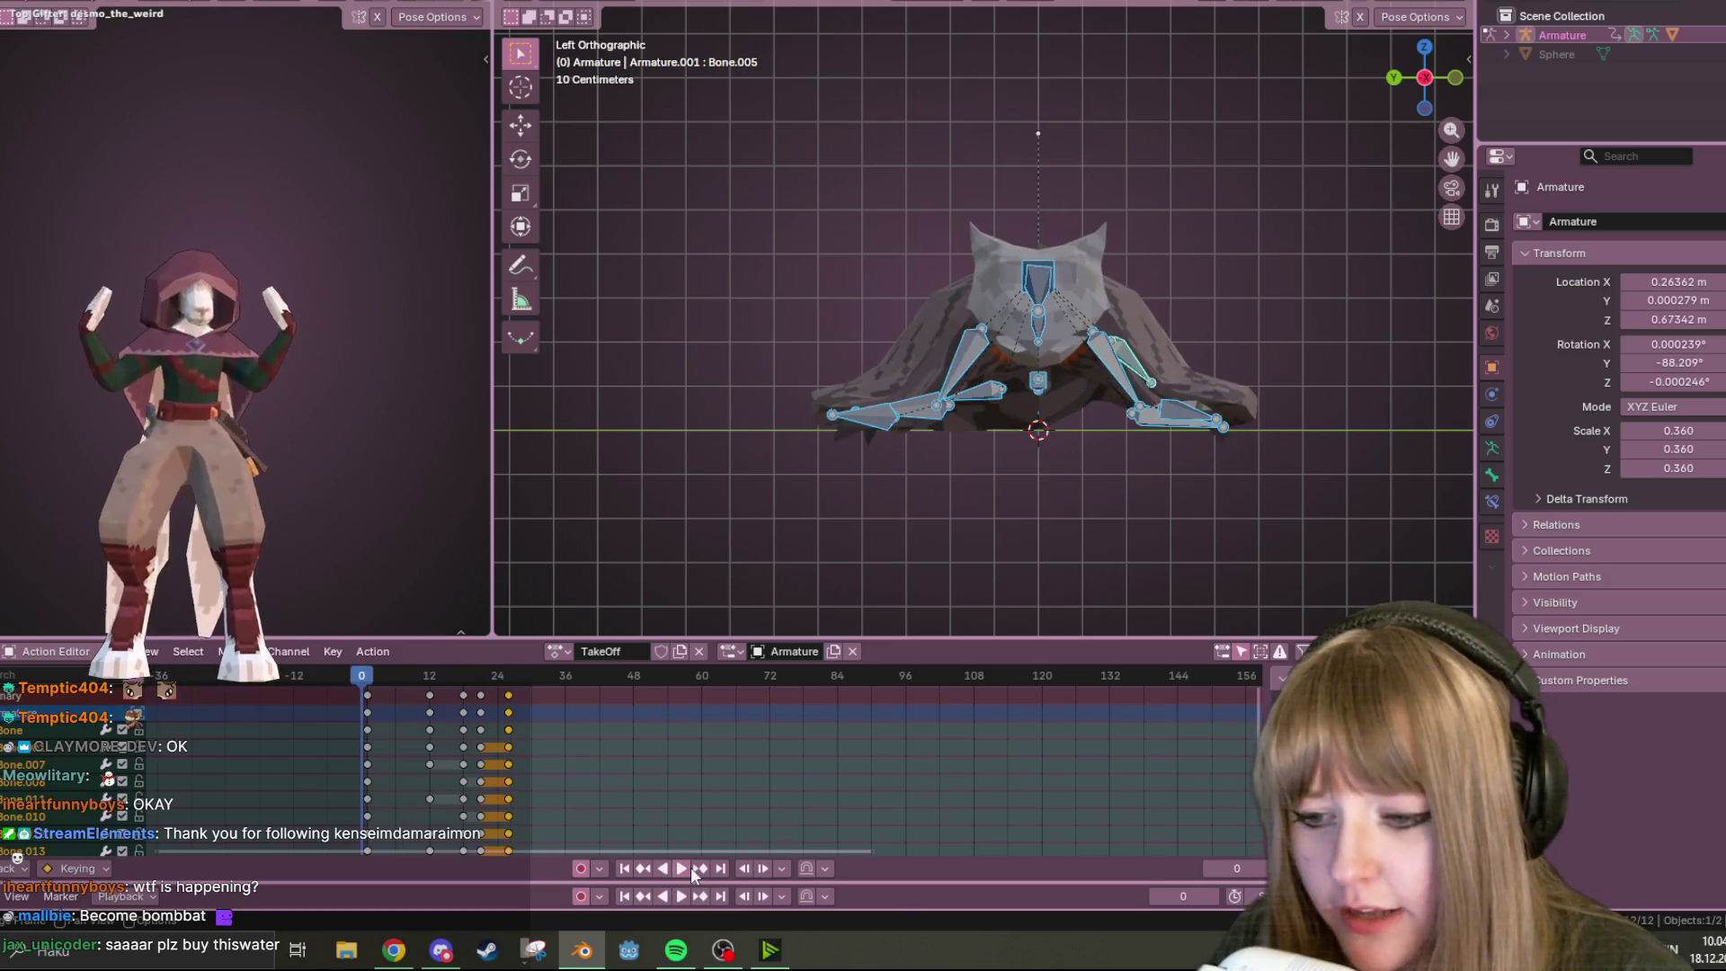
Replay TakeOff, stop at frame 33, snap to Left Orthographic and select Bone.007
click(681, 869)
middle_drag(1079, 351, 899, 369)
click(542, 684)
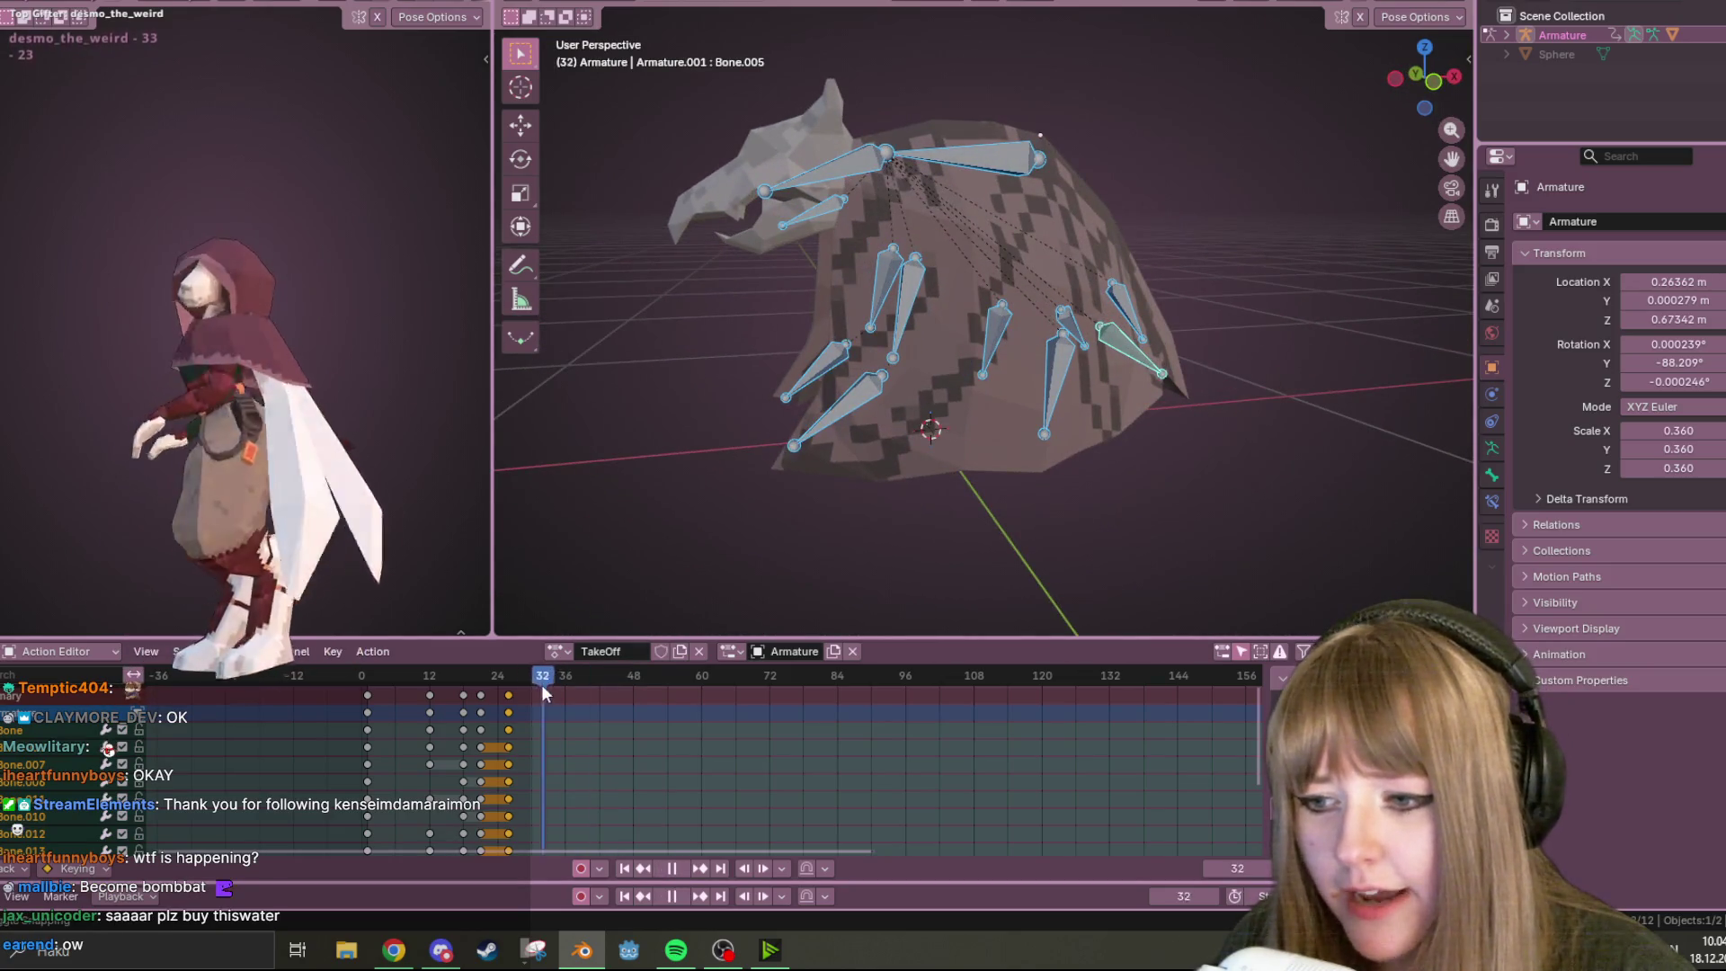
drag(541, 684, 553, 678)
key(space)
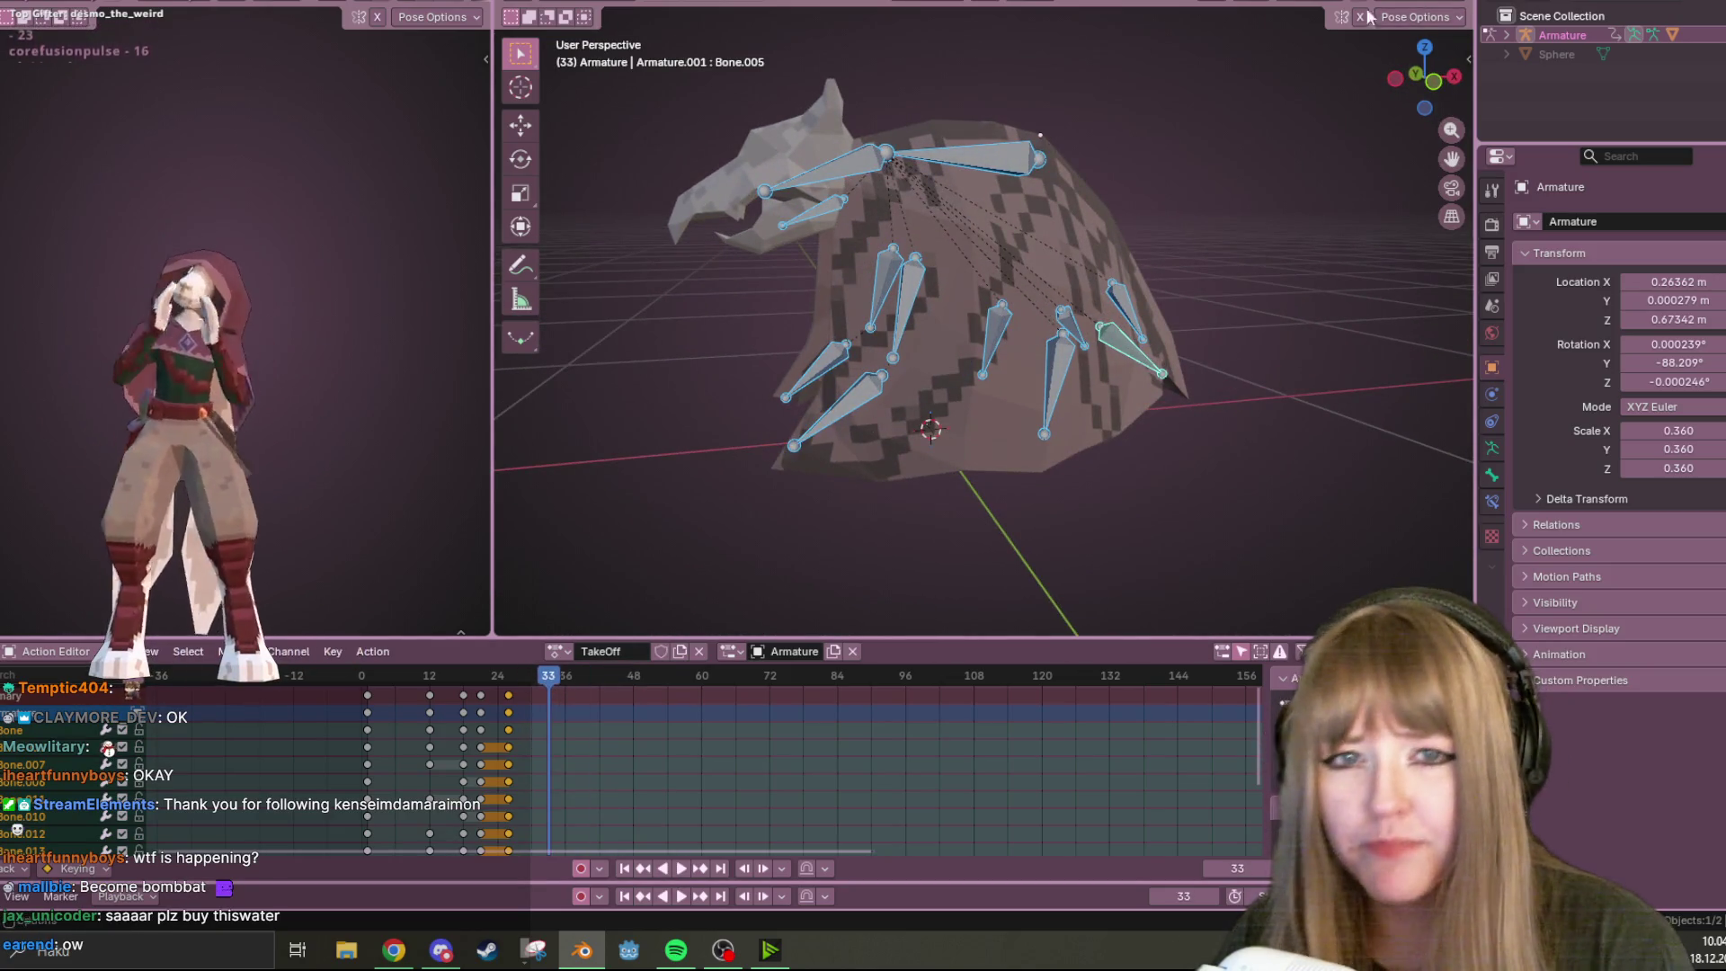
click(1400, 82)
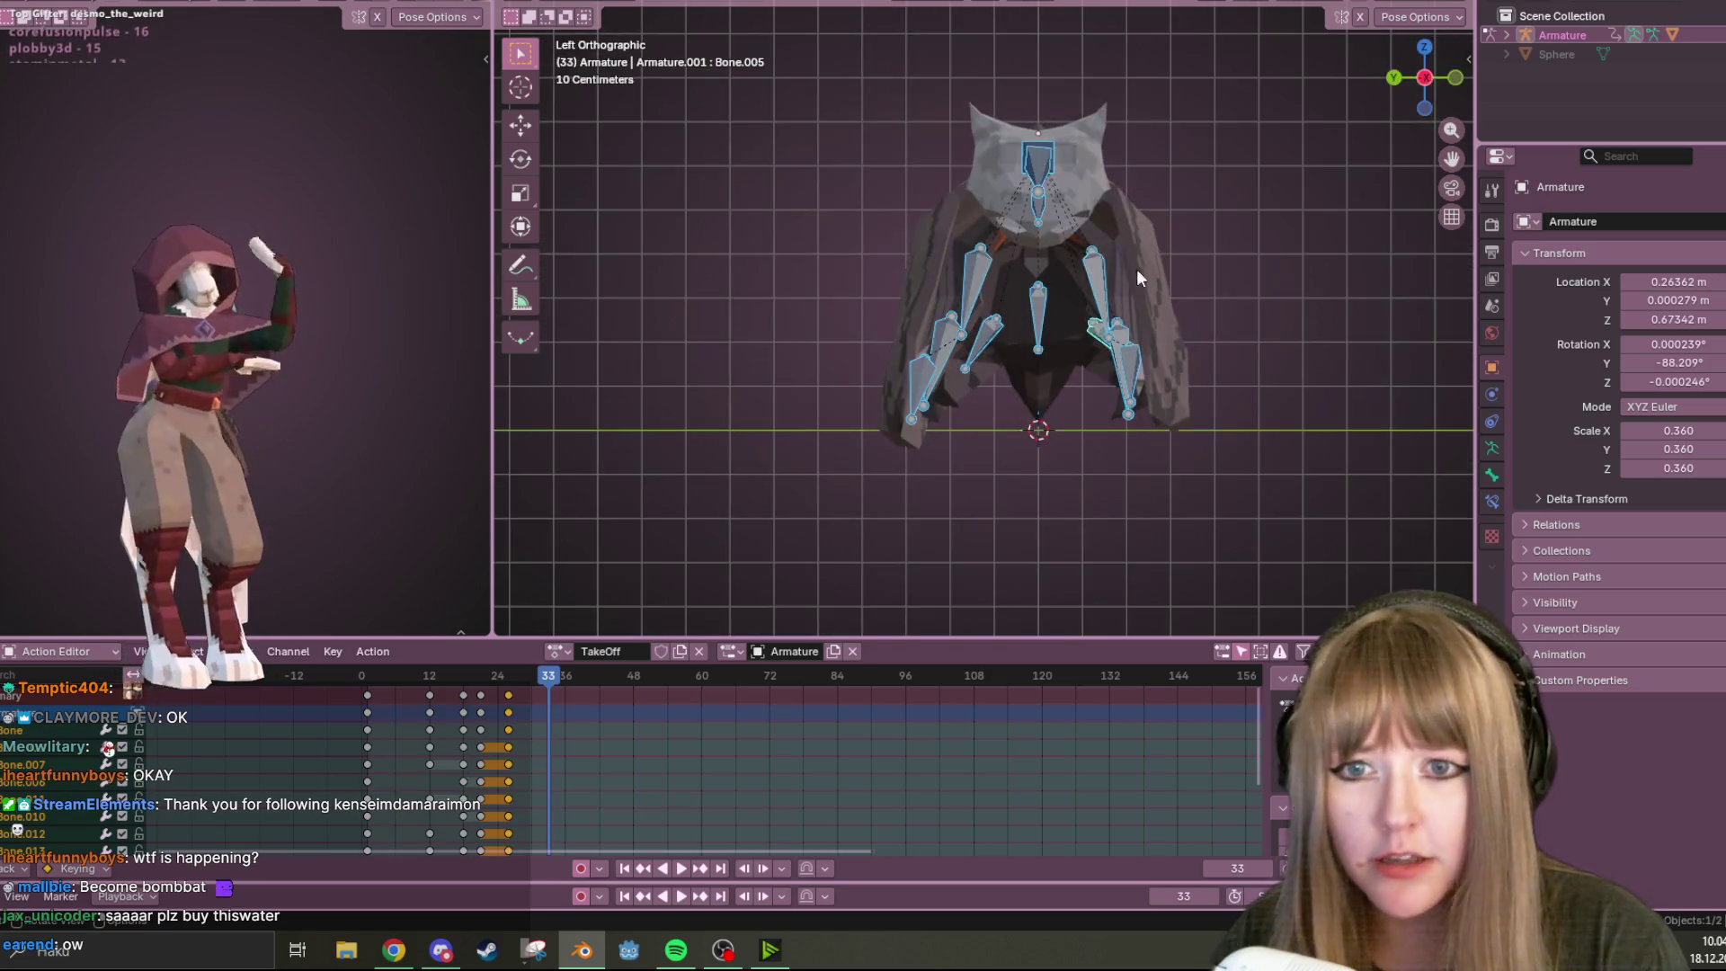
click(978, 315)
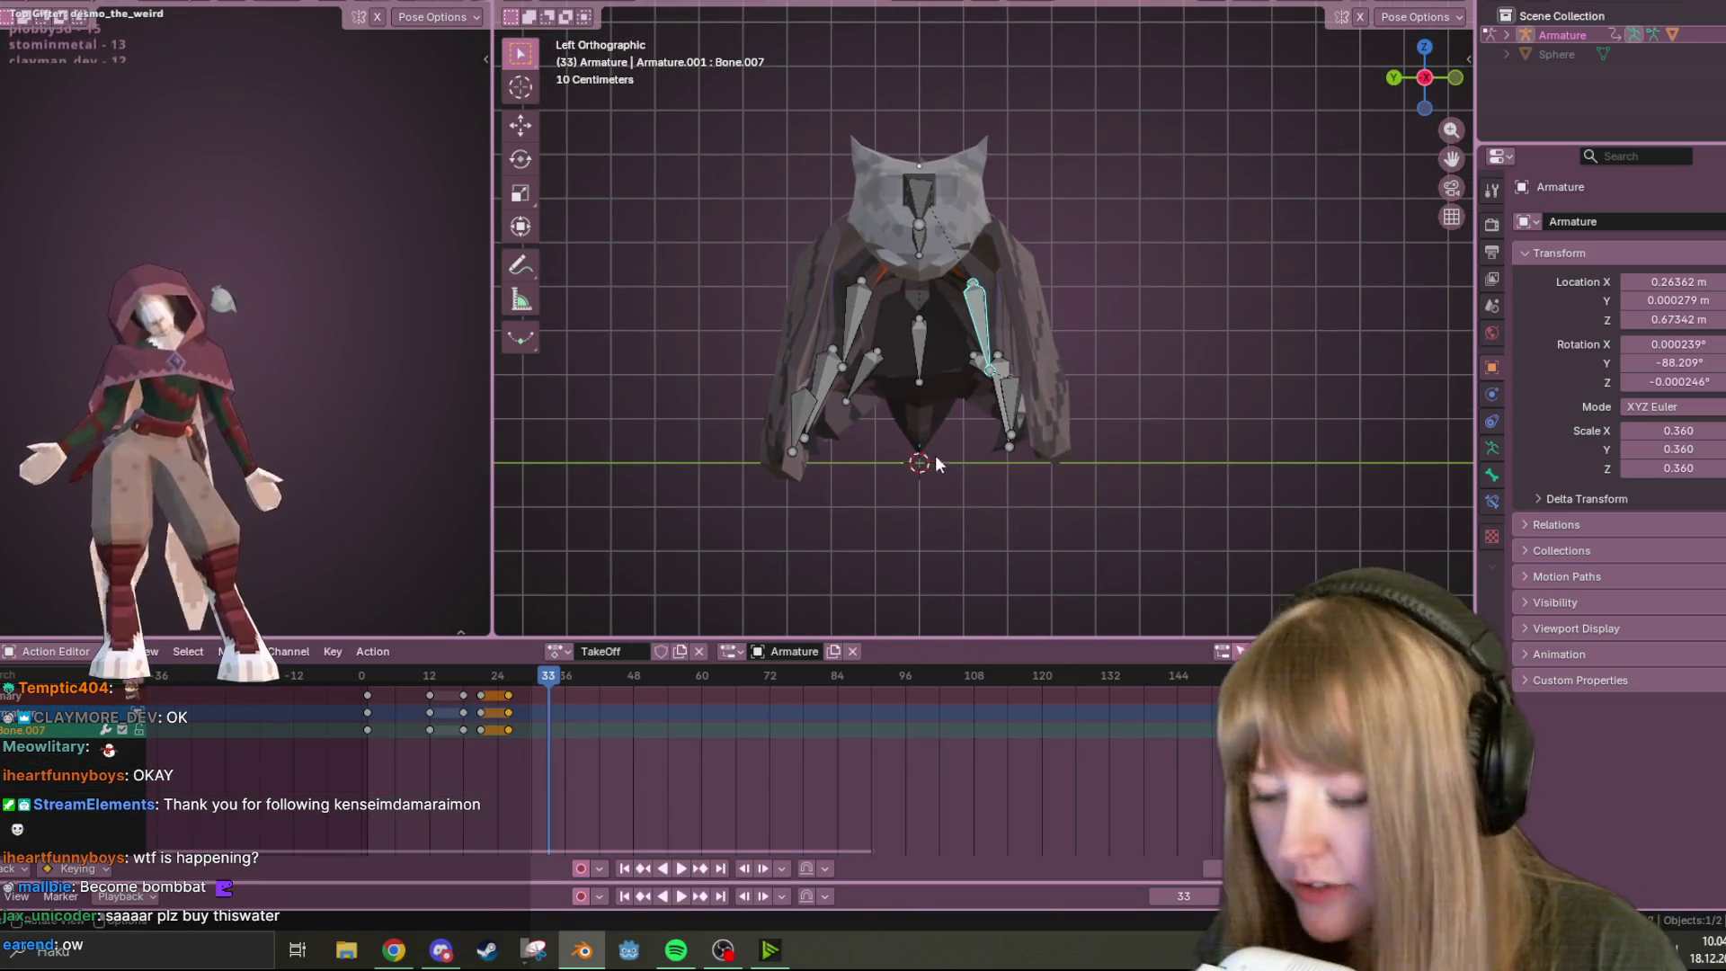
Rotate and move Bone.007 upward at frame 33
key(r)
click(1101, 240)
key(g)
click(1148, 189)
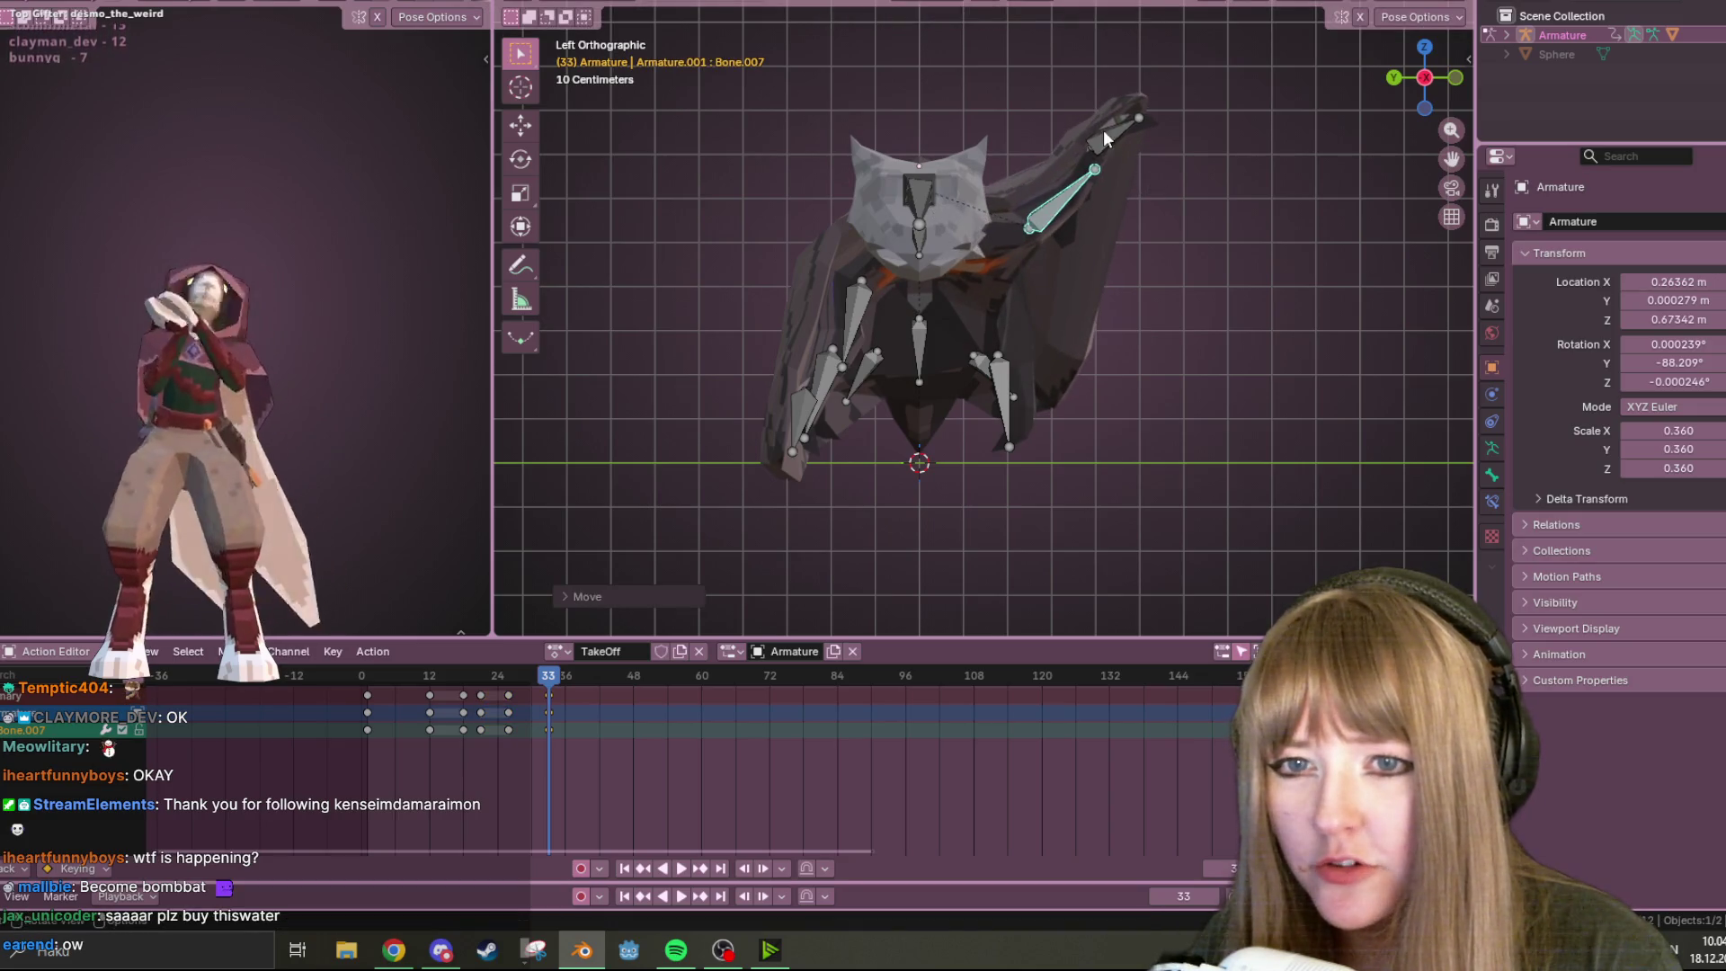
Move wing-tip bone Bone.006 up and right, undoing an accidental hide
click(1111, 133)
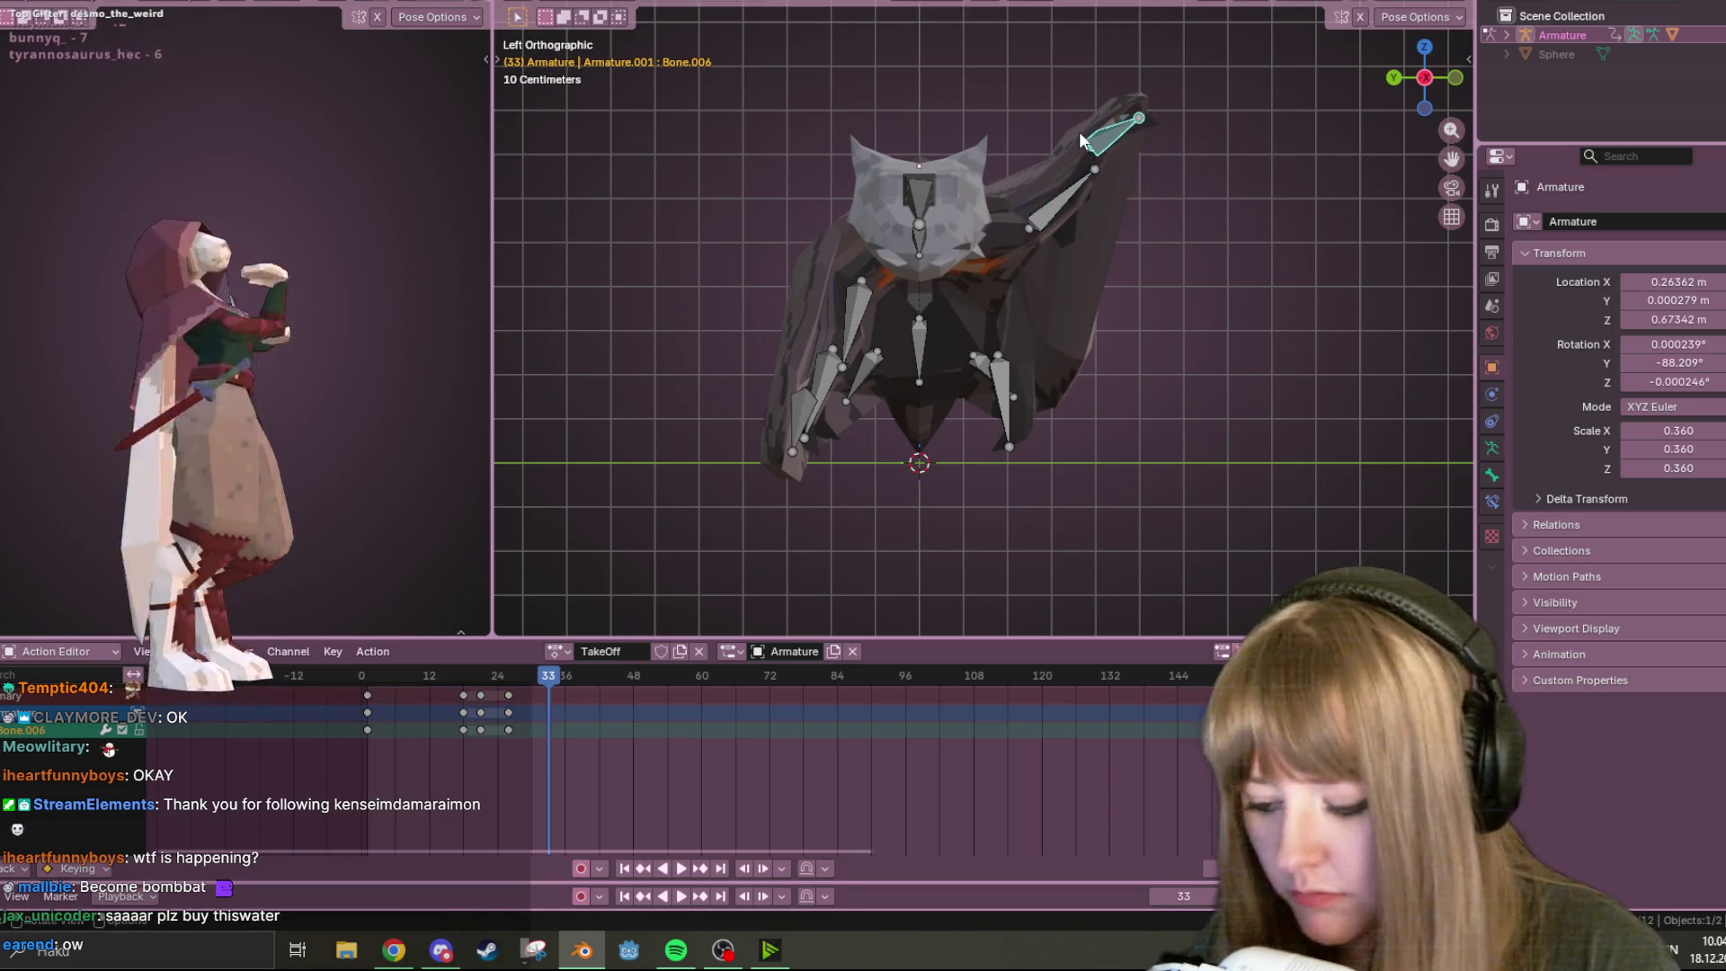
key(g)
click(1203, 132)
key(g)
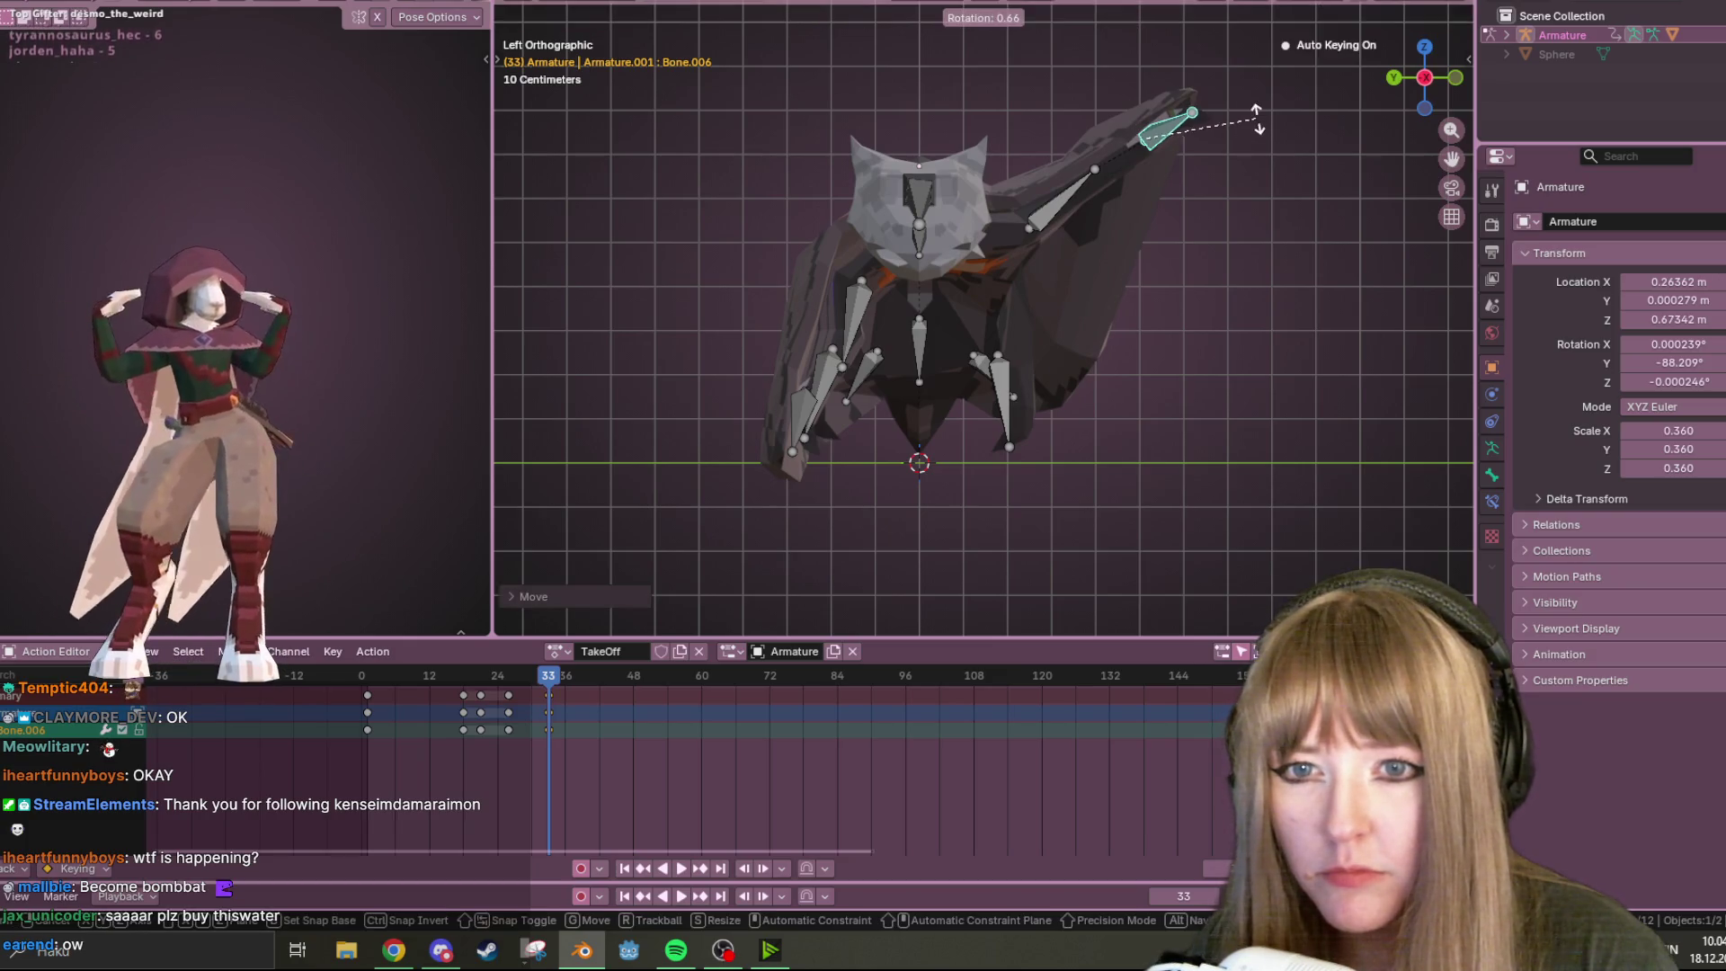
click(1256, 225)
key(h)
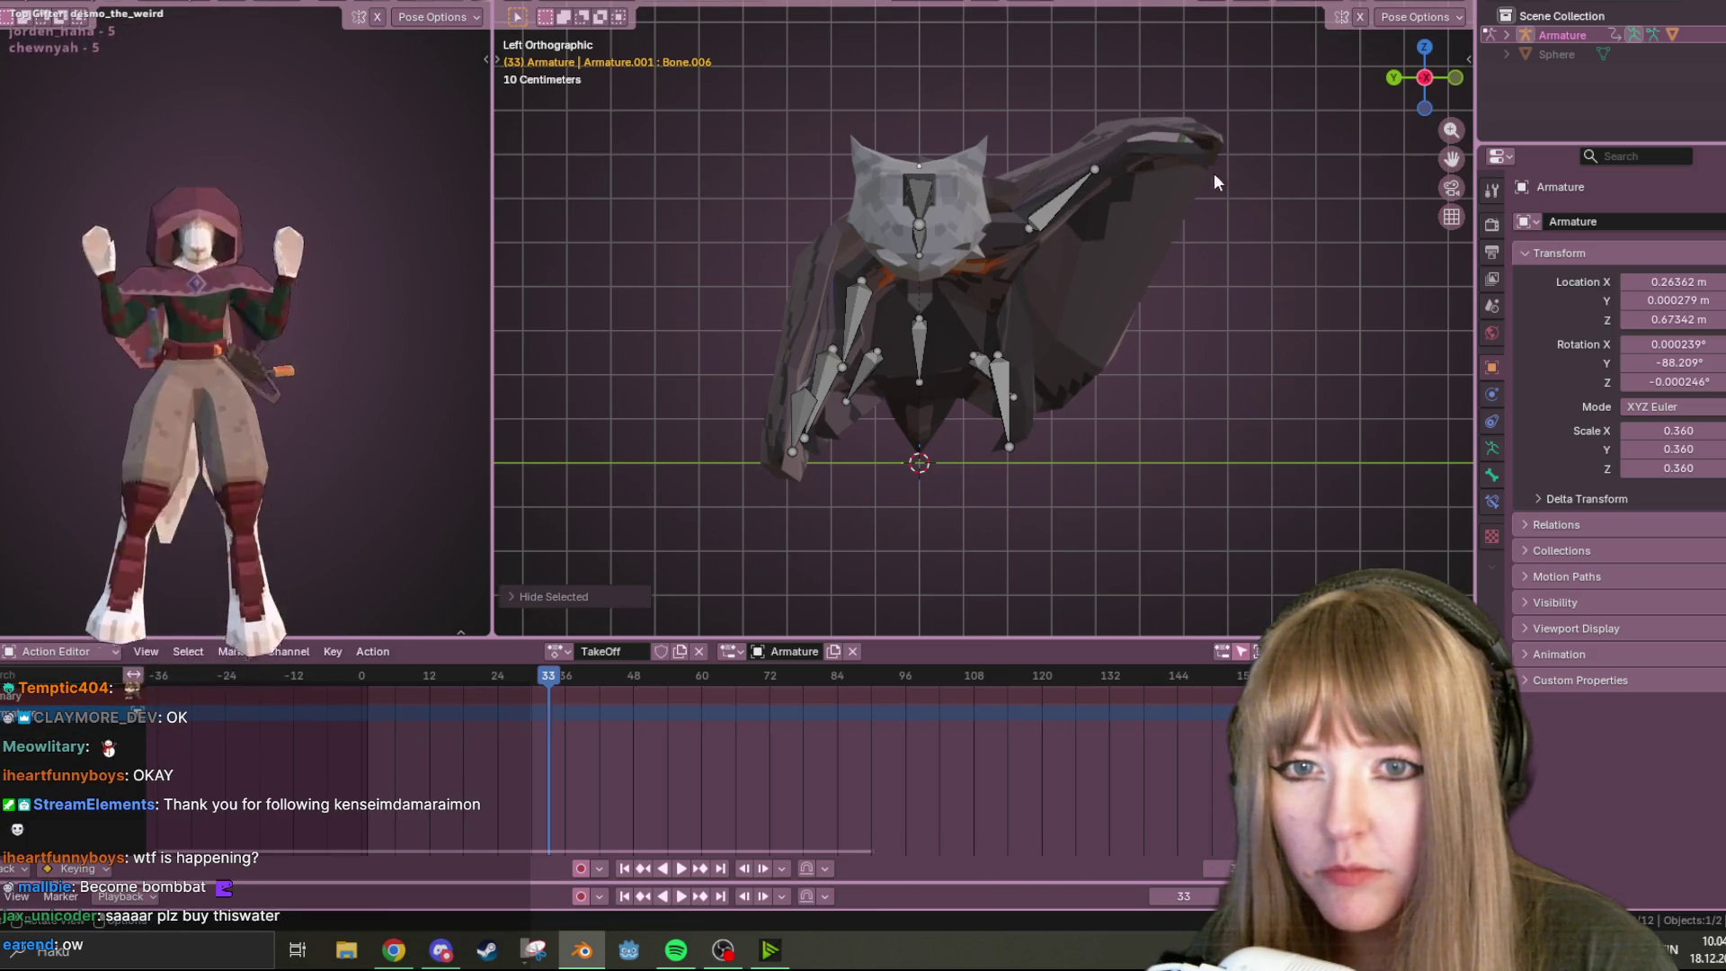
key(ctrl+z)
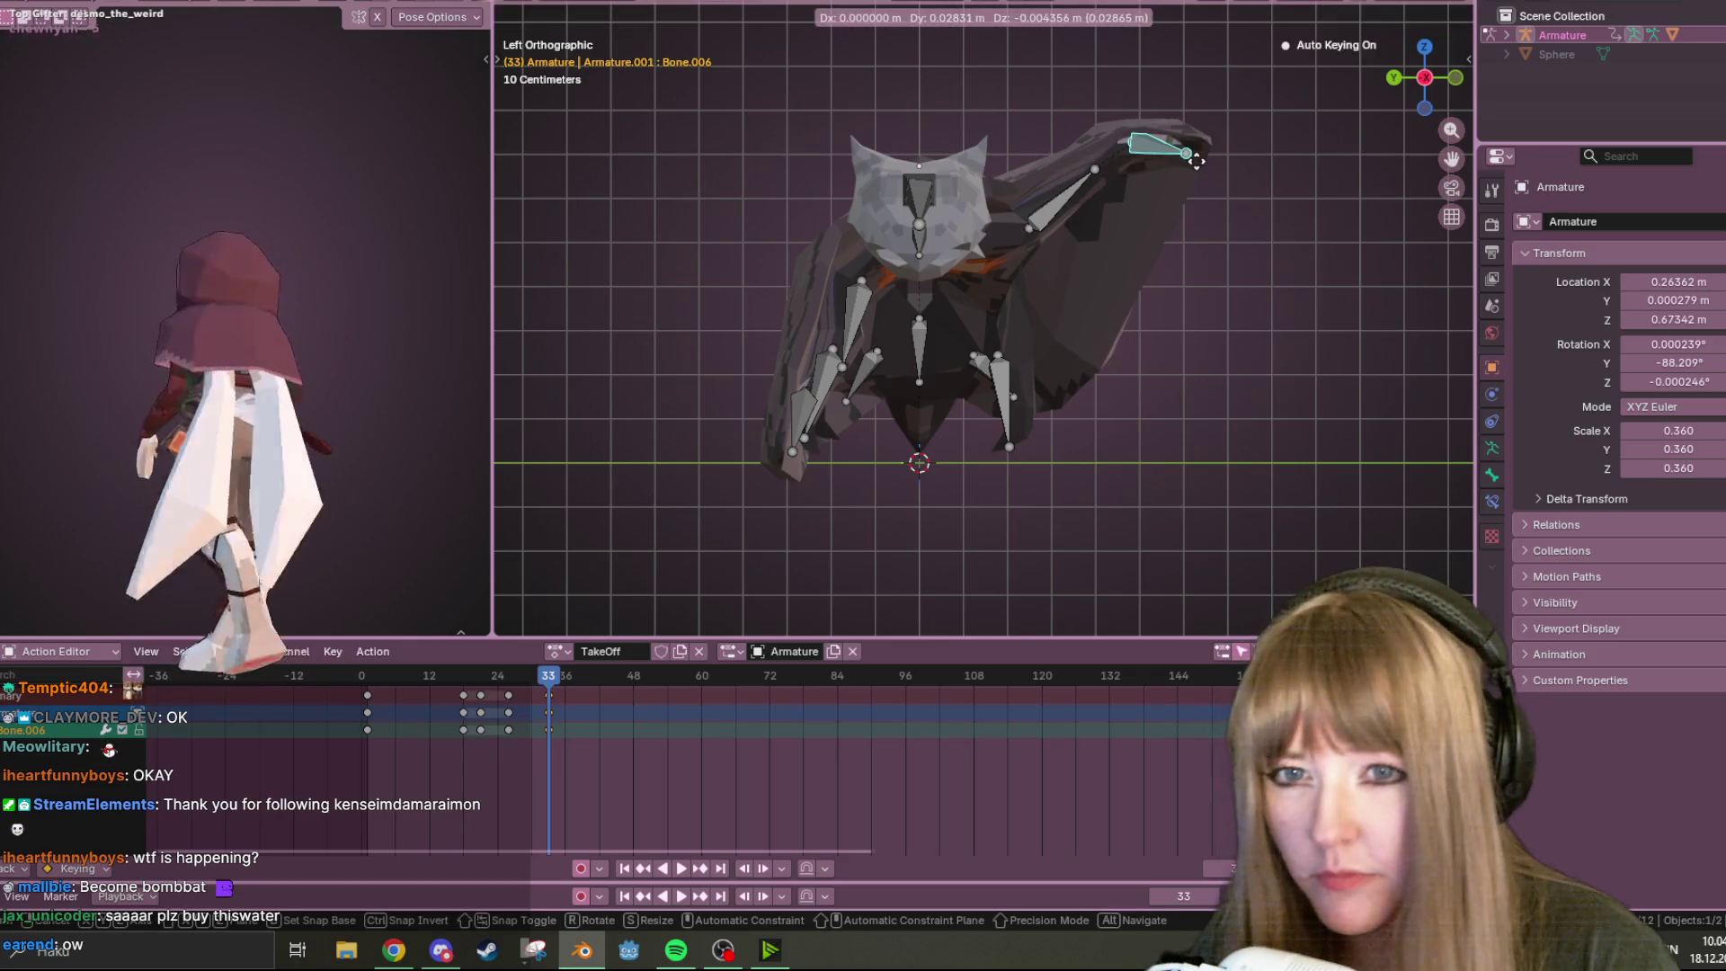
Rotate arm bone Bone.011 to point left and swing the wing upward
click(868, 301)
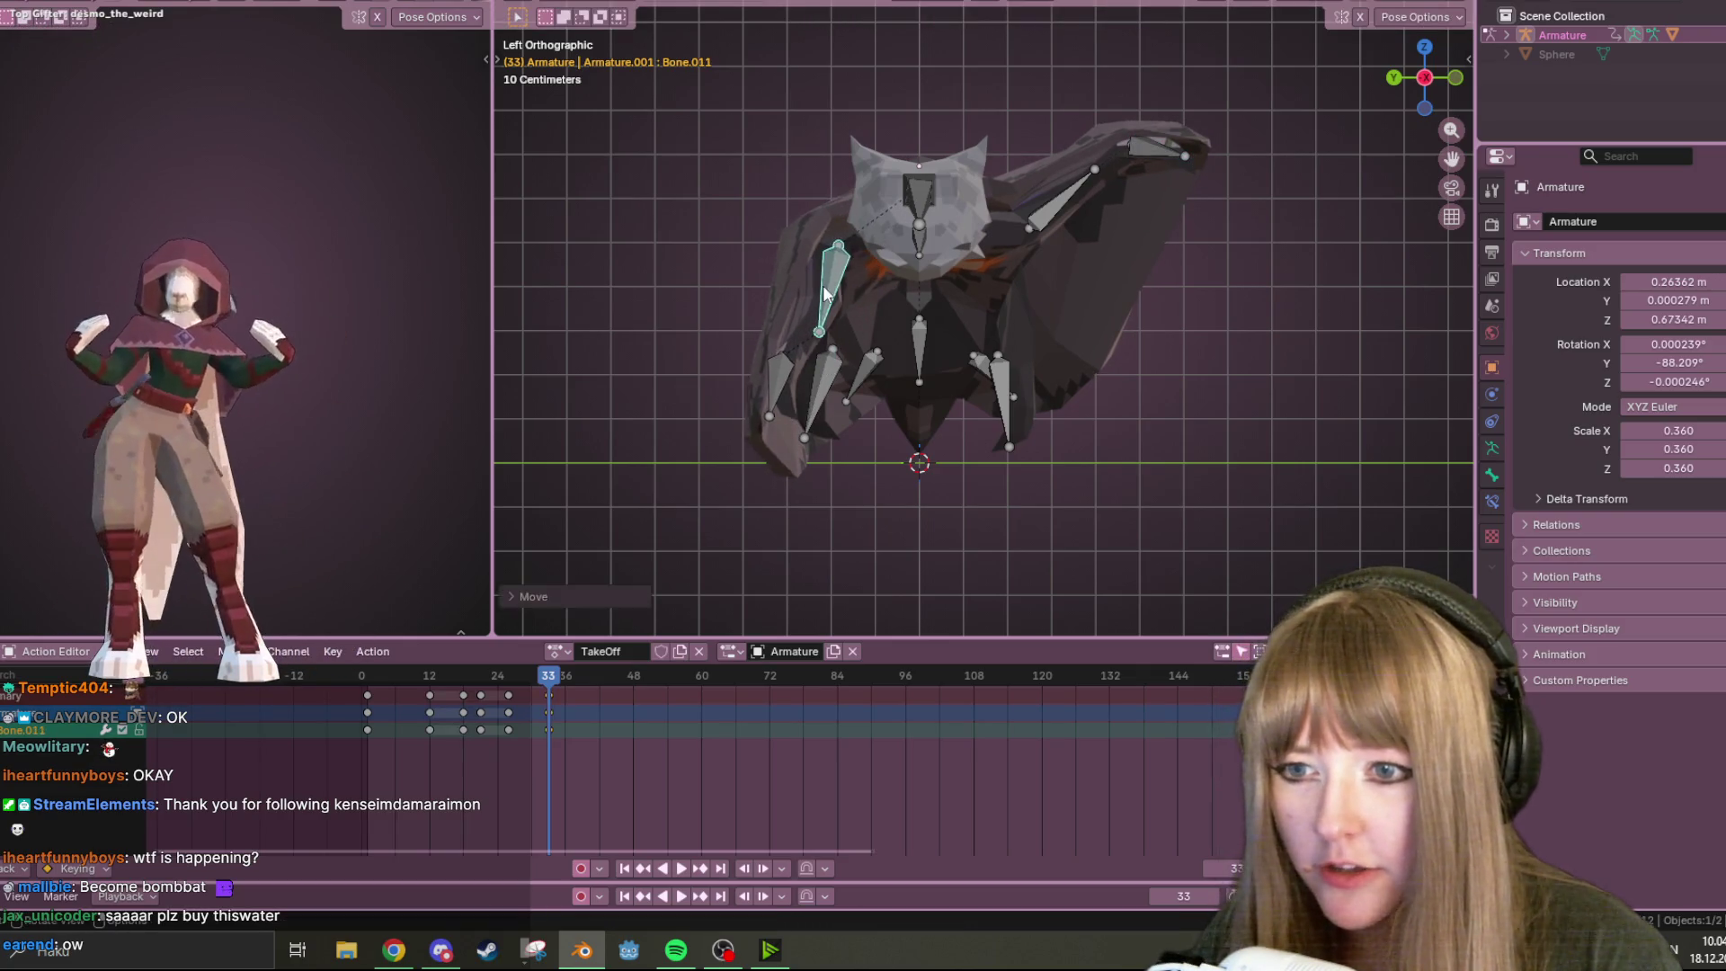
key(r)
click(692, 216)
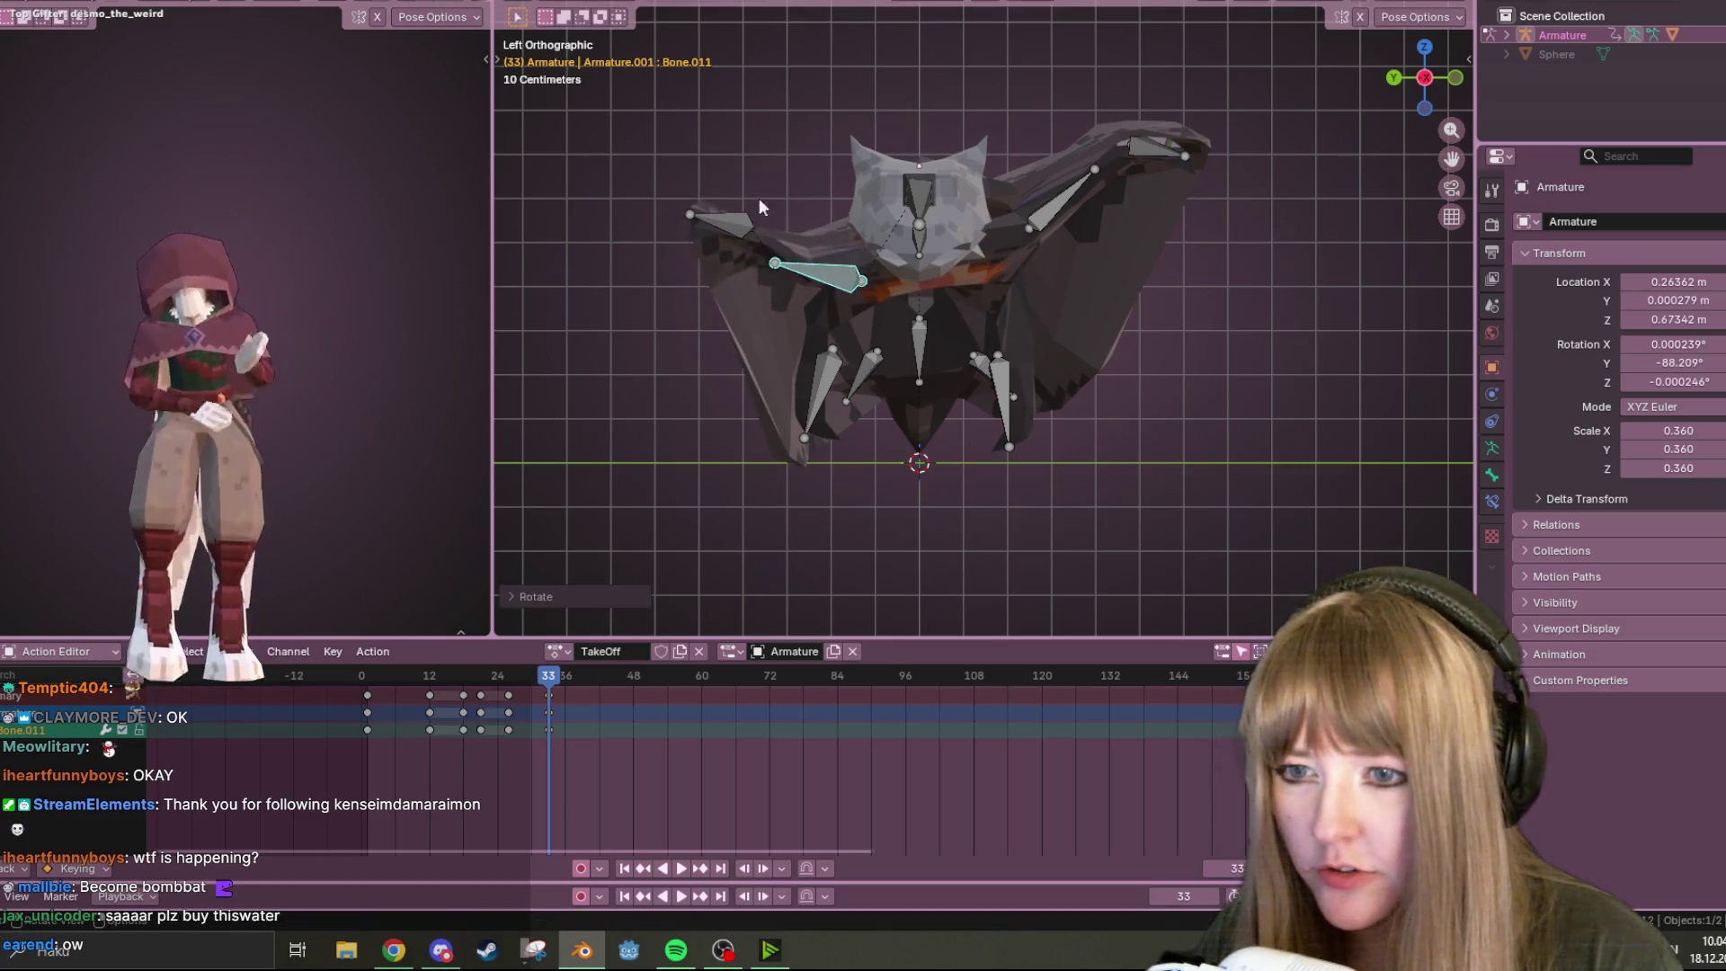
key(g)
right_click(913, 236)
key(r)
click(821, 309)
Move Bone.010 toward the upper left and rotate Bone.012 to the left
mouse_move(745, 135)
mouse_down()
mouse_move(719, 141)
mouse_move(699, 196)
mouse_up()
key(r)
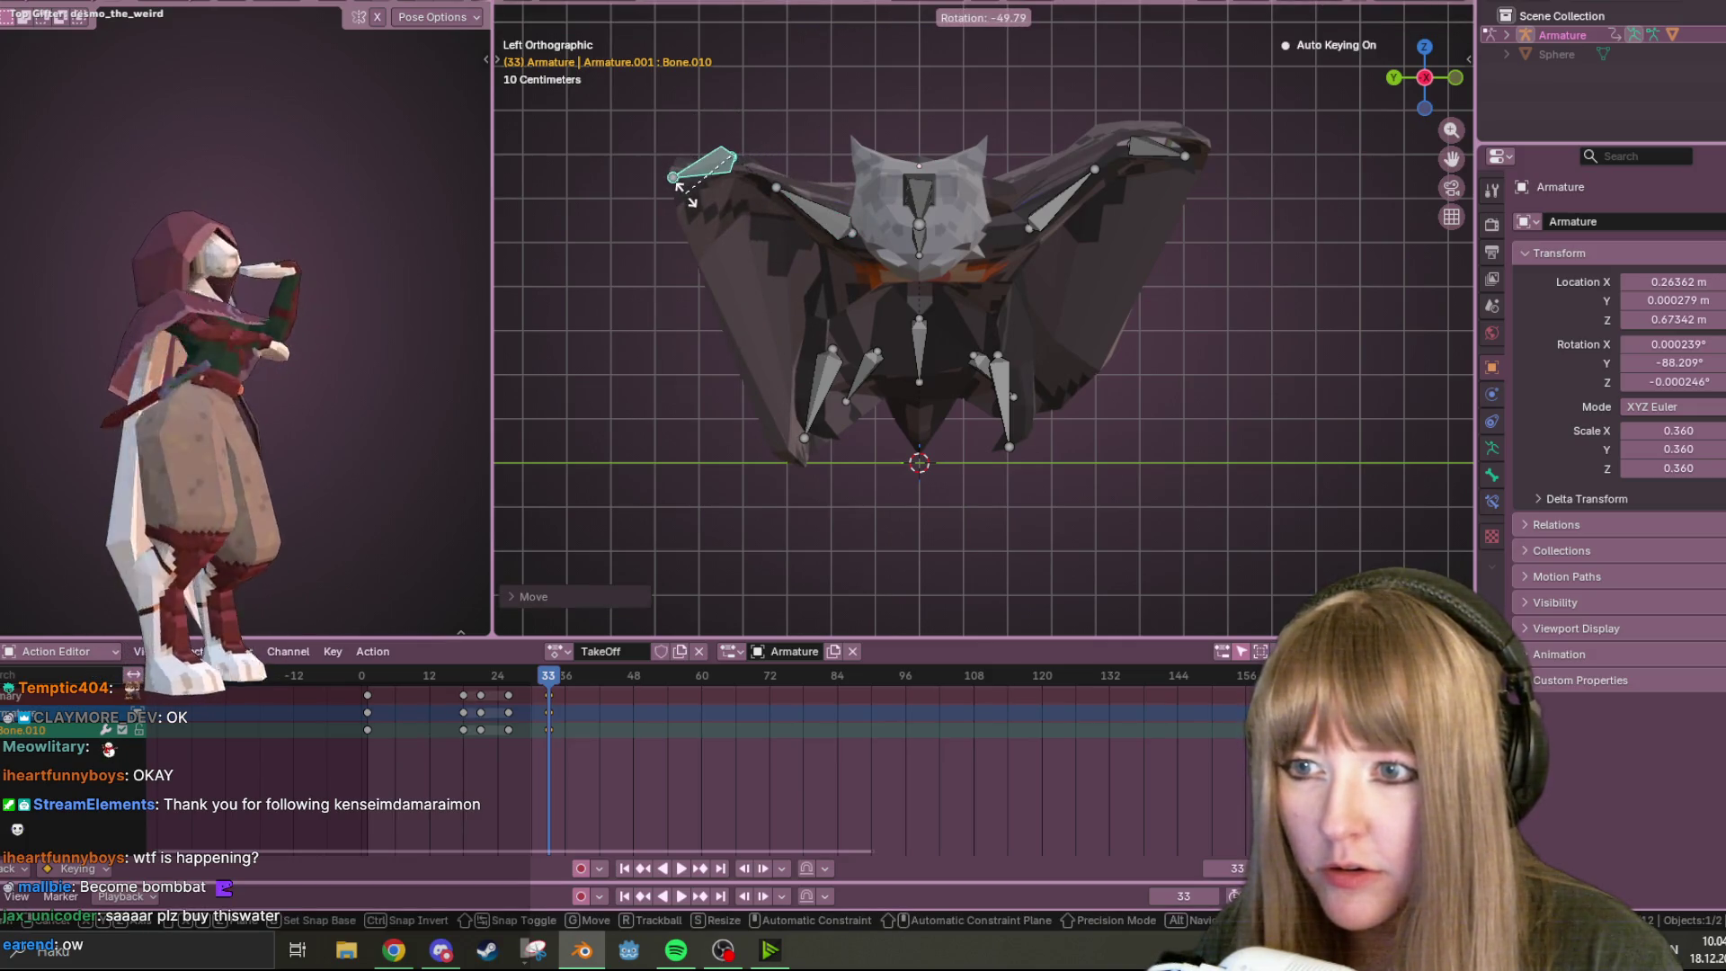
right_click(703, 214)
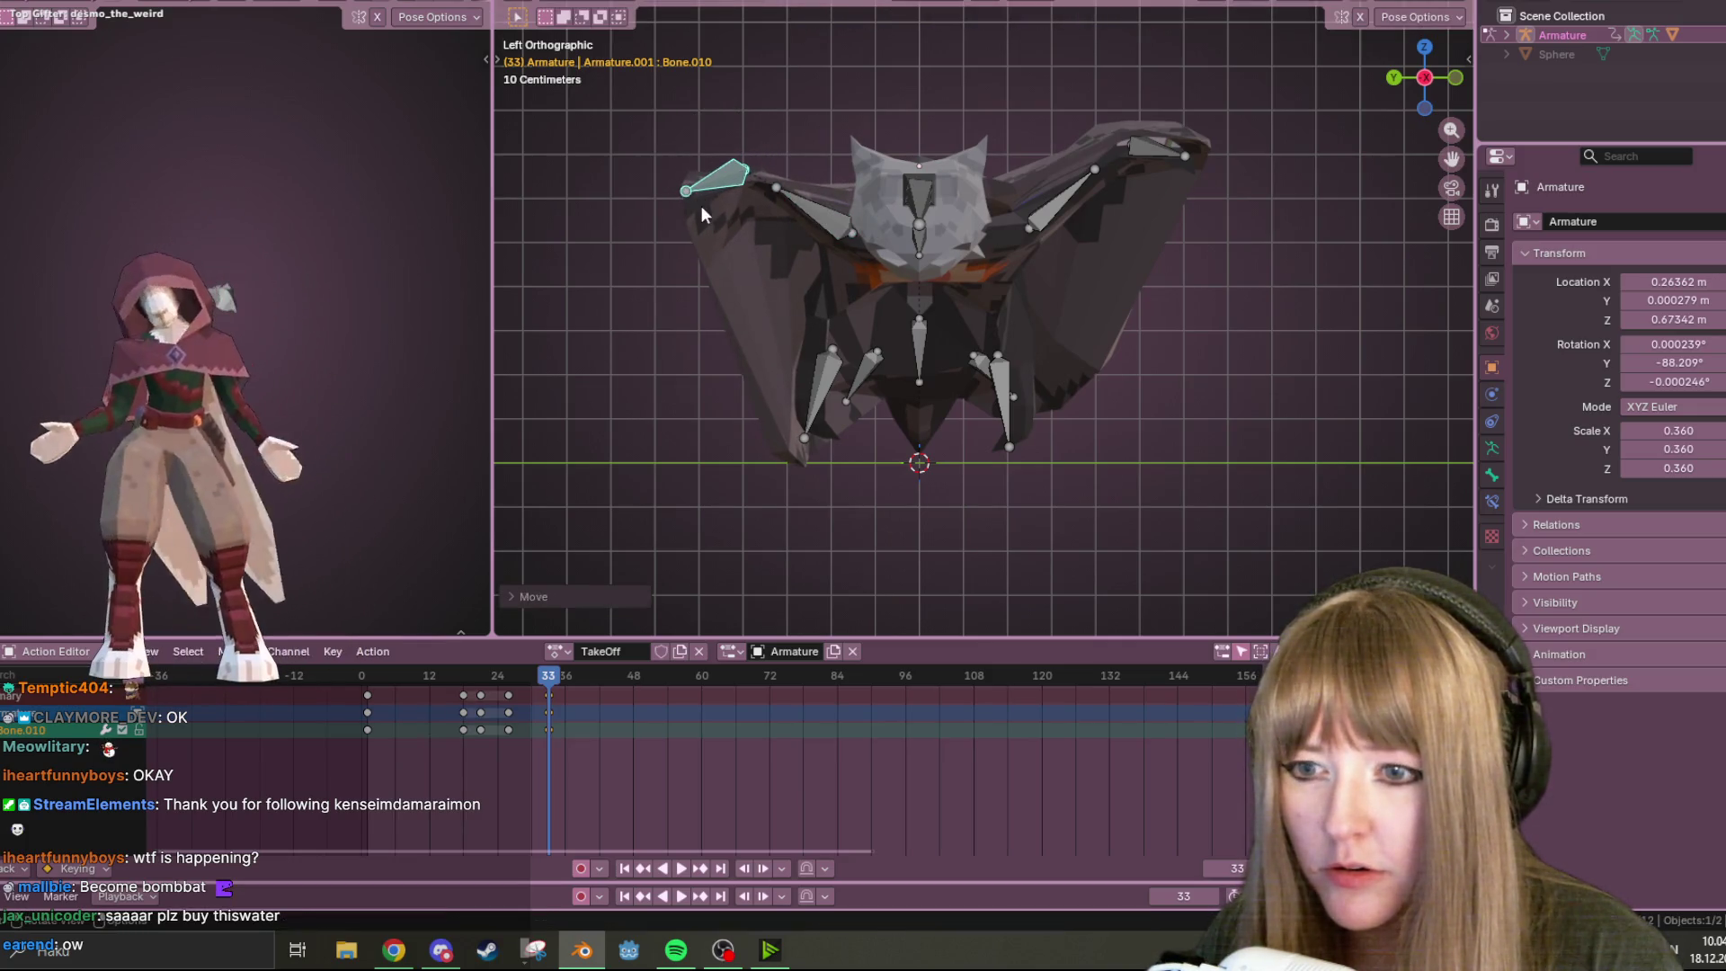
click(818, 393)
key(r)
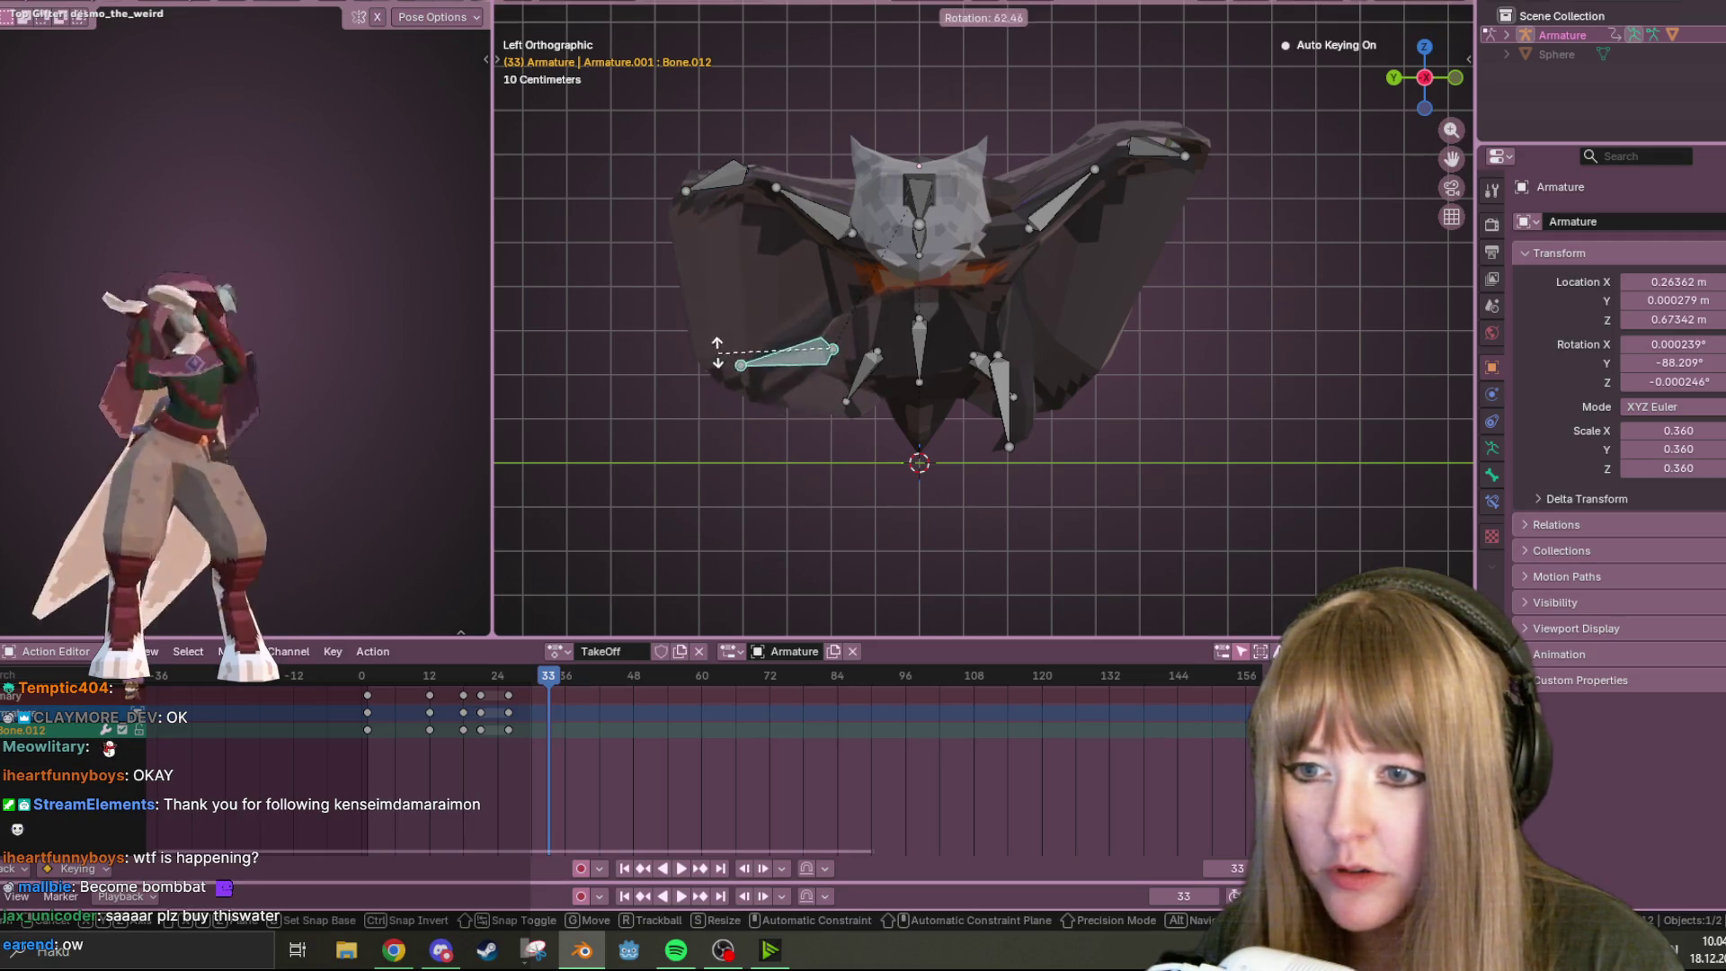
click(720, 306)
Rotate Bone.013 horizontal, lower it slightly, then select all bones
click(1009, 434)
key(g)
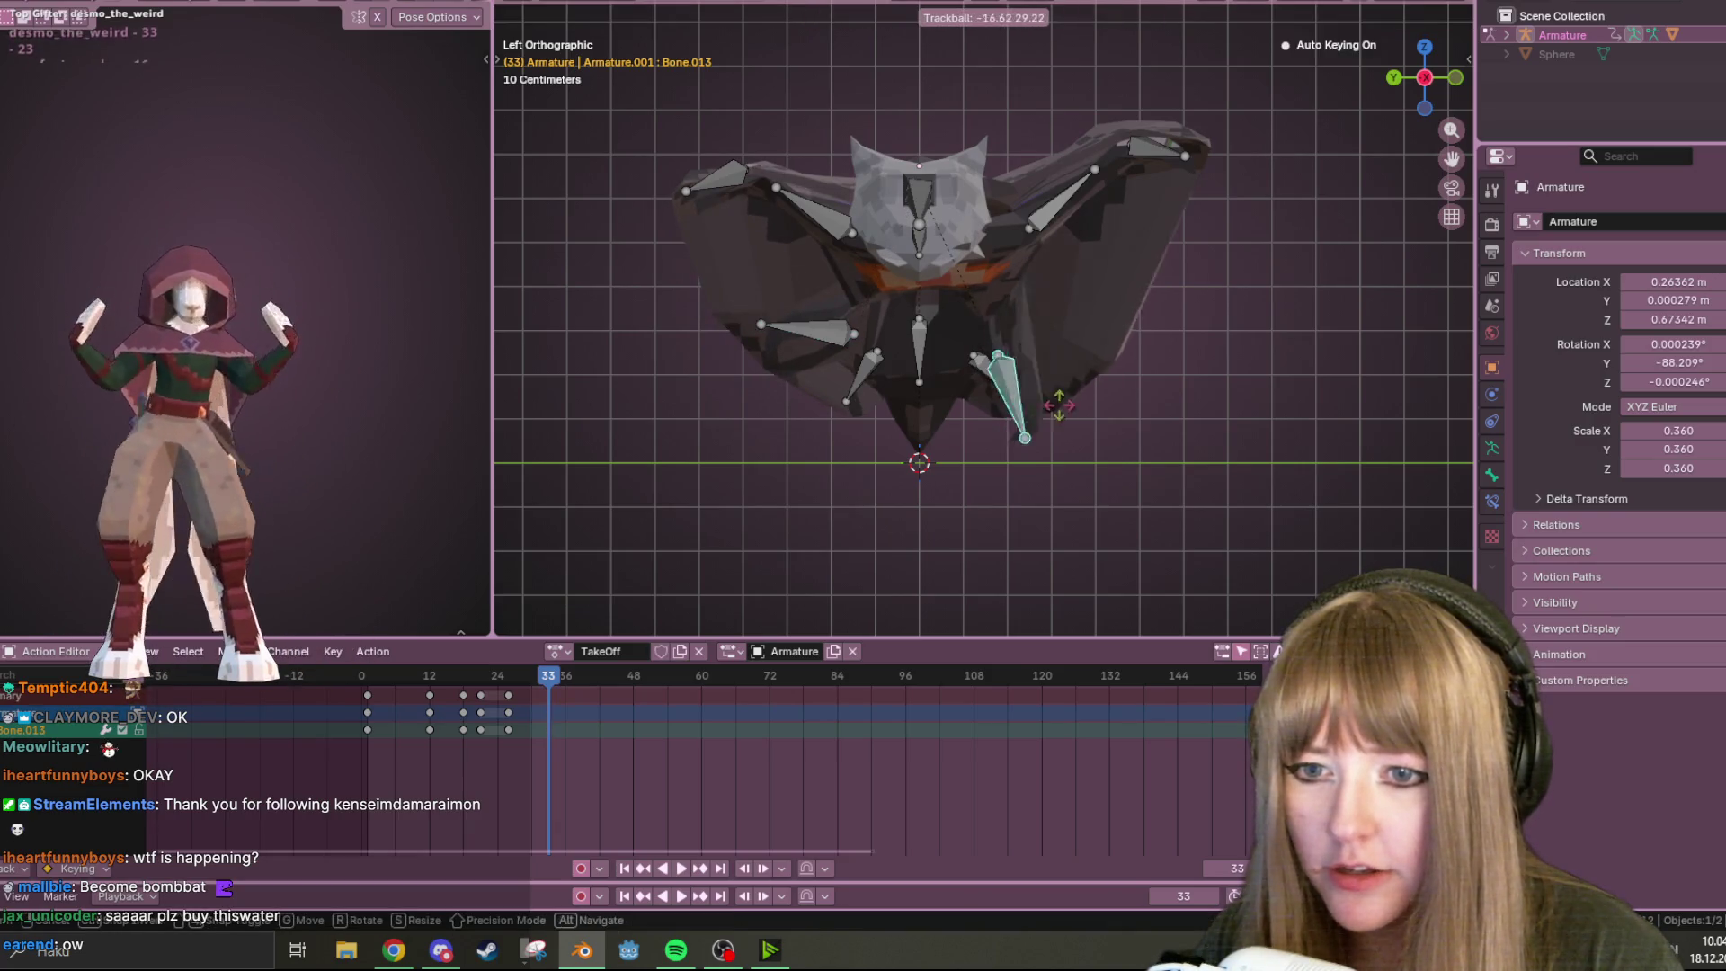
right_click(1064, 437)
key(r)
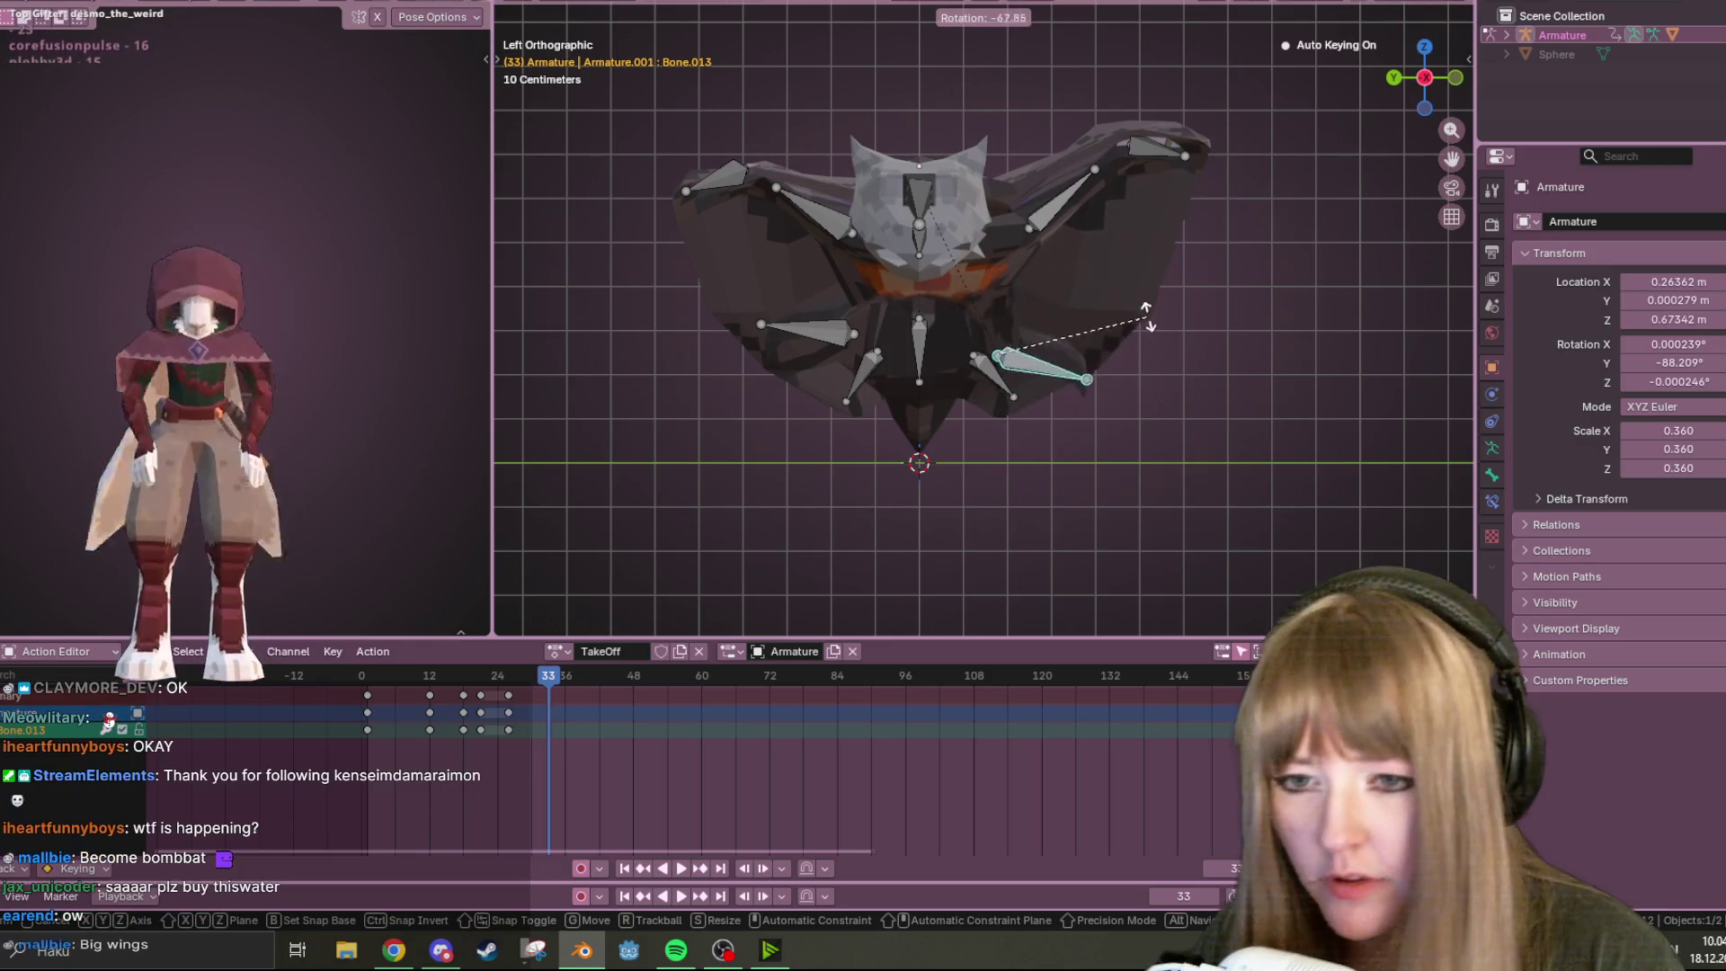
click(1137, 273)
key(g)
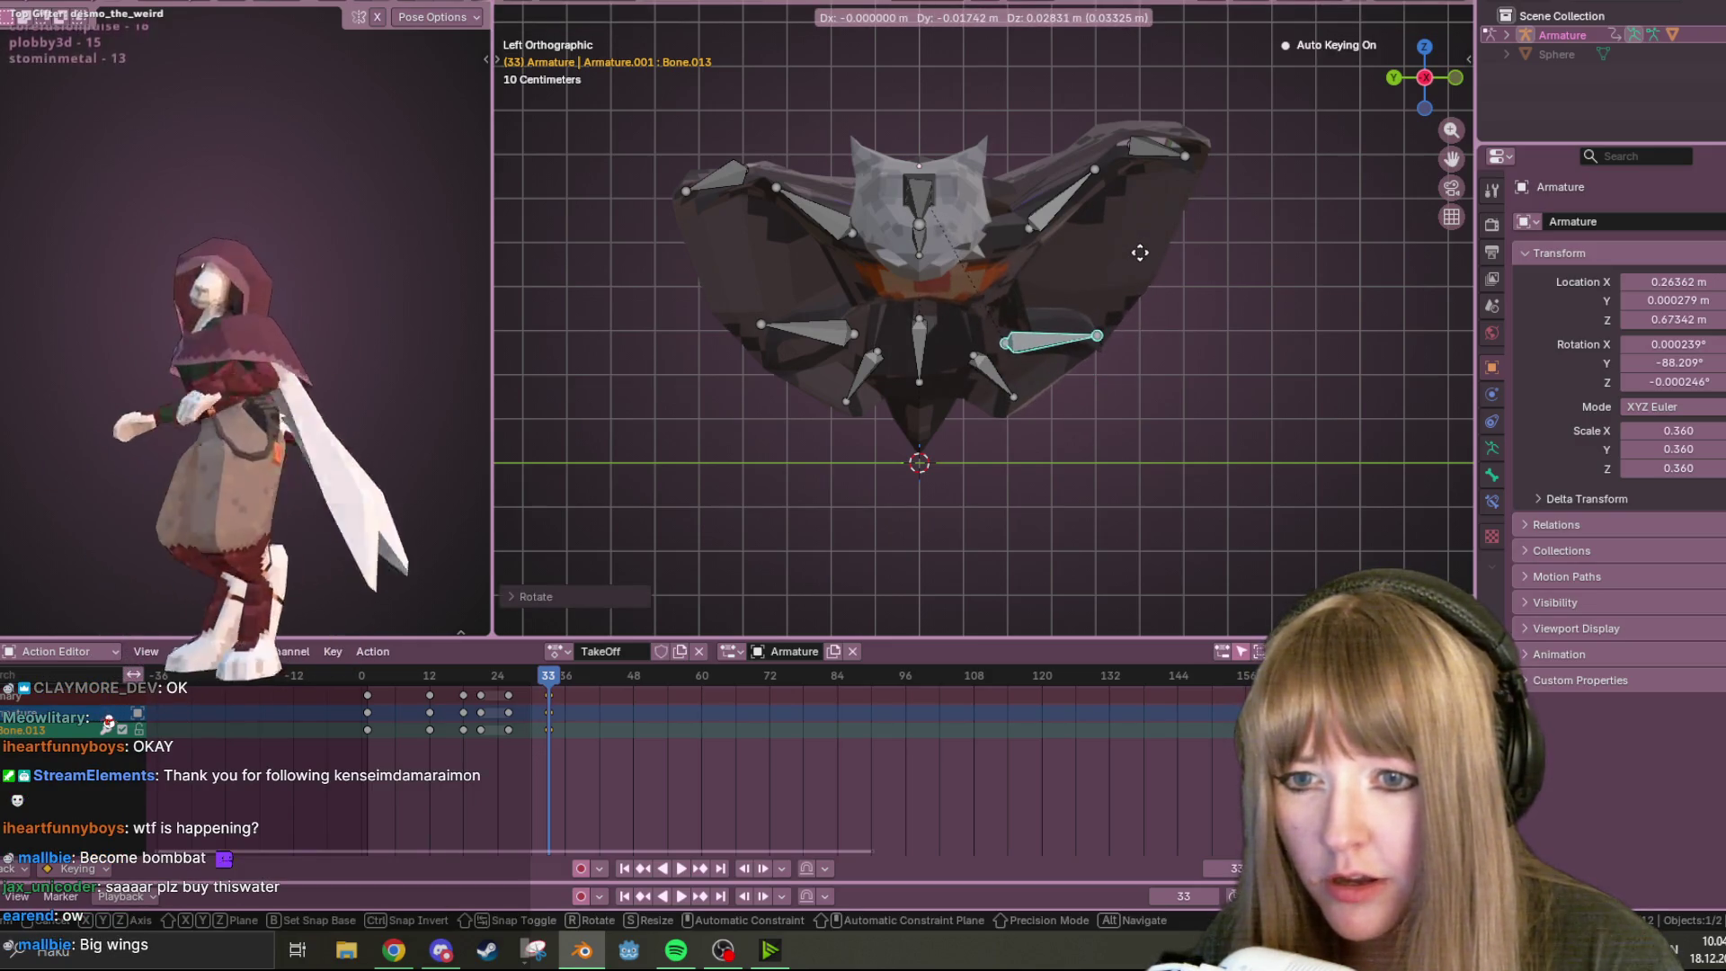
click(1144, 254)
key(a)
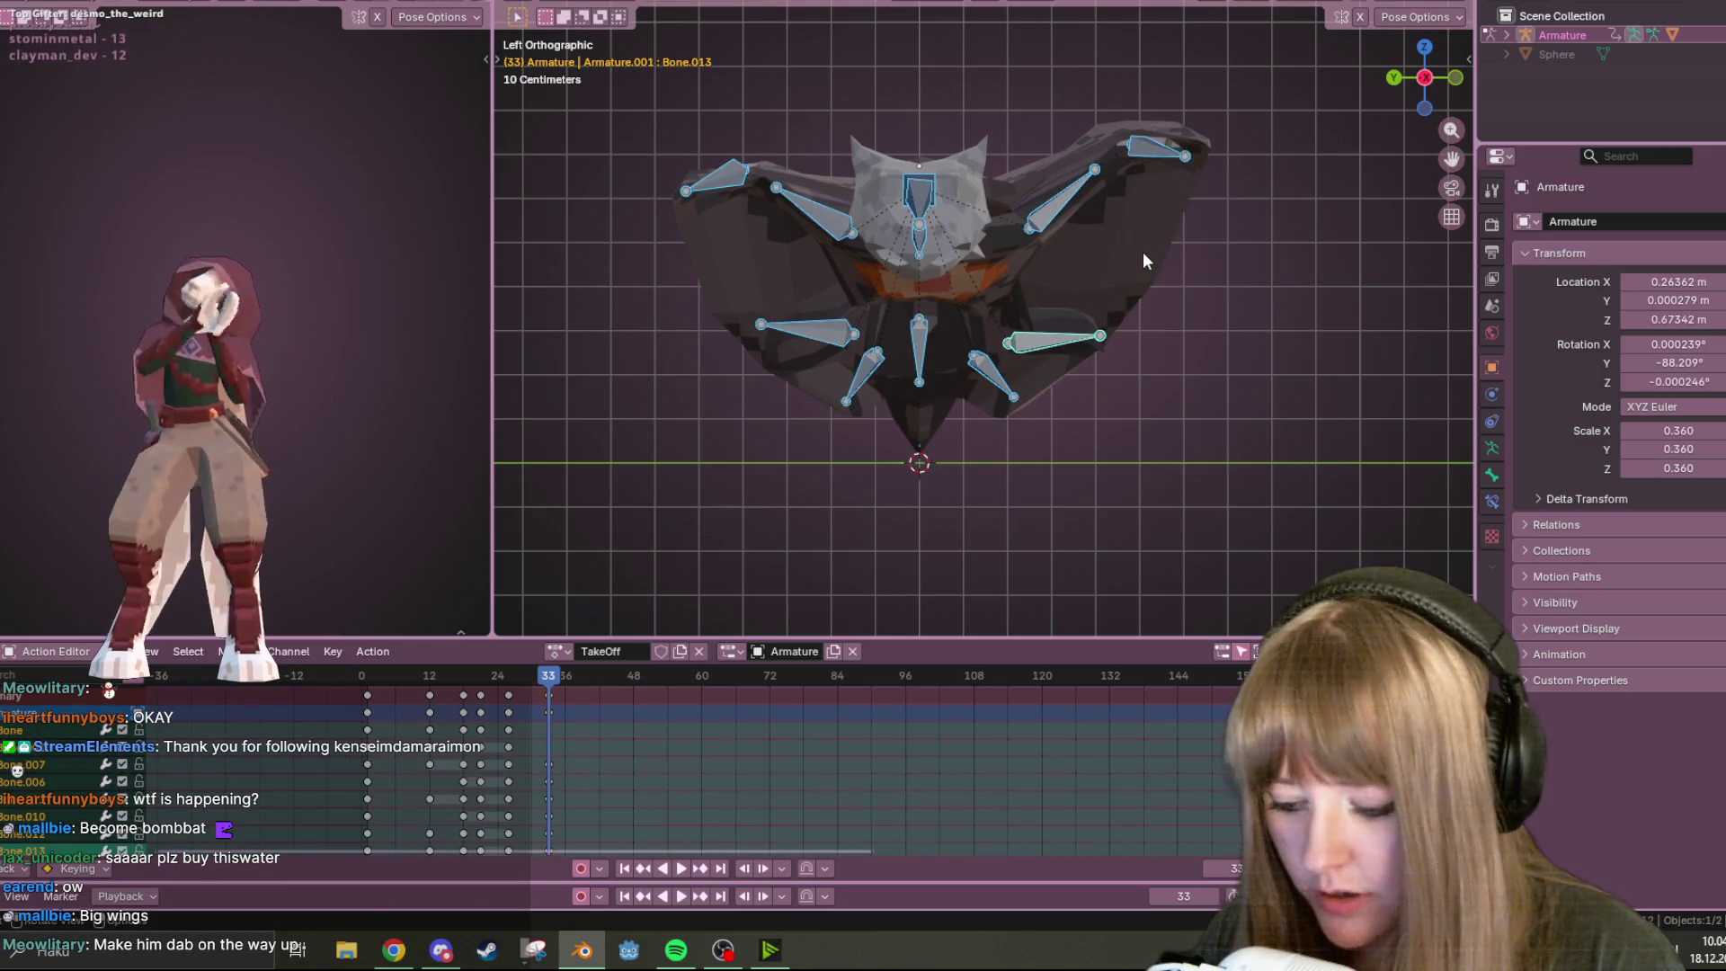
Rewind to frame 0 and play TakeOff in perspective, stopping at frame 67
drag(550, 676, 361, 676)
mouse_move(1124, 404)
middle_down()
mouse_move(1024, 478)
mouse_move(823, 689)
middle_up()
click(679, 869)
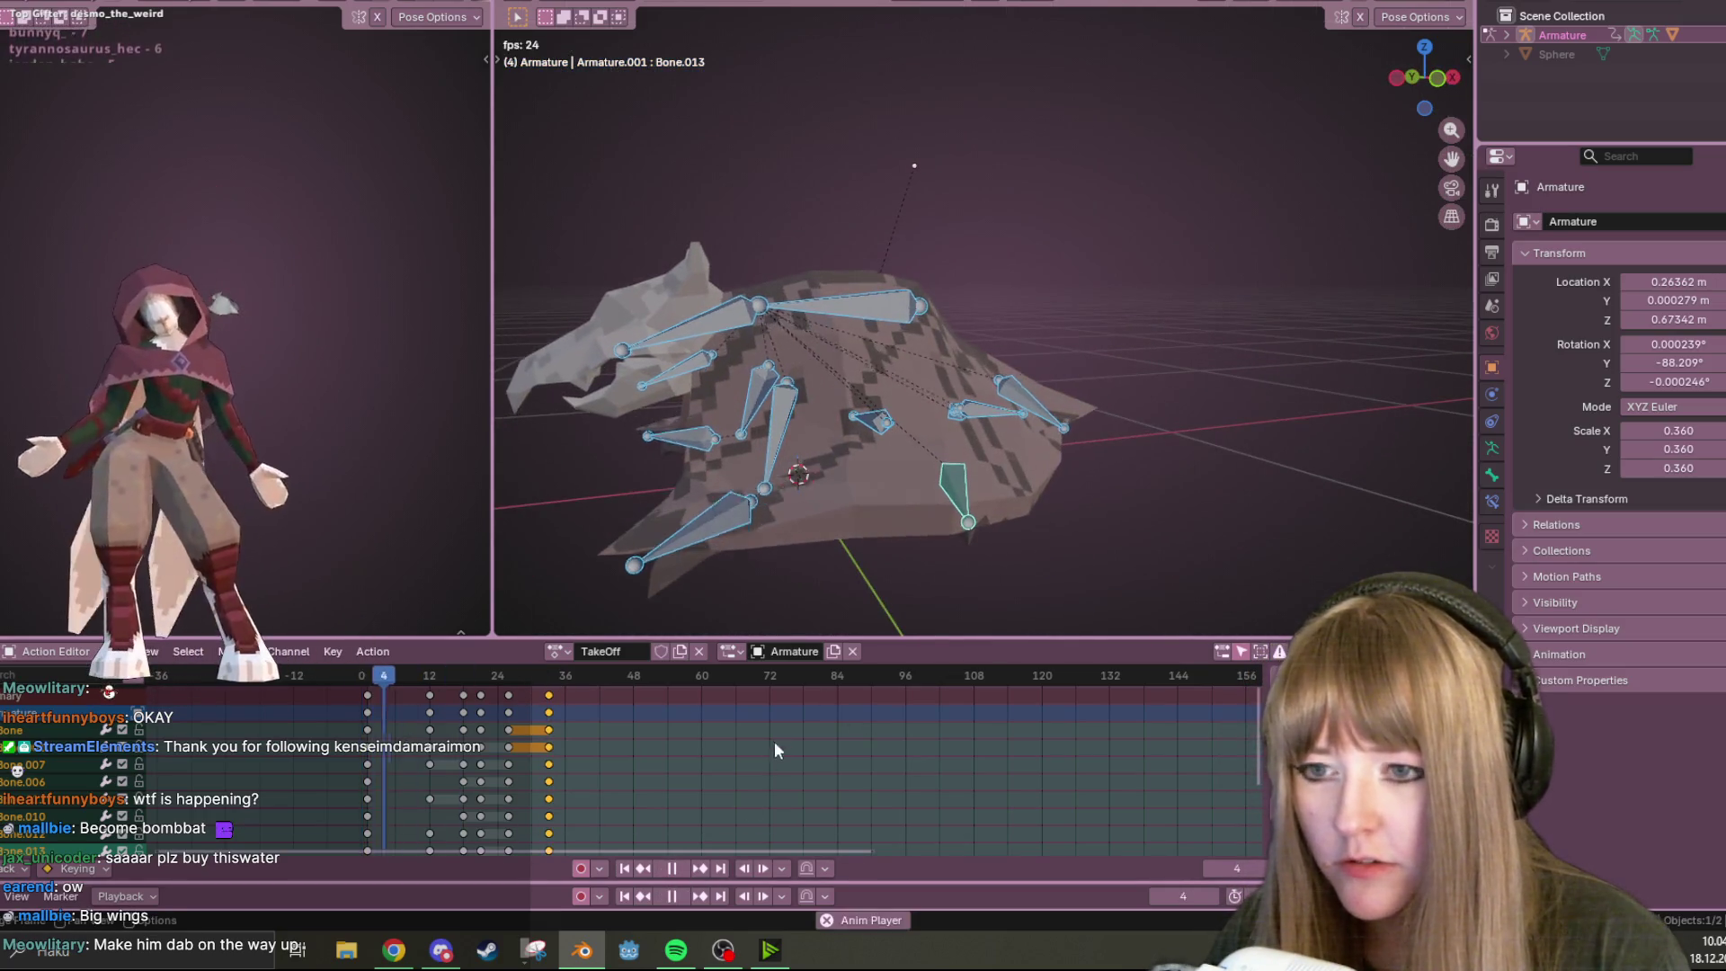
middle_drag(939, 580, 953, 539)
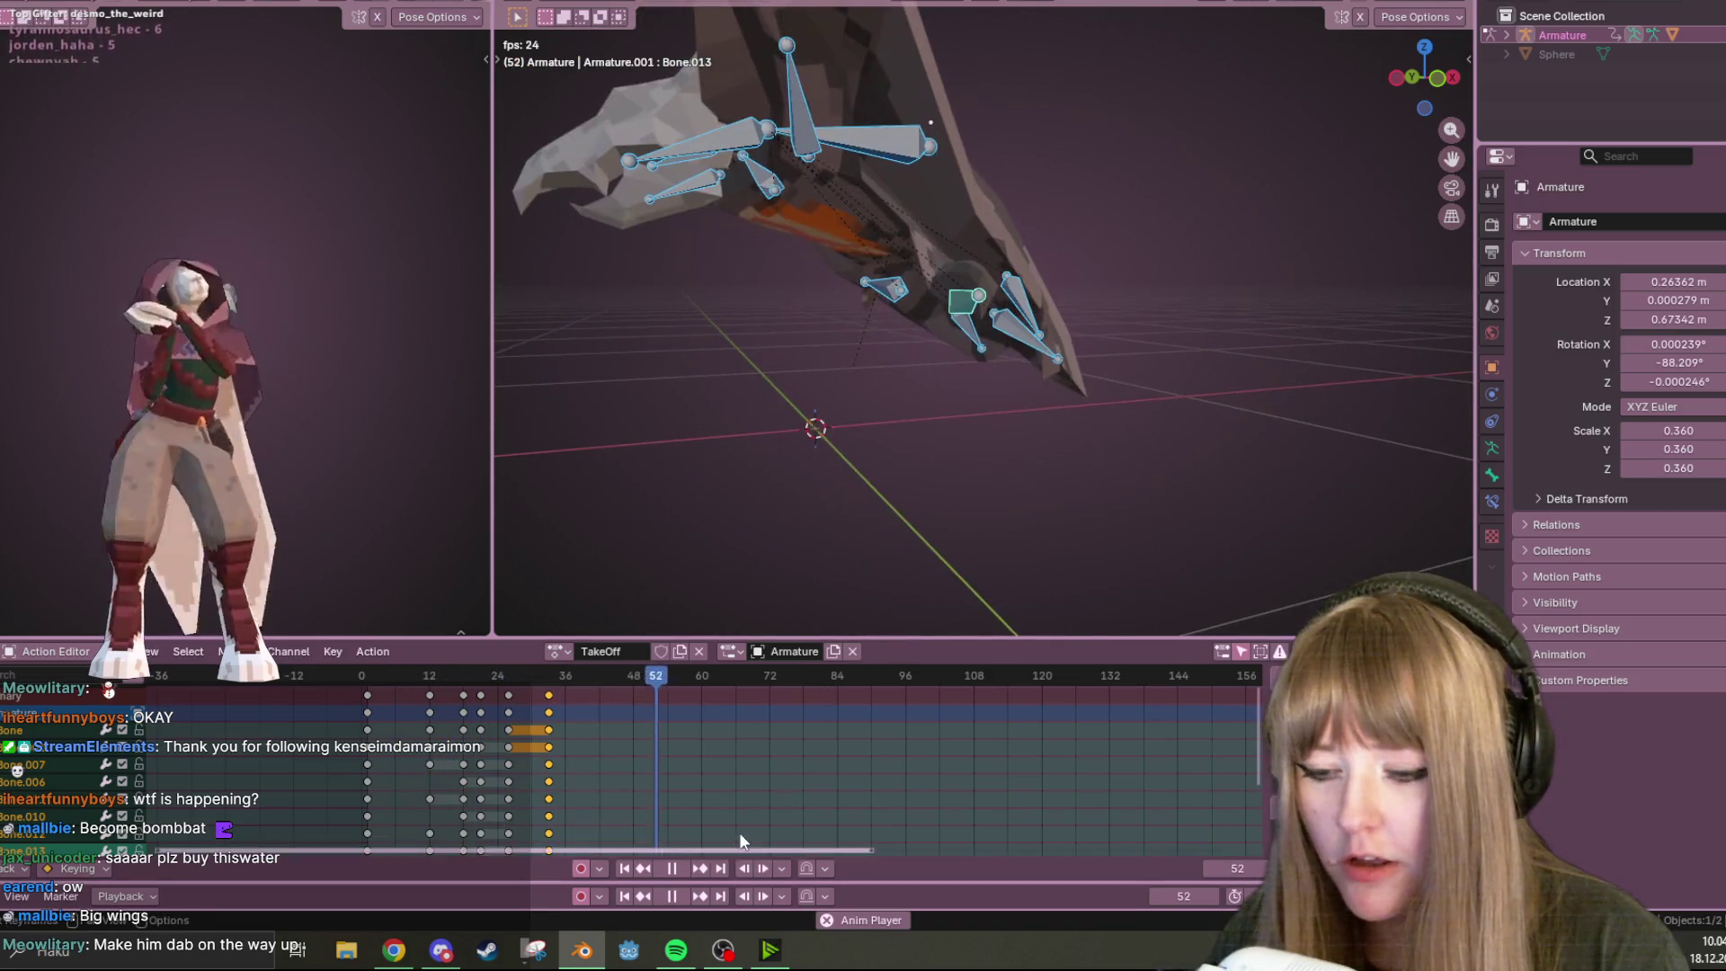
click(674, 869)
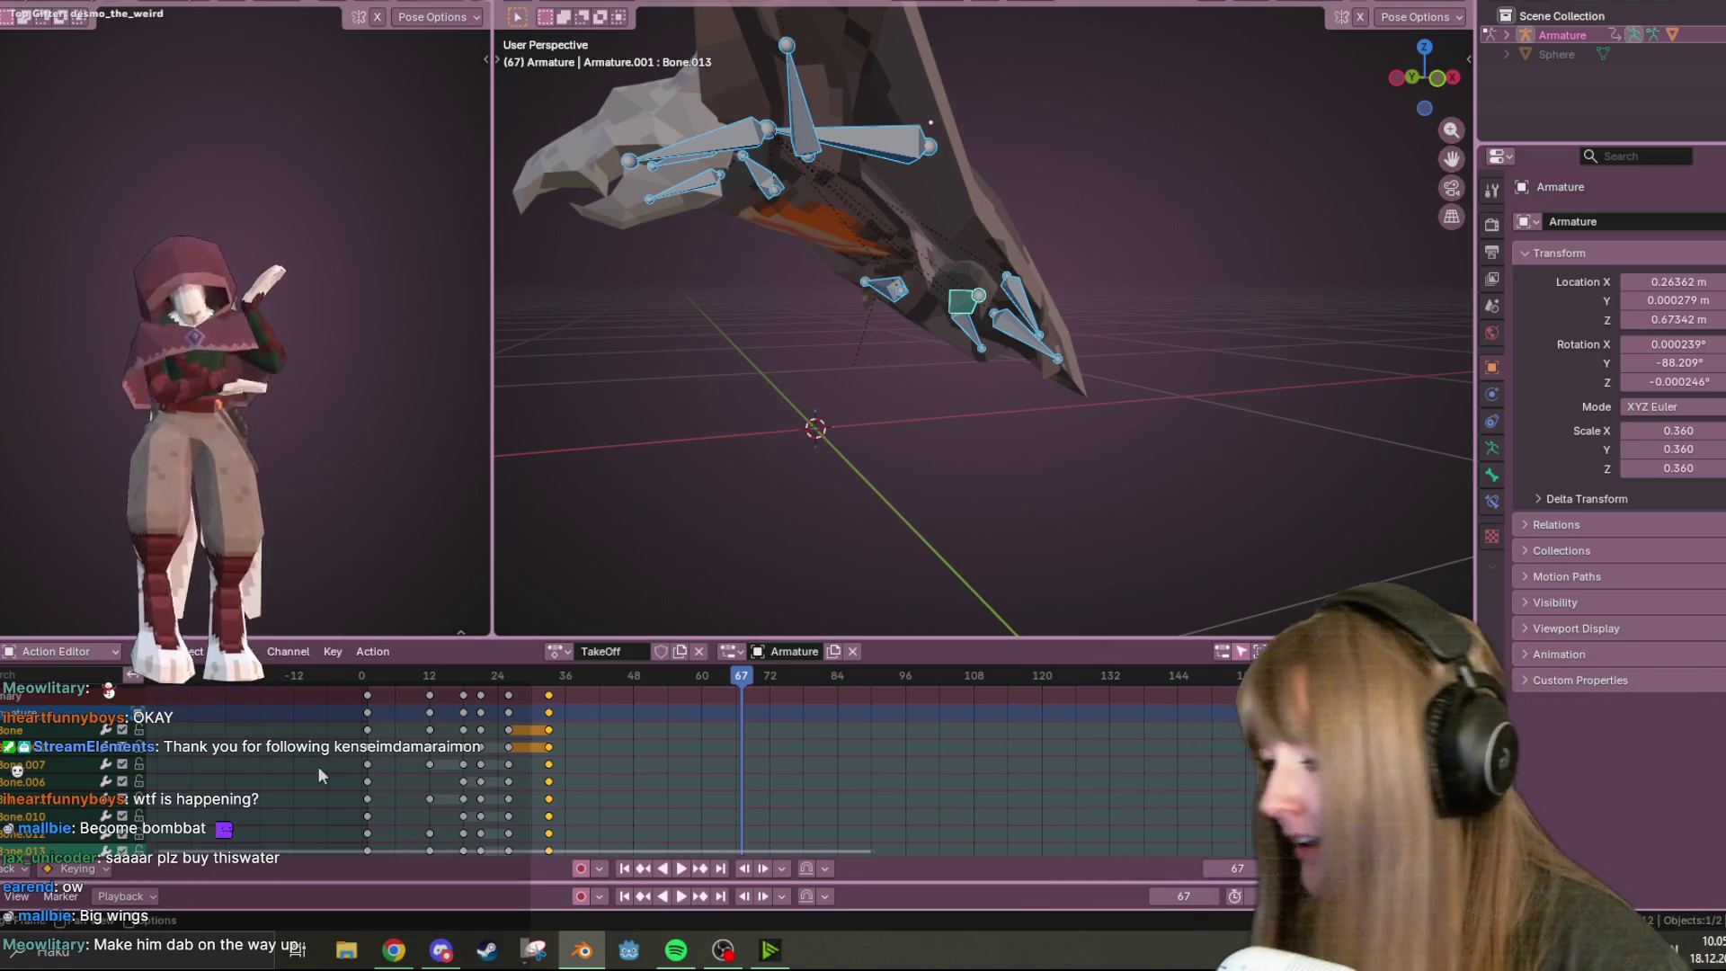
Close the stray file browser, rewind to frame 0 and view the wing from the front
key(super+e)
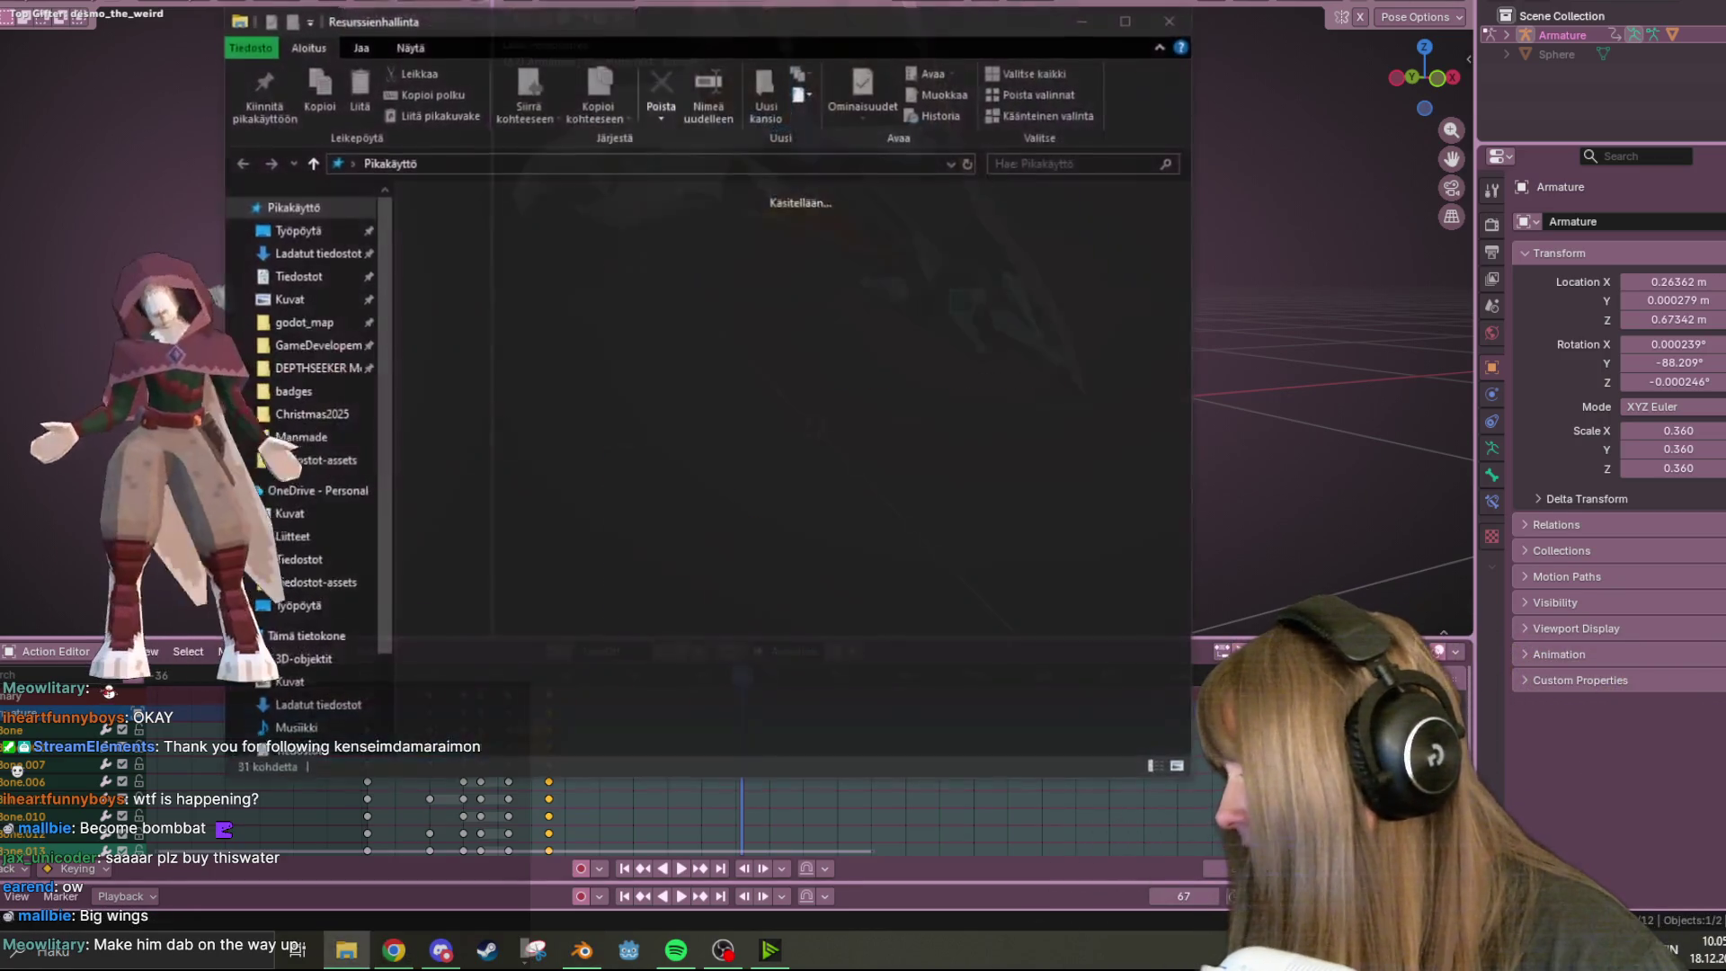
click(1173, 31)
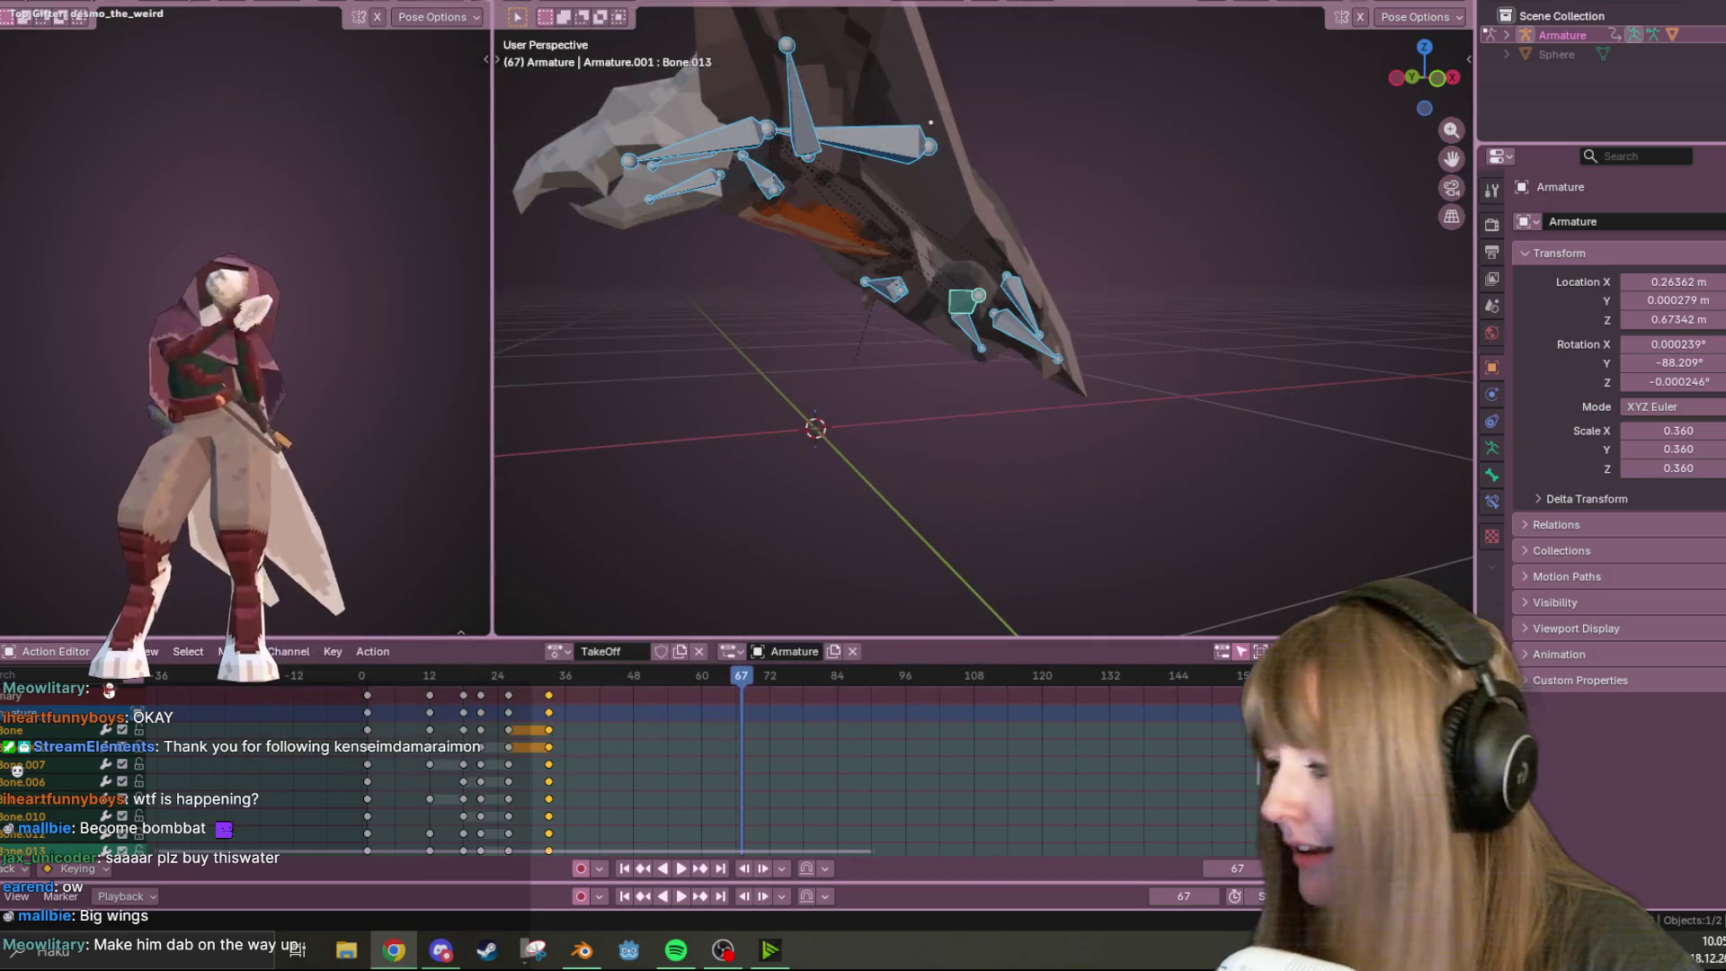
mouse_move(998, 217)
middle_down()
mouse_move(1182, 364)
mouse_move(1145, 352)
mouse_move(871, 488)
middle_up()
drag(746, 678, 363, 678)
click(1434, 87)
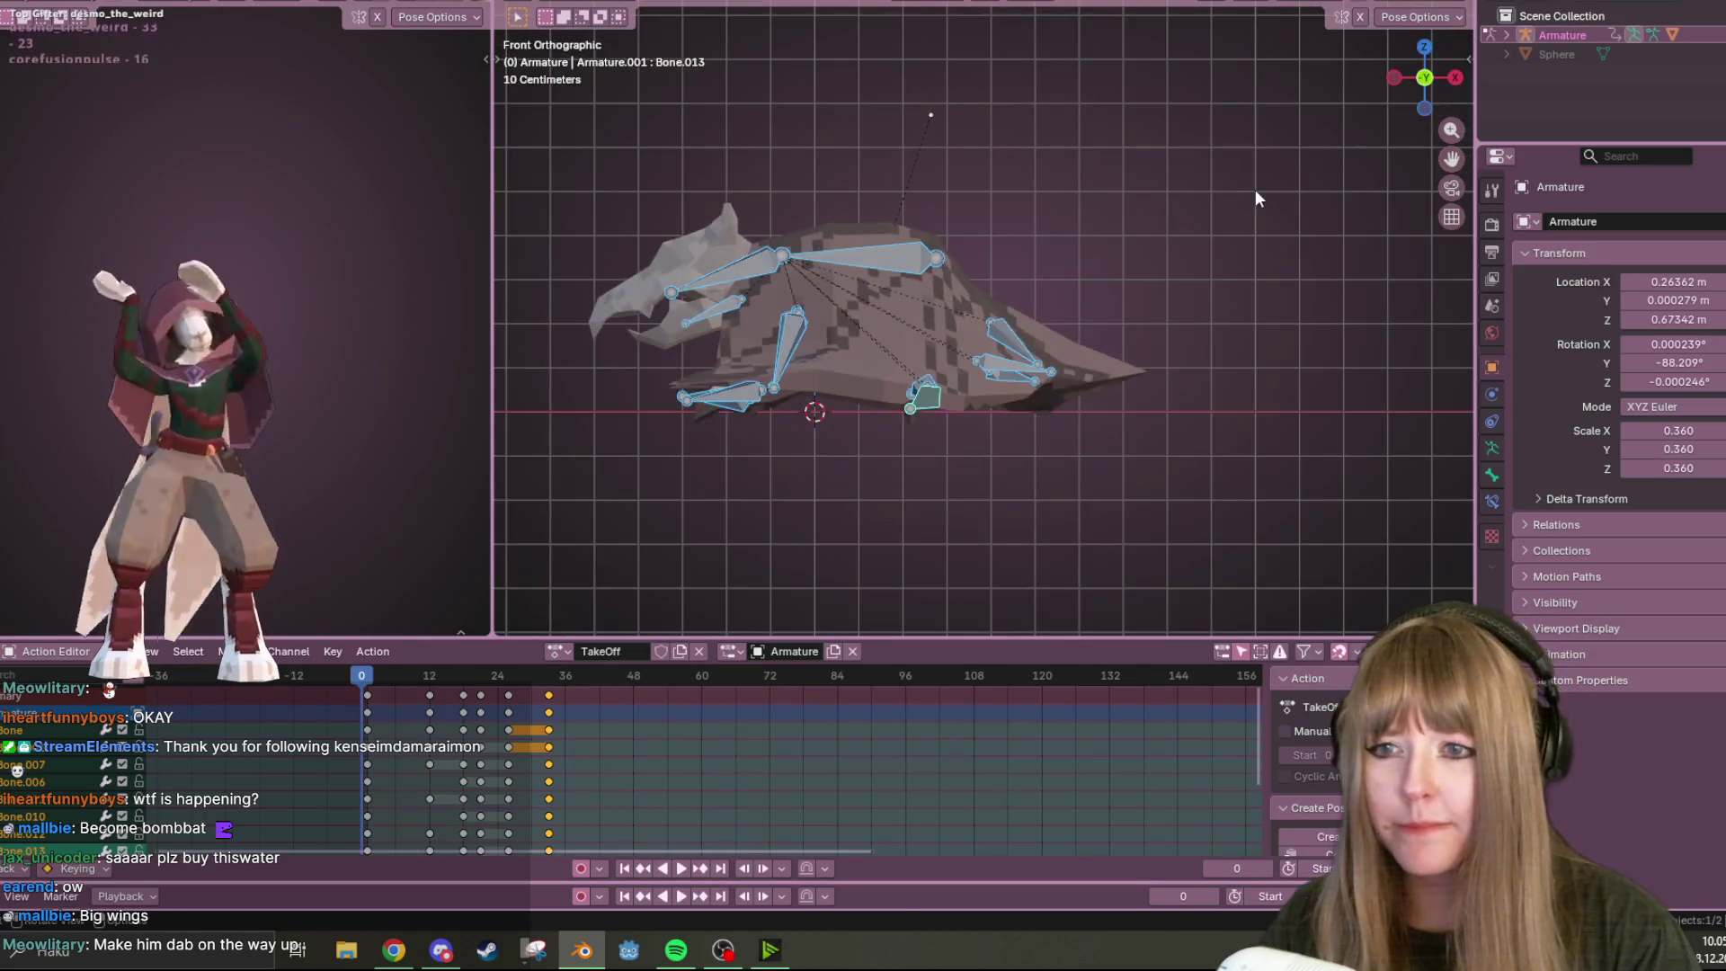
Move the last keyframe column to frame 38 and replay TakeOff from the start
key(space)
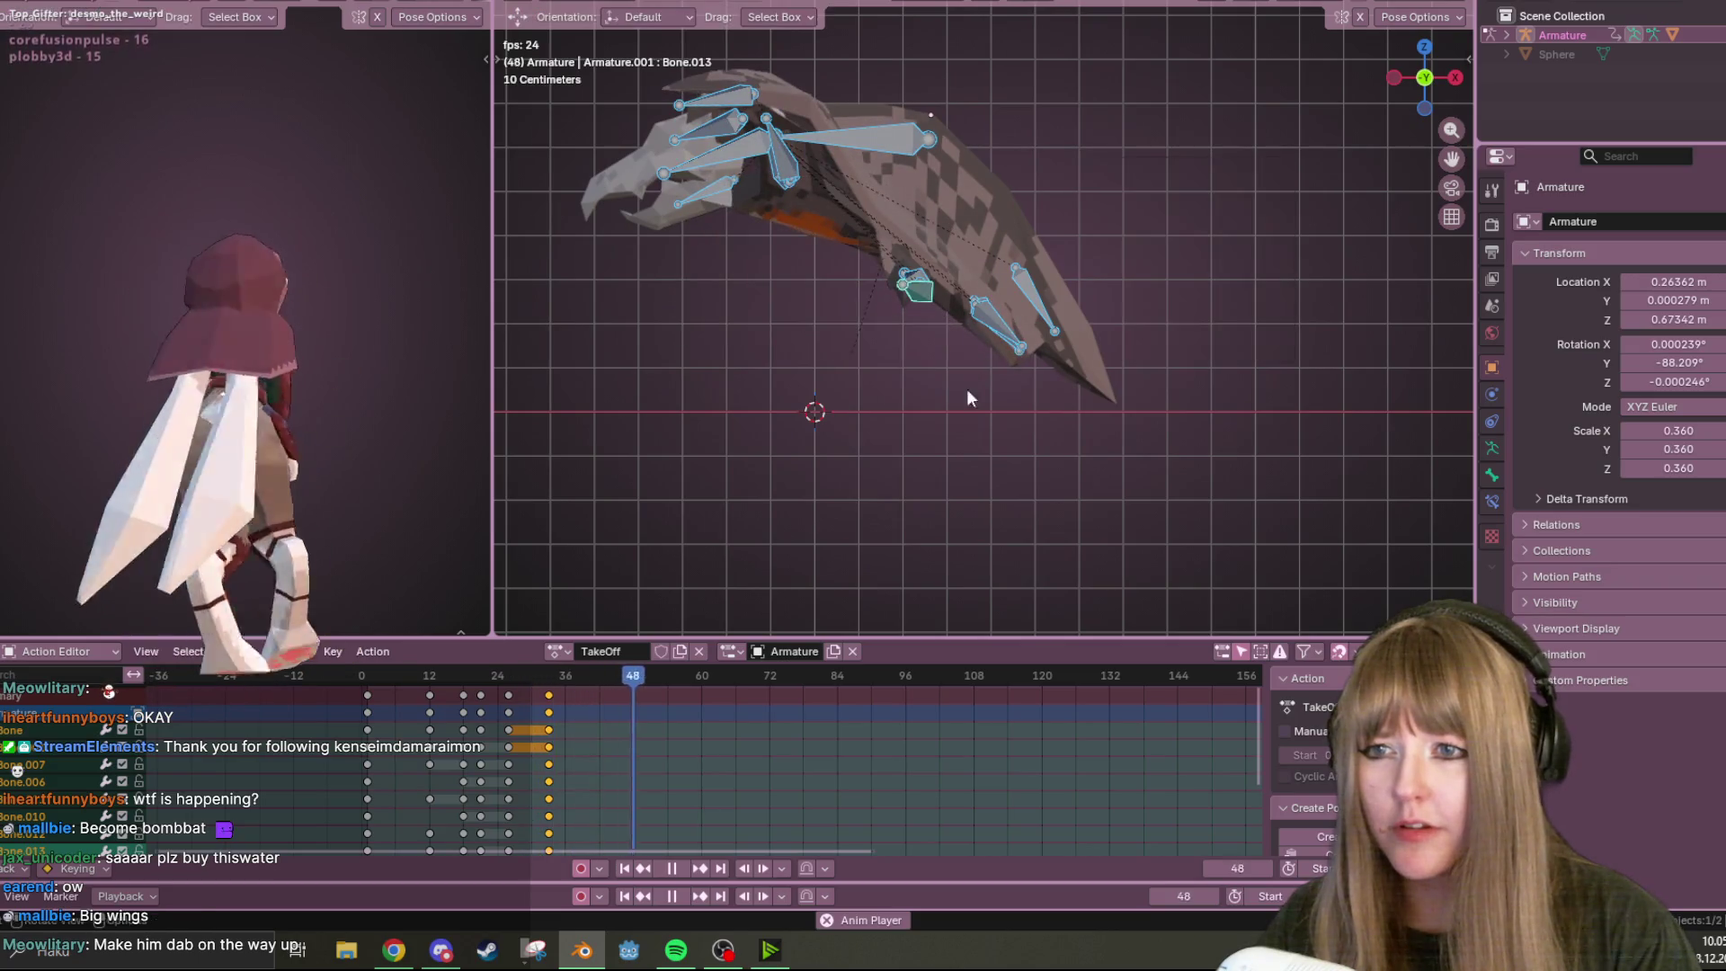
click(671, 869)
drag(545, 706, 581, 693)
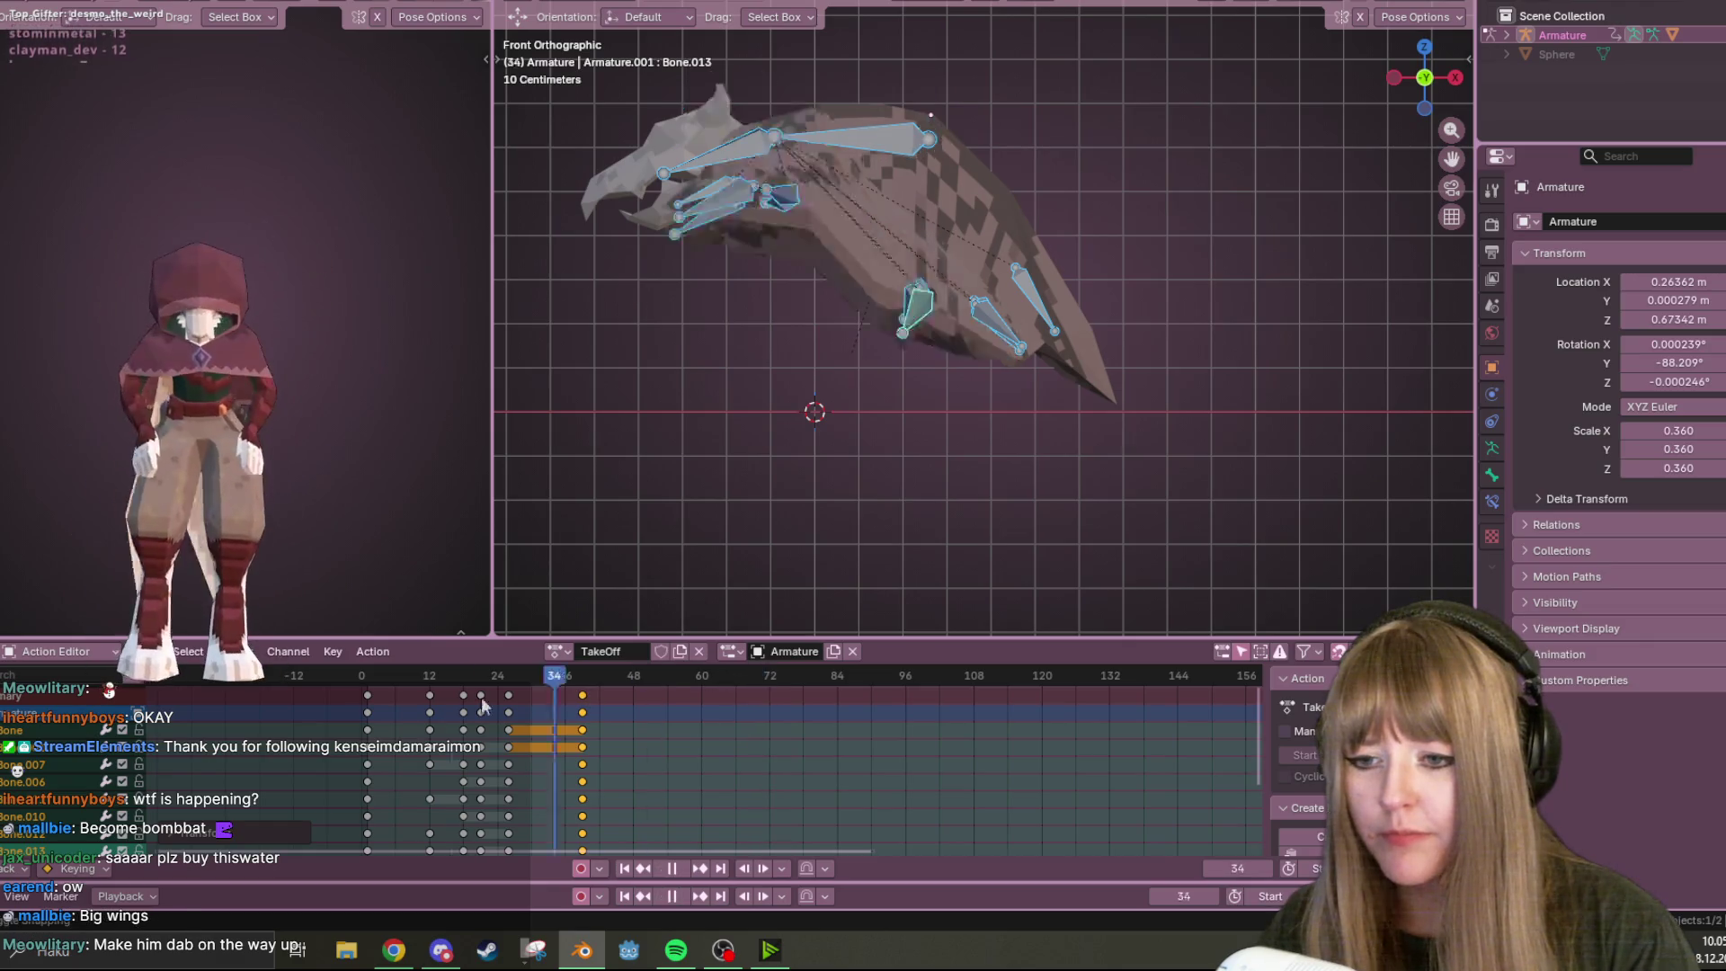
key(shift+Left)
click(681, 869)
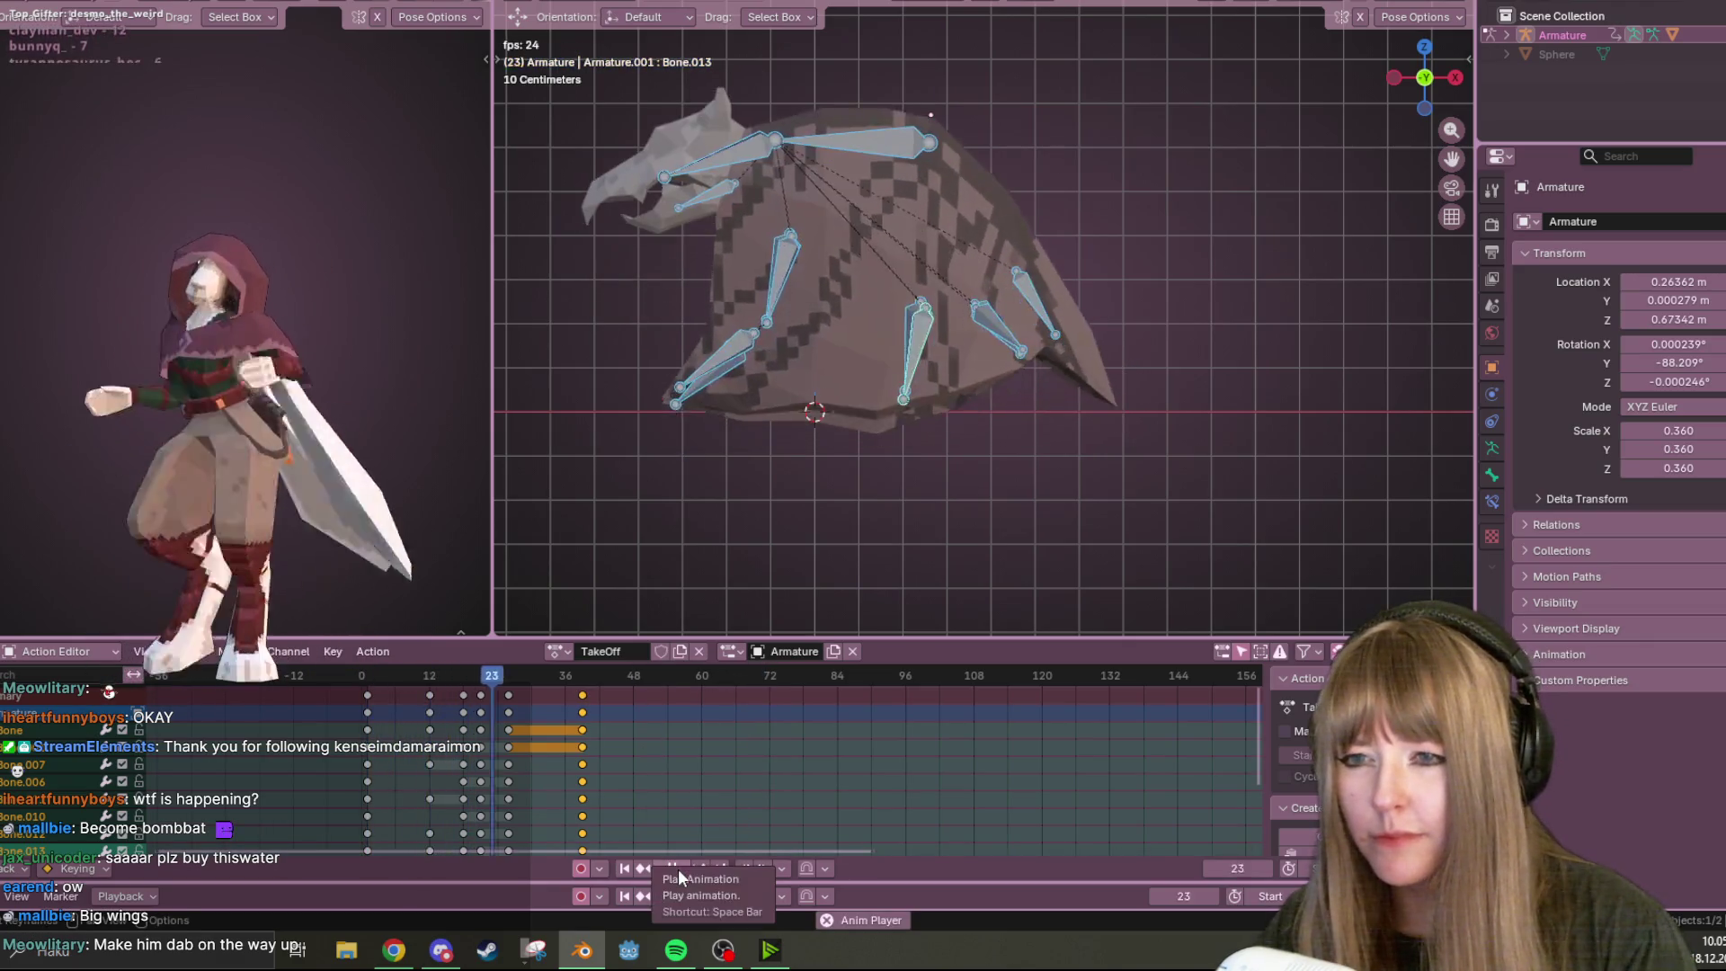
mouse_move(990, 395)
middle_down()
mouse_move(1034, 407)
mouse_move(932, 417)
middle_up()
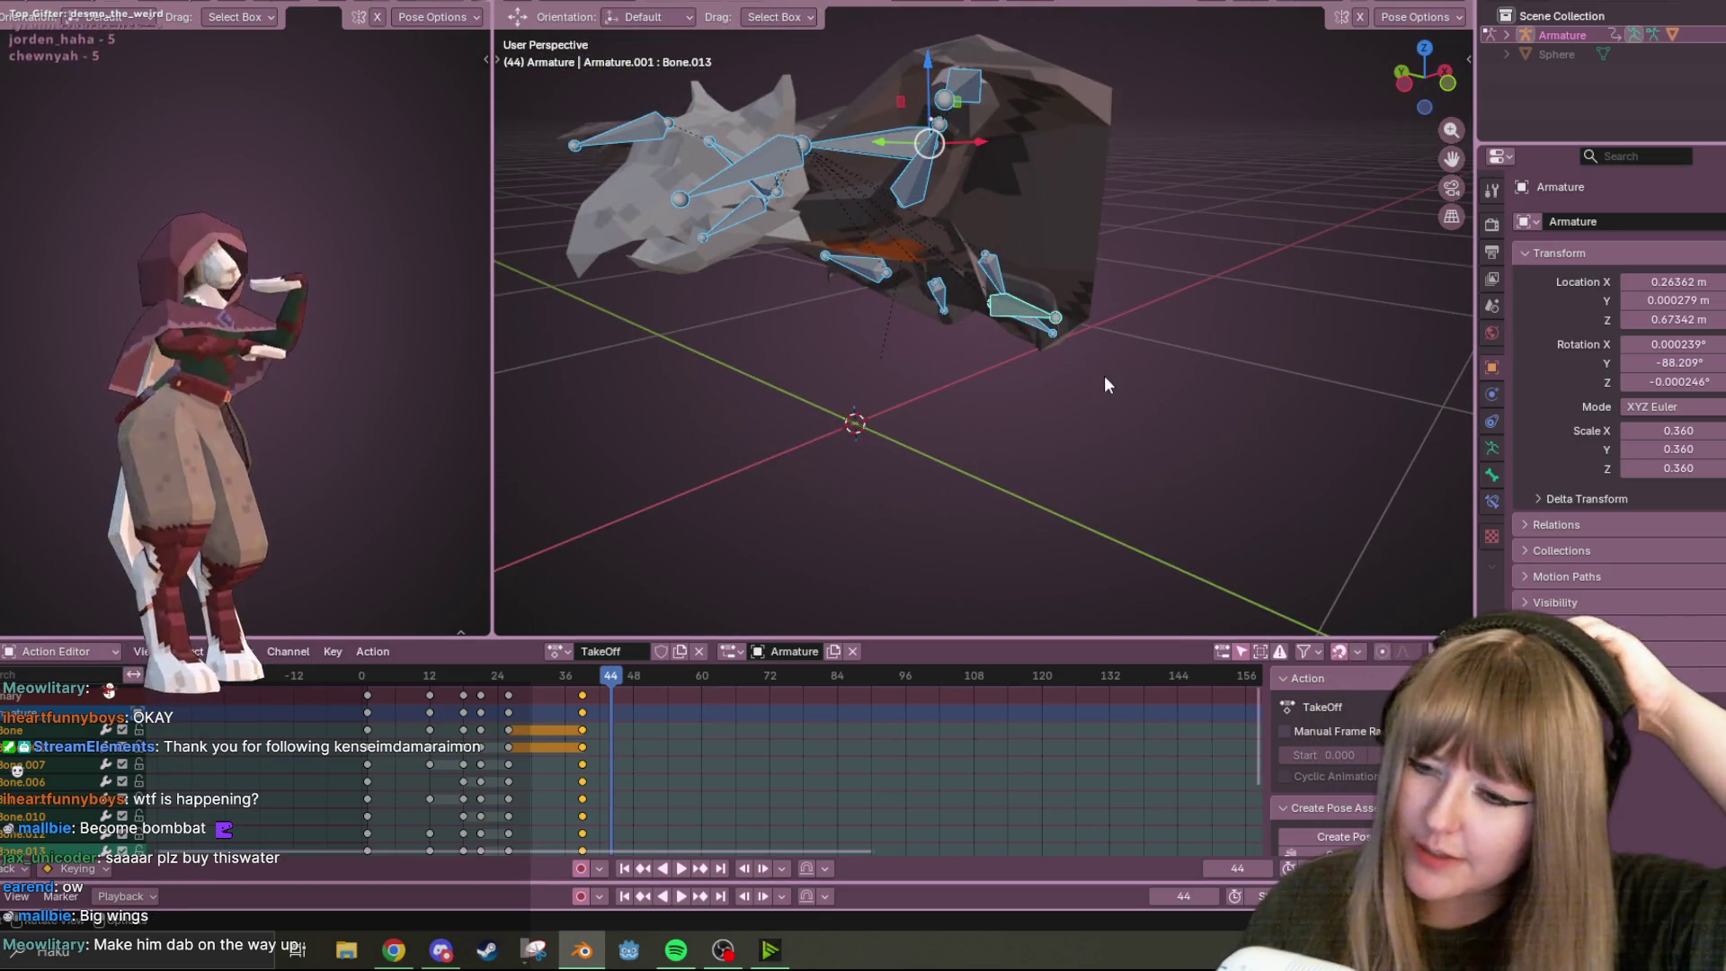
mouse_move(1104, 375)
middle_down()
mouse_move(1102, 133)
mouse_move(719, 94)
mouse_move(1320, 67)
mouse_move(1291, 167)
mouse_move(1087, 177)
middle_up()
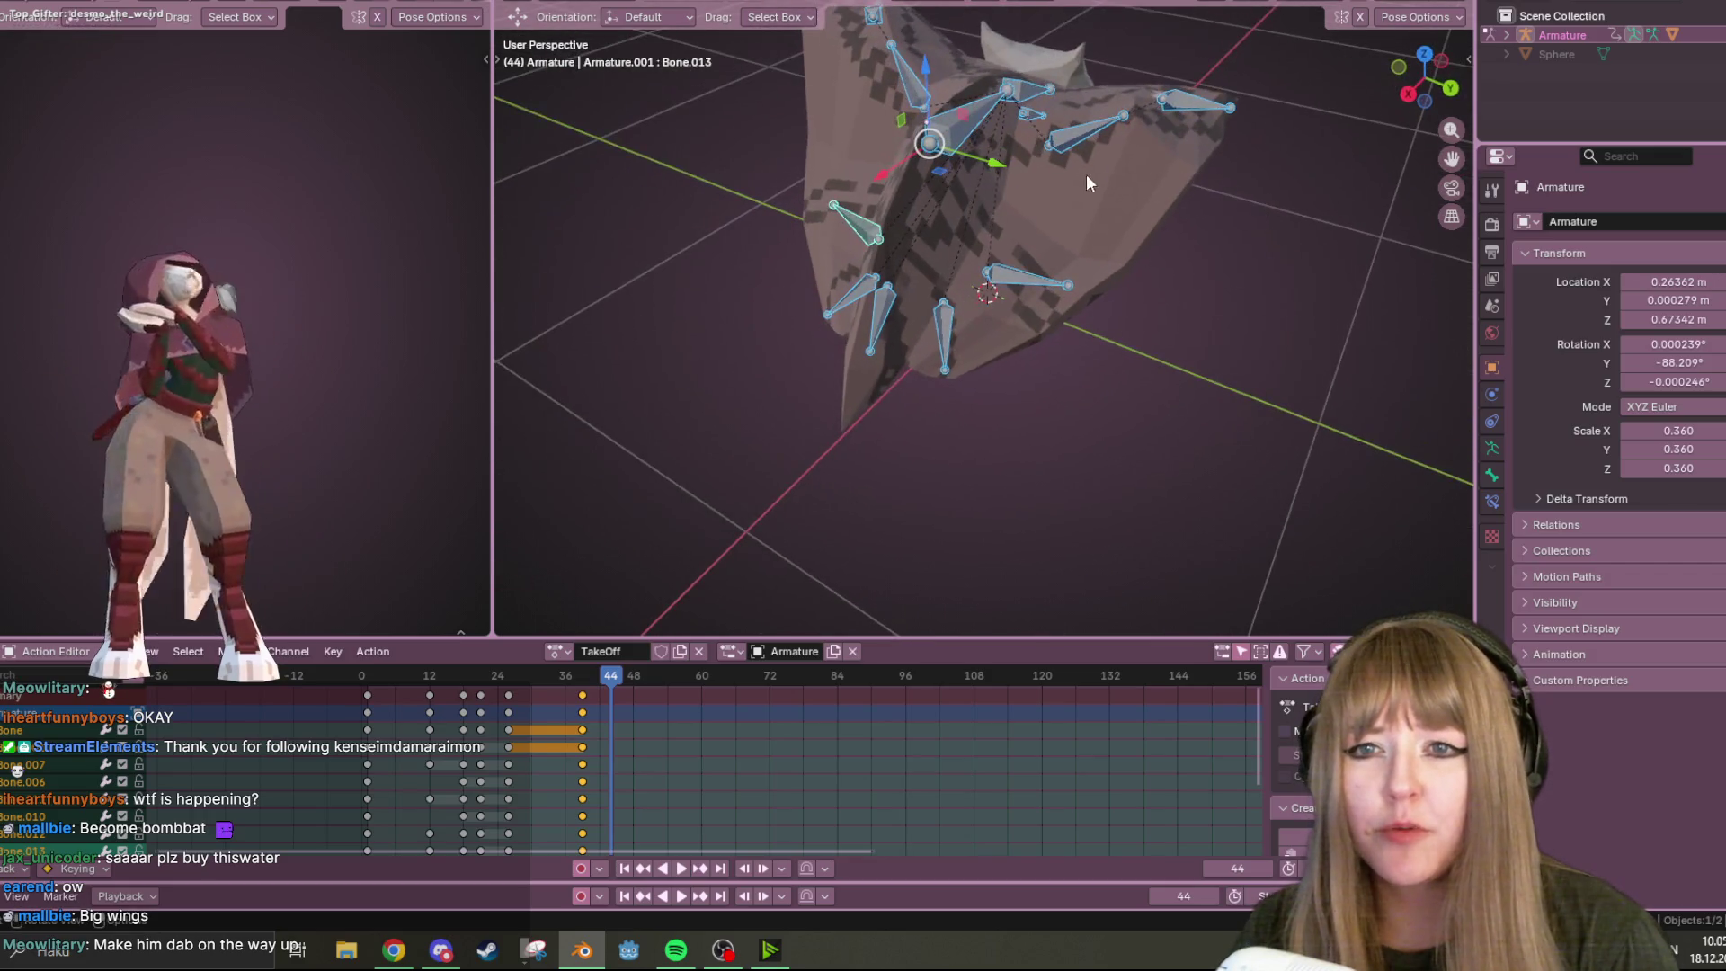
Select the wing bones, ending with Bone.005
click(1167, 107)
shift+click(906, 64)
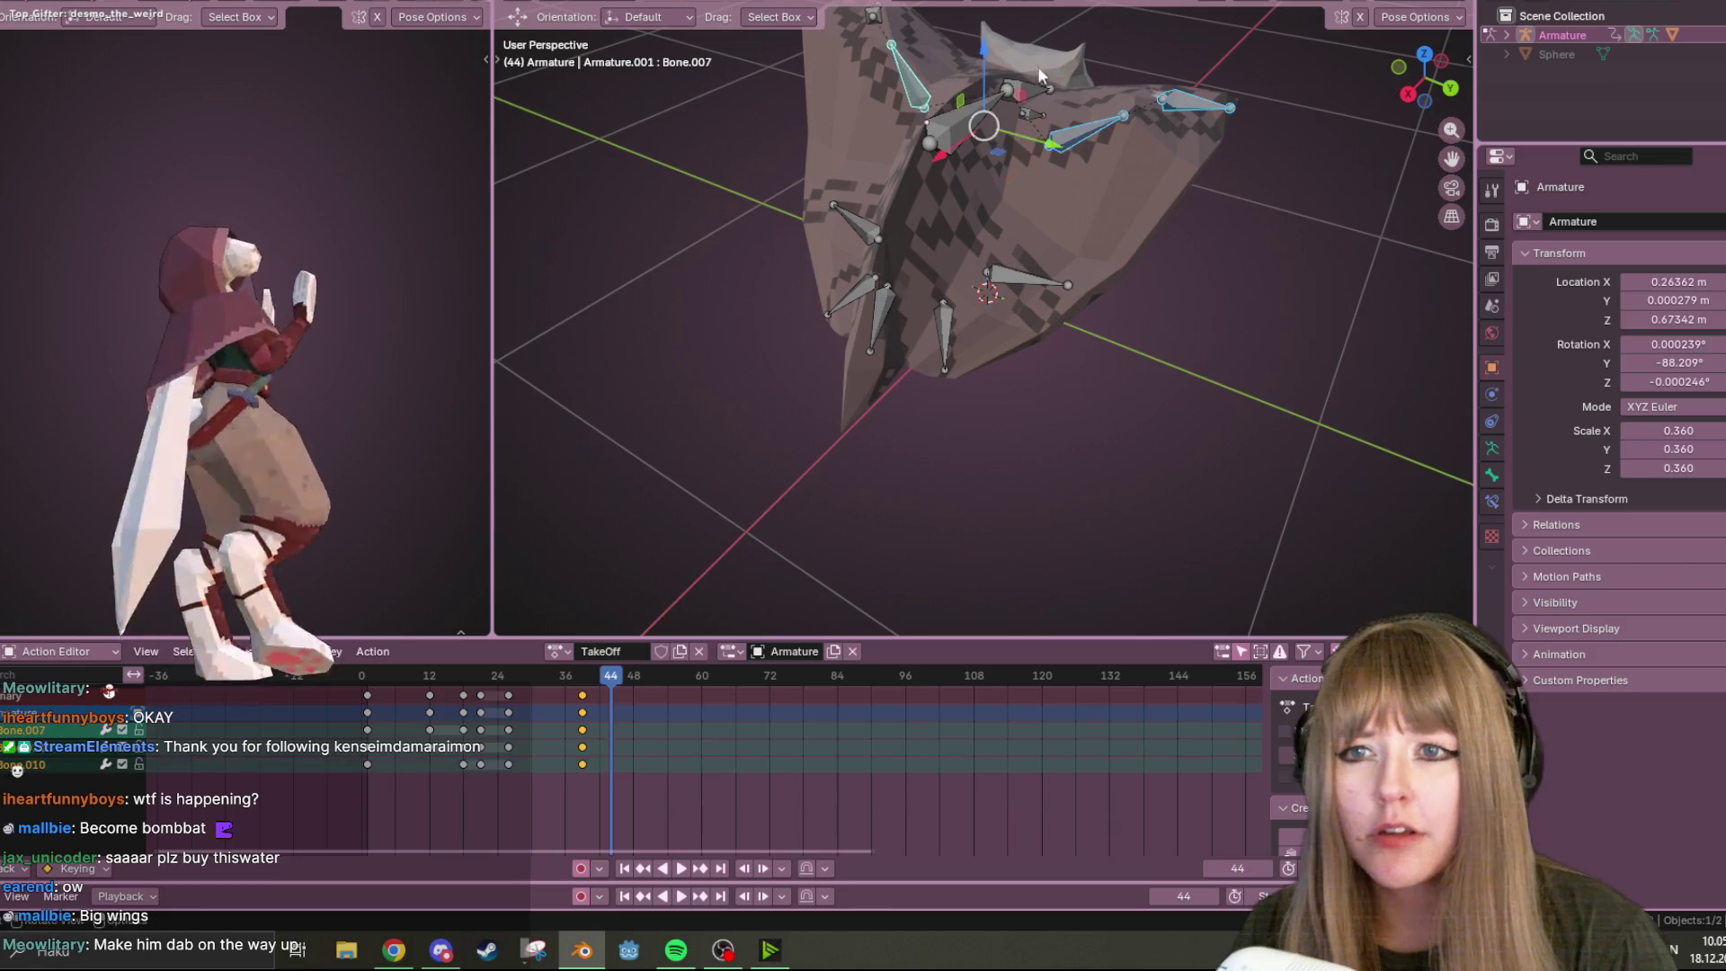
middle_drag(906, 64, 914, 250)
shift+click(913, 250)
shift+click(1032, 277)
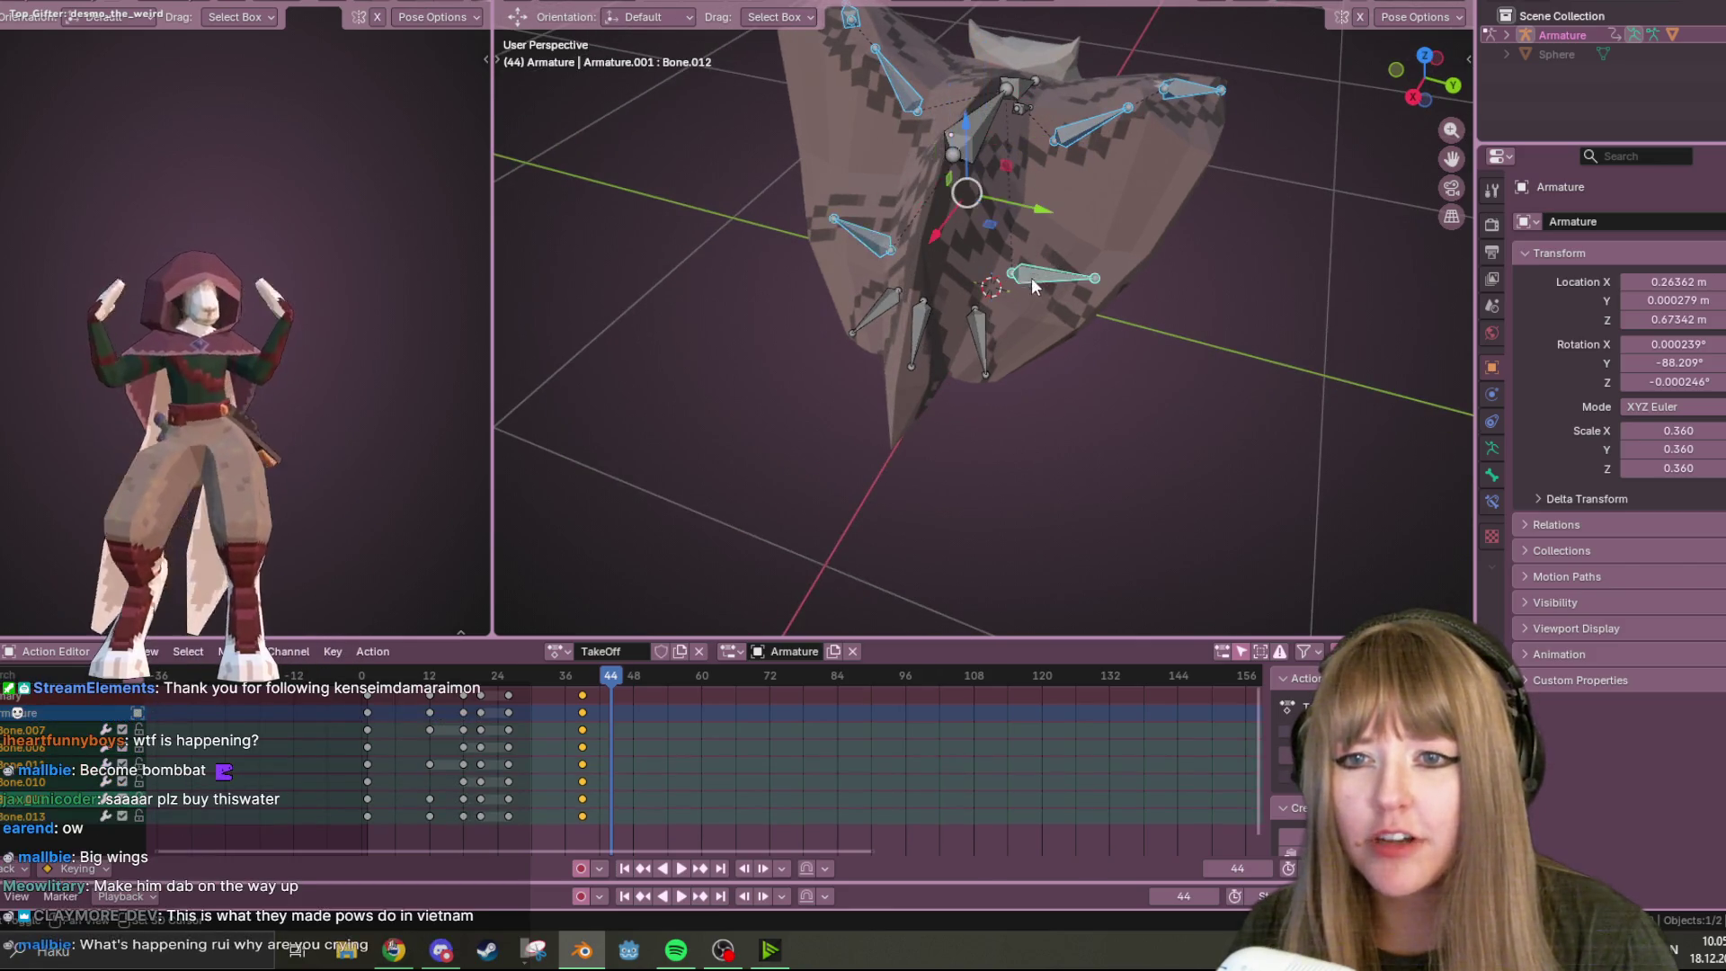
shift+click(980, 342)
shift+click(870, 319)
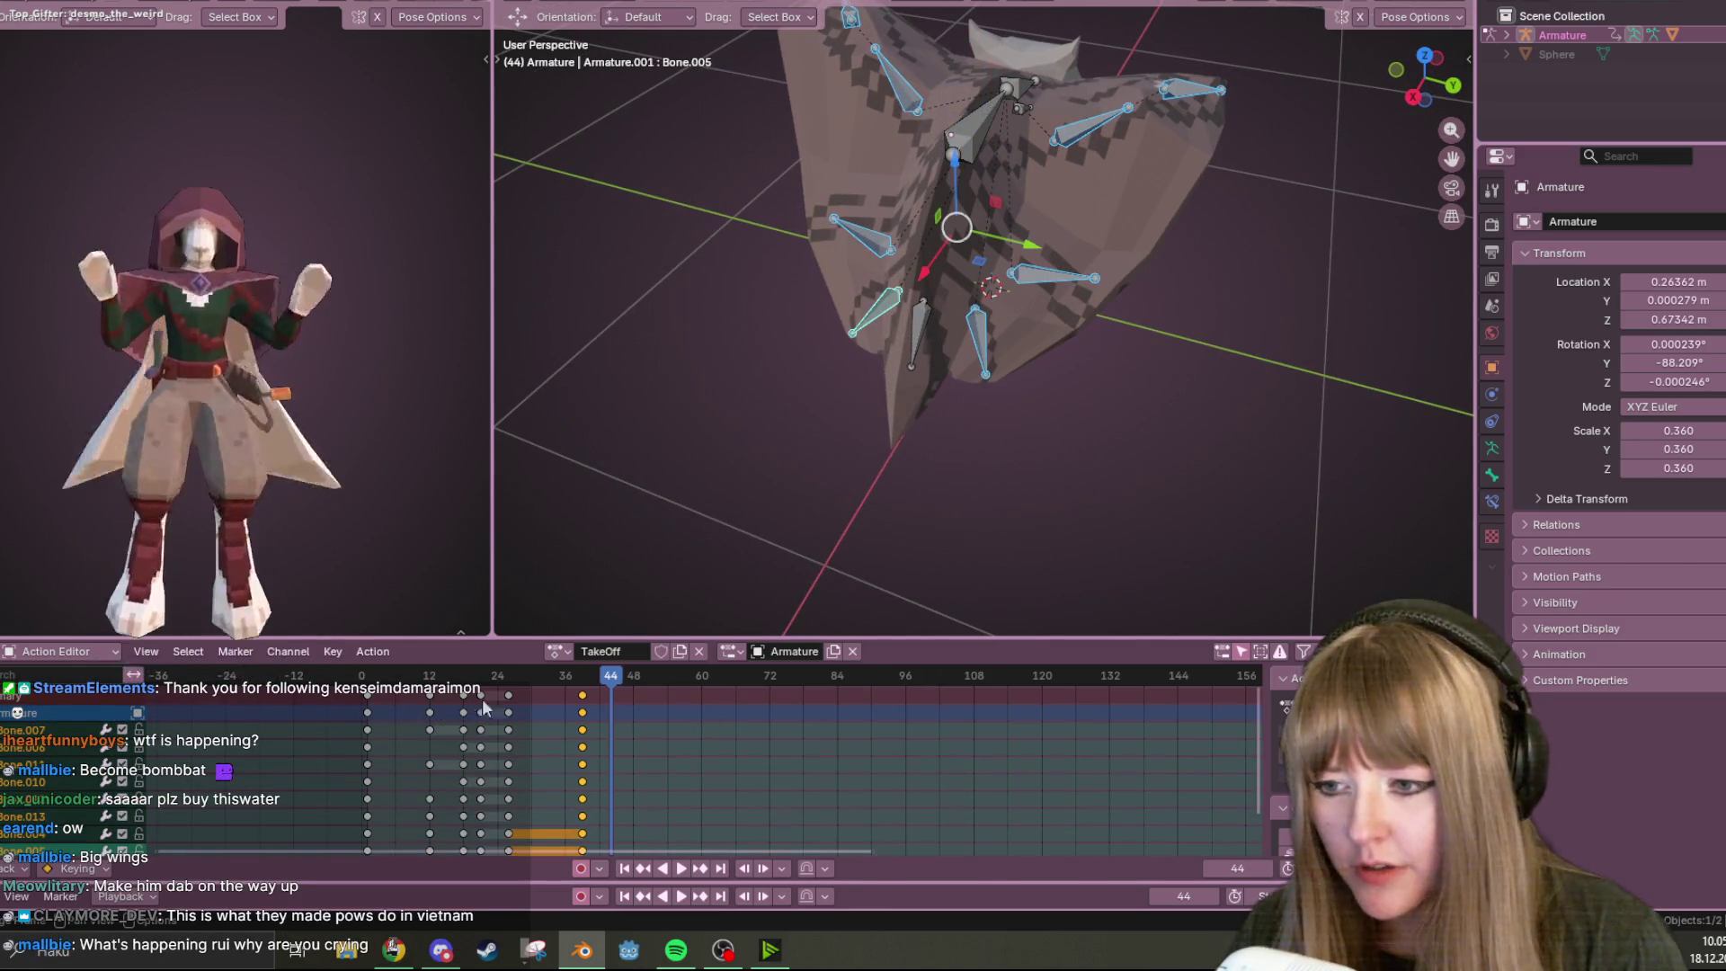
Delete the keyframe column near frame 30 and replay the edited animation from frame 0
click(509, 694)
key(Delete)
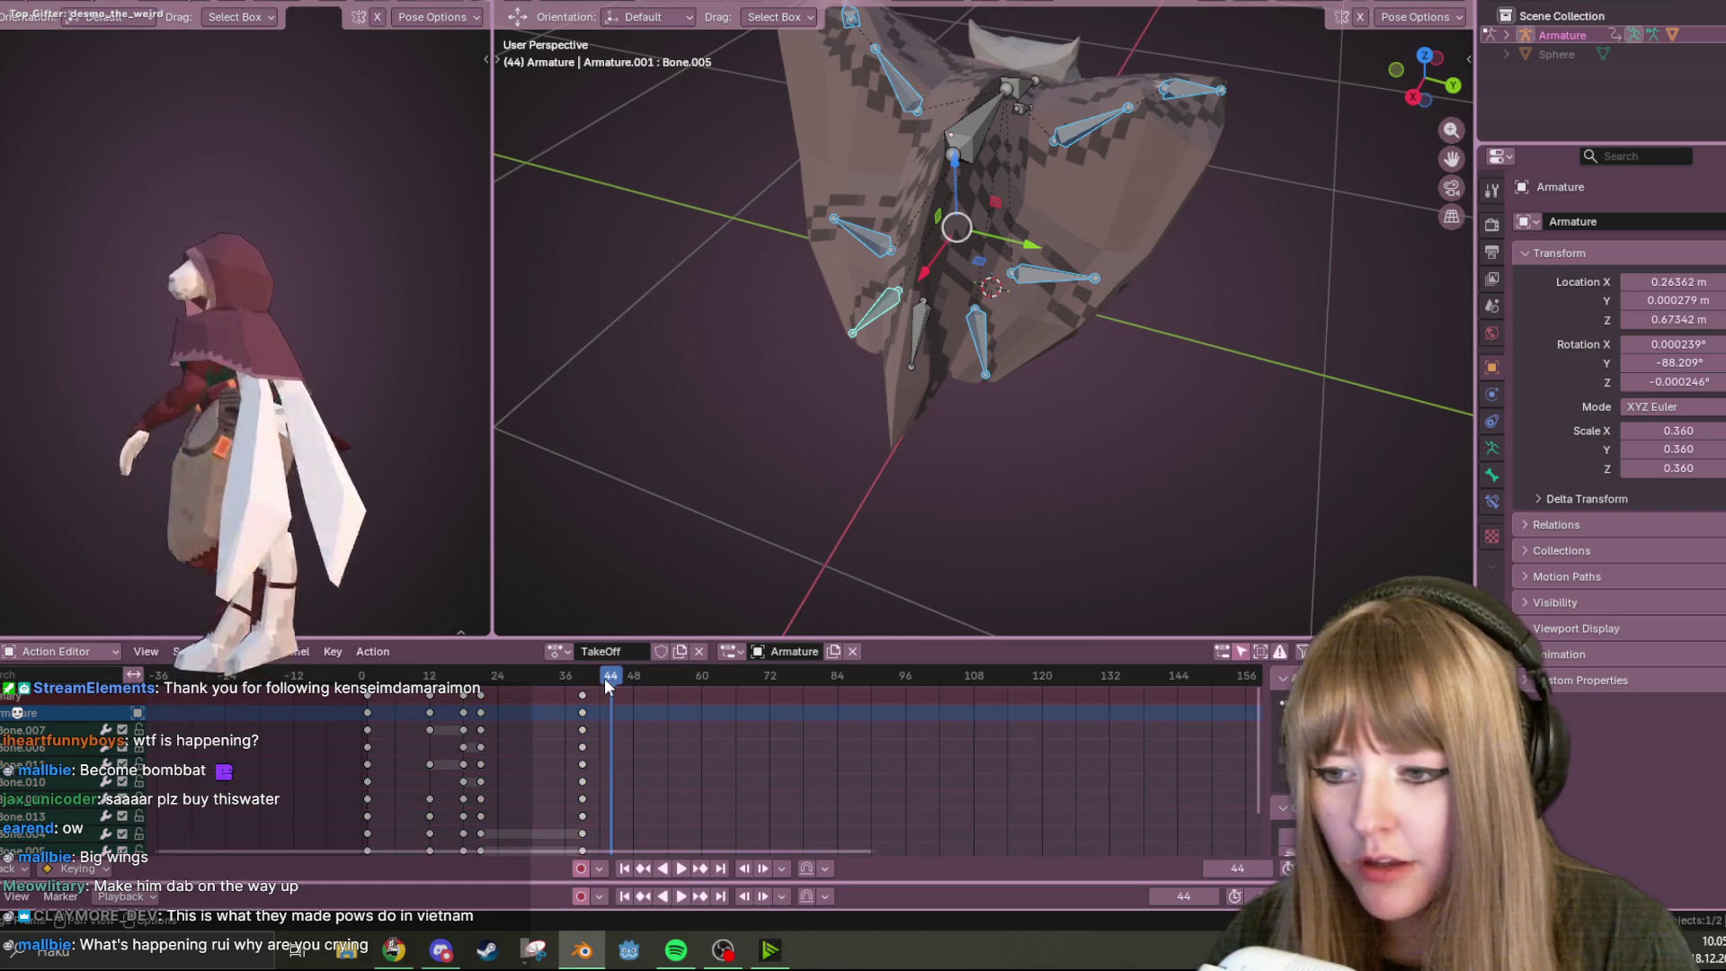
key(shift+Left)
mouse_move(900, 404)
middle_down()
mouse_move(1139, 390)
mouse_move(944, 585)
middle_up()
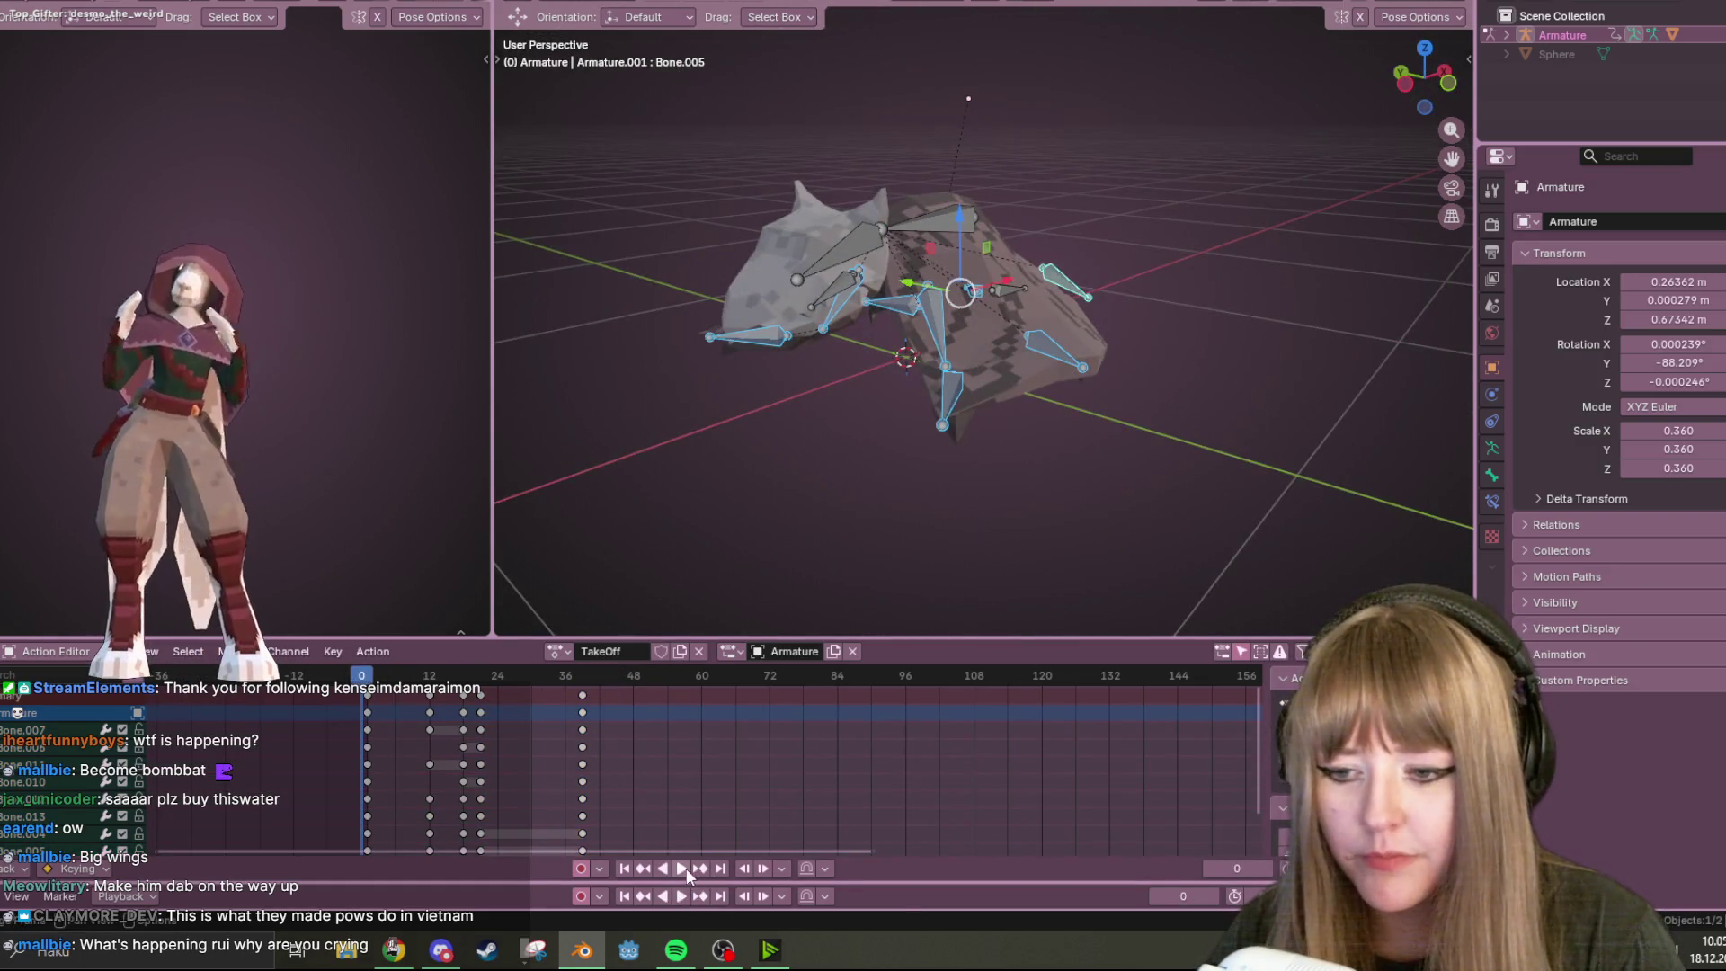
click(682, 870)
mouse_move(1094, 464)
middle_down()
mouse_move(882, 457)
mouse_move(908, 374)
middle_up()
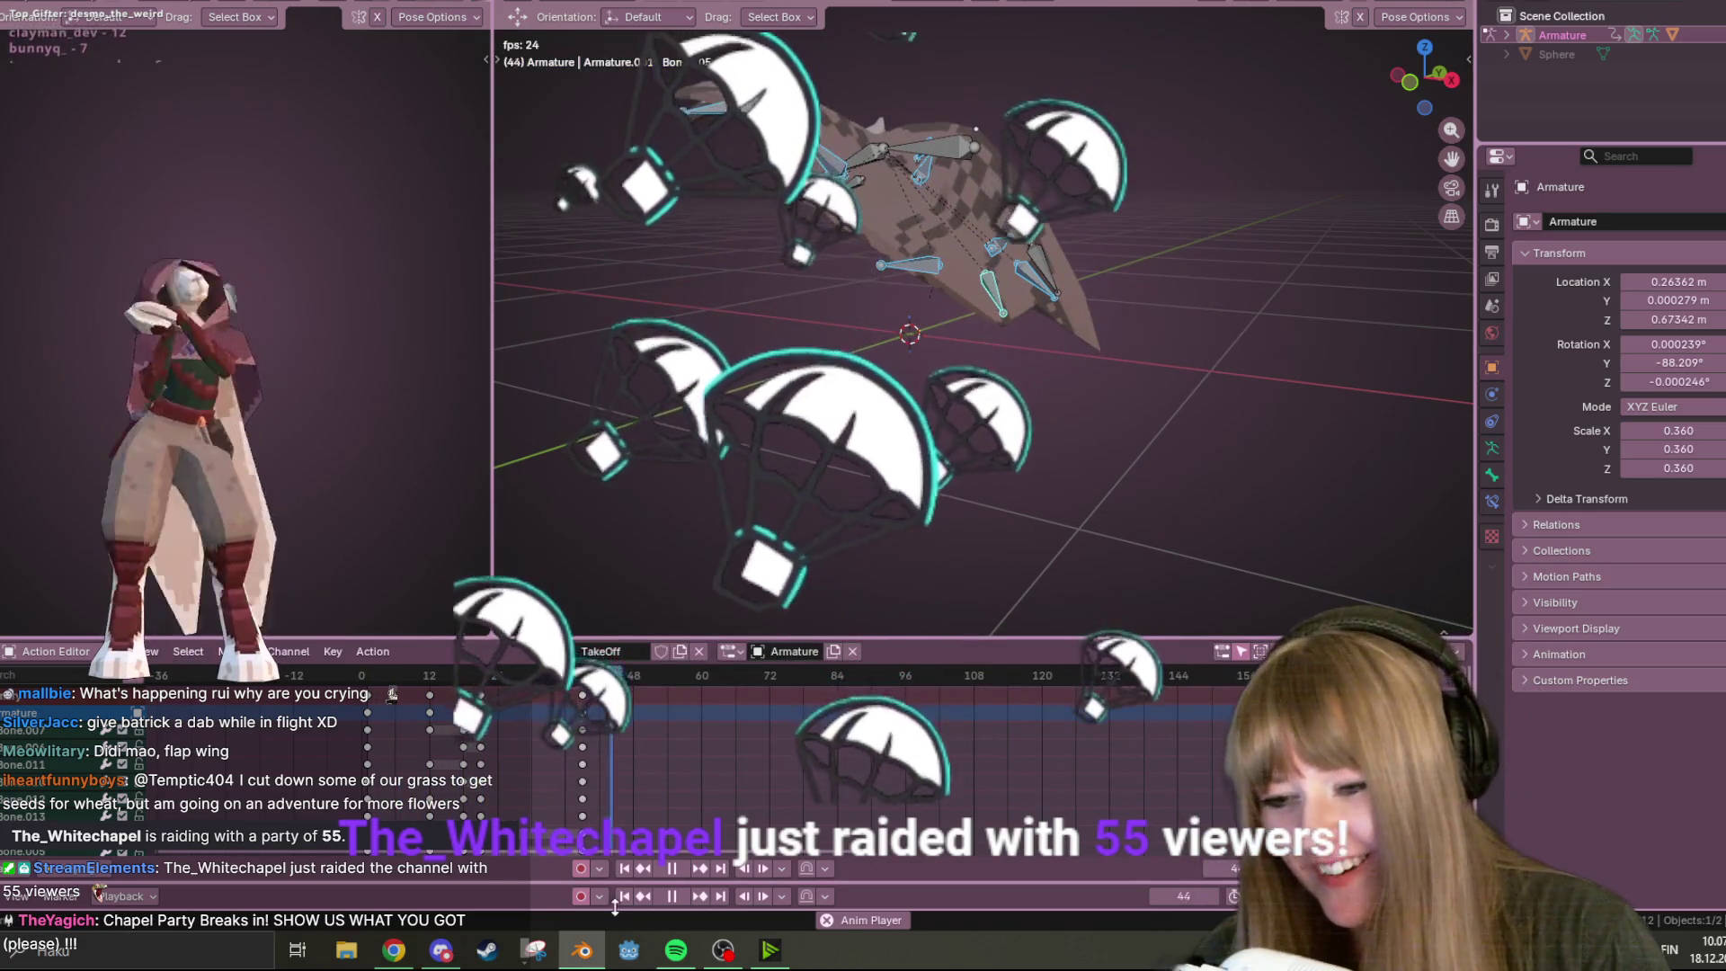
Stop TakeOff playback at frame 56, orbit the view, and show the action settings sidebar
key(space)
middle_drag(989, 360, 900, 378)
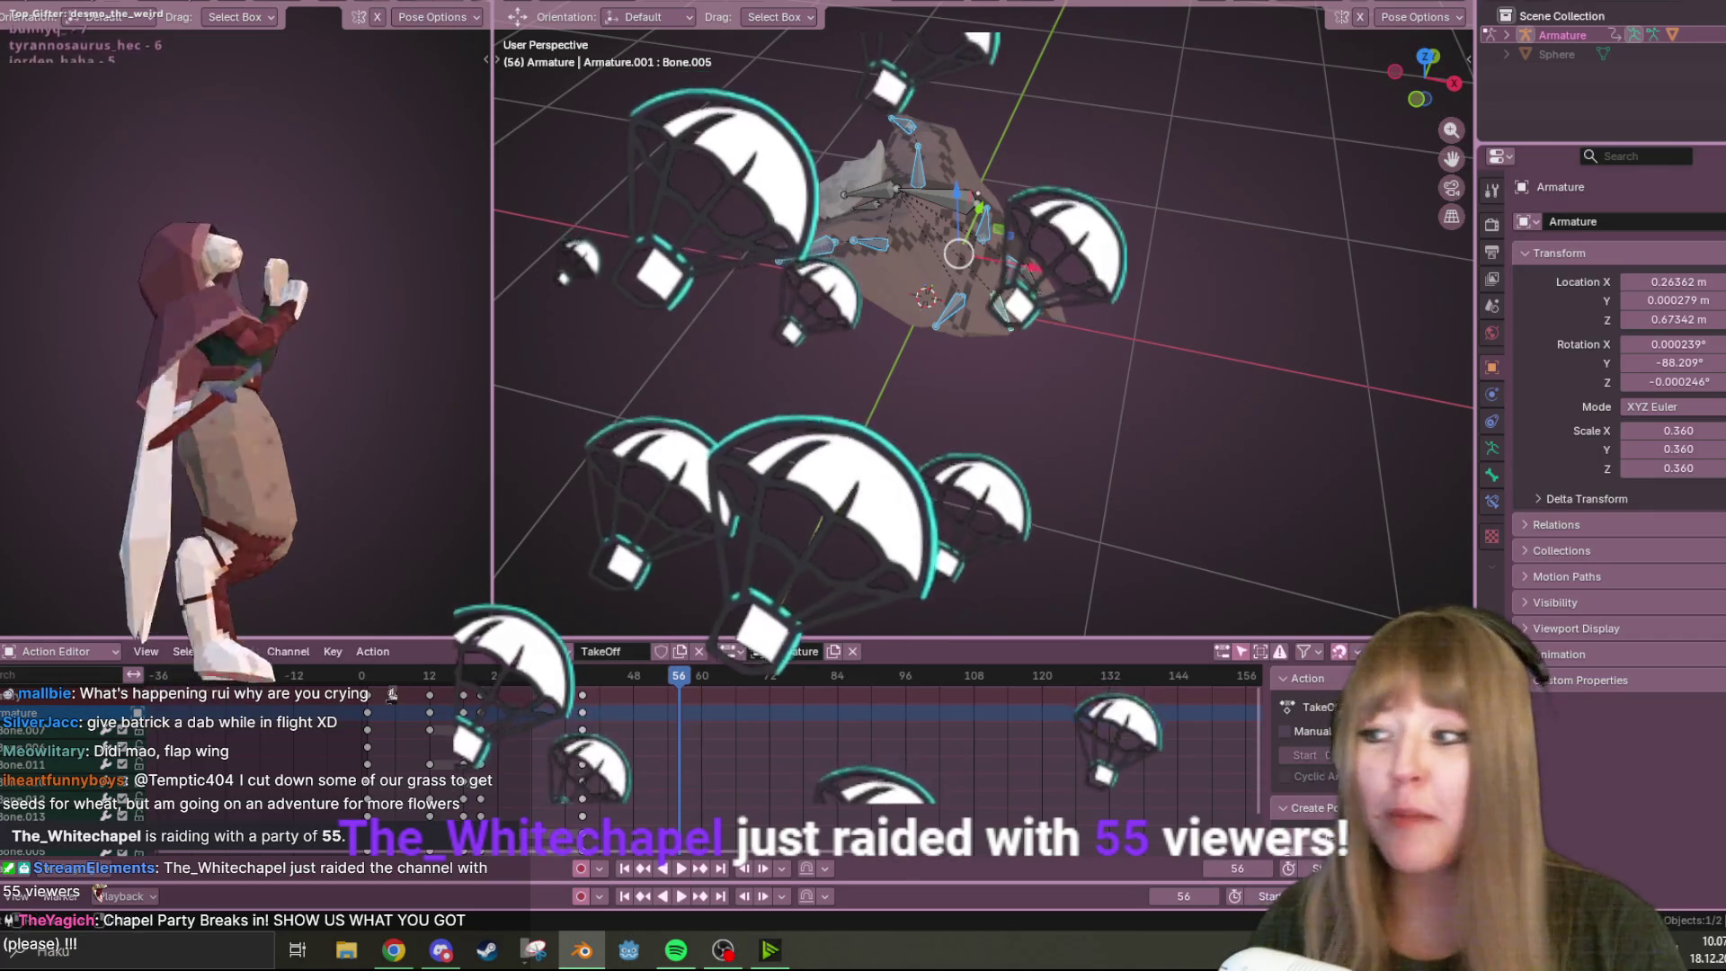
key(n)
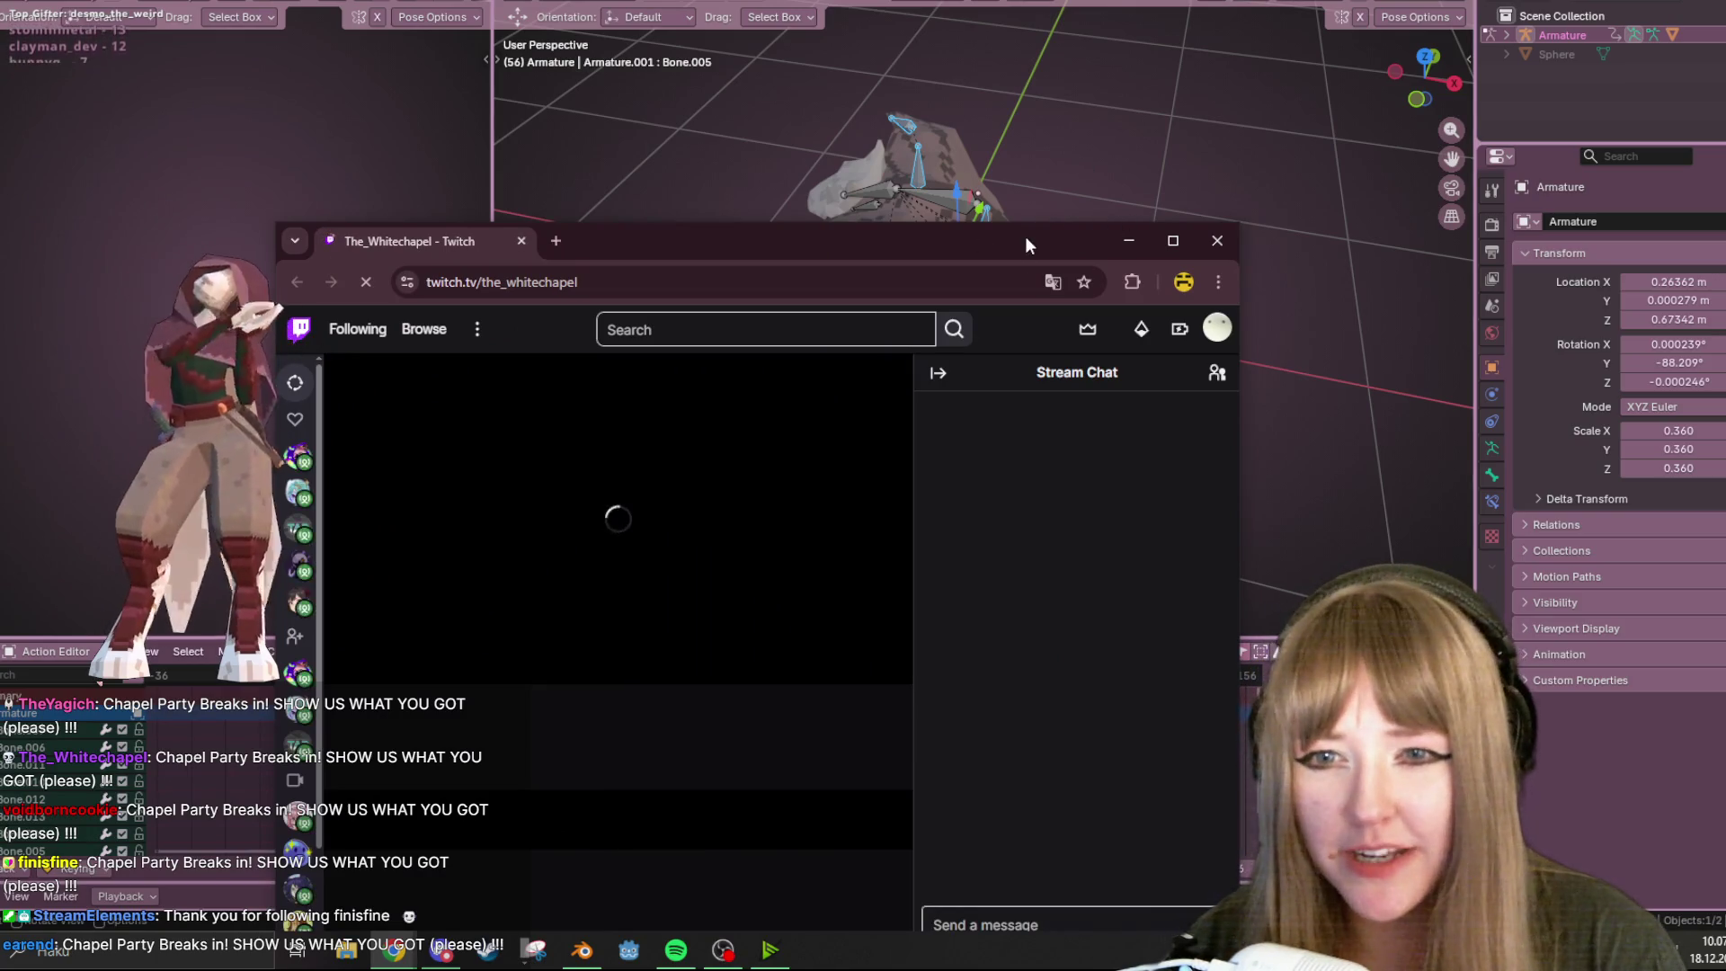
Move the browser window aside and orbit Blender's view to see the wing from below
drag(1016, 227, 1091, 74)
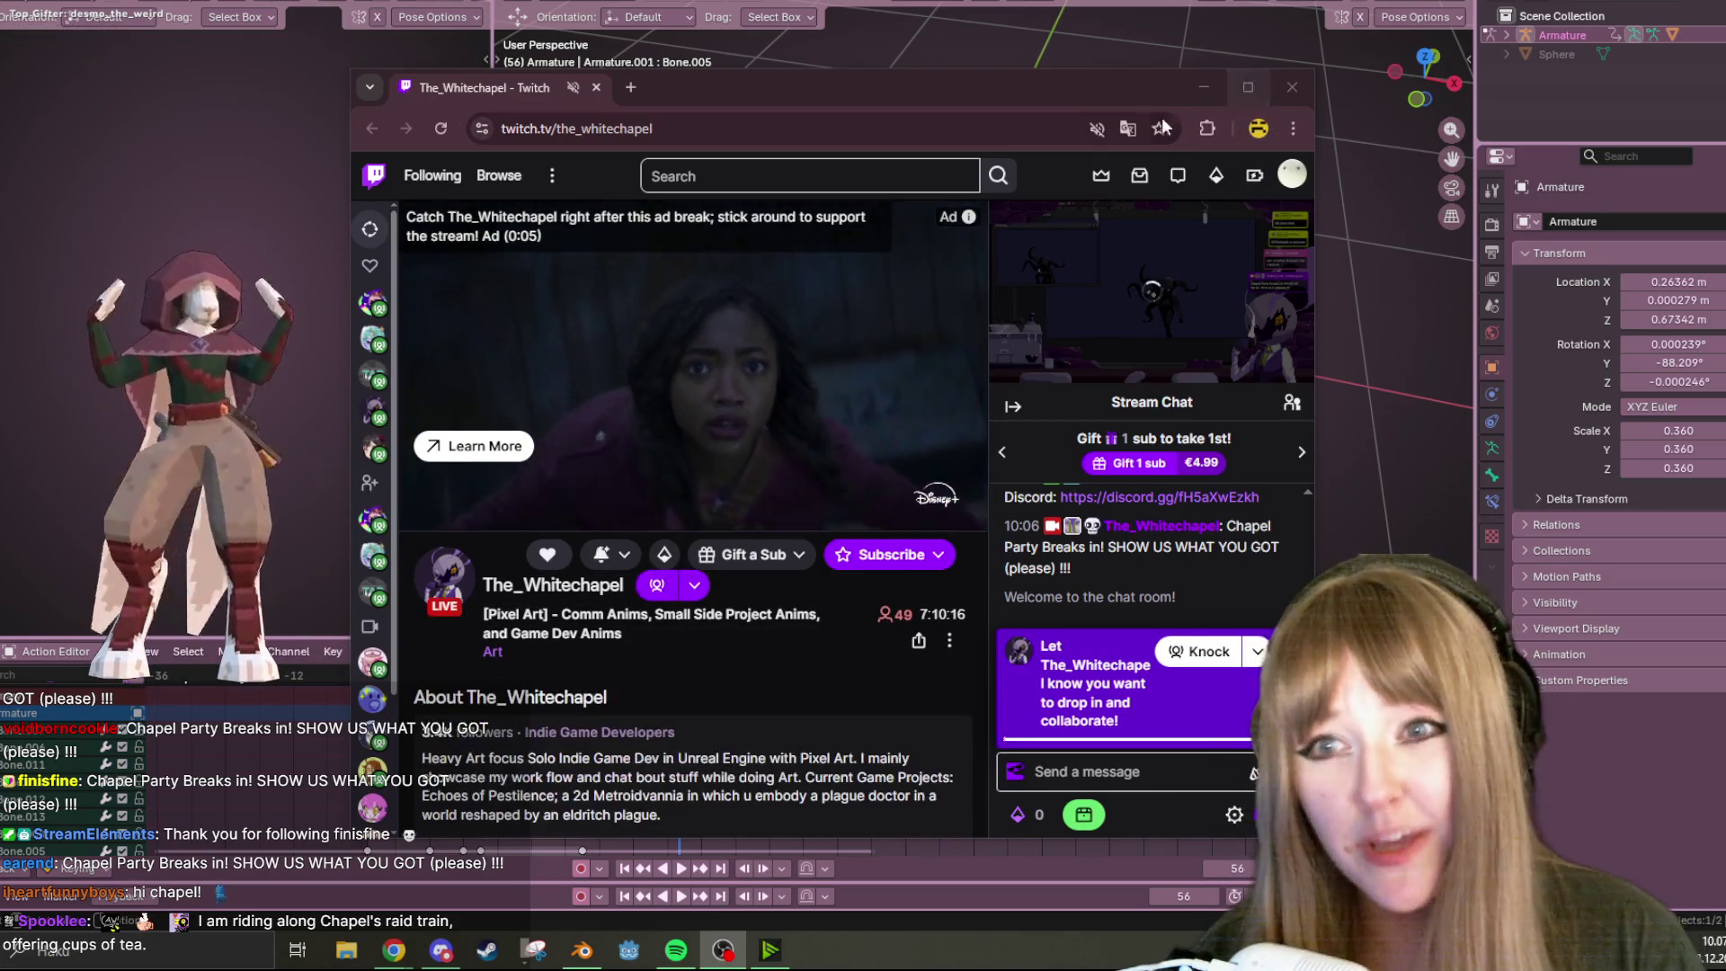
drag(1034, 77, 920, 706)
click(1079, 272)
mouse_move(1079, 272)
middle_down()
mouse_move(1216, 357)
mouse_move(940, 89)
mouse_move(859, 80)
mouse_move(792, 270)
middle_up()
Restore the Twitch browser window, move it to the upper right, then close it
mouse_move(394, 951)
click(418, 886)
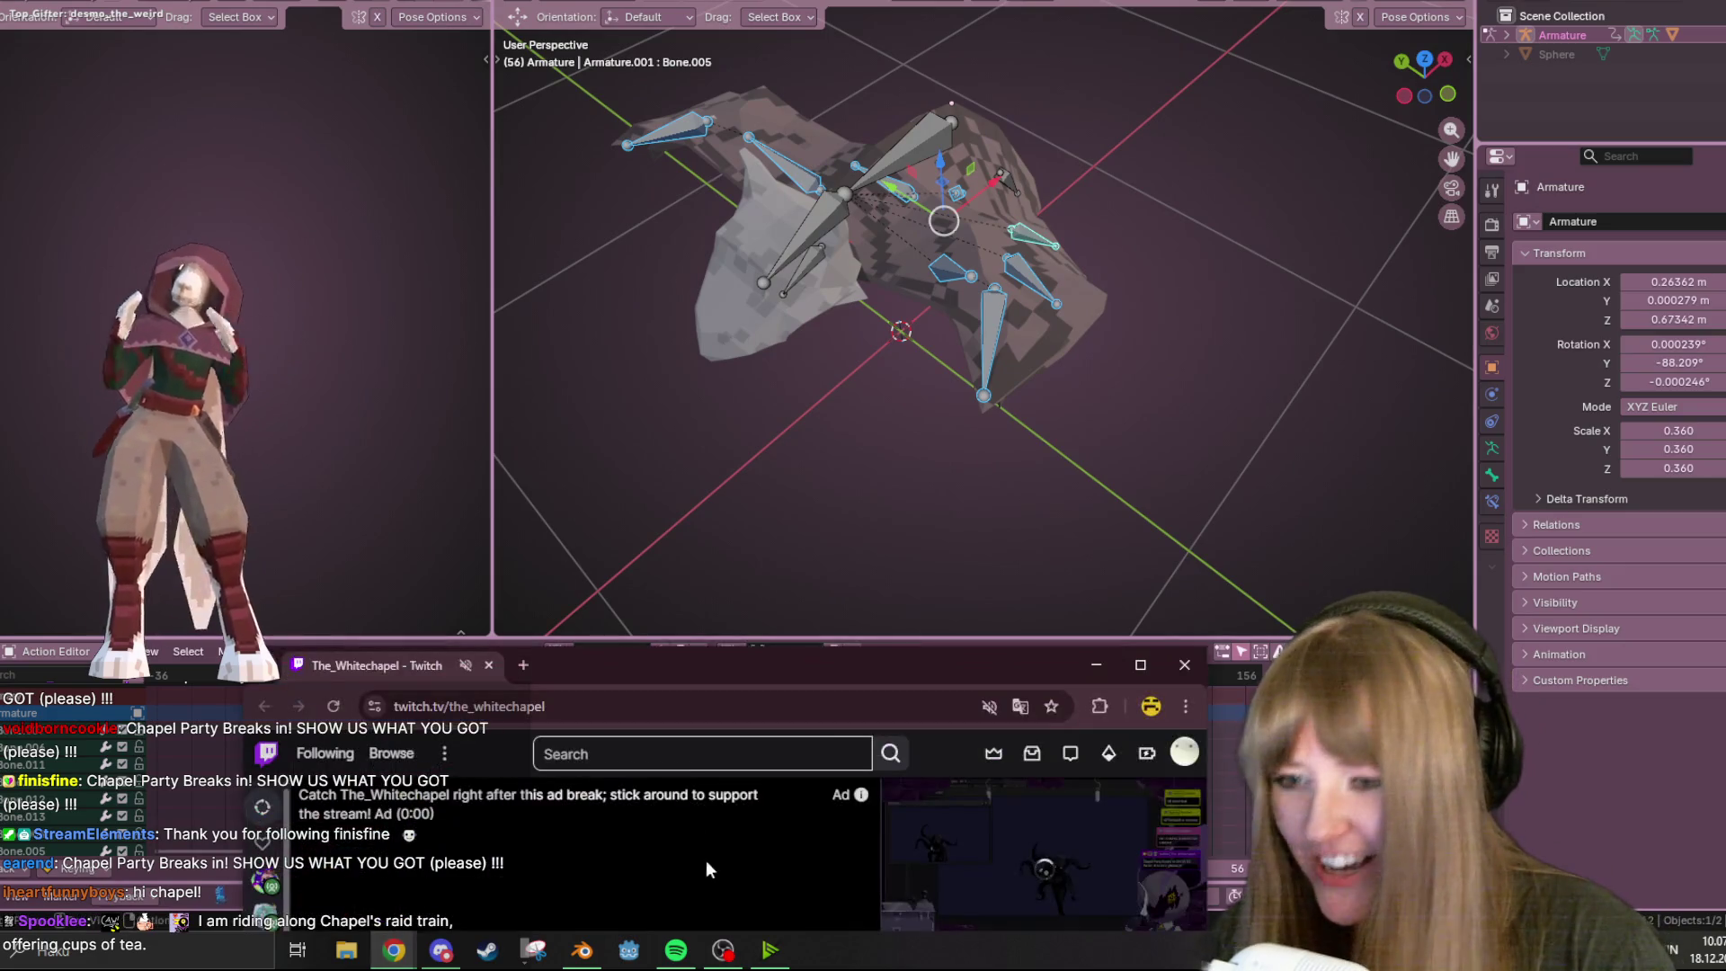
mouse_move(804, 678)
mouse_down()
mouse_move(962, 412)
mouse_move(1075, 54)
mouse_up()
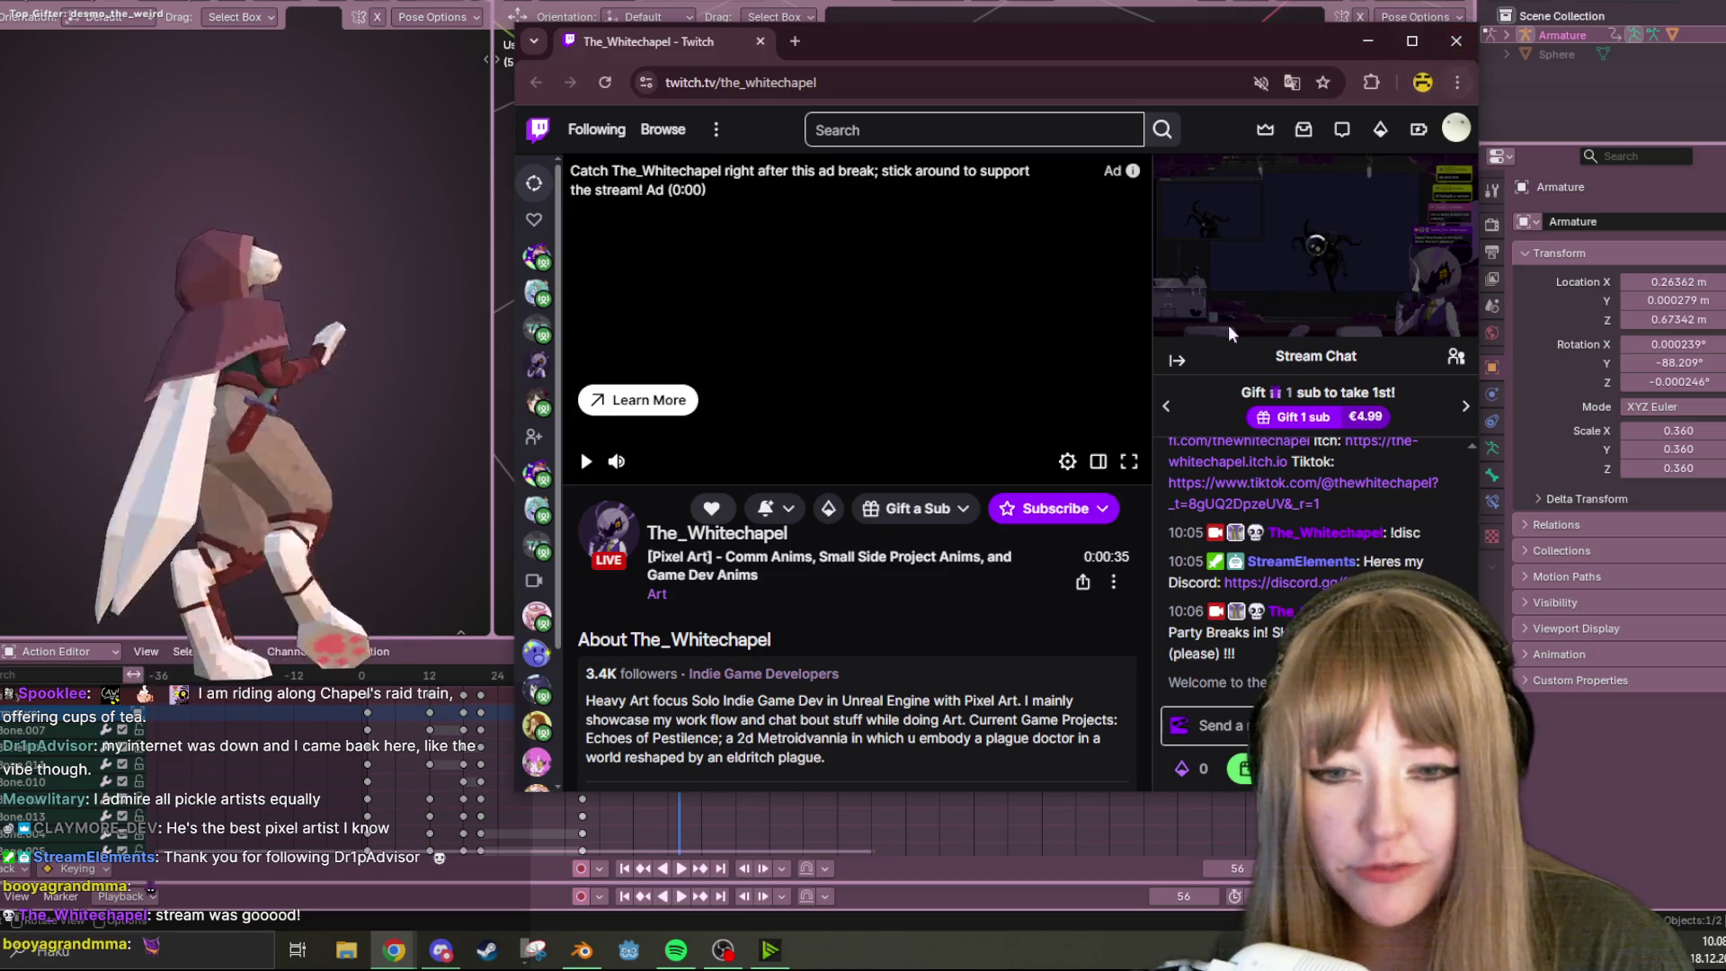
click(1456, 56)
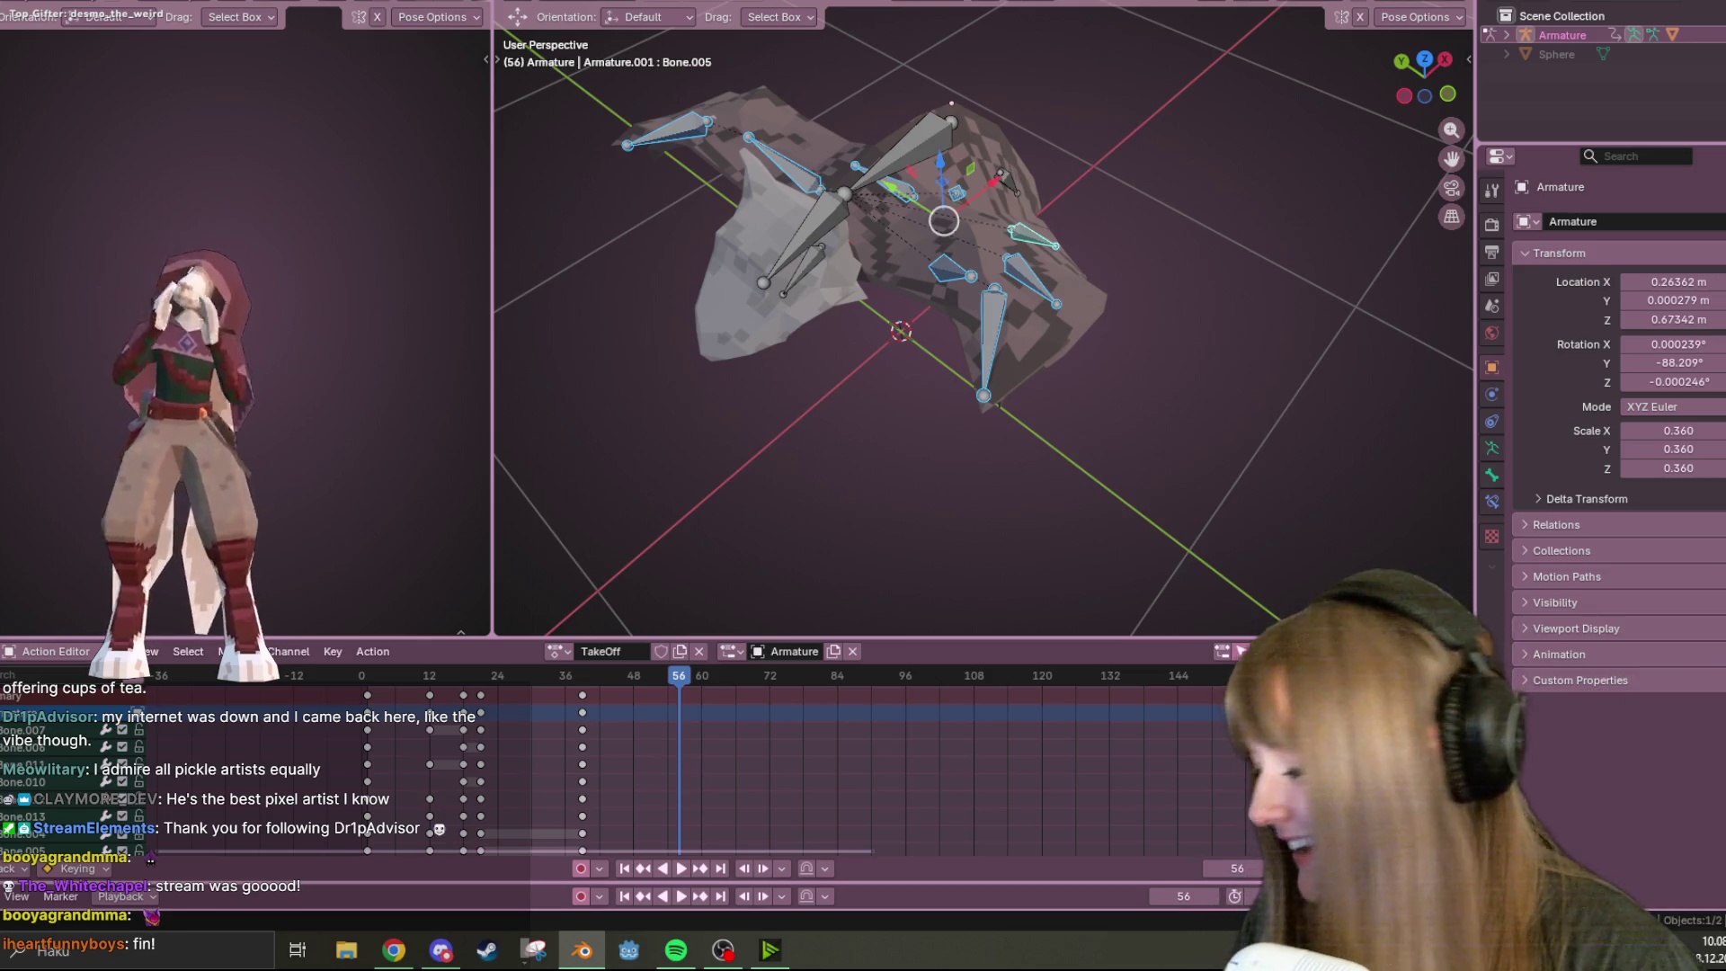
Return to Blender, toggle the action settings sidebar and orbit to a side view
key(alt+Tab)
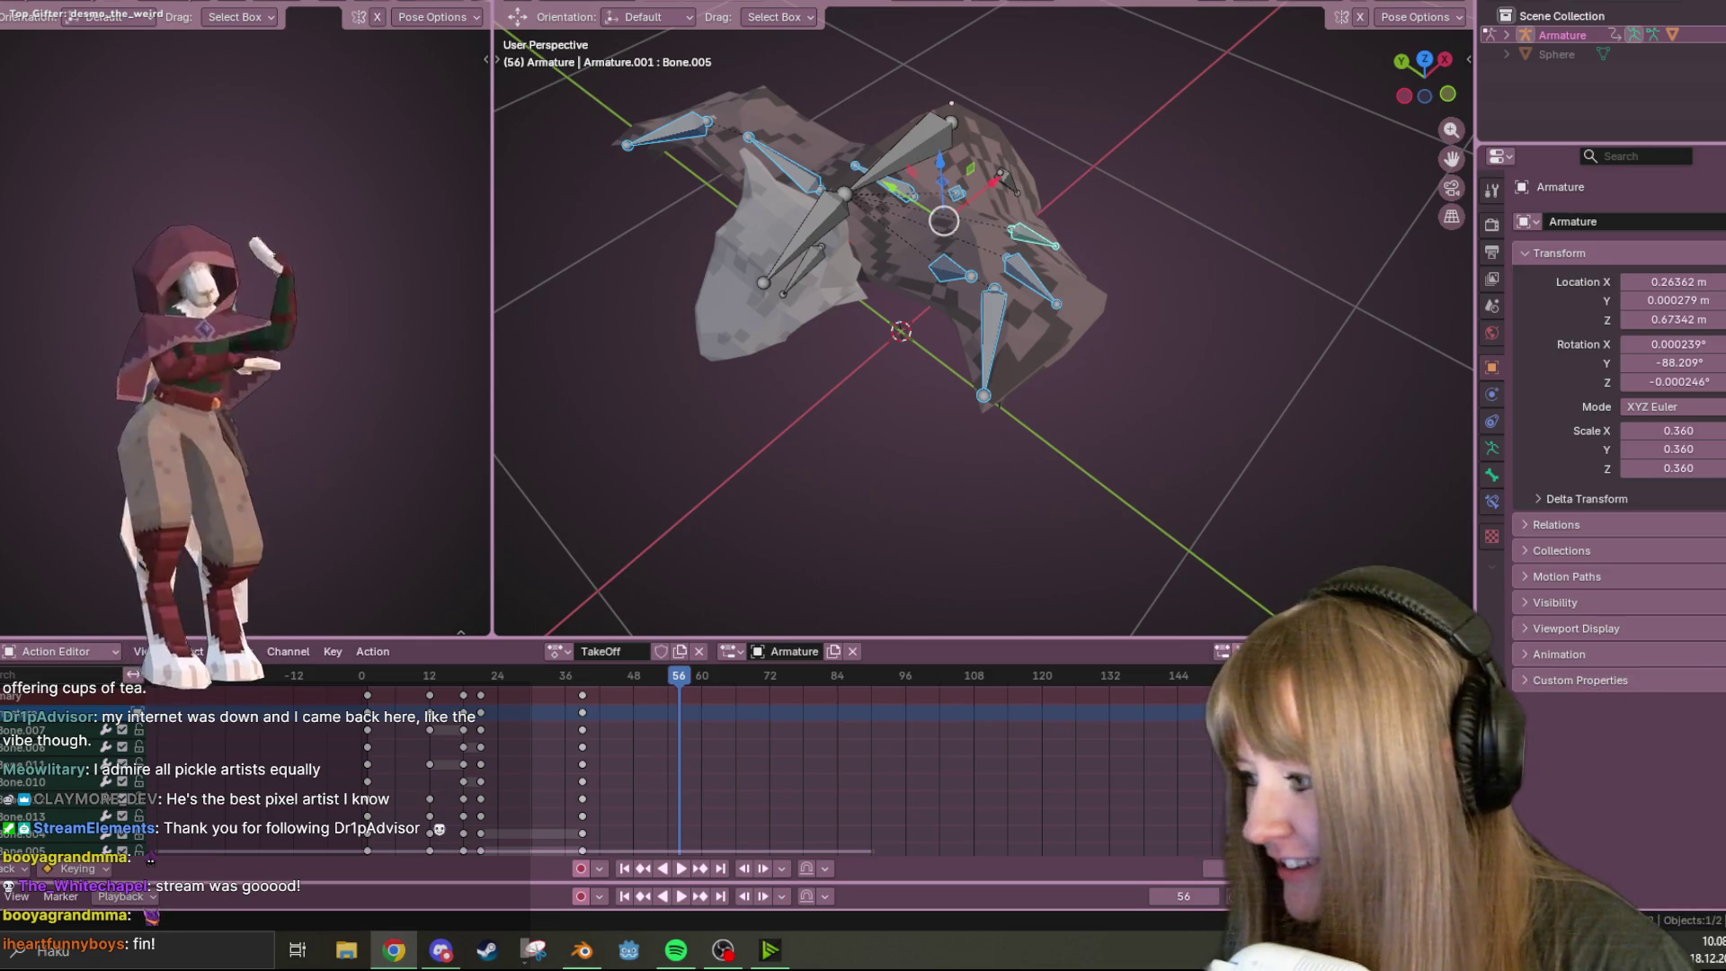
key(alt+Tab)
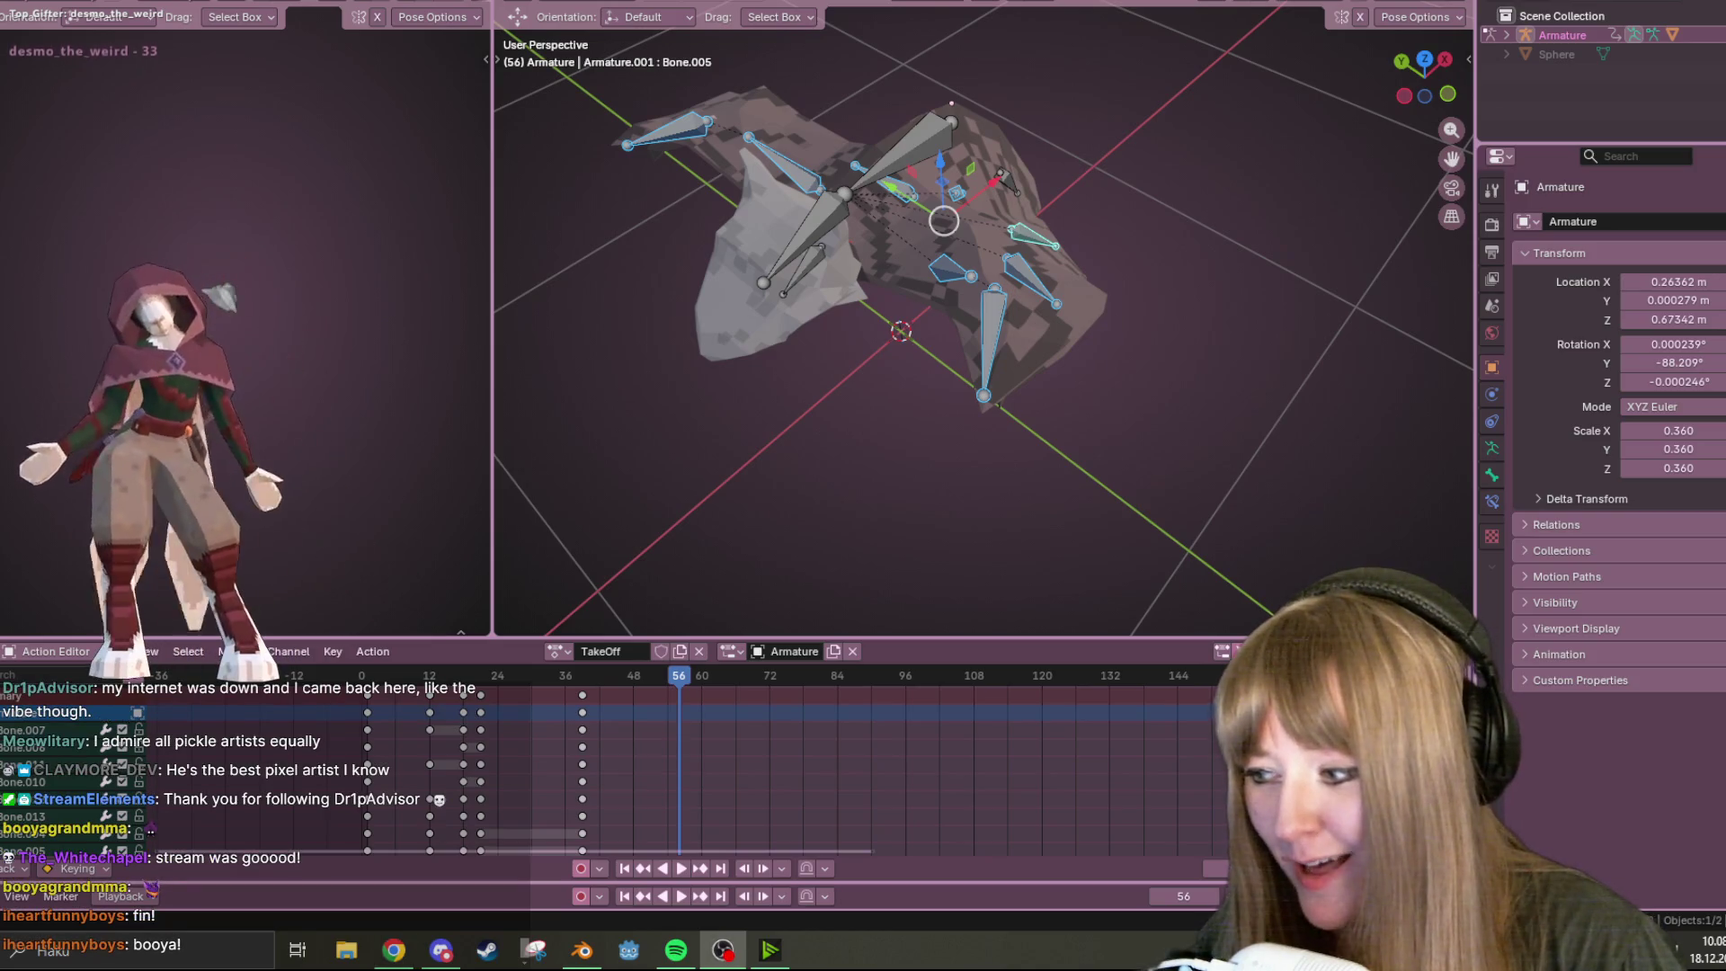
key(n)
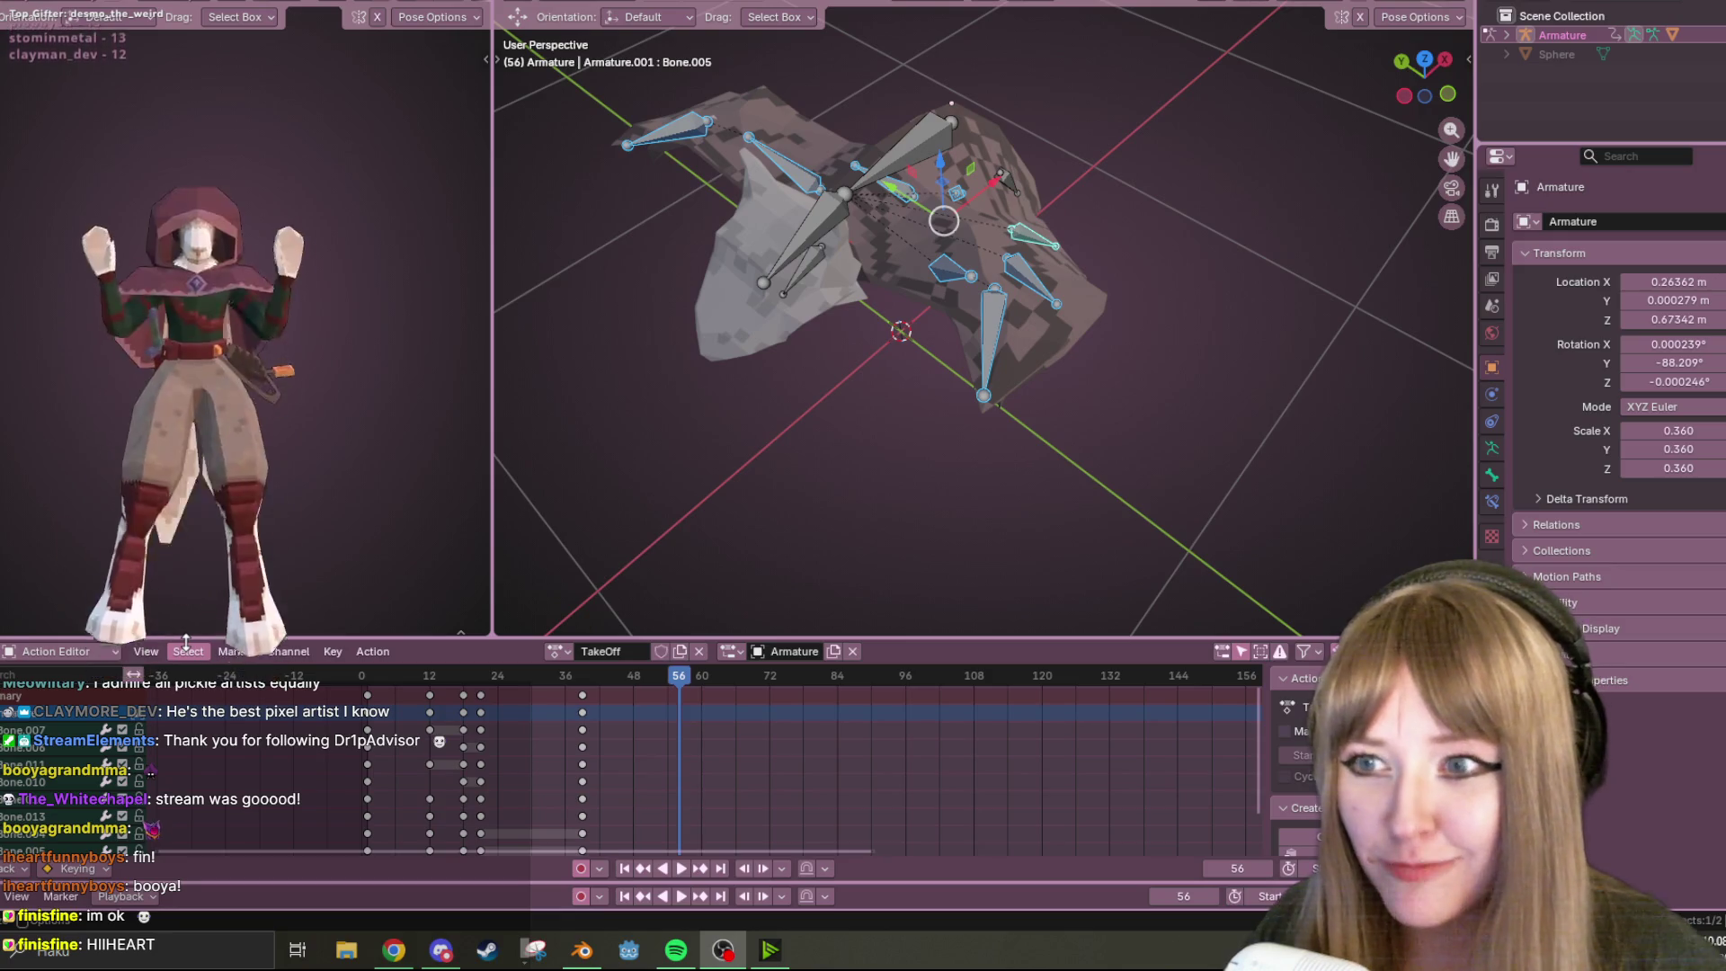
mouse_move(1152, 245)
middle_down()
mouse_move(1194, 194)
mouse_move(1169, 149)
mouse_move(858, 562)
middle_up()
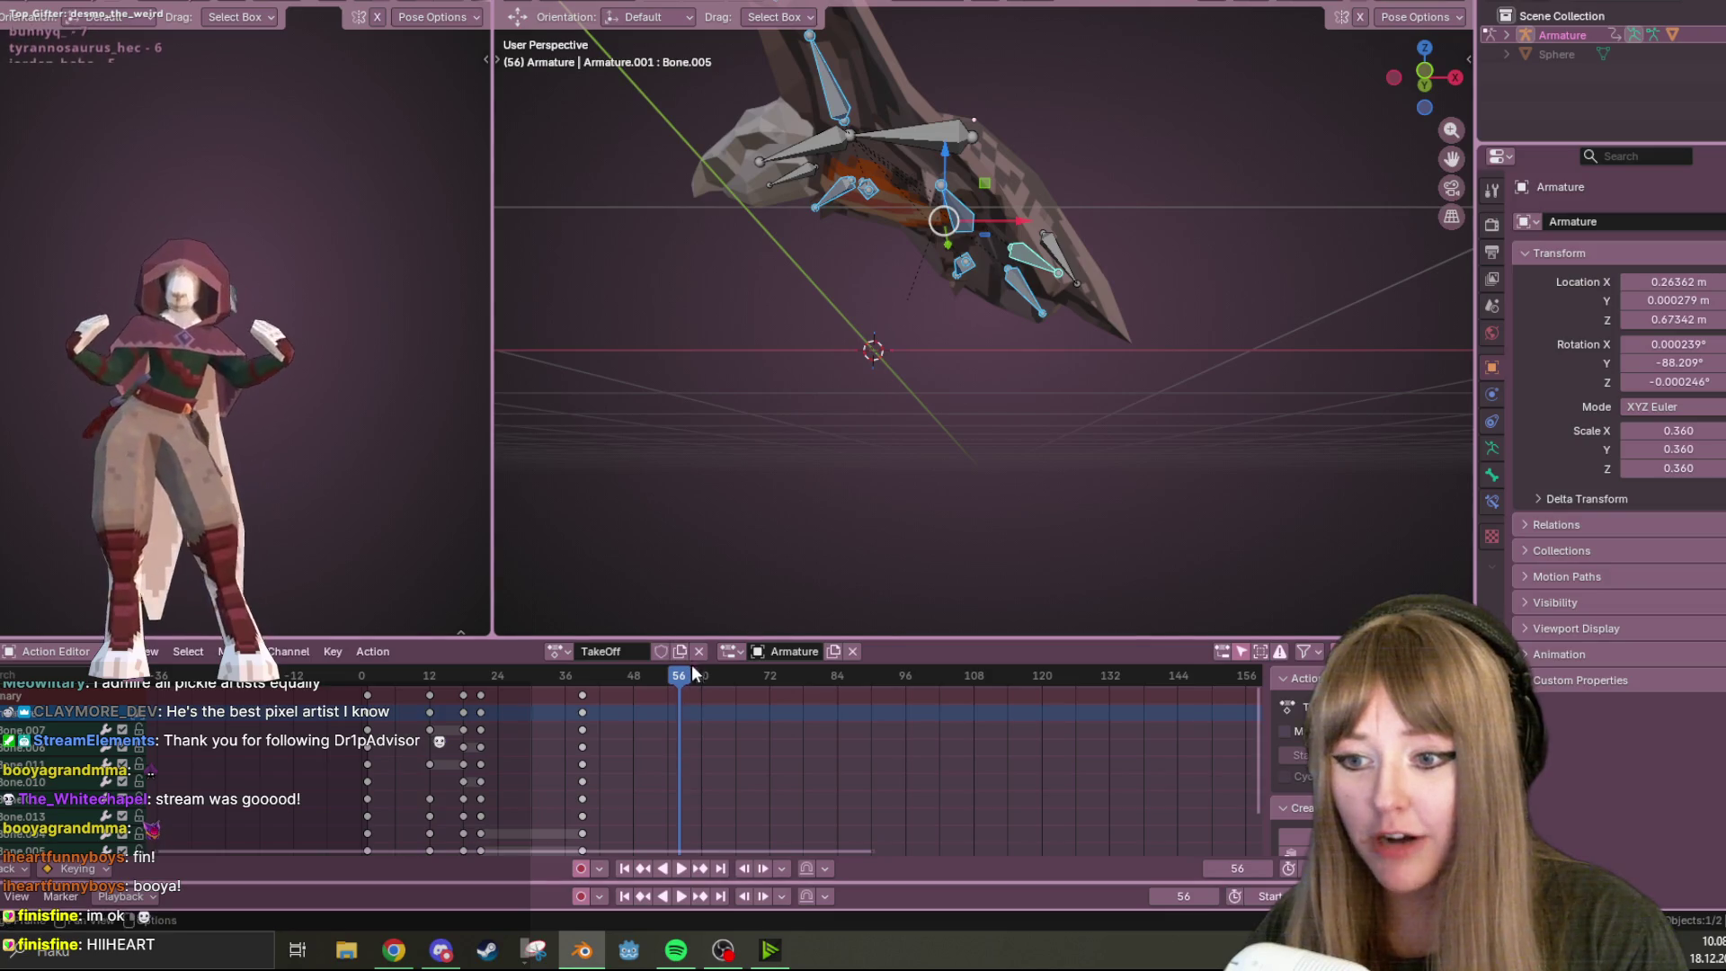
Play TakeOff with the sidebar shown, then close an accidentally opened File Explorer window
key(space)
key(space)
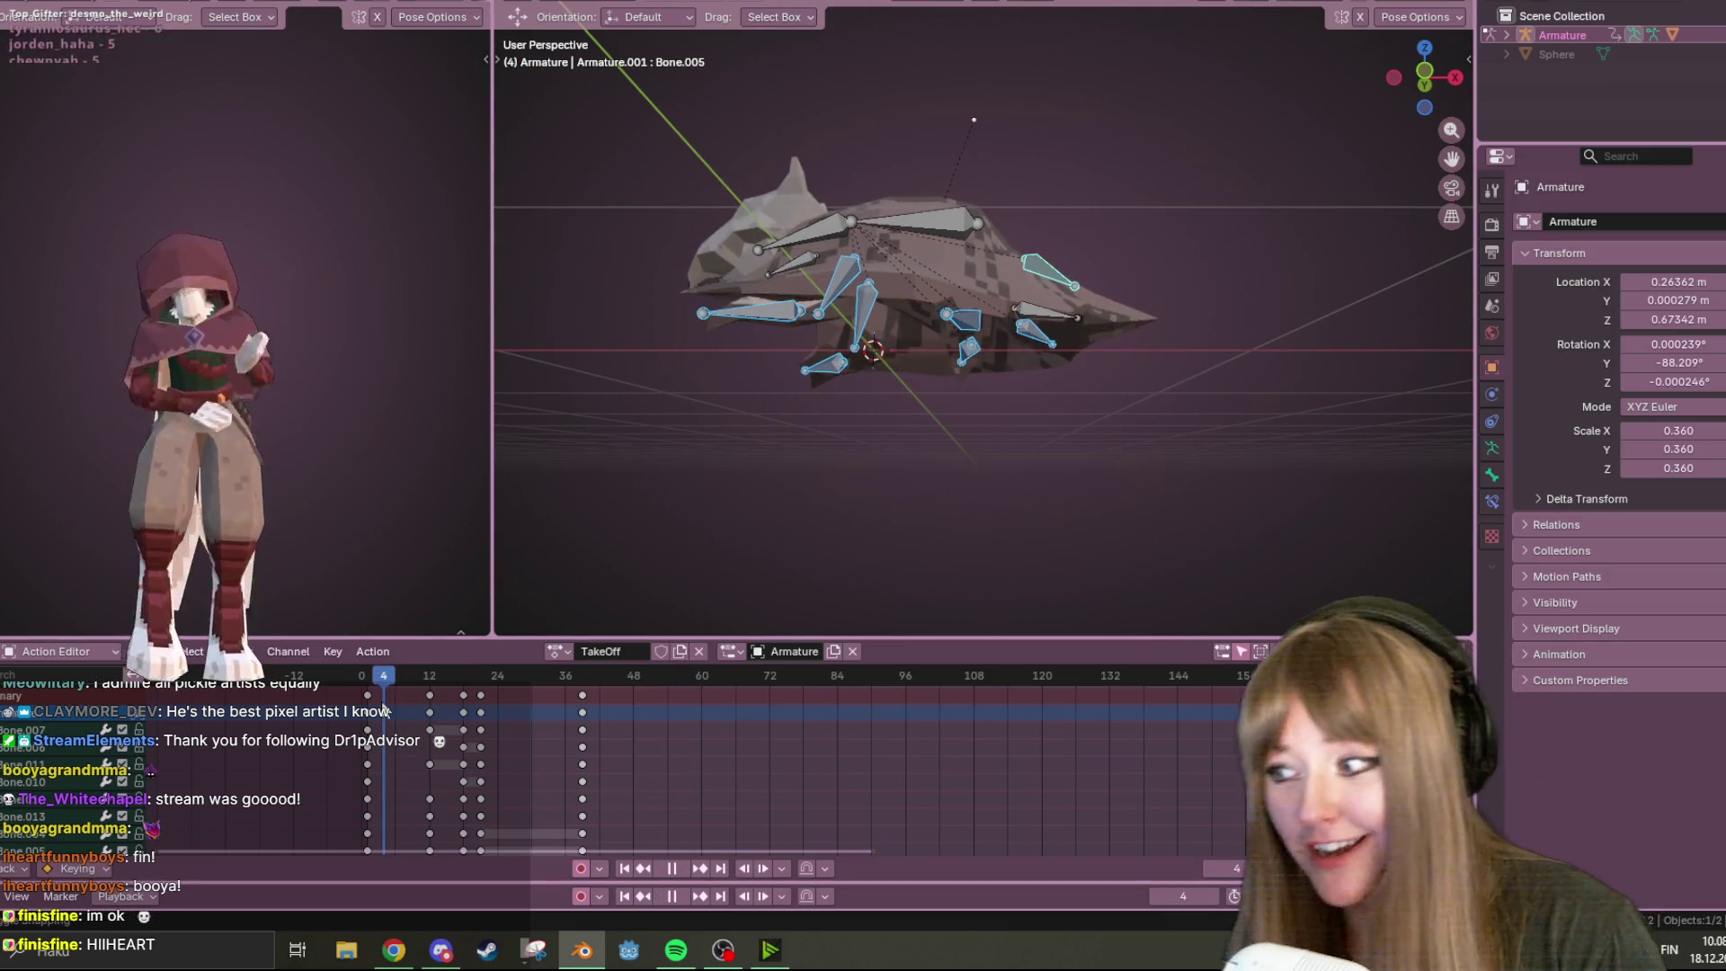
key(n)
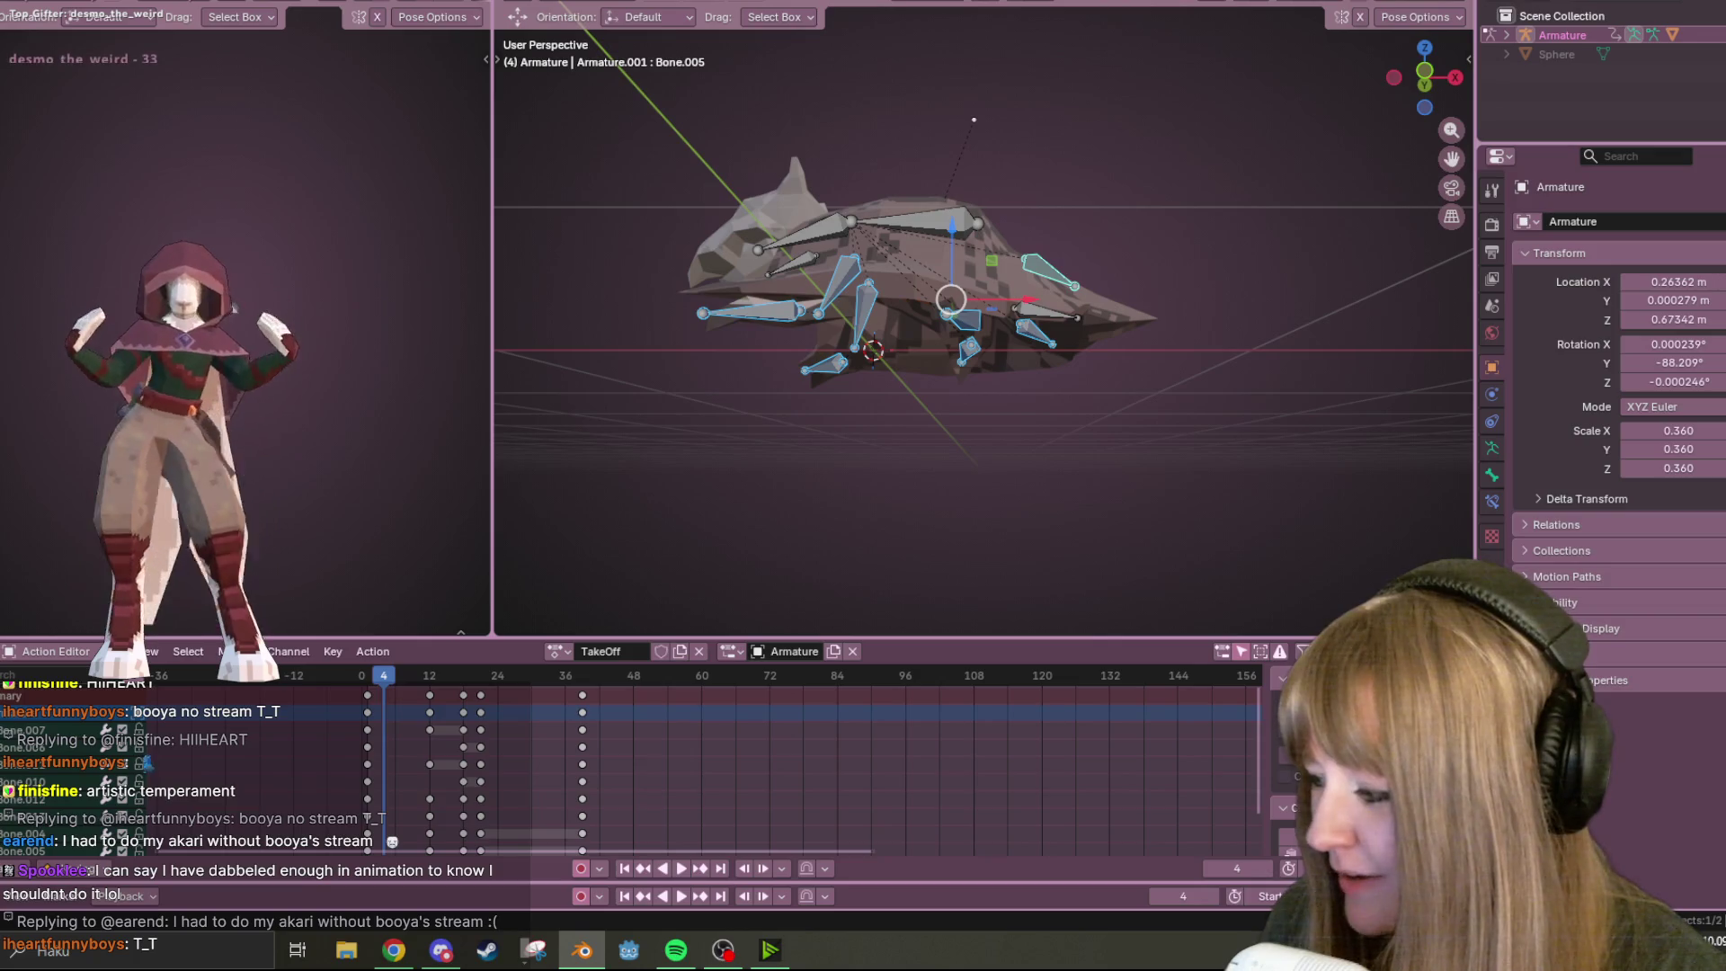
key(super+e)
click(1169, 39)
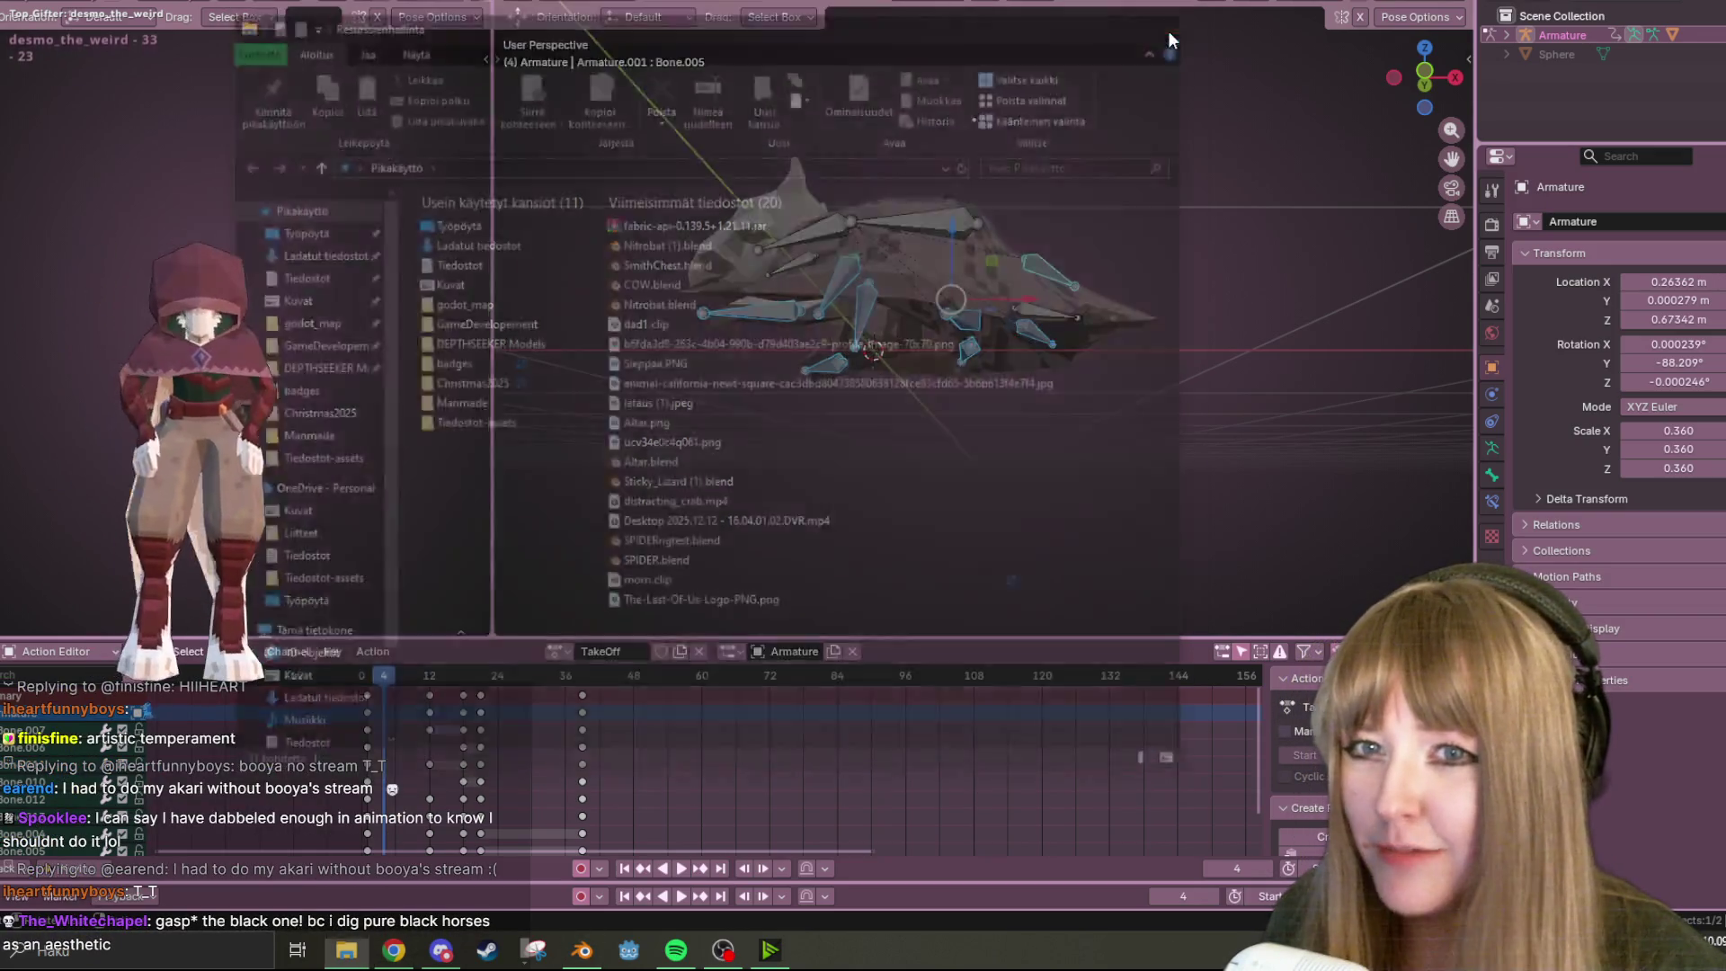
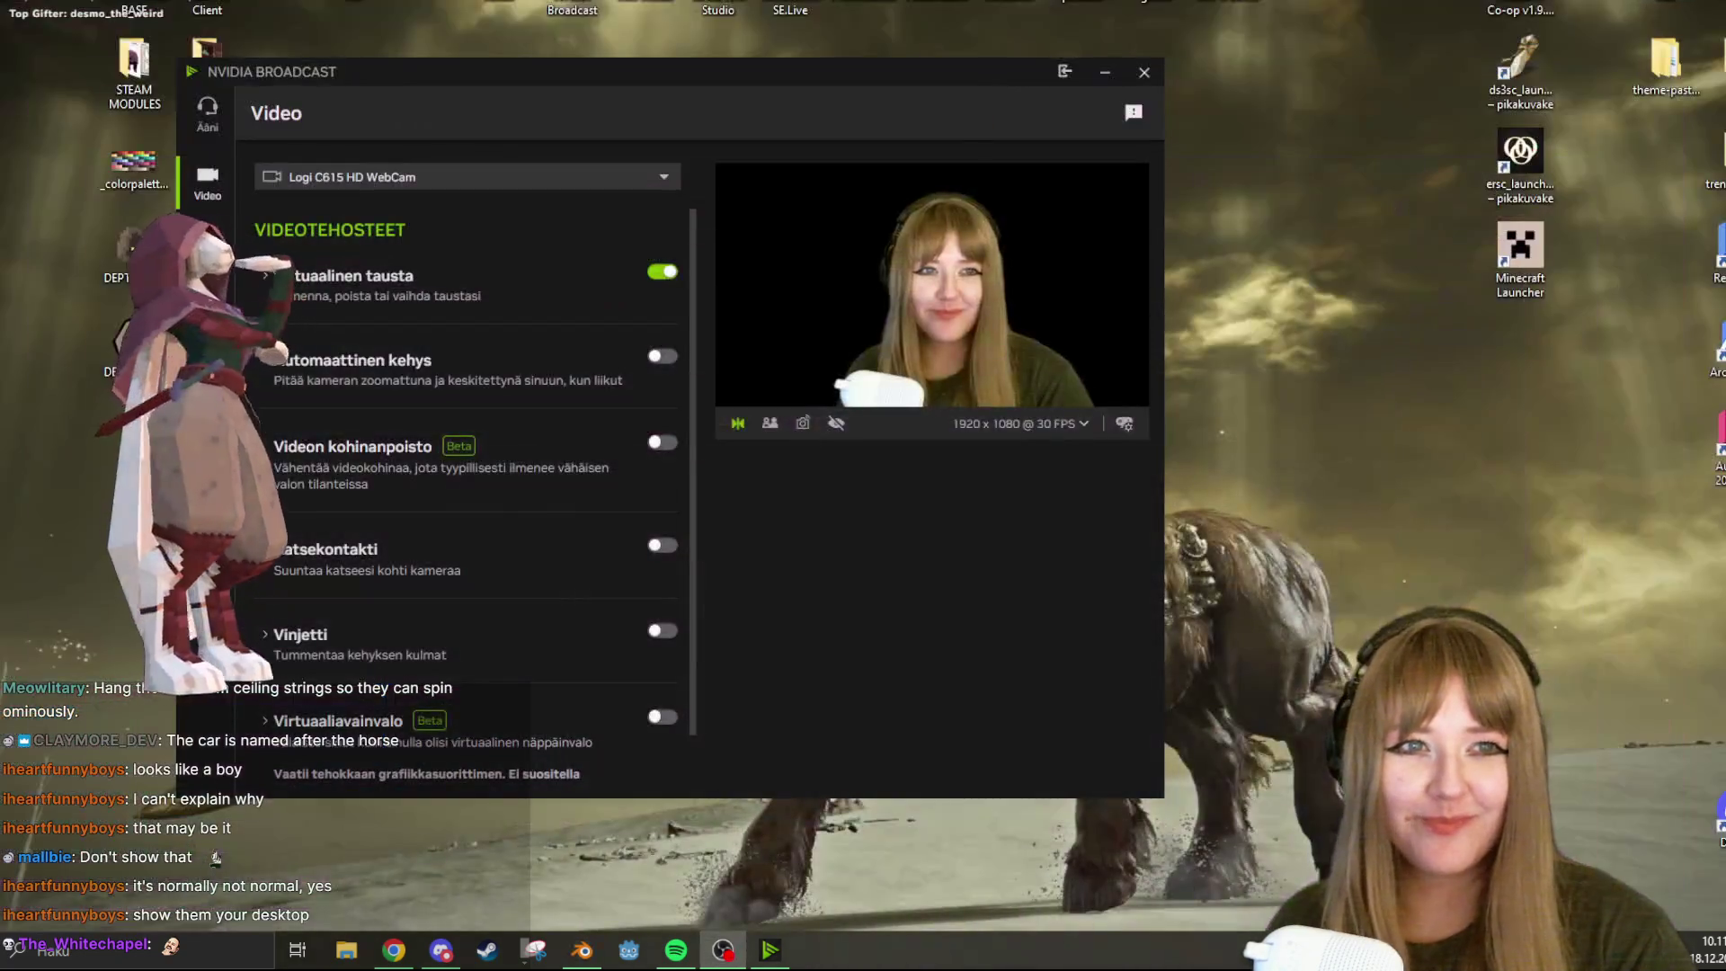
Minimize the NVIDIA Broadcast window and rubber-band select the centre desktop icons
click(1108, 74)
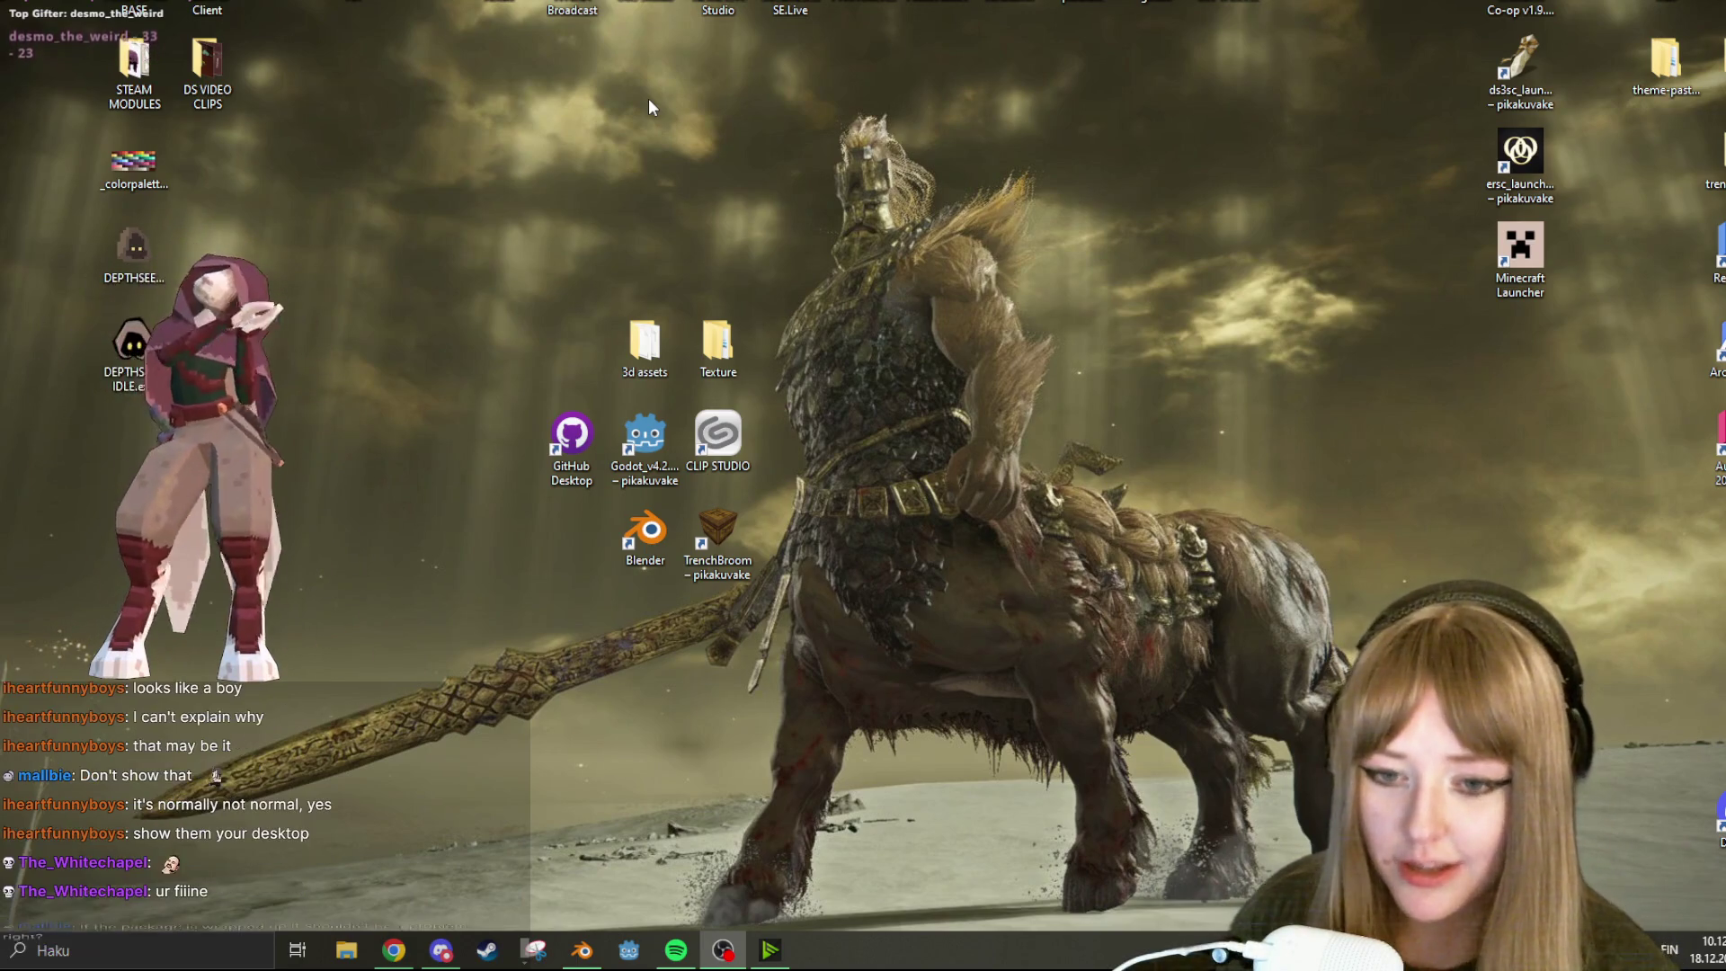
mouse_move(824, 78)
mouse_down()
mouse_move(793, 36)
mouse_move(796, 94)
mouse_move(1334, 914)
mouse_up()
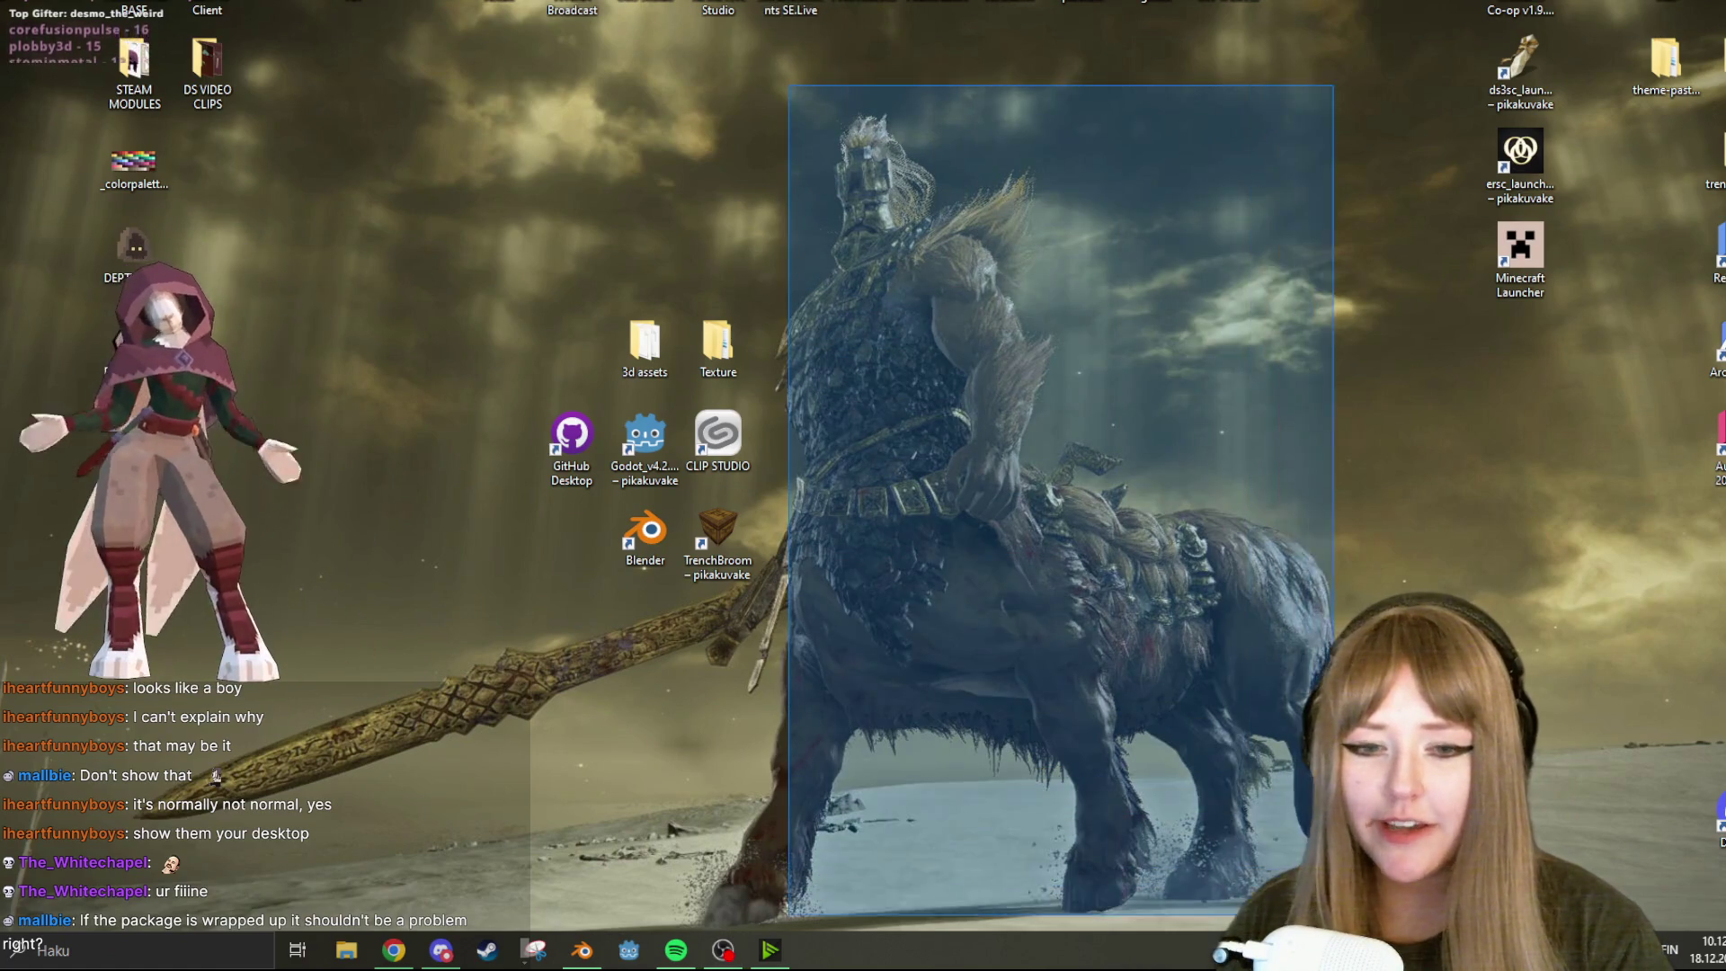
mouse_move(785, 93)
mouse_down()
mouse_move(995, 277)
mouse_move(1241, 801)
mouse_move(1243, 616)
mouse_up()
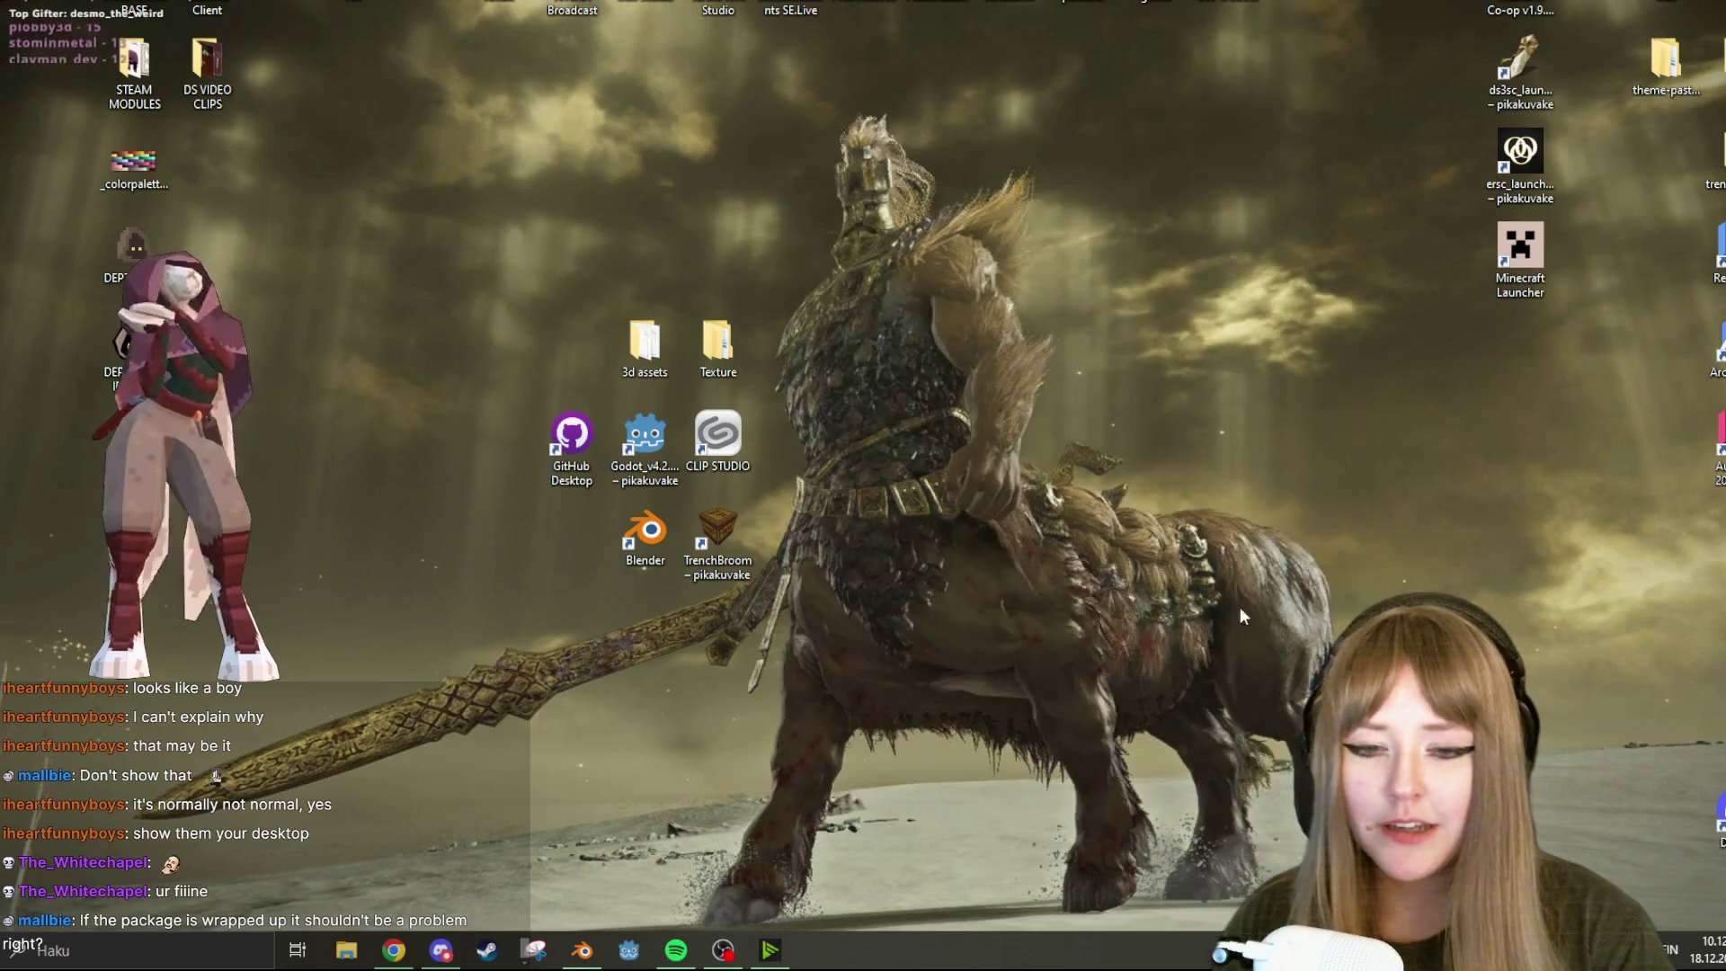
mouse_move(494, 146)
mouse_down()
mouse_move(1433, 571)
mouse_move(1496, 886)
mouse_move(1475, 882)
mouse_up()
Reselect the centre desktop icons, deselect them on empty desktop, and bring Blender back
mouse_move(551, 66)
mouse_down()
mouse_move(925, 378)
mouse_move(1334, 866)
mouse_move(387, 67)
mouse_move(1002, 828)
mouse_move(1214, 828)
mouse_move(1213, 686)
mouse_up()
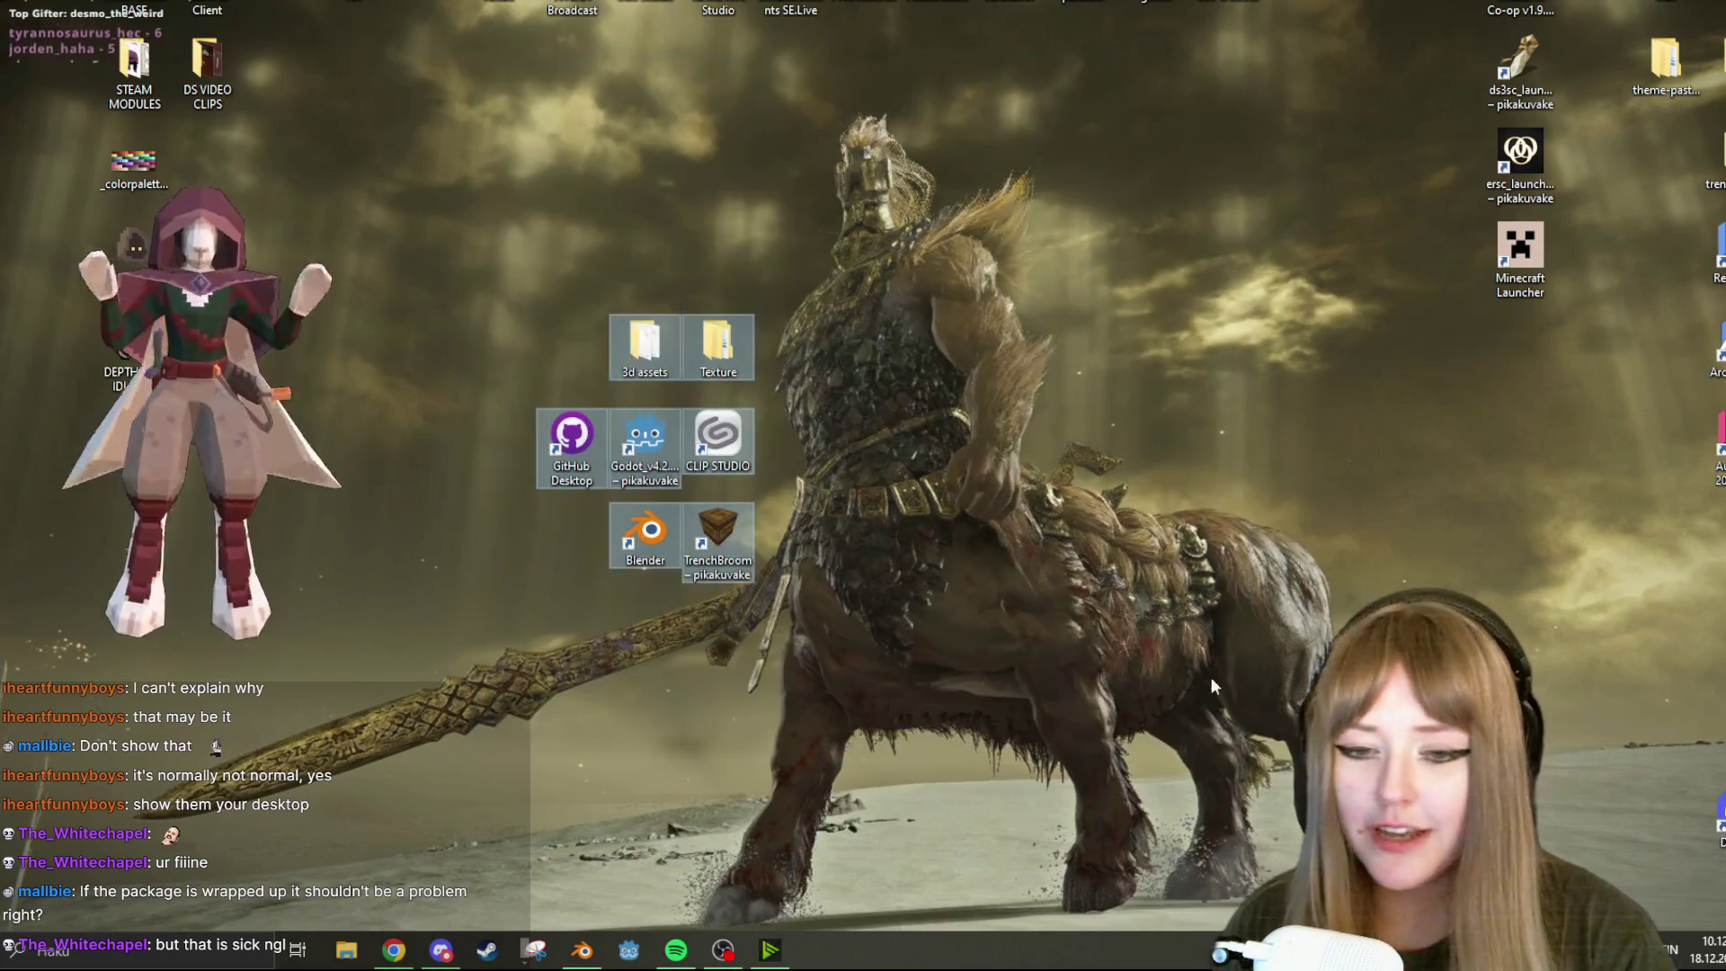
mouse_move(469, 91)
mouse_down()
mouse_move(638, 170)
mouse_move(989, 686)
mouse_move(1286, 861)
mouse_up()
mouse_move(471, 153)
mouse_down()
mouse_move(1109, 598)
mouse_move(1340, 575)
mouse_up()
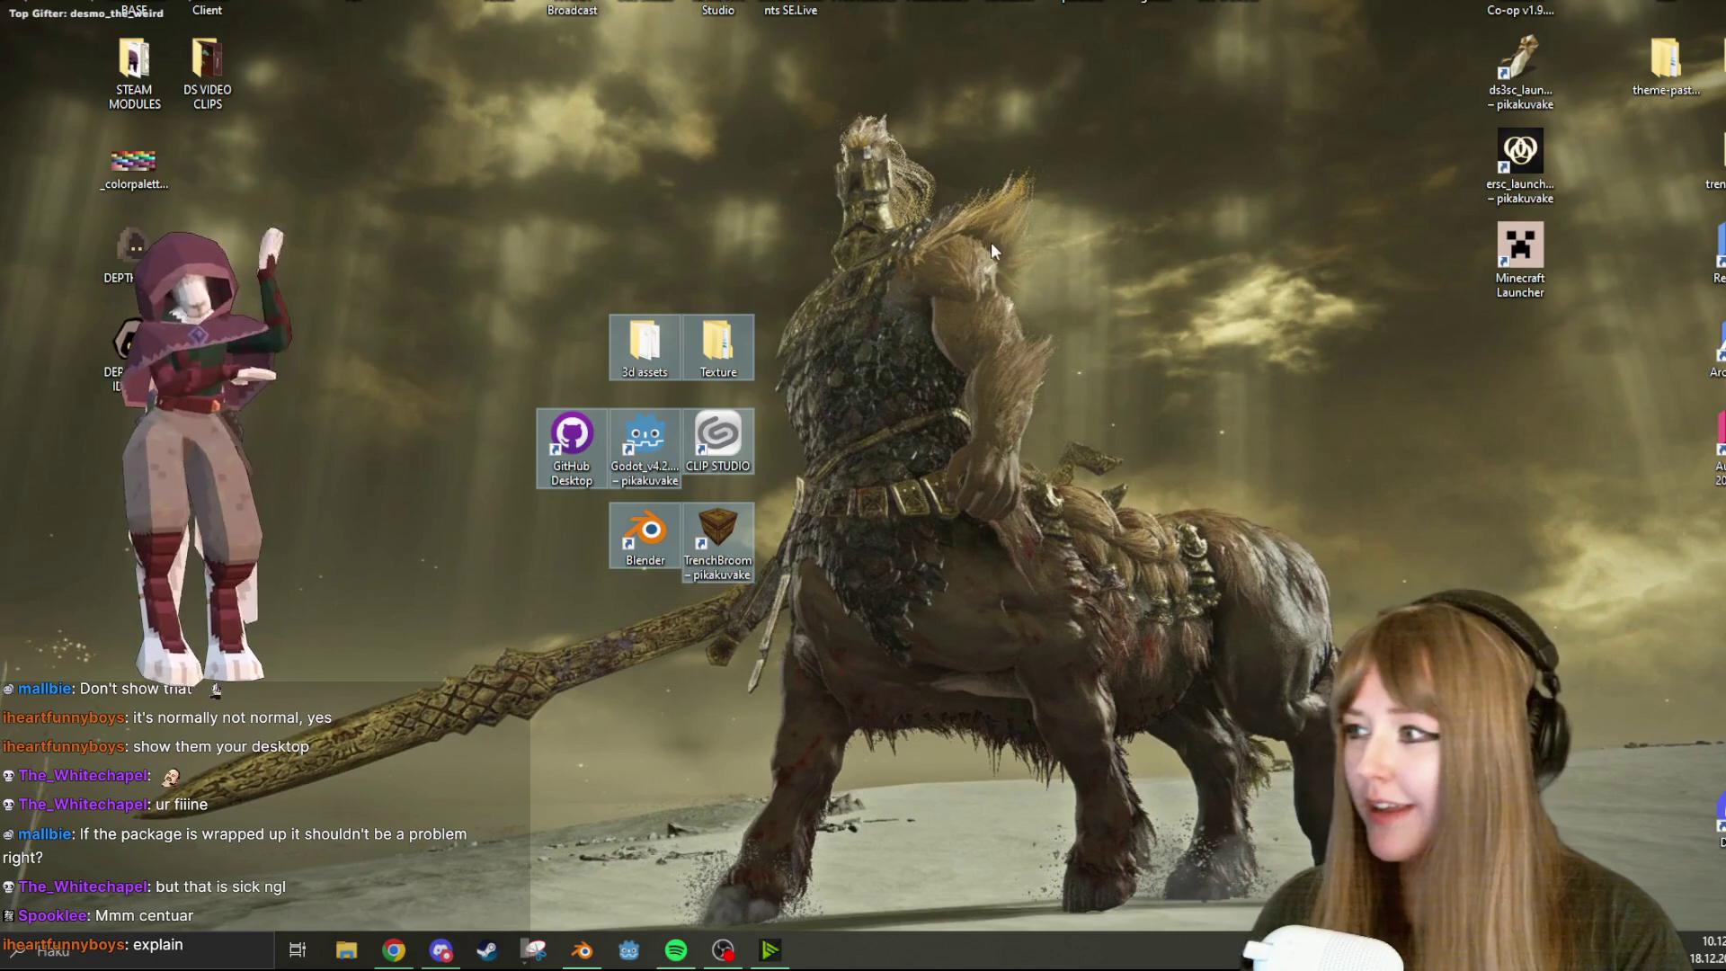
mouse_move(510, 88)
mouse_down()
mouse_move(978, 607)
mouse_move(1211, 683)
mouse_move(1241, 791)
mouse_move(1122, 812)
mouse_up()
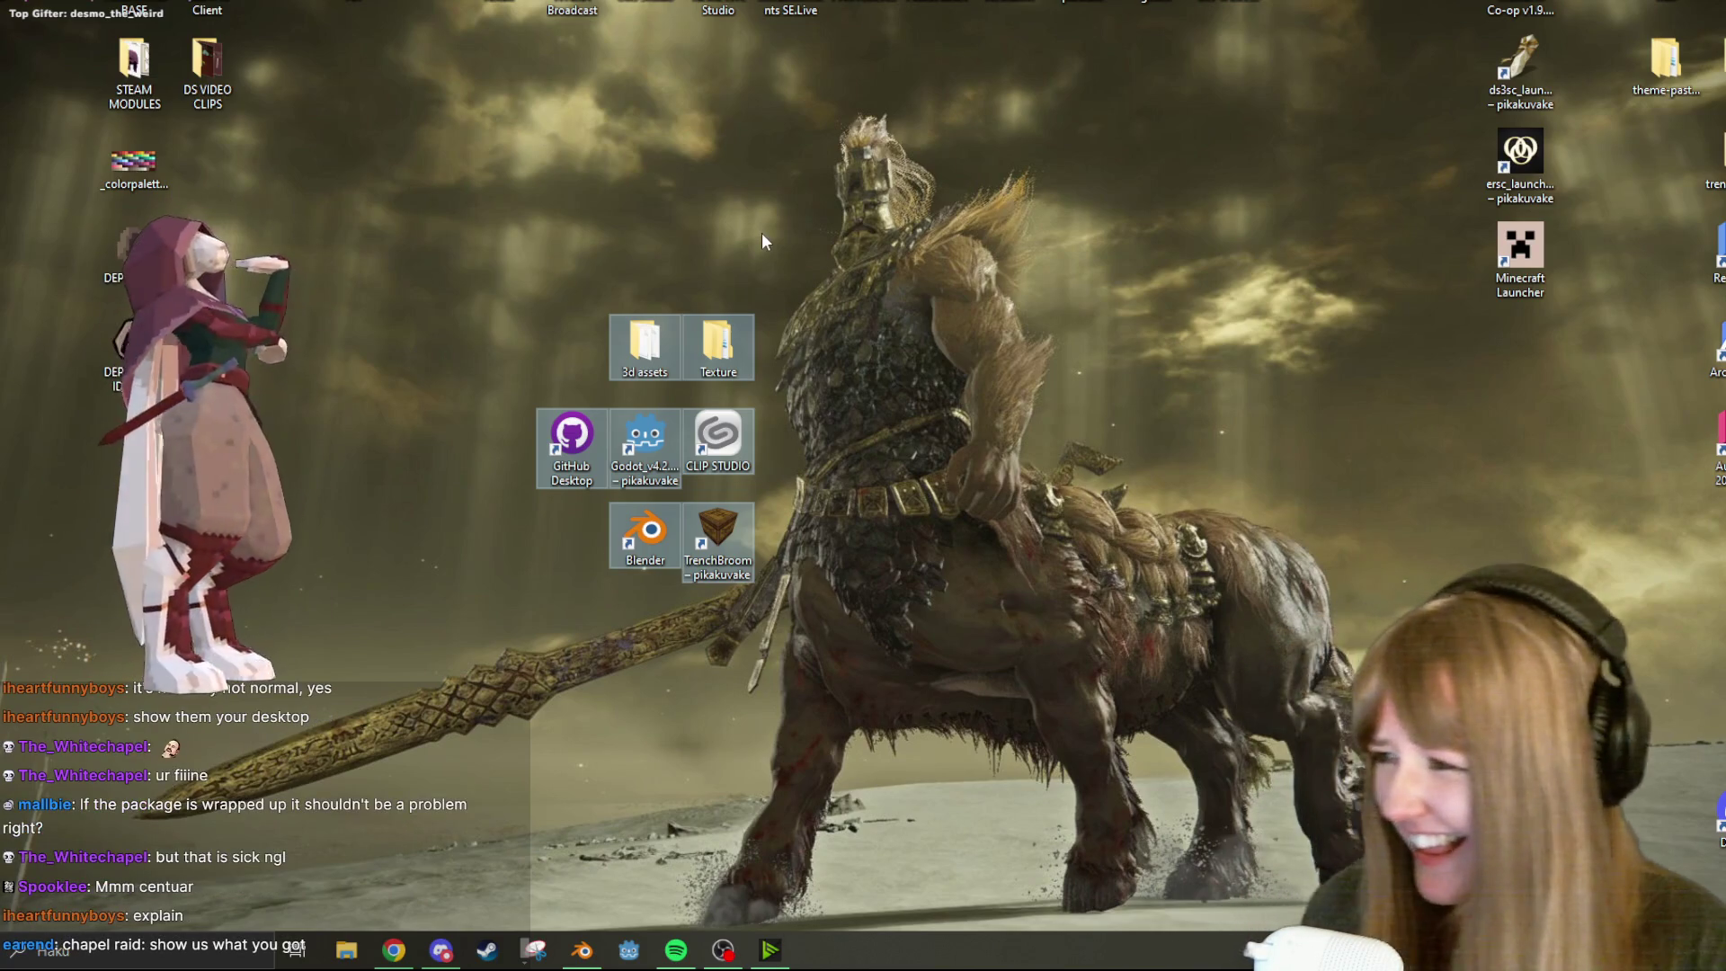
click(844, 717)
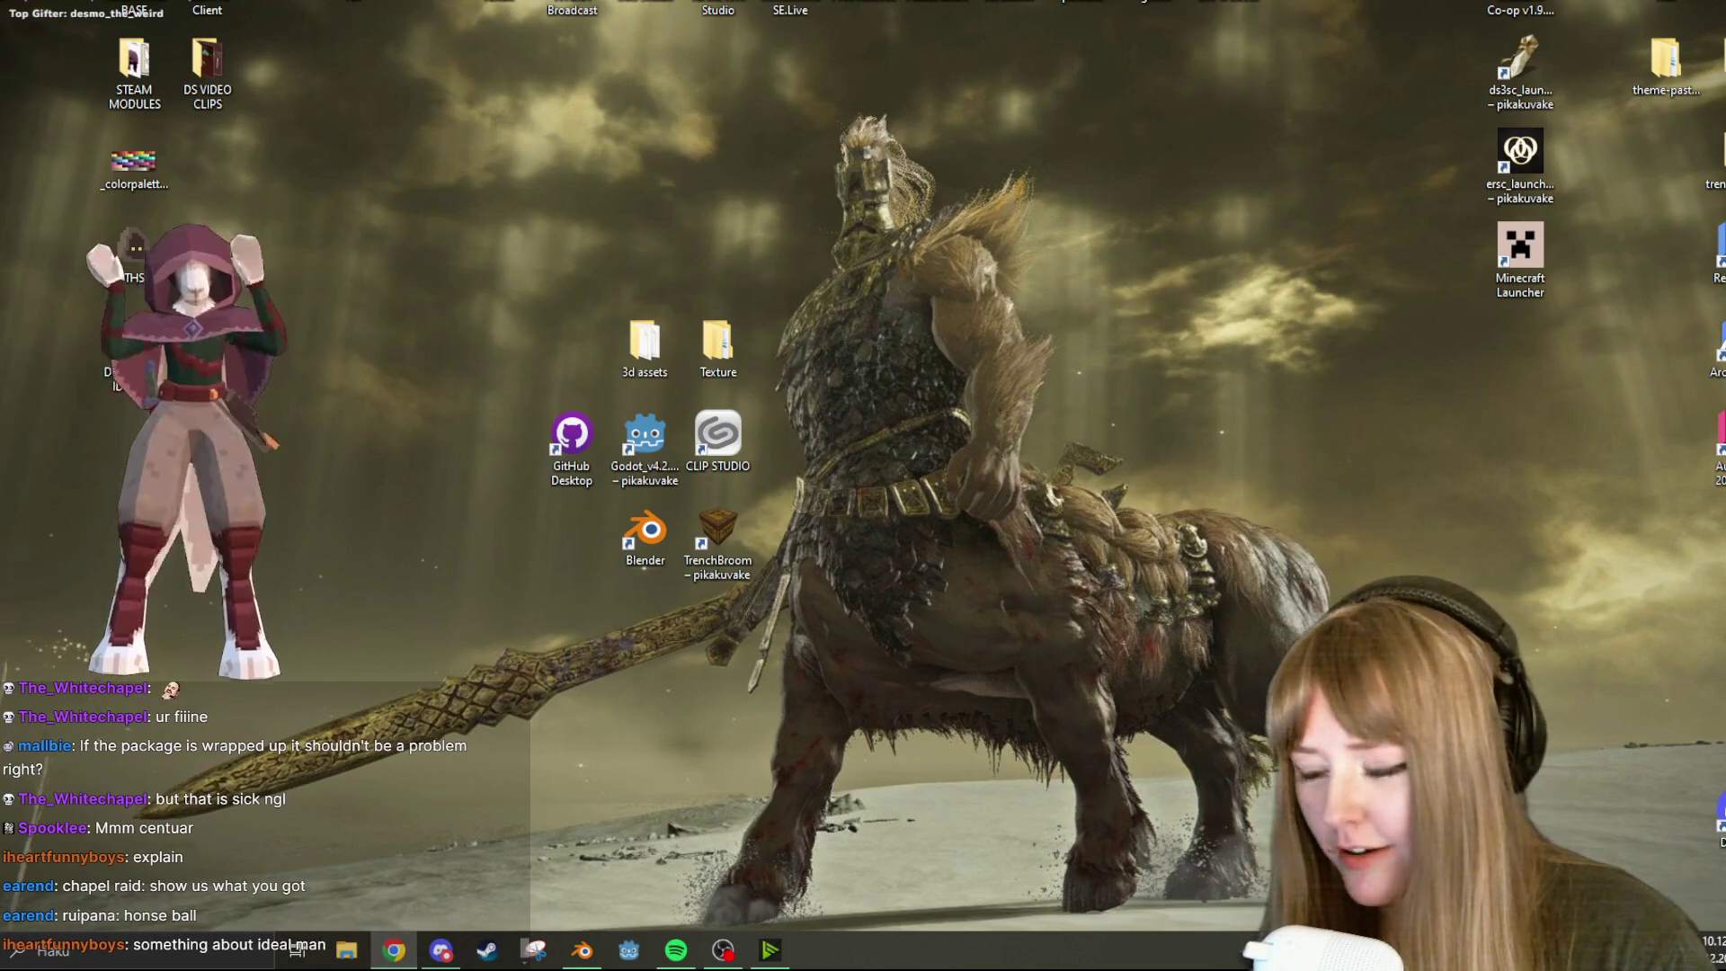
click(599, 961)
Save Nitrobat (1).blend, clear the bone selection and view the TakeOff action settings
key(ctrl+s)
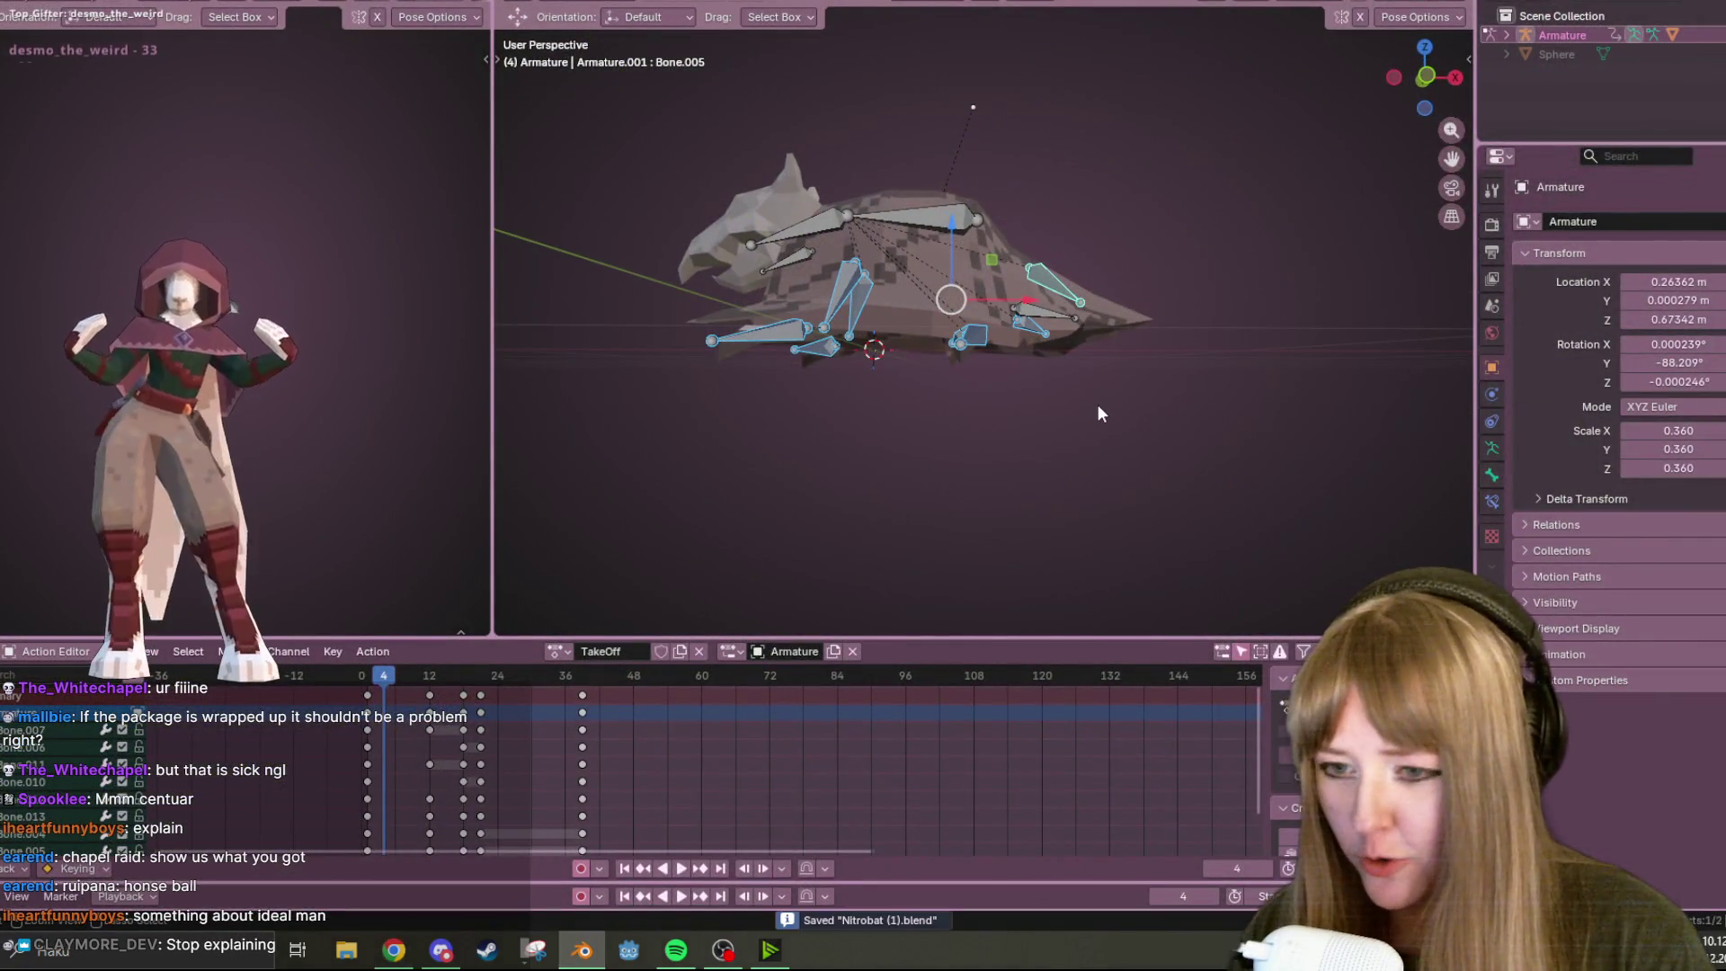
click(1180, 387)
middle_drag(1187, 384, 1255, 354)
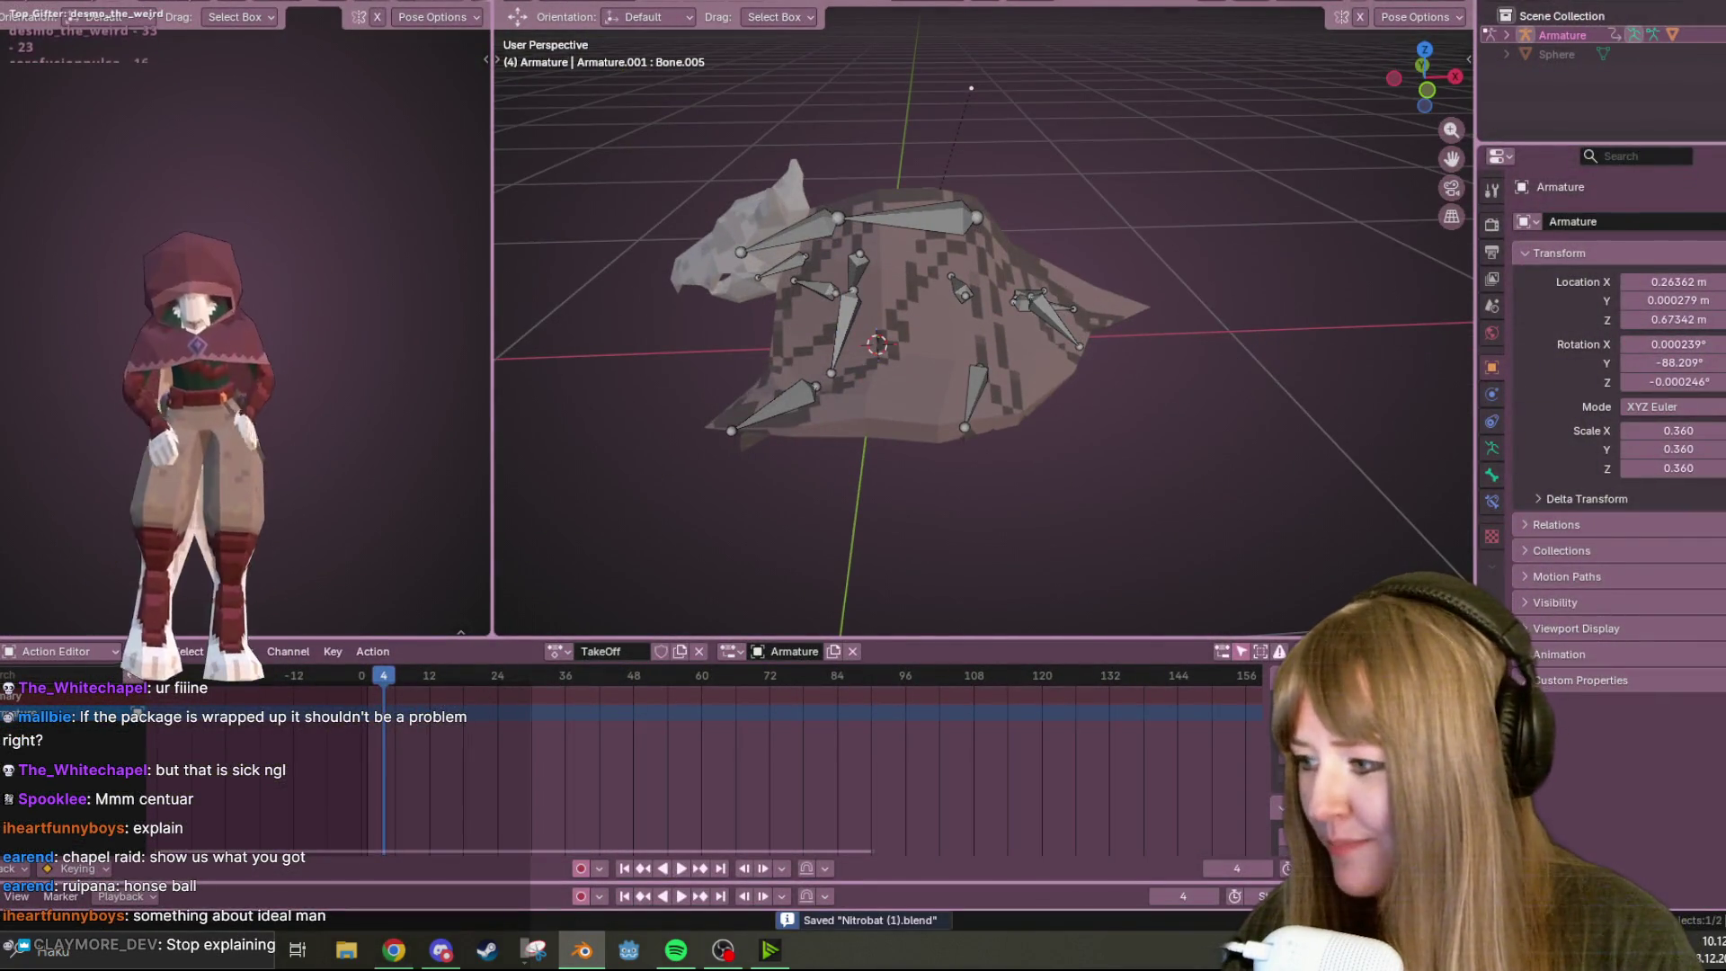
key(ctrl+bracketright)
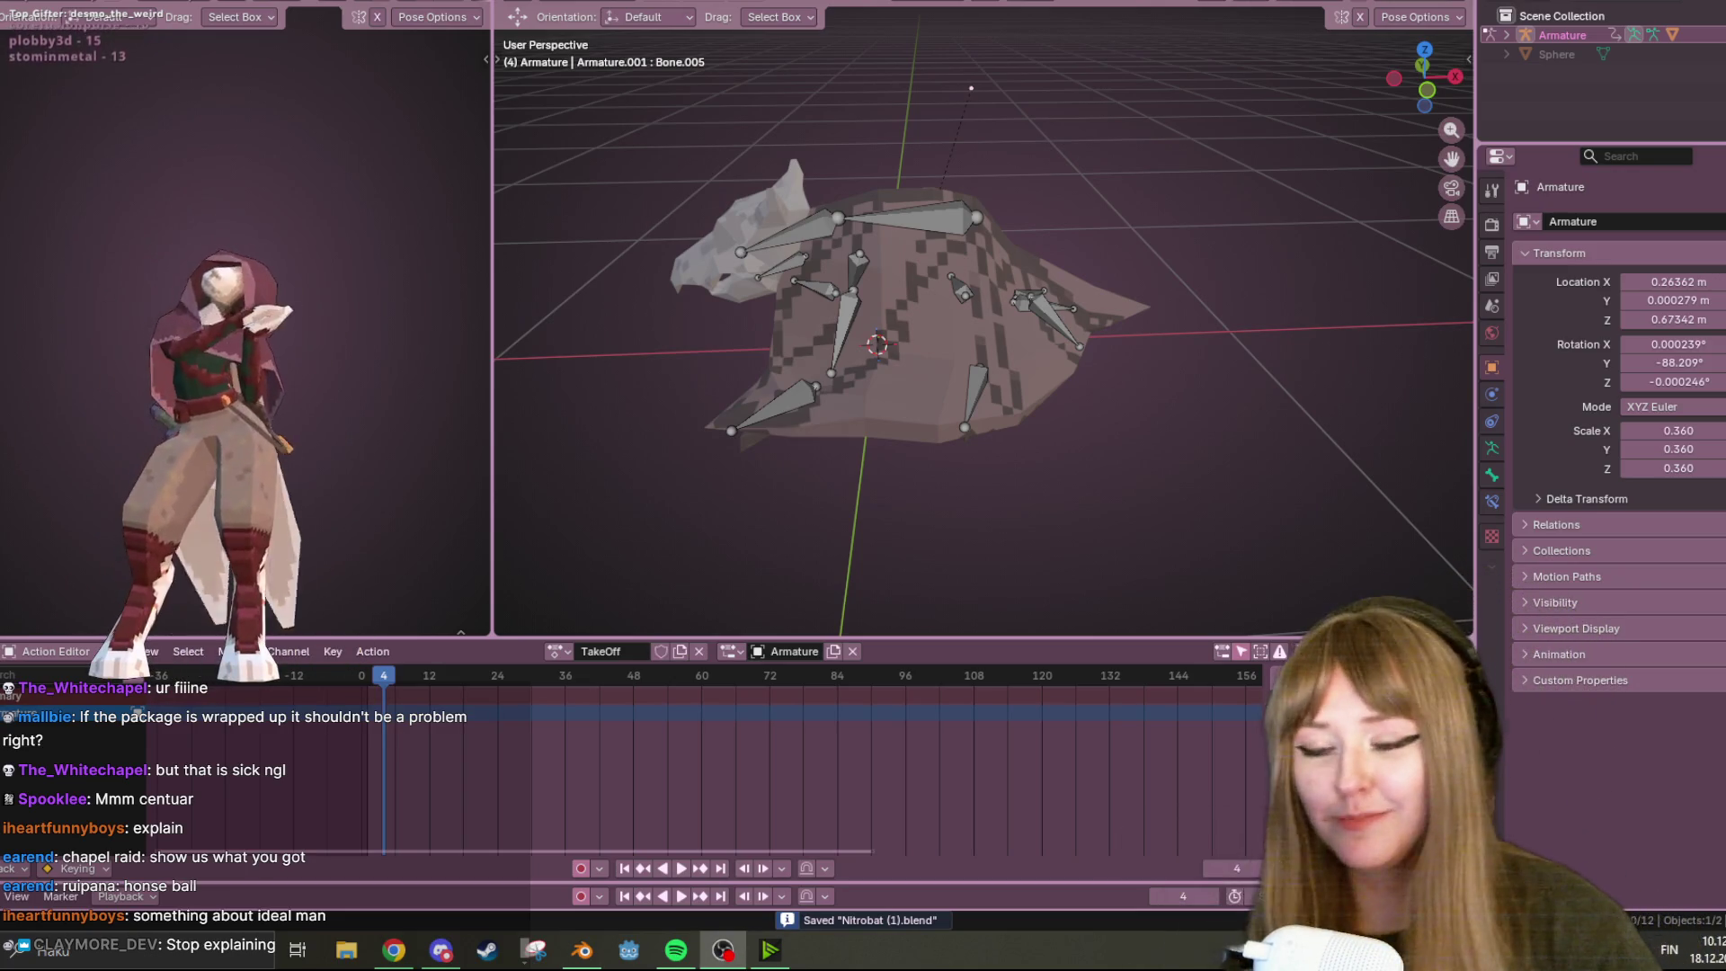
mouse_move(921, 497)
middle_down()
mouse_move(861, 388)
mouse_move(1078, 381)
mouse_move(1147, 322)
mouse_move(1176, 196)
mouse_move(1283, 282)
mouse_move(1196, 377)
middle_up()
click(861, 385)
Switch to the Layout workspace, get a closer view of the bat, then launch Godot
key(ctrl+Page_Up)
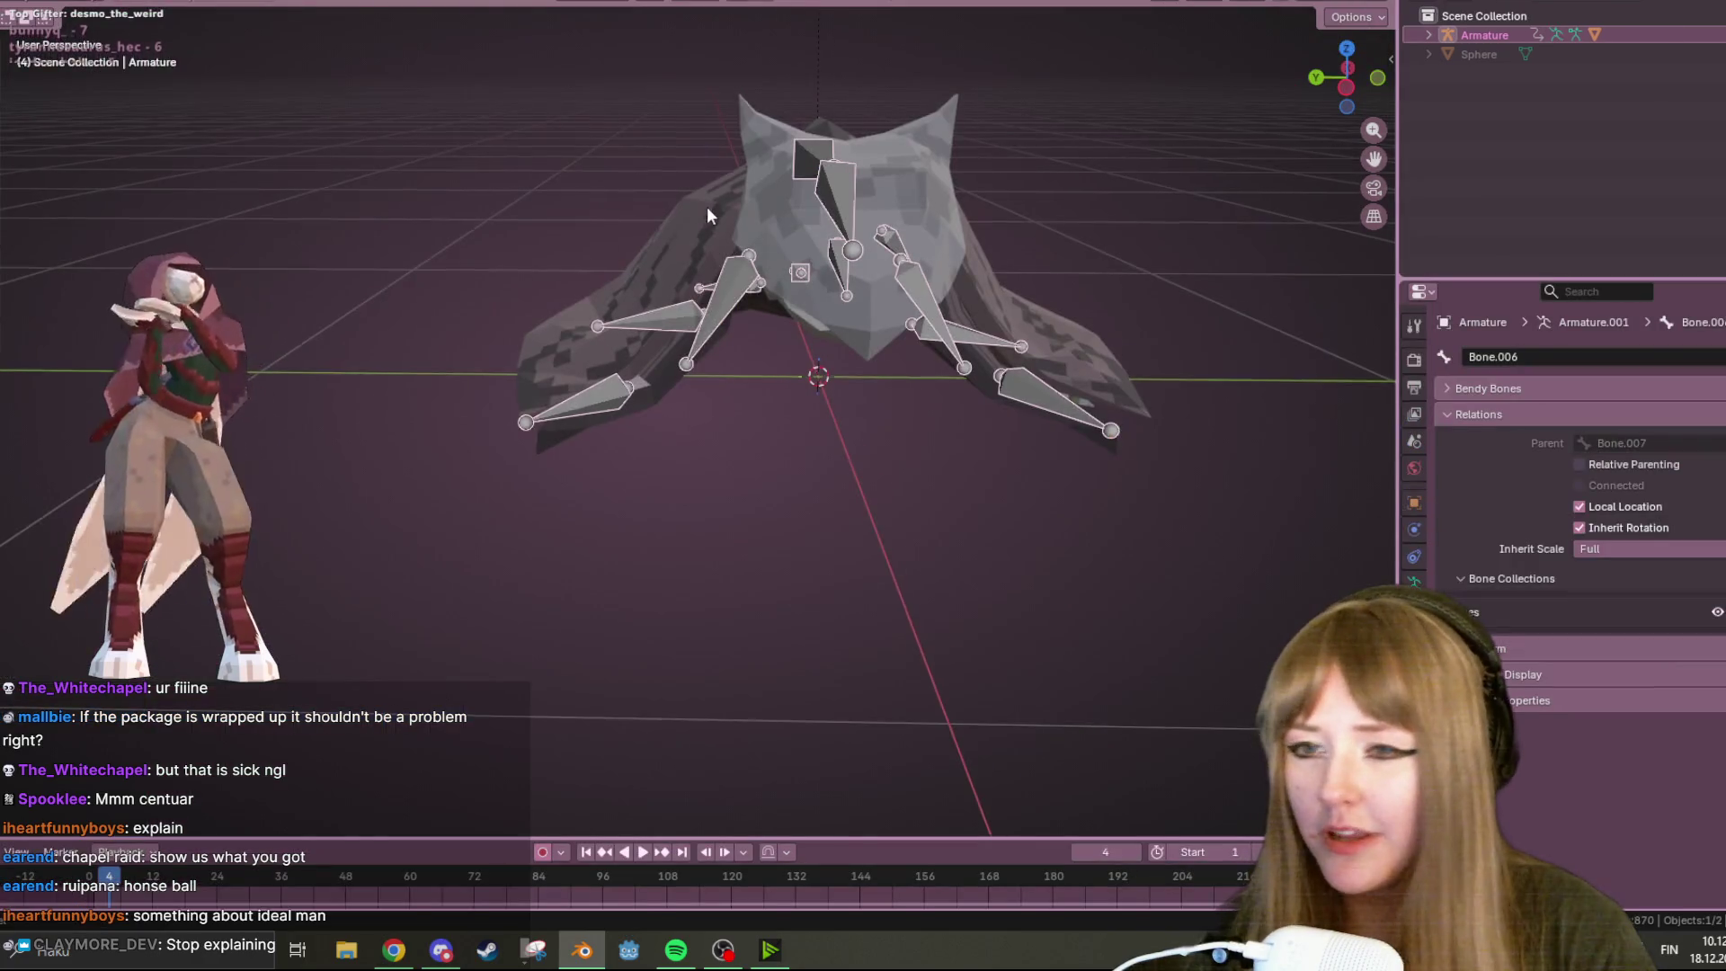
scroll(707, 207, down, 3)
mouse_move(747, 497)
middle_down()
mouse_move(969, 439)
mouse_move(1025, 467)
mouse_move(1064, 396)
mouse_move(883, 413)
mouse_move(995, 369)
mouse_move(975, 468)
mouse_move(732, 454)
mouse_move(296, 269)
mouse_move(324, 285)
mouse_move(967, 278)
mouse_move(995, 234)
mouse_move(870, 342)
mouse_move(833, 346)
middle_up()
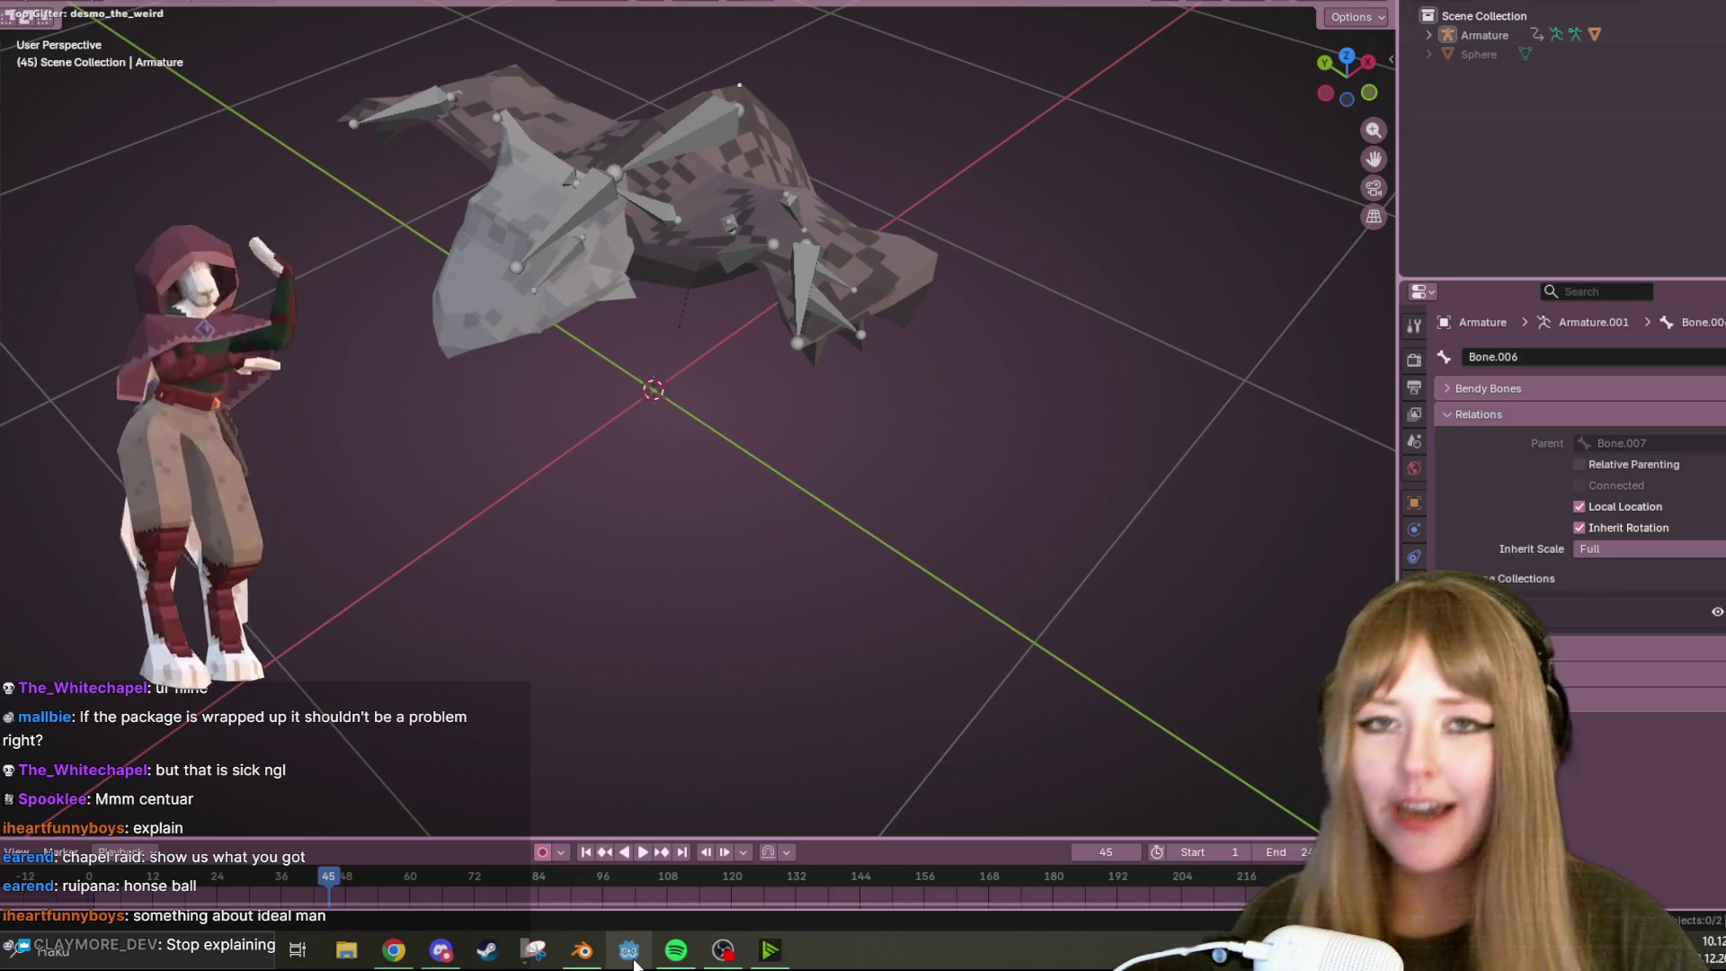
click(632, 958)
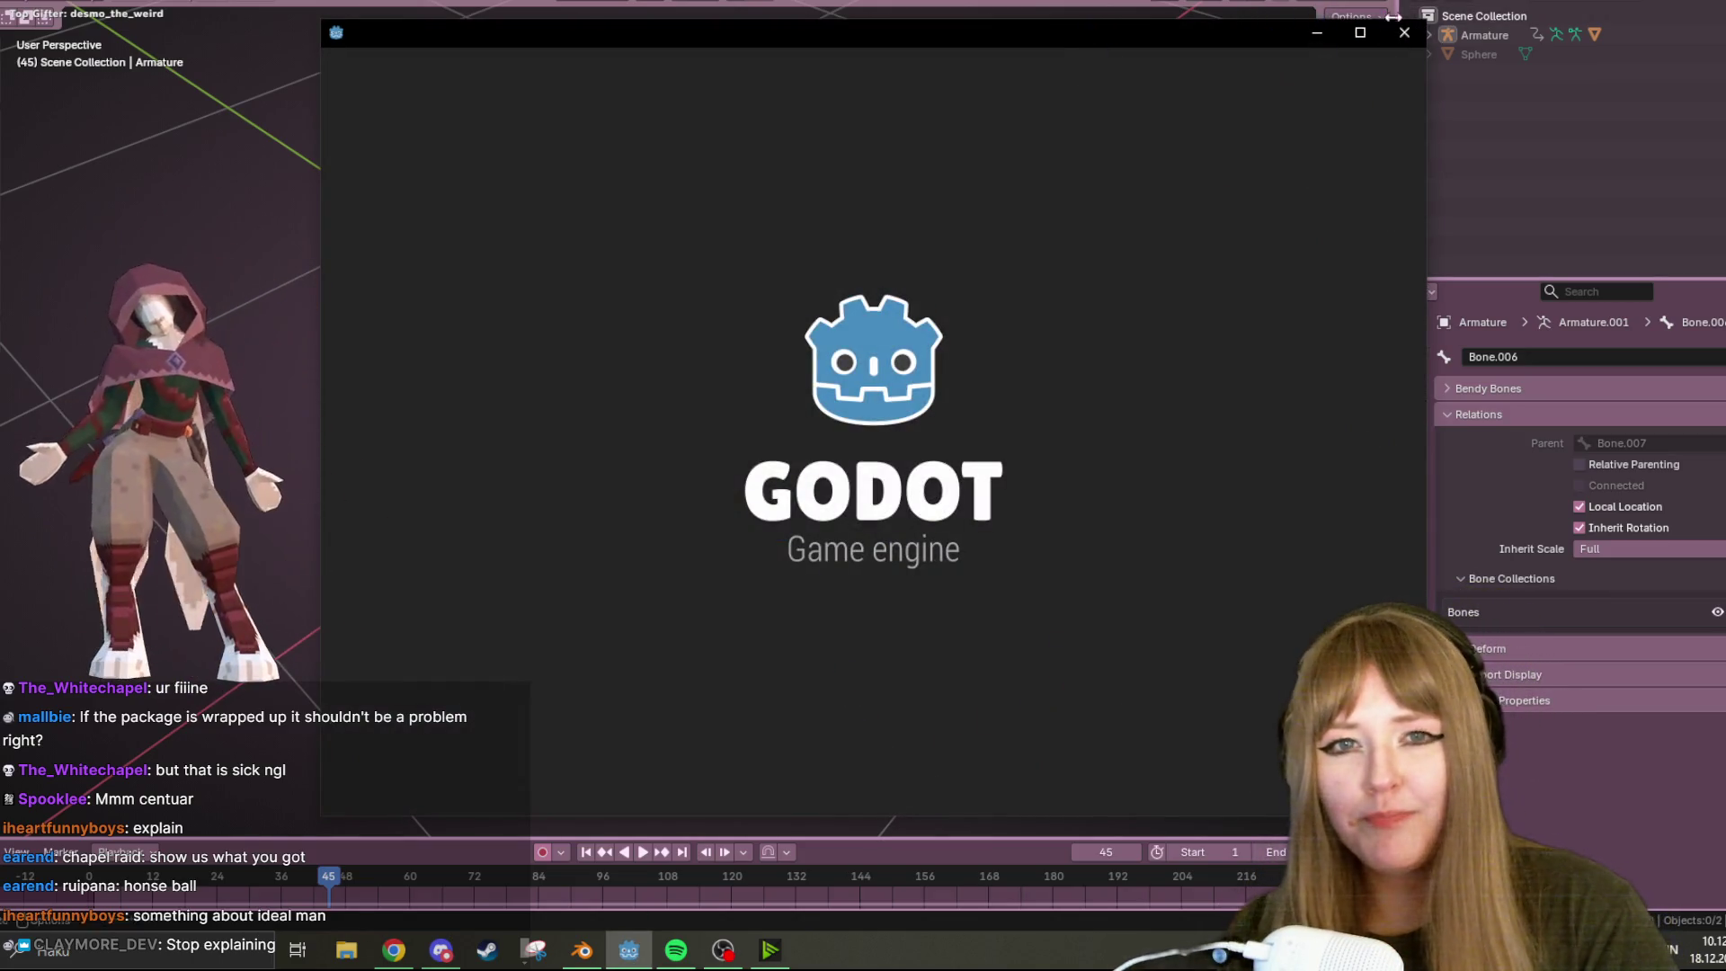
Open the DEPTHSEEKER project, run it with F5, walk forward, then quit the game and return to Blender
click(770, 169)
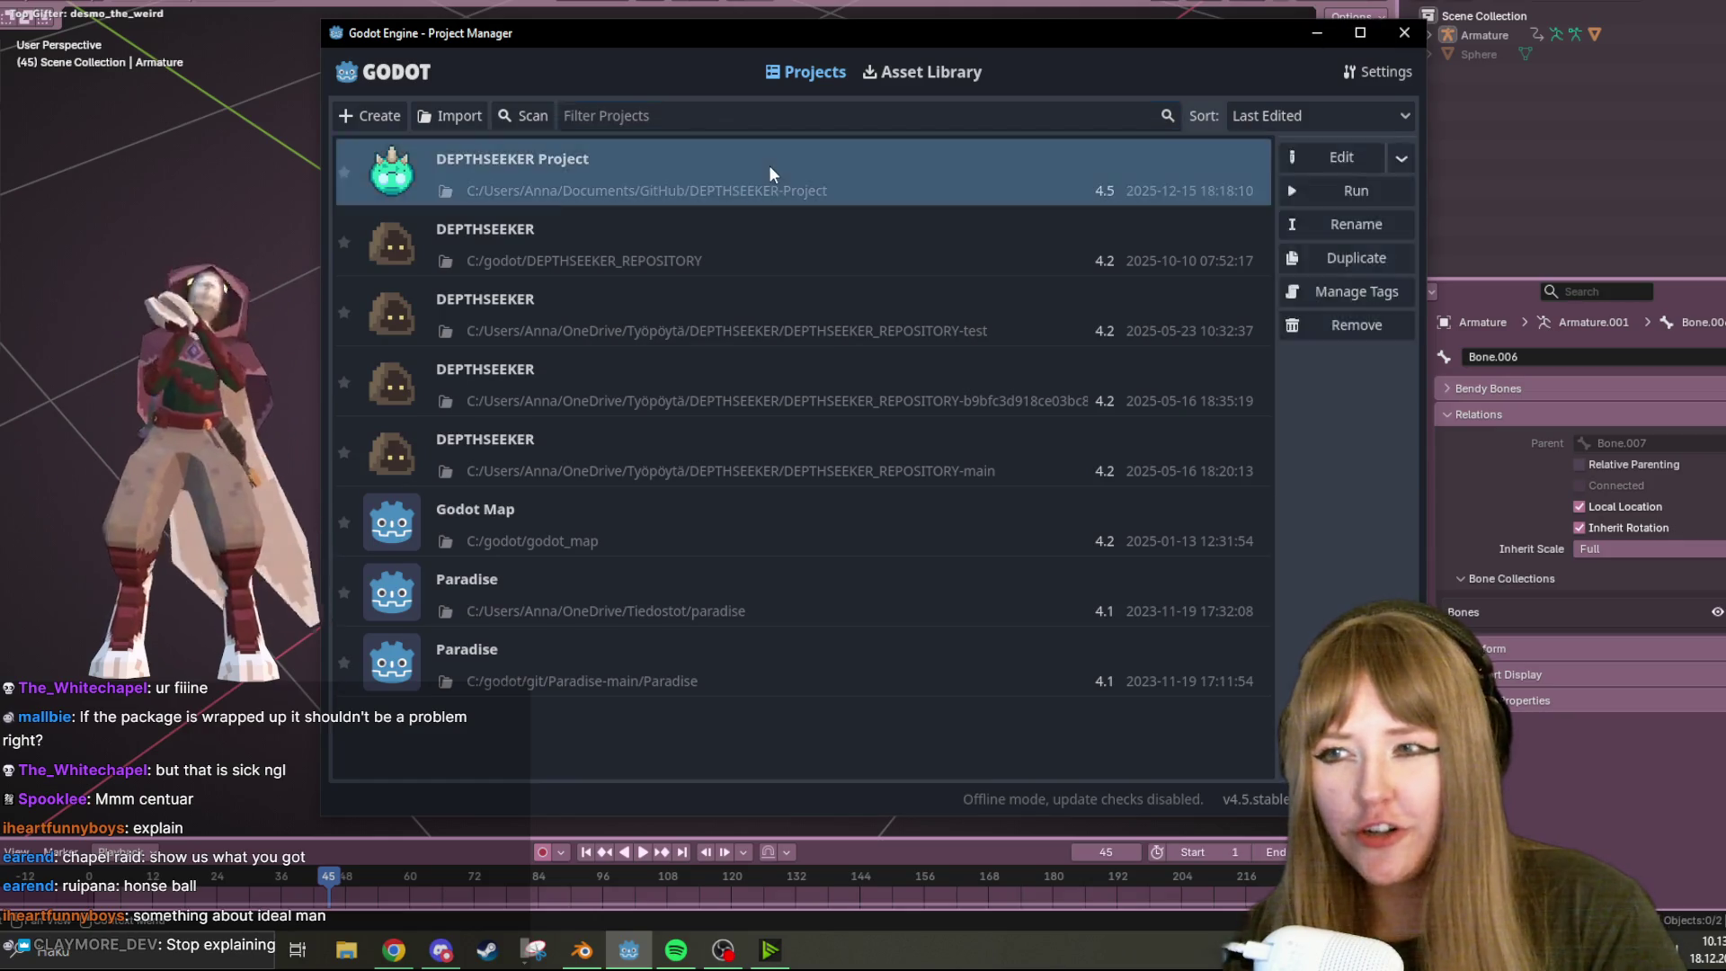
double_click(769, 164)
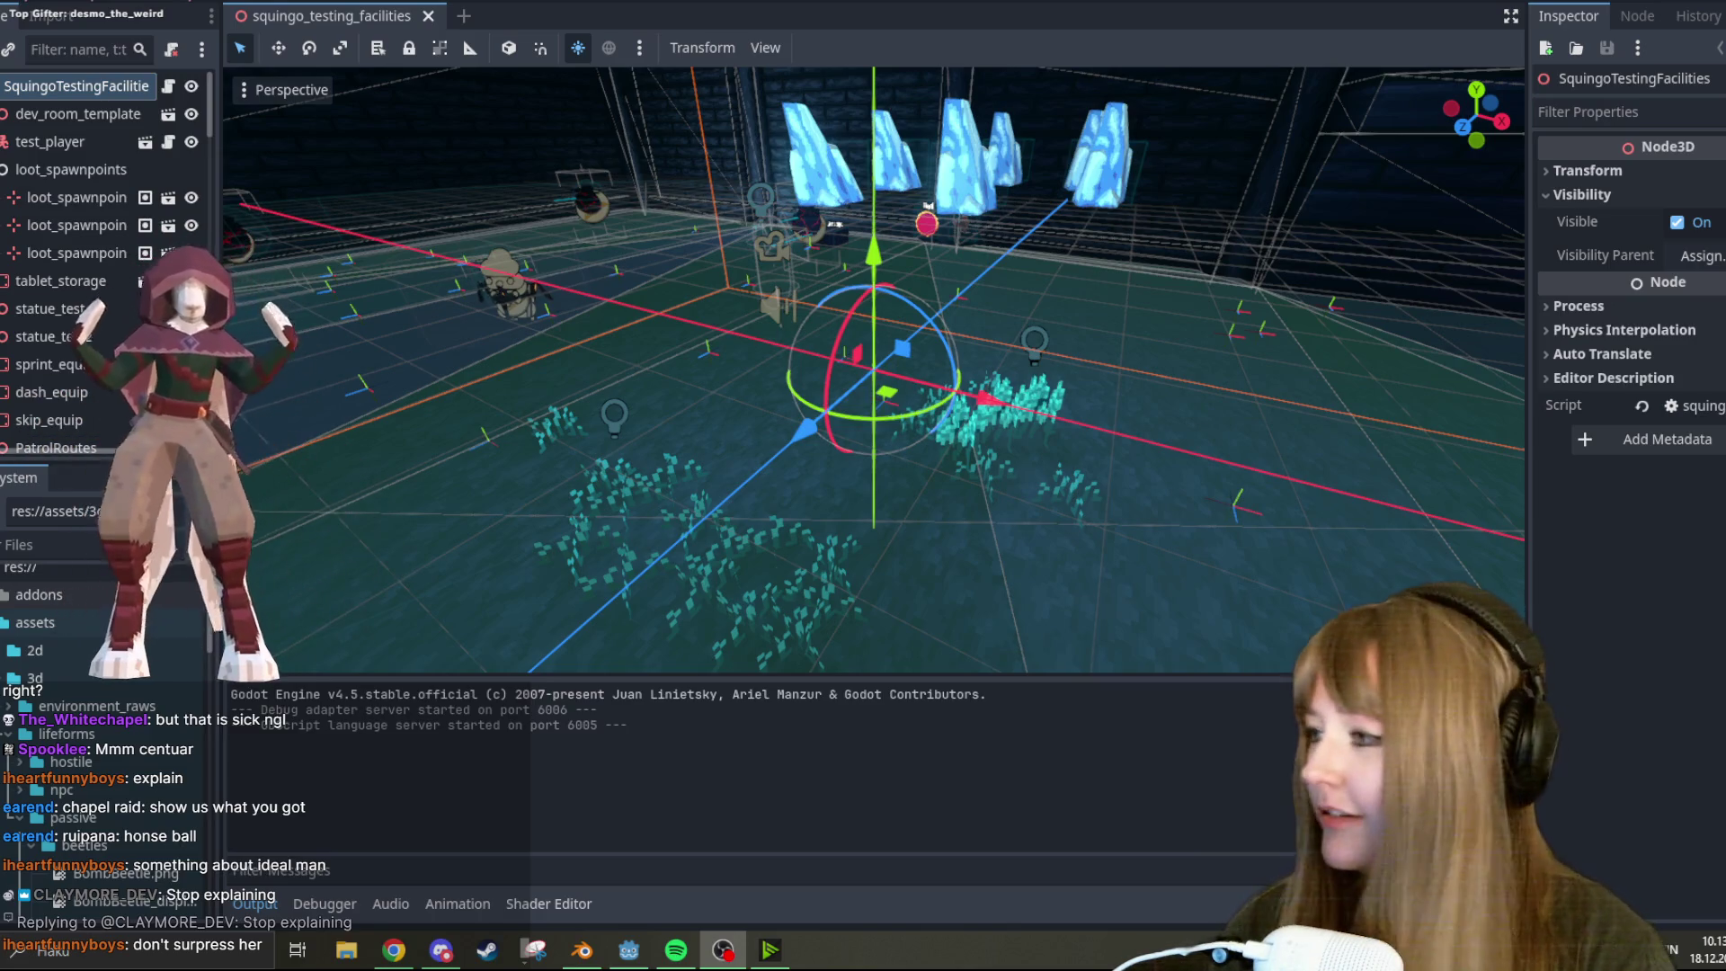
key(F5)
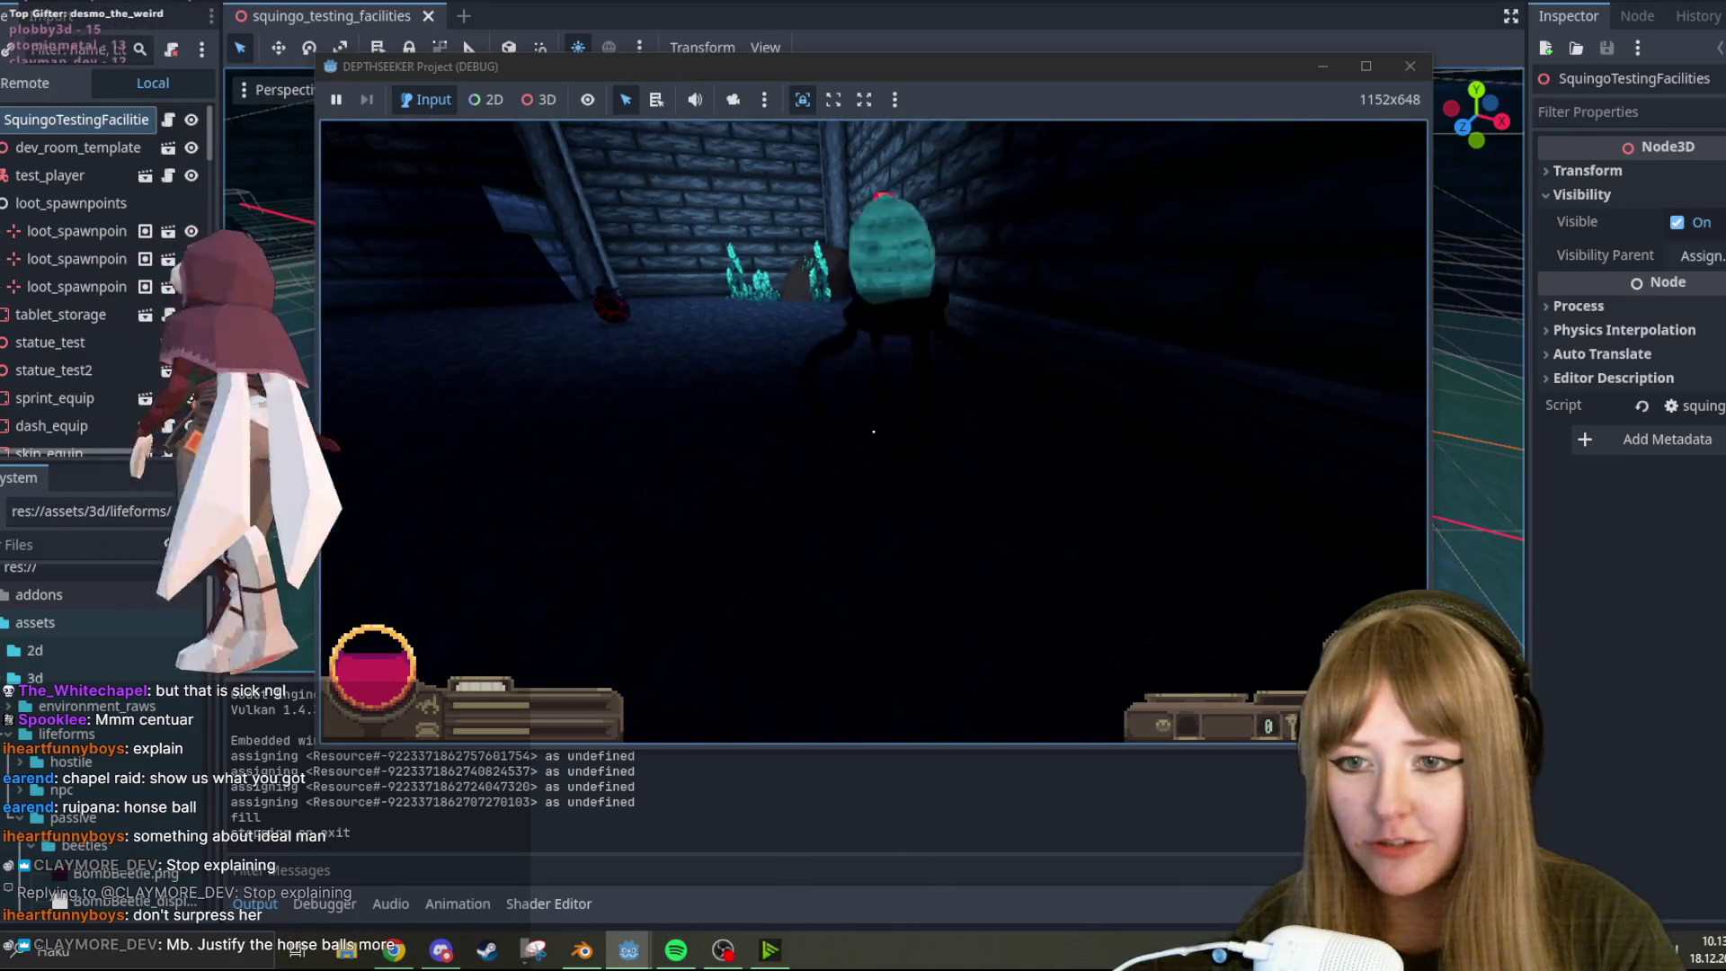
key(w)
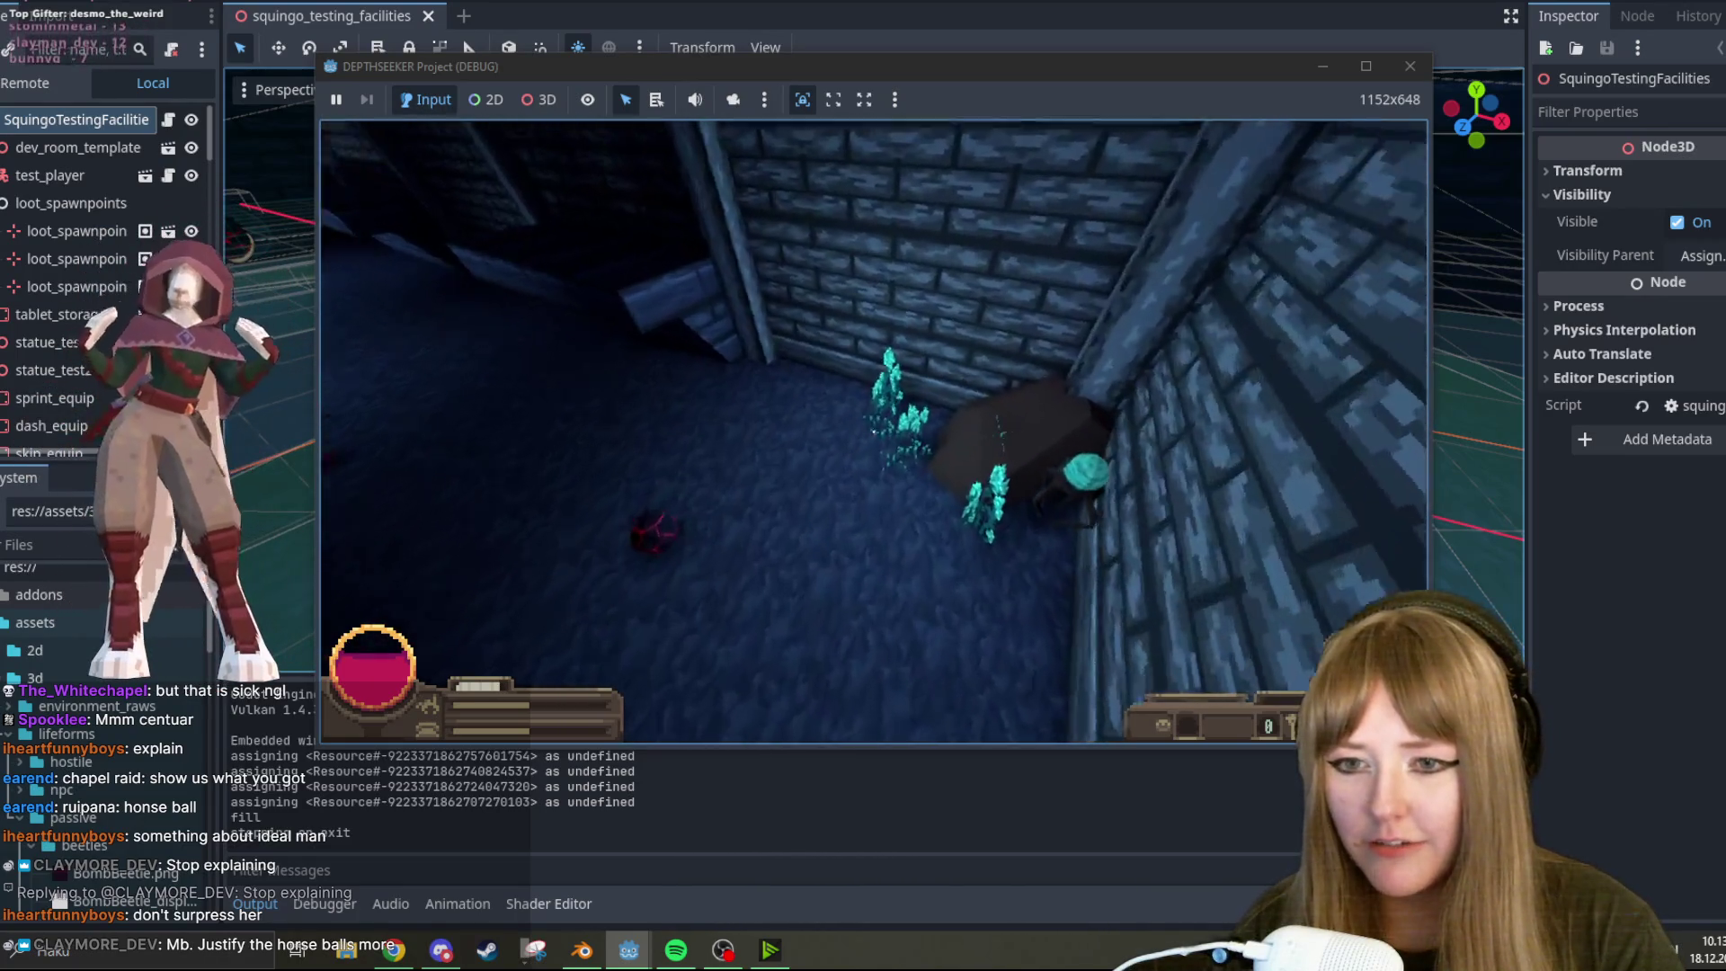
key(Escape)
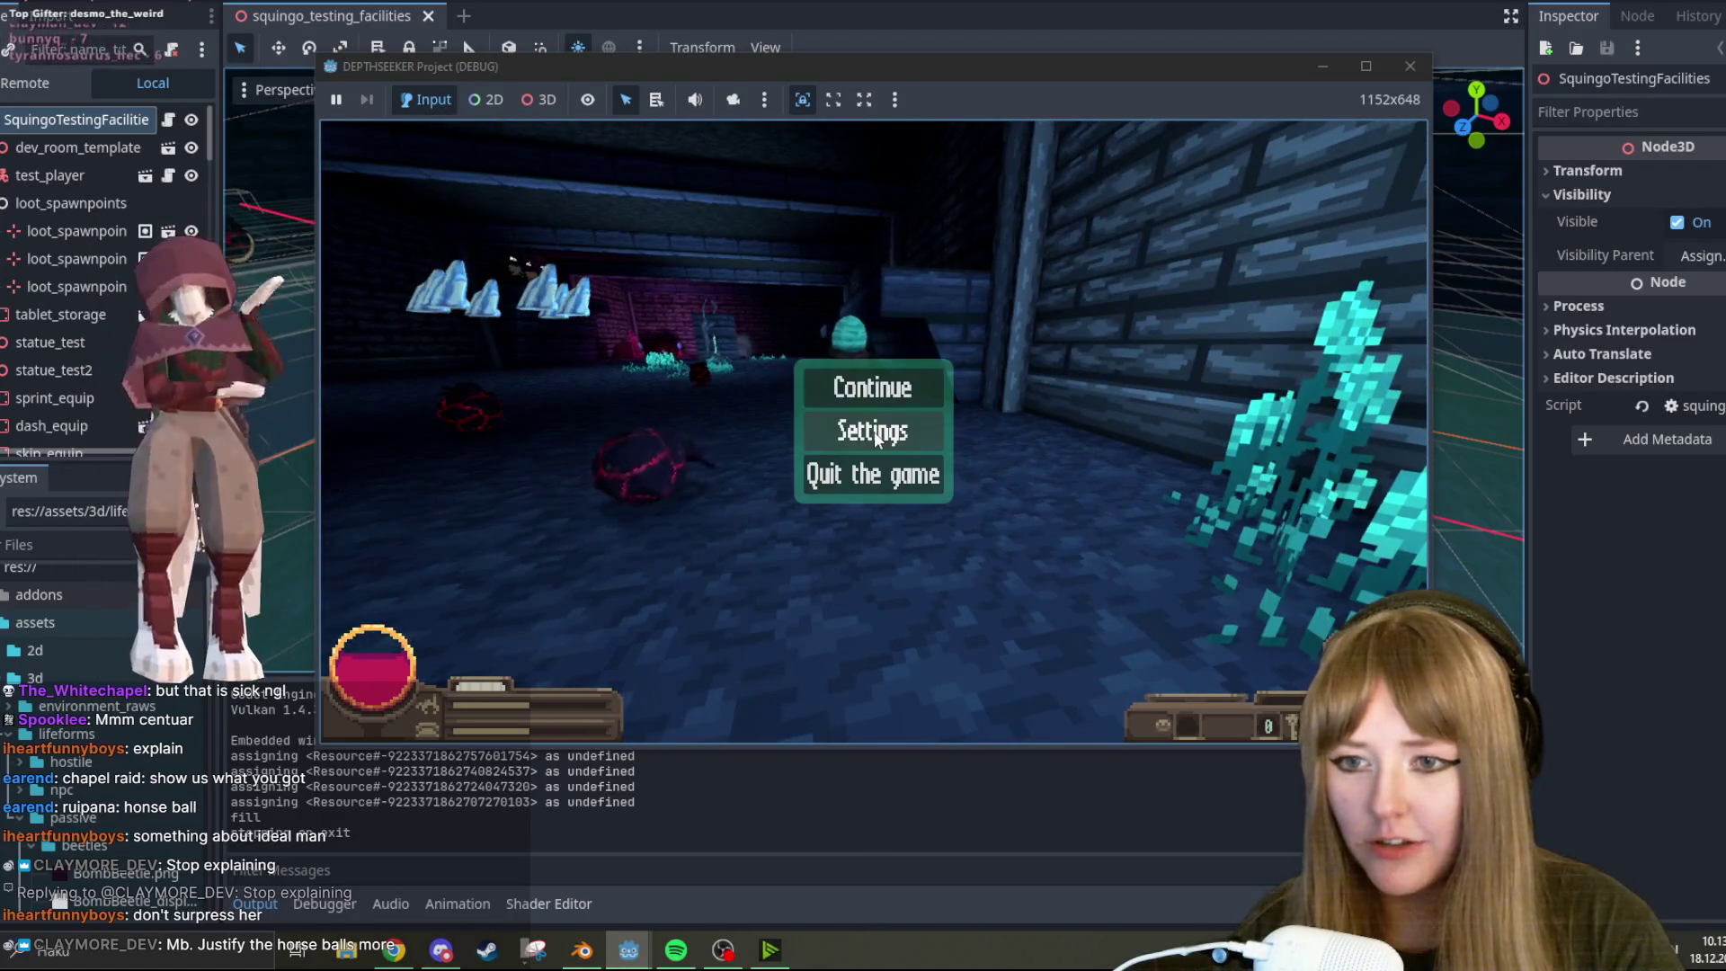
click(881, 474)
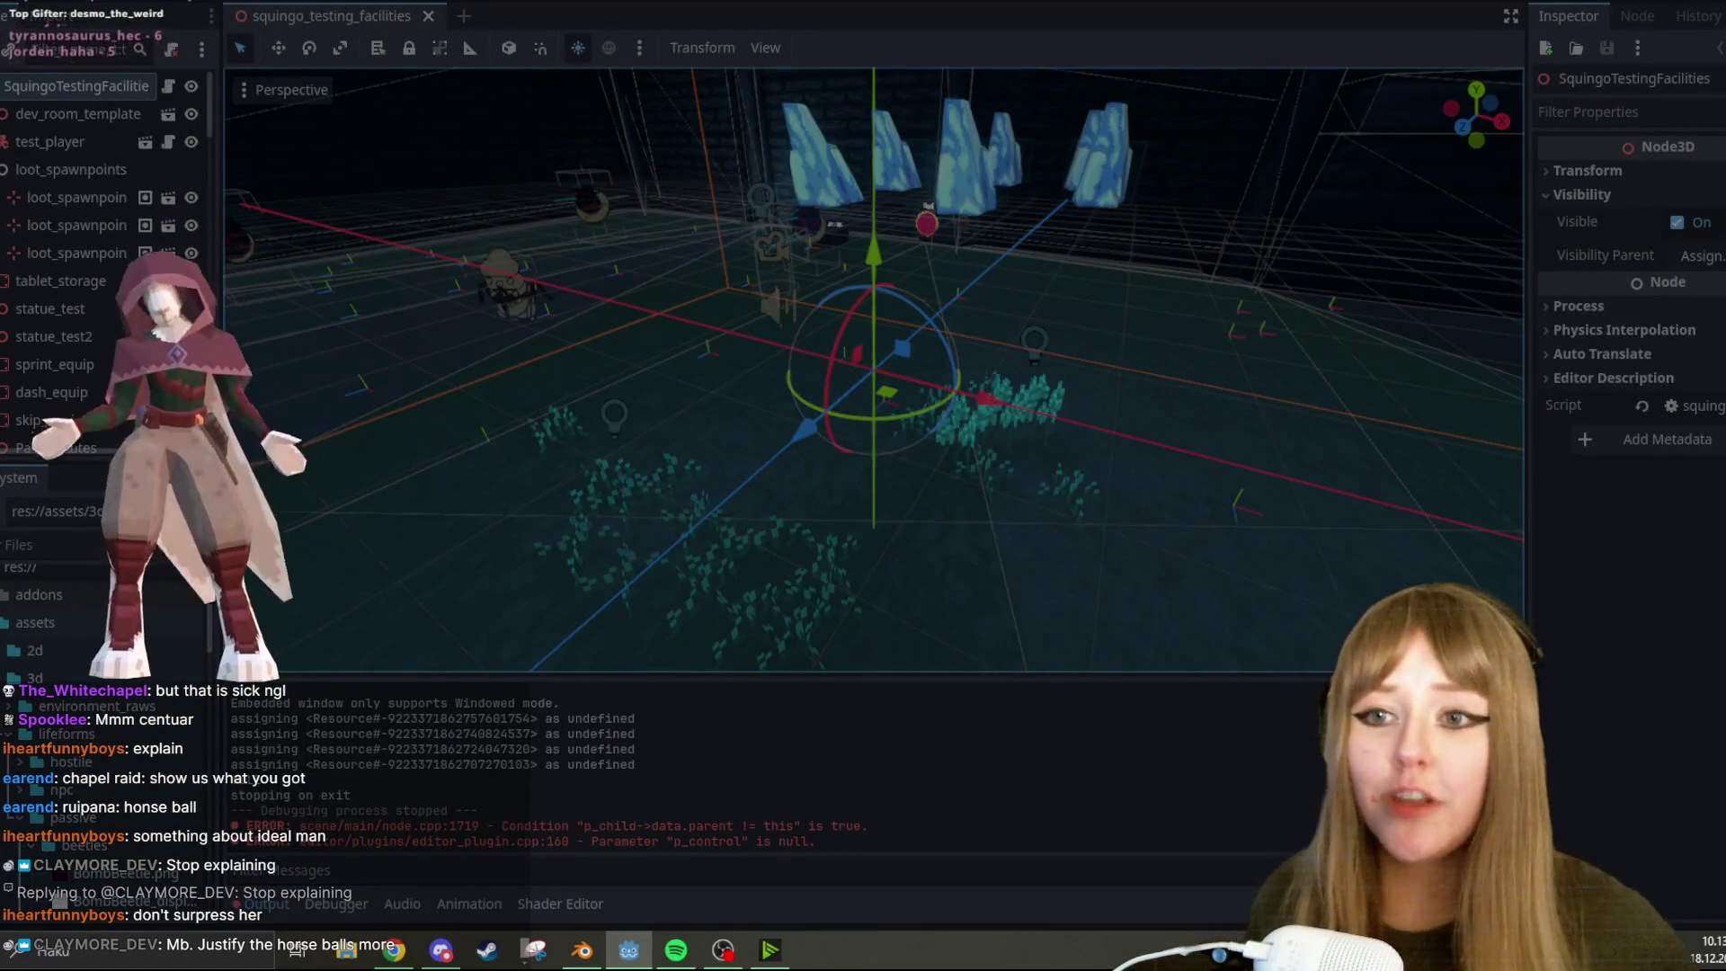
key(alt+Tab)
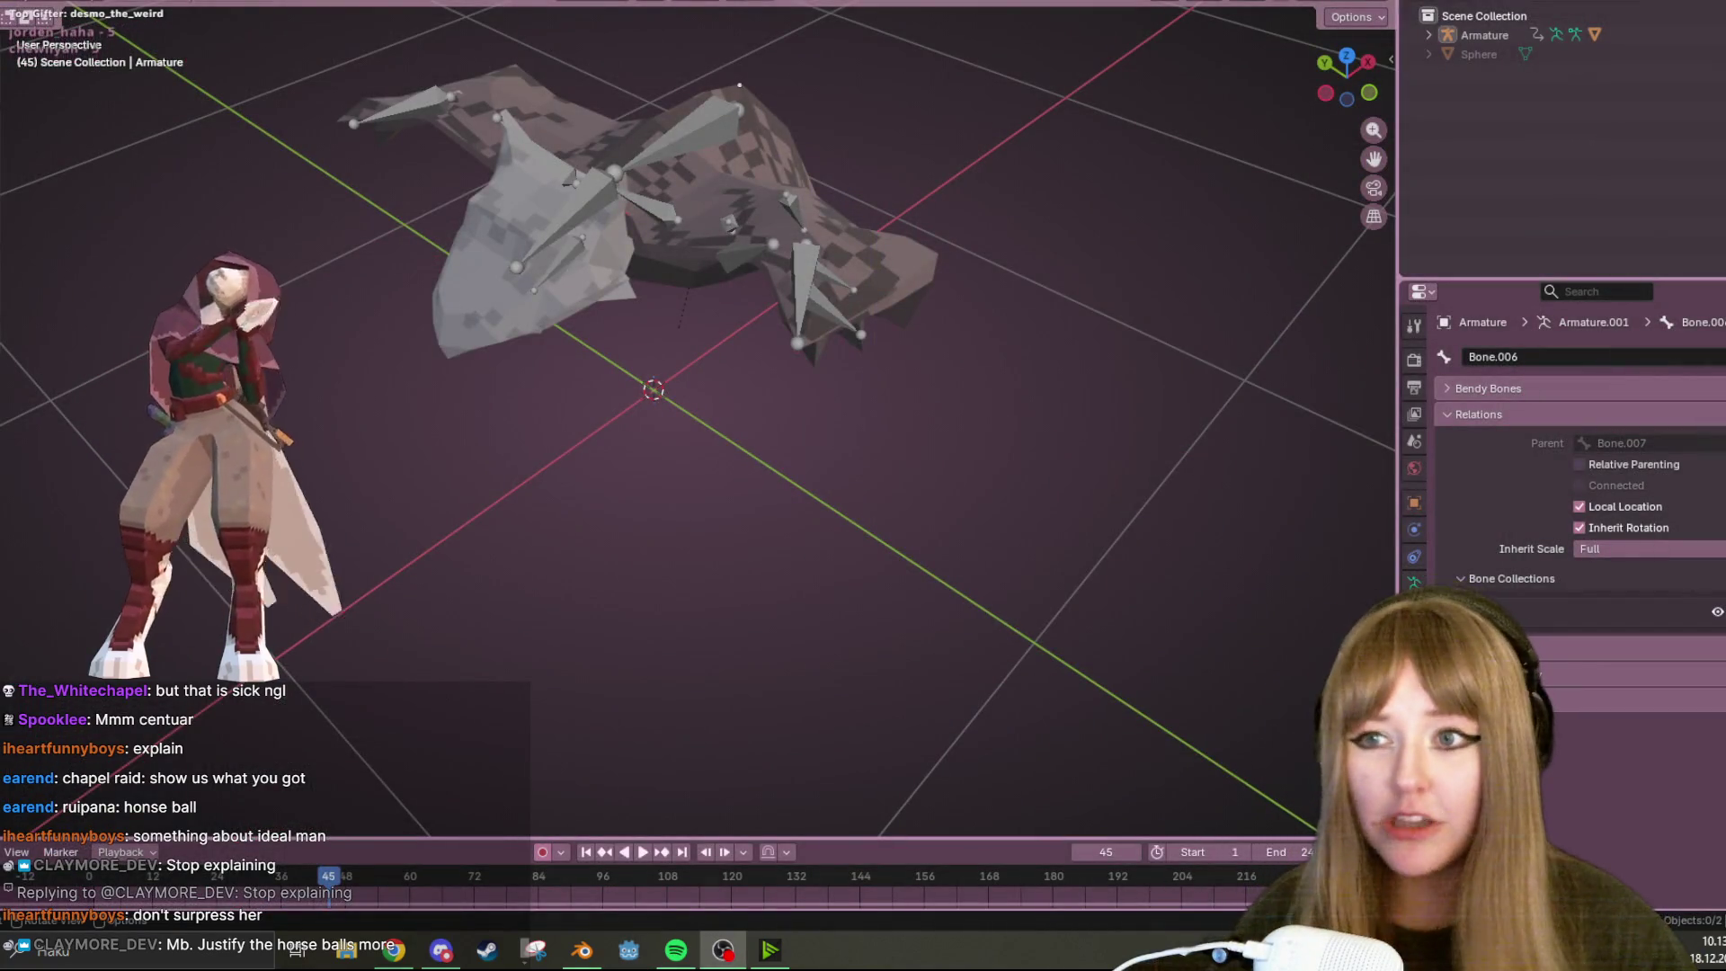
Inspect the bat from above, below and the front, ending in a straight side-on view
shift+middle_drag(936, 113, 981, 181)
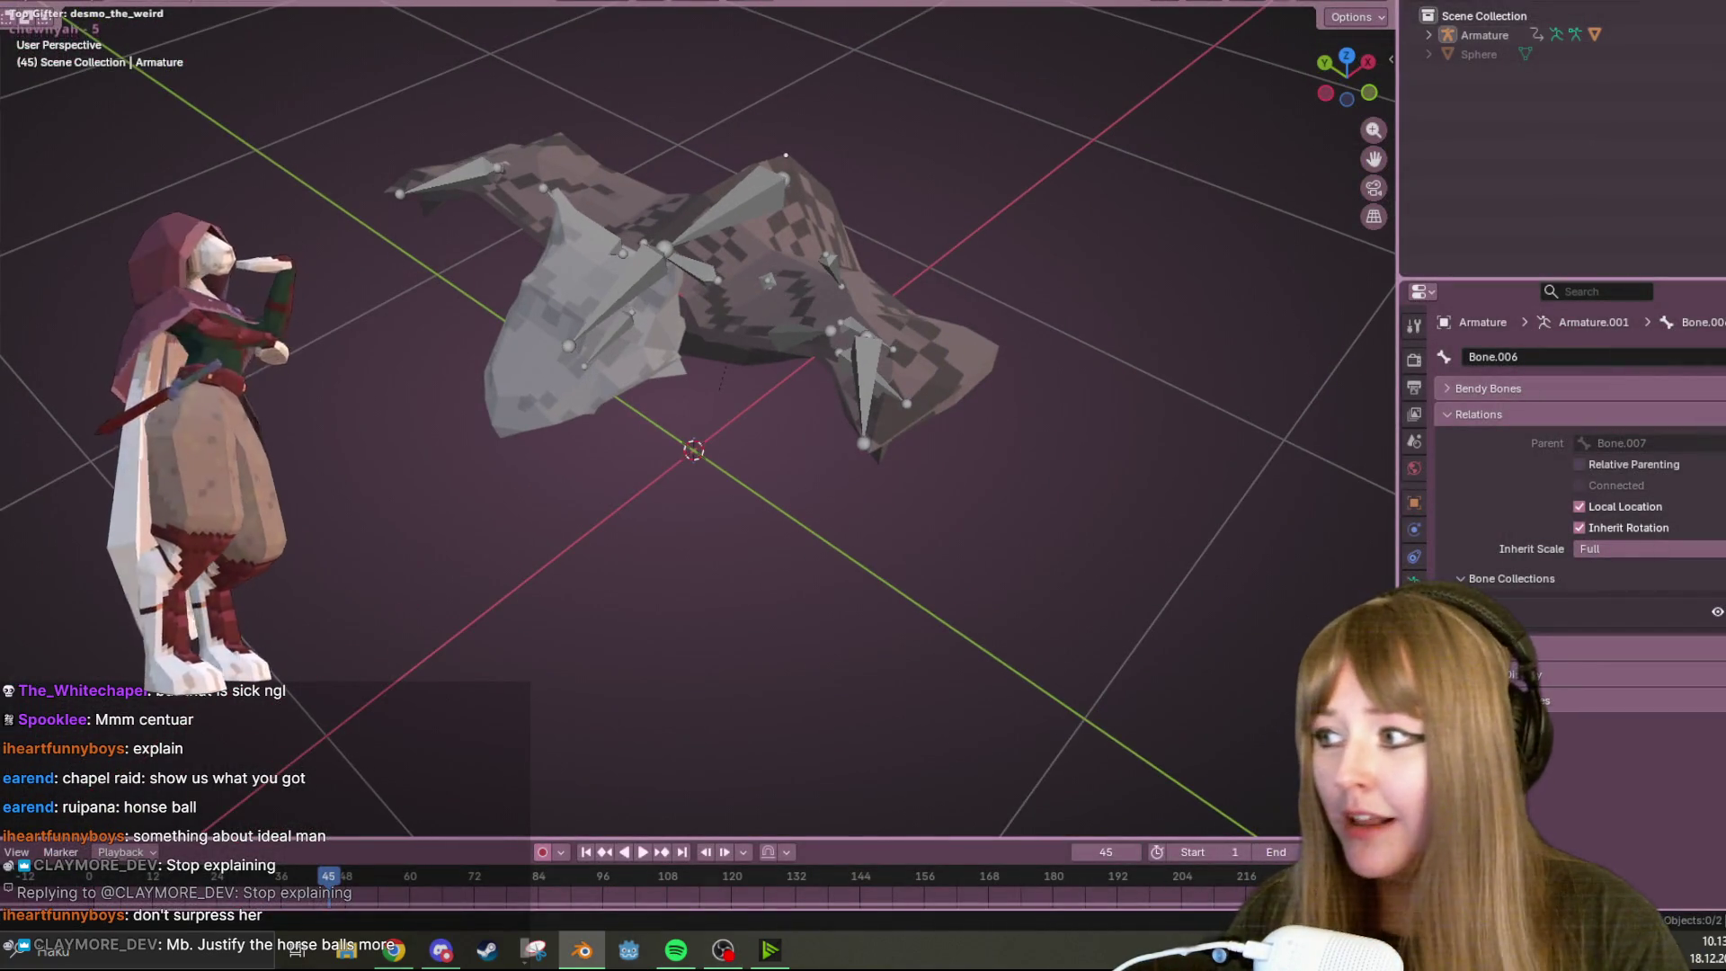
key(alt+Tab)
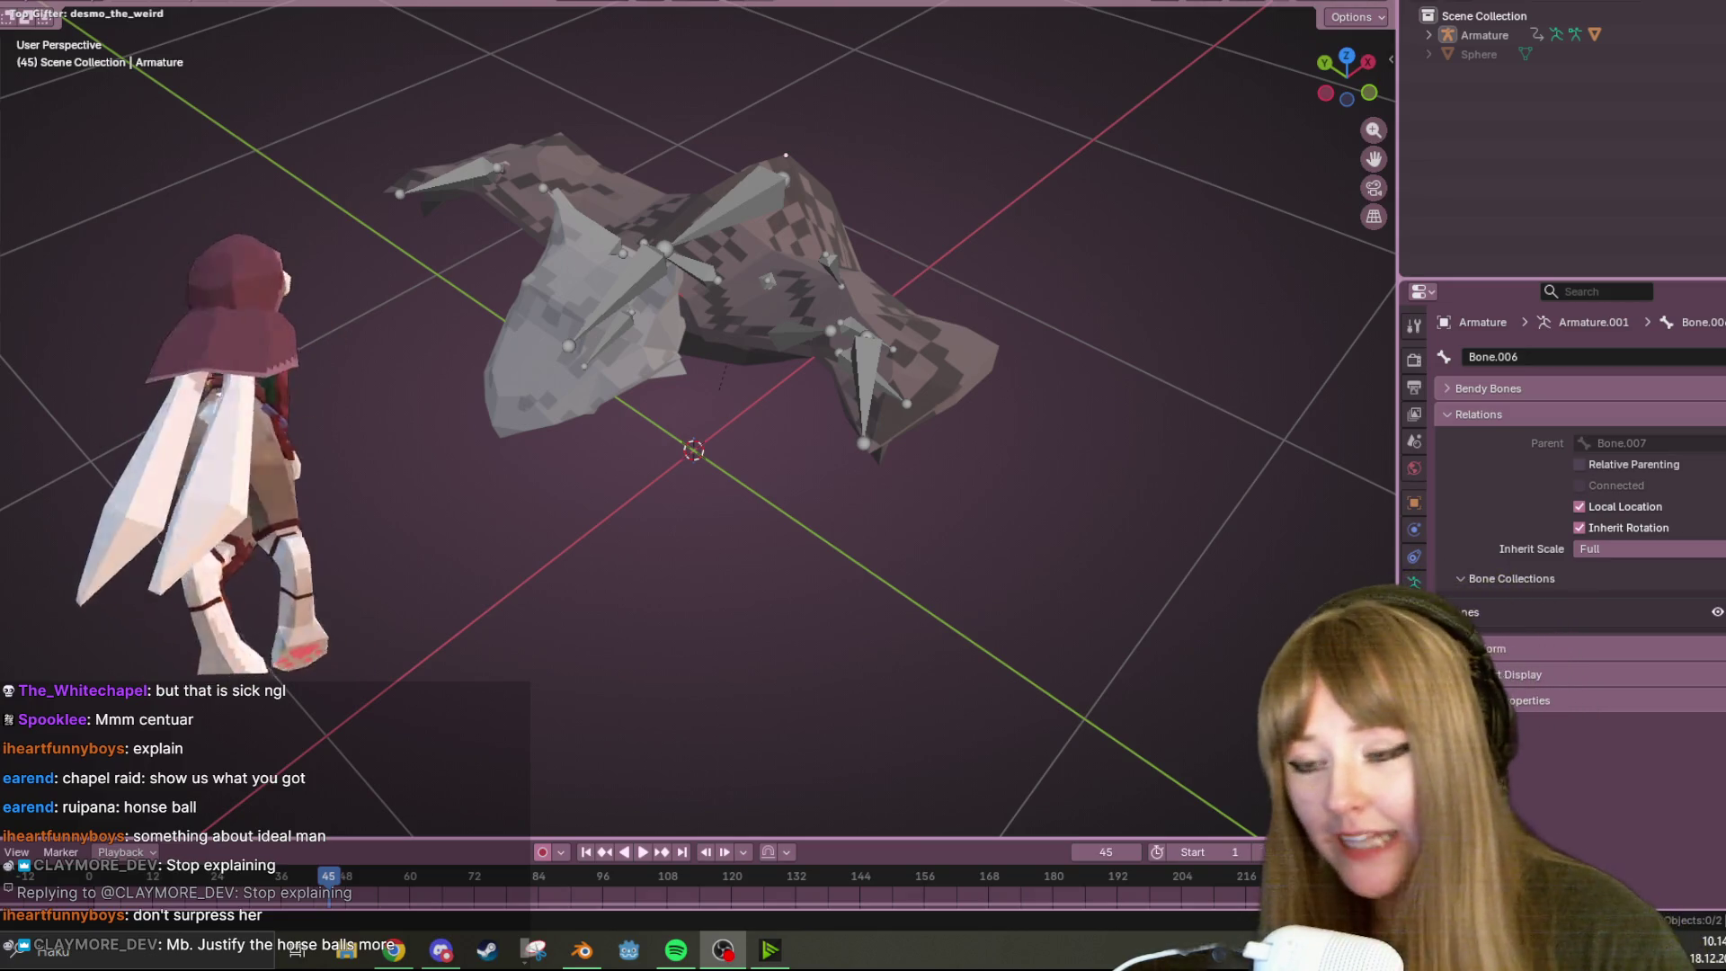
middle_drag(791, 386, 824, 347)
scroll(823, 347, up, 3)
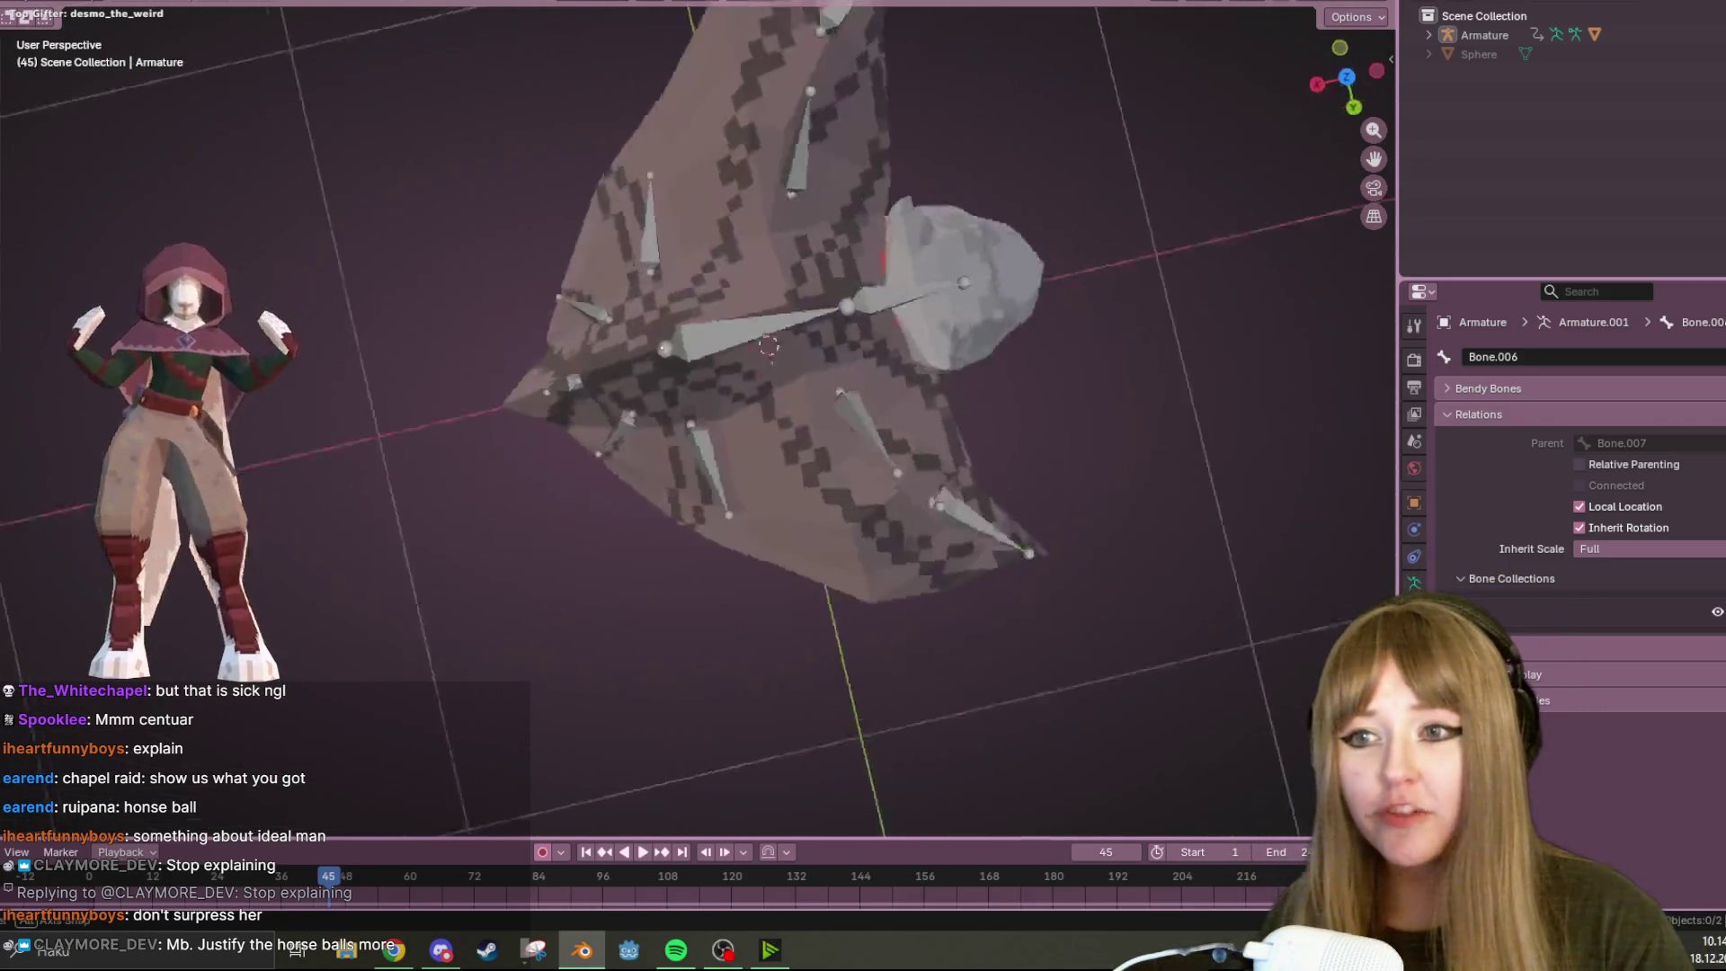
scroll(741, 246, down, 4)
mouse_move(741, 245)
middle_down()
mouse_move(568, 112)
mouse_move(699, 56)
middle_up()
scroll(753, 200, up, 4)
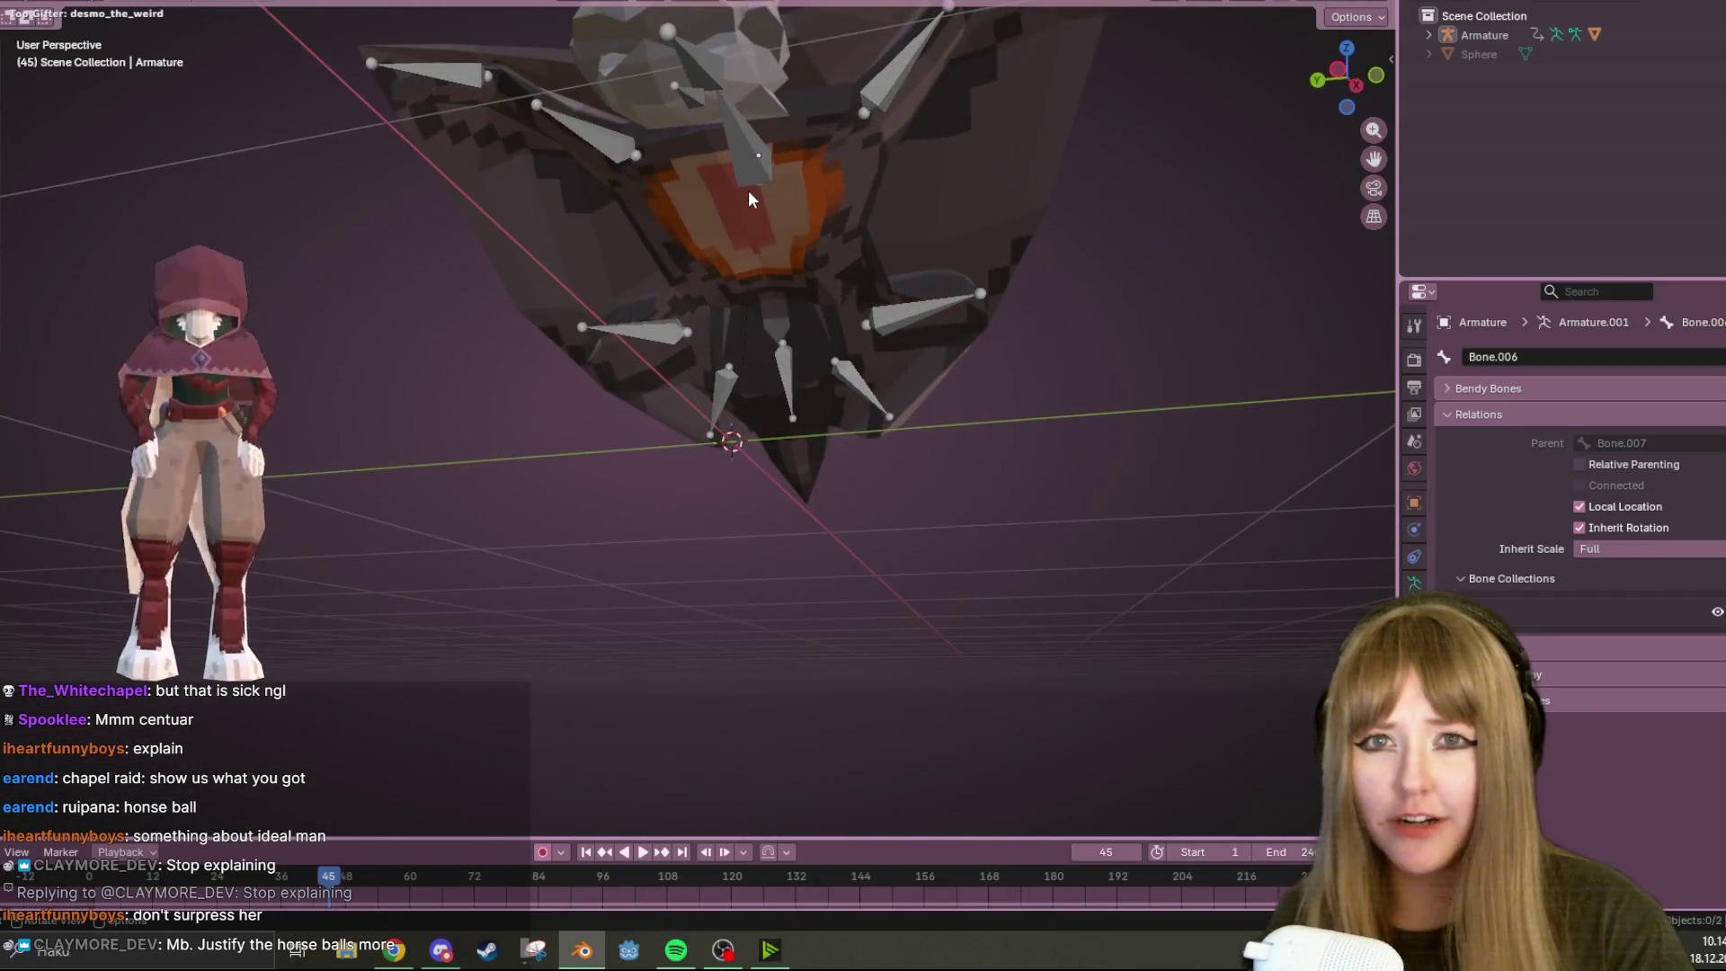
drag(1340, 75, 1232, 241)
click(1345, 95)
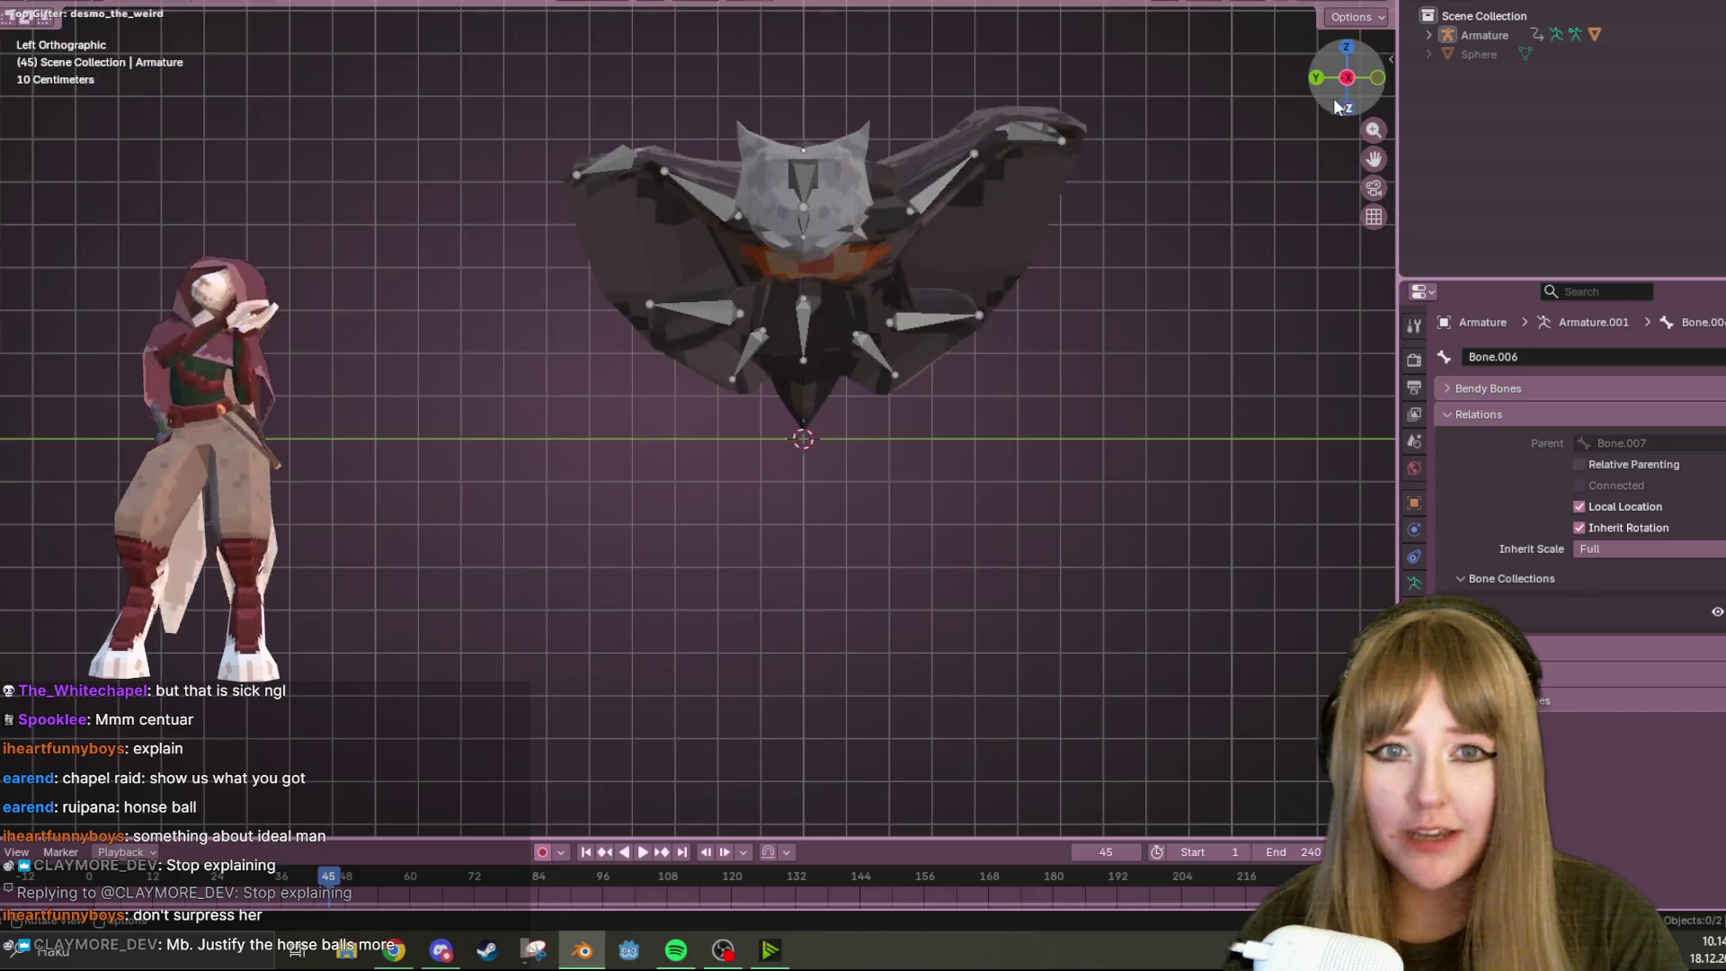
Nudge the armature with G, then Tab between edit and object mode to compare rest and posed wings
click(601, 173)
key(g)
click(629, 166)
key(Tab)
mouse_move(1214, 256)
middle_down()
mouse_move(1126, 367)
mouse_move(790, 392)
mouse_move(886, 330)
middle_up()
key(Tab)
key(Tab)
key(Tab)
key(Tab)
key(Tab)
key(Tab)
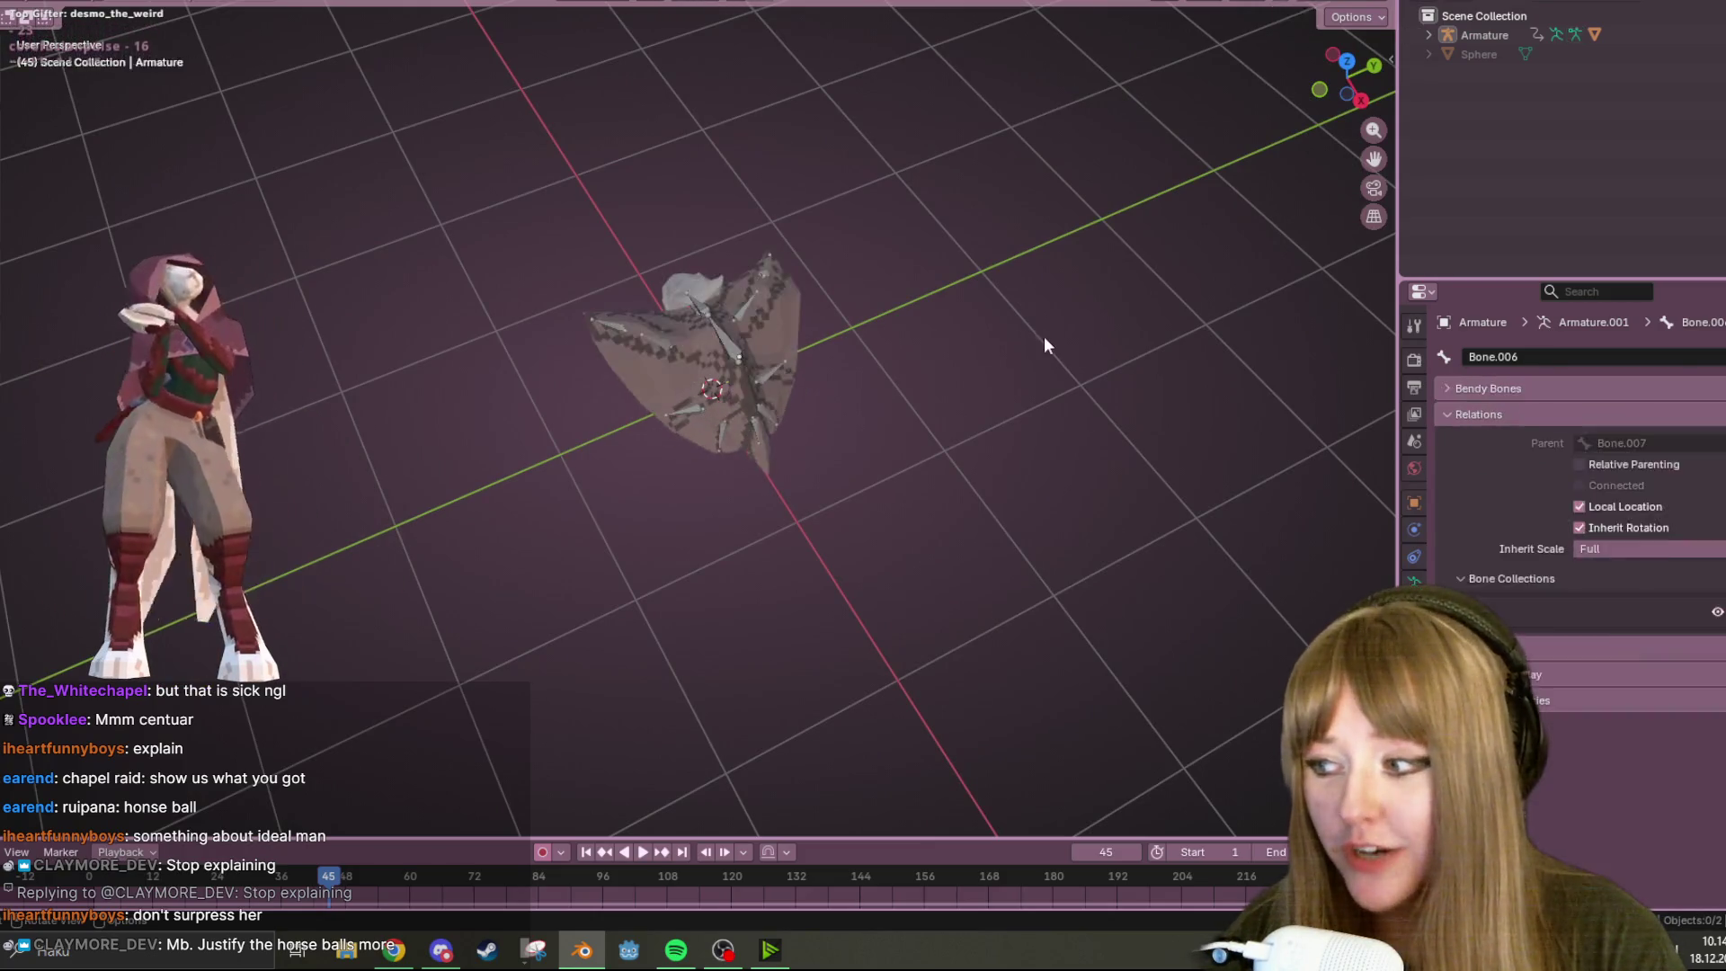
key(Tab)
key(Tab)
key(Tab)
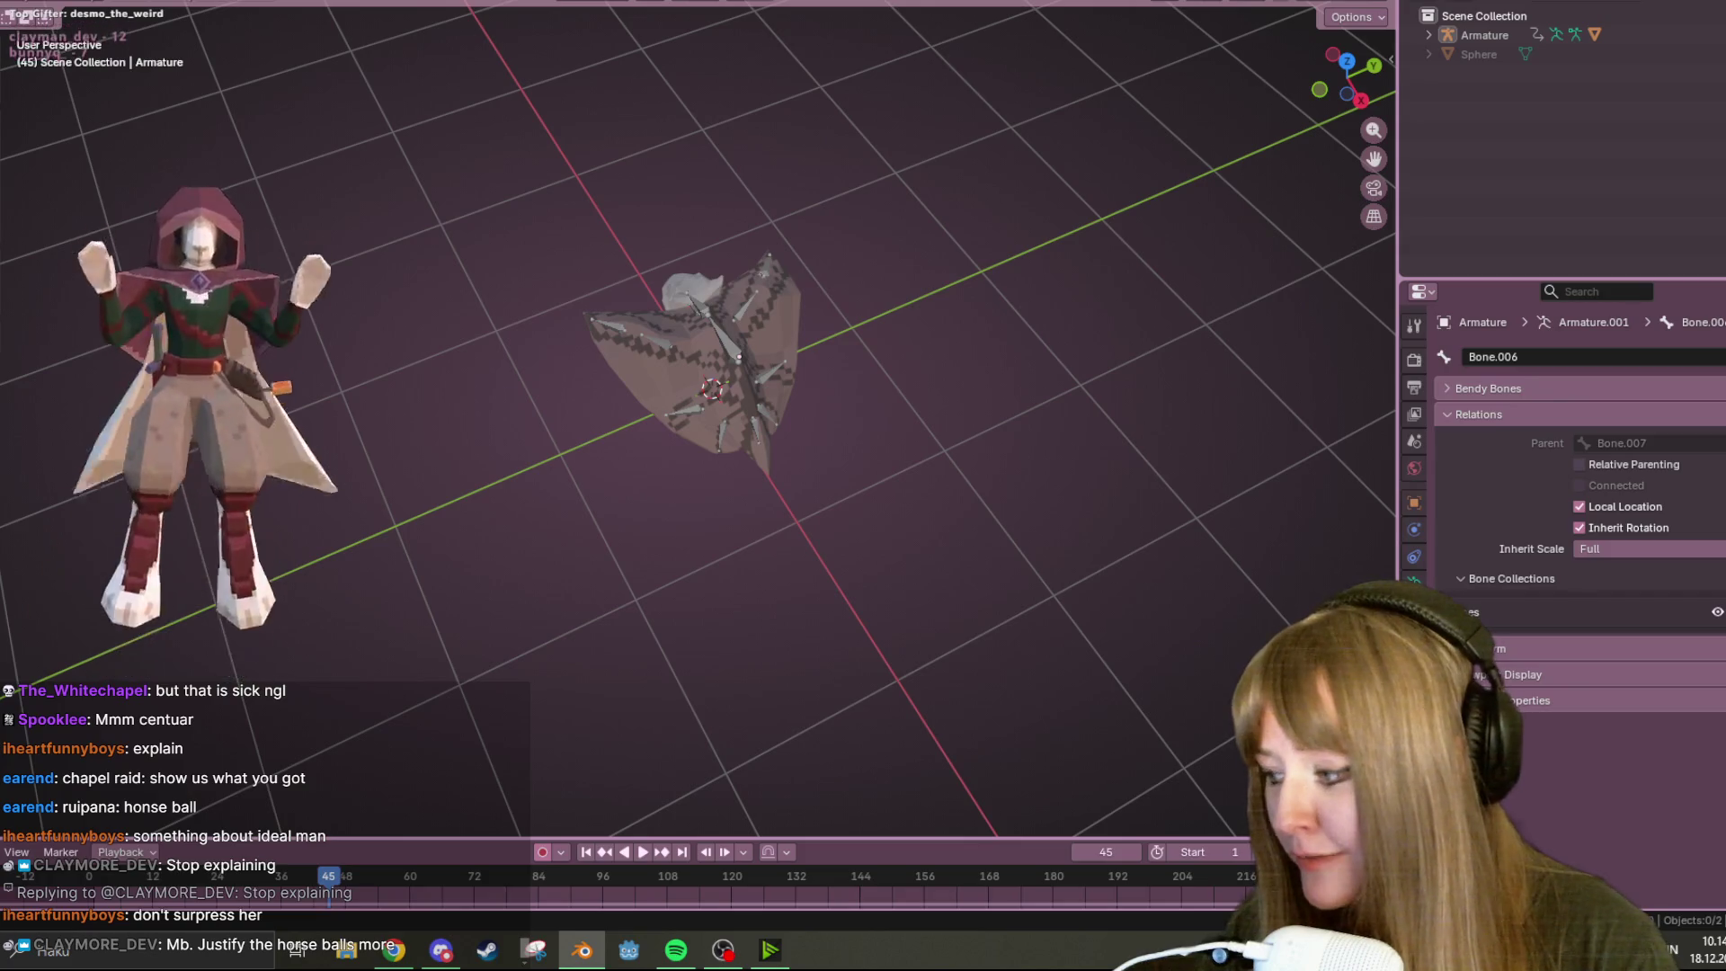
Orbit to a low side view of the bat and zoom in
key(alt+Tab)
key(alt+Tab)
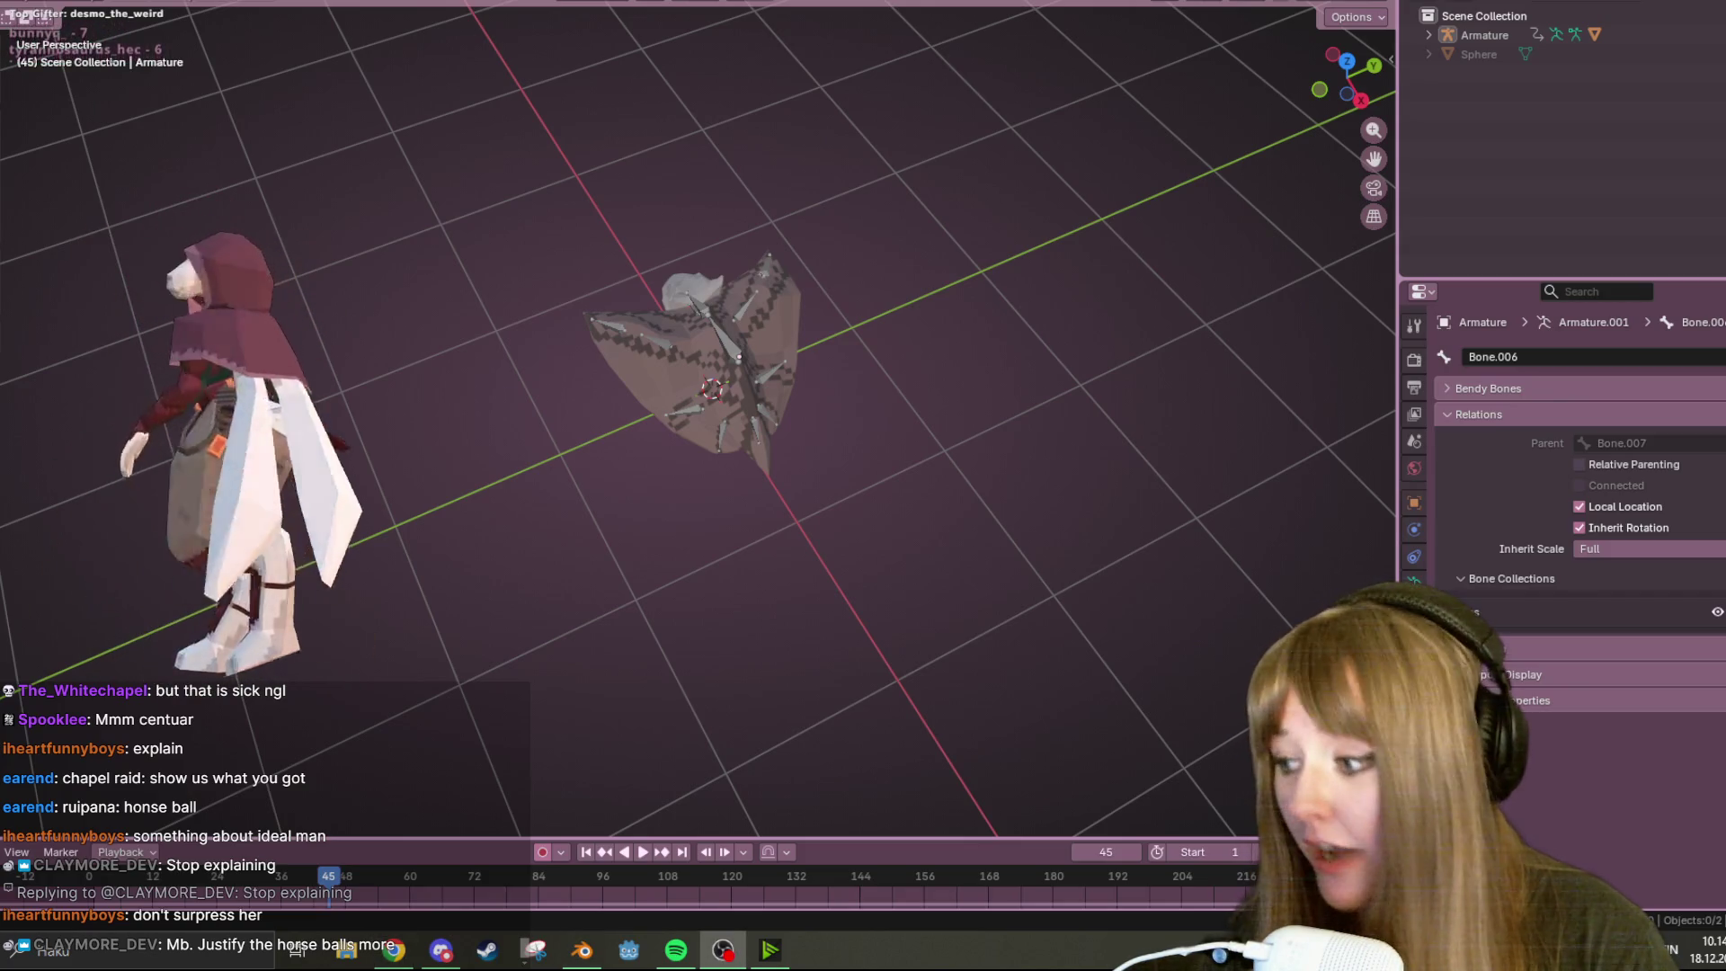
mouse_move(477, 282)
middle_down()
mouse_move(1083, 181)
mouse_move(1078, 160)
middle_up()
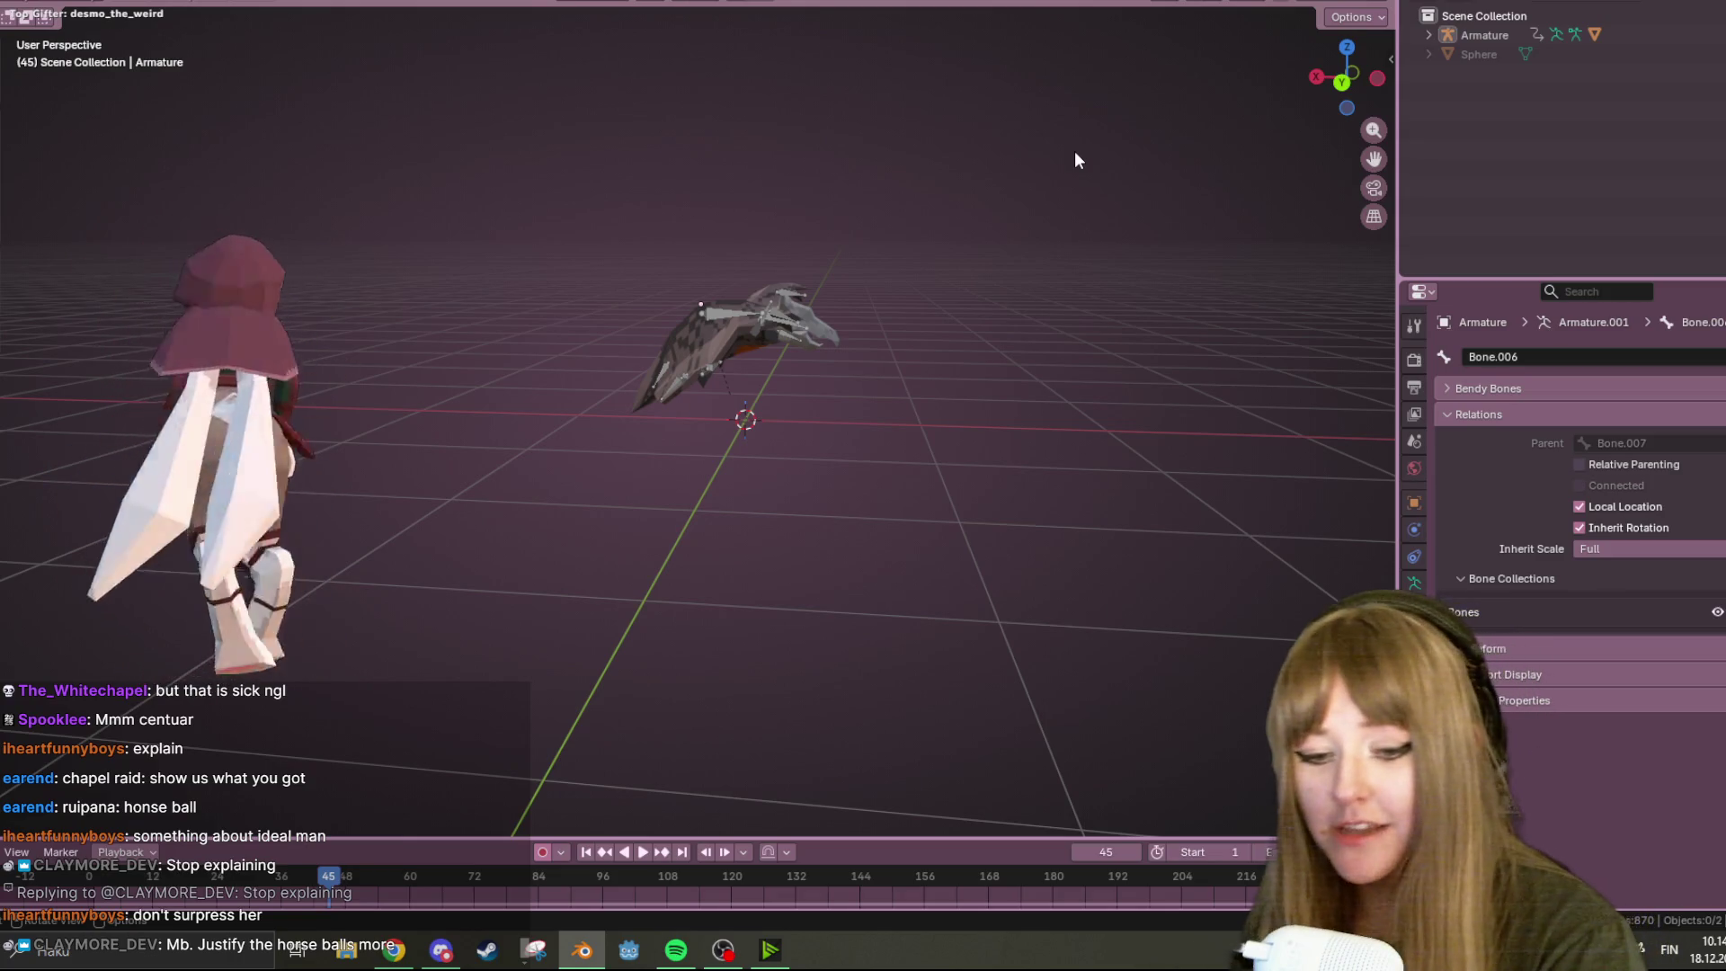
scroll(1075, 160, up, 5)
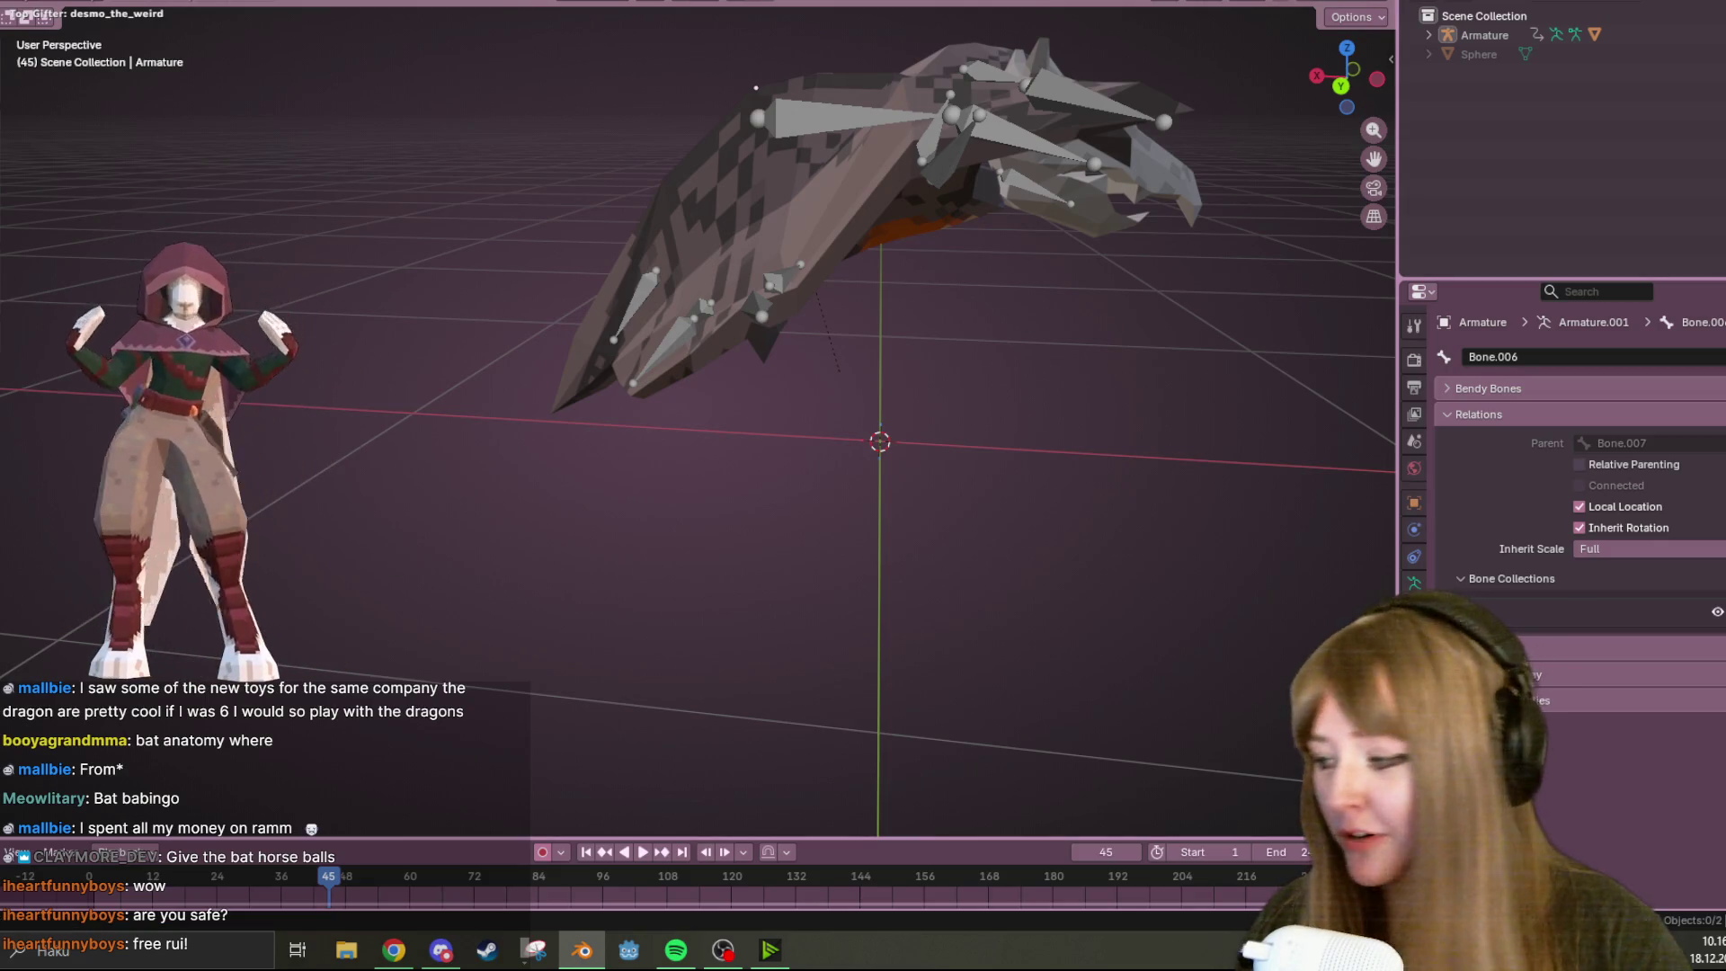
Orbit the viewport until the bat armature is seen from below
key(alt+Tab)
key(alt+Tab)
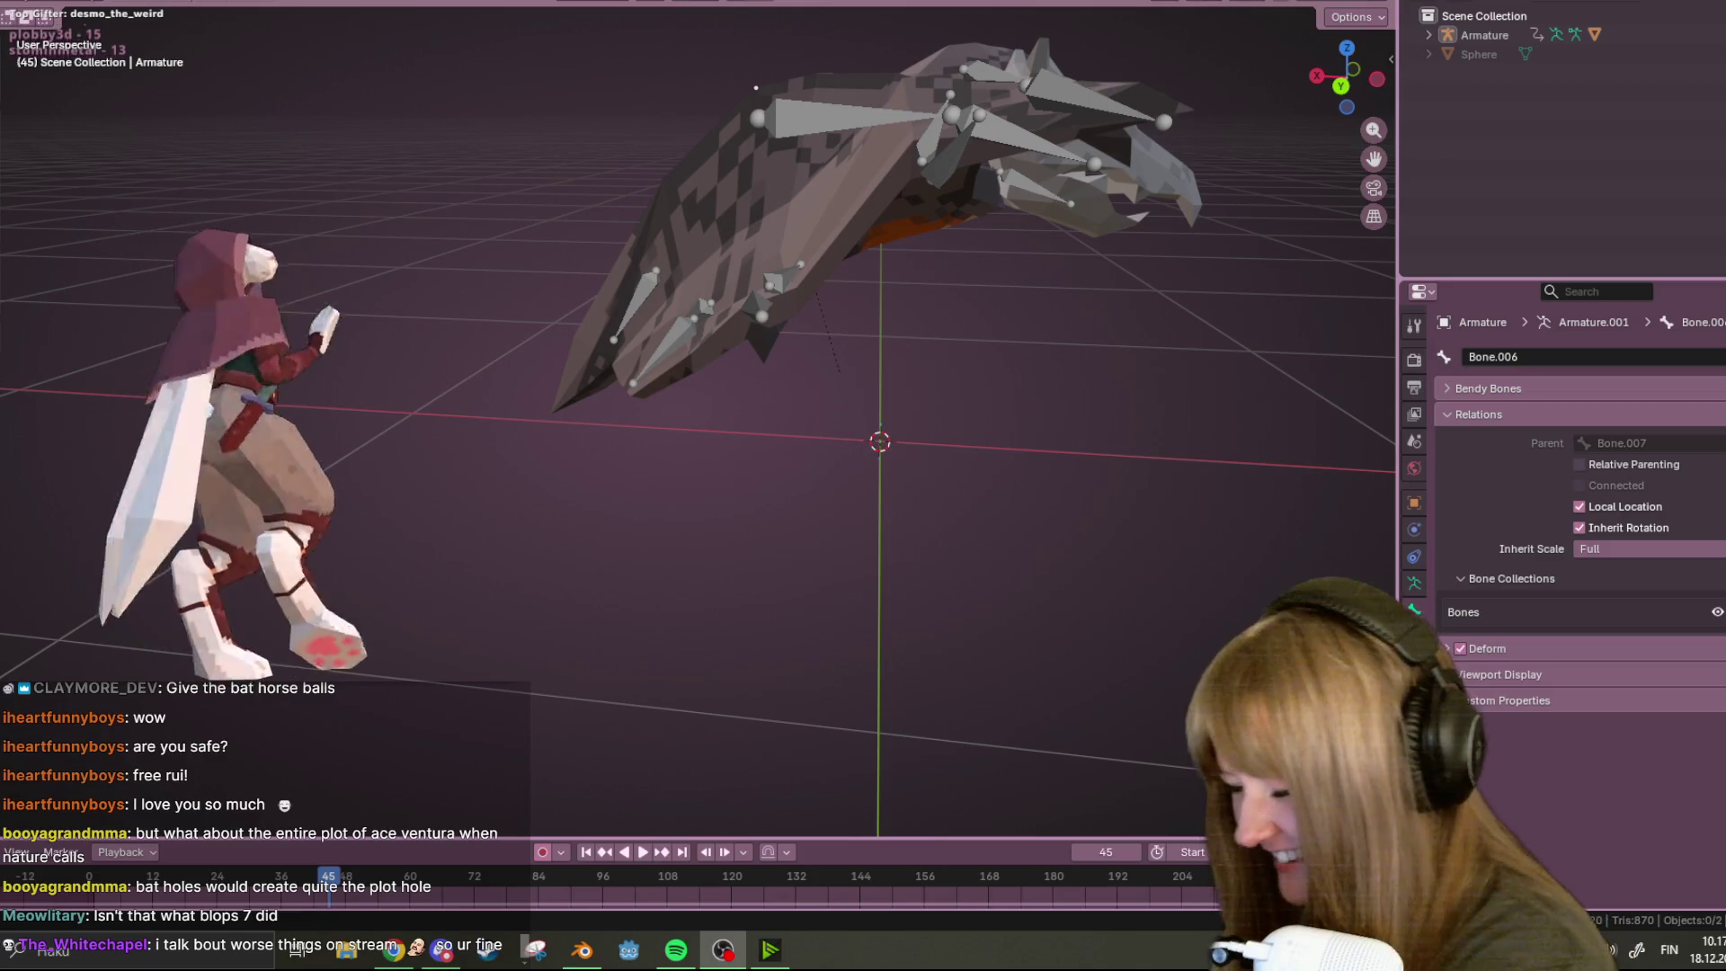
middle_drag(1165, 225, 747, 269)
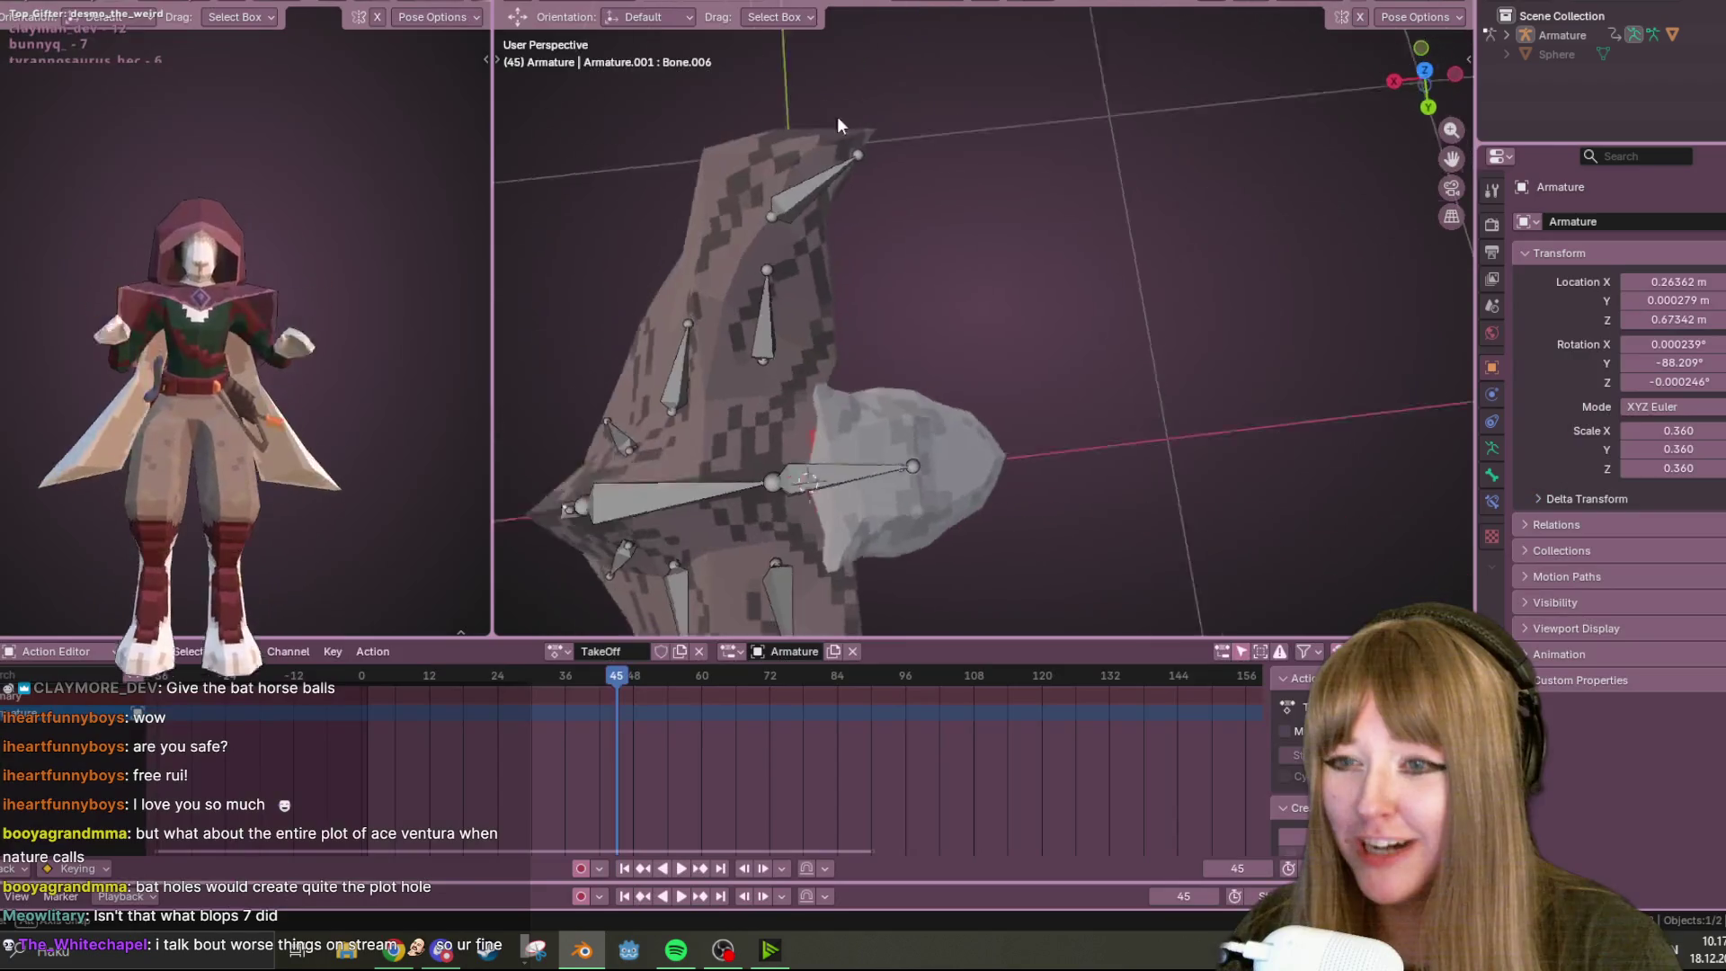
Switch to Front Orthographic view, scrub back through TakeOff and play the wing flap
click(1449, 73)
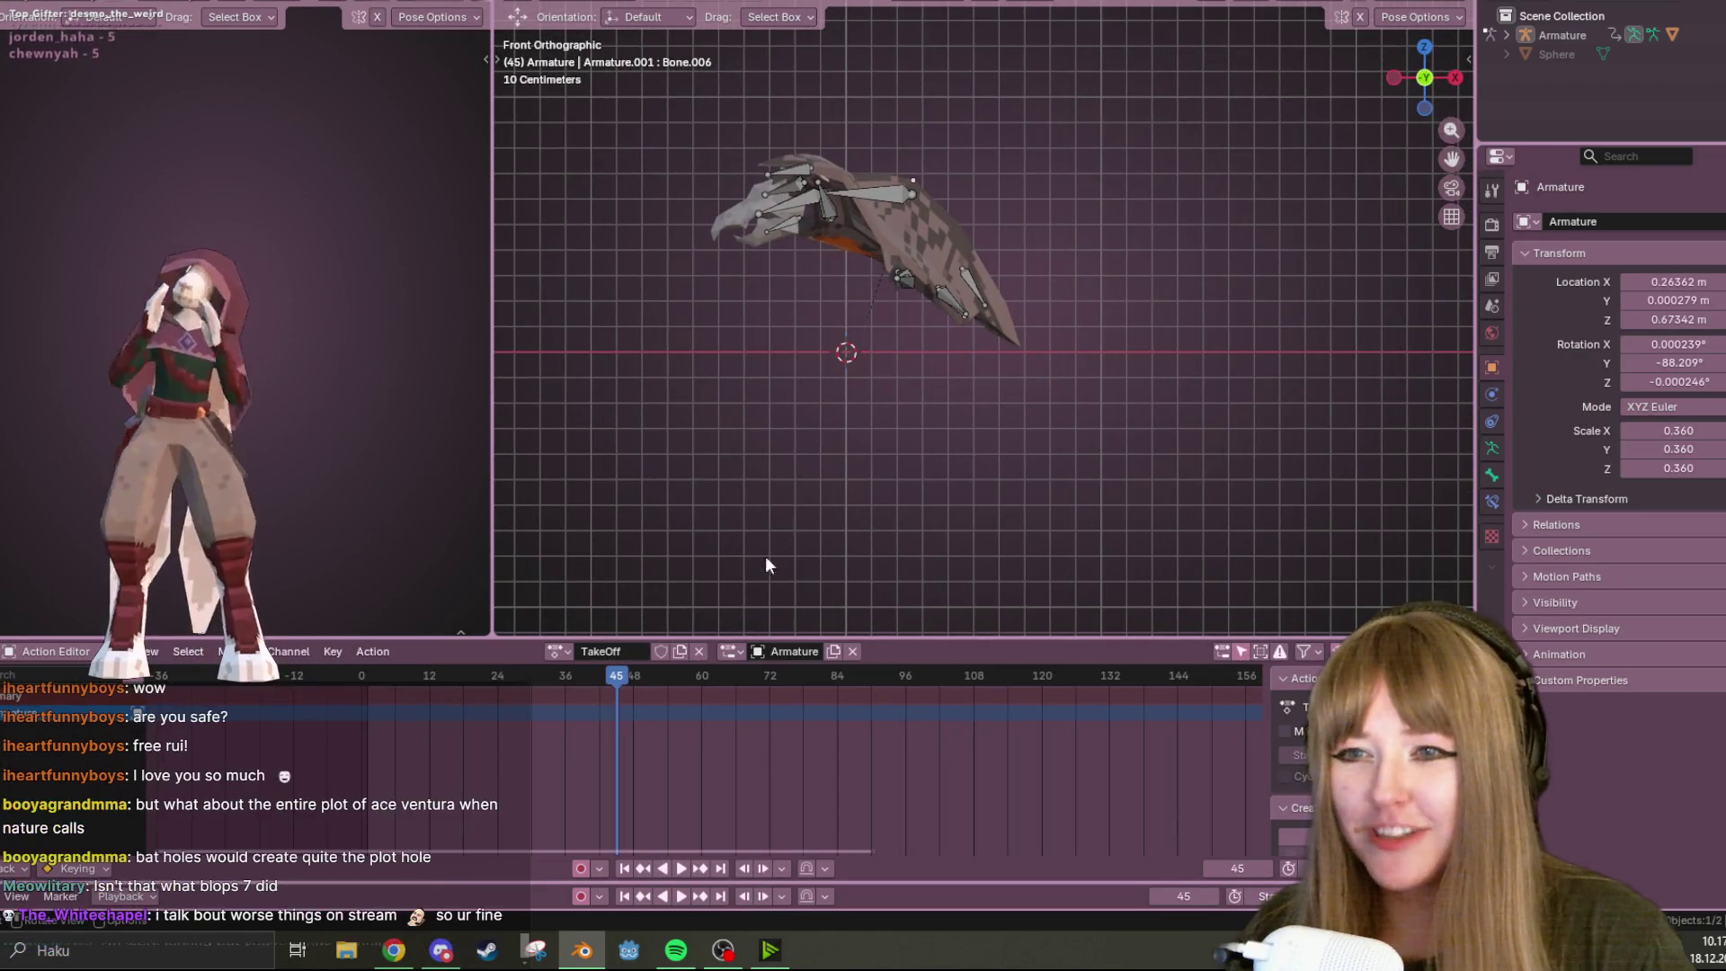
mouse_move(609, 685)
mouse_down()
mouse_move(365, 693)
mouse_move(456, 701)
mouse_up()
key(space)
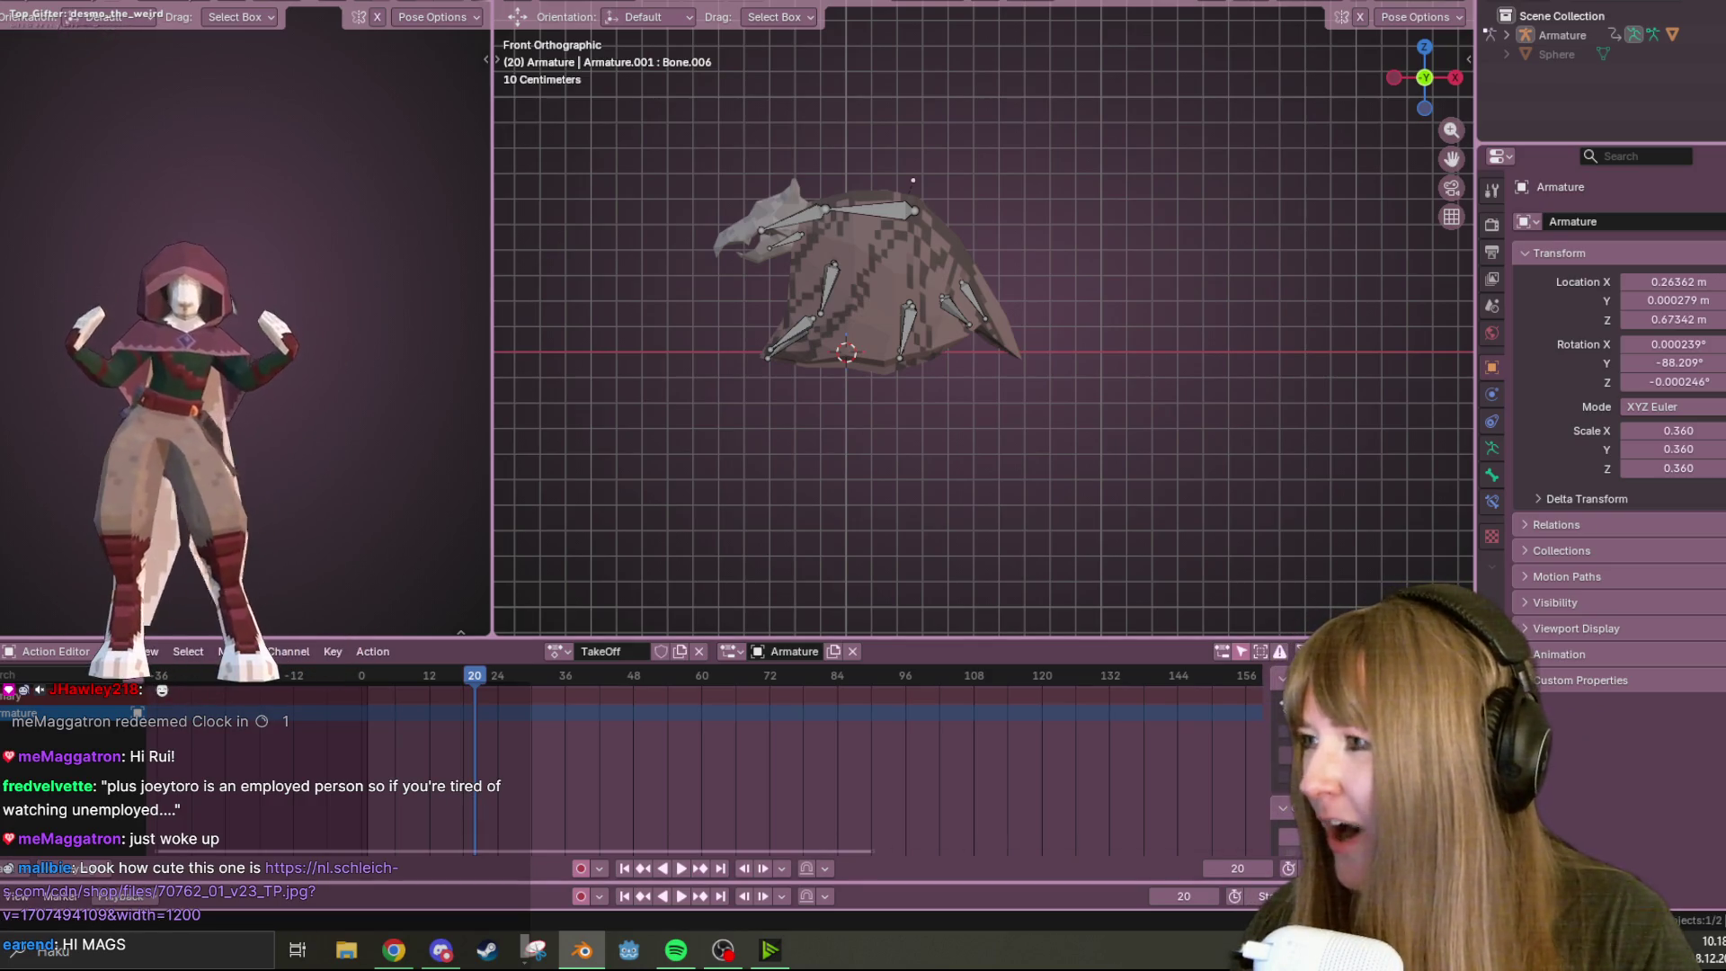
Switch to the browser and drag the dragon figurine picture window over Blender
key(alt+Tab)
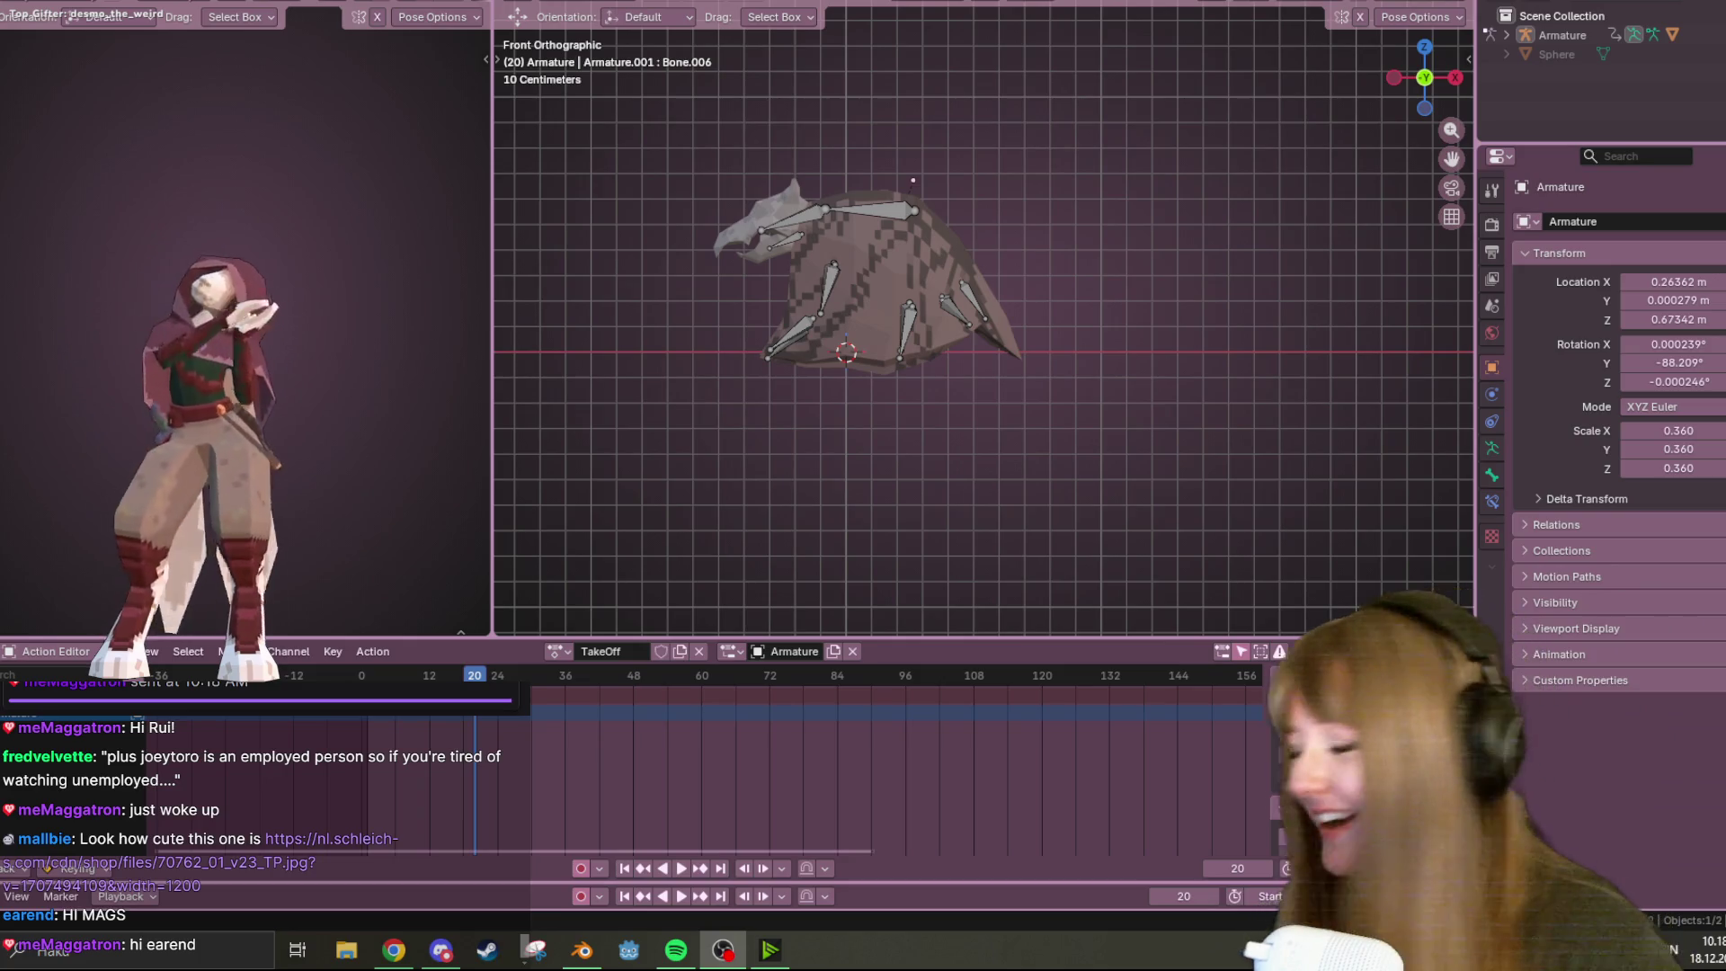
key(alt+Tab)
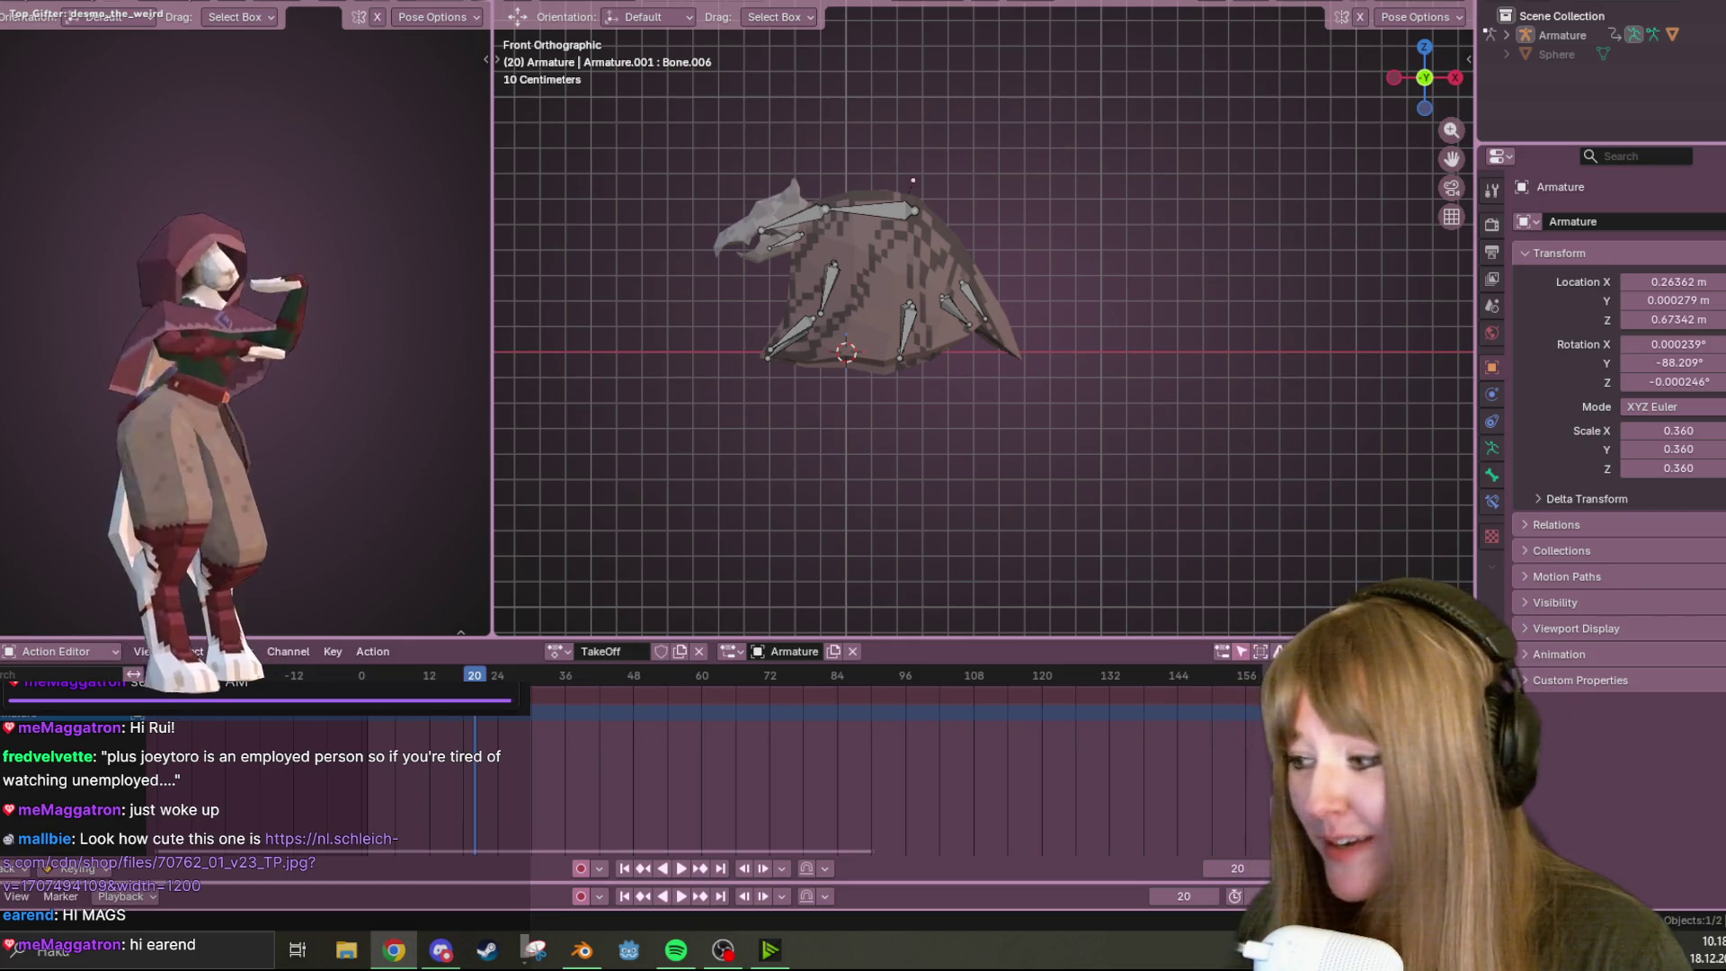
key(alt+Tab)
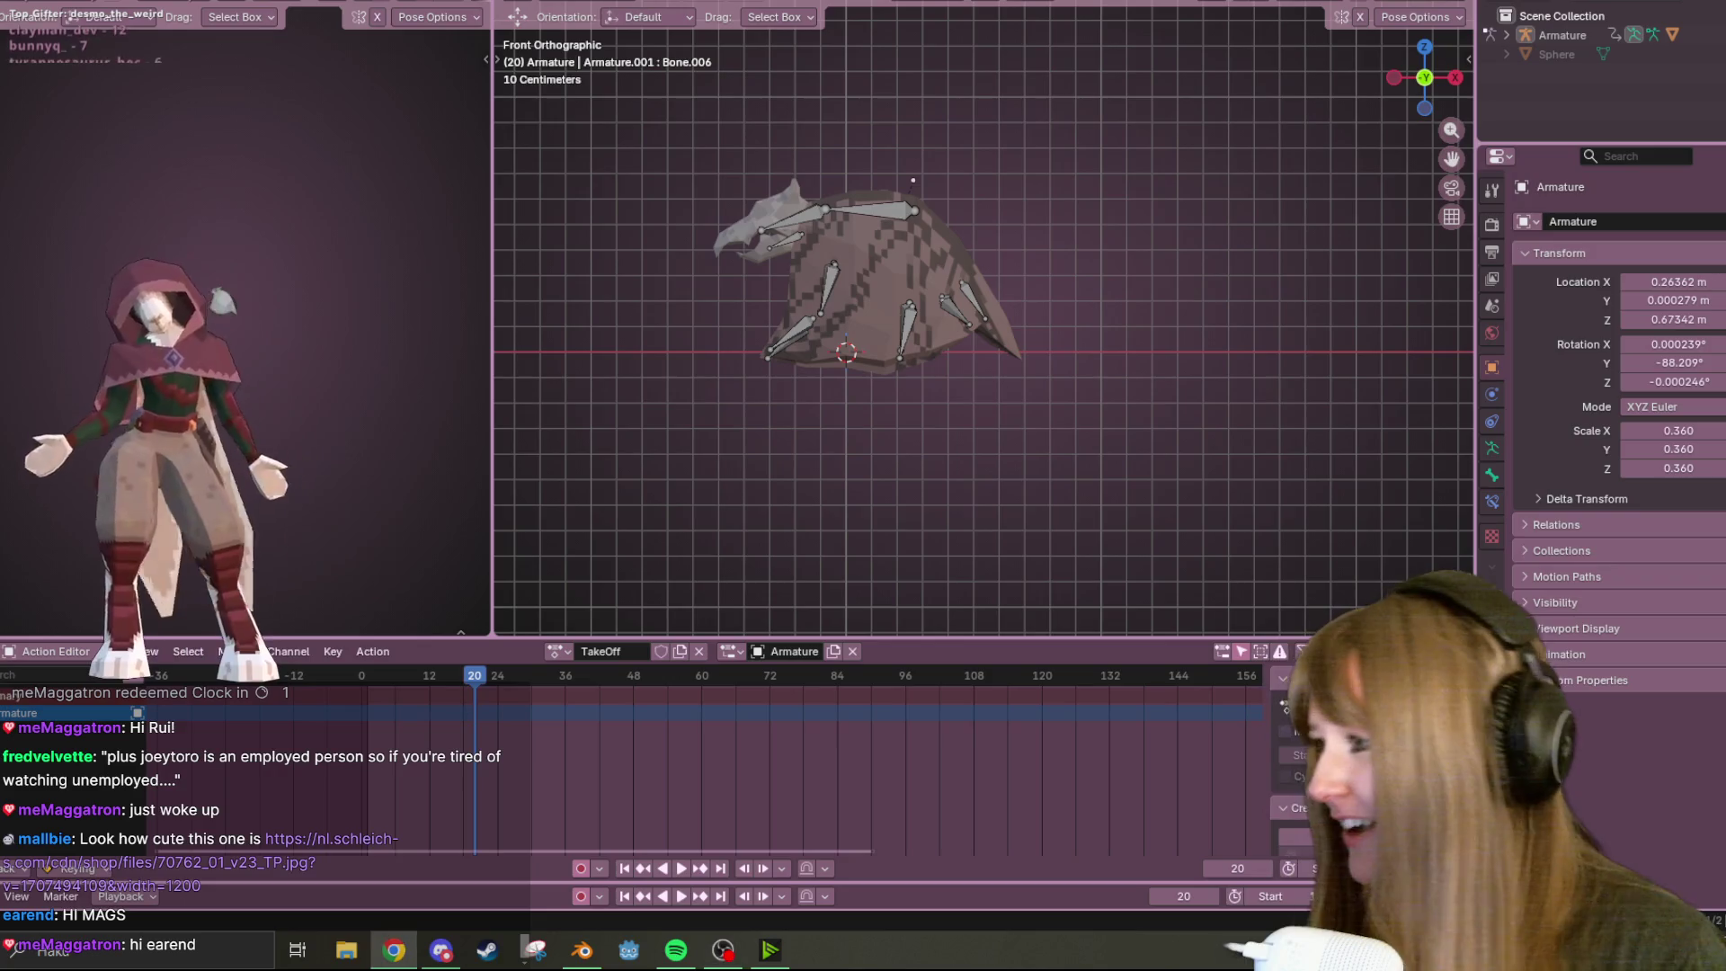
mouse_move(0, 120)
mouse_down()
mouse_move(955, 120)
mouse_move(951, 56)
mouse_up()
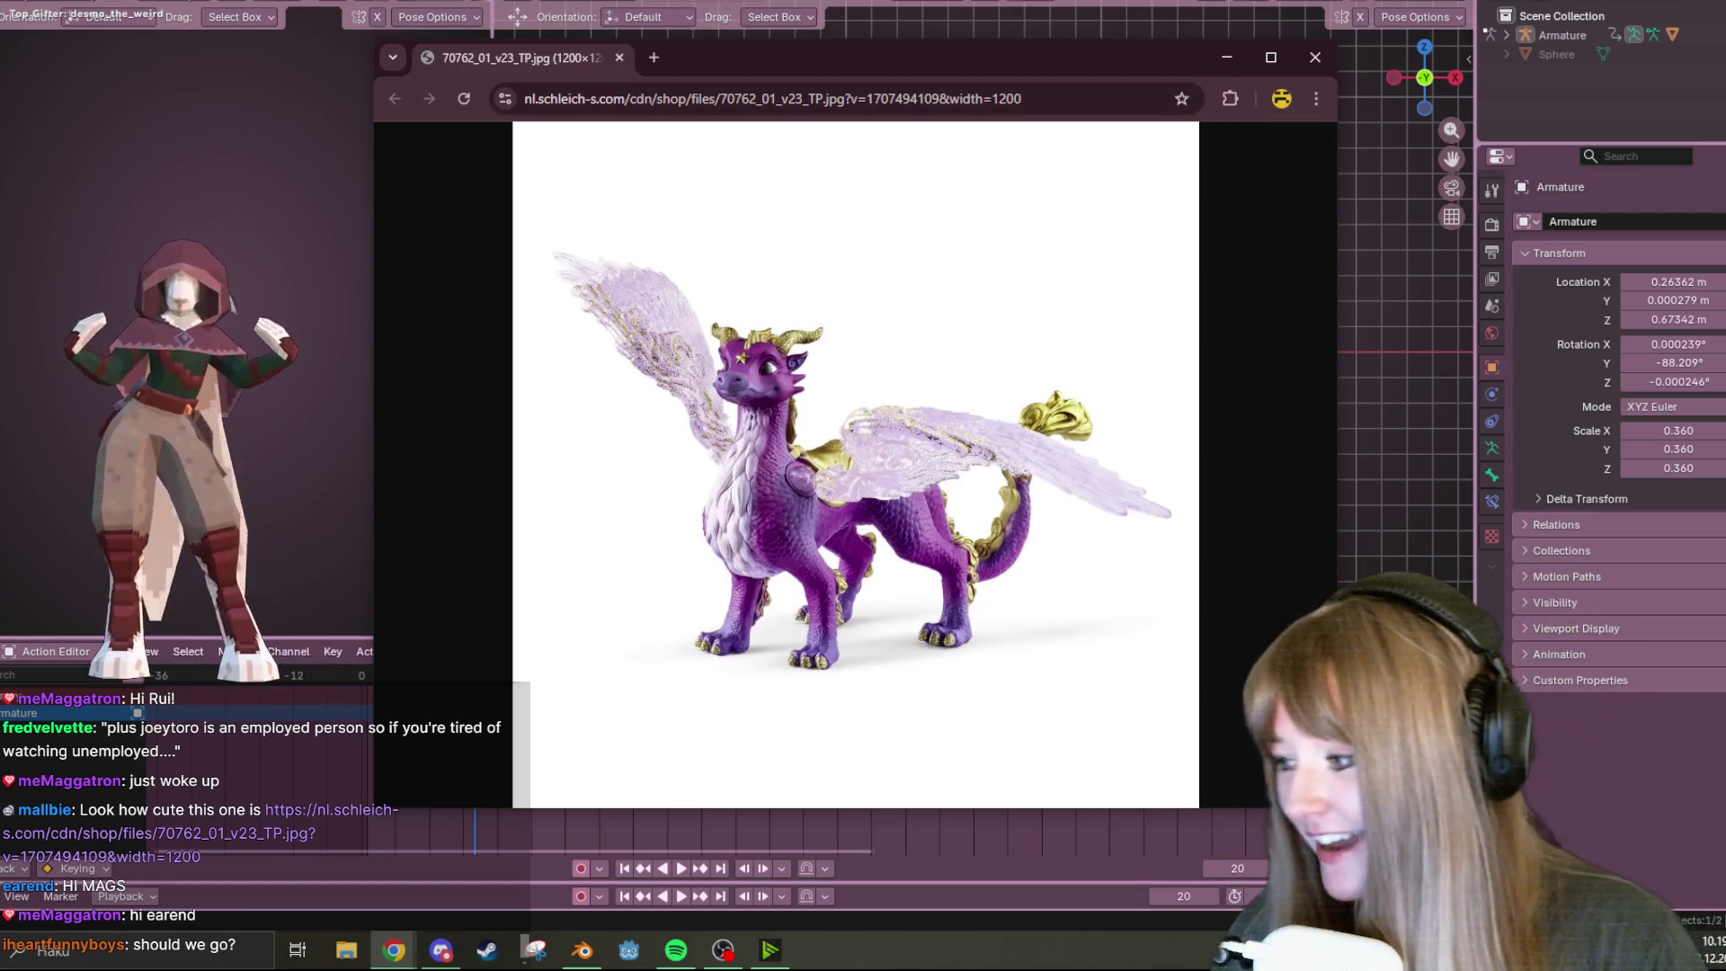
Refocus Blender, close the Chrome dragon picture window, and orbit around the bat rig
click(843, 7)
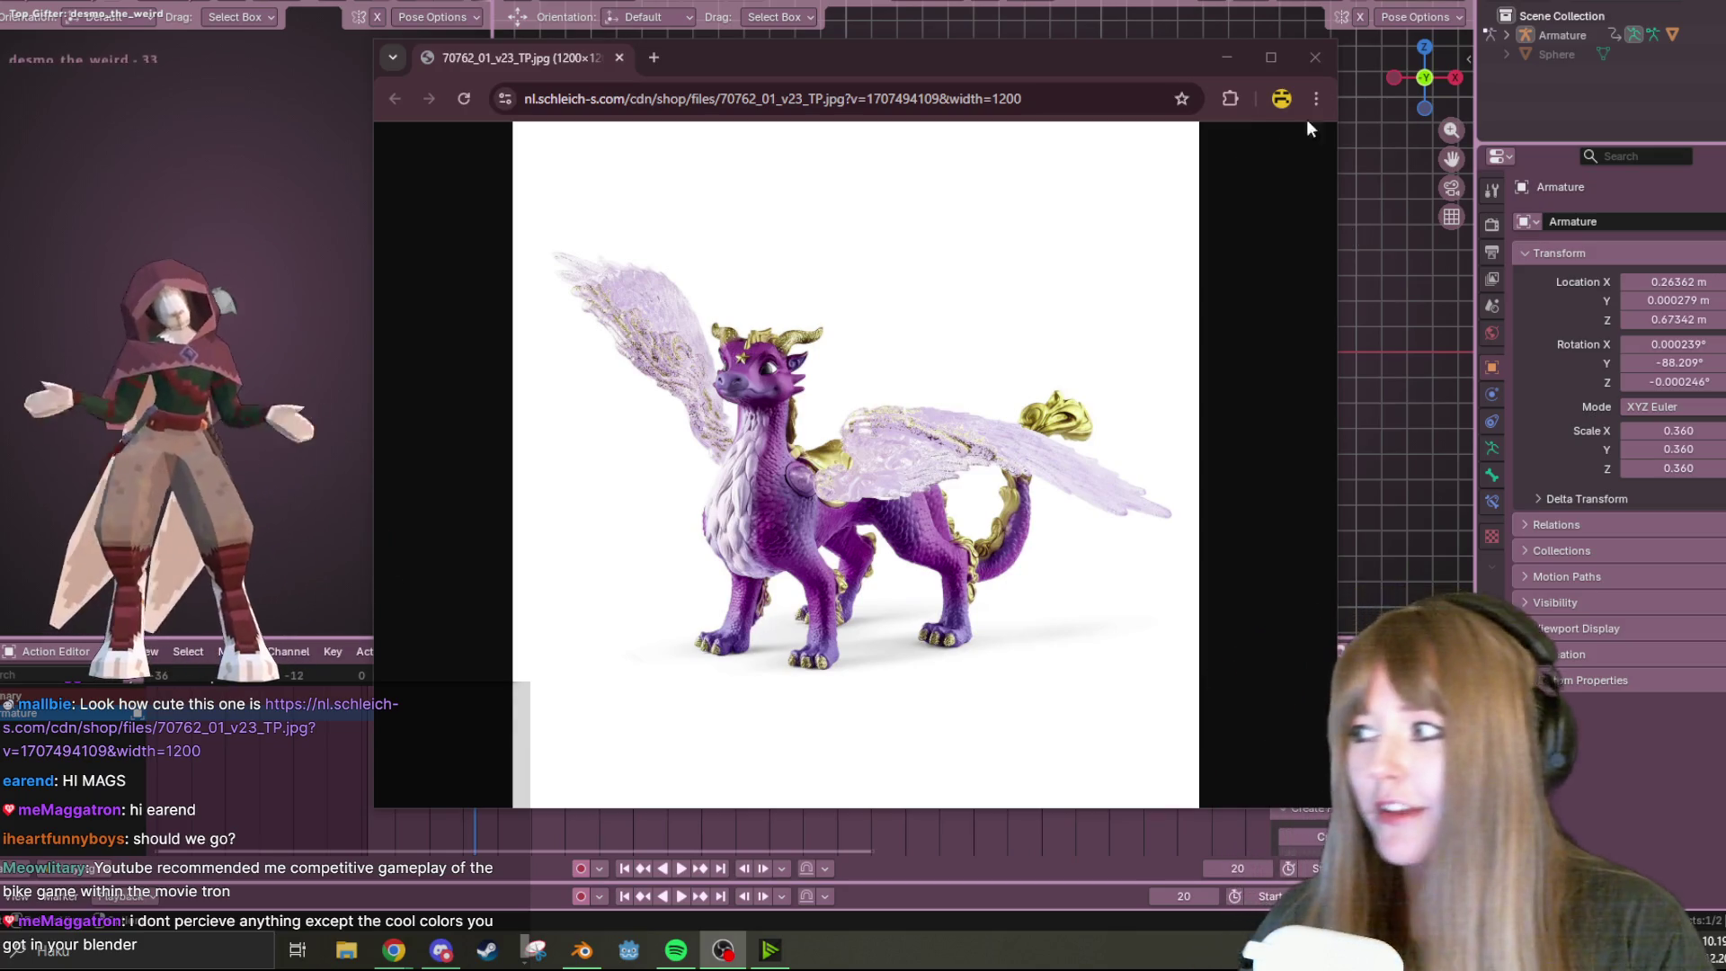
click(1315, 56)
mouse_move(1160, 150)
middle_down()
mouse_move(1119, 308)
mouse_move(749, 213)
mouse_move(1460, 112)
mouse_move(838, 297)
mouse_move(1030, 407)
middle_up()
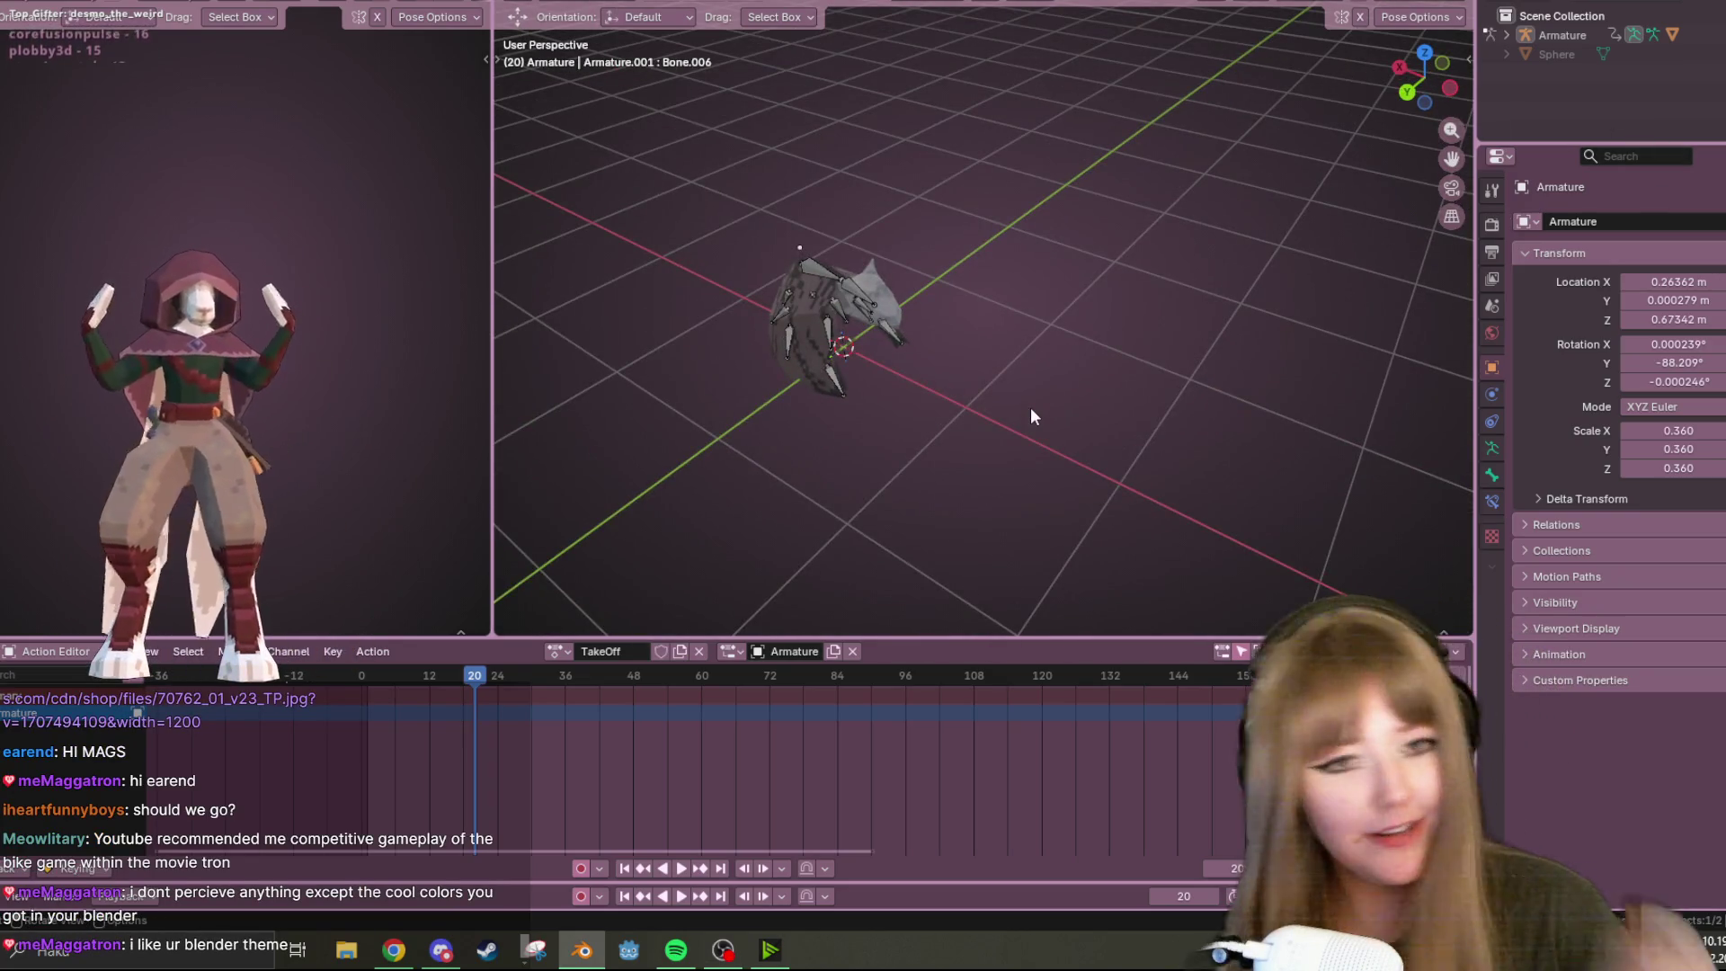
mouse_move(728, 416)
middle_down()
mouse_move(1163, 339)
mouse_move(919, 373)
middle_up()
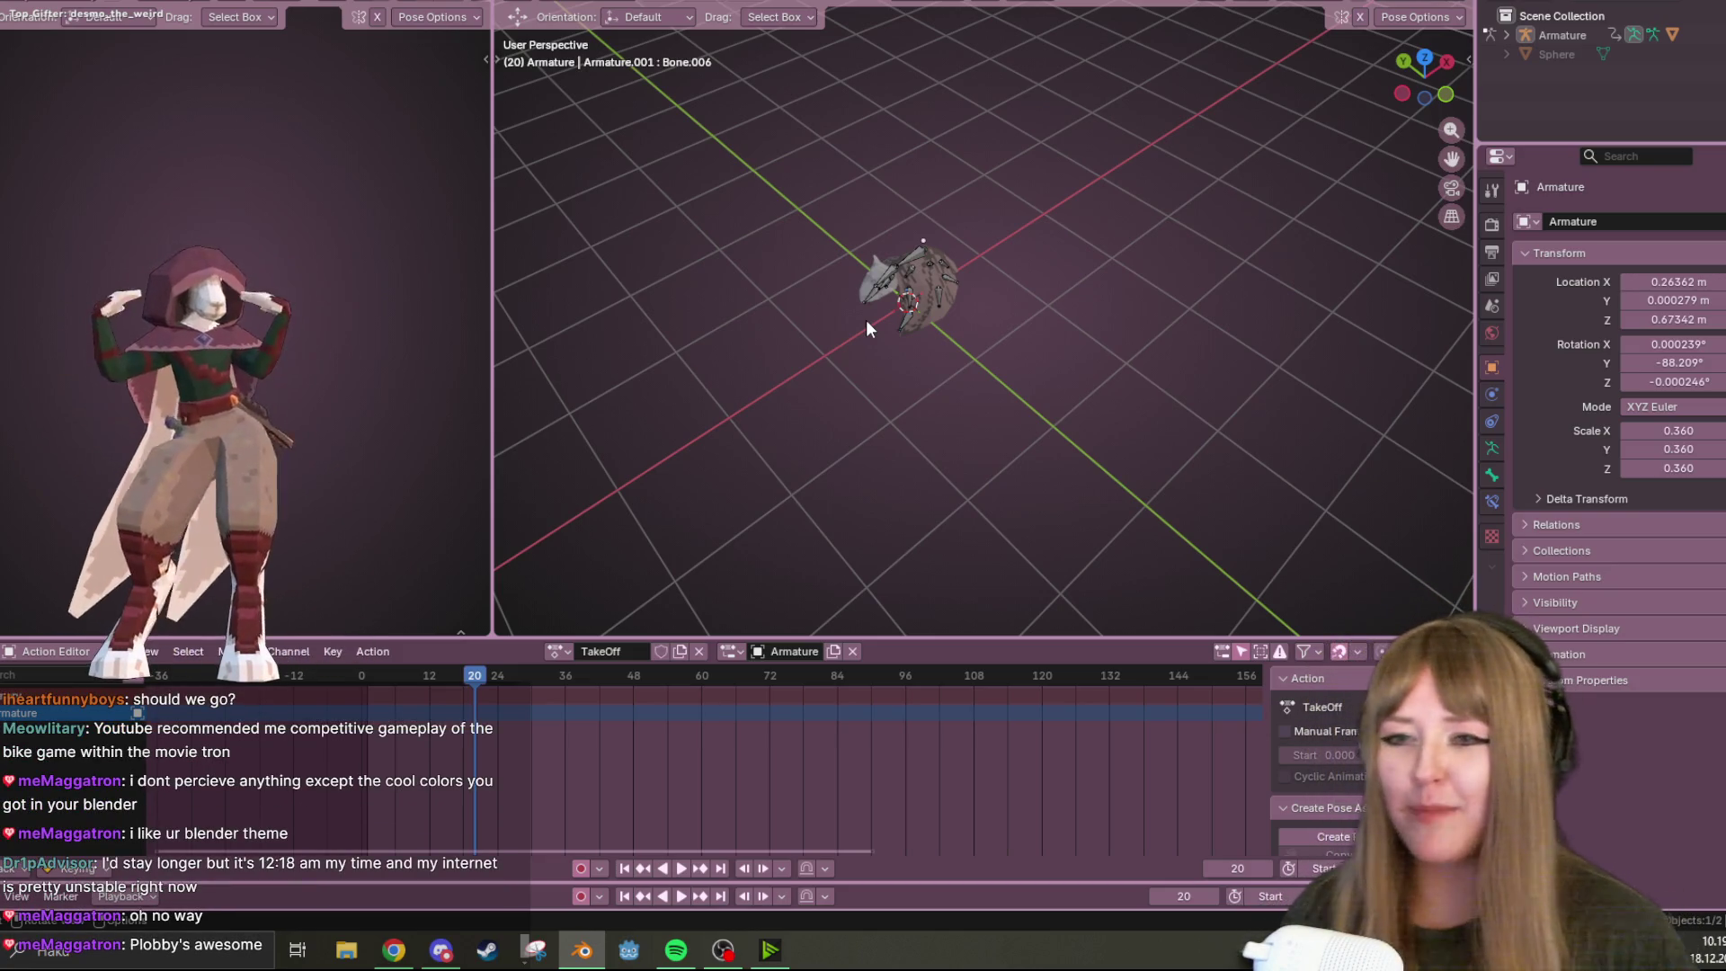
mouse_move(866, 321)
middle_down()
mouse_move(978, 240)
mouse_move(946, 207)
middle_up()
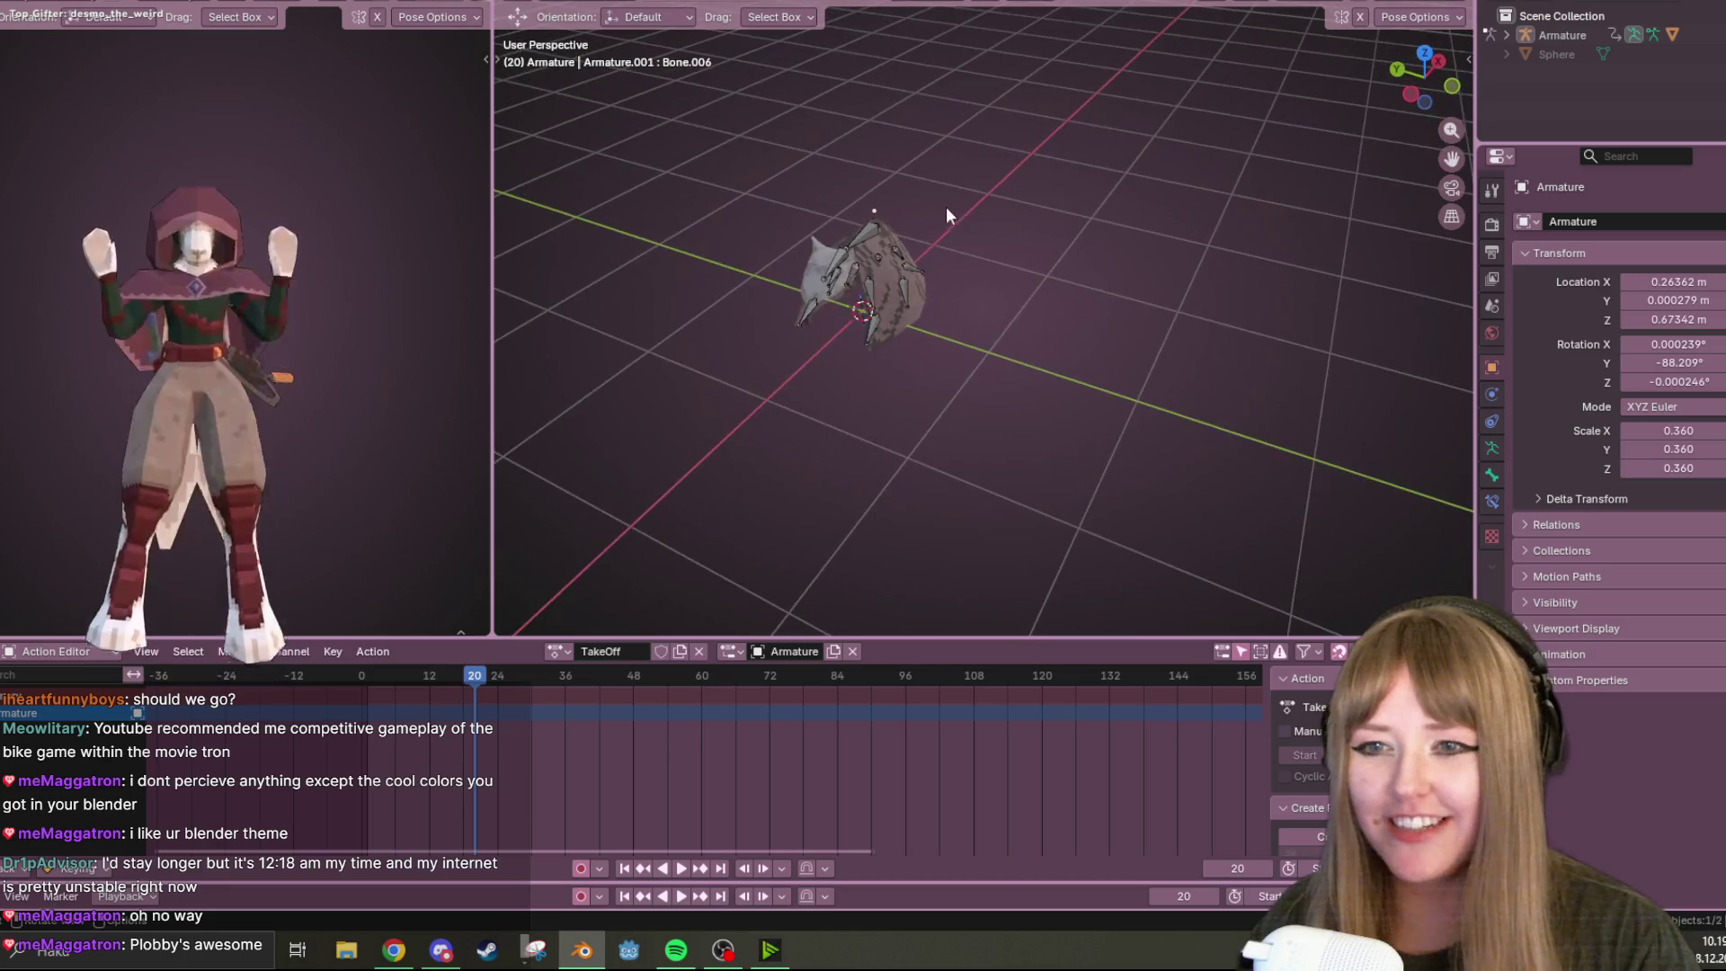
mouse_move(668, 325)
middle_down()
mouse_move(935, 365)
mouse_move(931, 283)
middle_up()
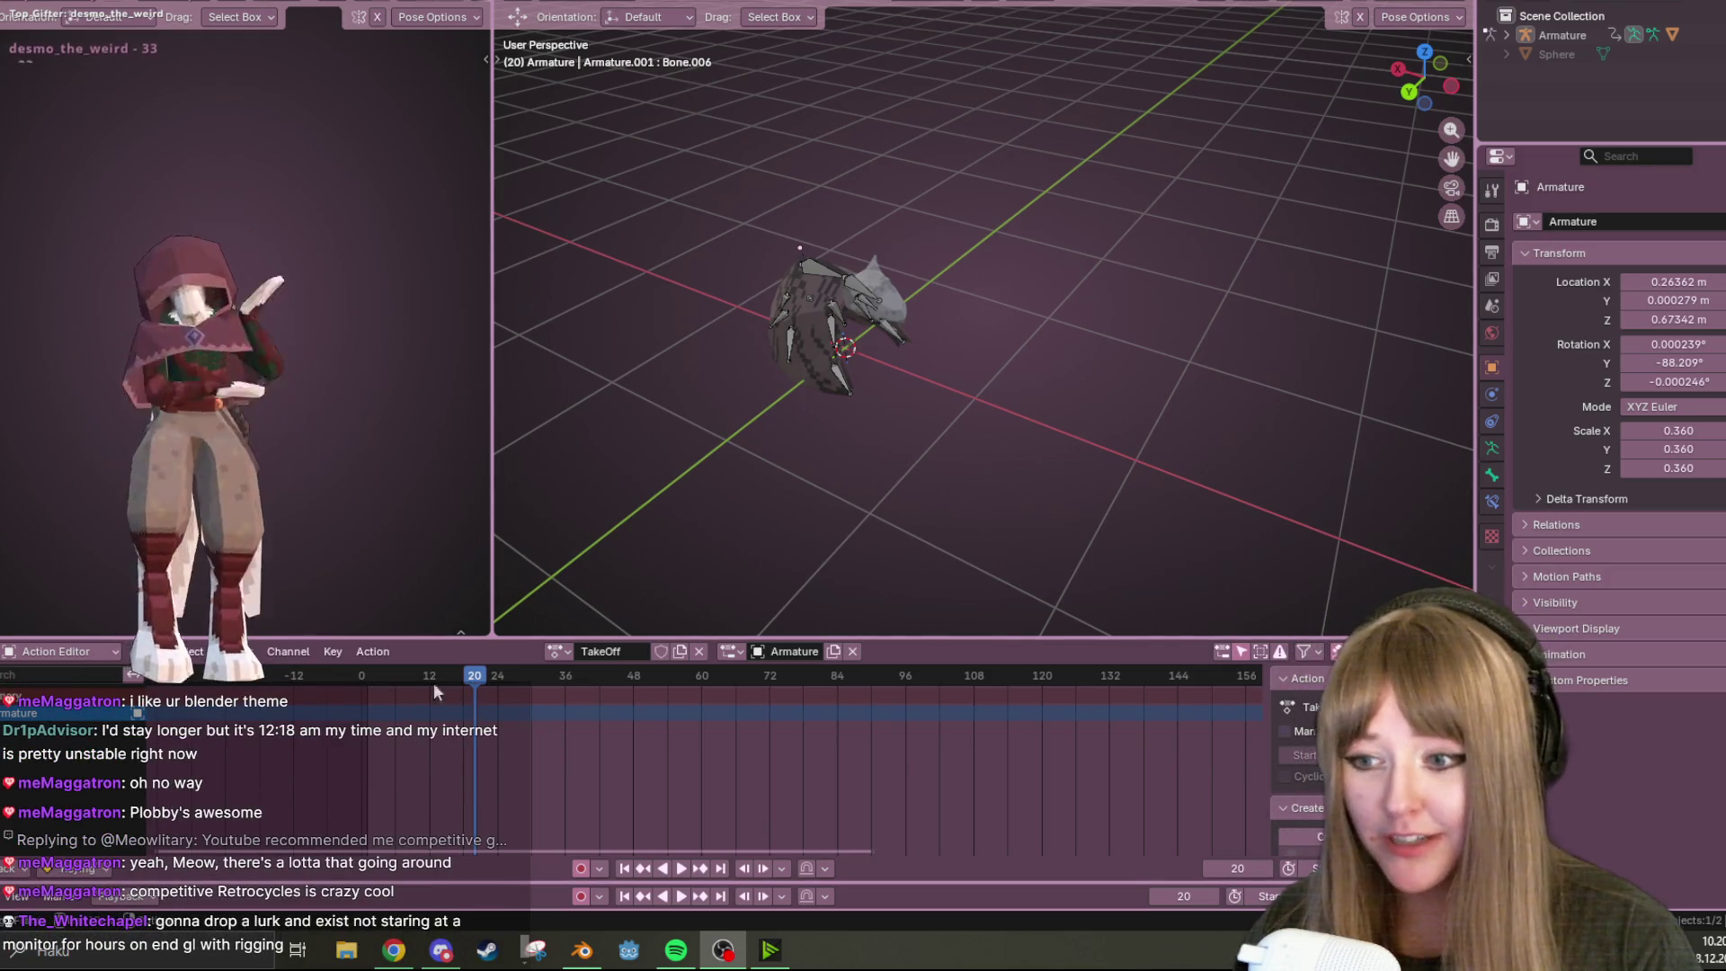
Play TakeOff, then switch to Front Orthographic view and zoom in on the bat
key(space)
mouse_move(1123, 334)
middle_down()
mouse_move(891, 229)
mouse_move(1102, 379)
mouse_move(918, 212)
middle_up()
click(1405, 105)
scroll(1266, 126, up, 2)
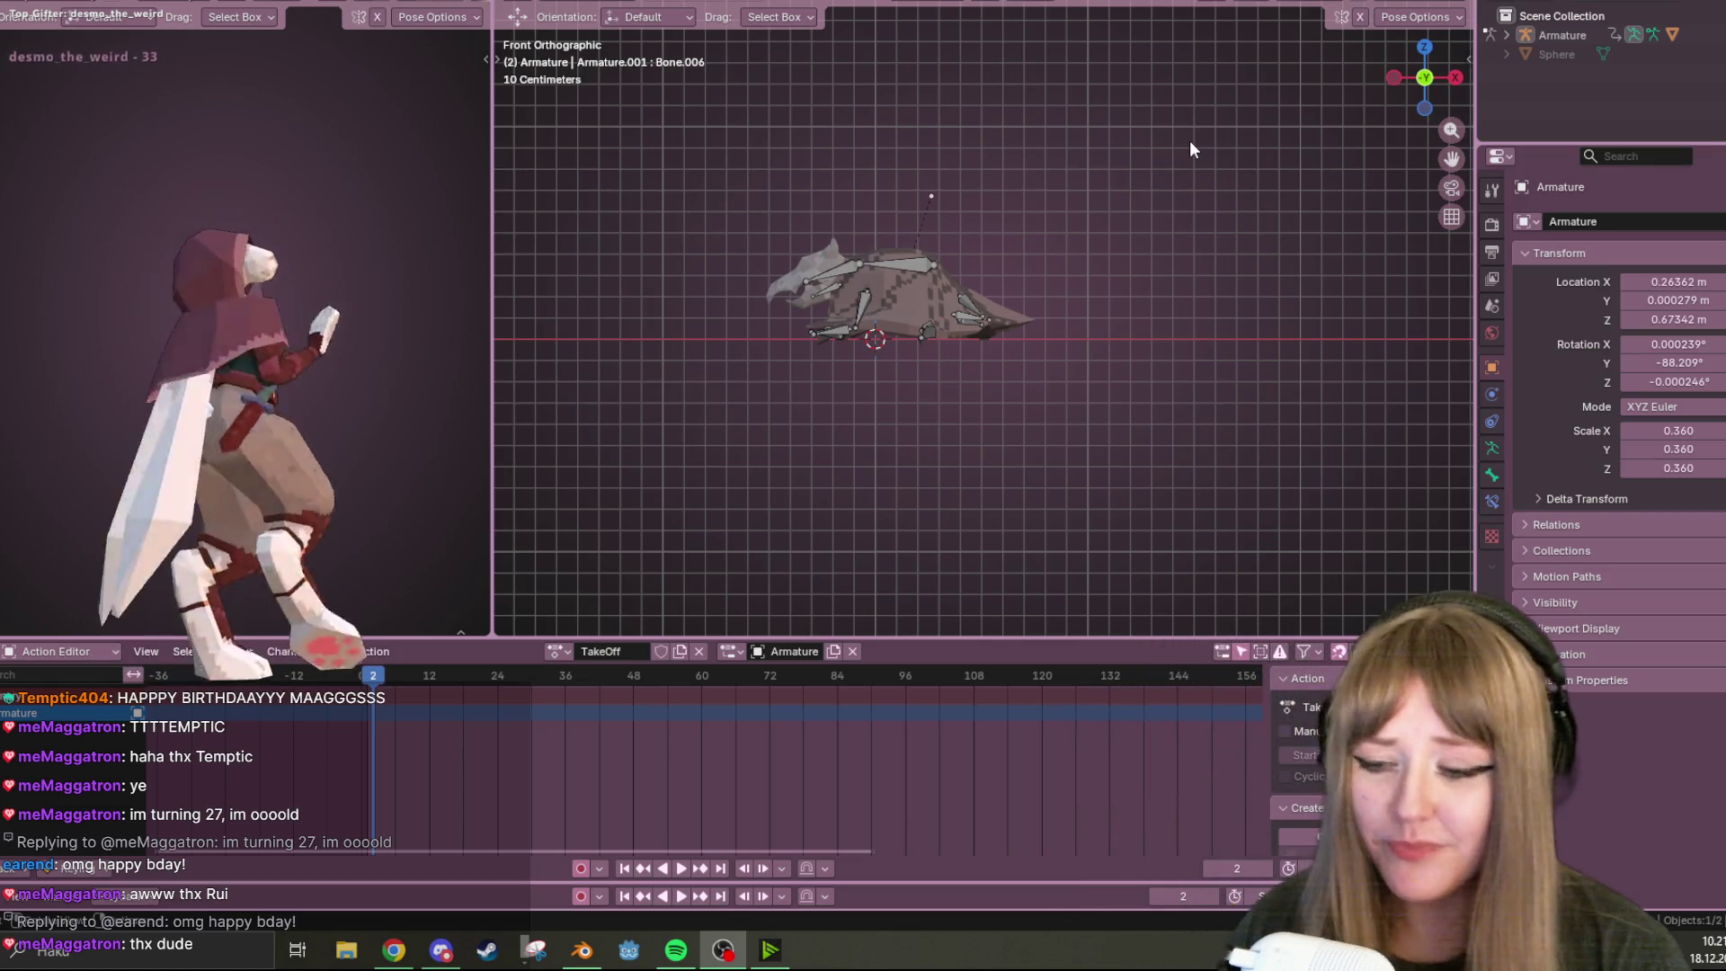
scroll(975, 162, up, 3)
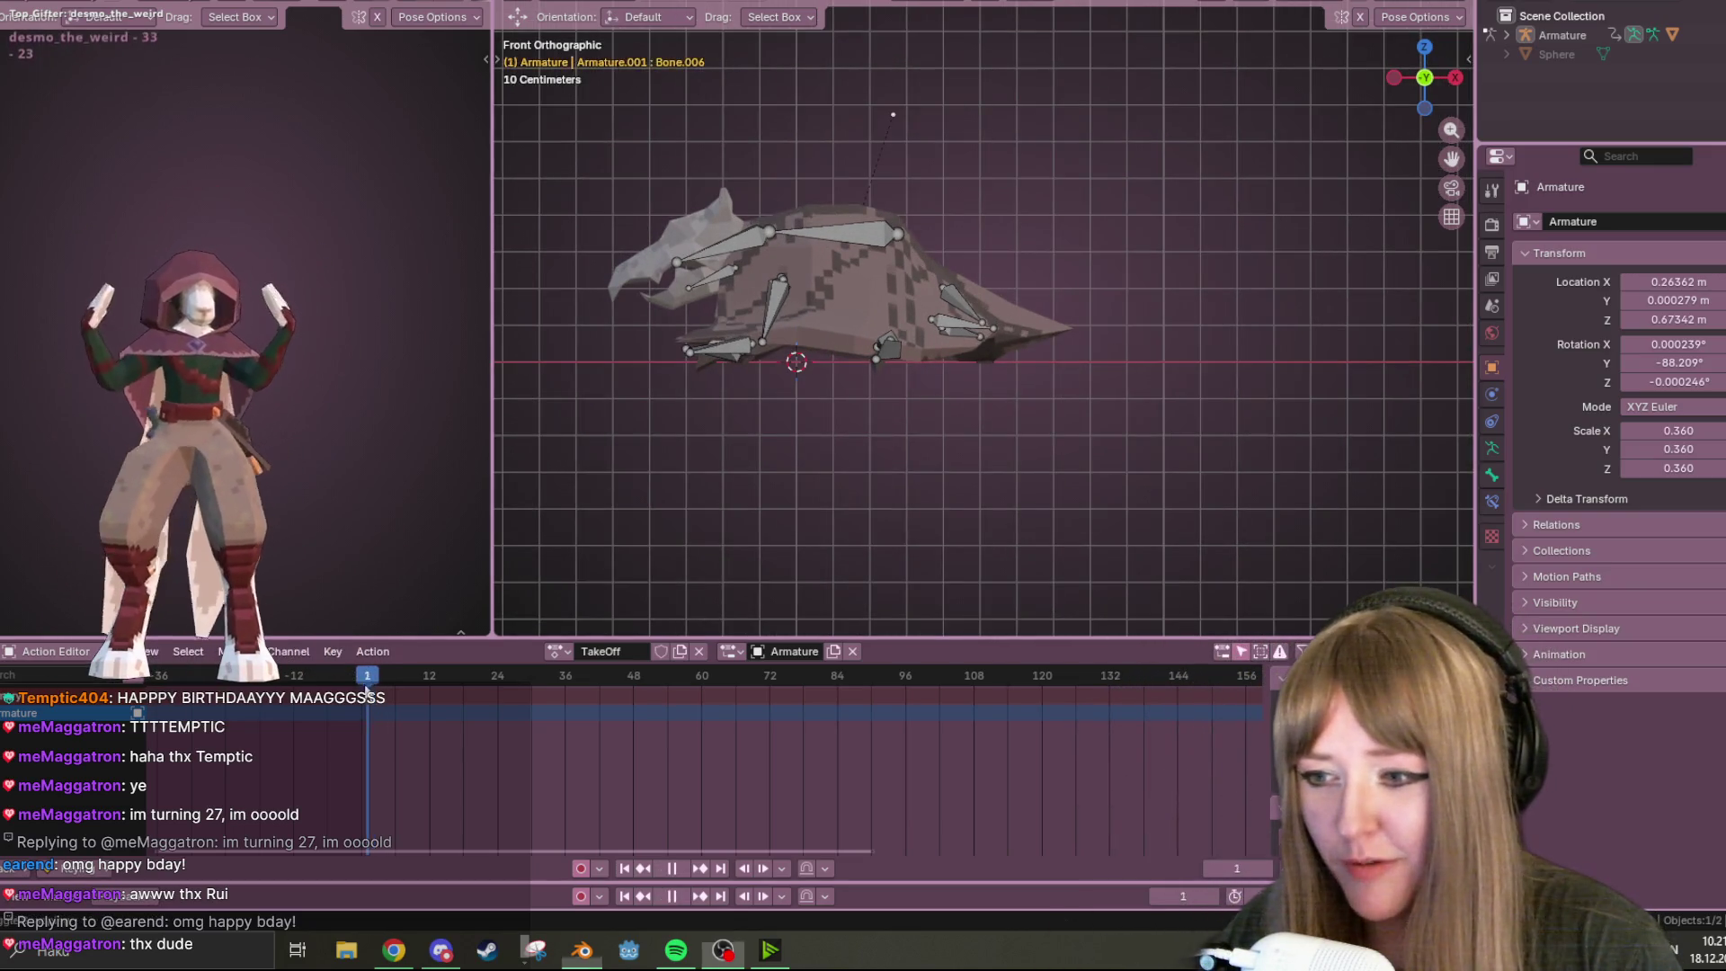
Scrub TakeOff to frame 31, replay it, and select all bones to show their keyframes
drag(374, 678, 539, 682)
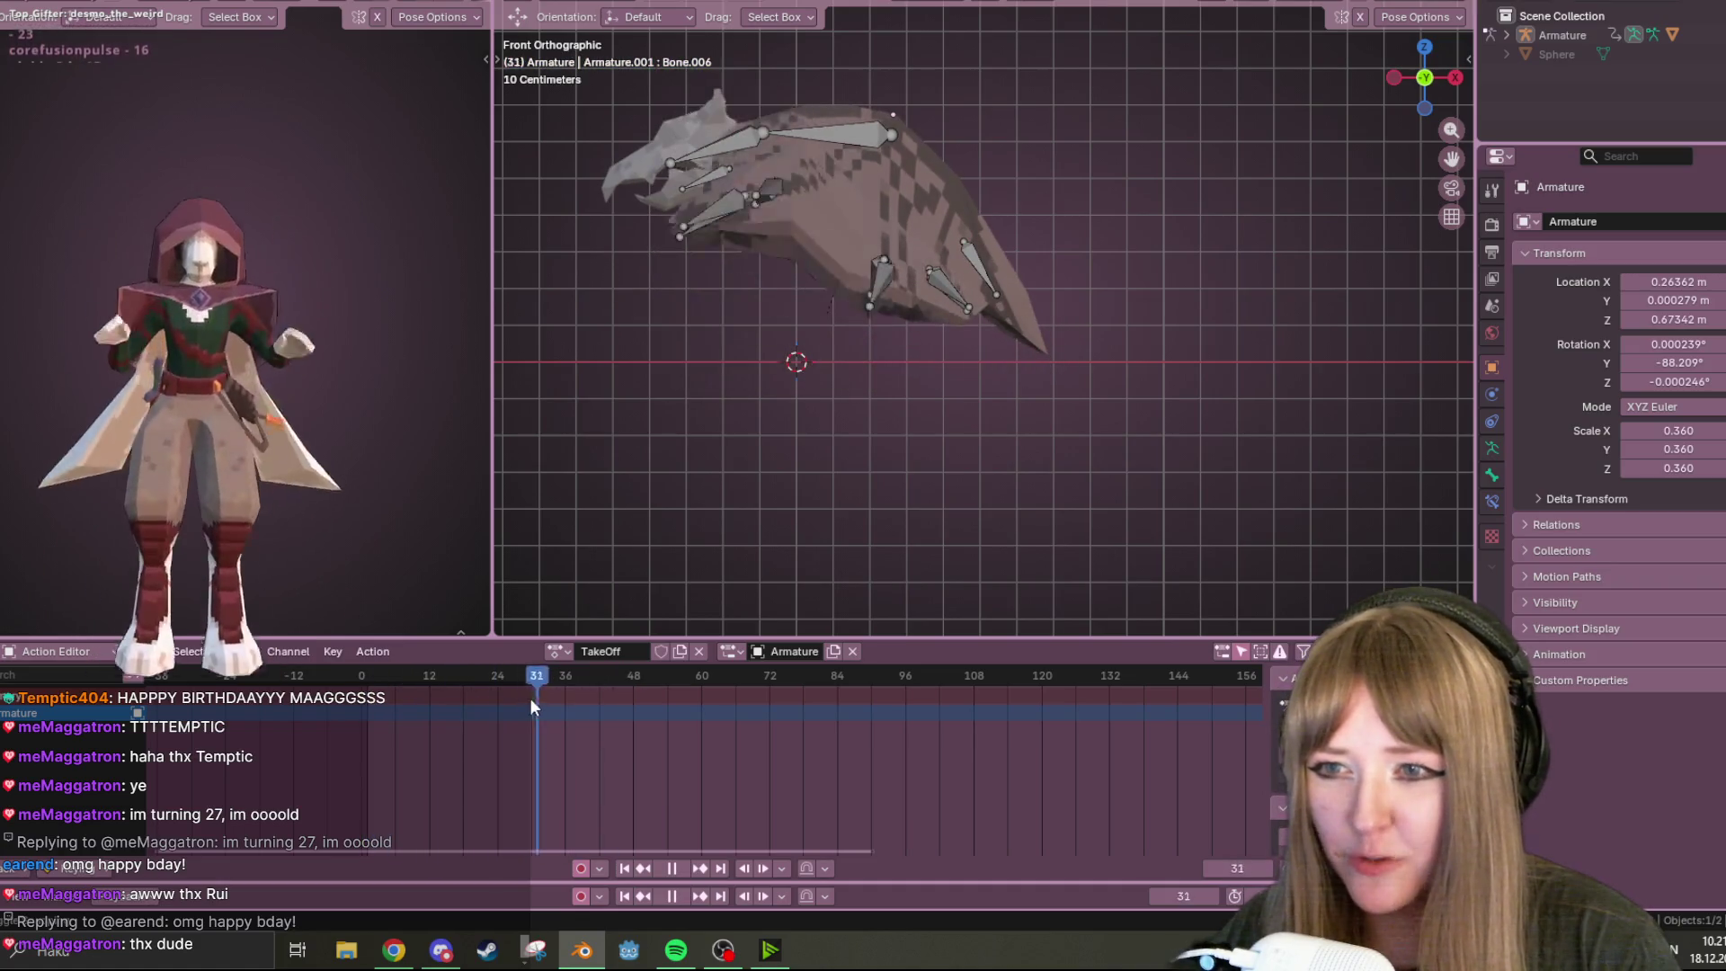
key(Escape)
click(682, 870)
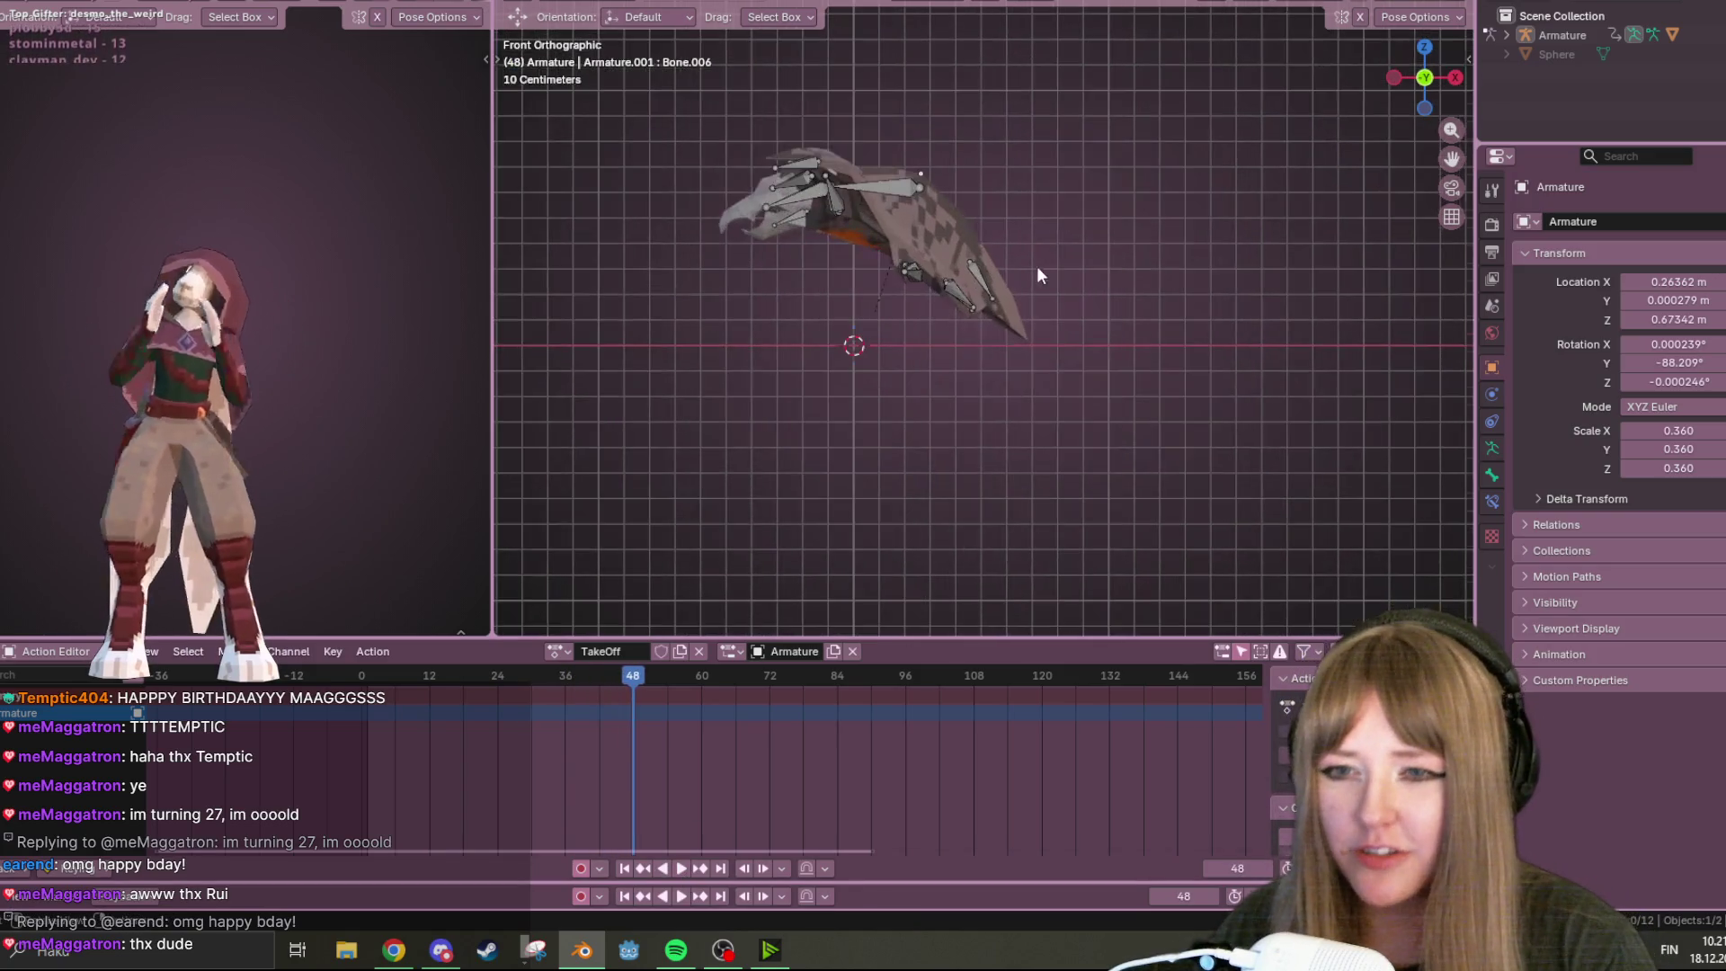
key(space)
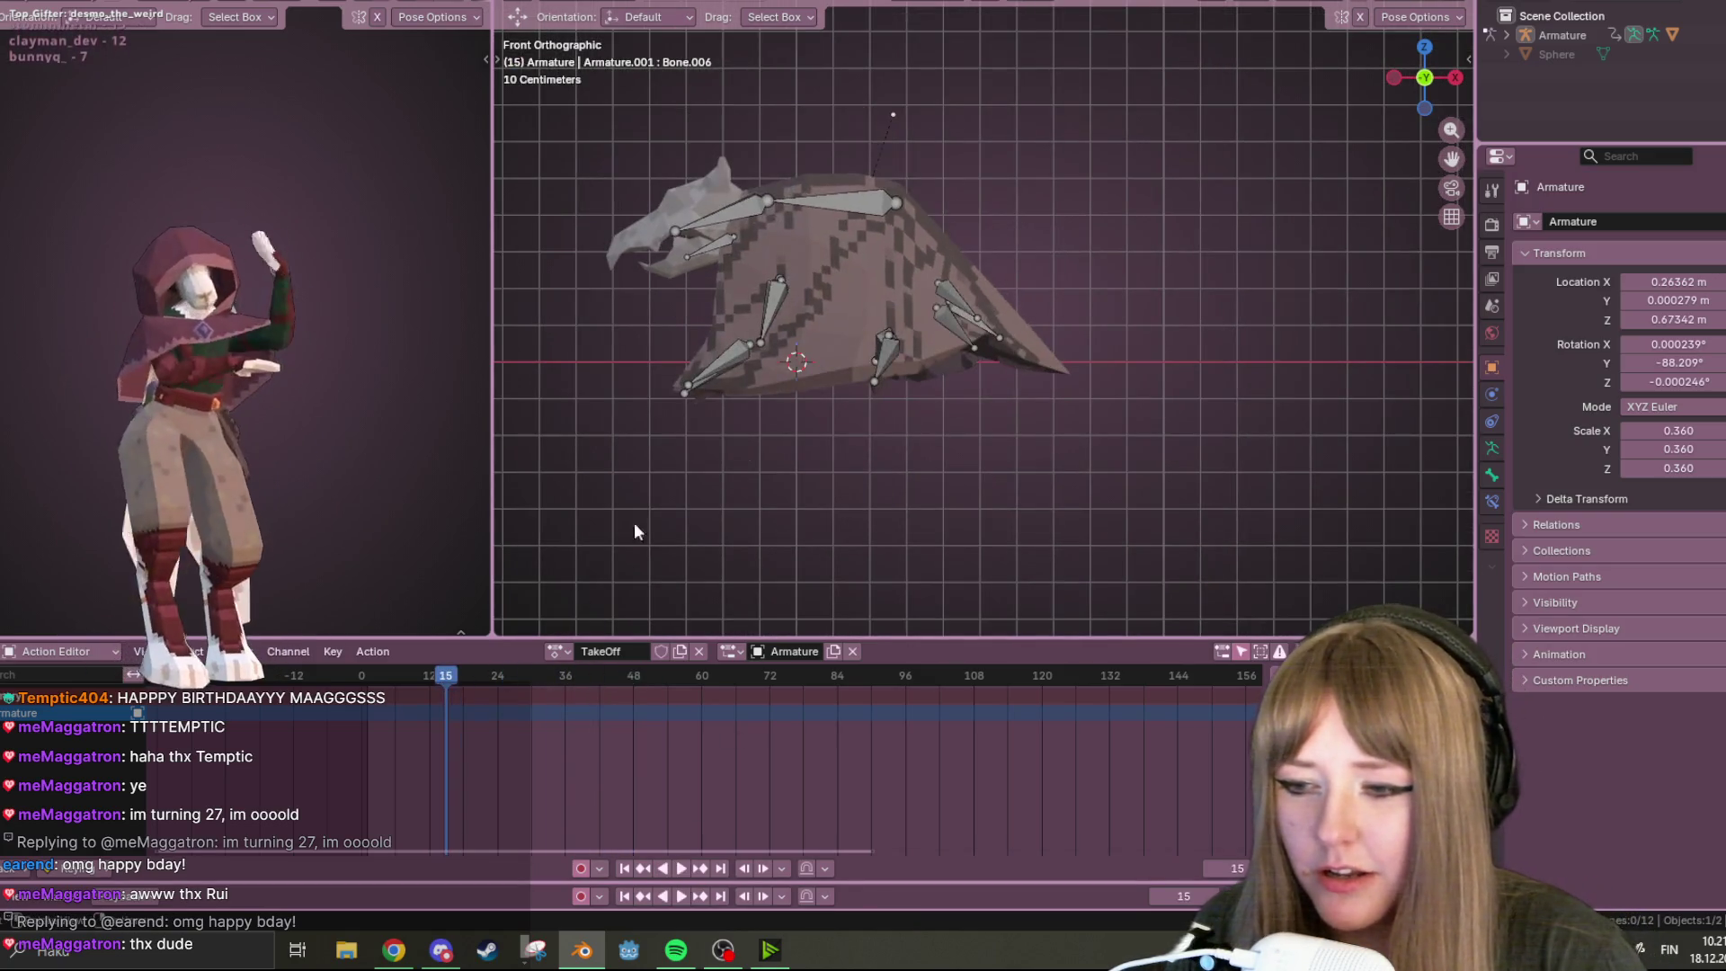
key(a)
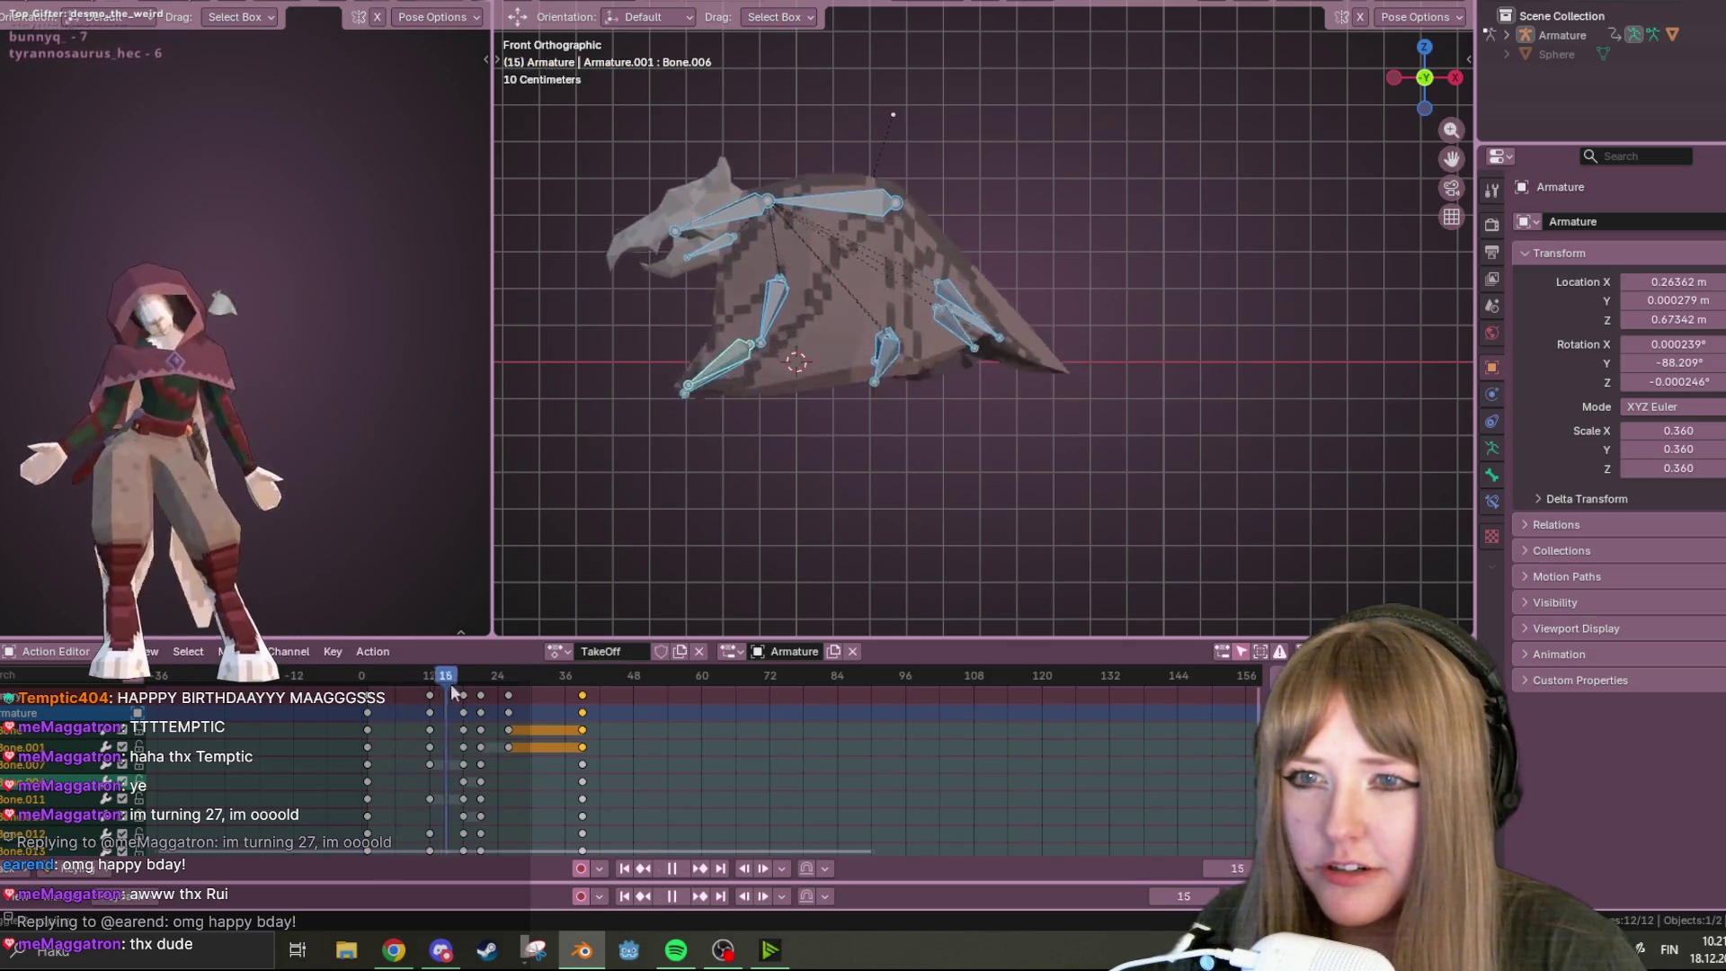
Stop and restart the flap playback, pausing around frame 34 before playing again
key(Escape)
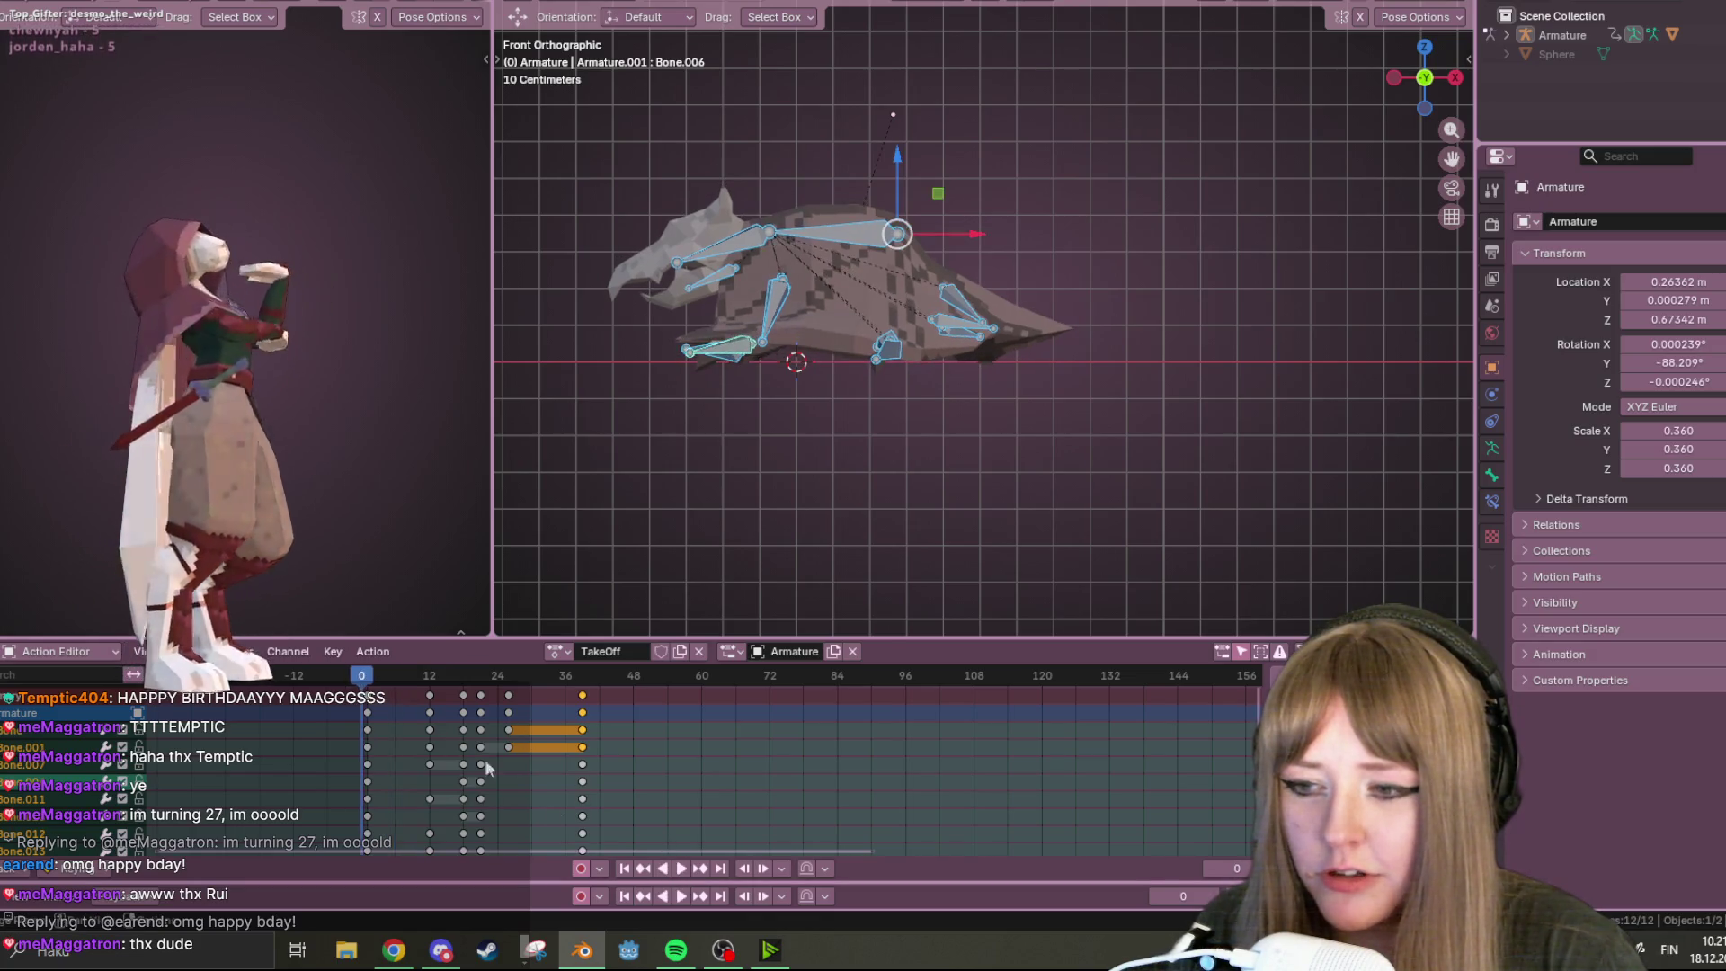
click(685, 868)
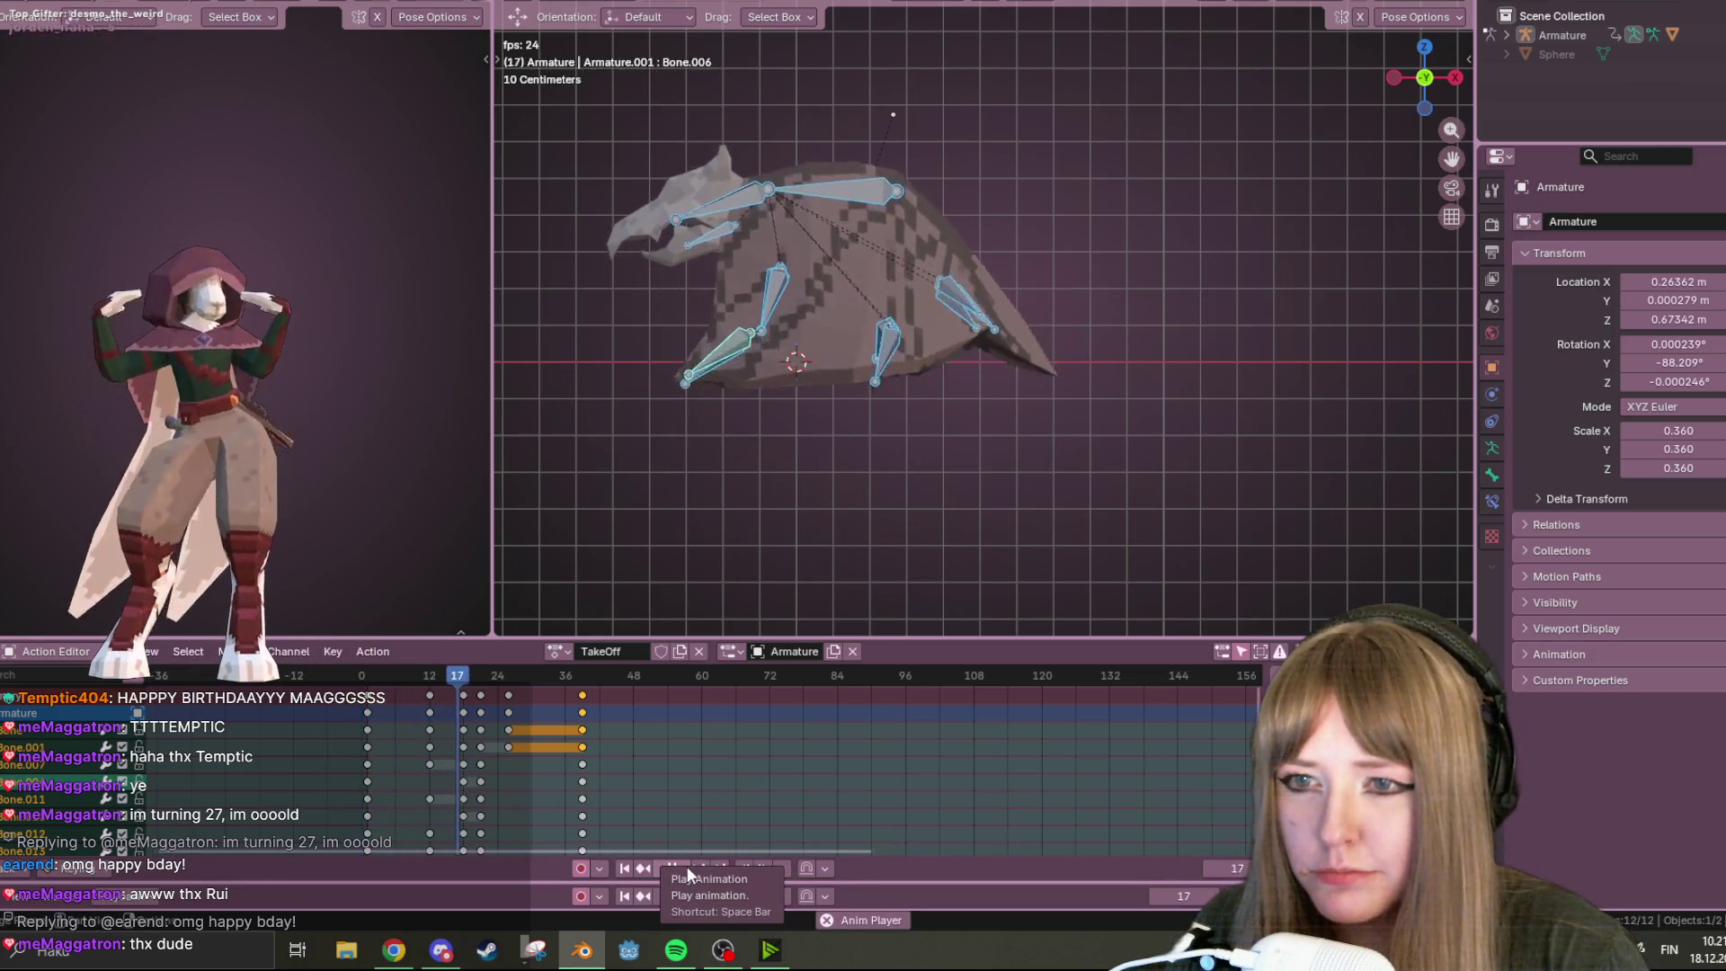
click(687, 866)
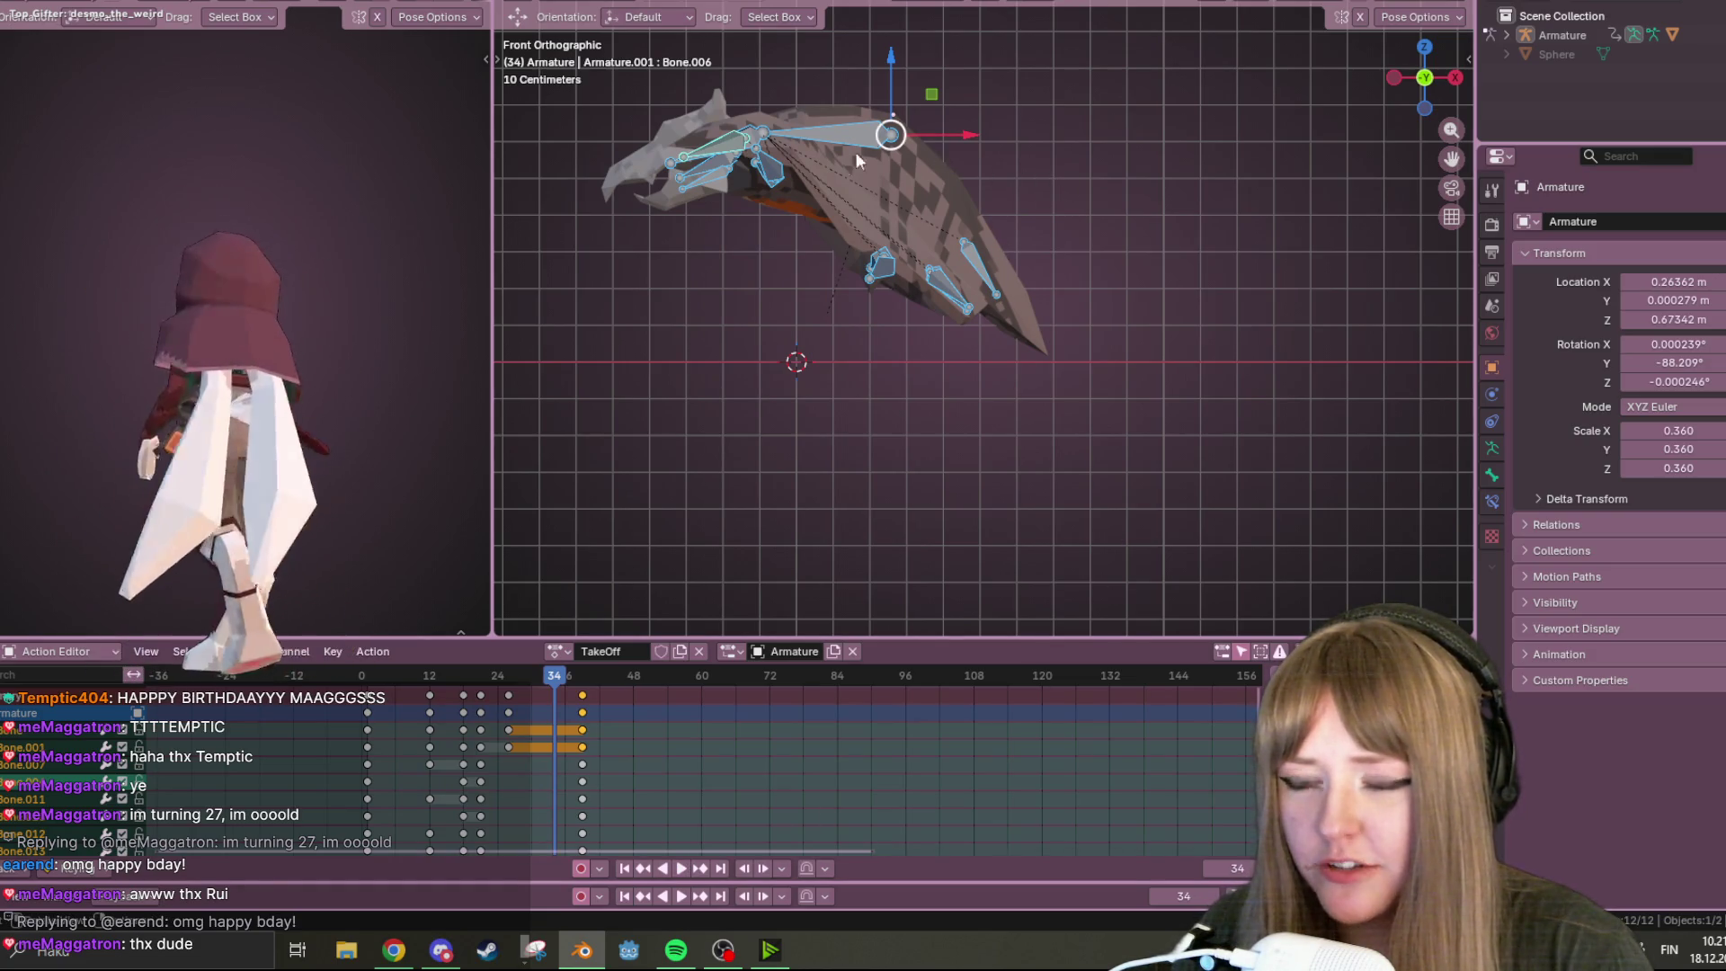
key(space)
key(space)
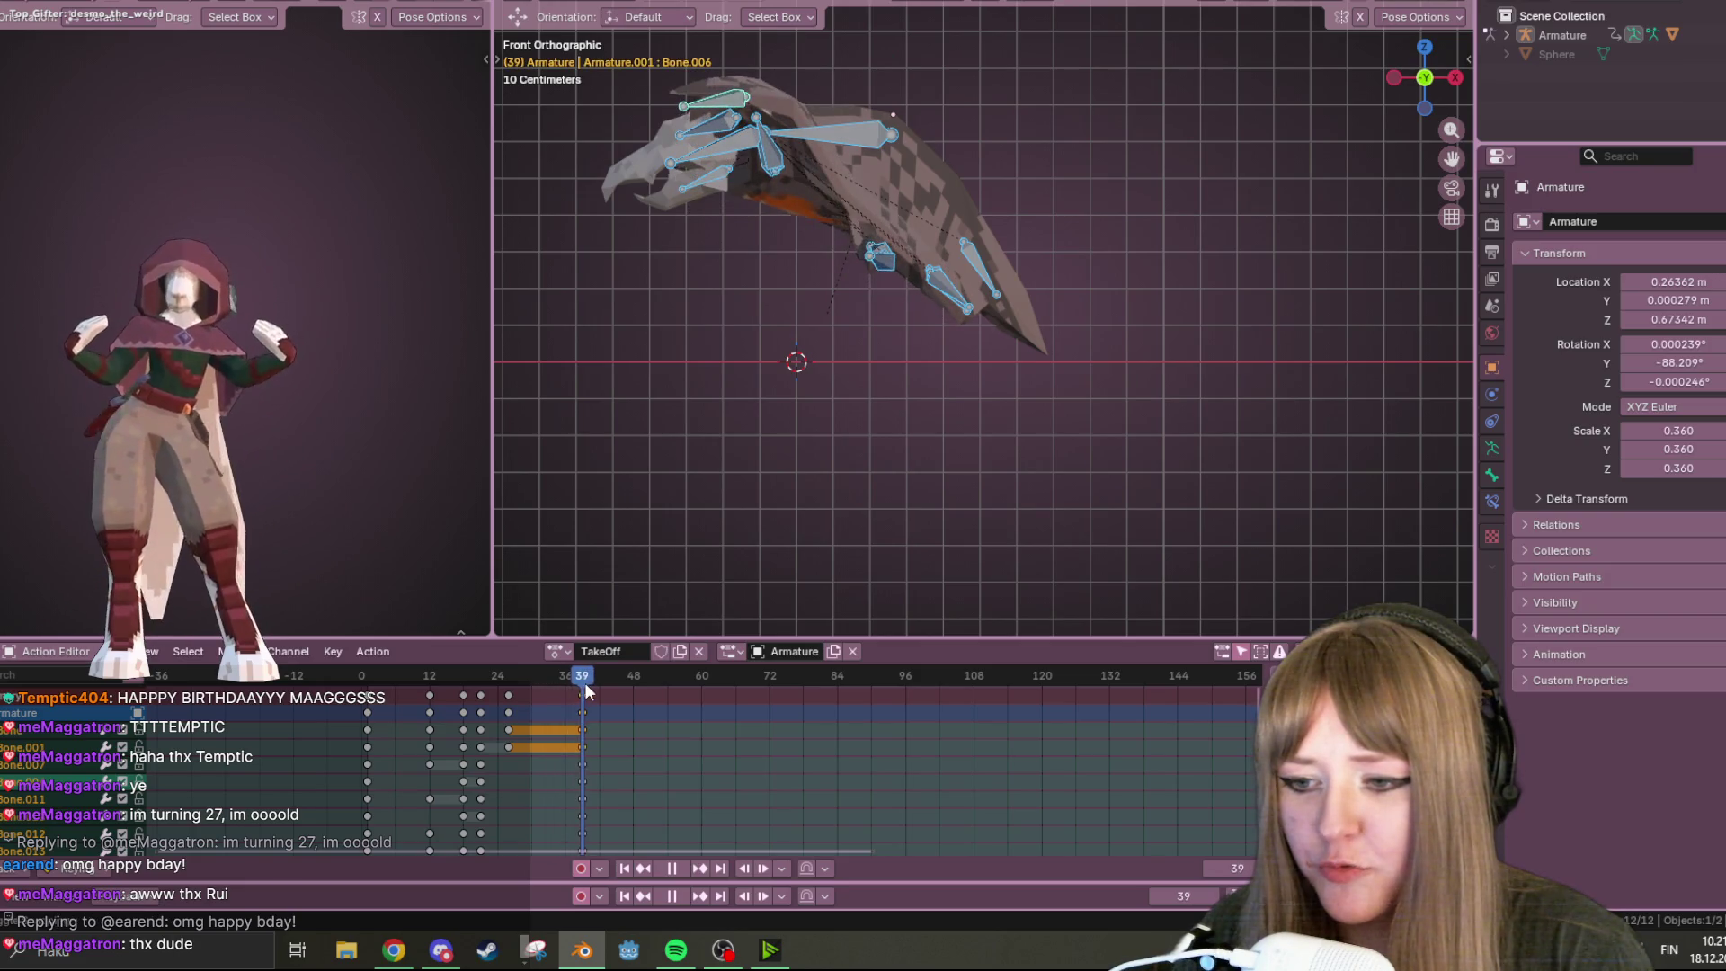
Lower the top bone about 7 cm at frame 39 and keyframe the new pose
click(889, 134)
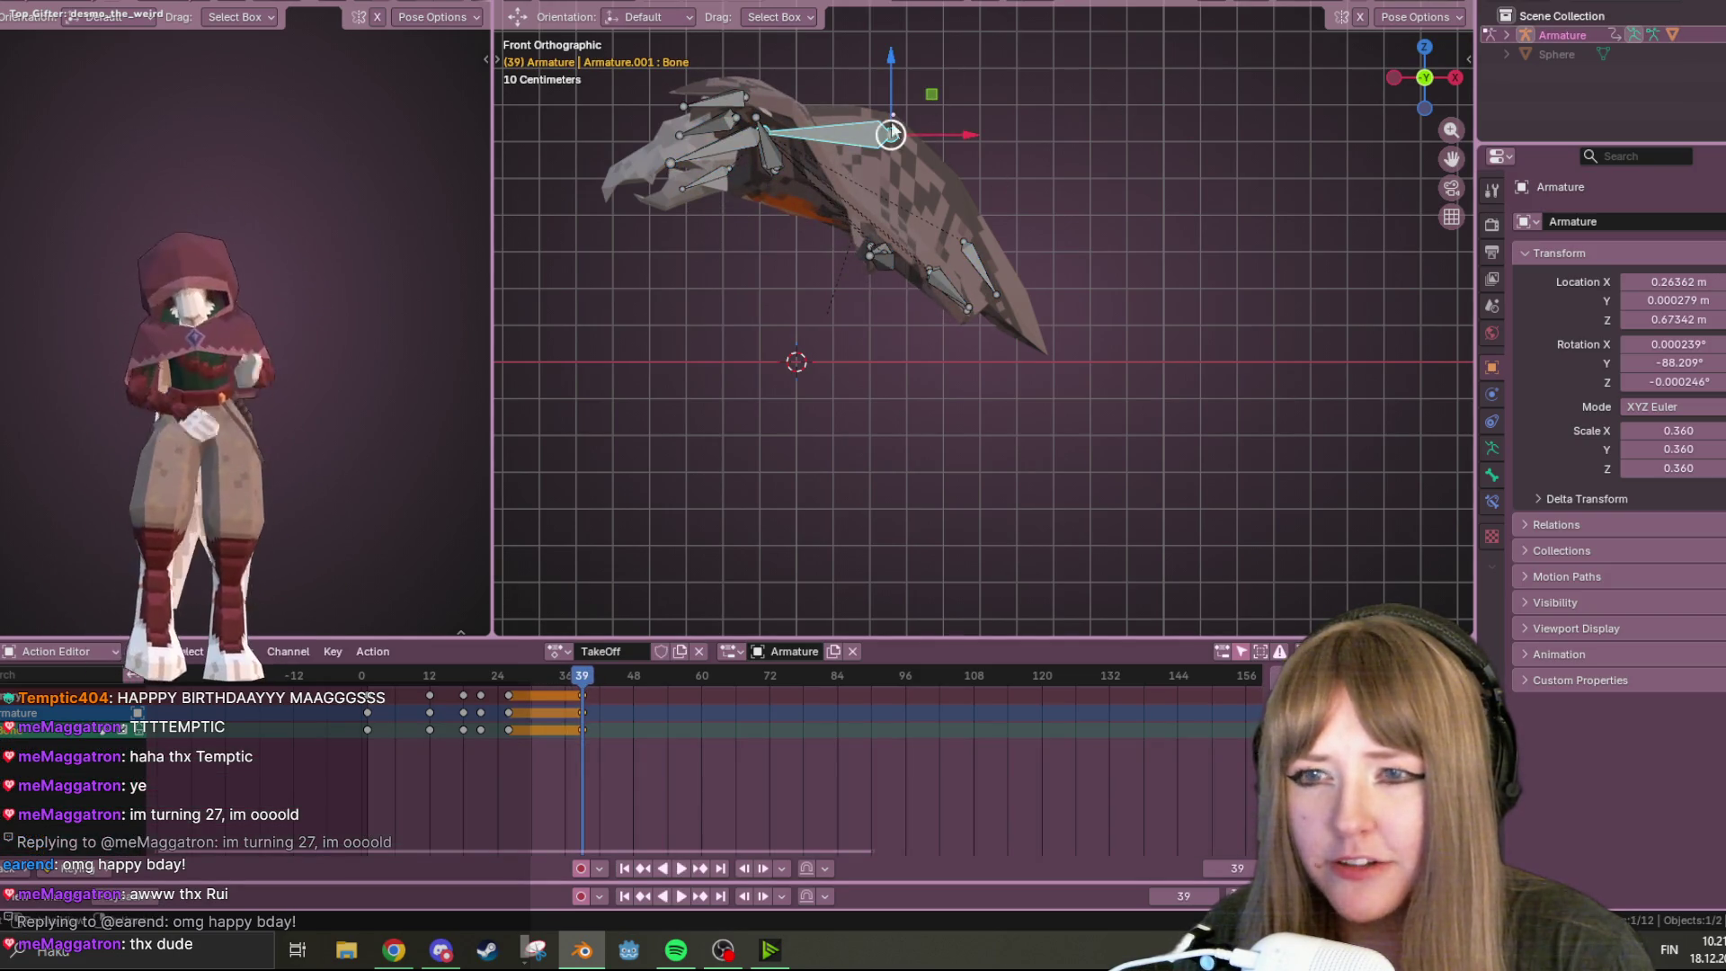
key(g)
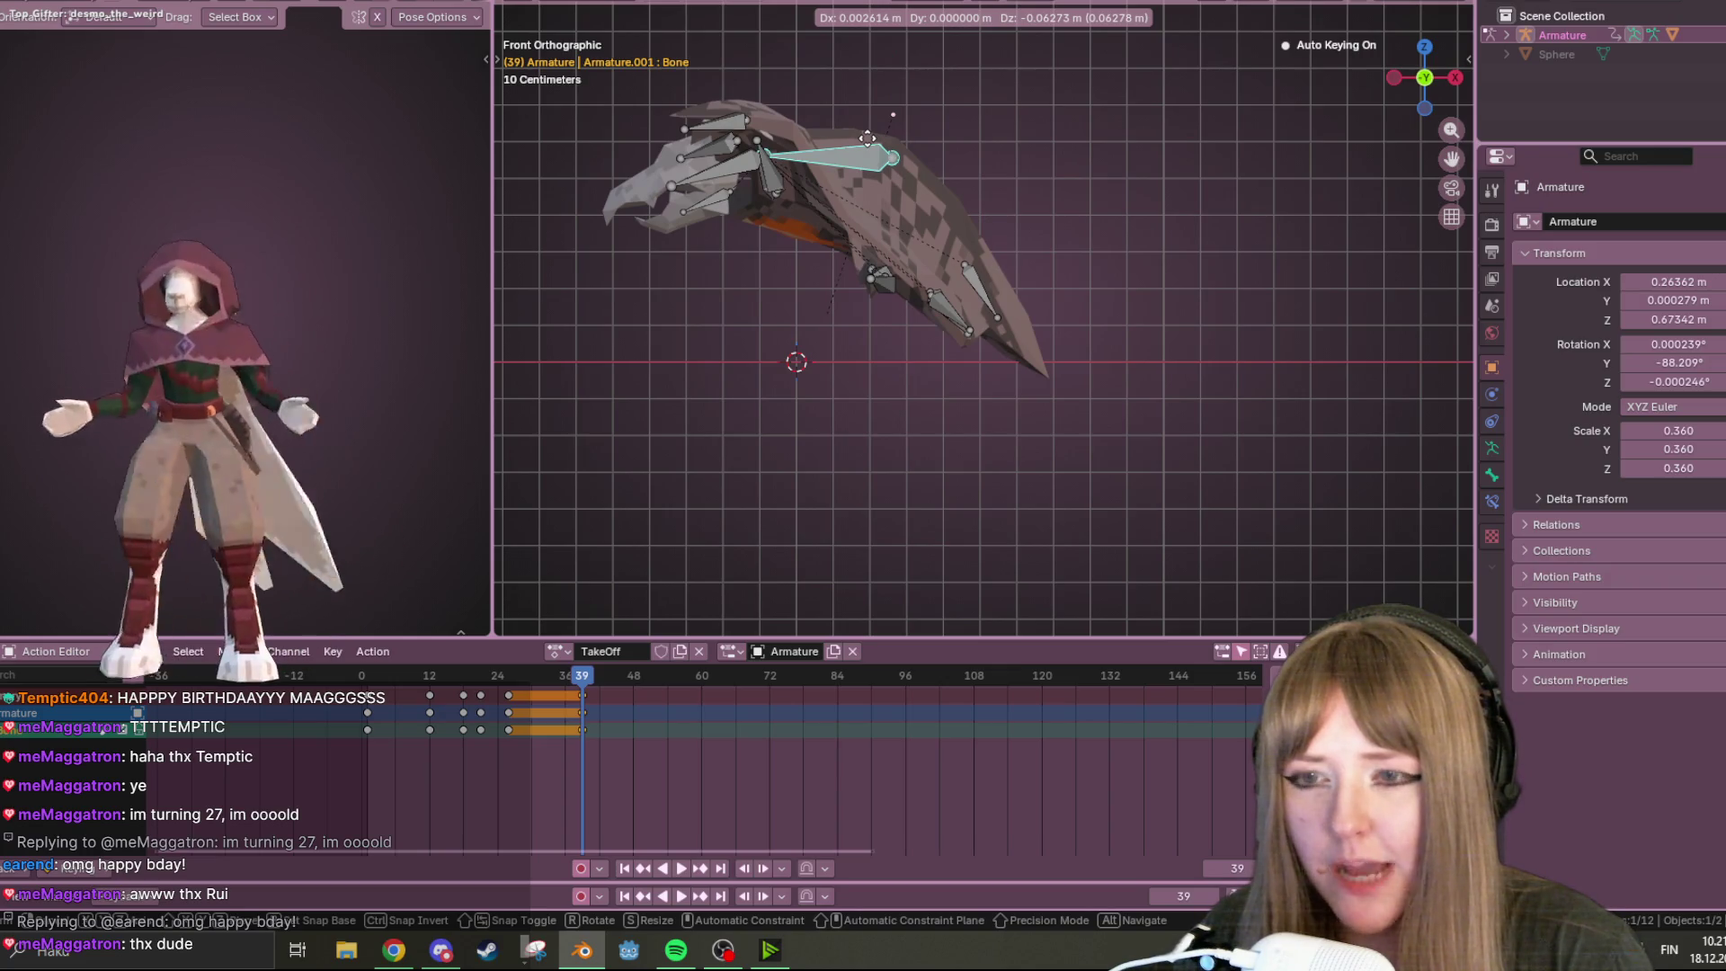
key(Escape)
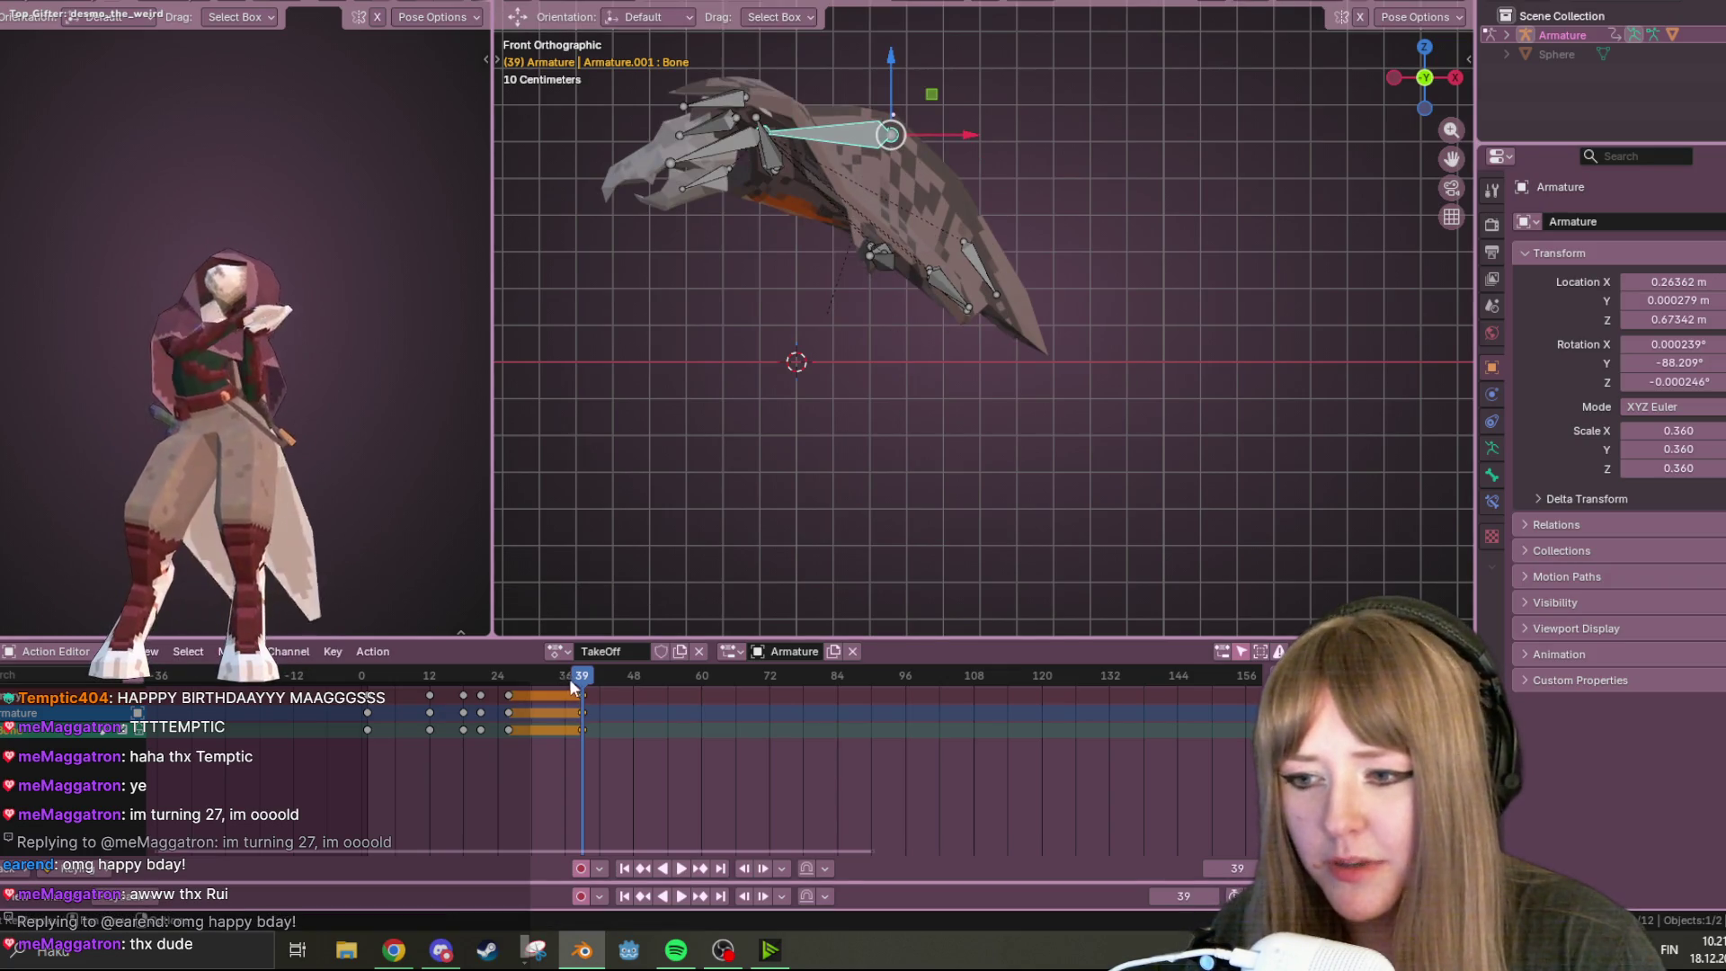
key(space)
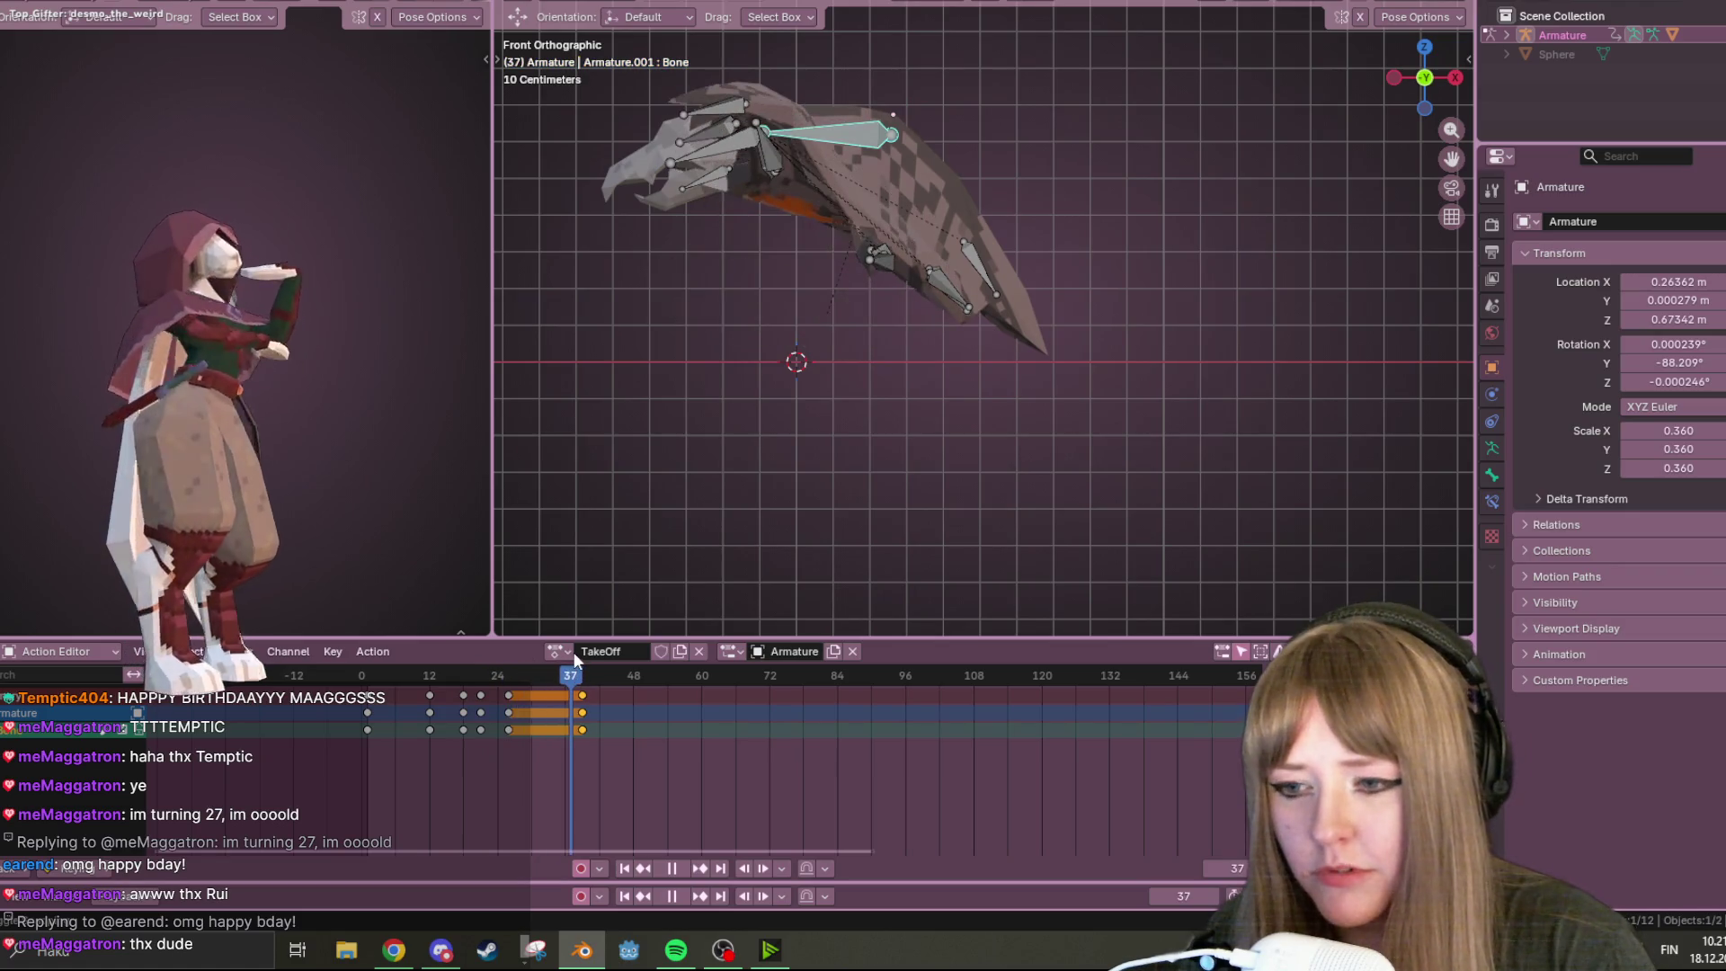
key(Escape)
key(g)
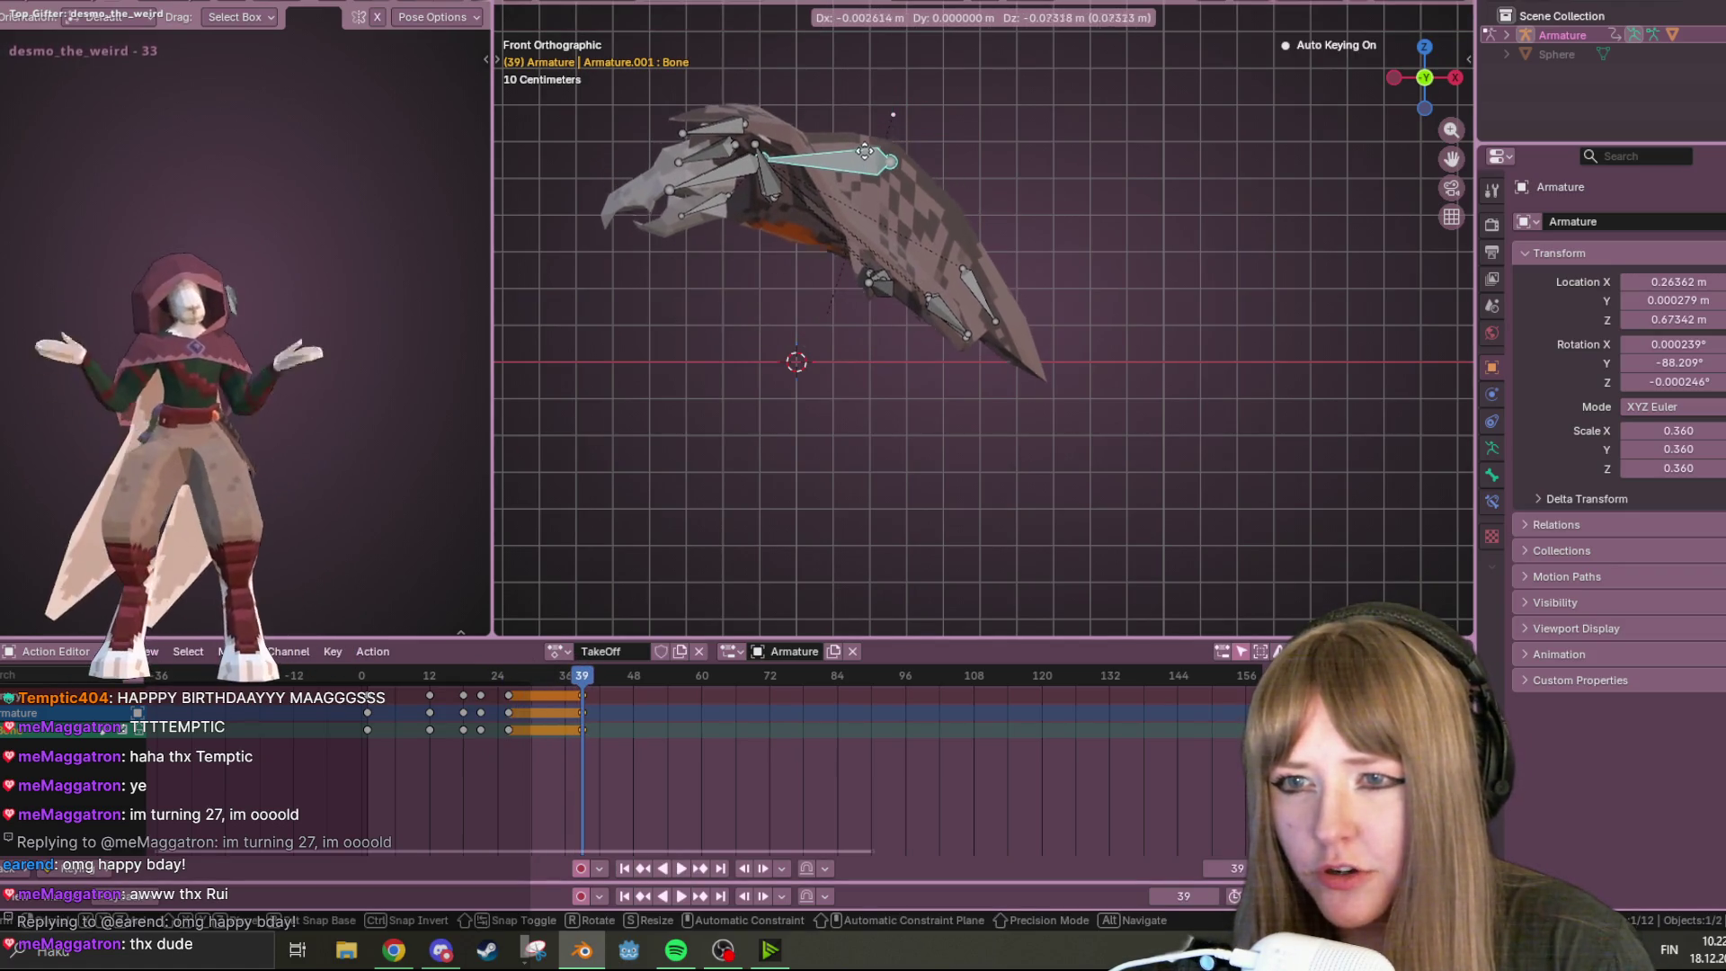
click(868, 161)
key(i)
Replay the revised TakeOff flap from frame 0, stopping at frame 43, and view it in perspective
drag(618, 675, 361, 676)
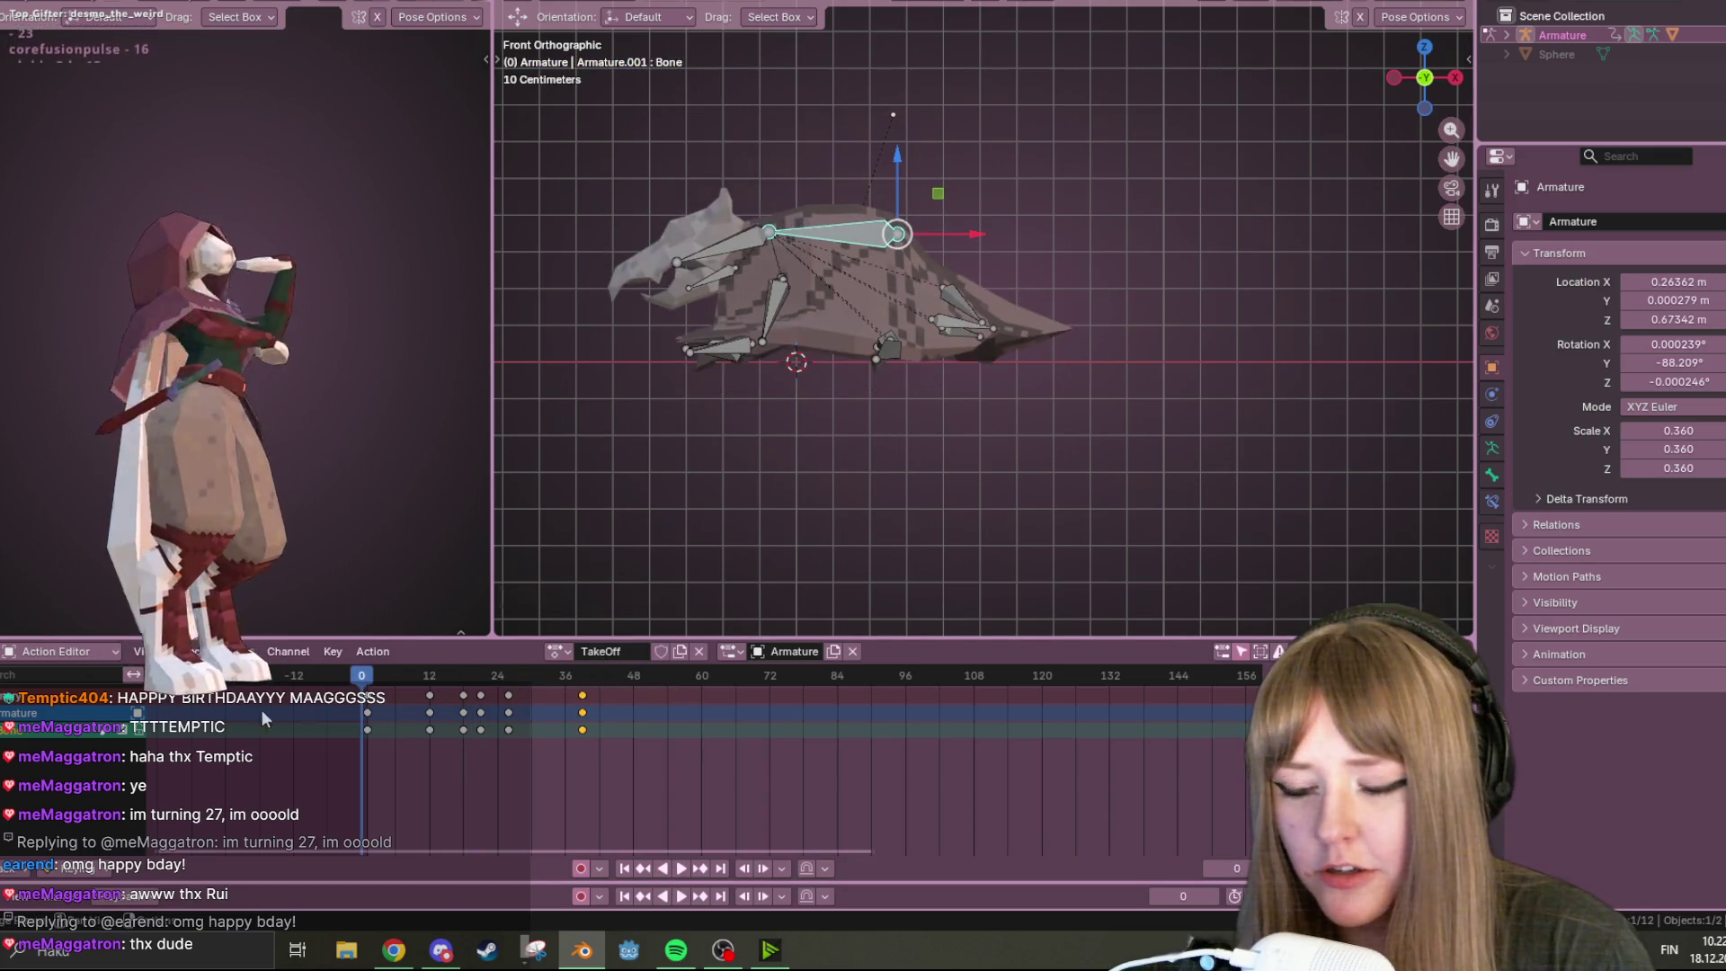
click(680, 867)
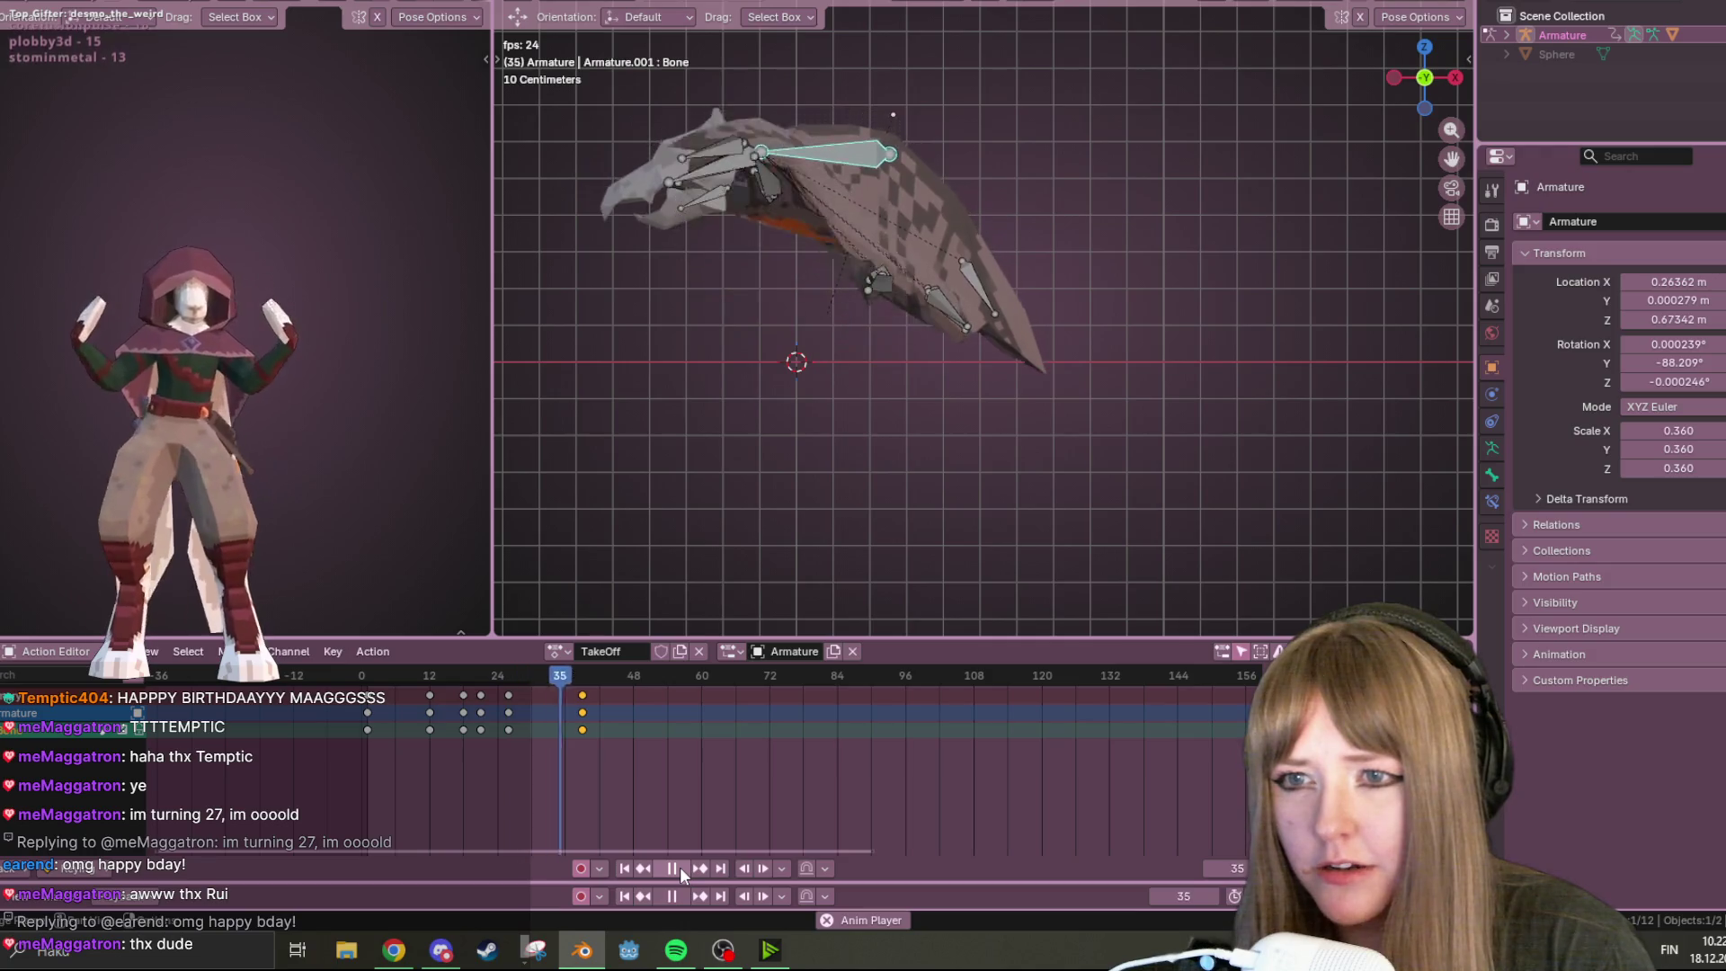
click(680, 867)
mouse_move(845, 620)
middle_down()
mouse_move(974, 429)
mouse_move(991, 325)
mouse_move(848, 458)
mouse_move(872, 414)
middle_up()
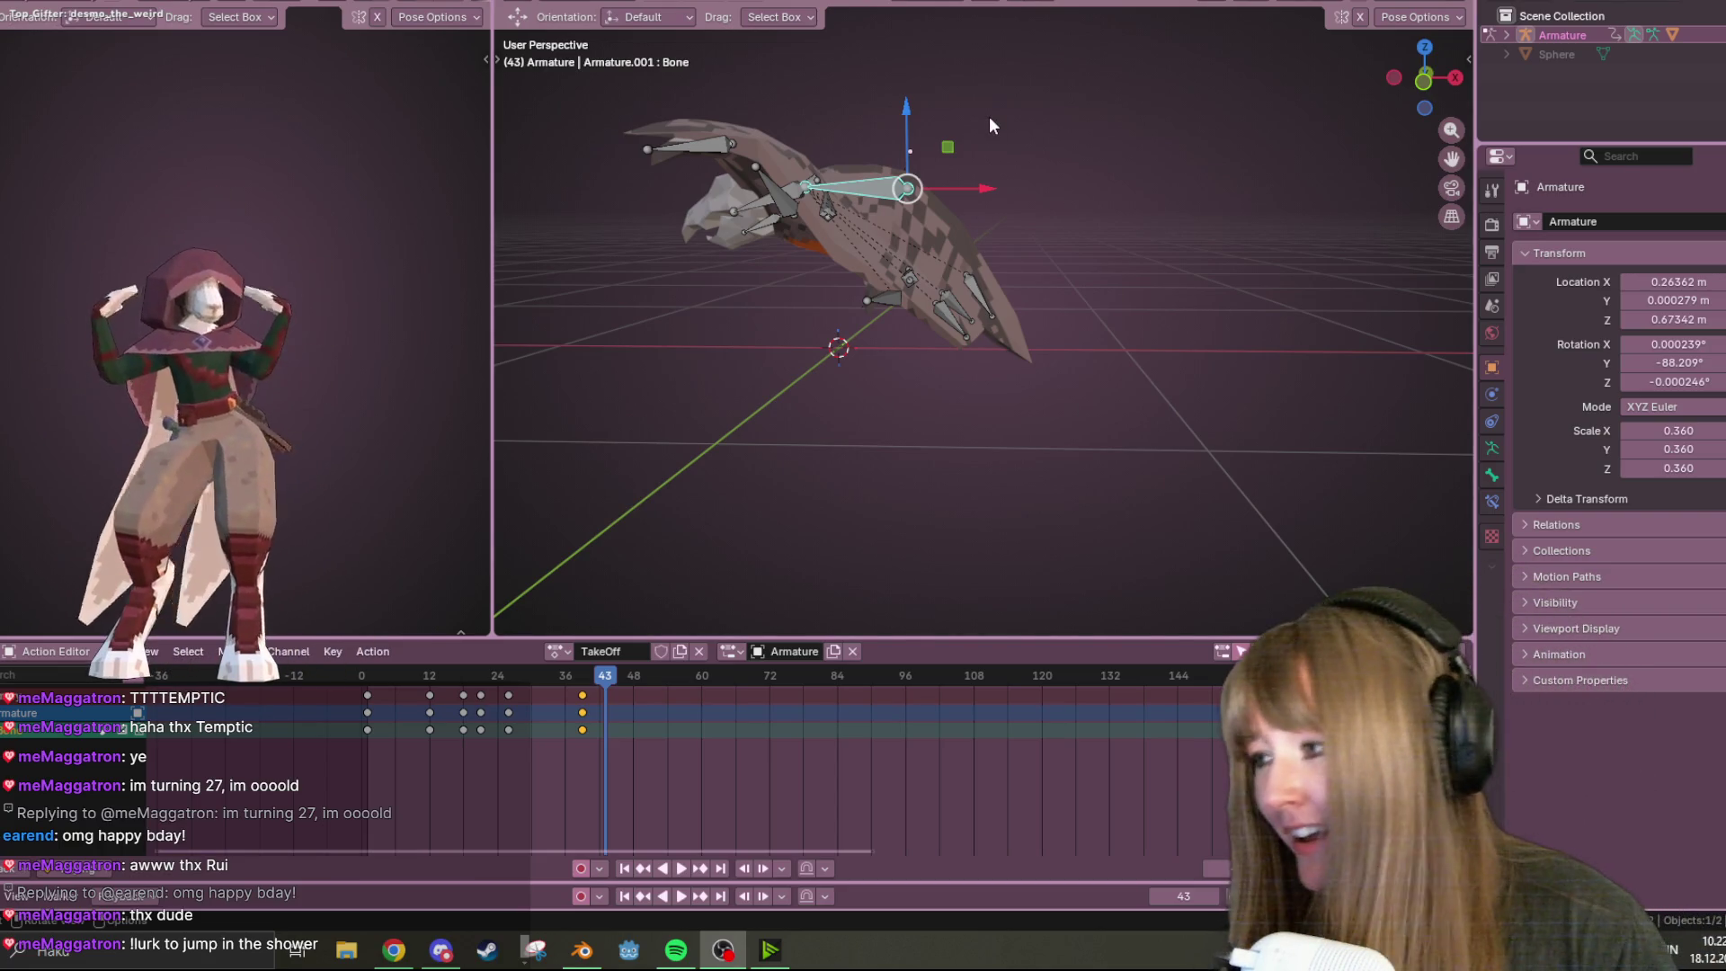
Zoom in and view the bat armature in Front Orthographic view
scroll(914, 166, up, 2)
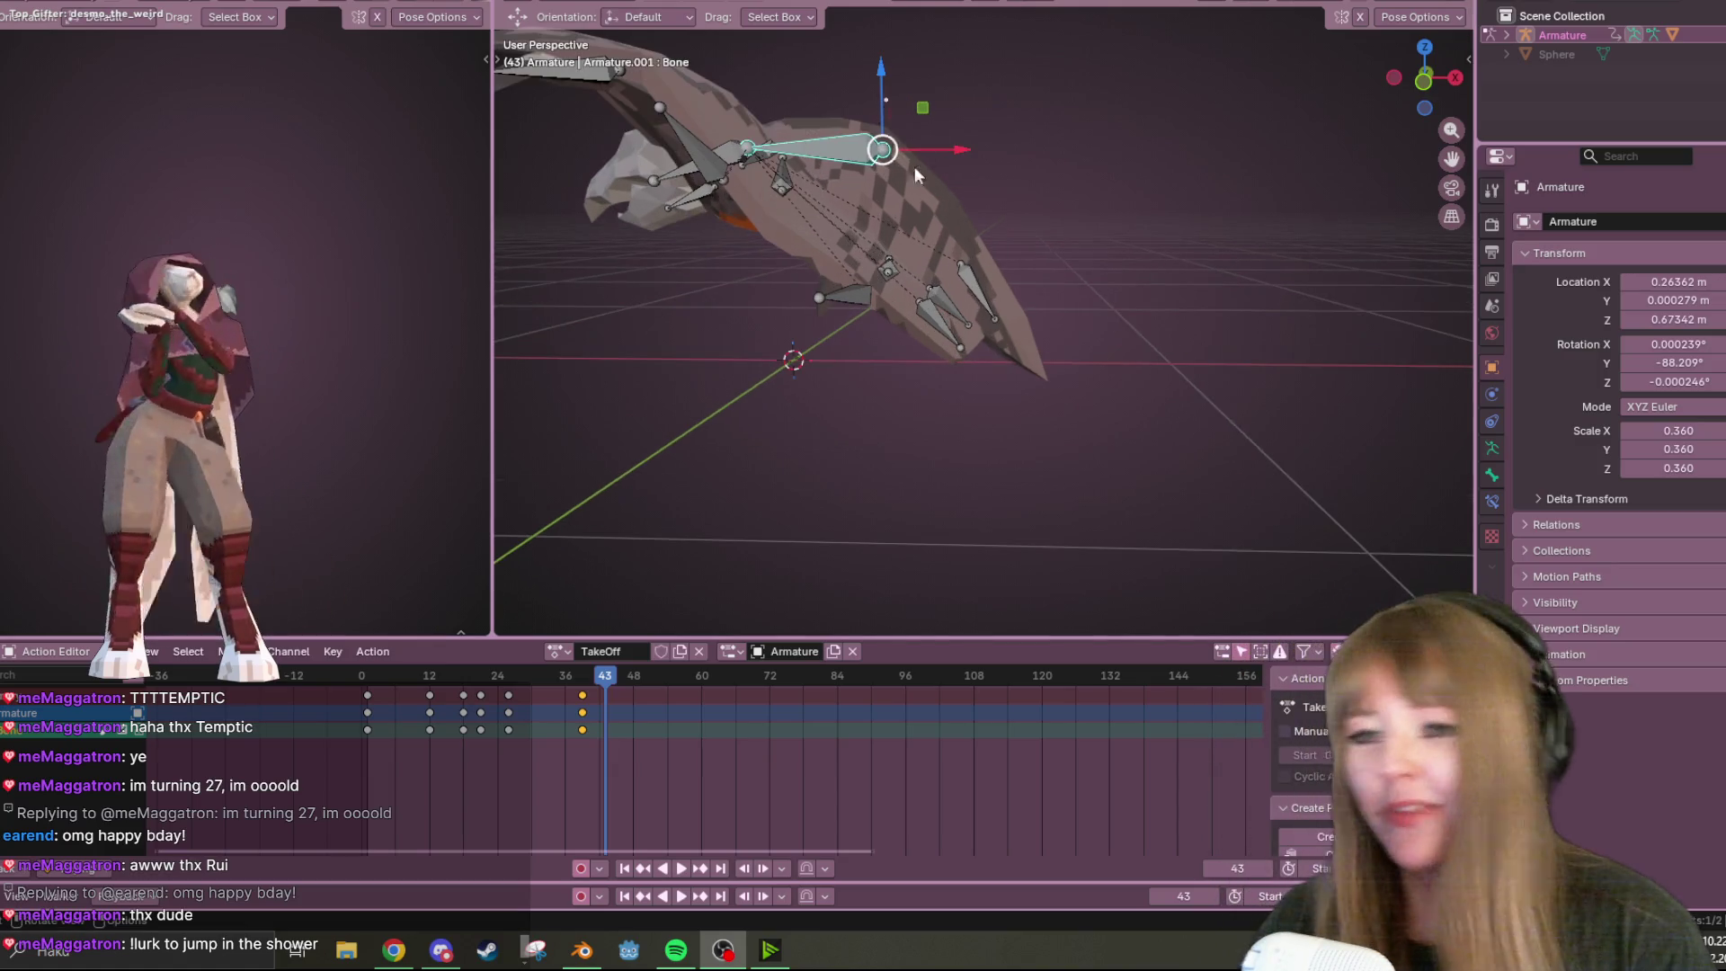
click(1396, 79)
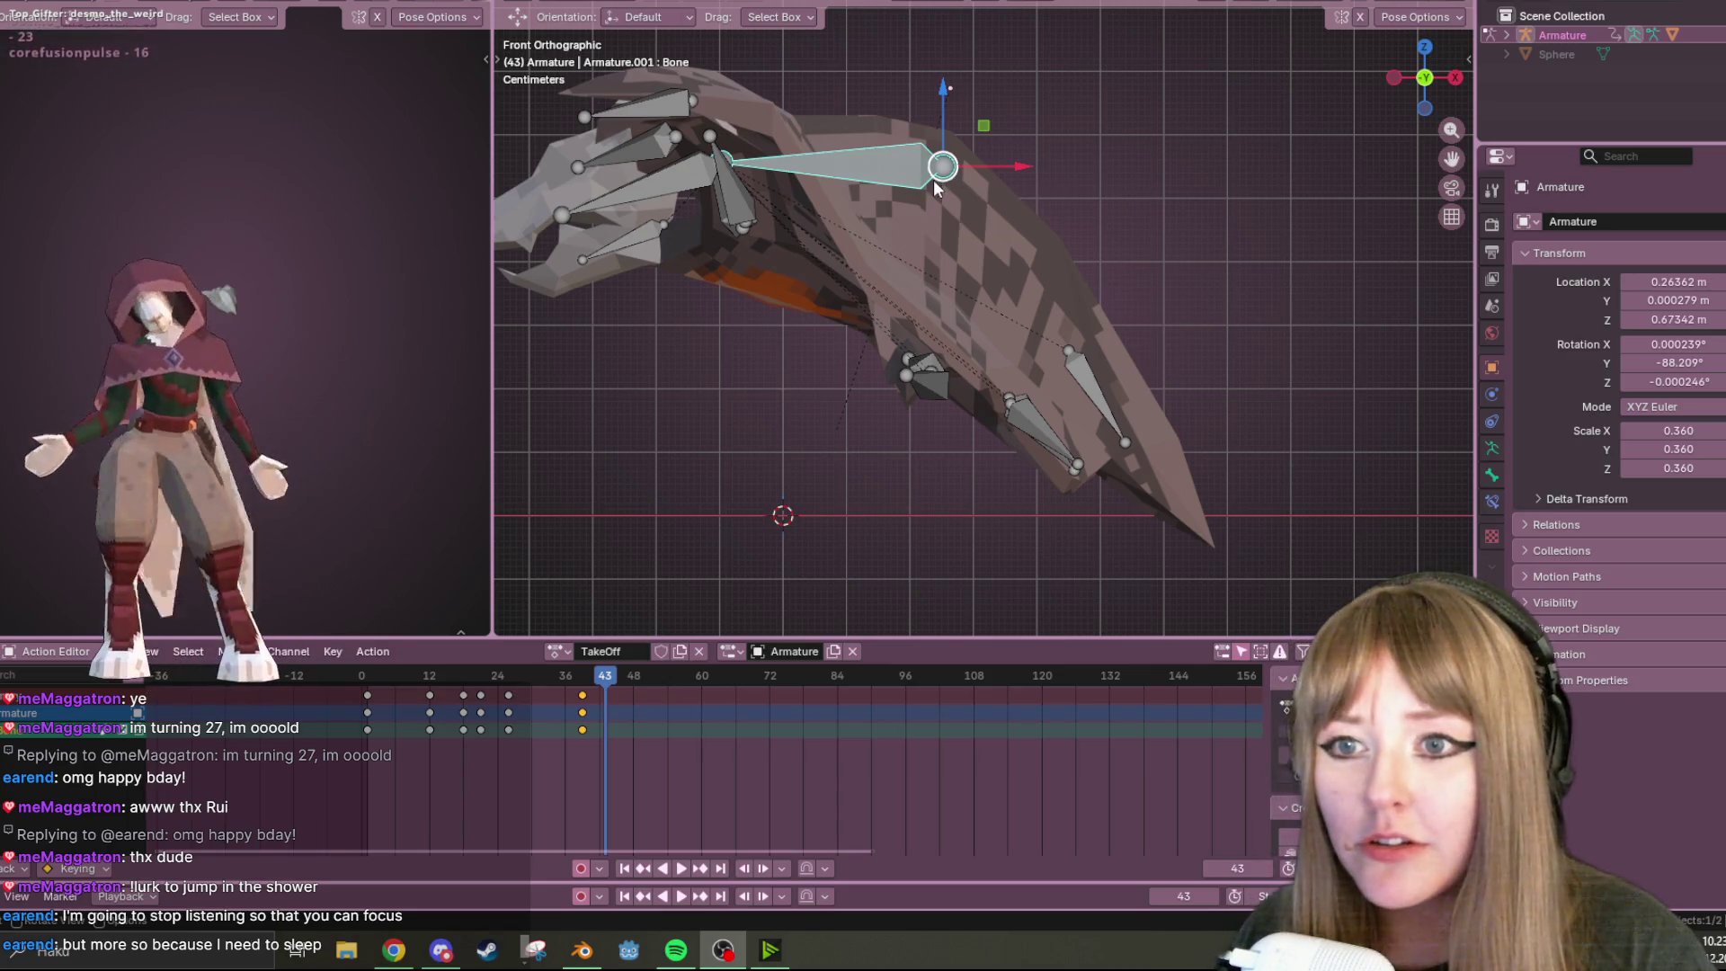
Slide the last TakeOff keyframe column from about frame 39 to frame 42
scroll(1092, 84, down, 3)
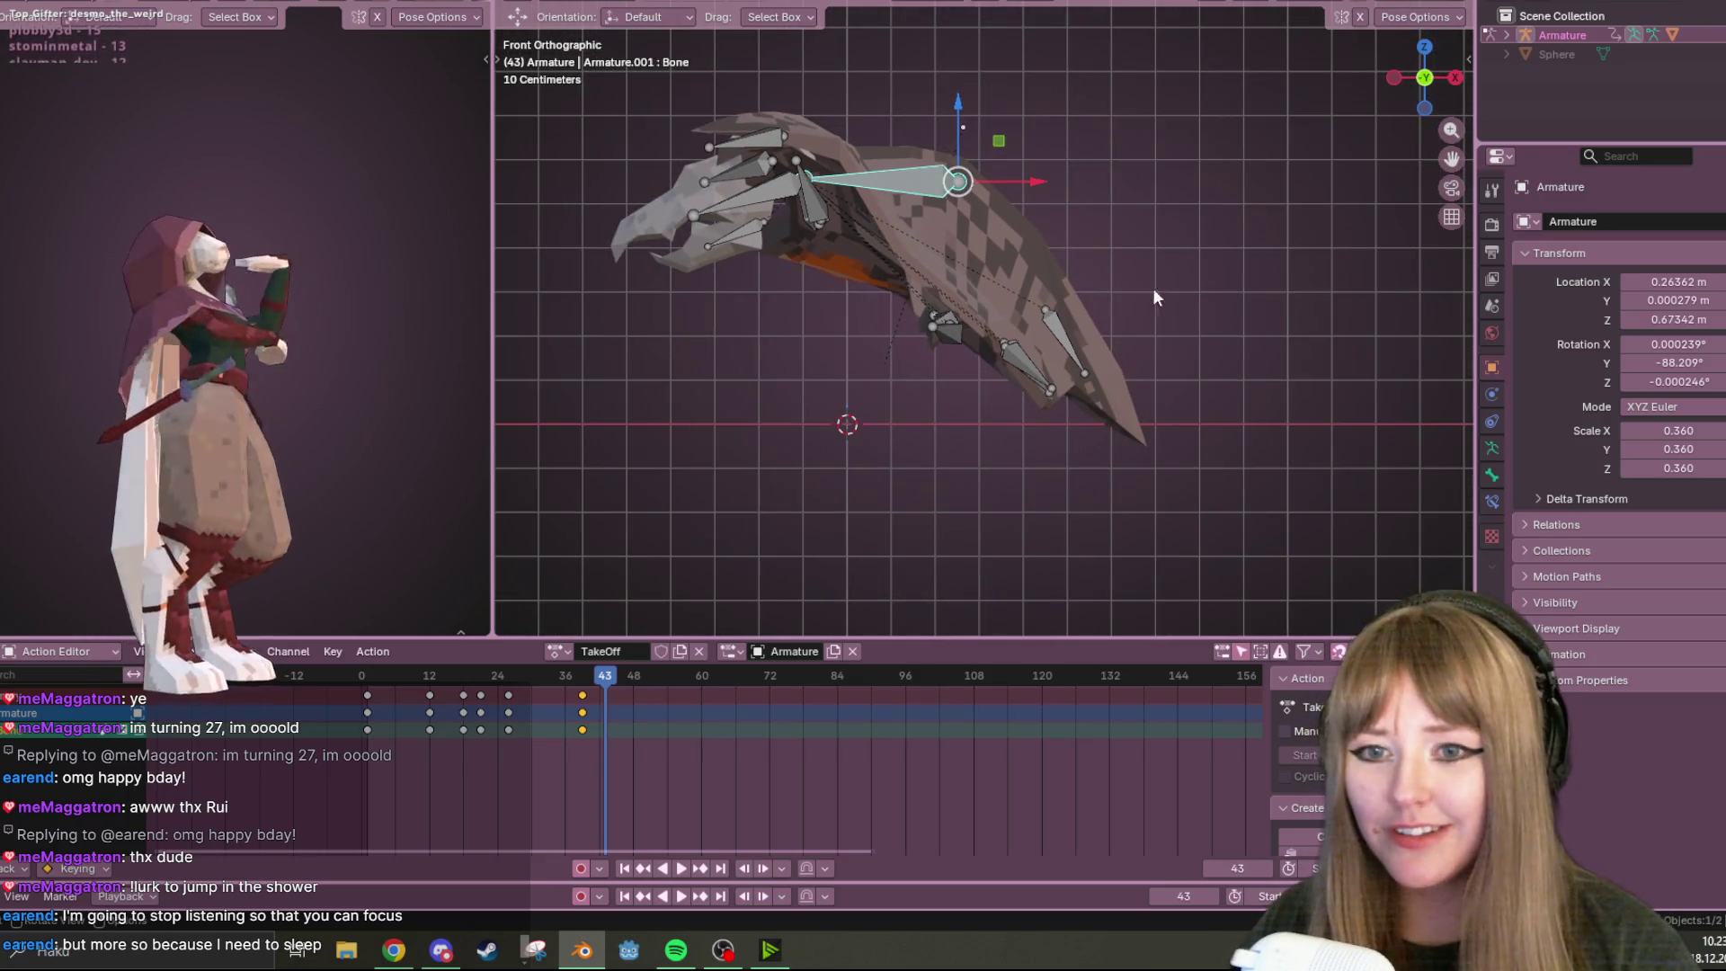
drag(605, 675, 401, 675)
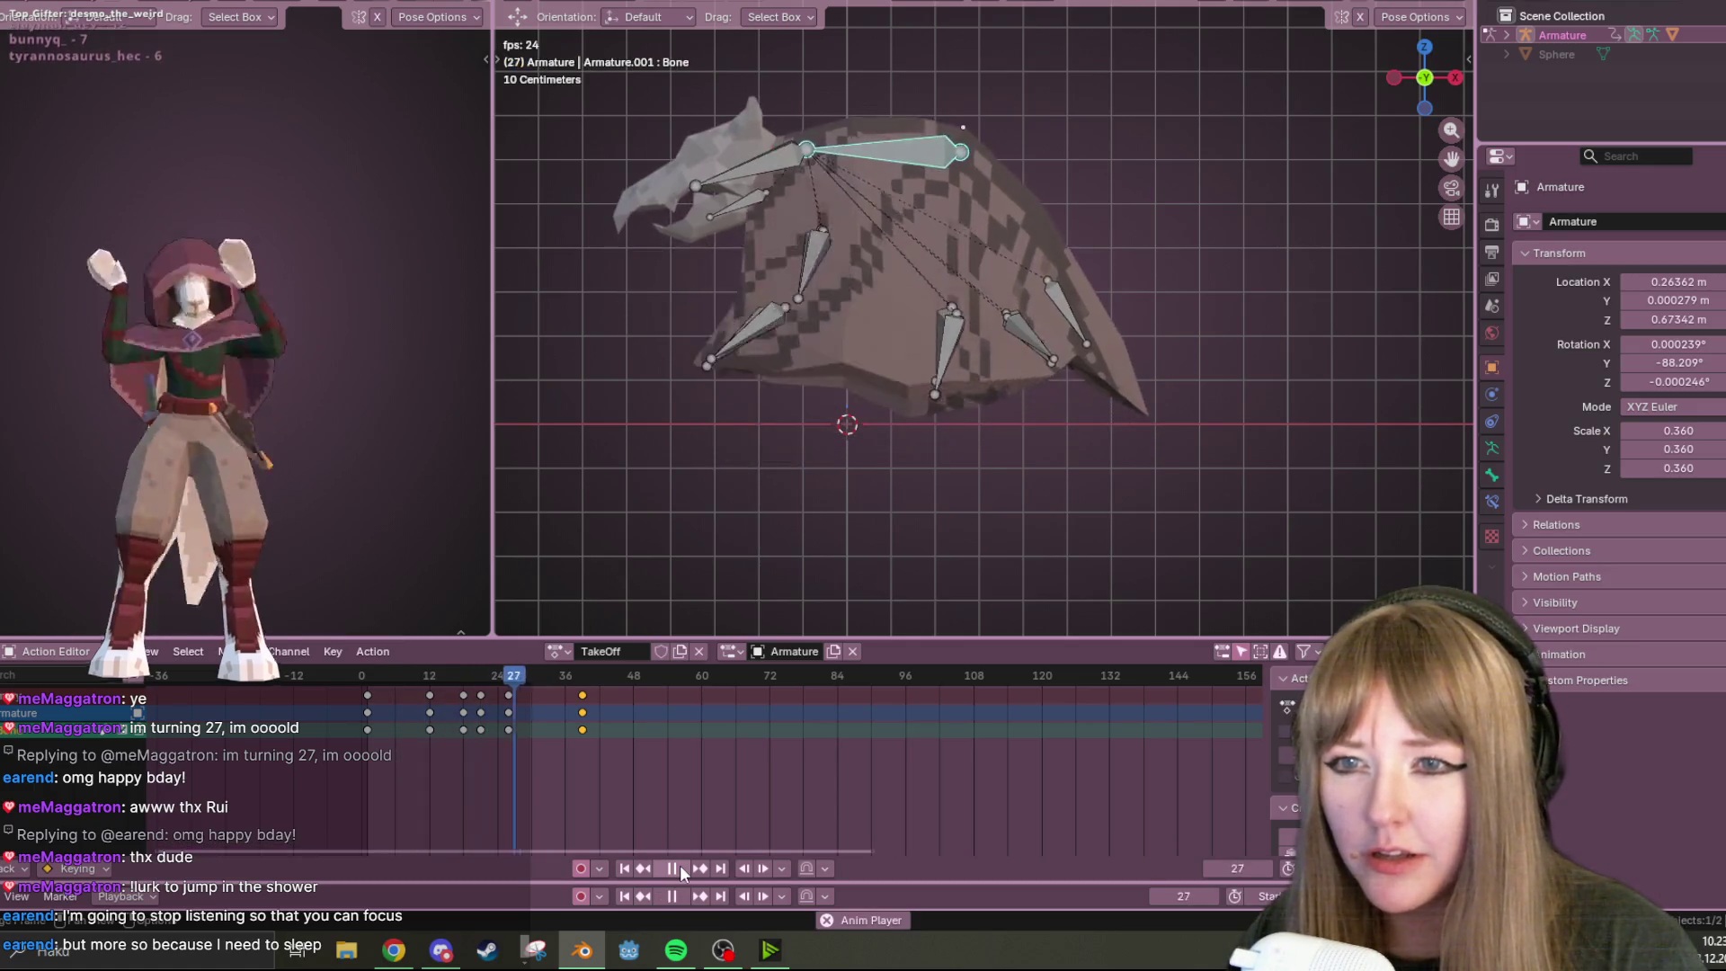
click(678, 869)
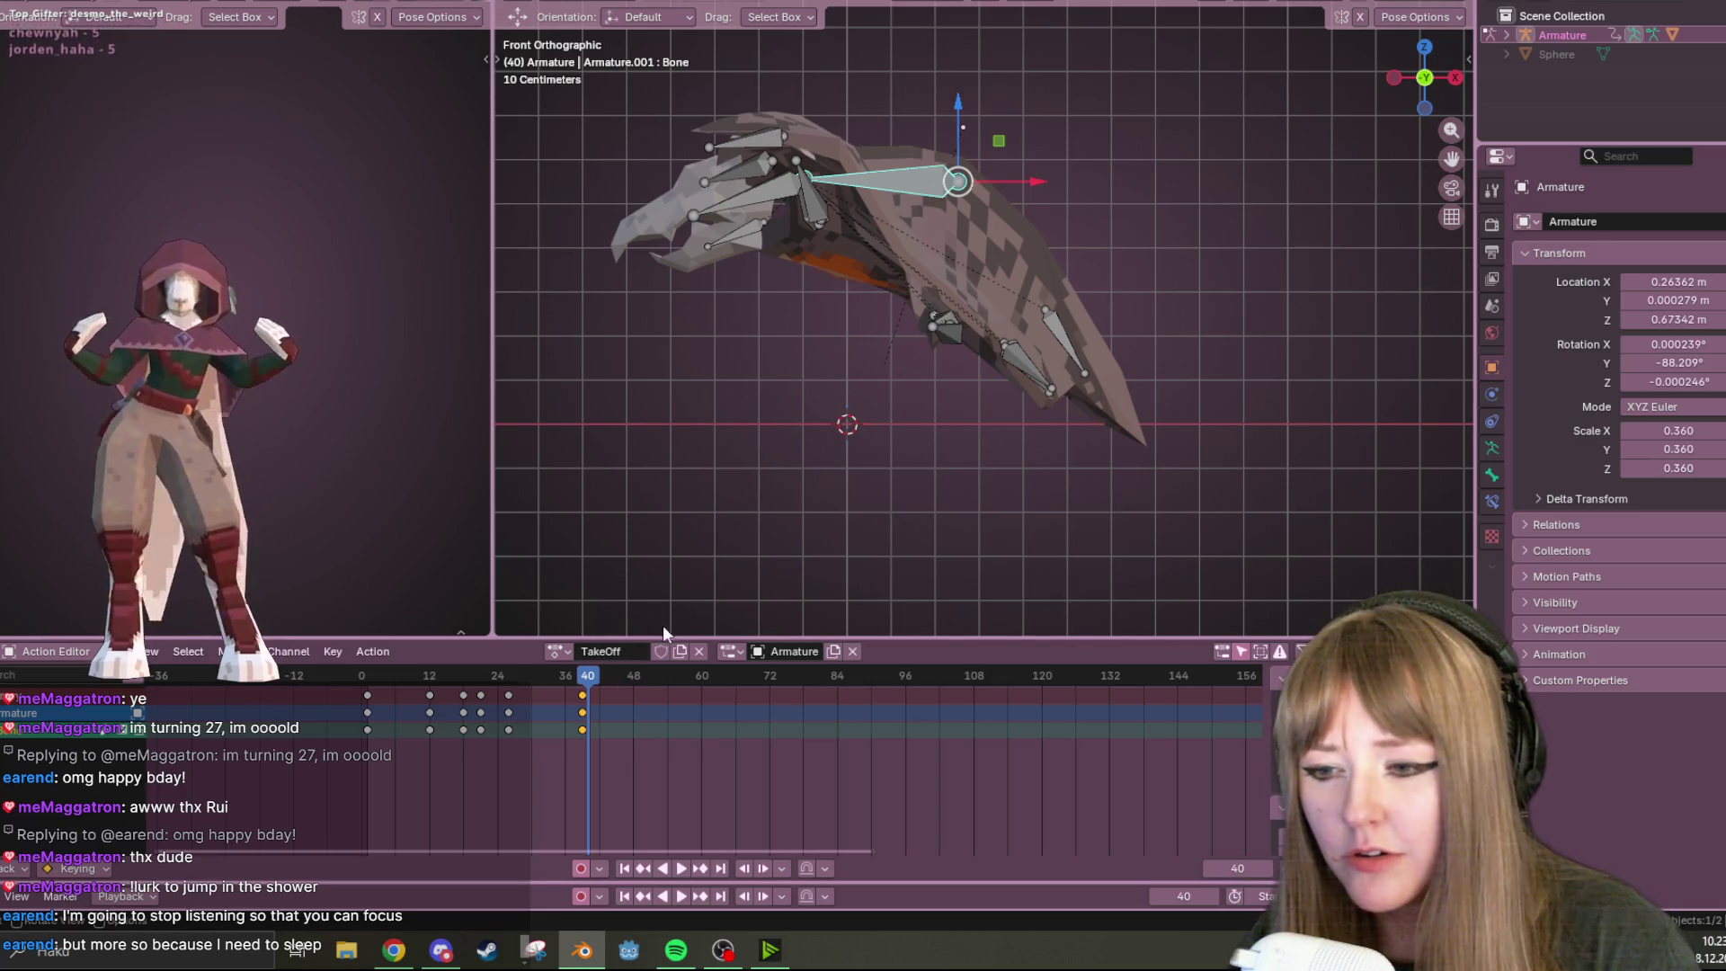
drag(598, 680, 603, 678)
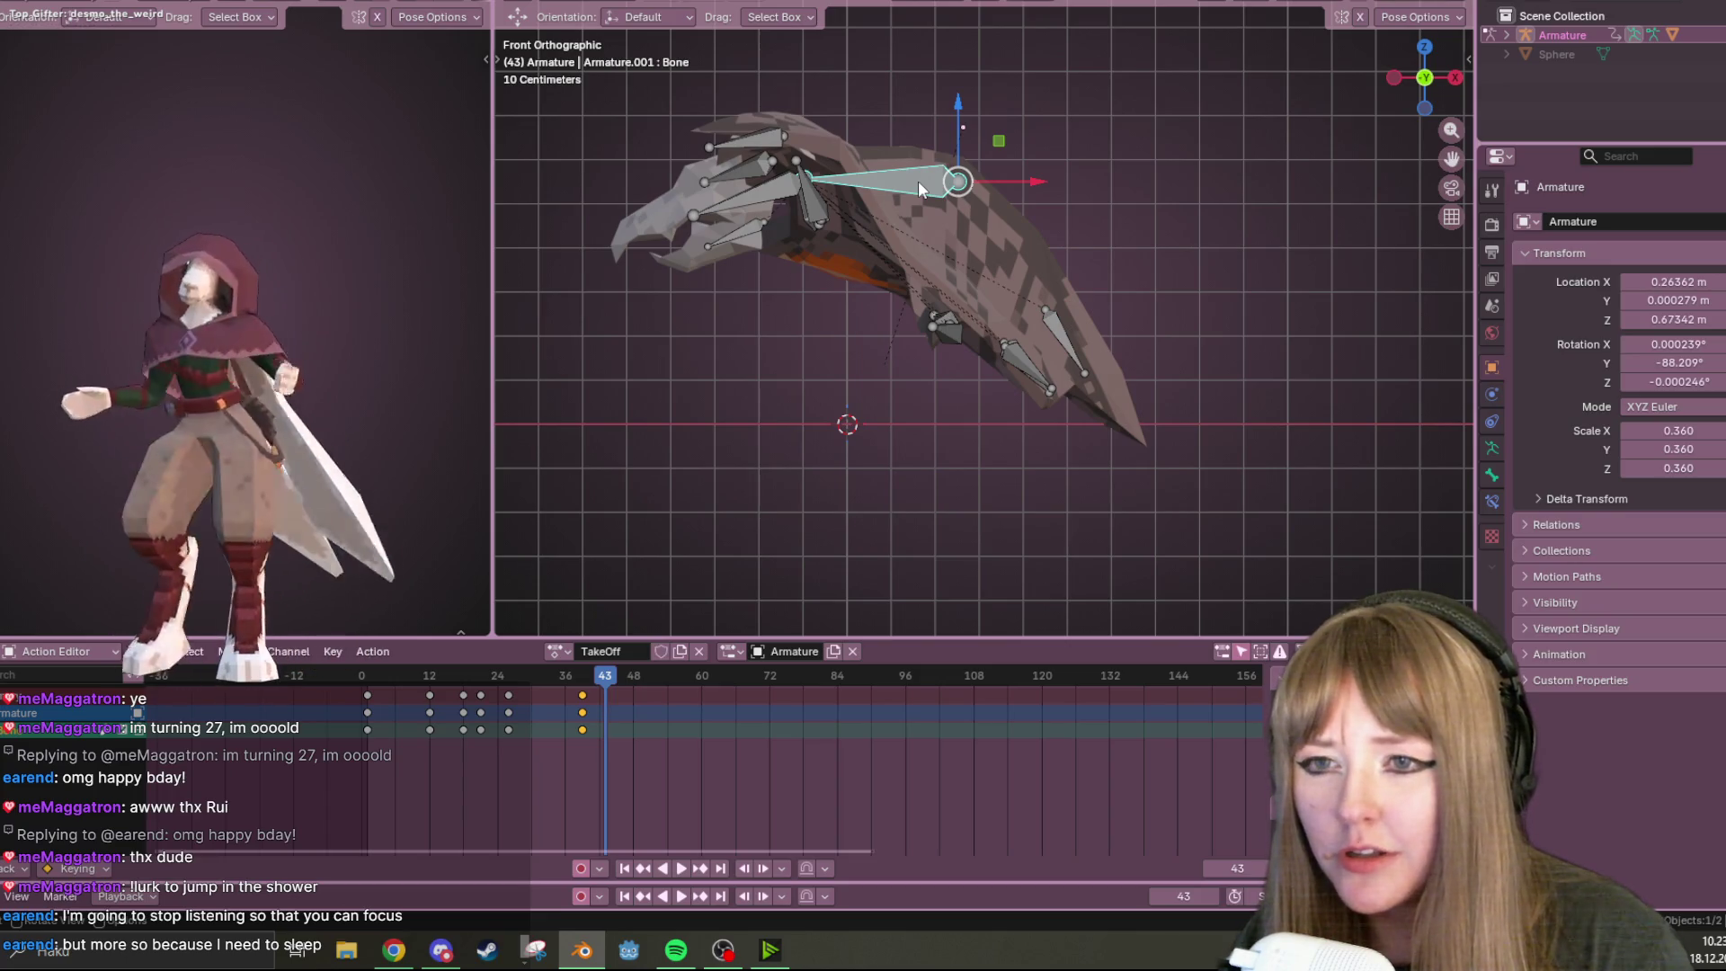
key(g)
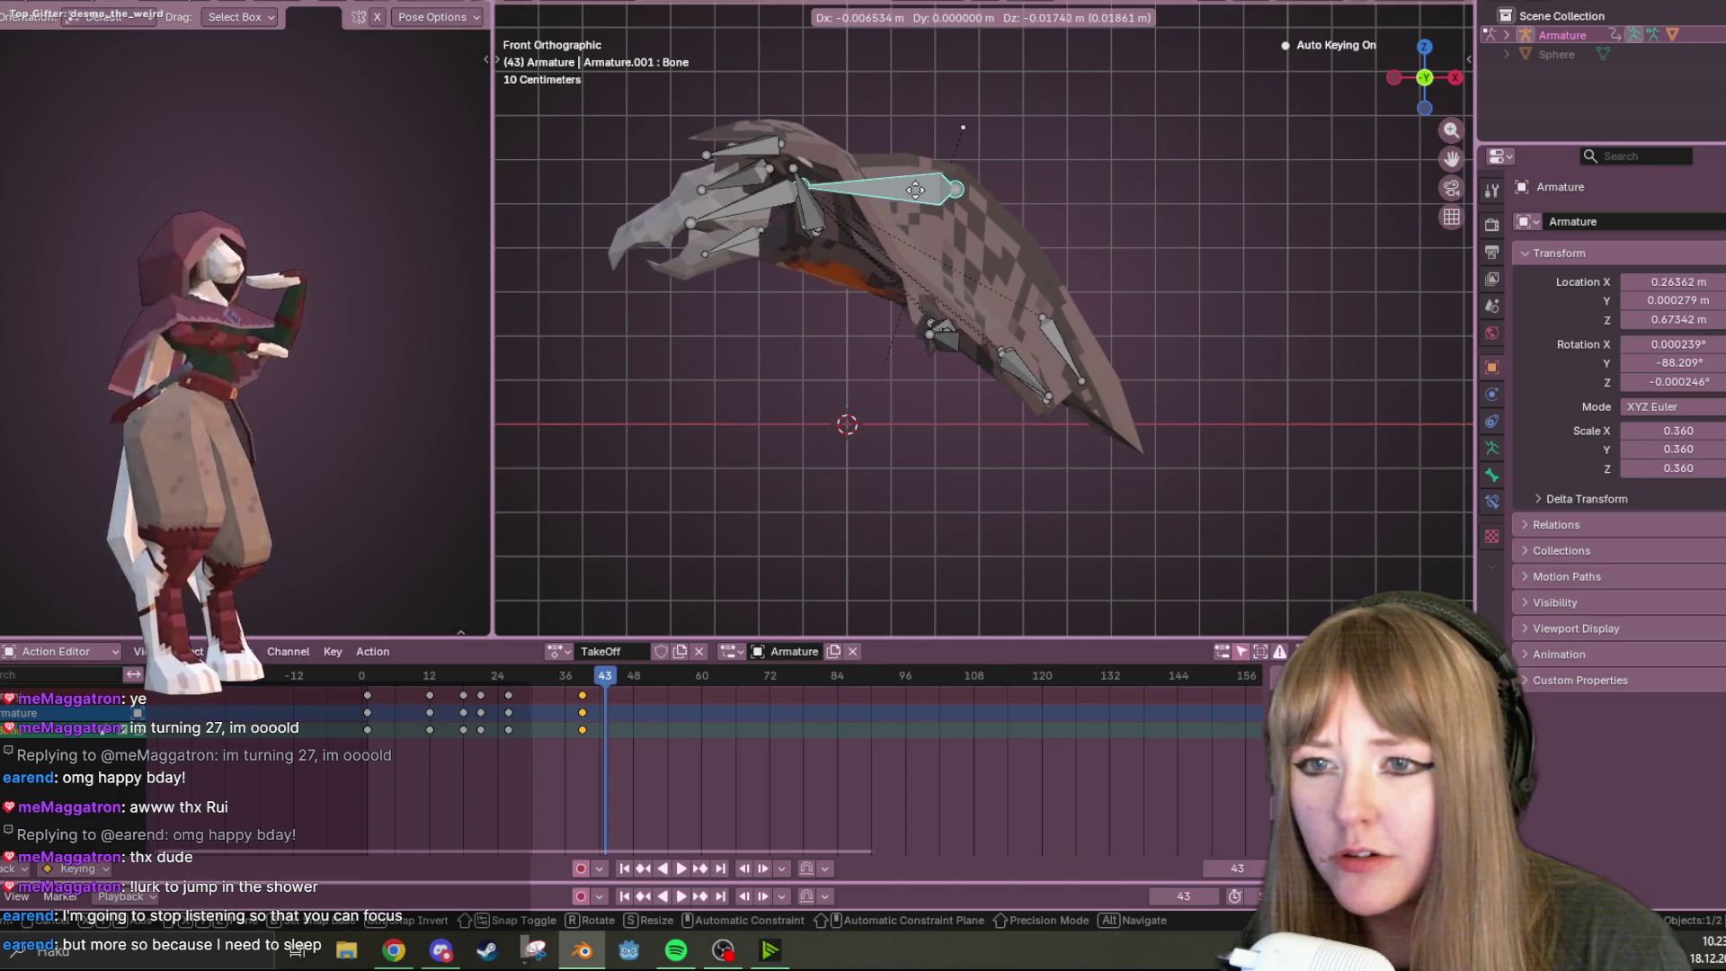
right_click(916, 189)
mouse_move(585, 700)
mouse_down()
mouse_move(608, 691)
mouse_move(600, 672)
mouse_up()
key(space)
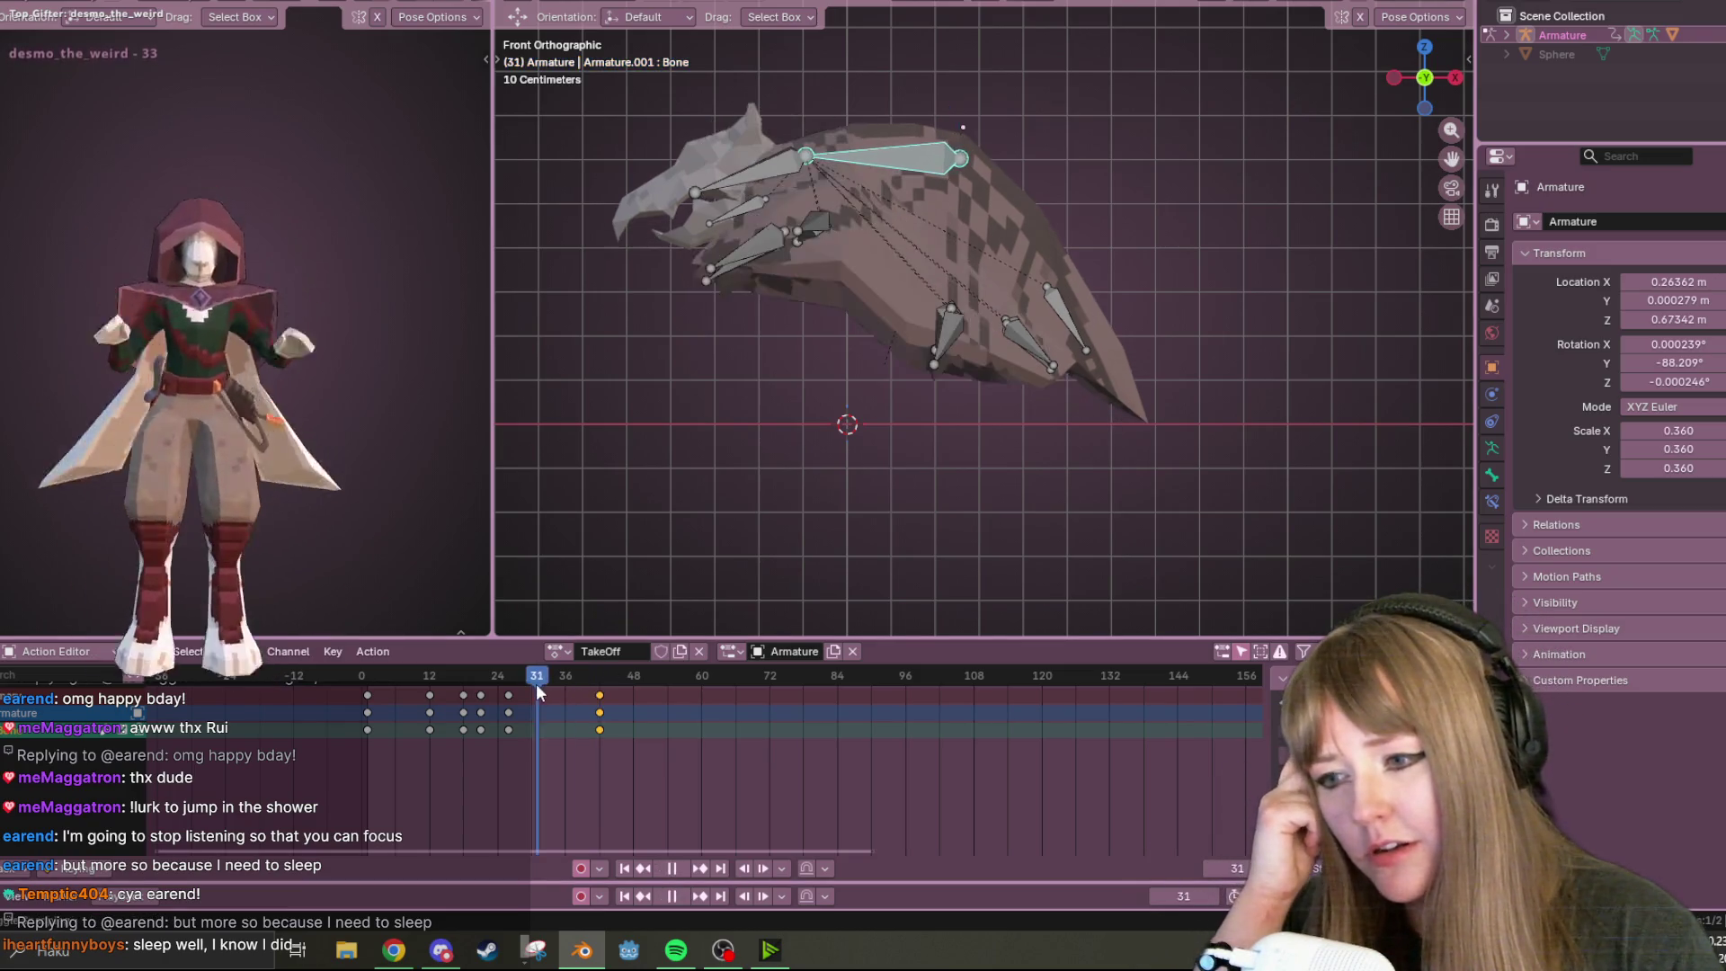
Move the frame-26 keyframe column to about frame 51, select all bones, and go to frame 21
click(509, 698)
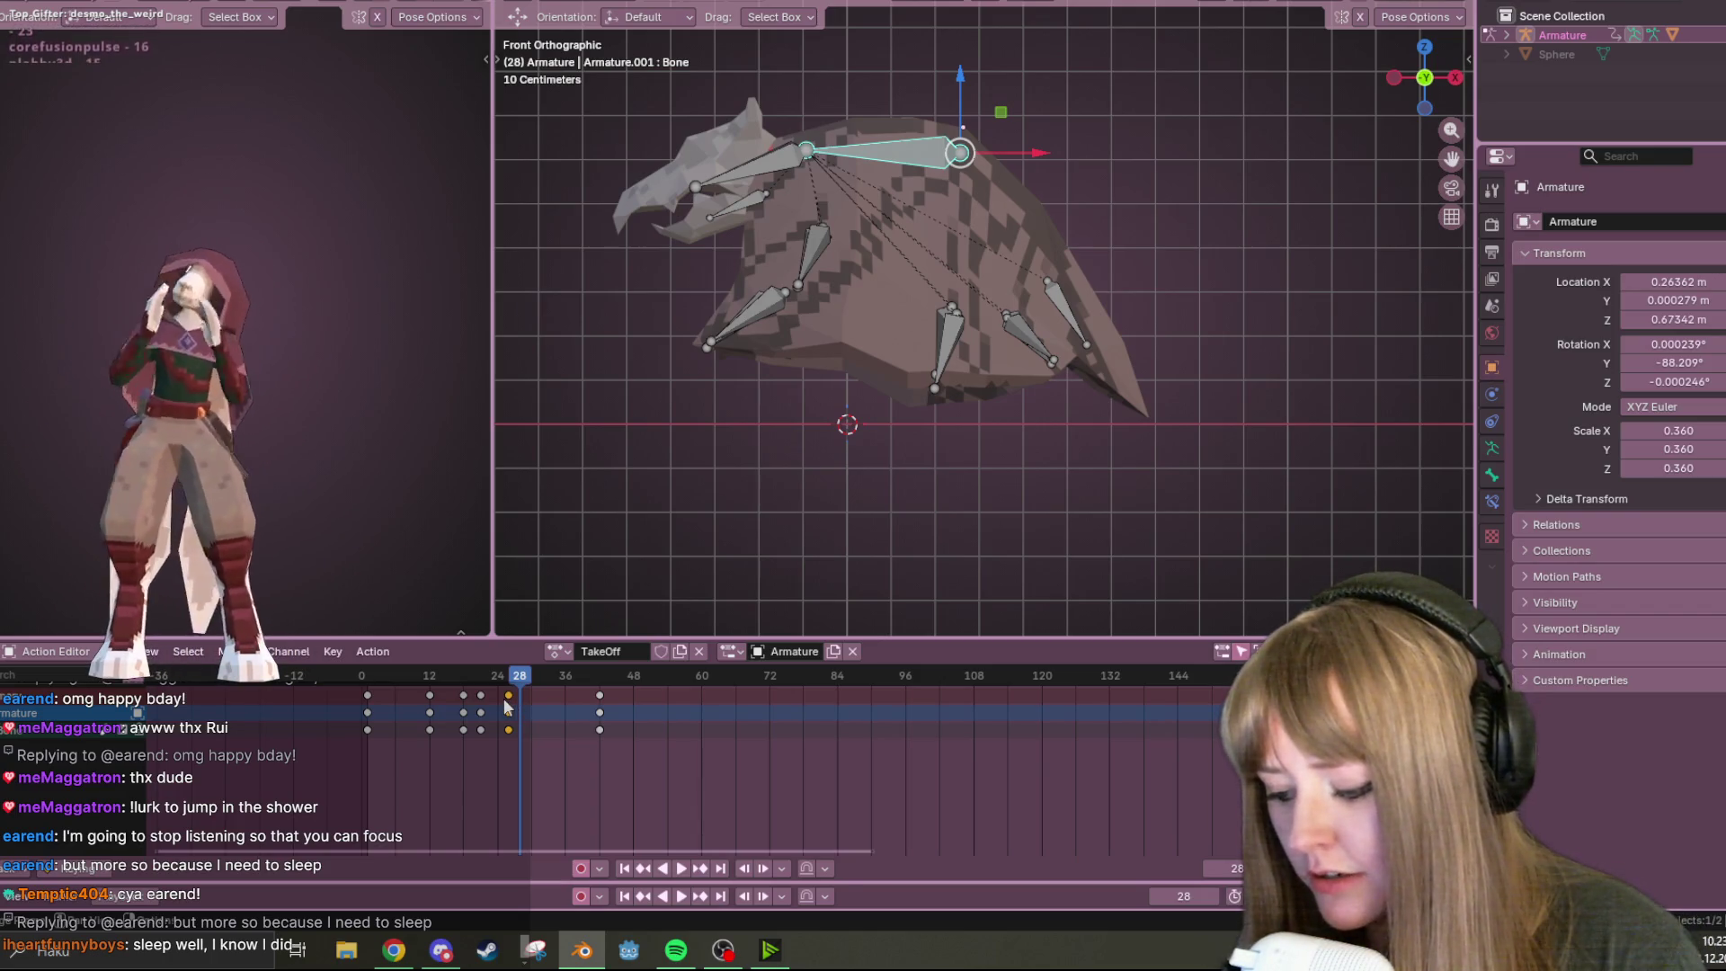
drag(505, 707, 586, 699)
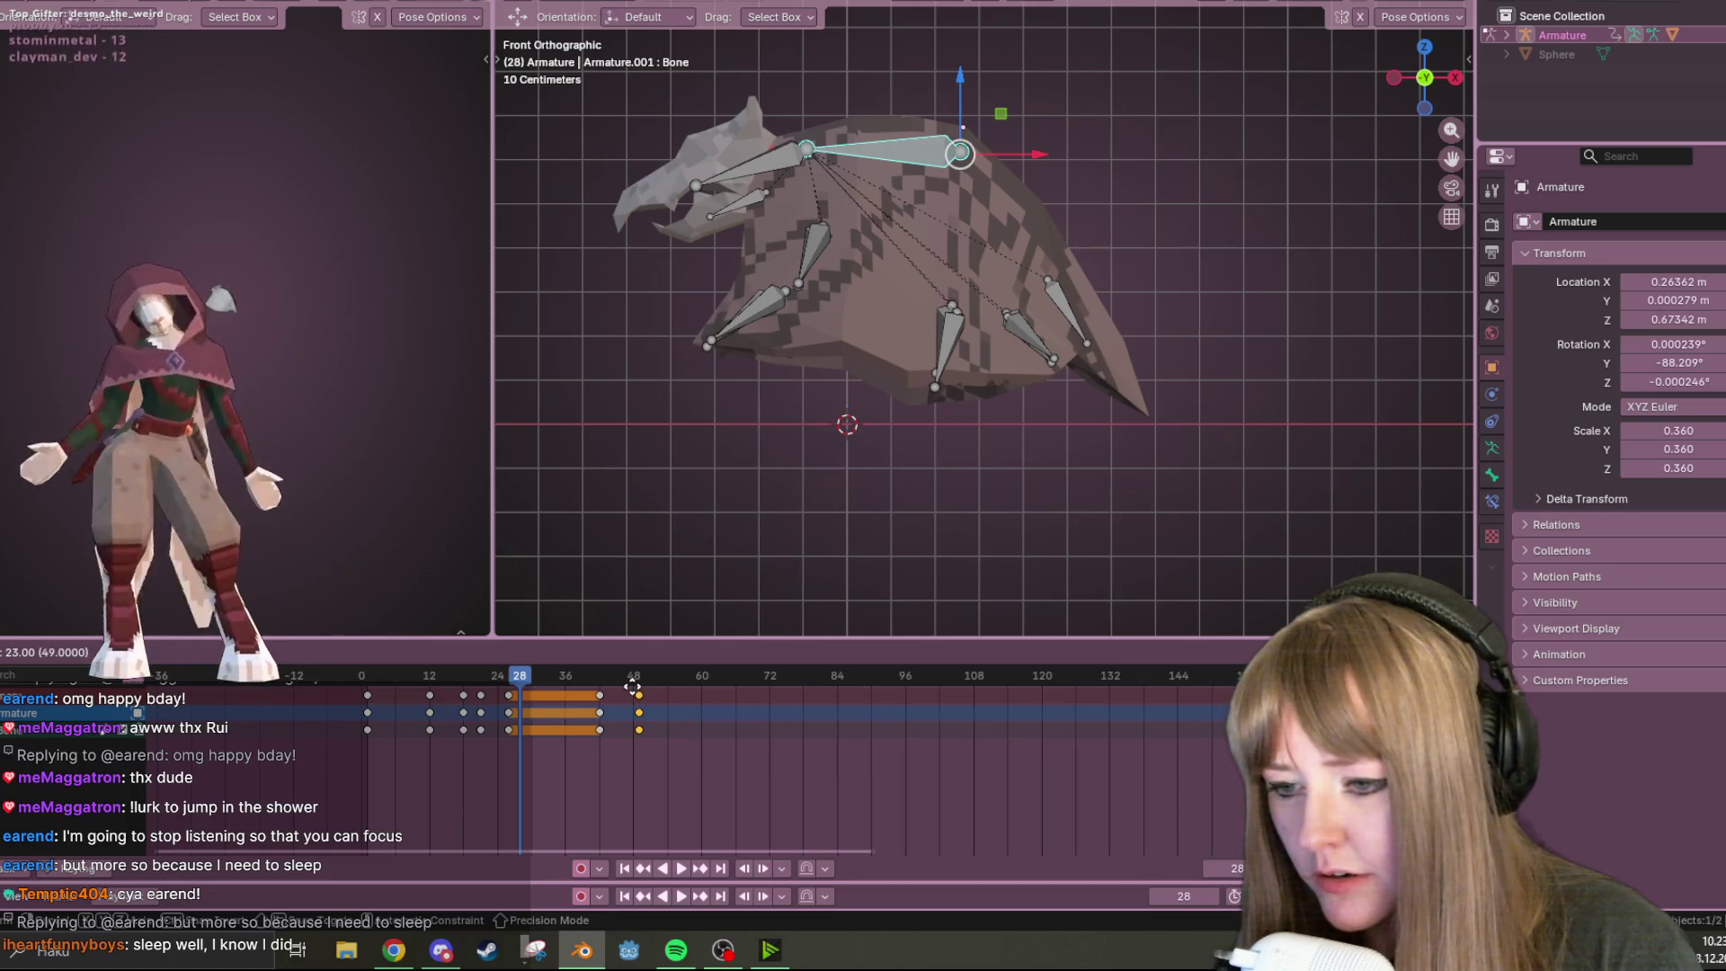
click(644, 688)
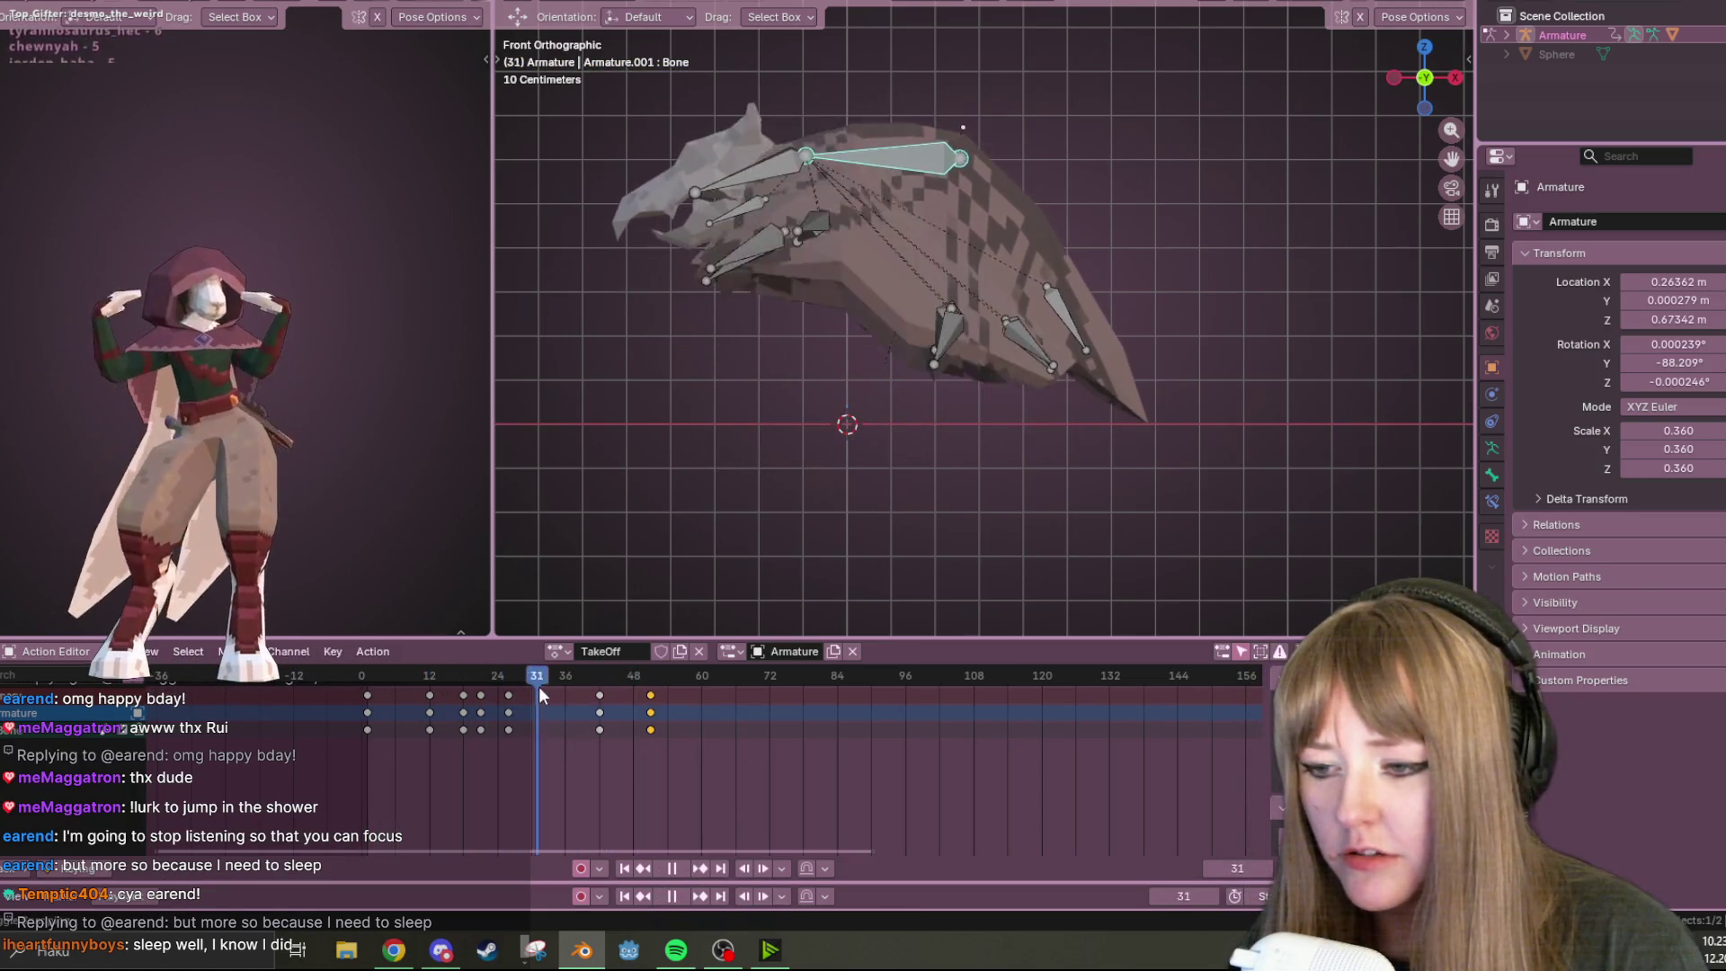
key(a)
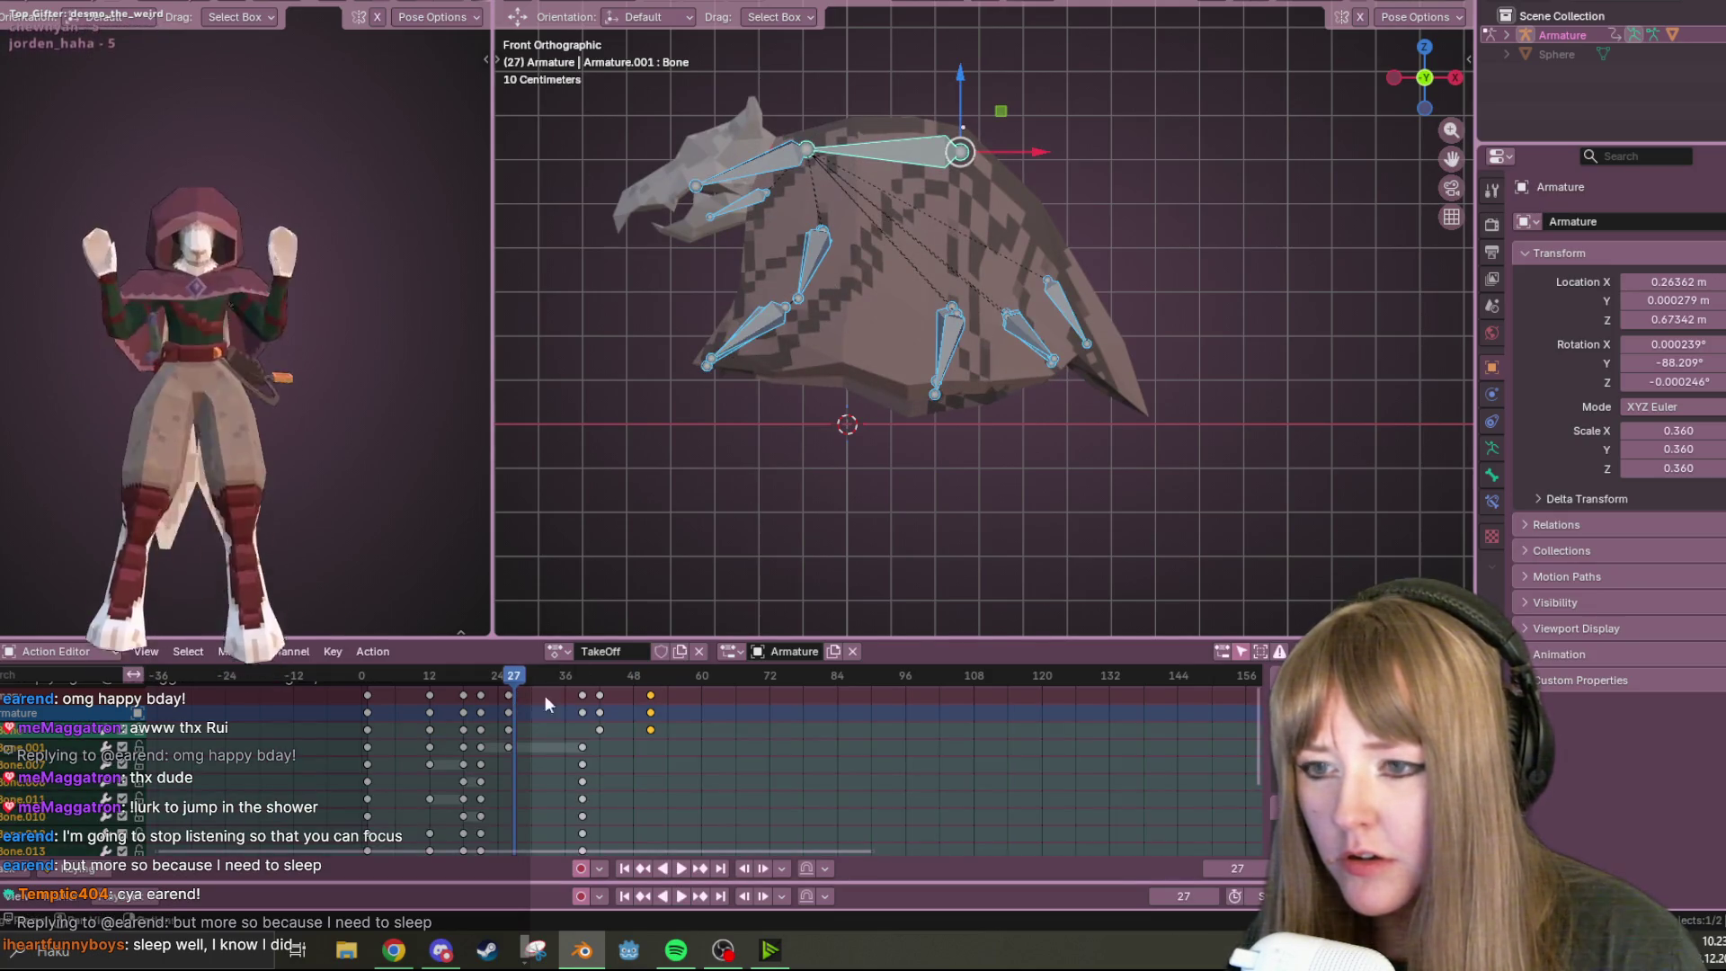
drag(503, 684, 481, 685)
mouse_move(899, 467)
middle_down()
mouse_move(982, 425)
mouse_move(851, 439)
mouse_move(630, 594)
middle_up()
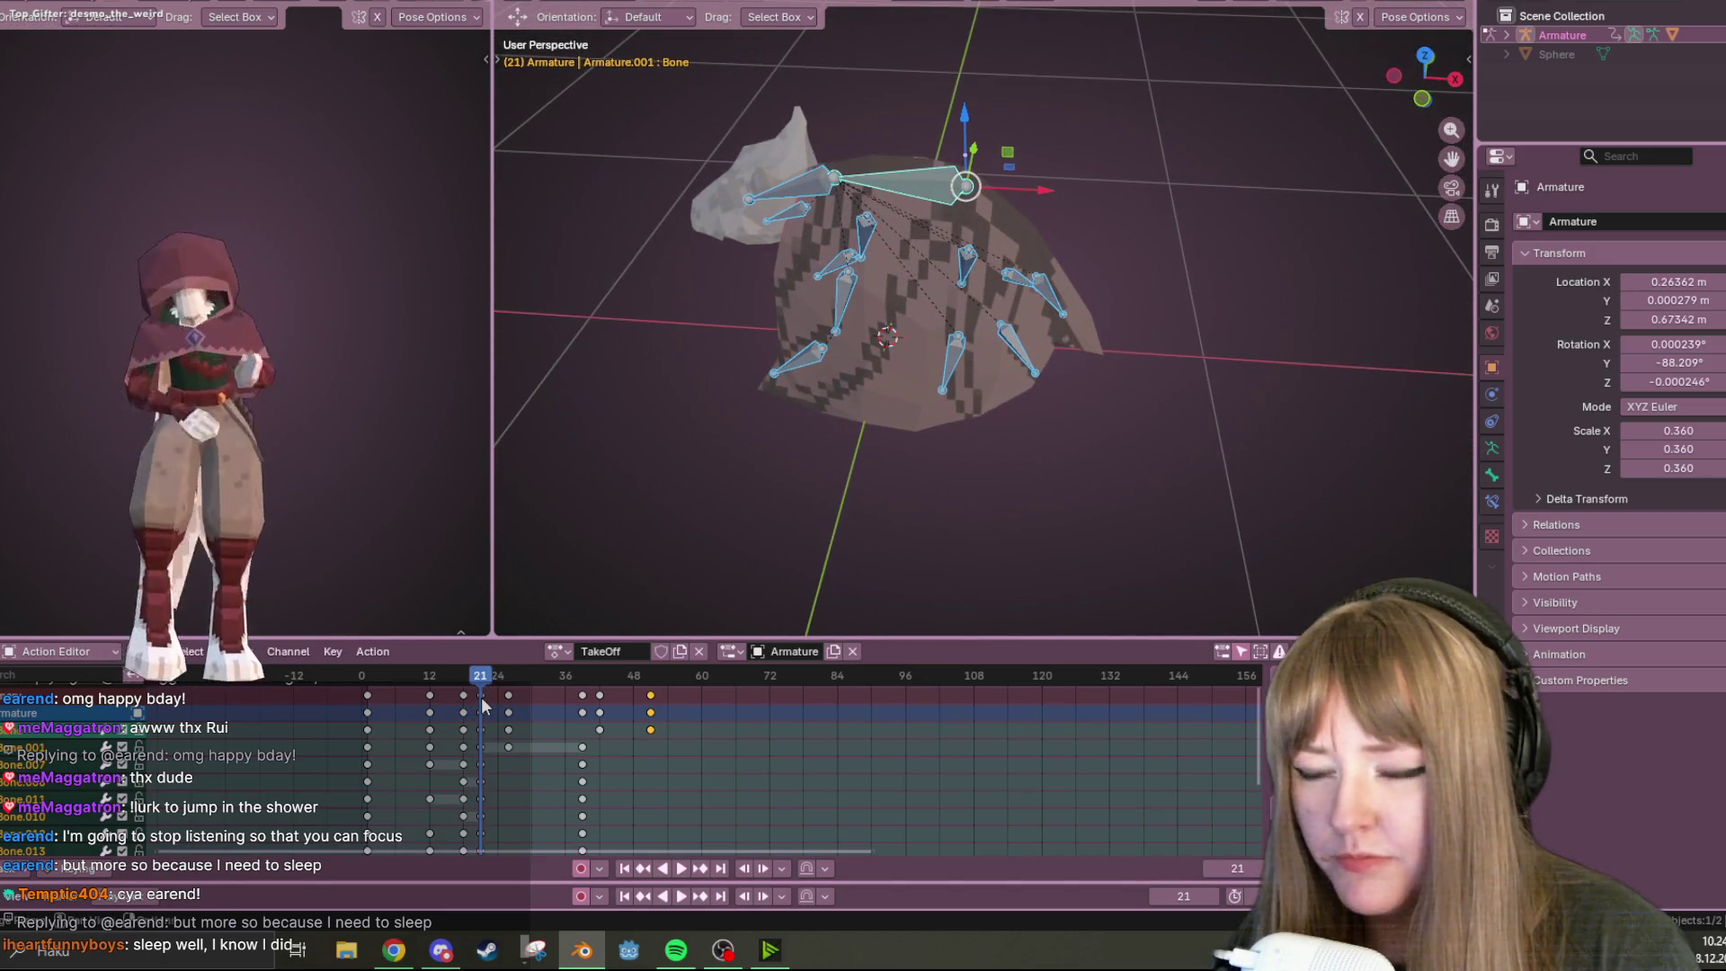
Review the TakeOff flap by scrubbing and playing it from near the start
click(483, 704)
click(1422, 100)
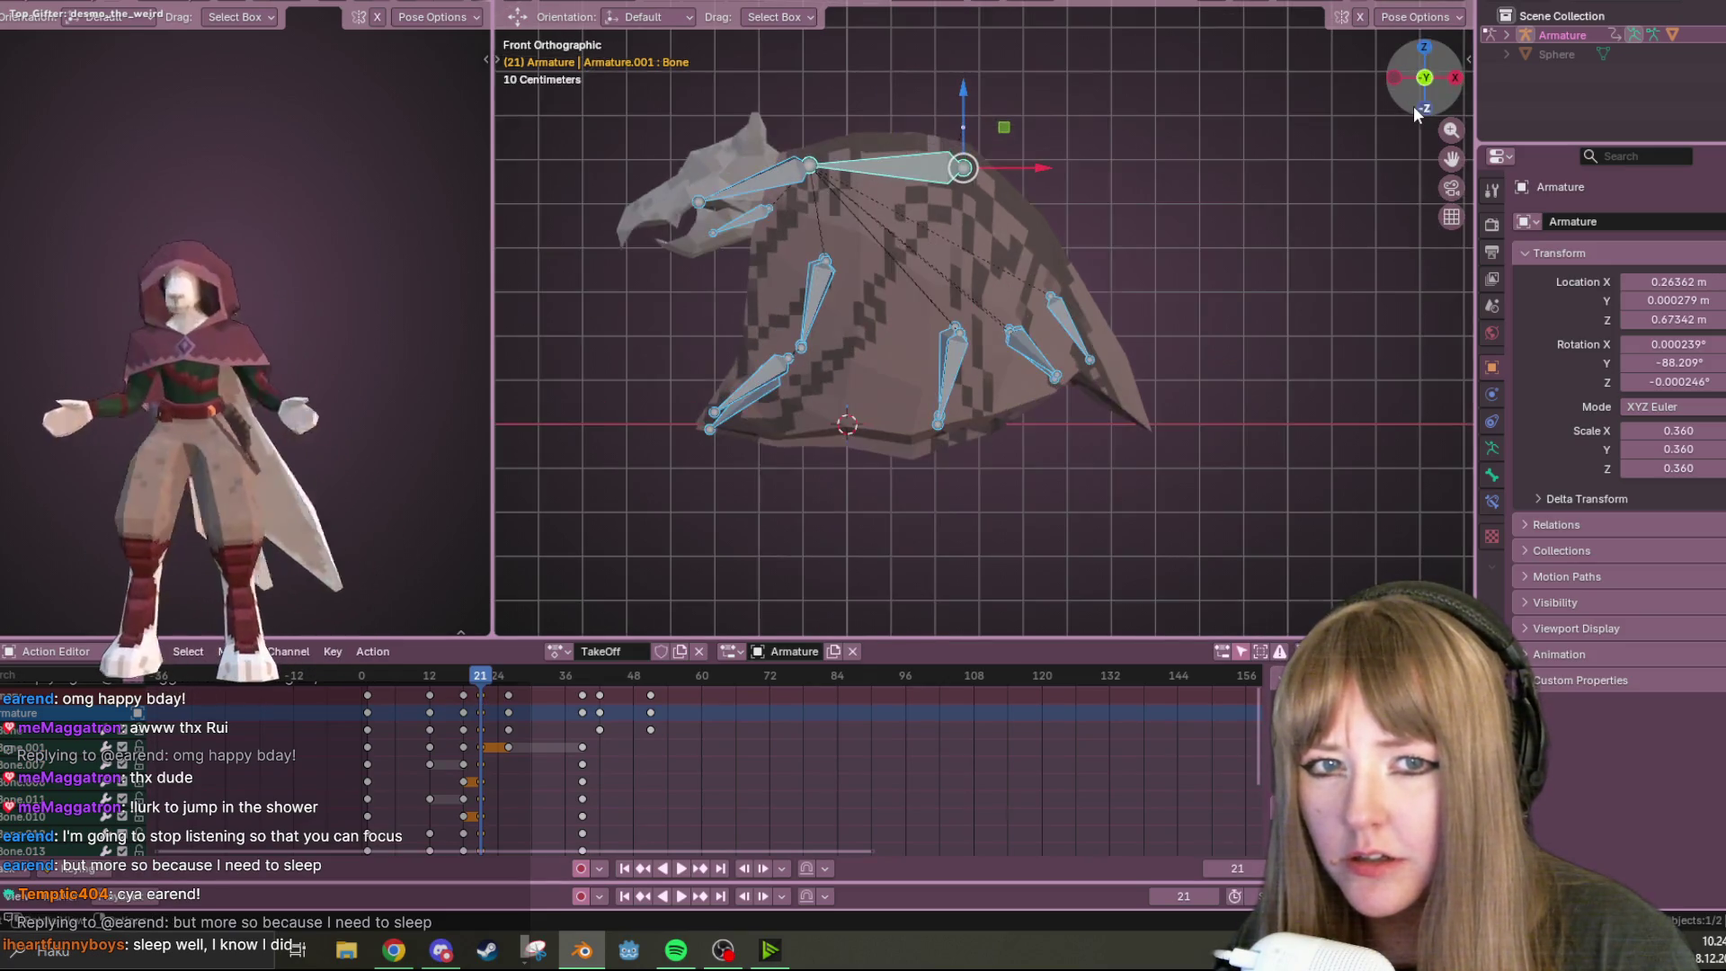
key(ctrl+z)
drag(481, 675, 379, 675)
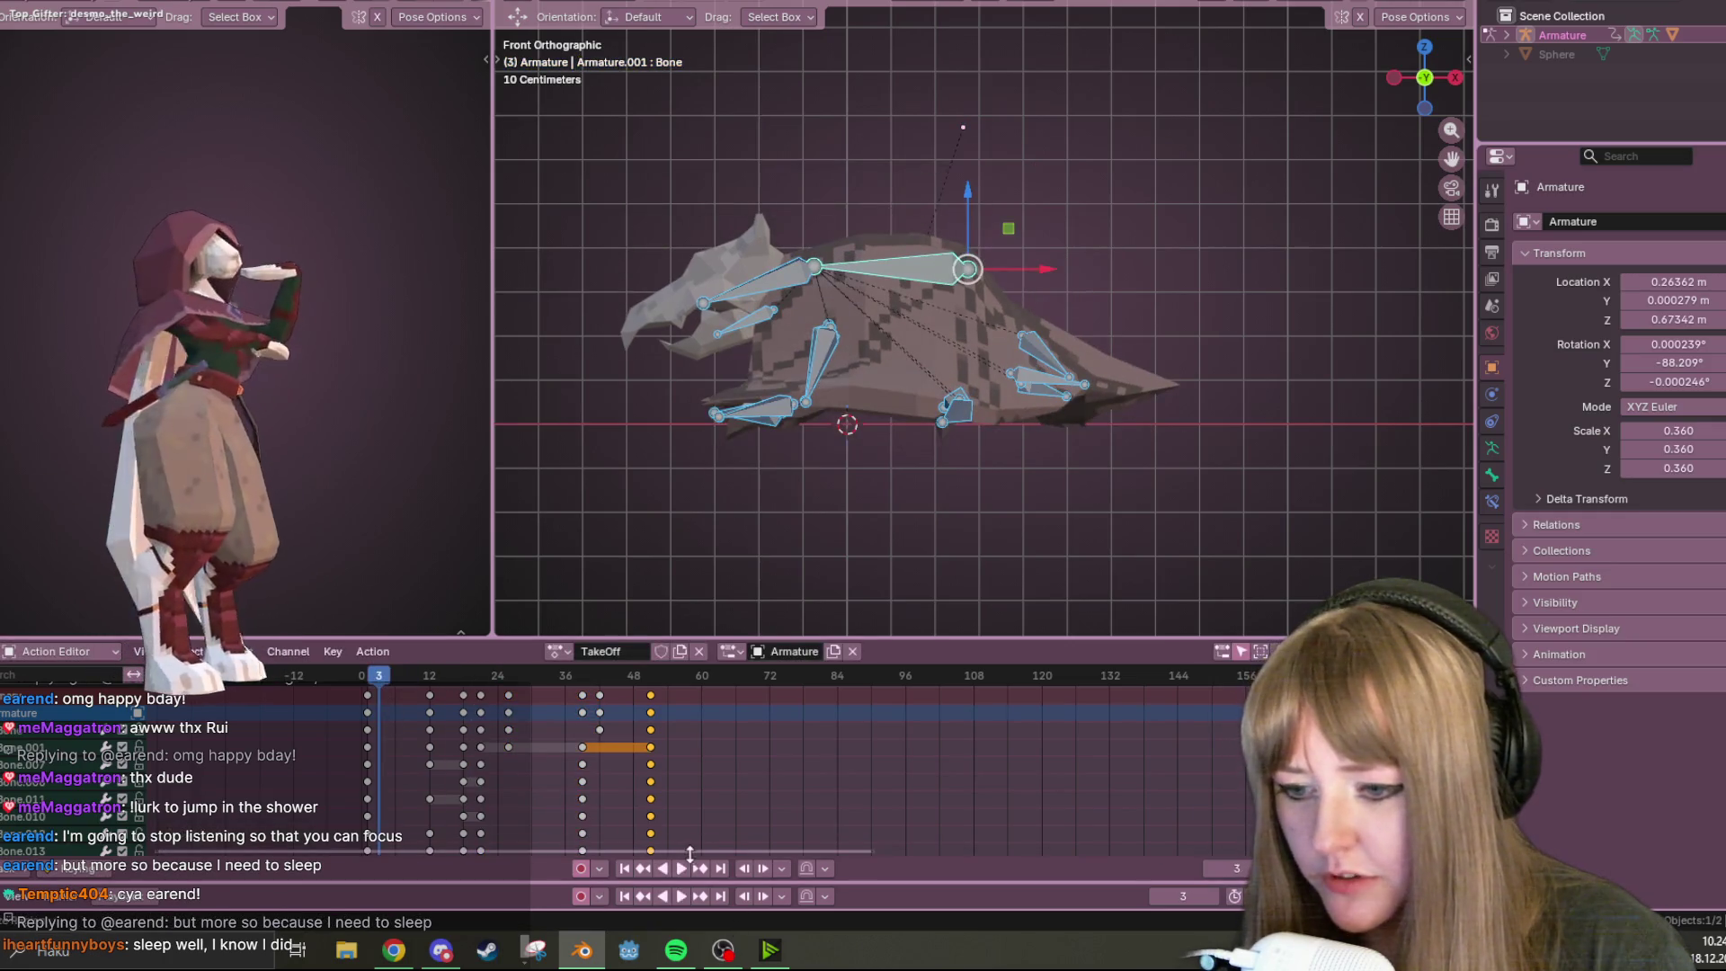
click(682, 869)
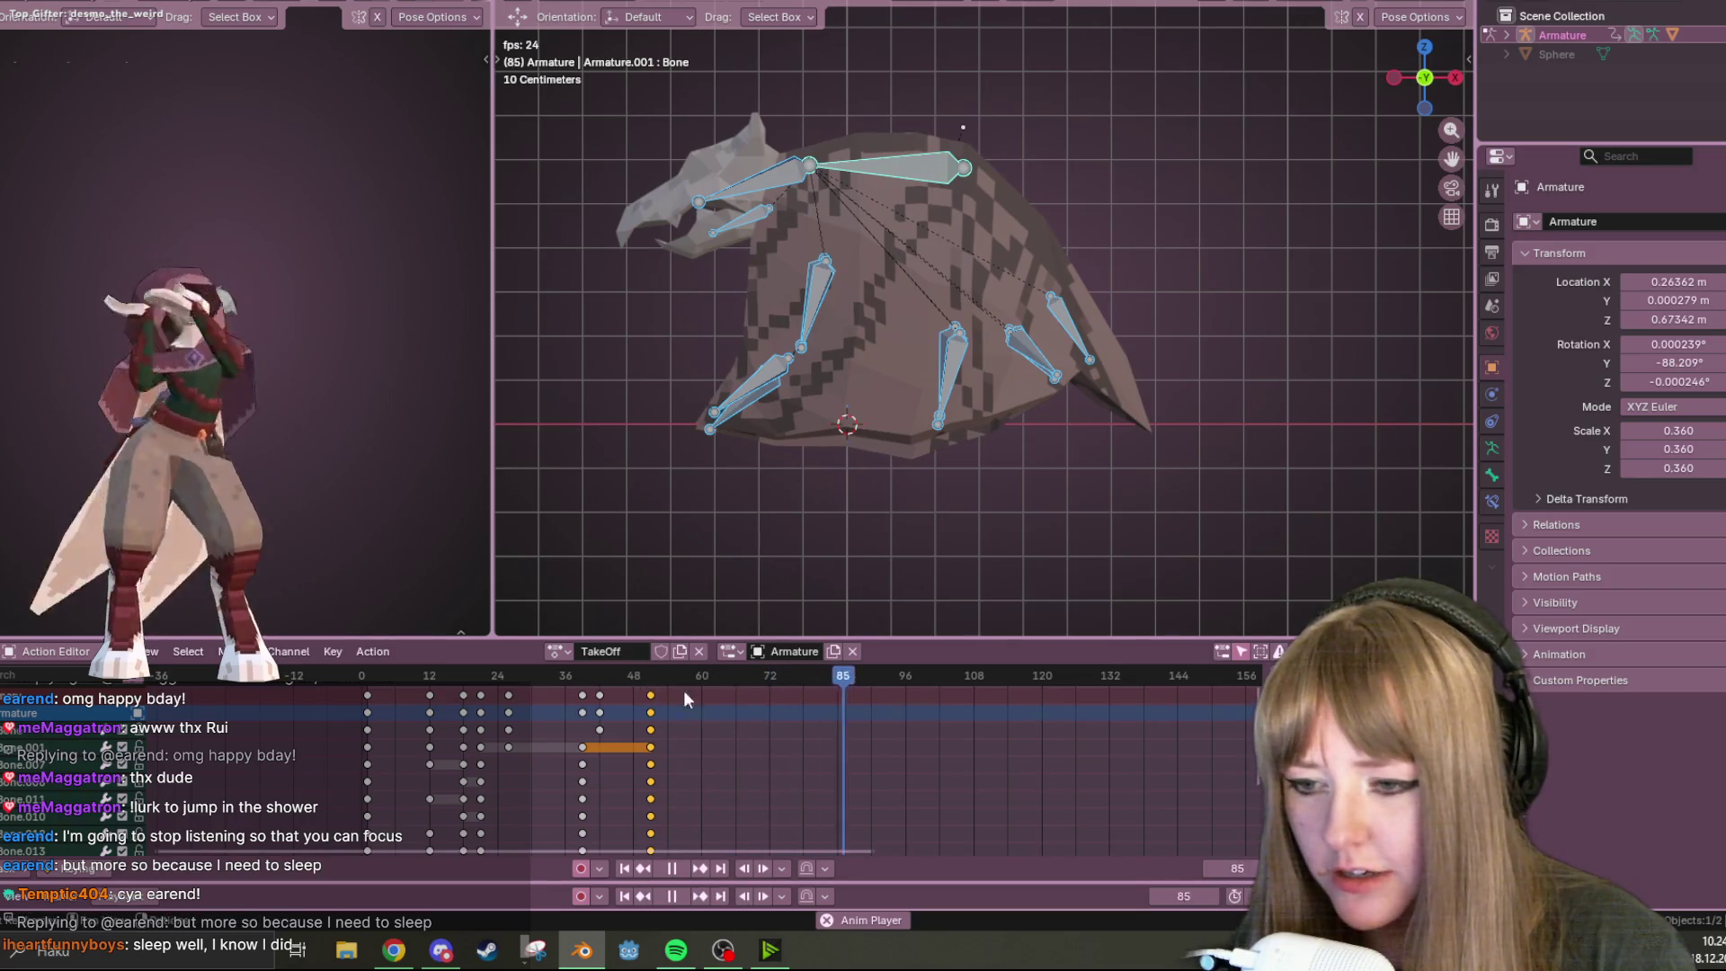
mouse_move(647, 693)
mouse_down()
mouse_move(380, 720)
mouse_move(633, 700)
mouse_move(389, 701)
mouse_up()
click(672, 864)
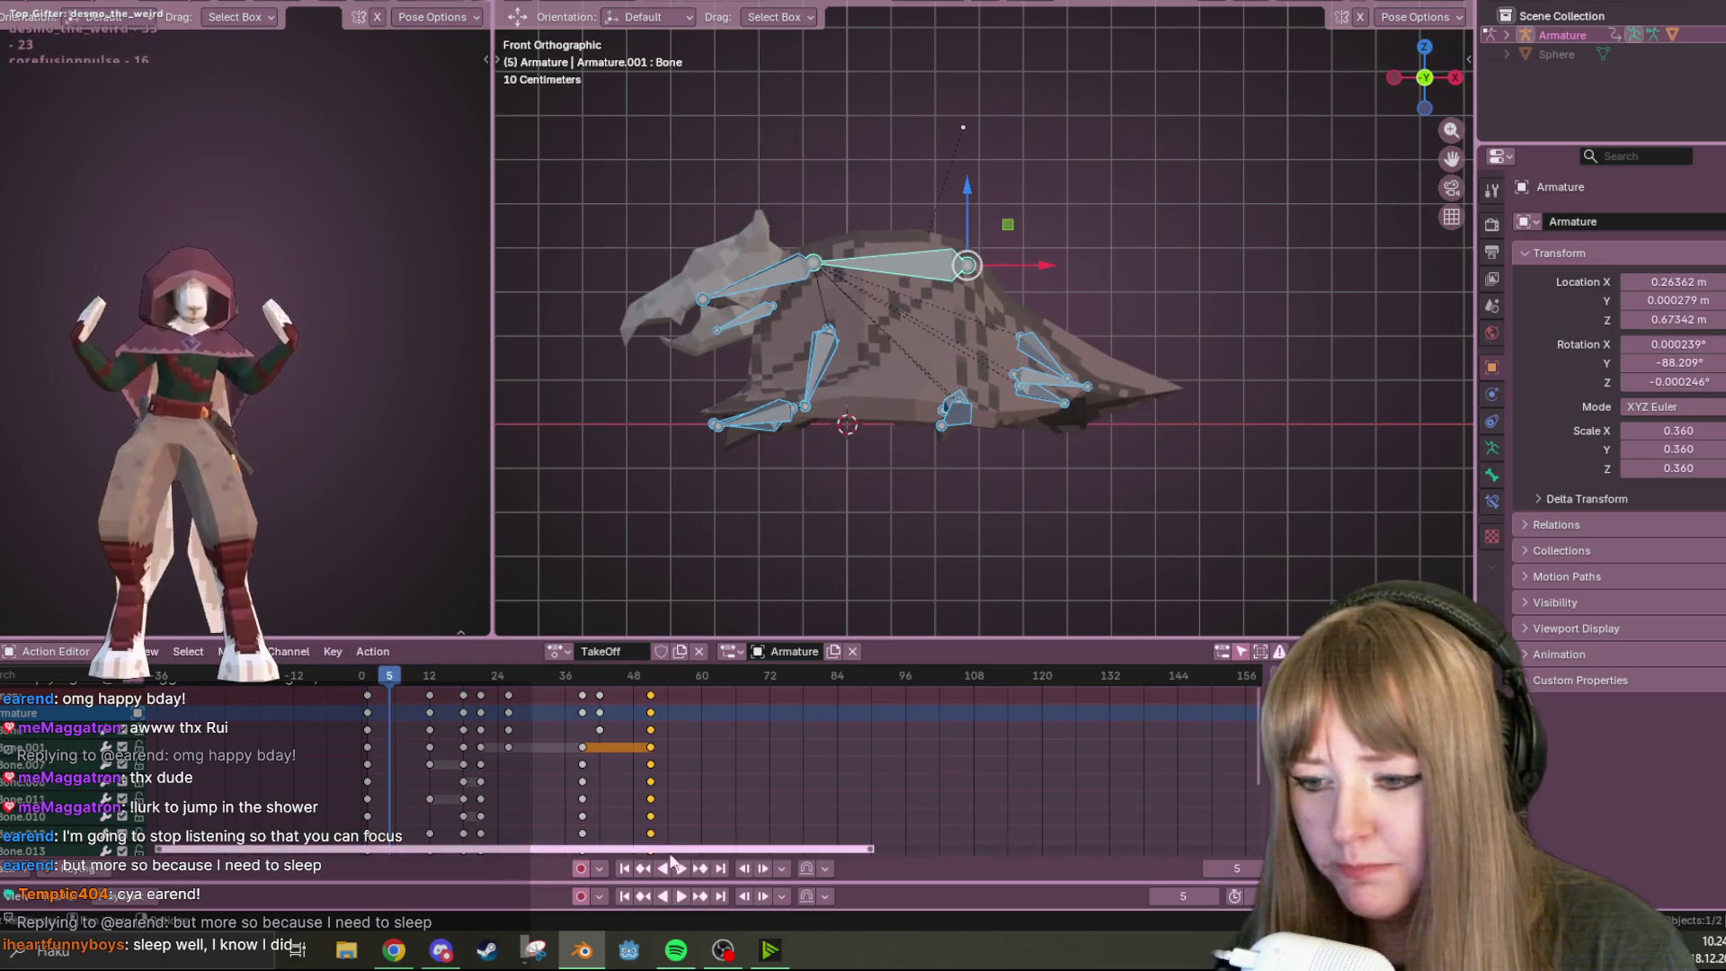
Select the frame-25 keyframe column and play back to check its timing
key(space)
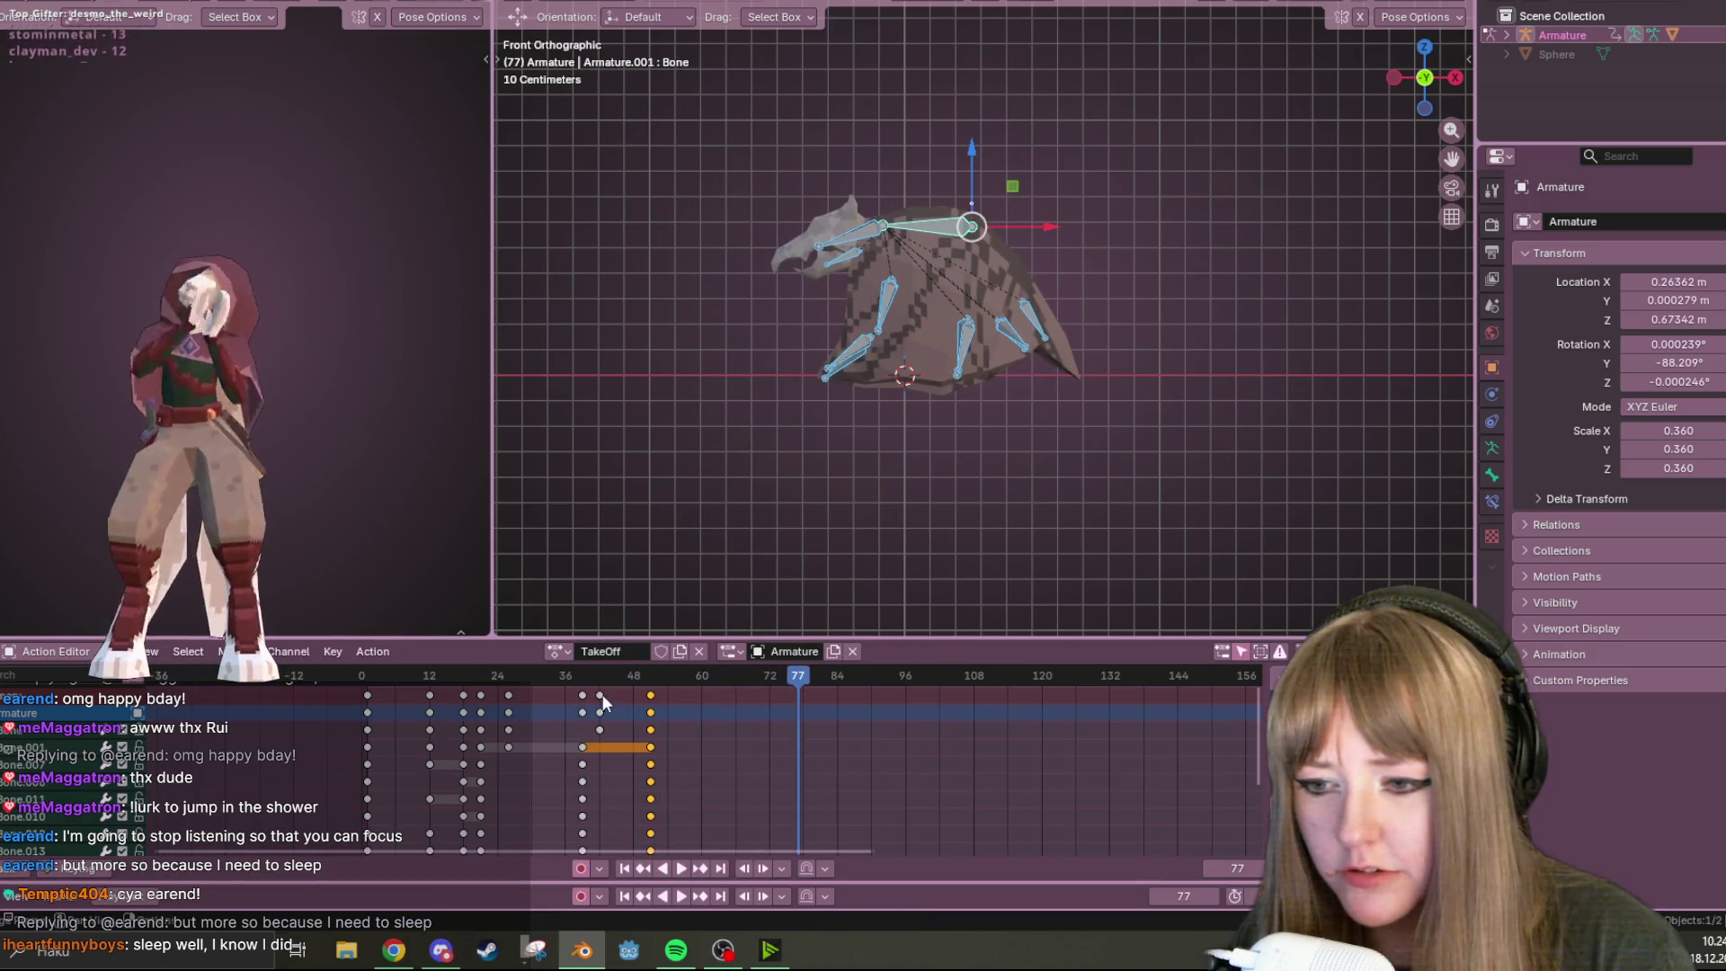
drag(803, 663, 506, 697)
key(space)
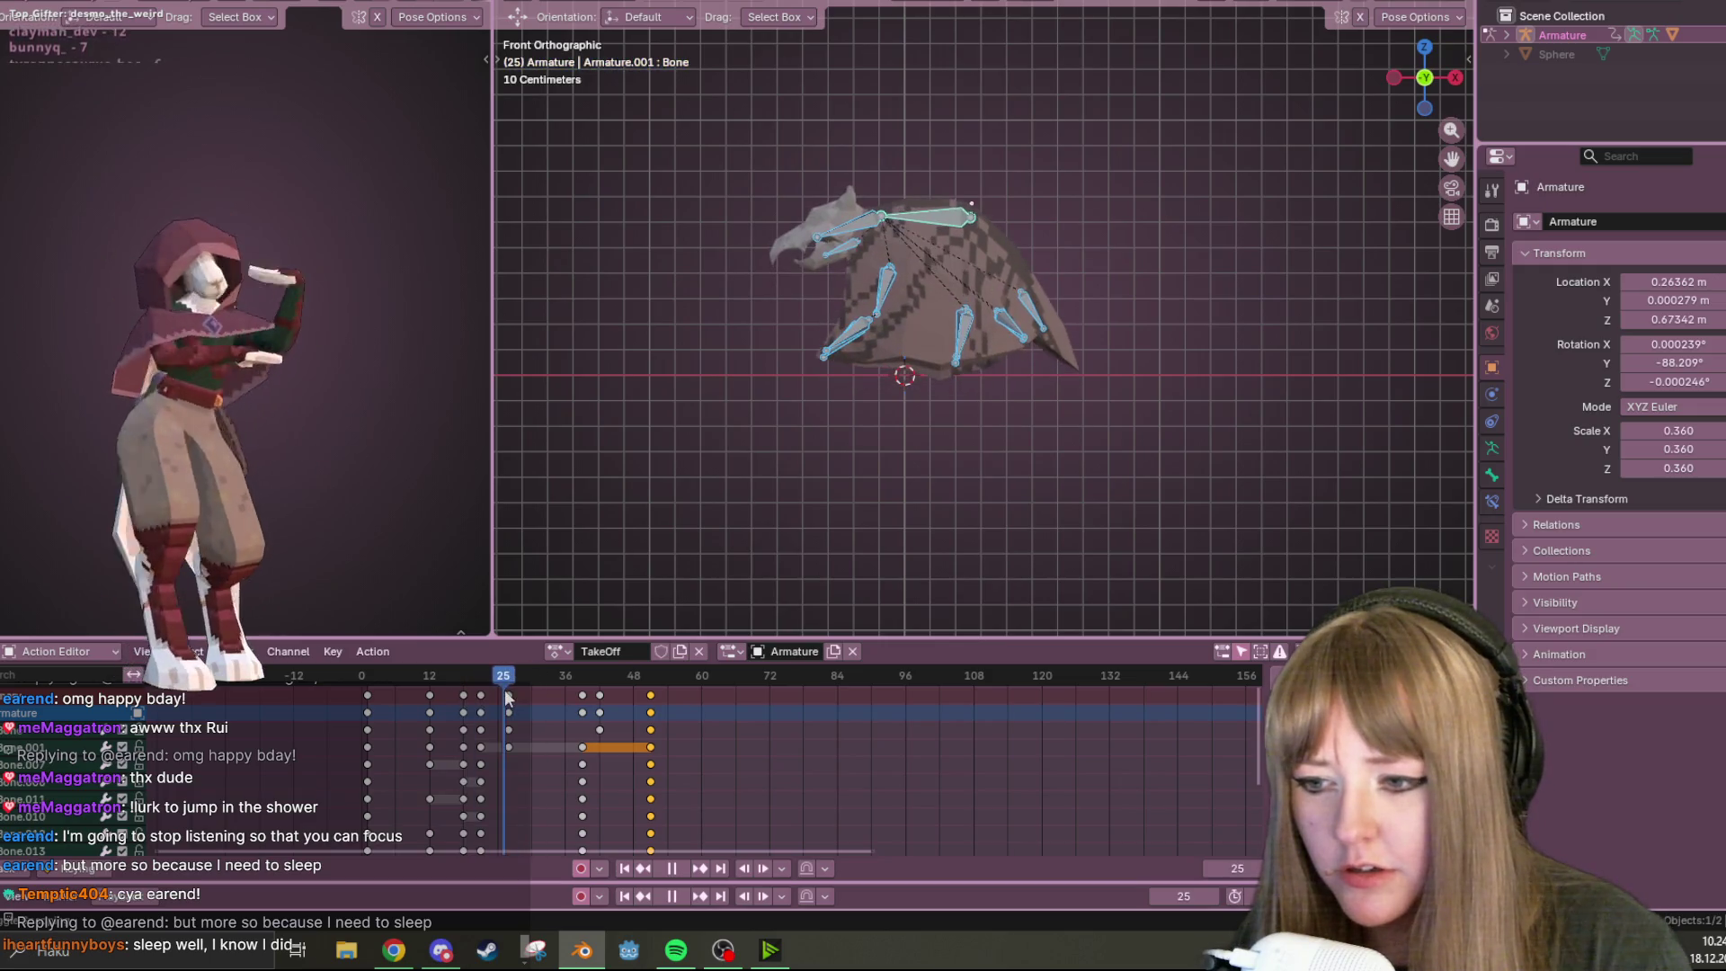
click(508, 697)
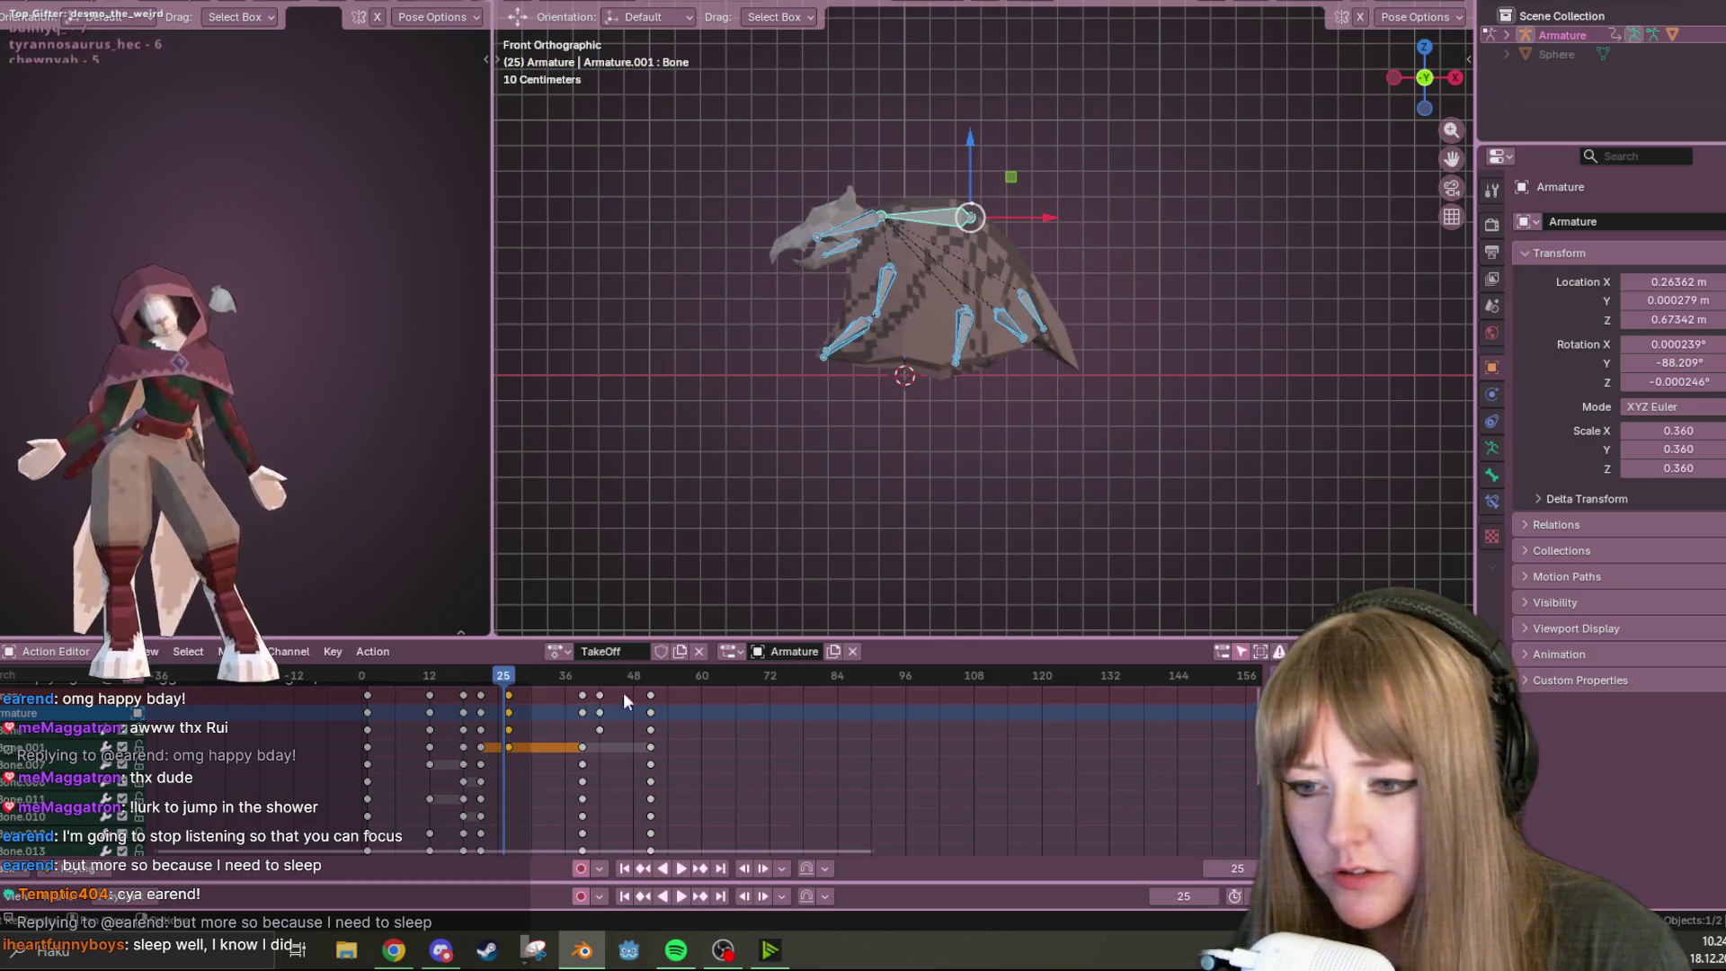
key(space)
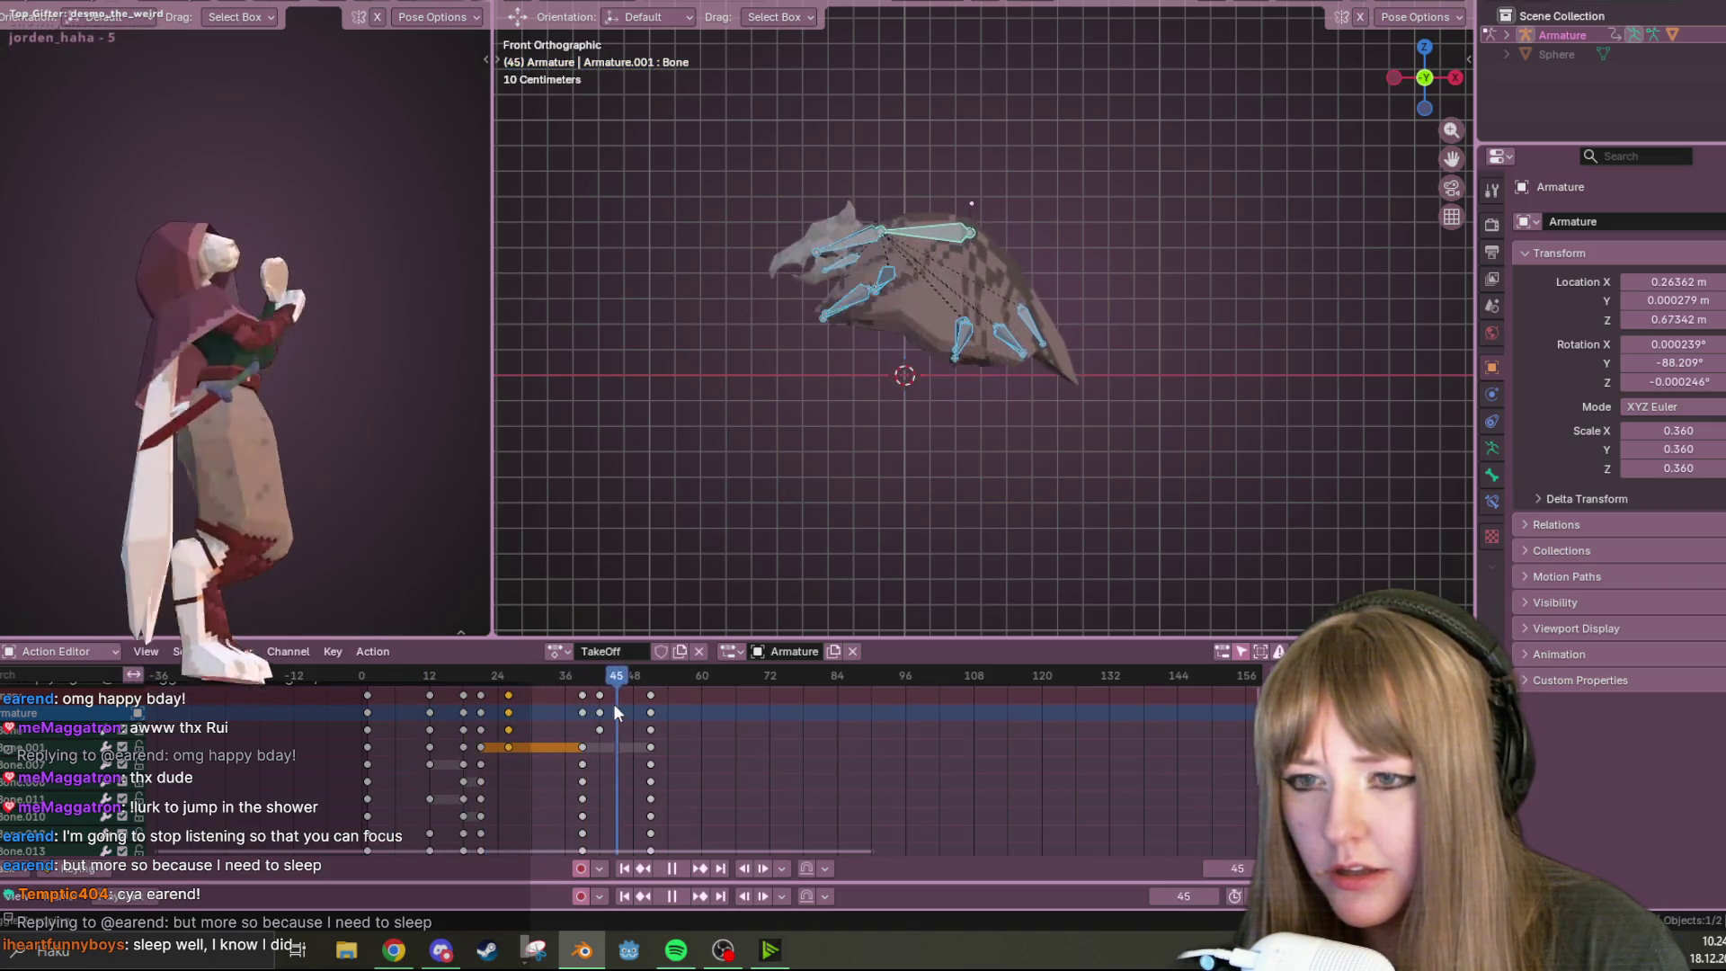
key(Escape)
Duplicate keyframe columns, including frames 36 and 40, placing copies out to around frame 72
key(shift+d)
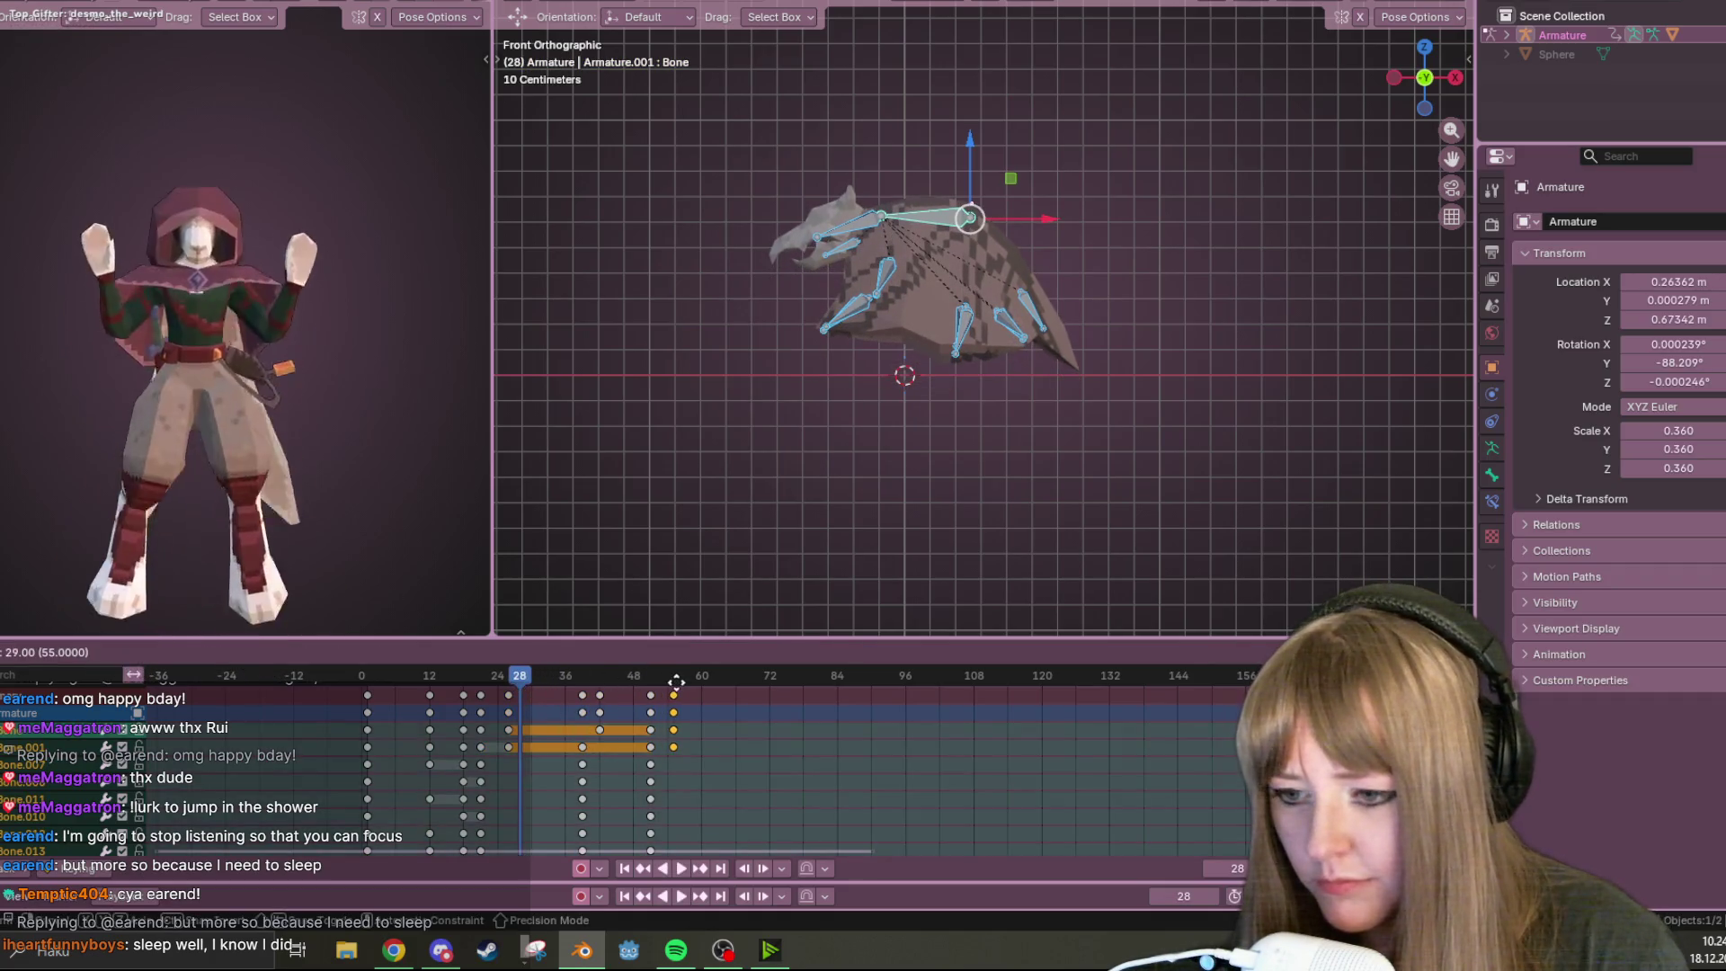
click(672, 679)
drag(572, 687, 603, 700)
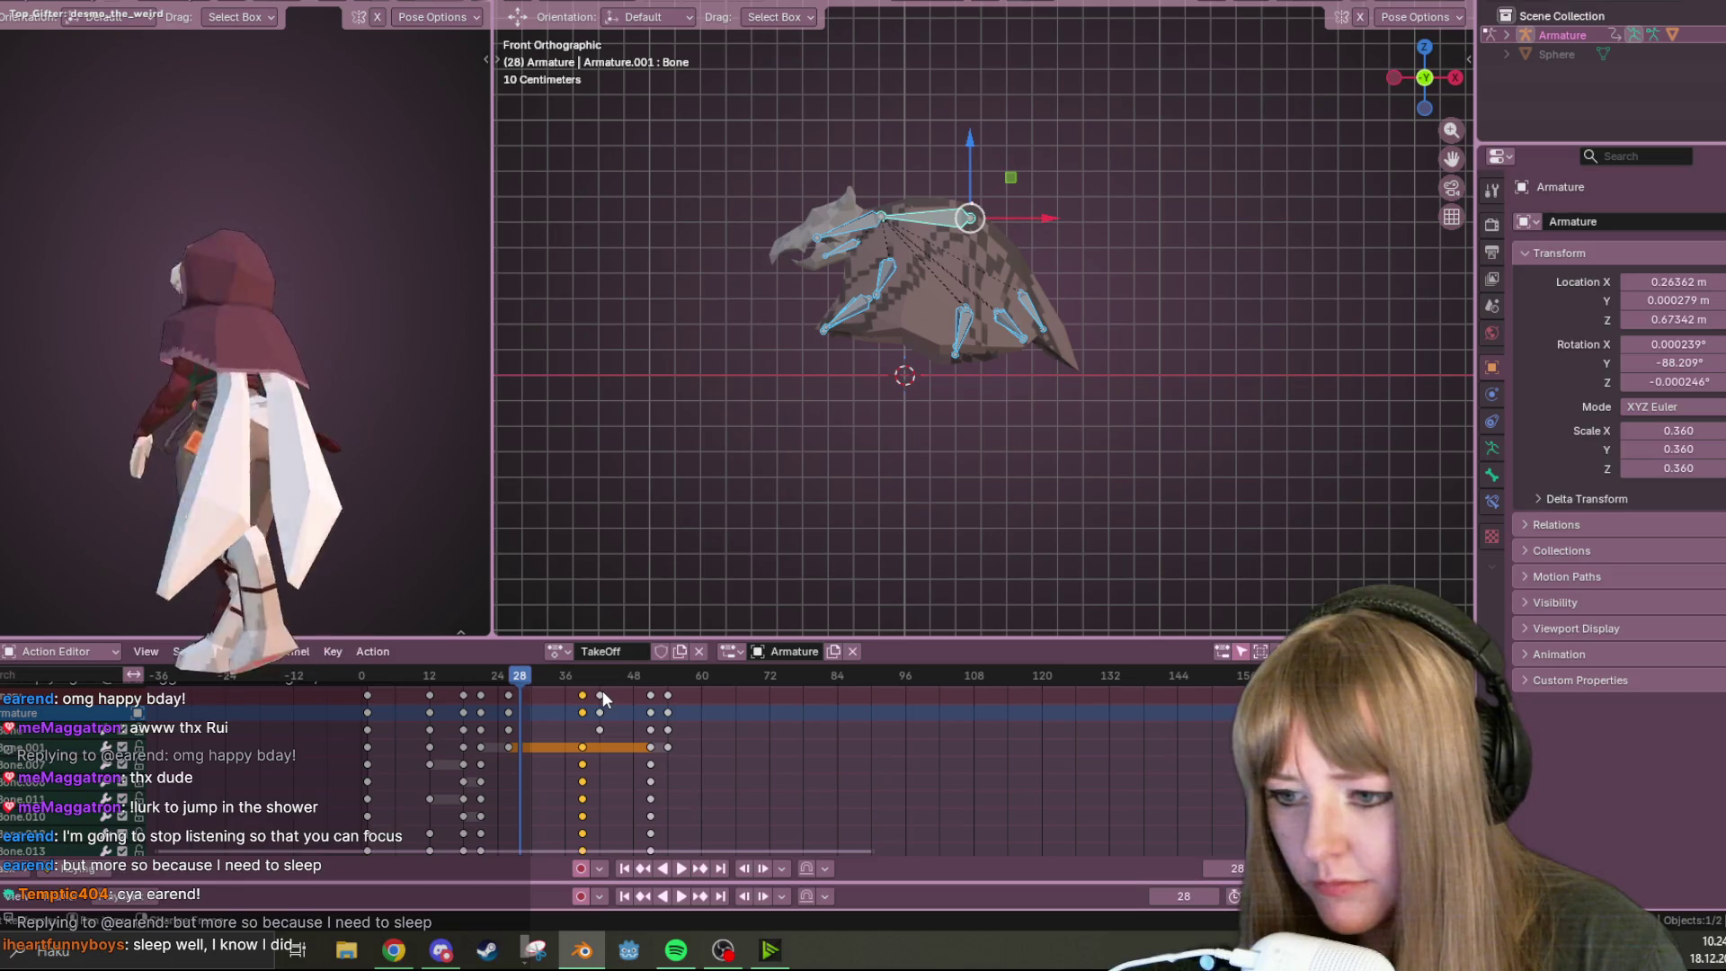
key(shift+d)
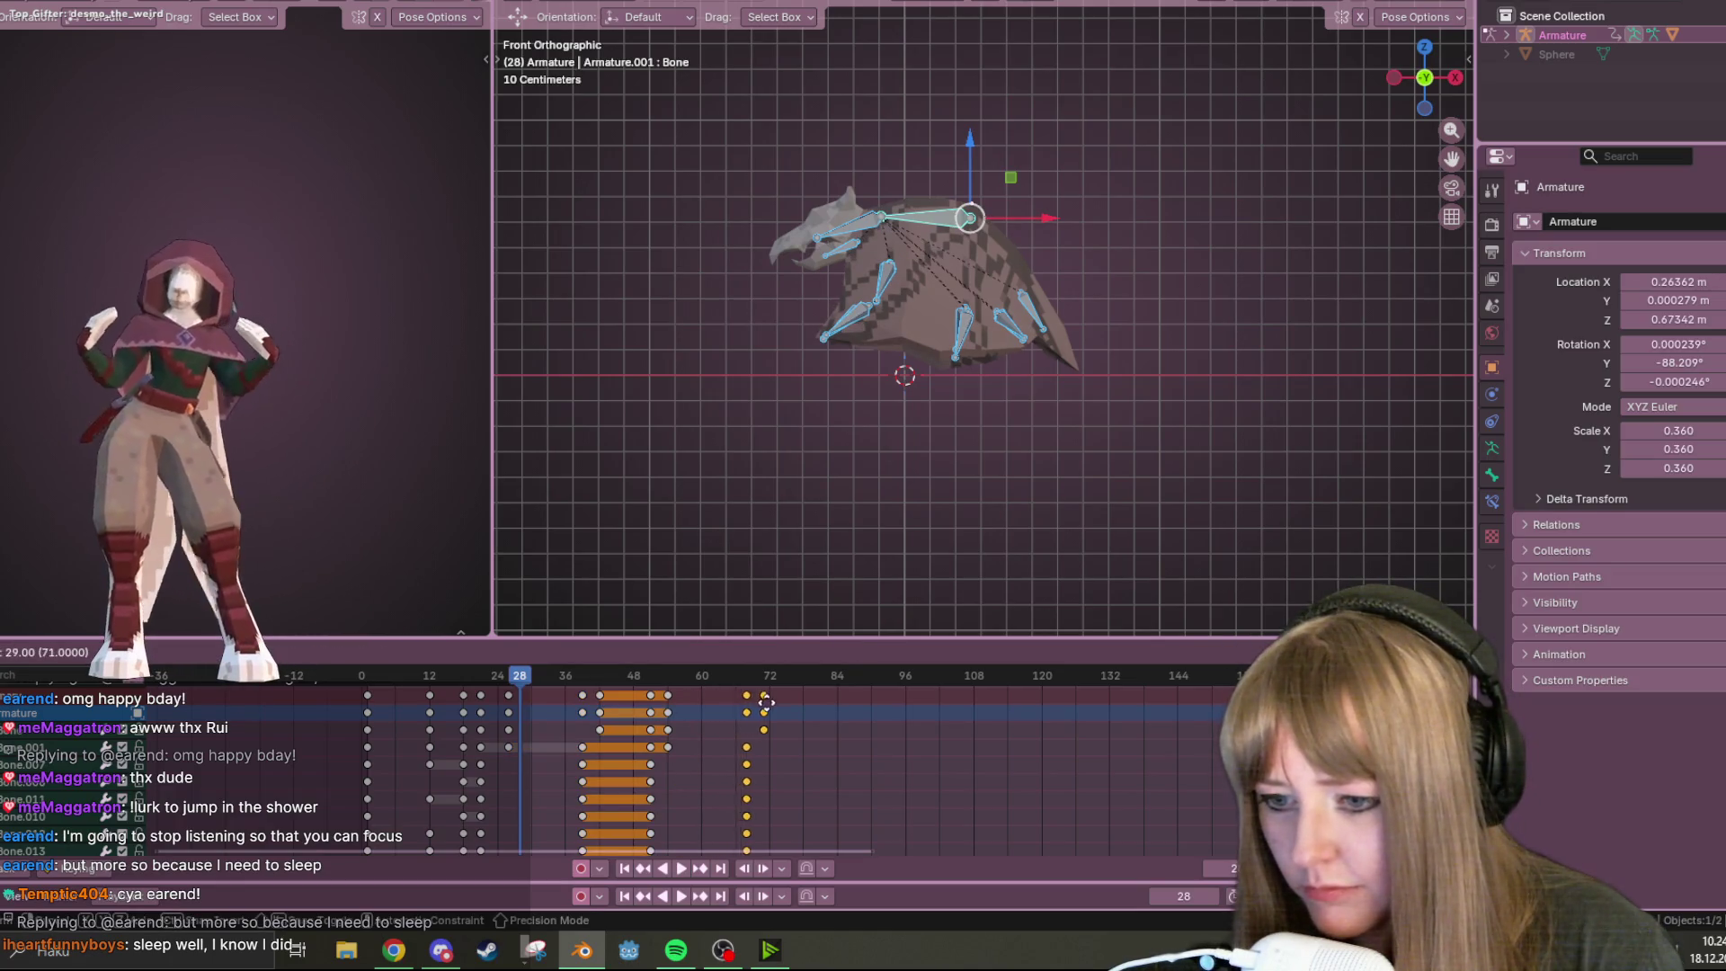
click(779, 712)
key(shift+Left)
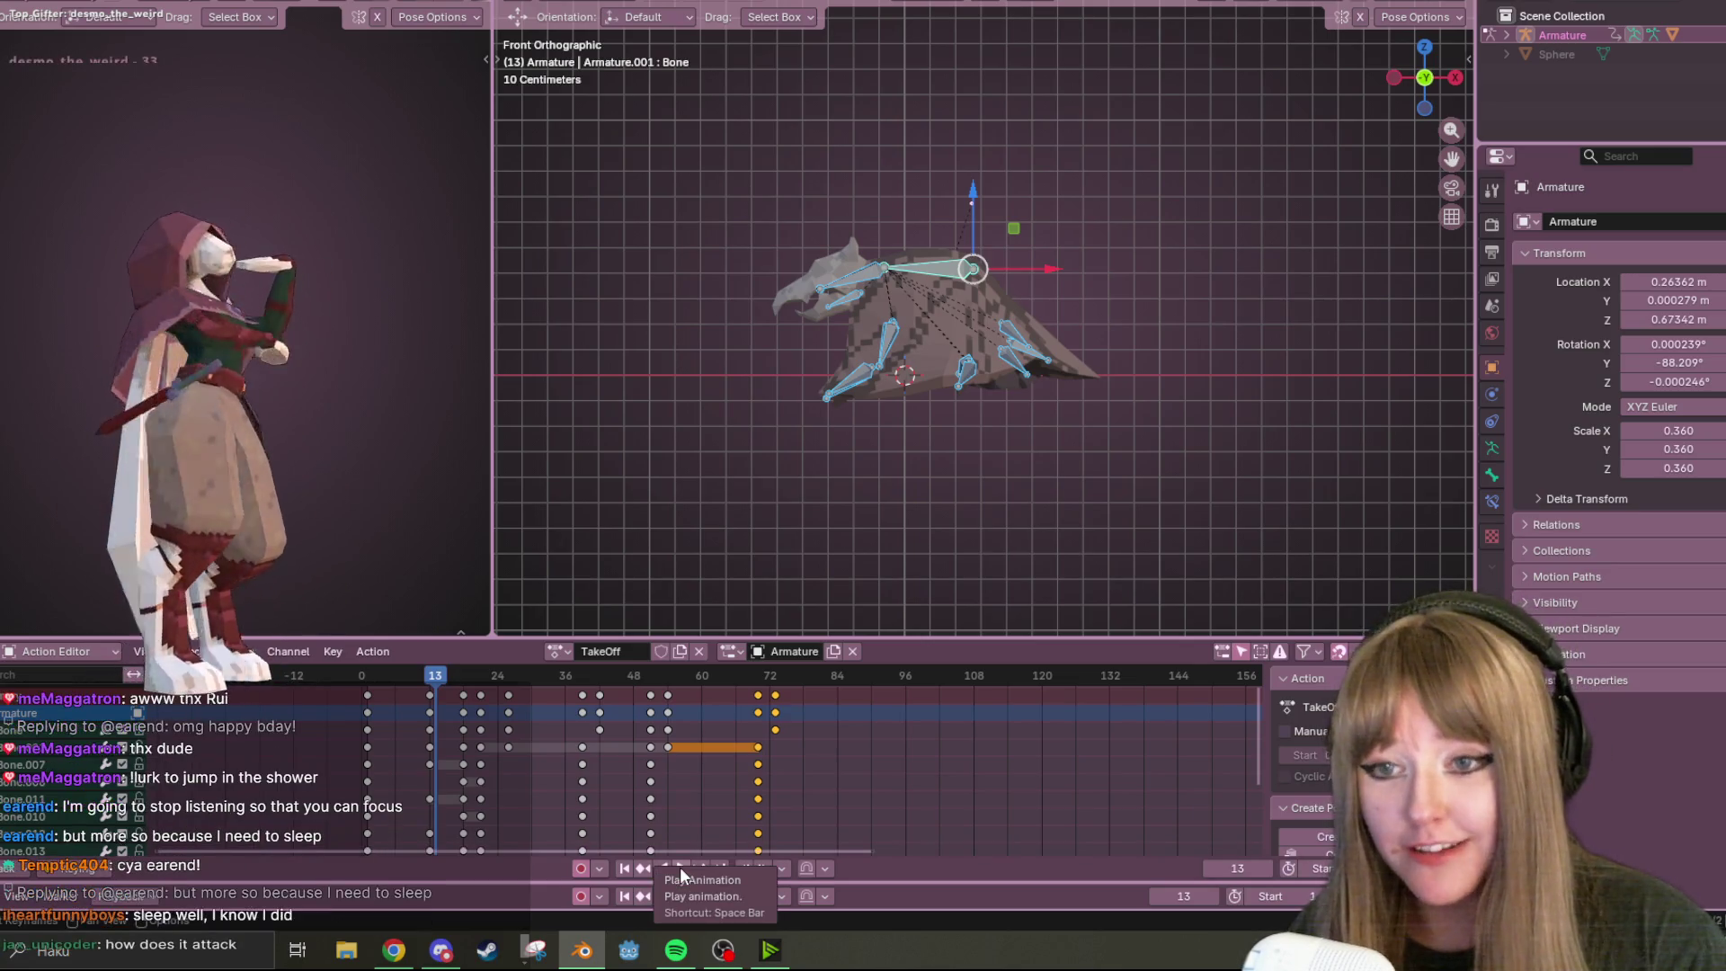
scroll(960, 393, up, 1)
scroll(960, 394, up, 1)
shift+middle_drag(1050, 401, 1043, 277)
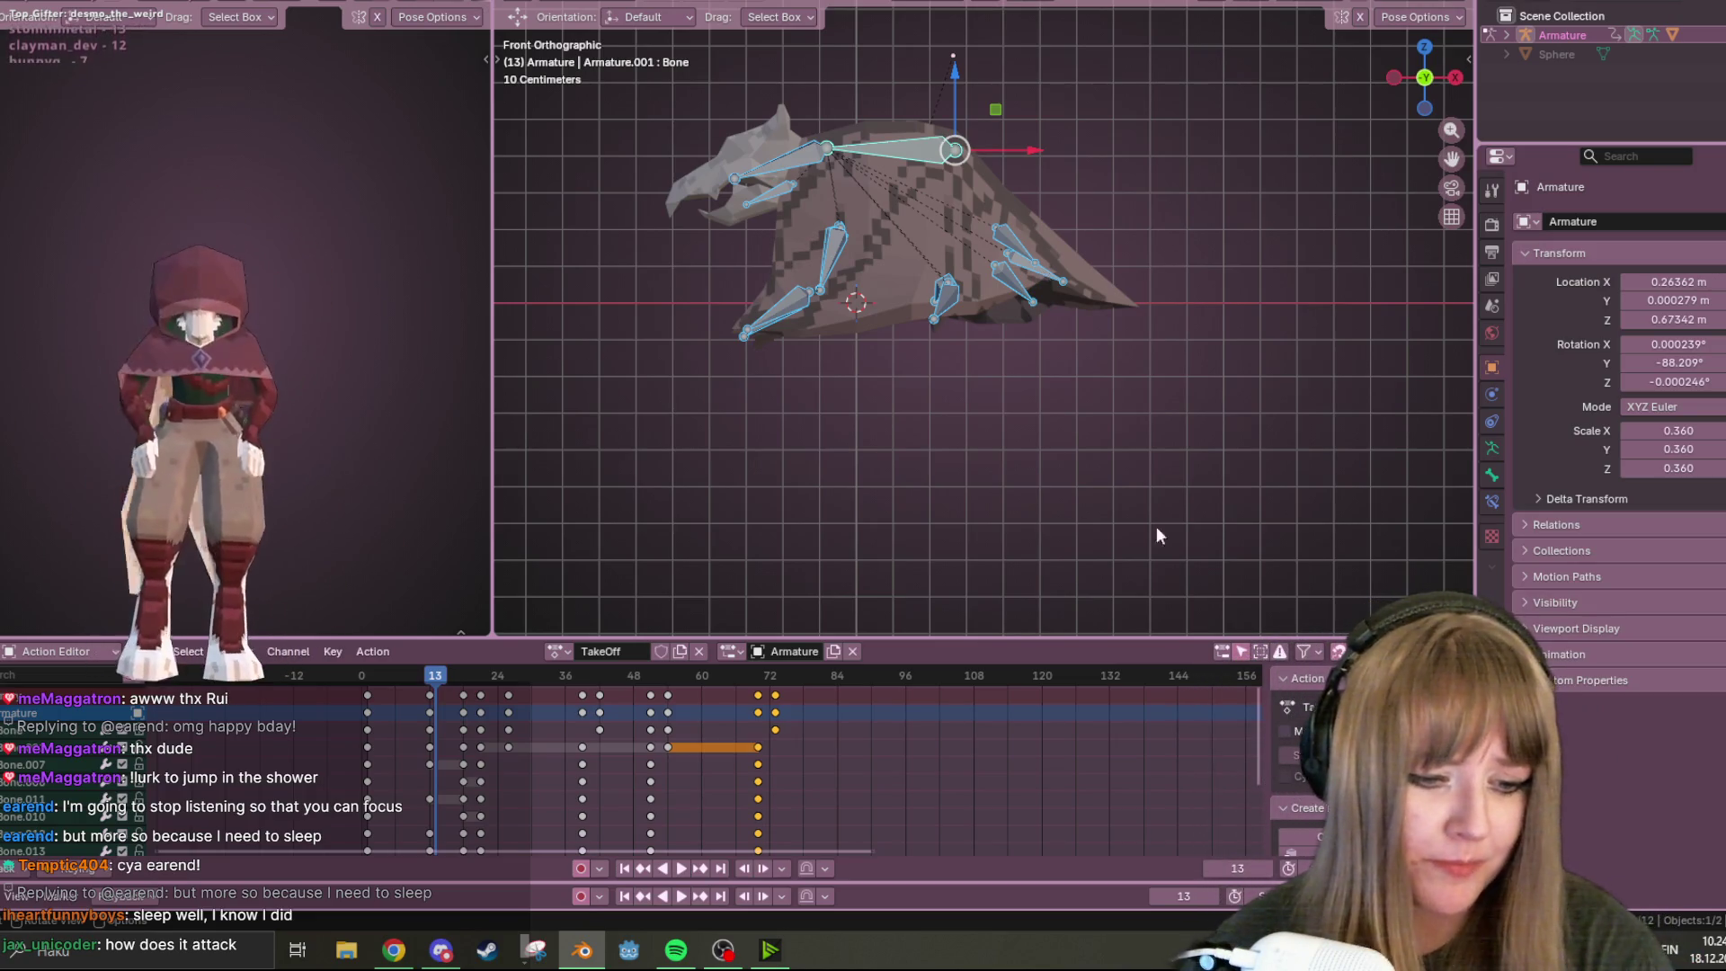
click(1708, 960)
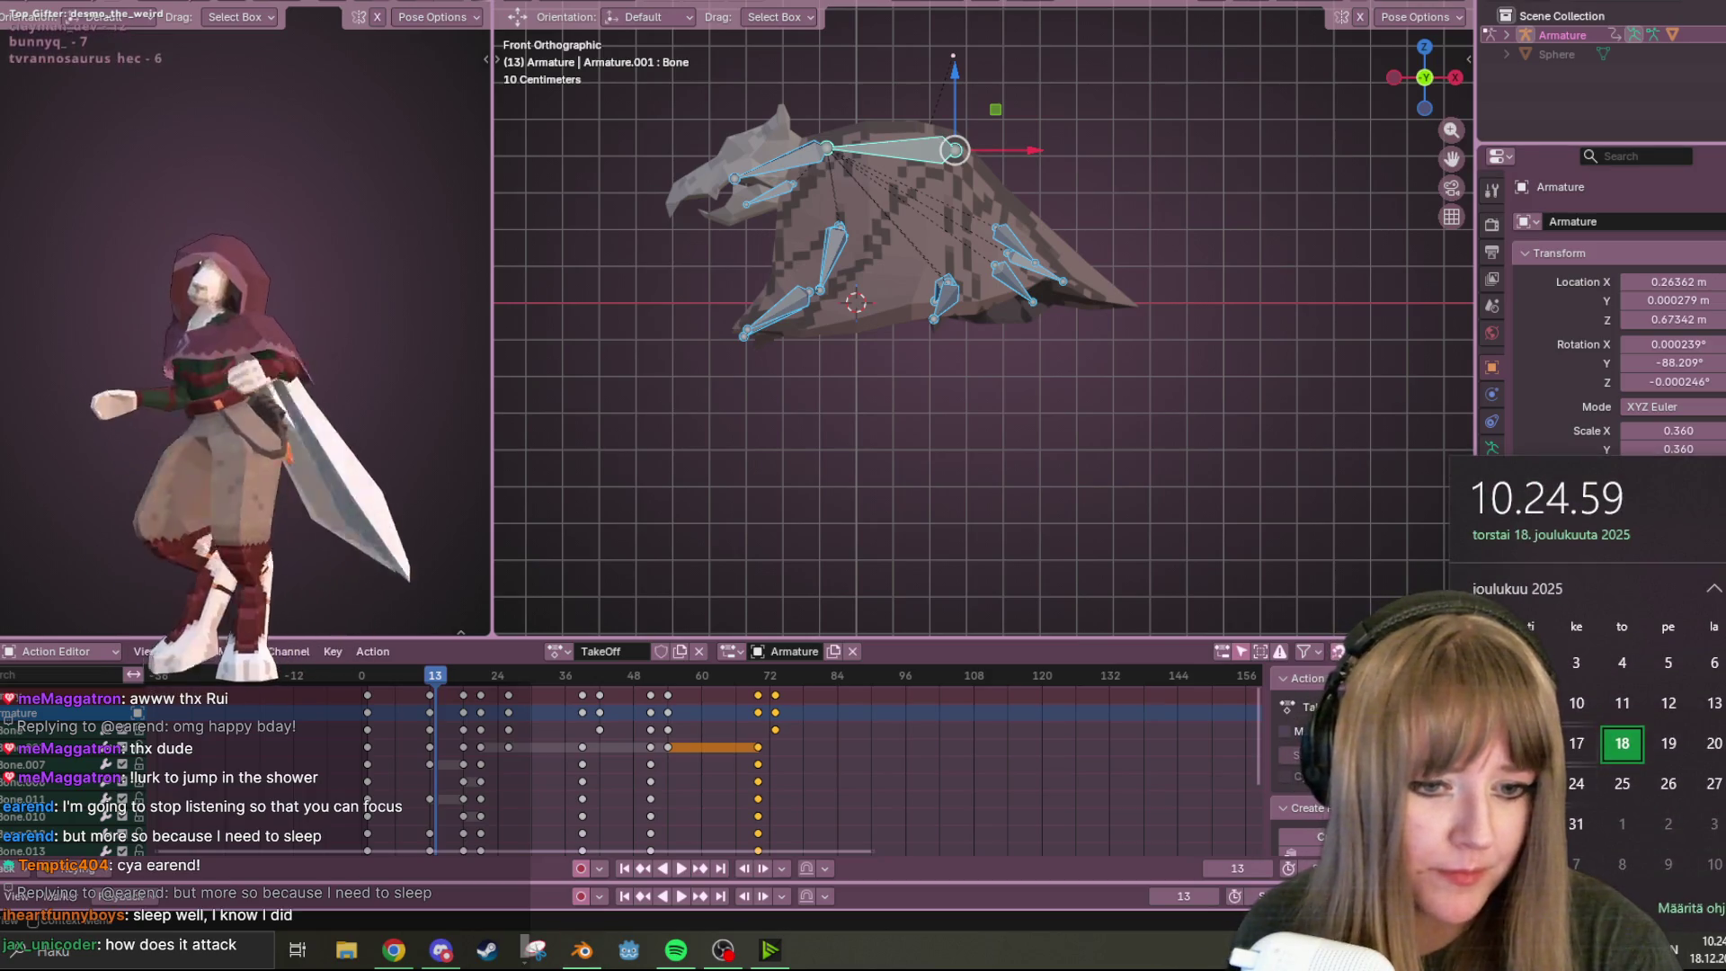
click(1537, 342)
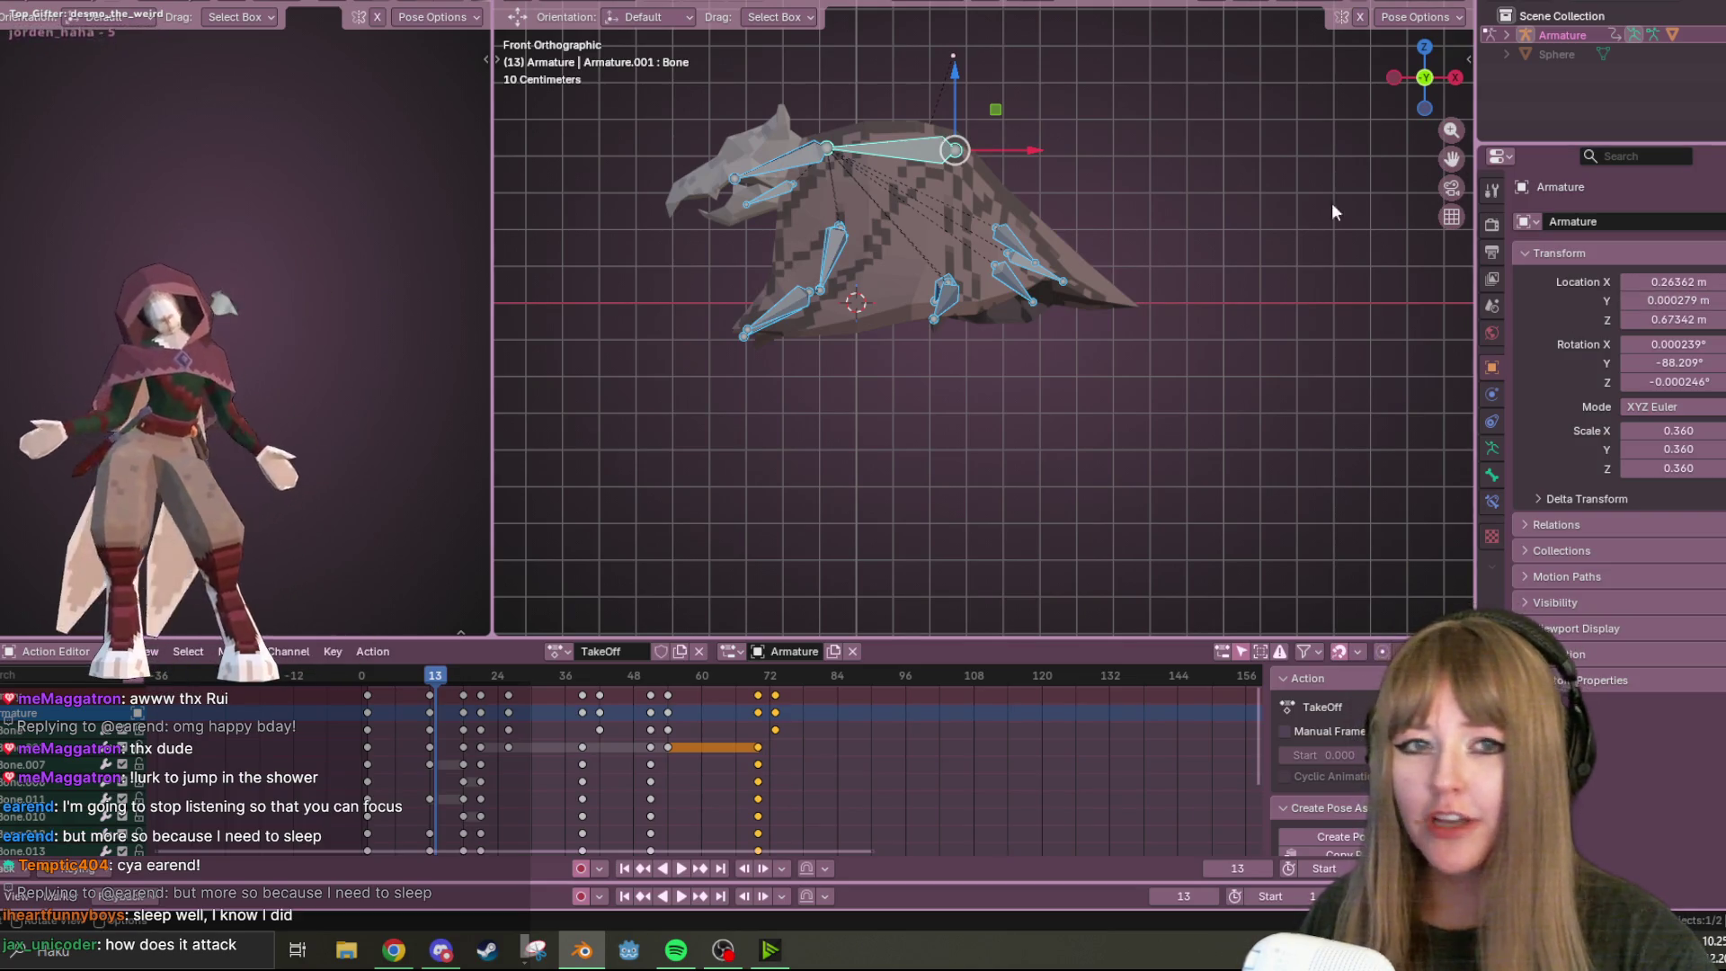
scroll(1331, 202, down, 2)
click(1708, 54)
mouse_move(1079, 270)
middle_down()
mouse_move(863, 326)
mouse_move(983, 326)
mouse_move(1038, 160)
mouse_move(999, 350)
mouse_move(1085, 500)
mouse_move(1164, 367)
mouse_move(1077, 187)
mouse_move(1070, 214)
mouse_move(1117, 206)
mouse_move(1133, 380)
middle_up()
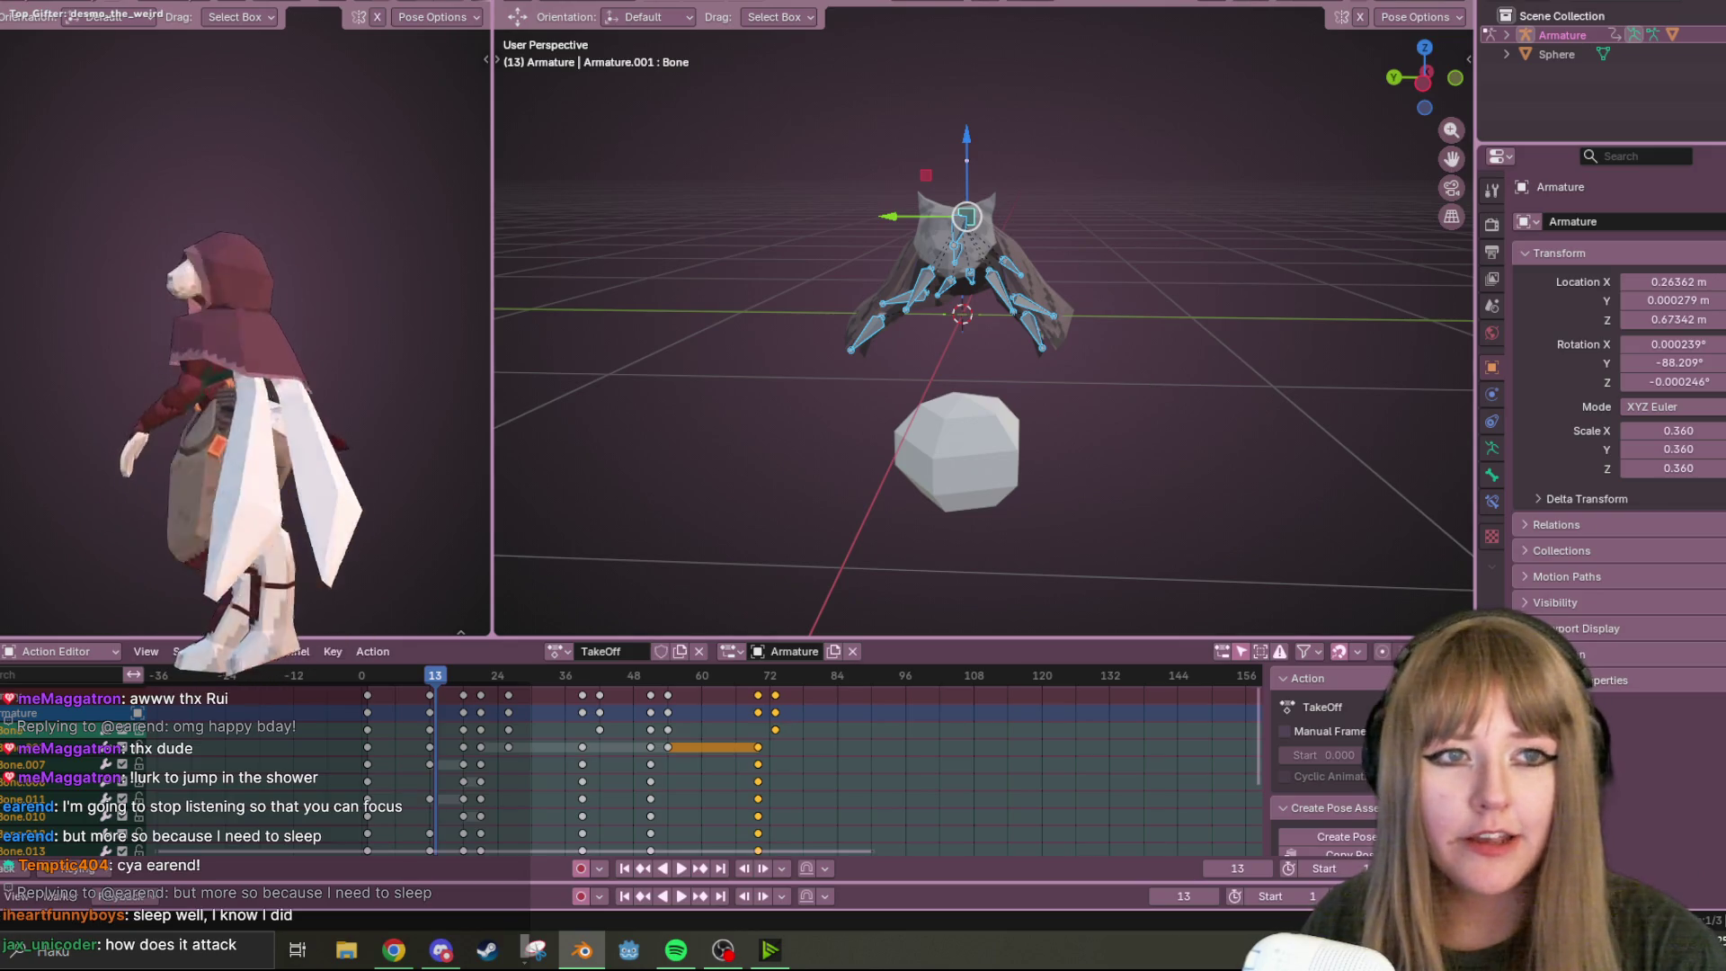
click(1713, 54)
mouse_move(1034, 270)
middle_down()
mouse_move(1078, 244)
mouse_move(865, 261)
mouse_move(795, 137)
mouse_move(835, 82)
mouse_move(888, 311)
mouse_move(887, 268)
mouse_move(886, 366)
mouse_move(1044, 297)
mouse_move(989, 270)
middle_up()
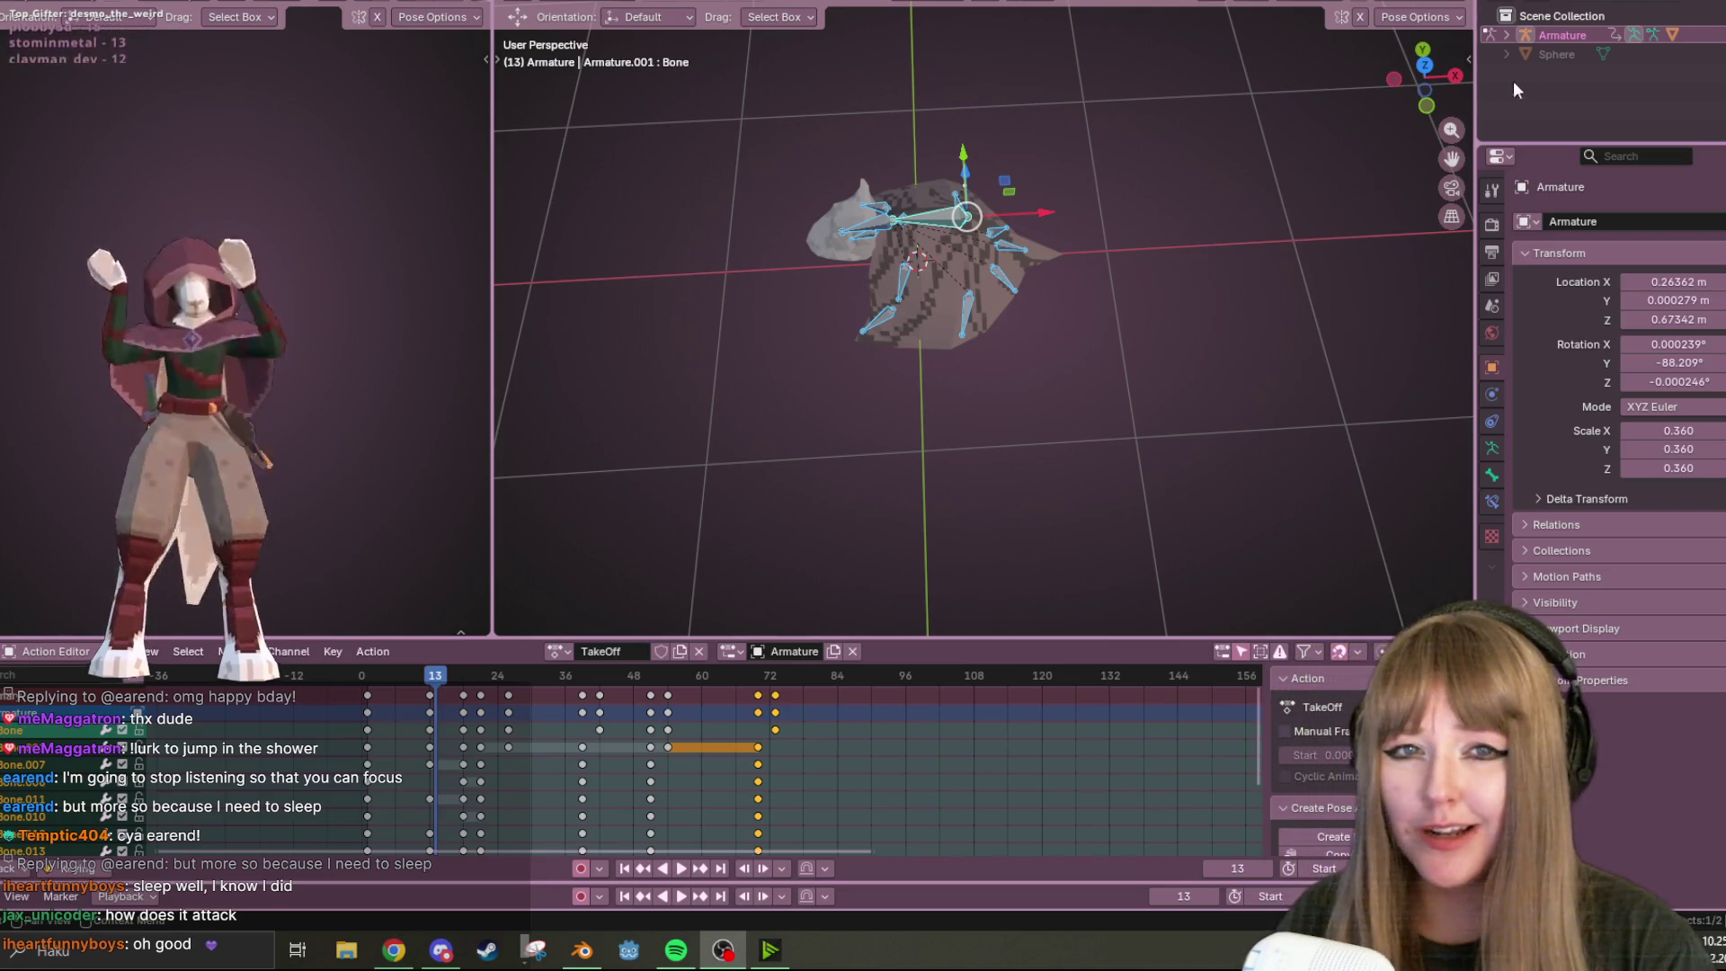
key(KP_1)
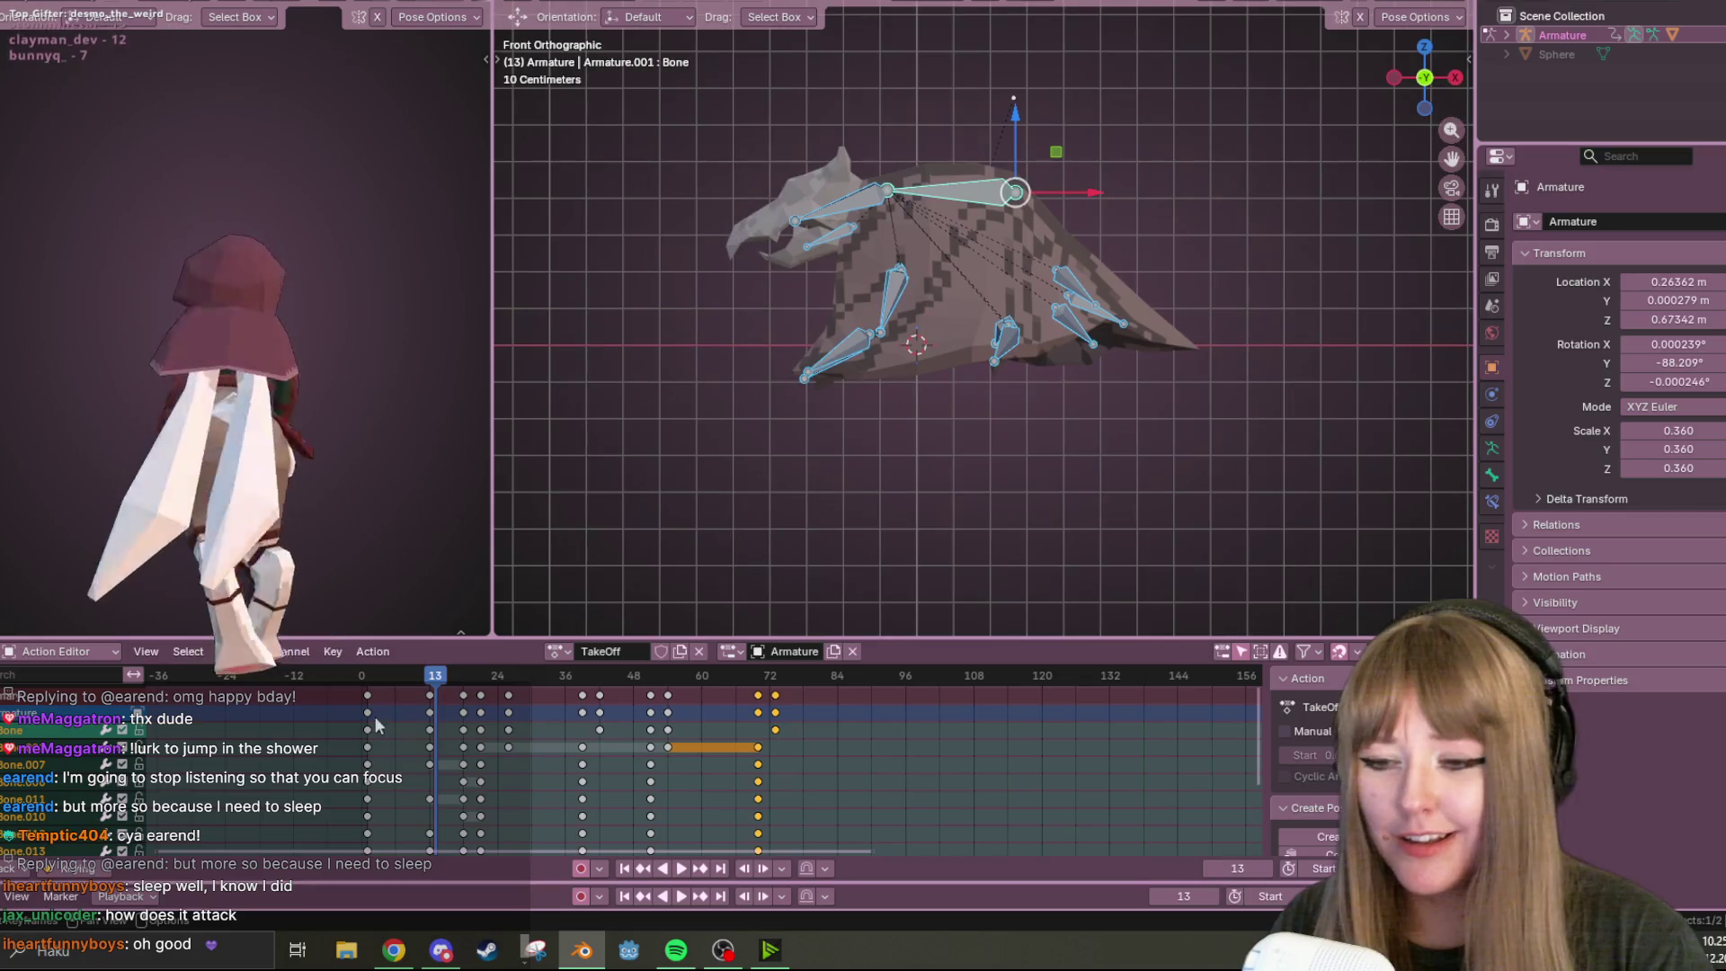
Delete the TakeOff keyframes from frame 51 onward
key(space)
click(358, 682)
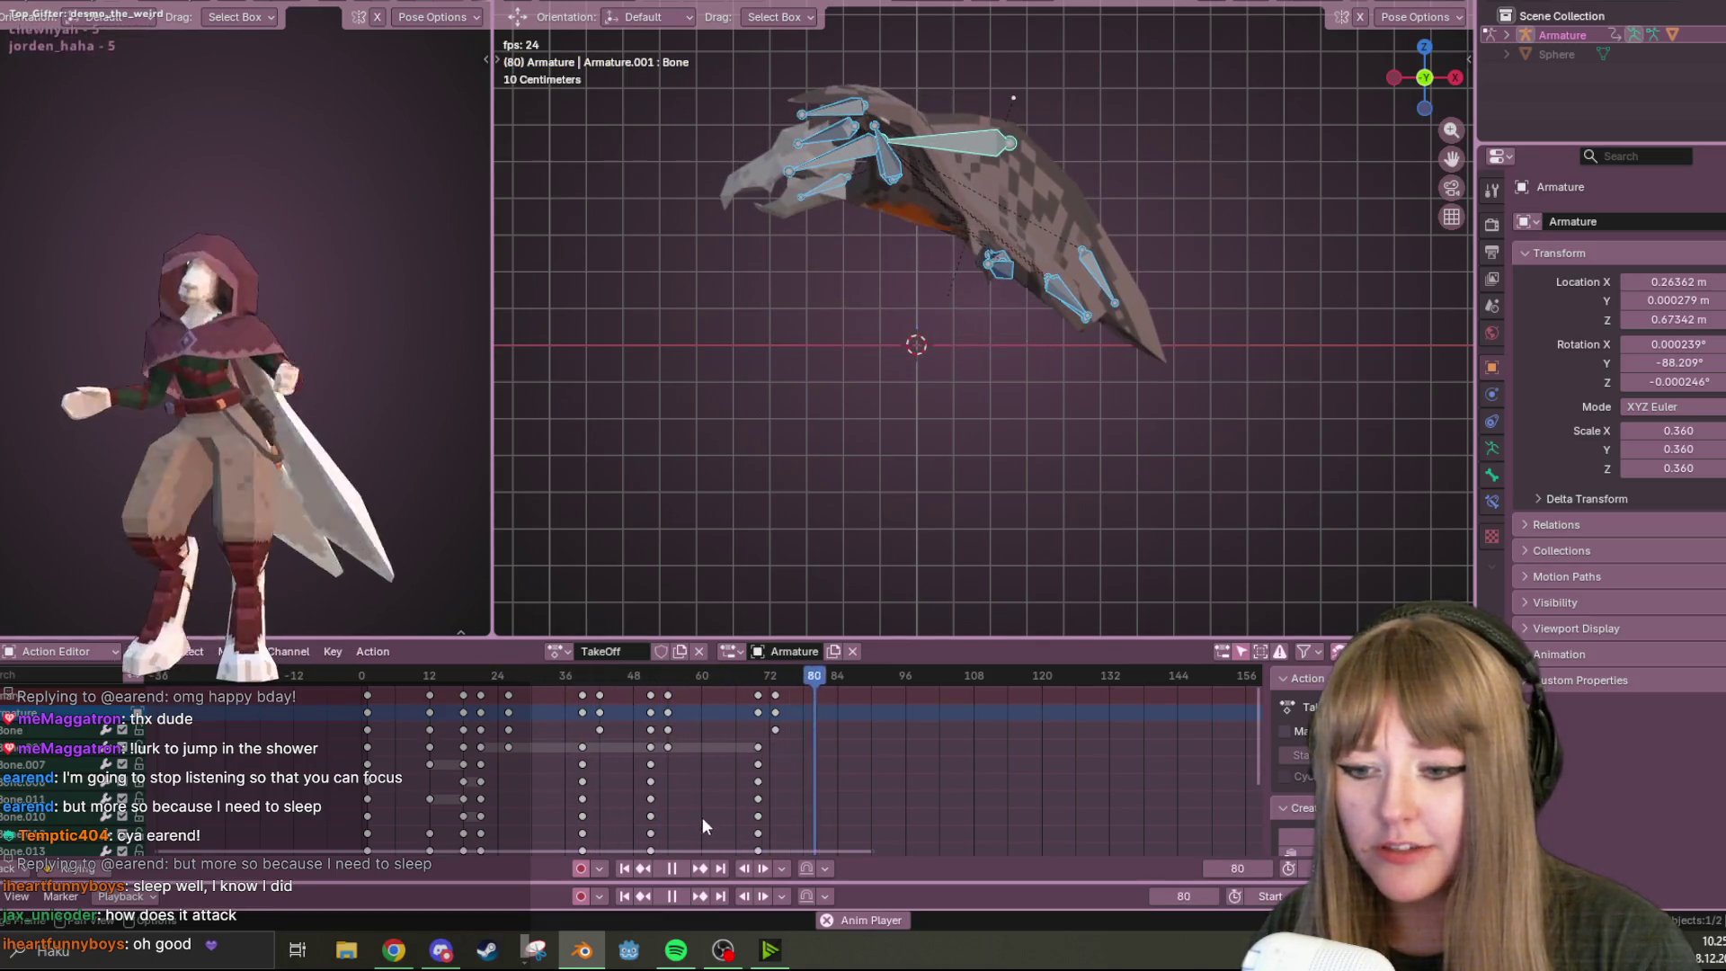
key(space)
click(1009, 140)
click(651, 712)
mouse_move(670, 707)
mouse_down()
mouse_move(860, 658)
mouse_move(823, 680)
mouse_move(559, 708)
mouse_move(418, 704)
mouse_move(612, 695)
mouse_move(322, 688)
mouse_up()
key(Delete)
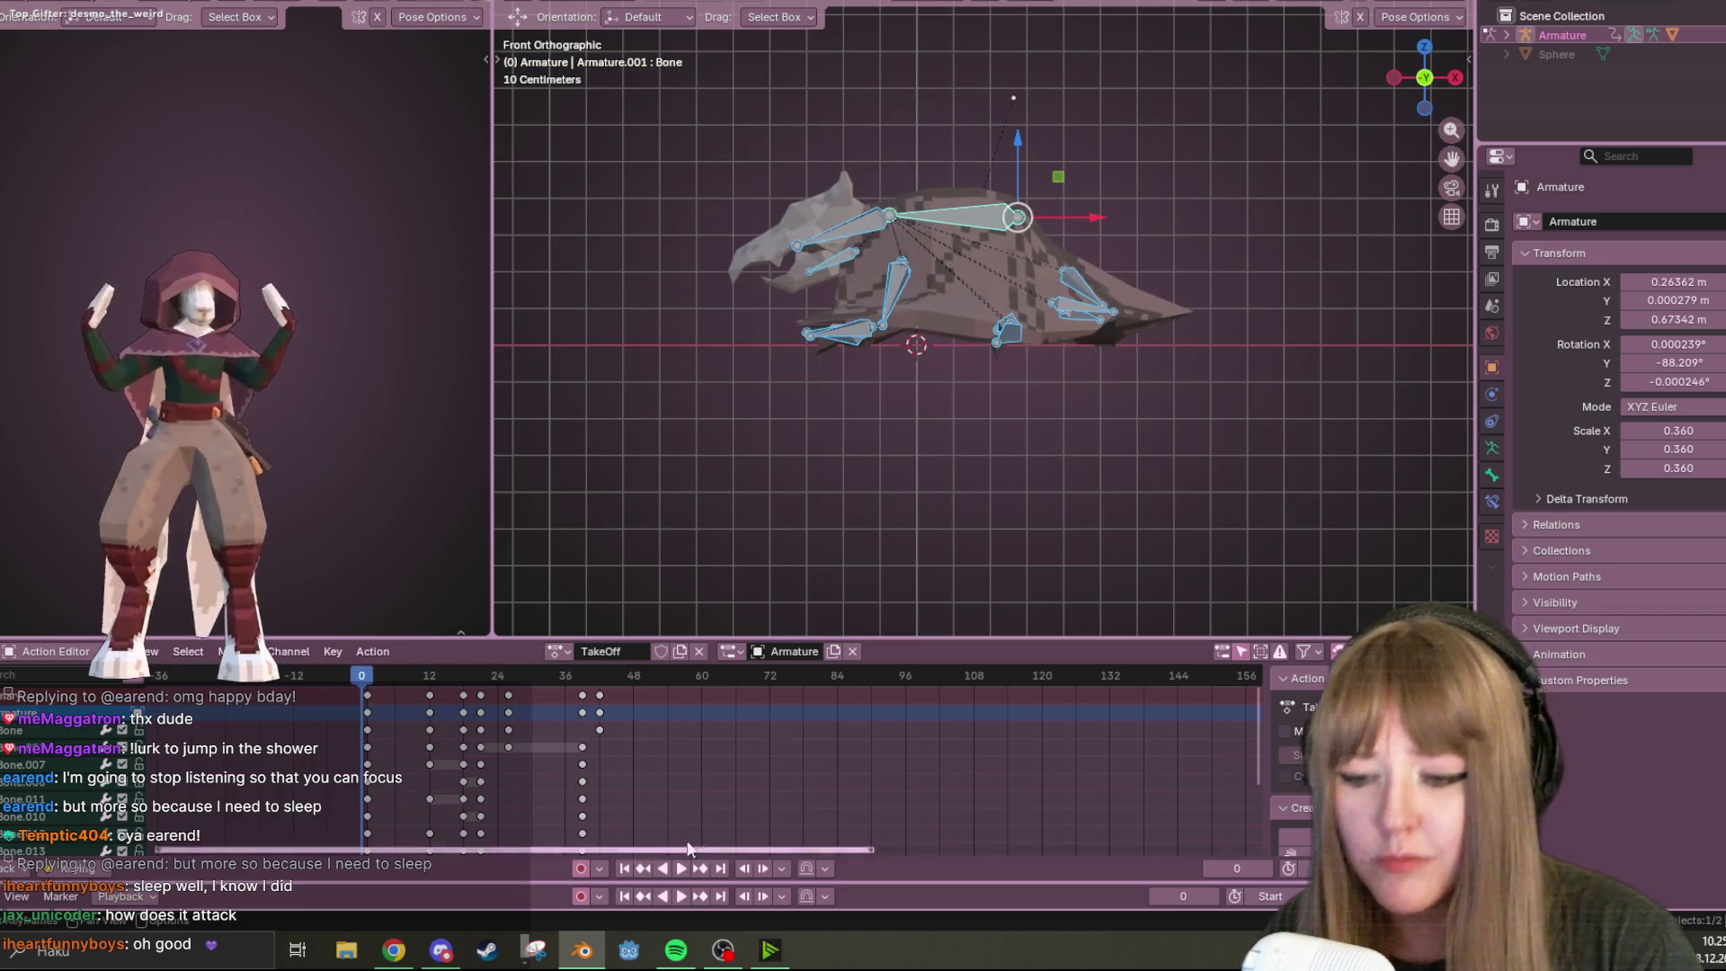
Play the trimmed flap, undo one change, and replay from frame 2
click(682, 869)
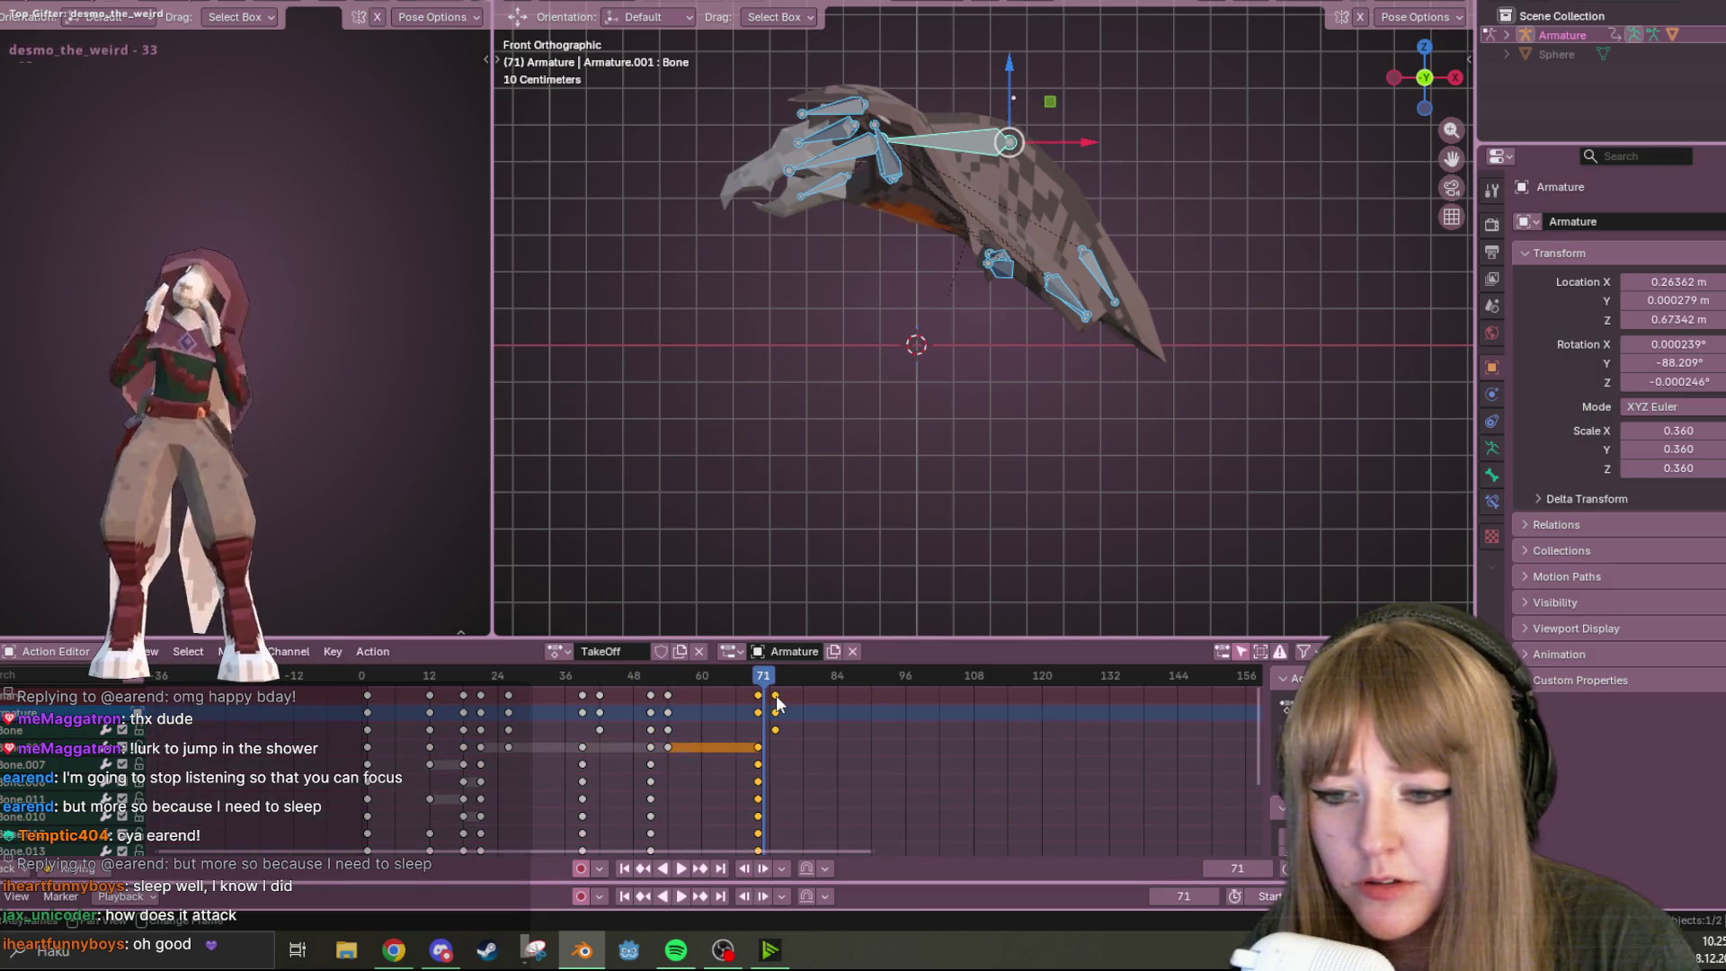
key(ctrl+z)
drag(748, 677, 373, 708)
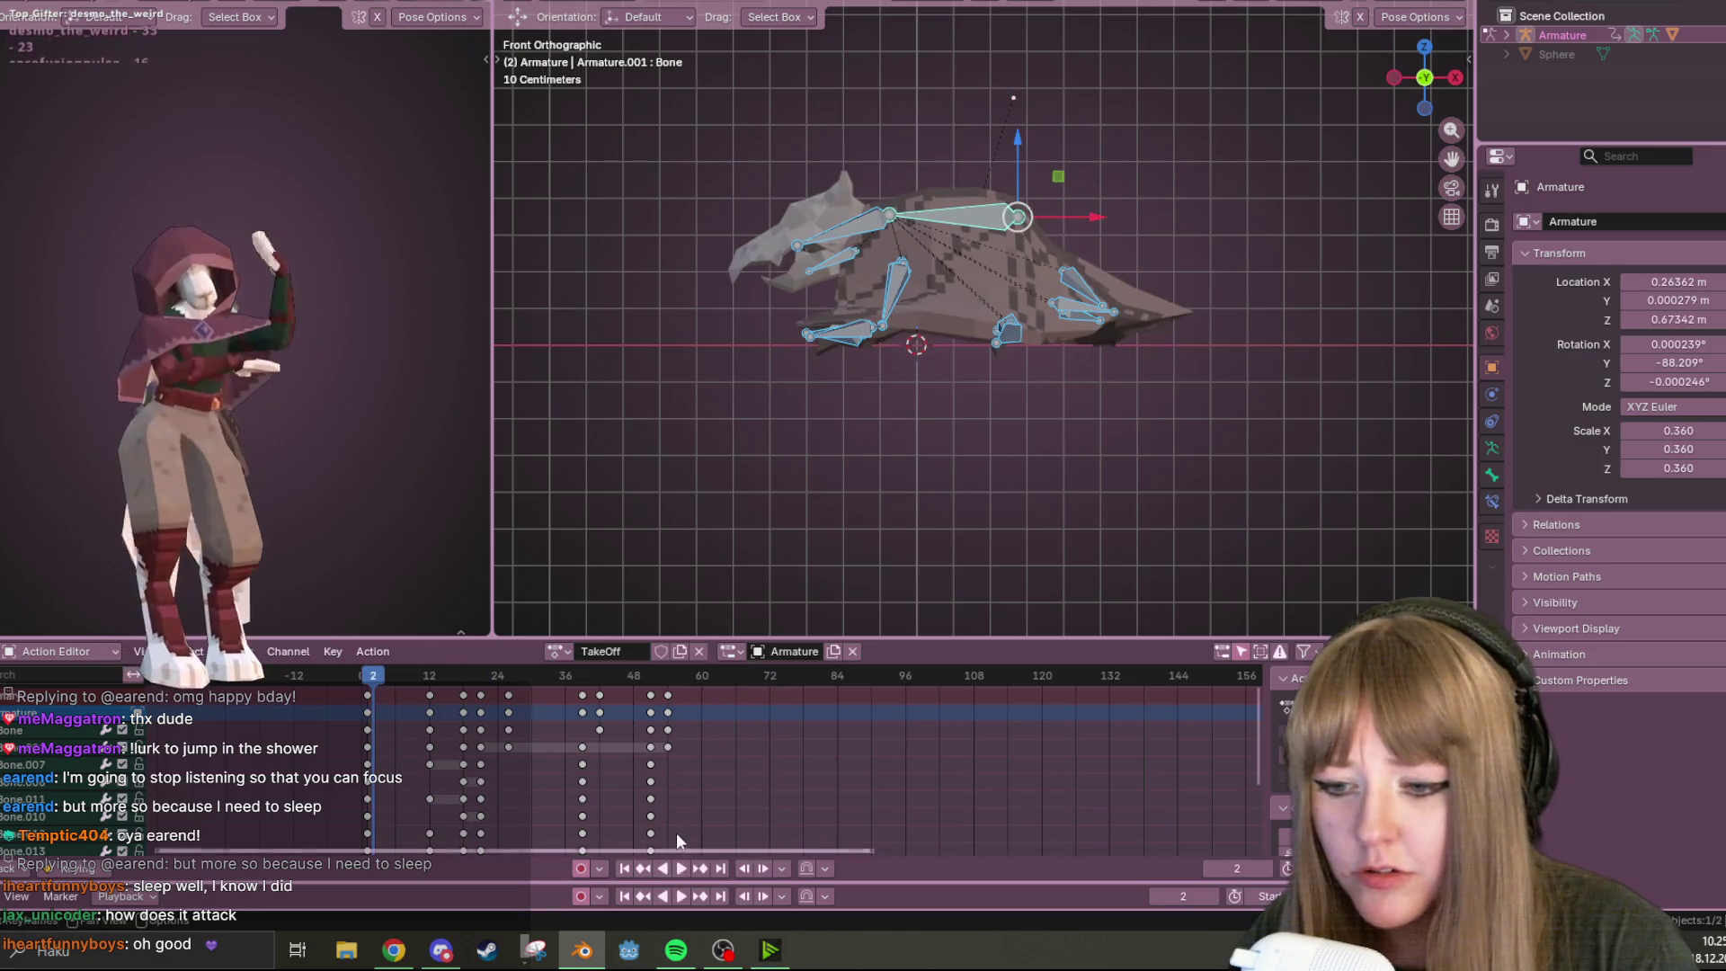
click(679, 872)
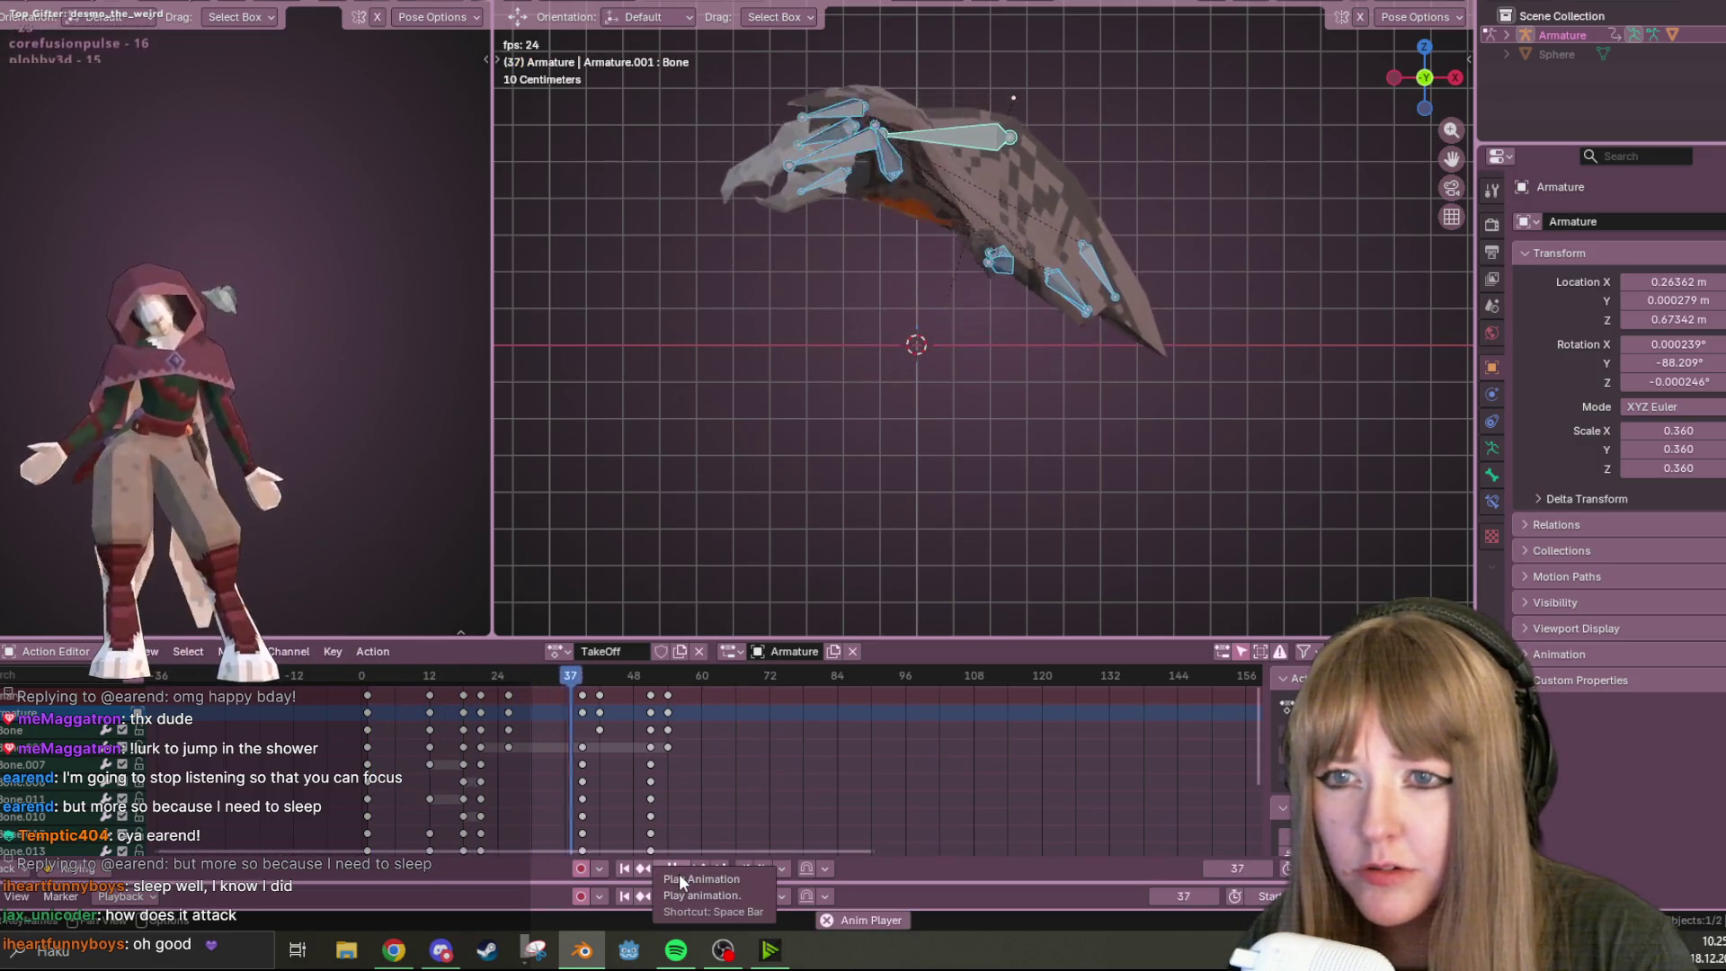
click(678, 874)
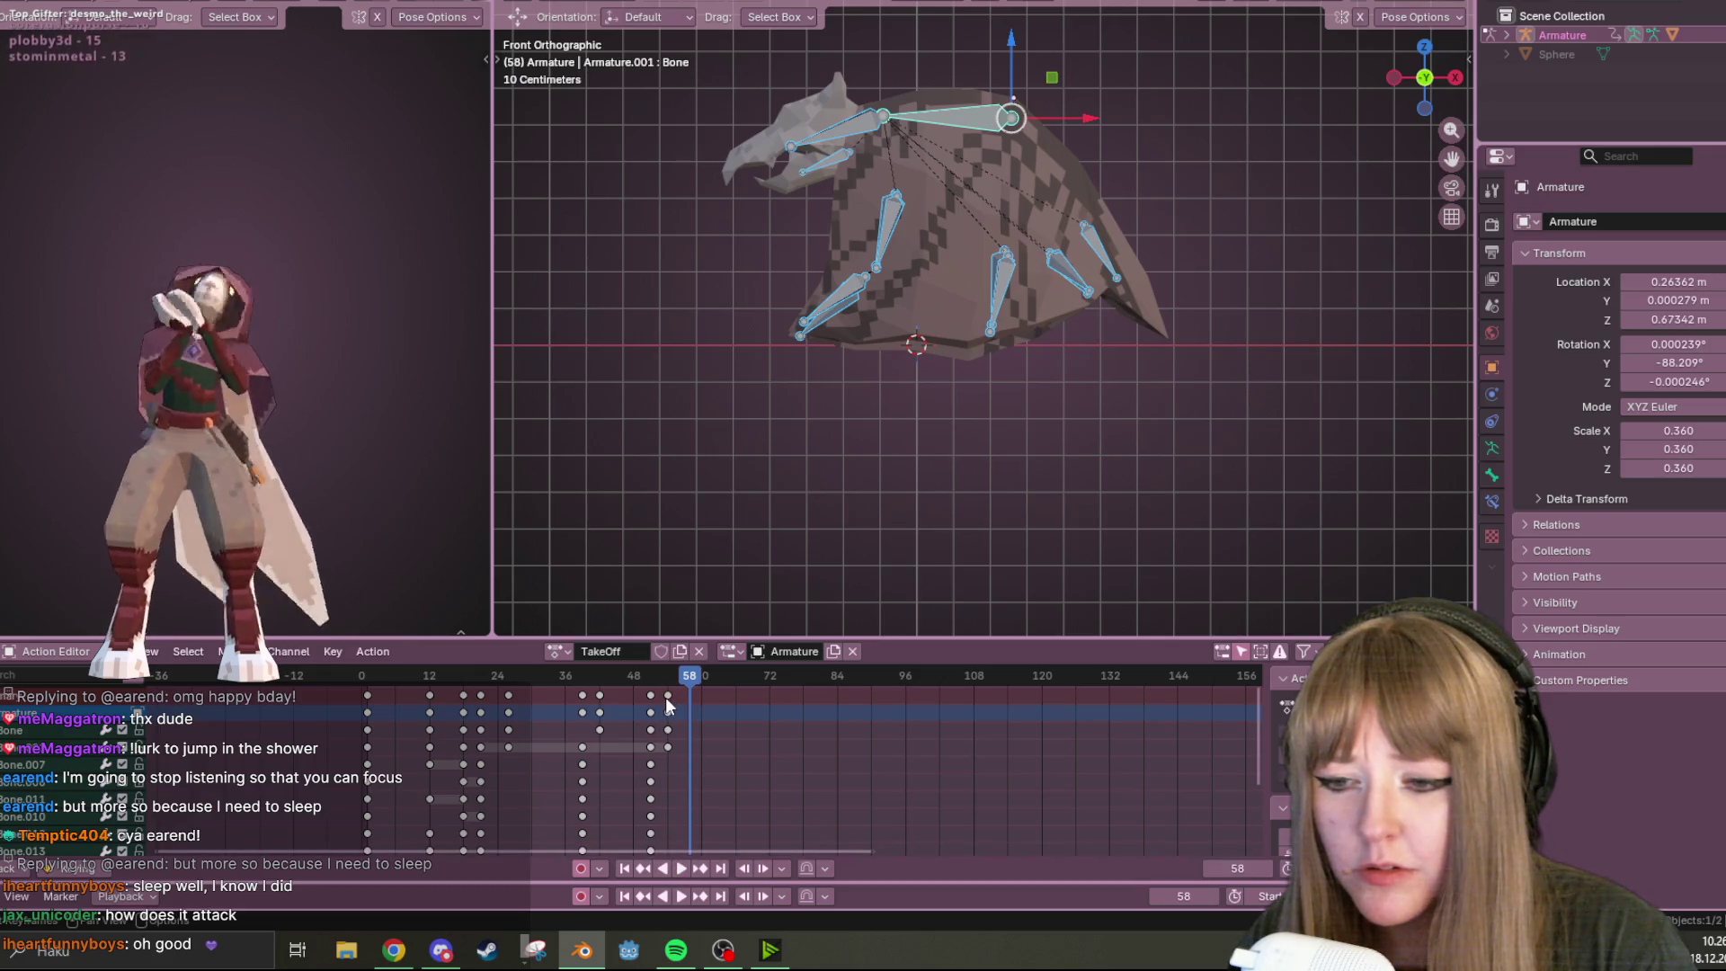
mouse_move(686, 676)
mouse_down()
mouse_move(541, 683)
mouse_move(666, 674)
mouse_move(547, 698)
mouse_move(657, 698)
mouse_move(556, 703)
mouse_up()
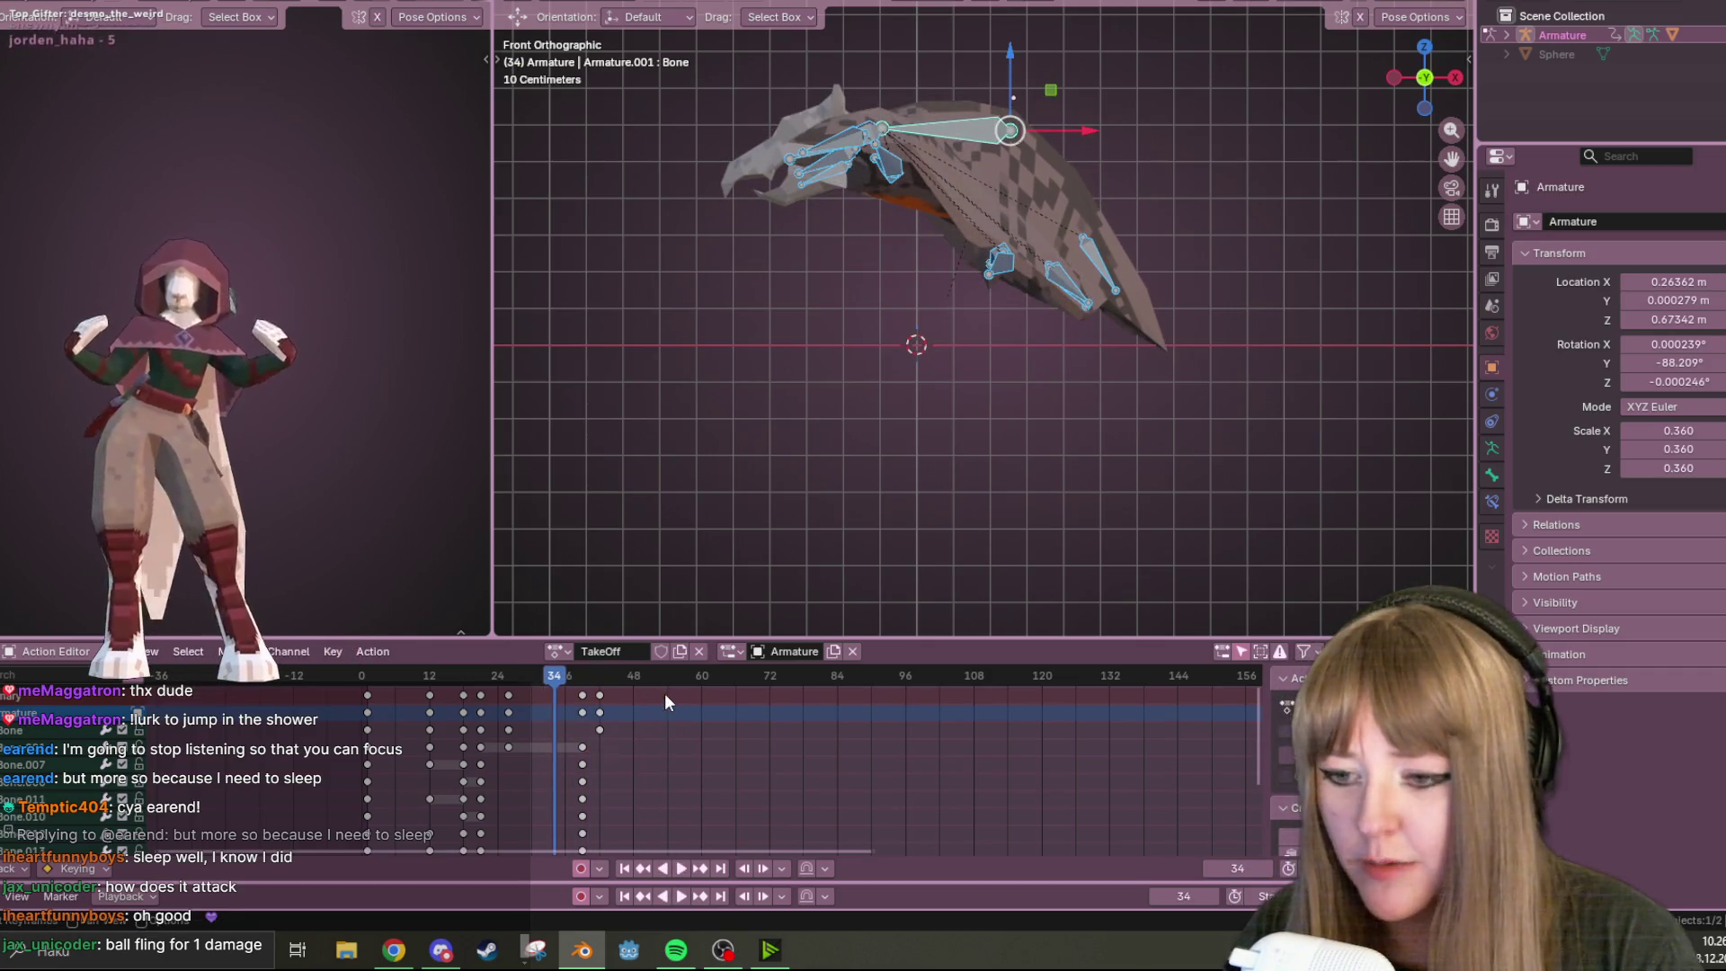
Replay the trimmed action from frame 0 and inspect the bat from the front and side
drag(629, 688, 355, 725)
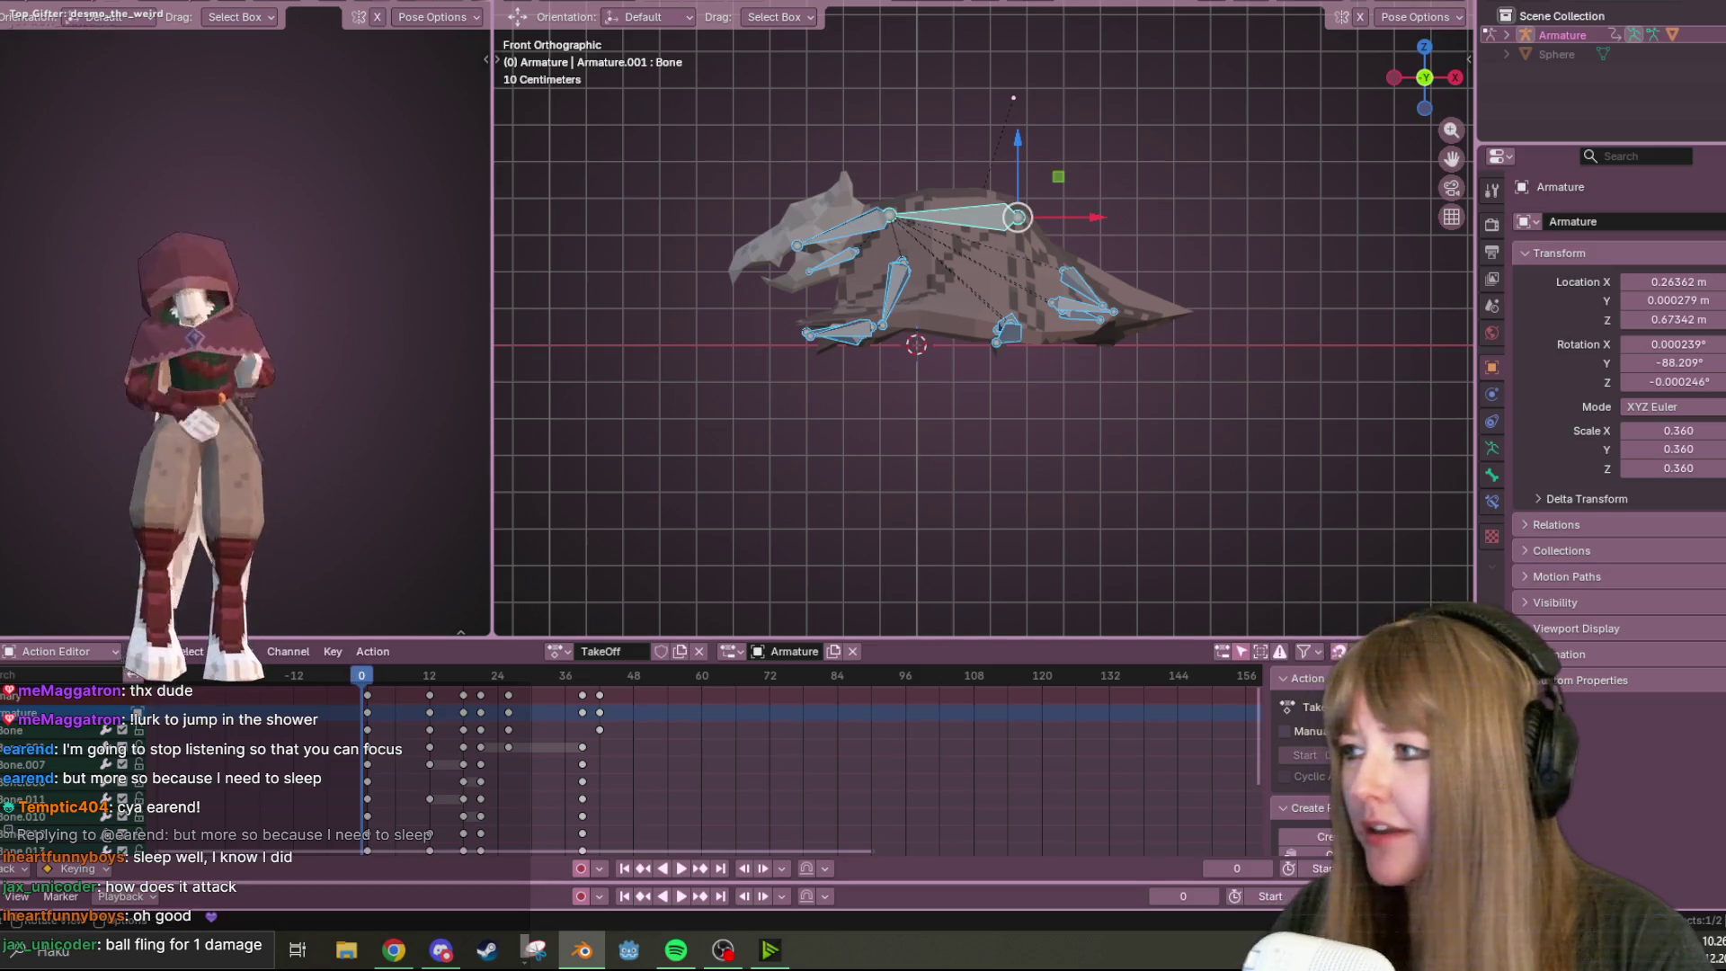
click(676, 868)
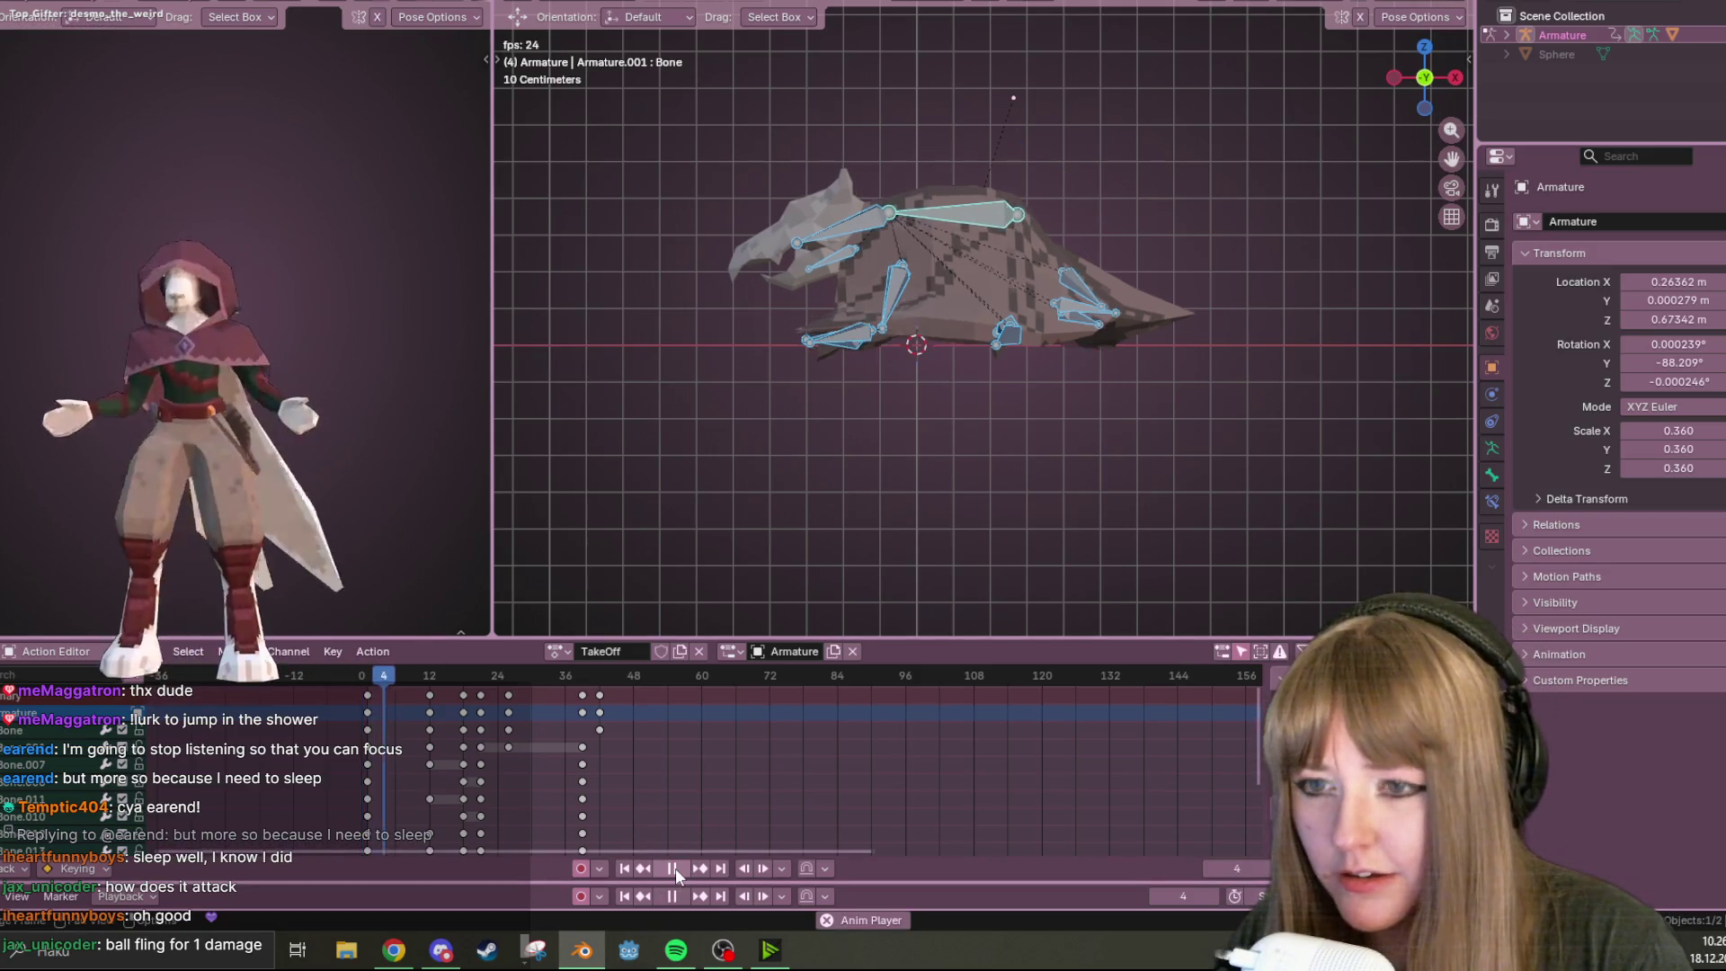
click(676, 867)
mouse_move(706, 503)
middle_down()
mouse_move(720, 353)
mouse_move(975, 386)
mouse_move(563, 369)
mouse_move(1428, 445)
mouse_move(915, 336)
mouse_move(737, 359)
middle_up()
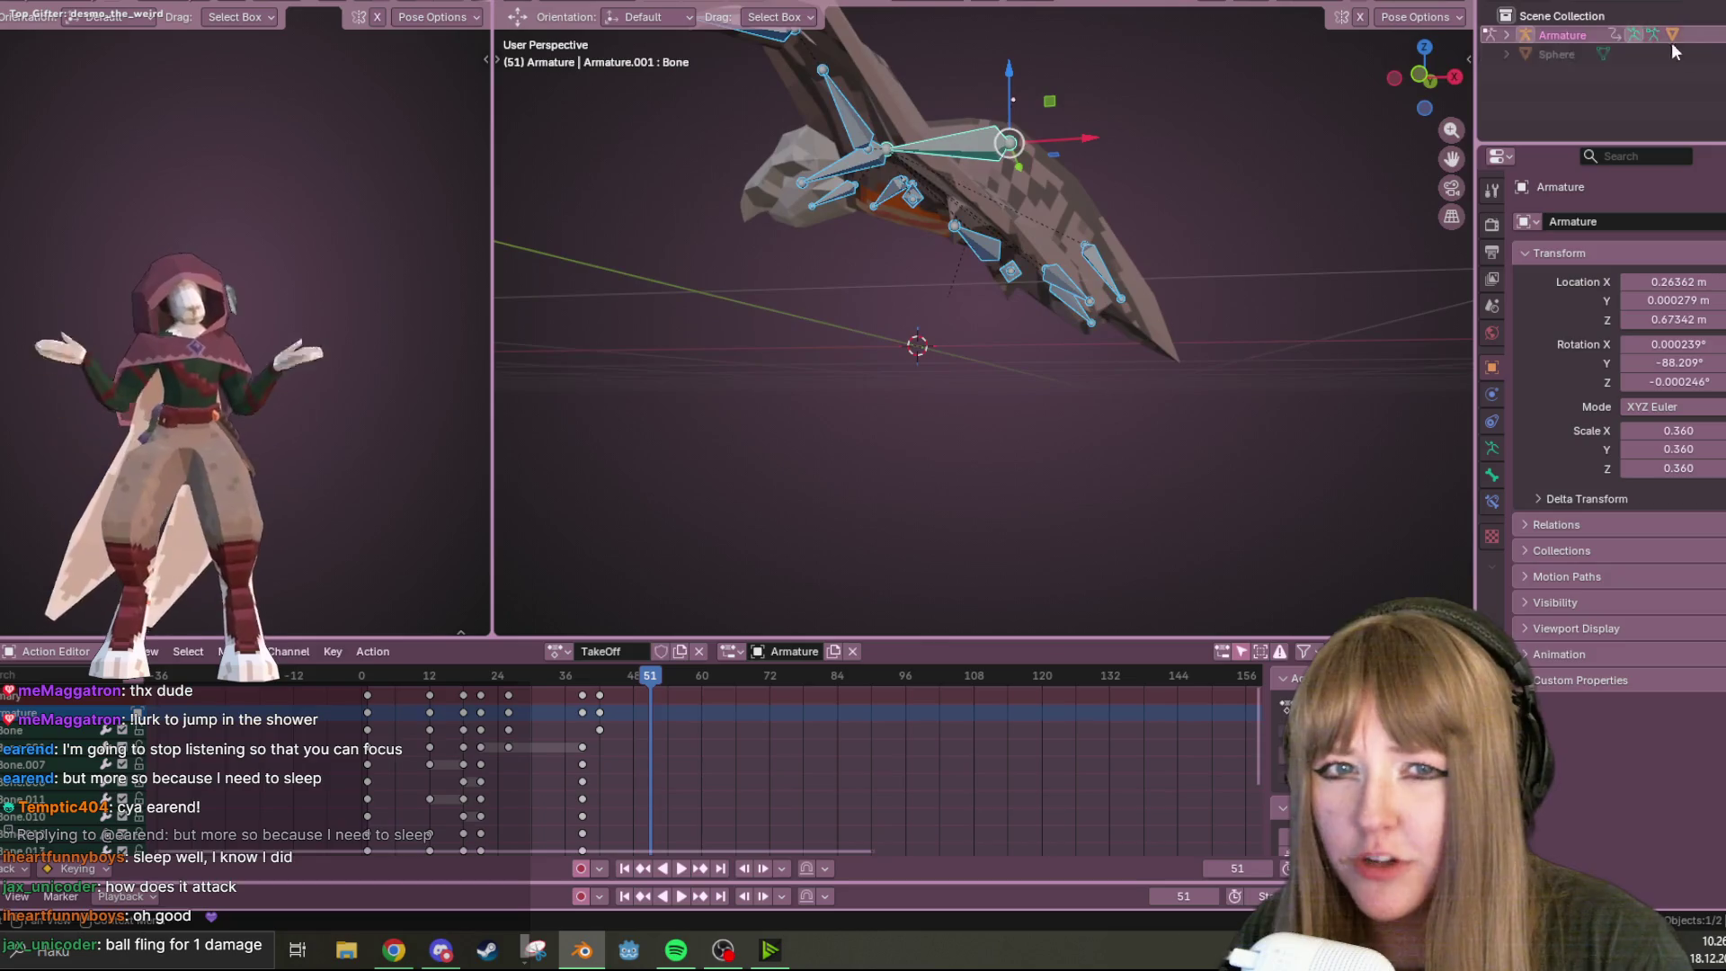
click(1420, 75)
key(space)
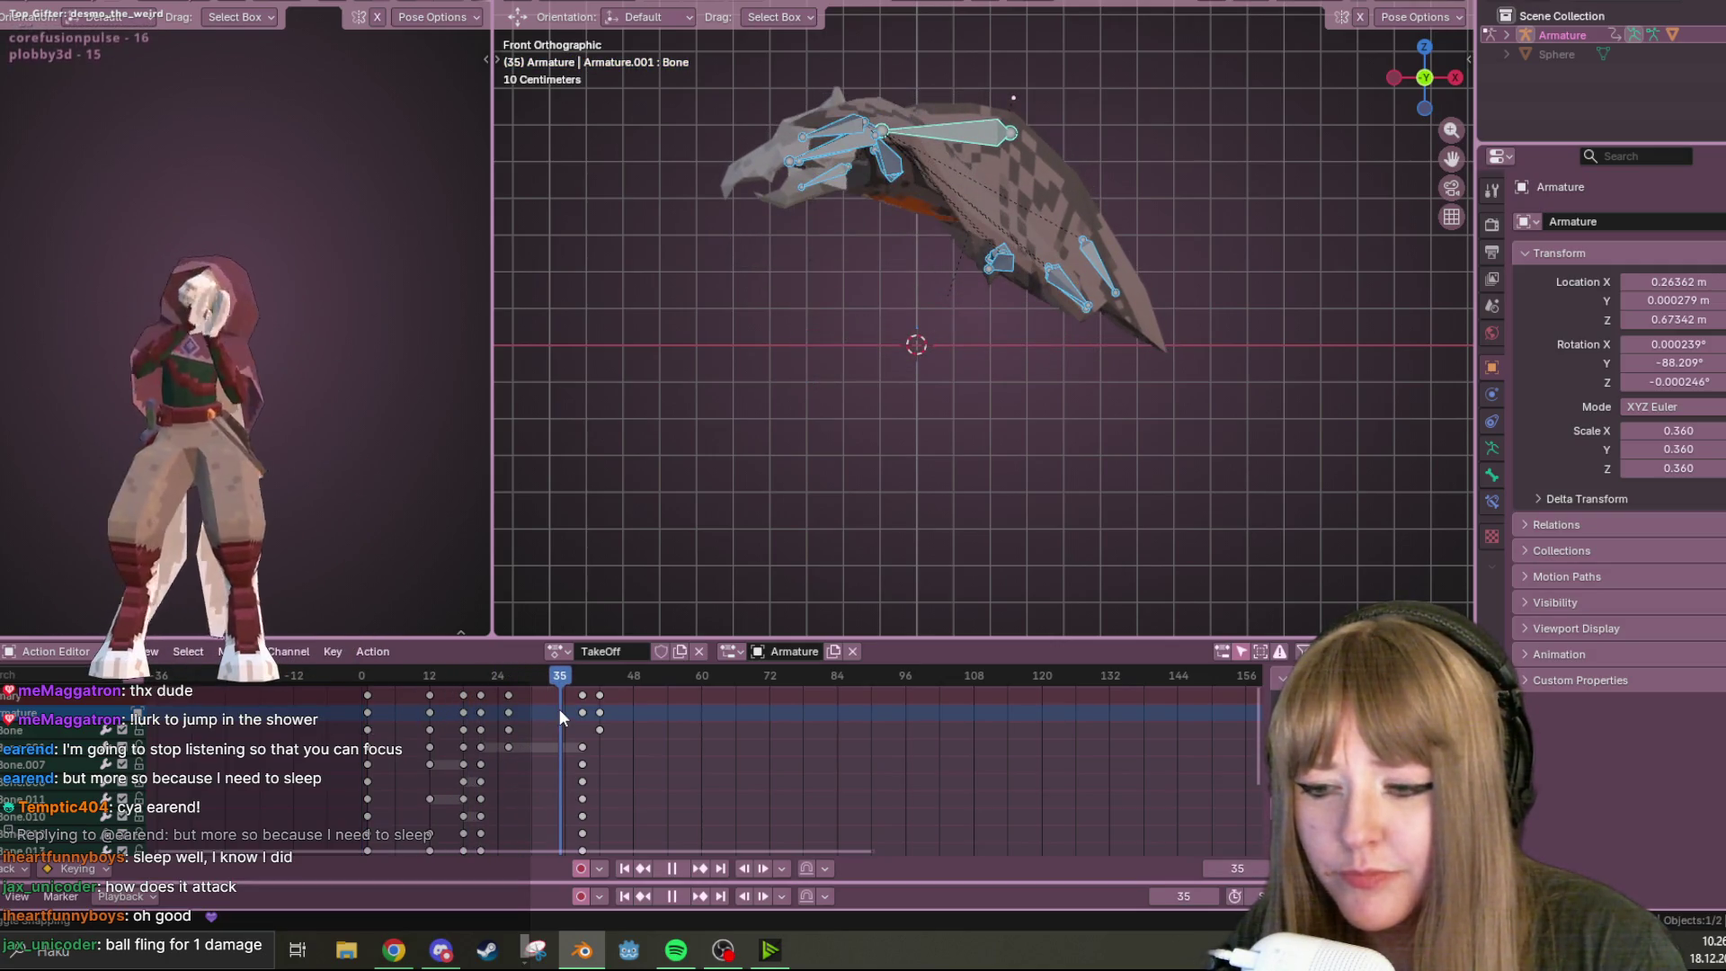
click(1456, 77)
Raise Bone.013 and three other wing bones in the frame-39 pose
click(905, 261)
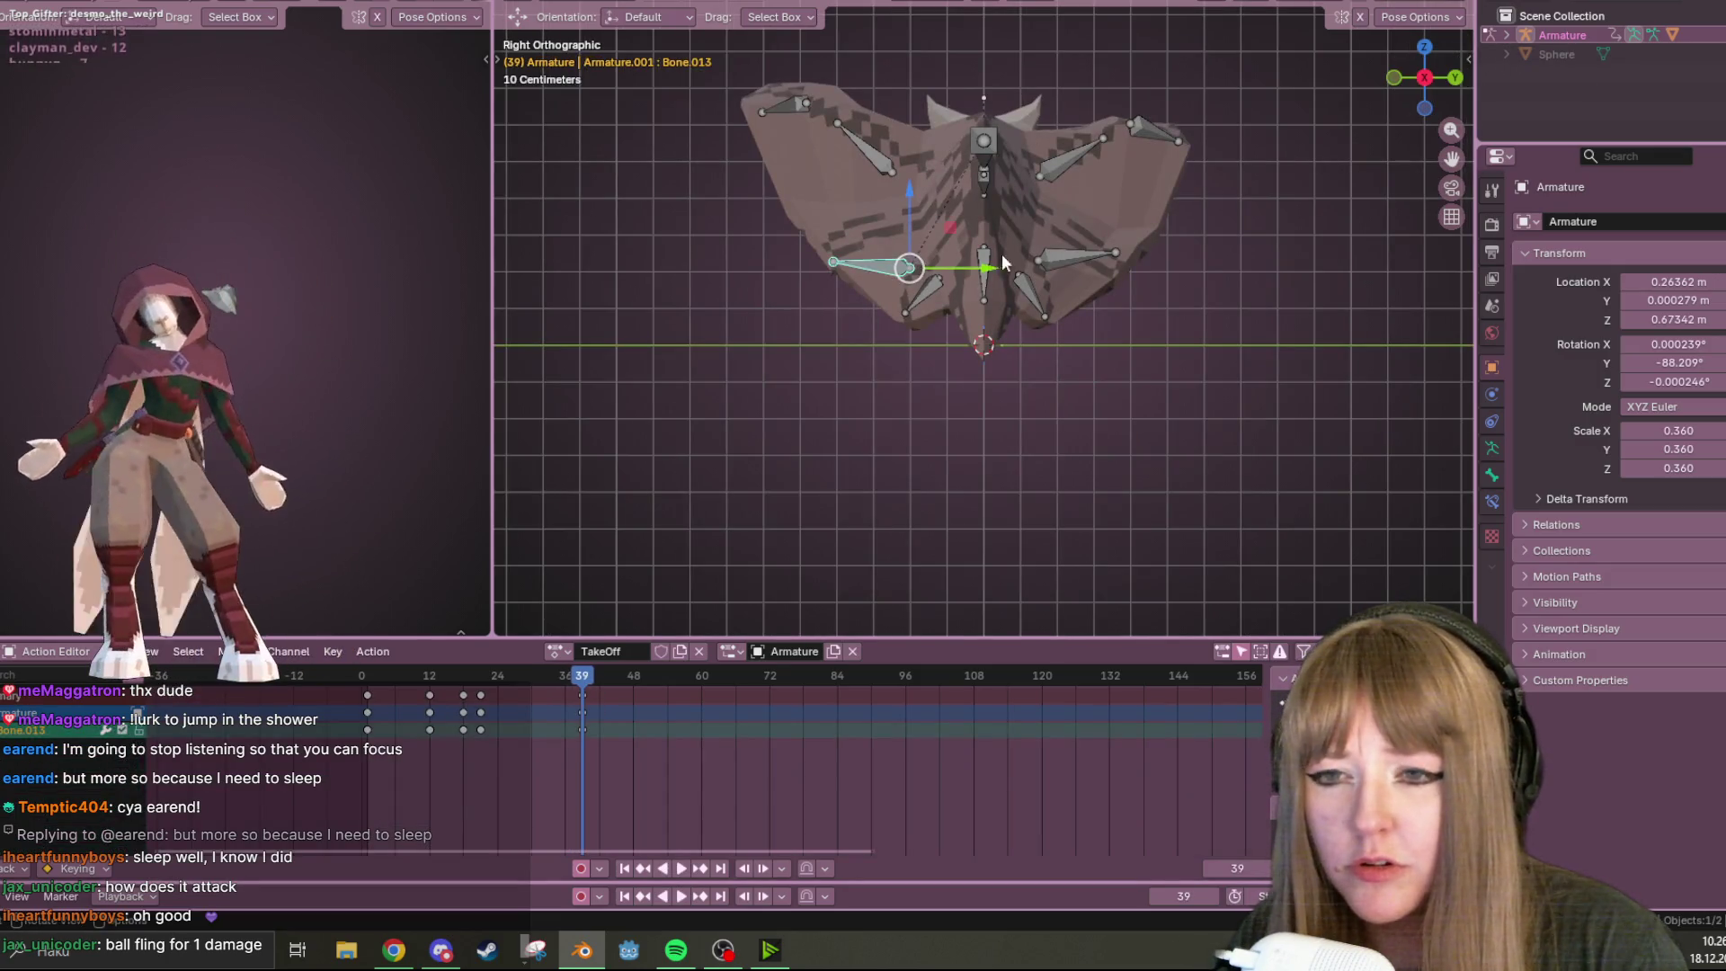
key(g)
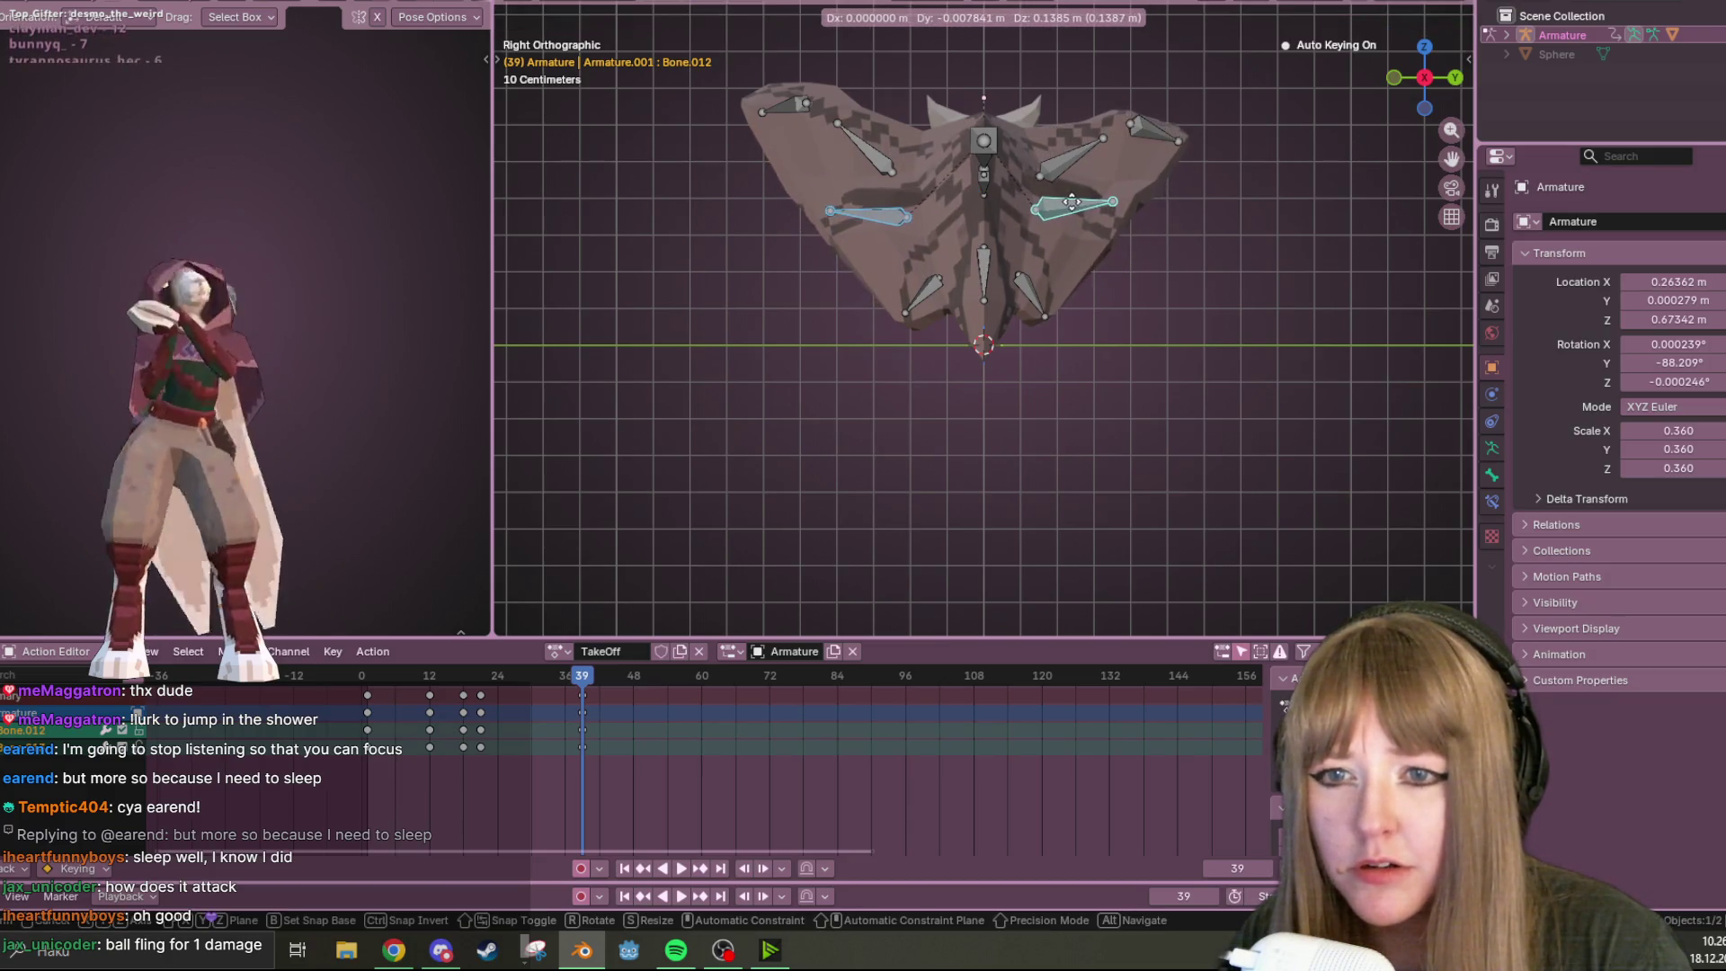
click(1078, 257)
shift+click(989, 298)
shift+click(922, 297)
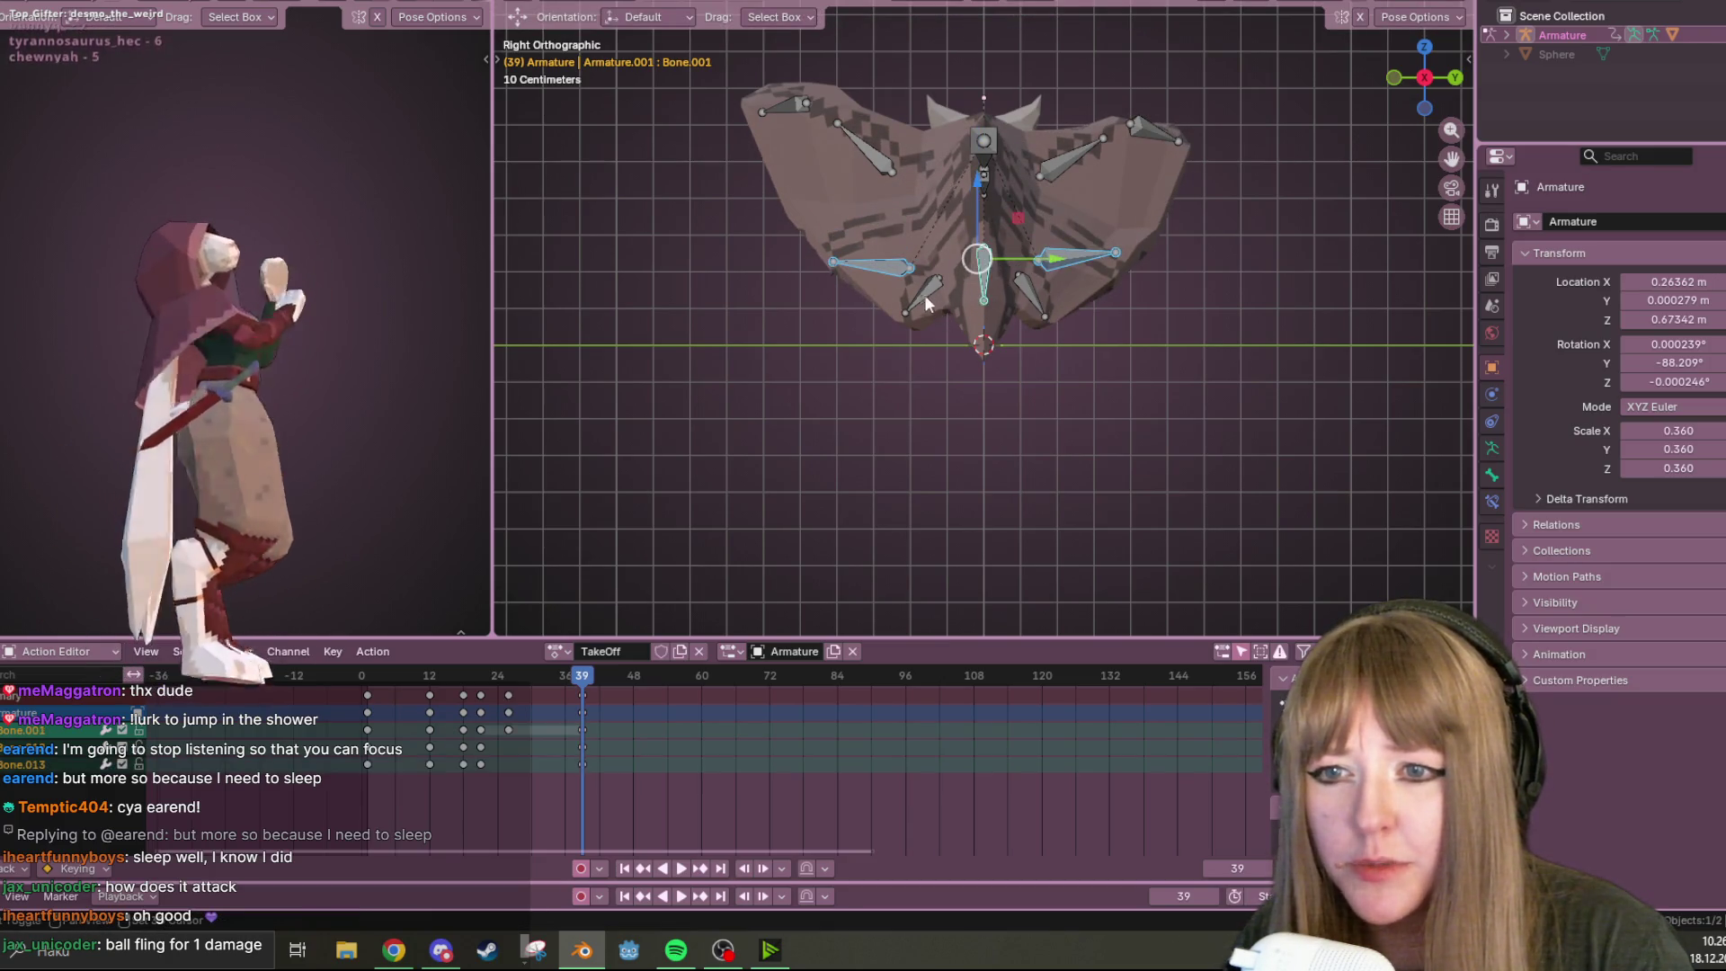
shift+click(1031, 286)
key(g)
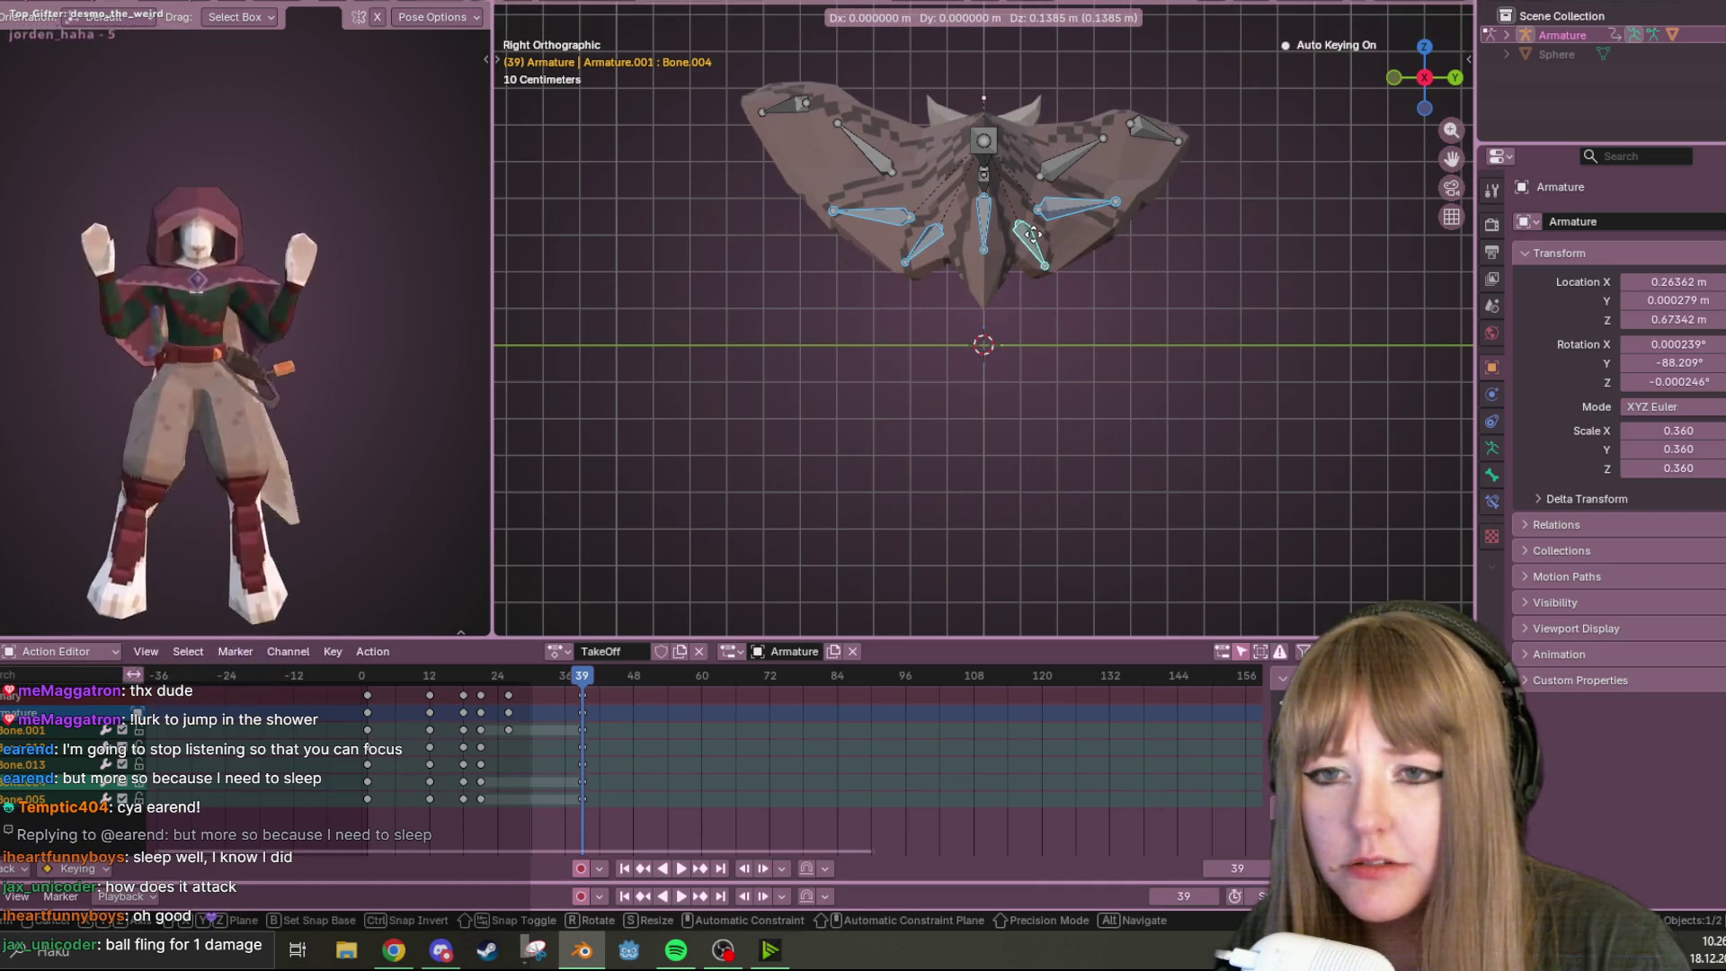
click(1034, 237)
Check the raised wings from the front and play the action from the first frame
mouse_move(634, 602)
middle_down()
mouse_move(847, 374)
mouse_move(1033, 358)
mouse_move(1214, 270)
middle_up()
click(1424, 82)
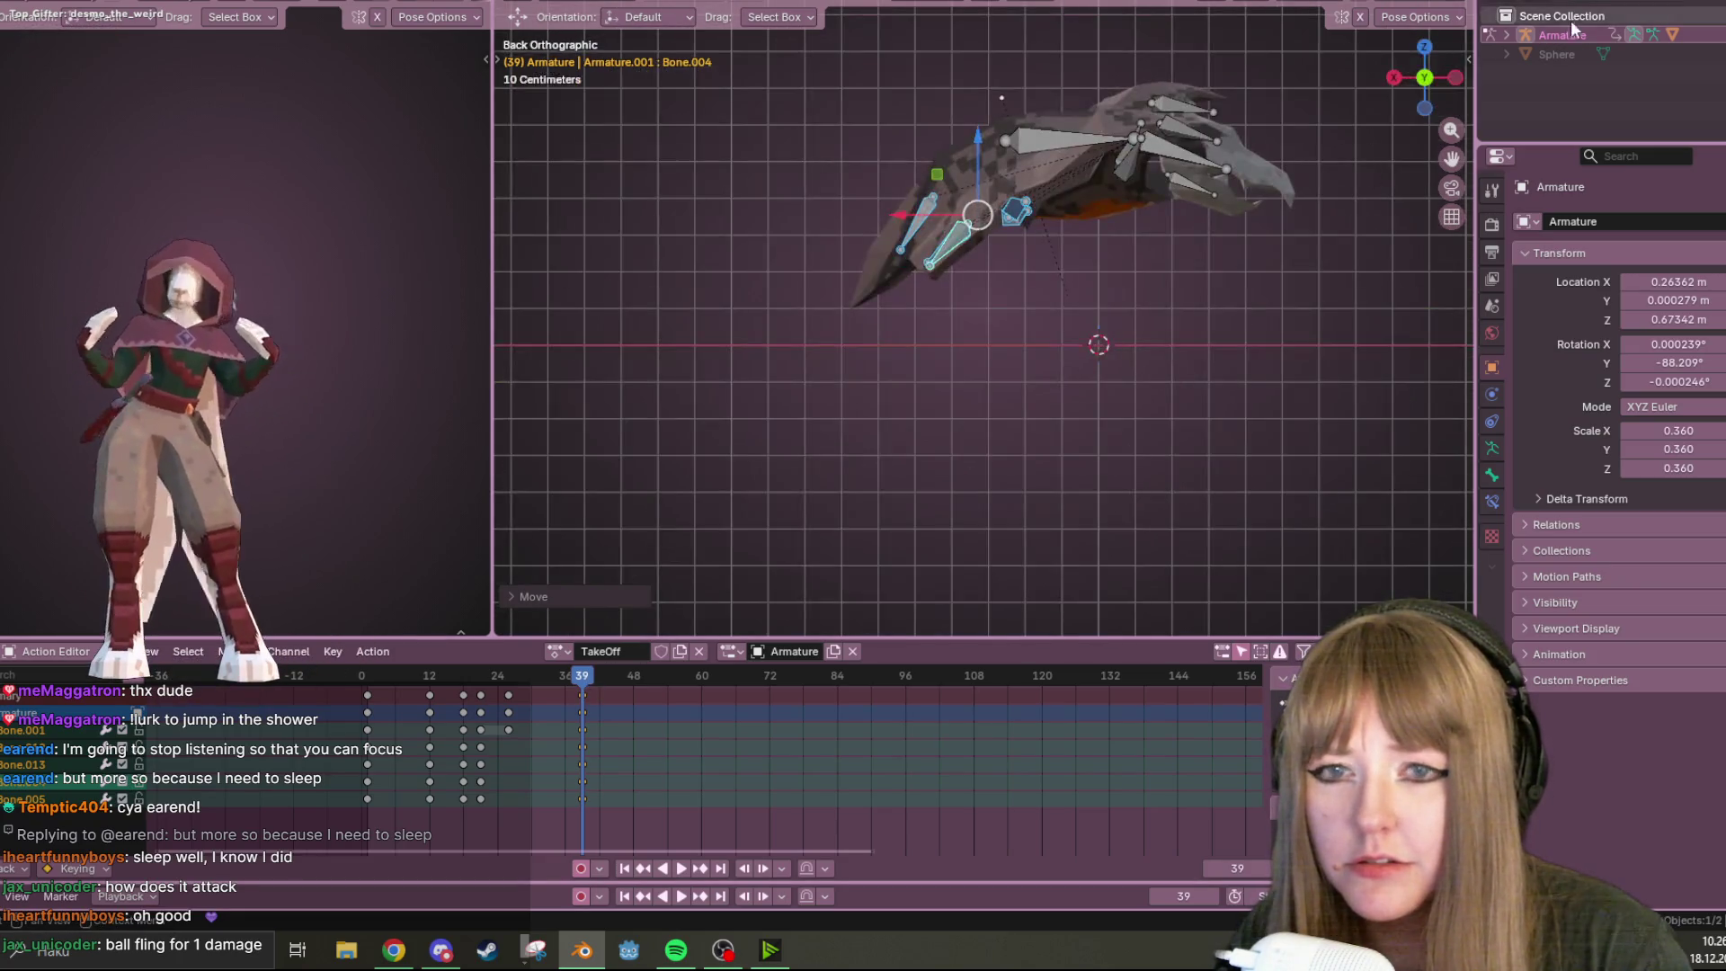
shift+middle_drag(805, 483, 851, 497)
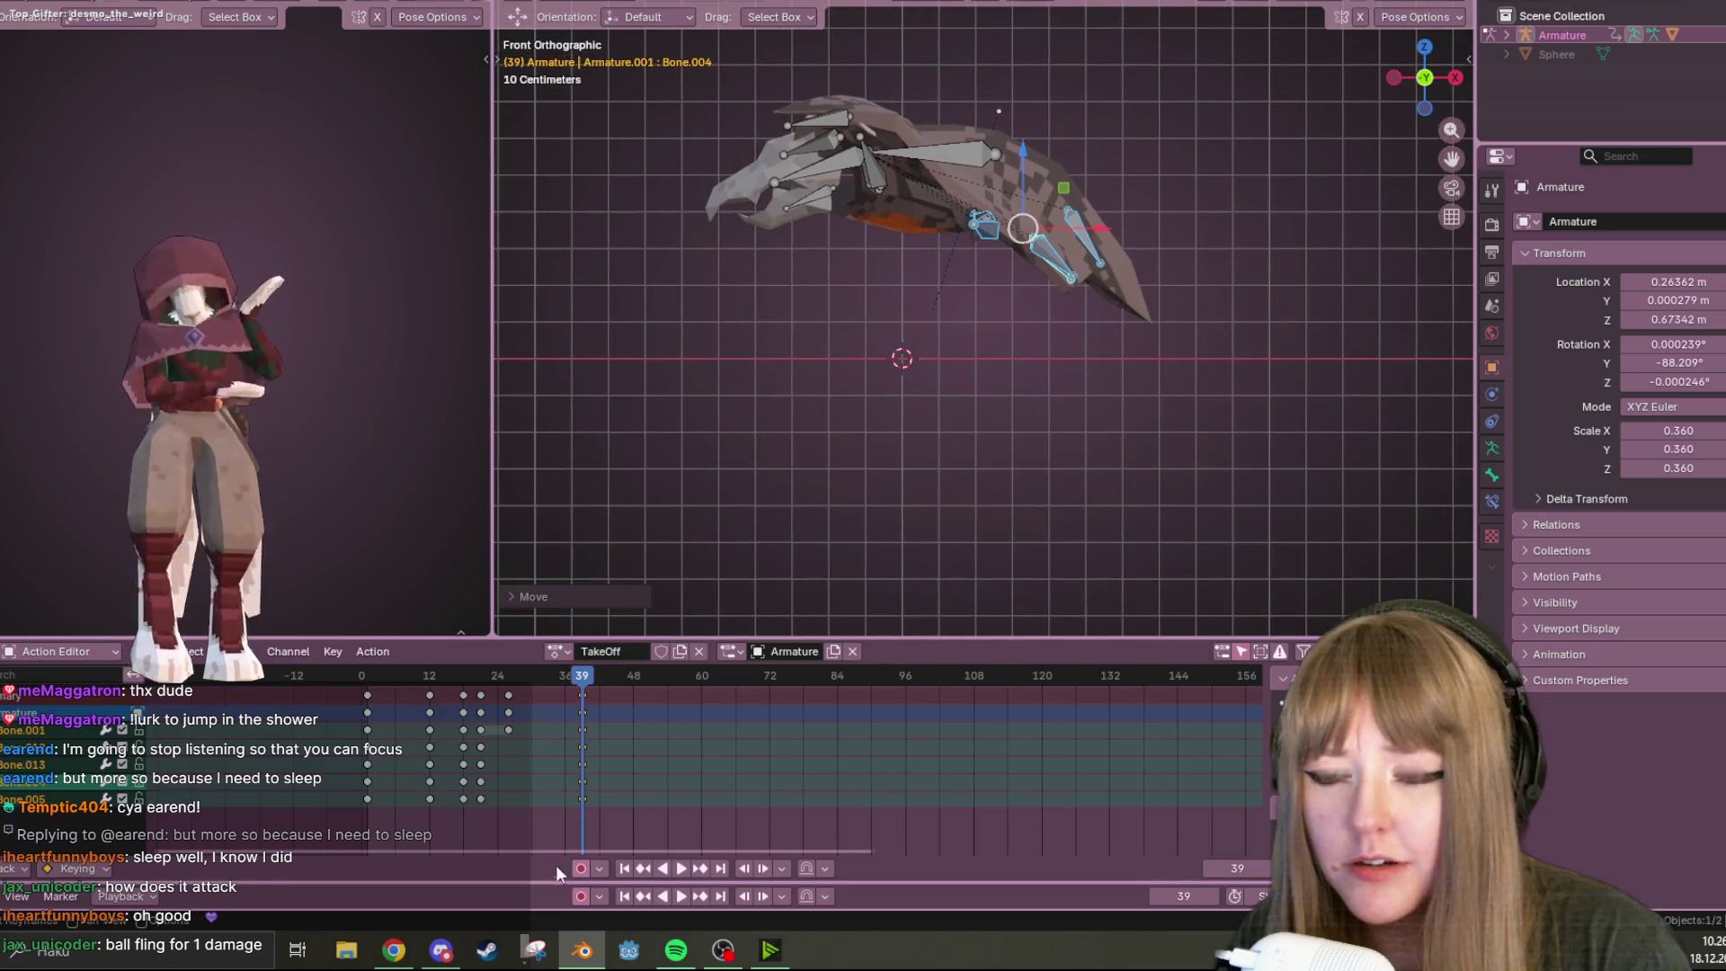
click(584, 679)
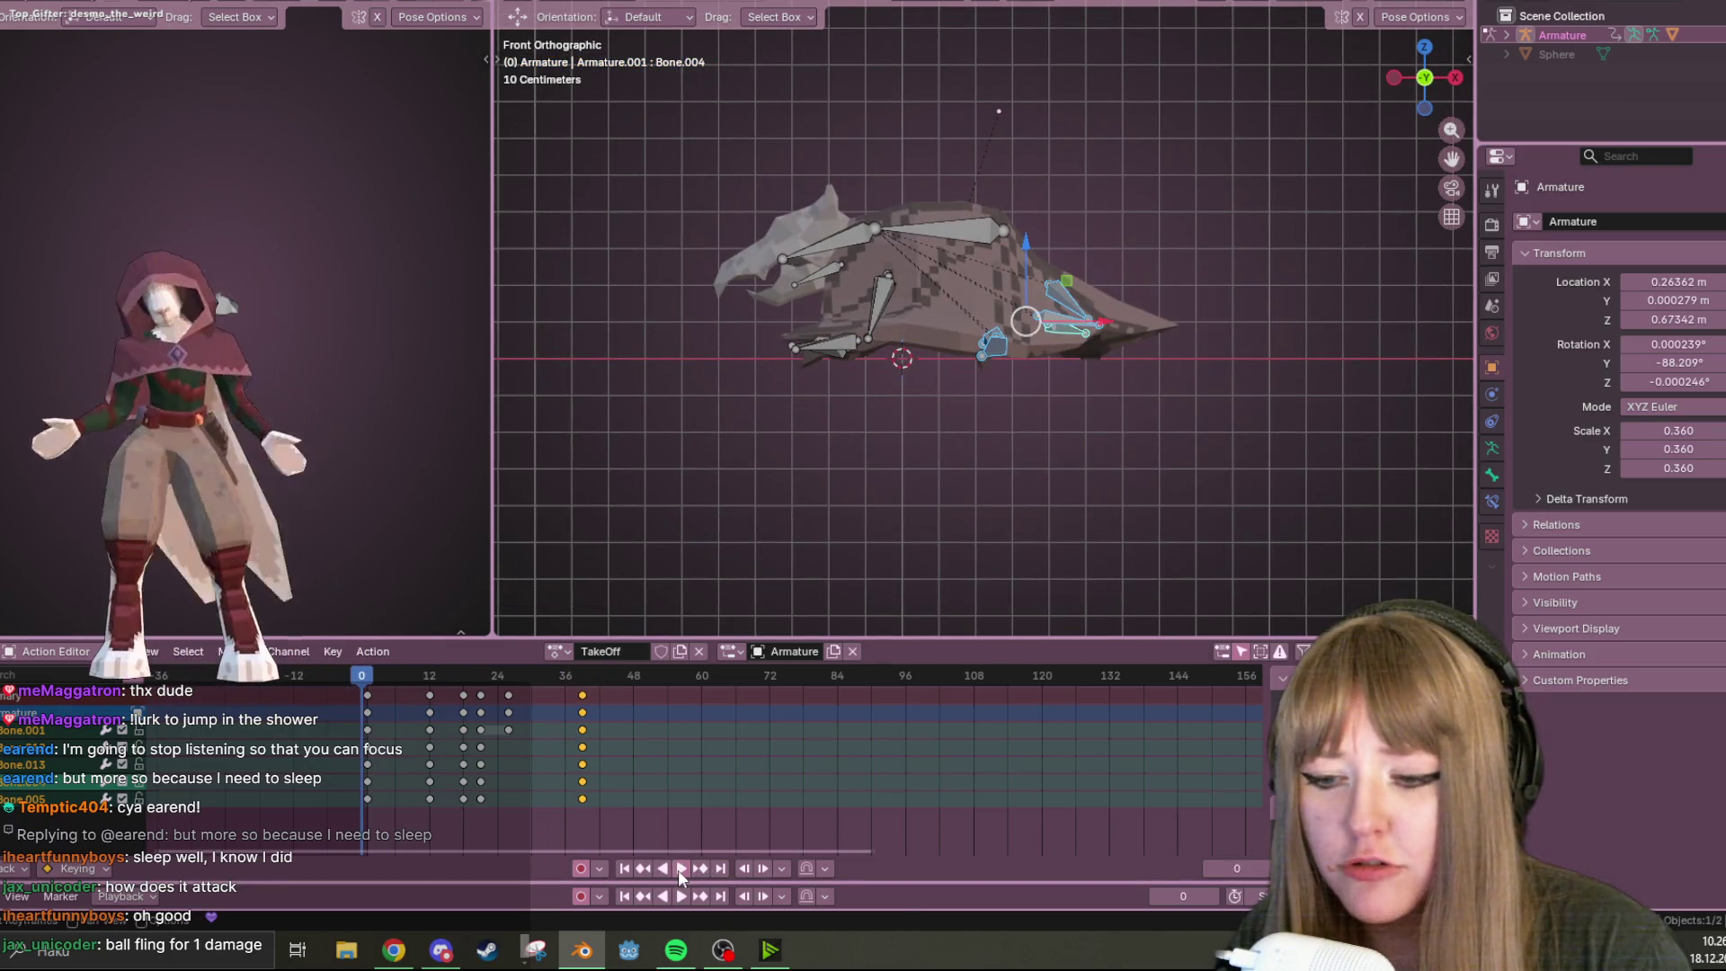
click(678, 870)
click(678, 870)
mouse_move(989, 567)
middle_down()
mouse_move(1070, 616)
mouse_move(811, 529)
mouse_move(838, 509)
middle_up()
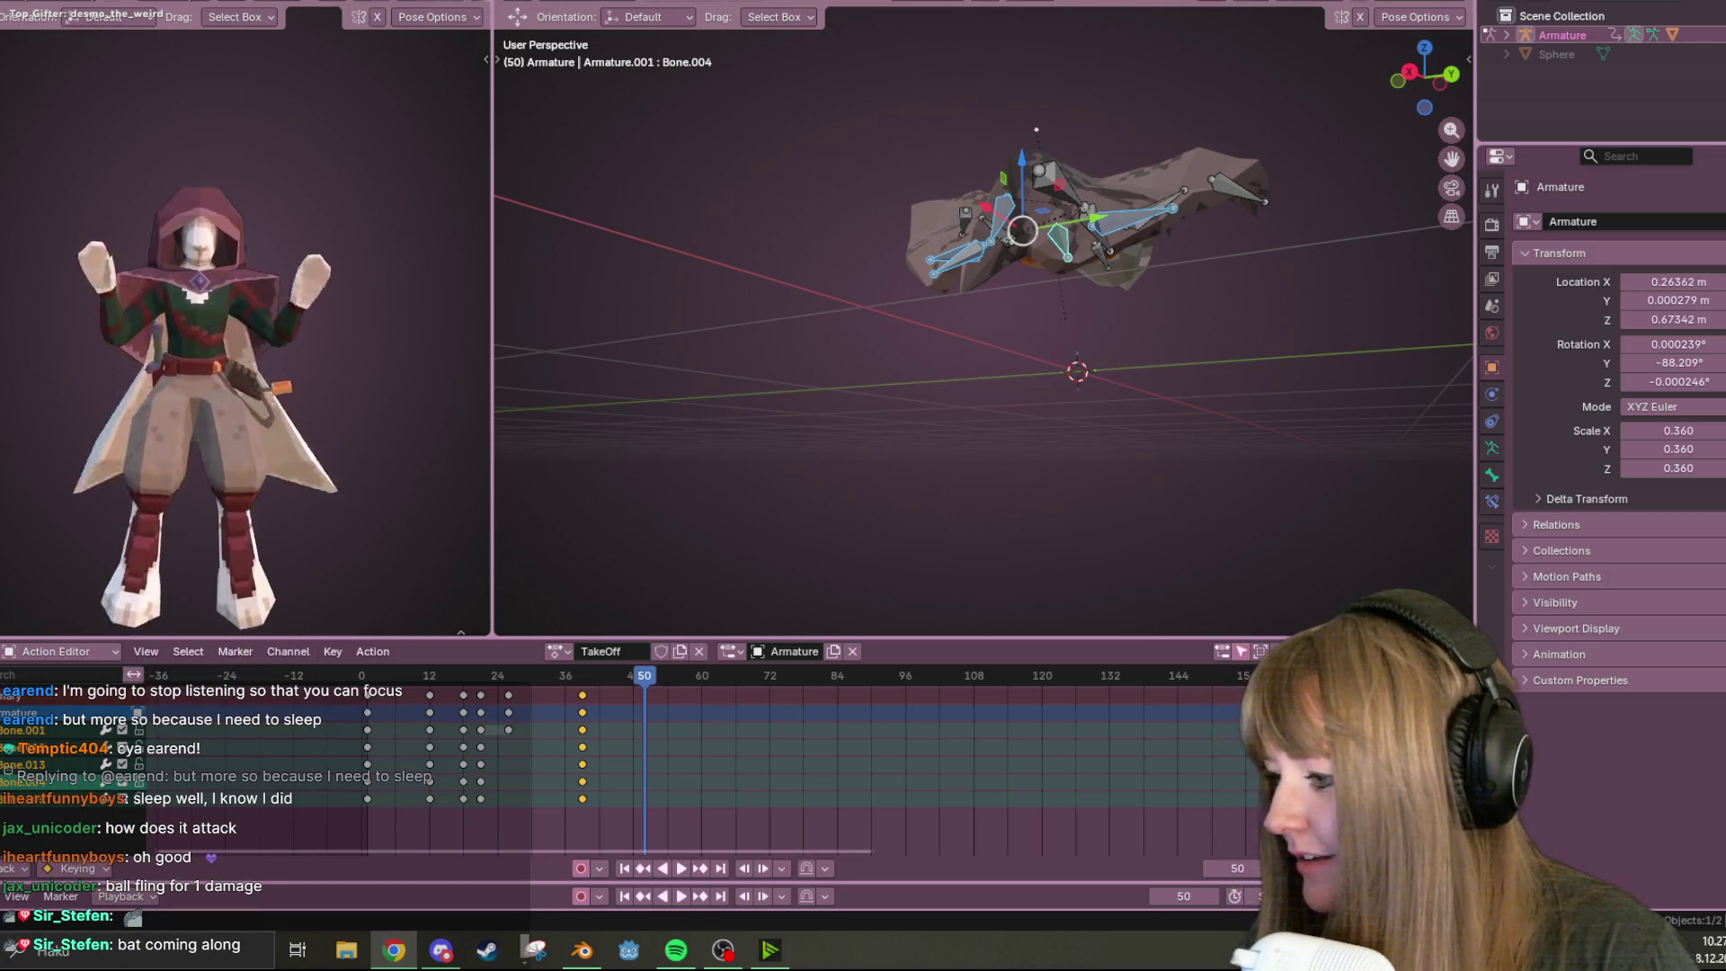
mouse_move(1067, 105)
middle_down()
mouse_move(1227, 335)
mouse_move(1347, 255)
mouse_move(1403, 126)
middle_up()
click(1425, 77)
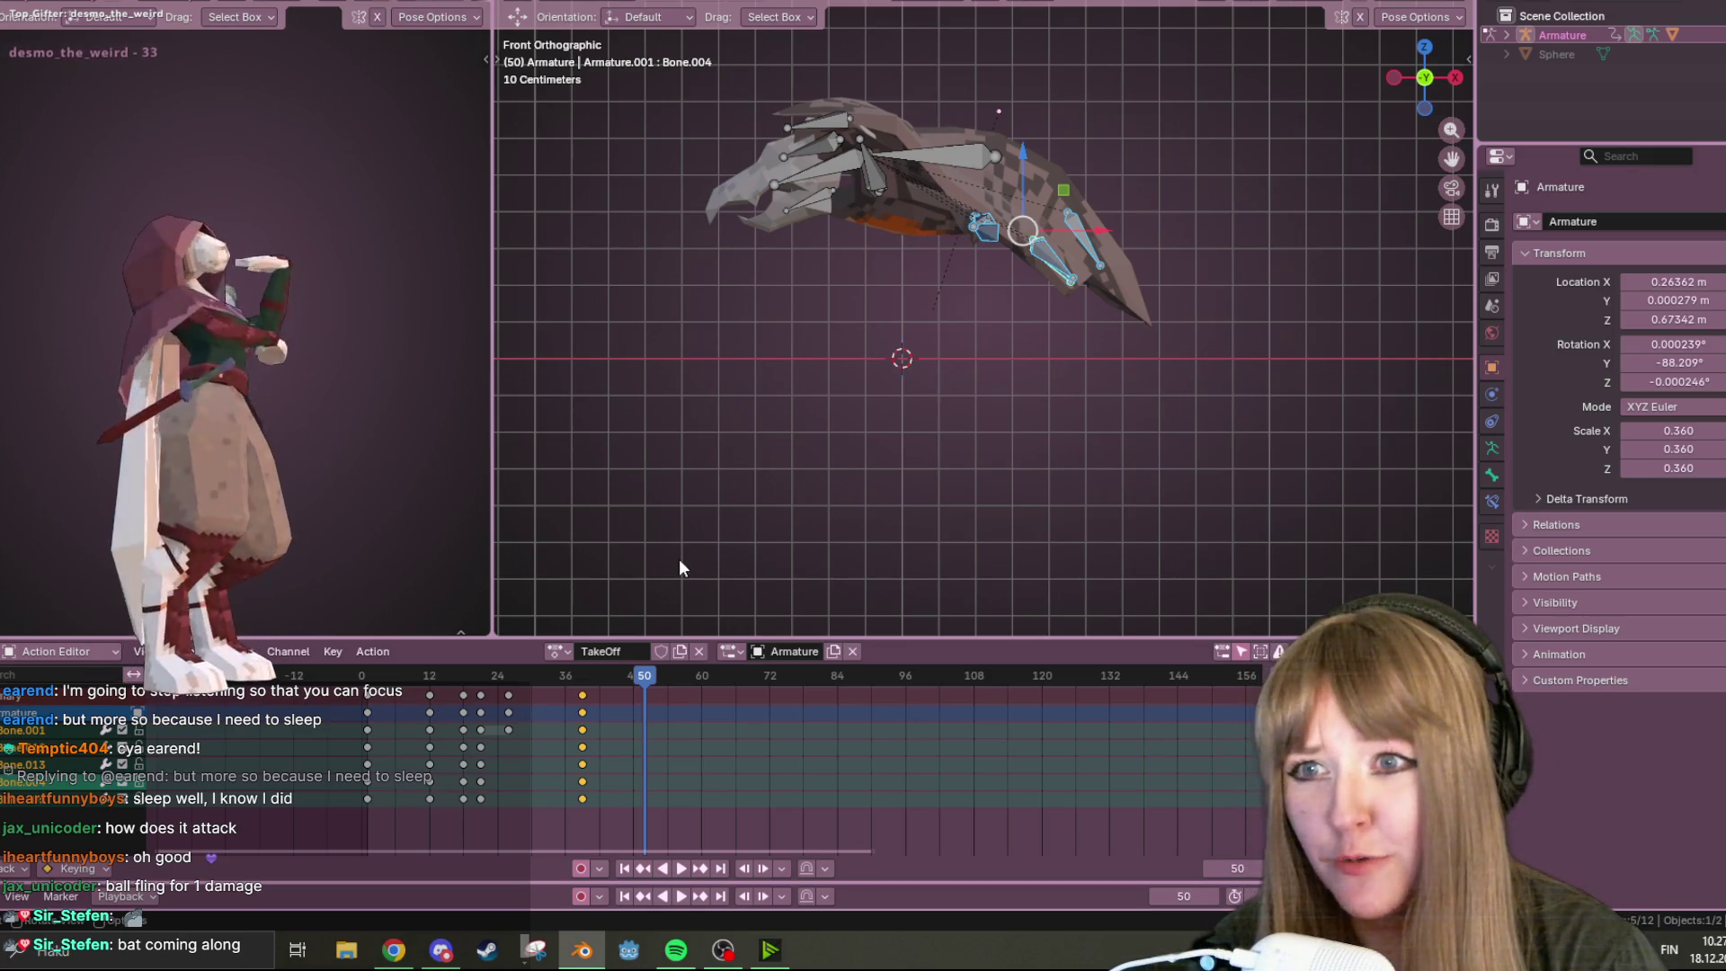
click(681, 869)
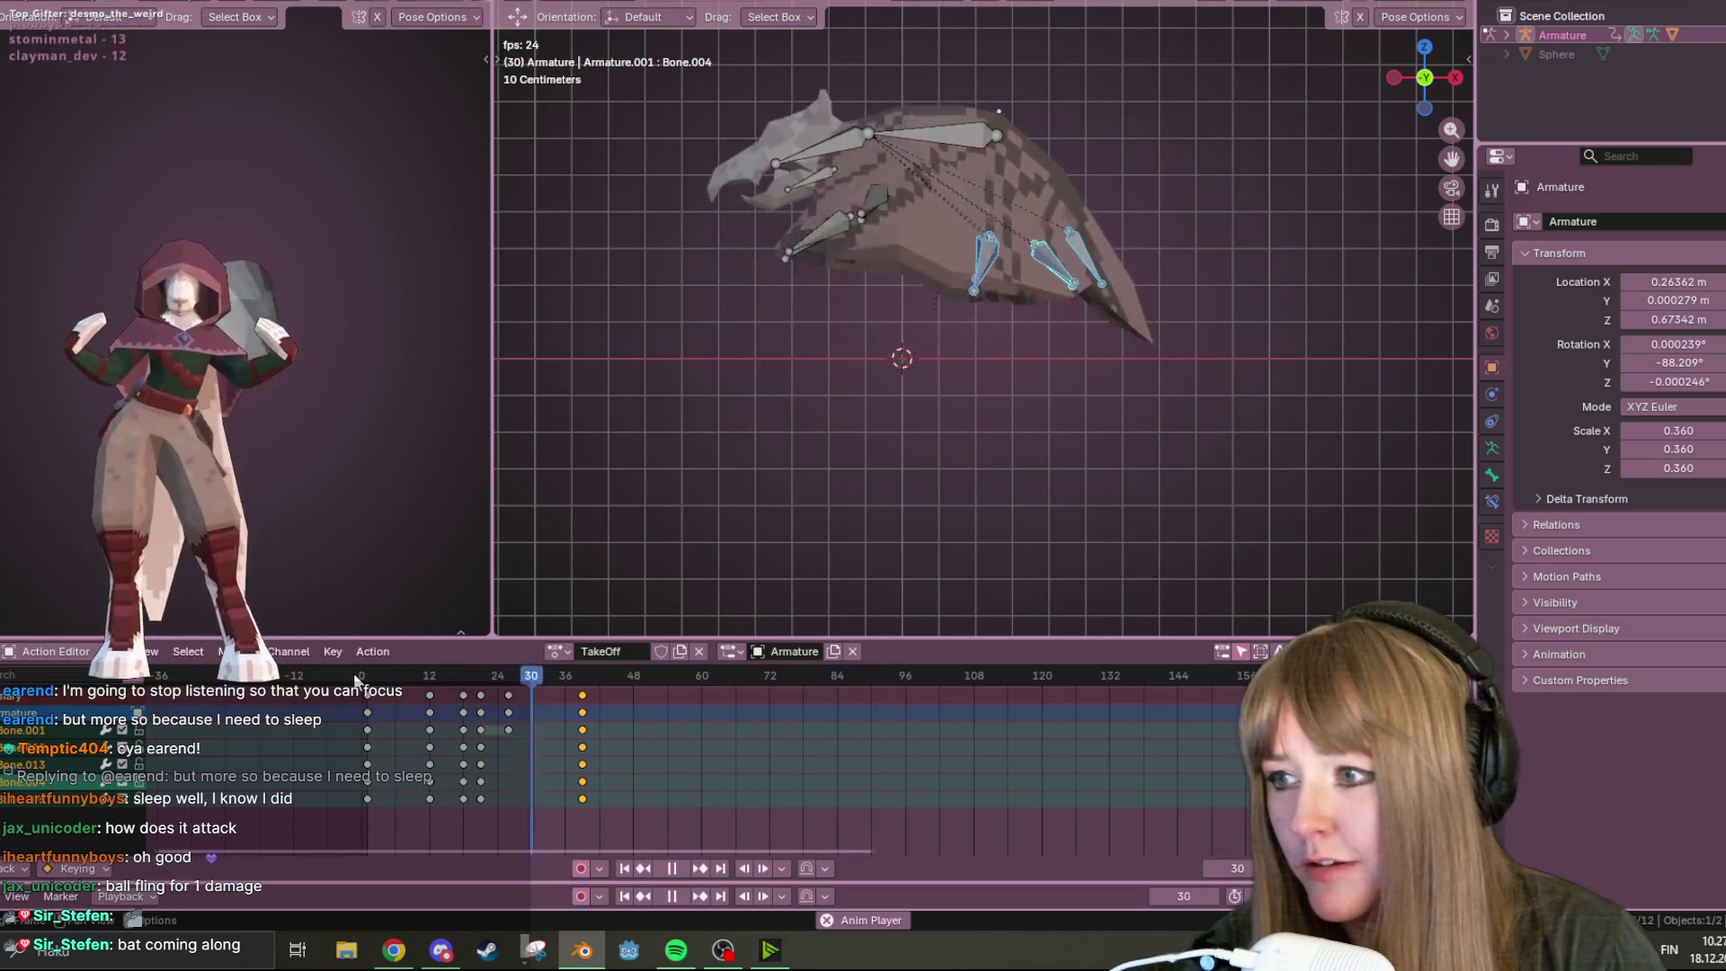
mouse_move(746, 677)
mouse_down()
mouse_move(432, 699)
mouse_move(451, 703)
mouse_move(589, 692)
mouse_move(420, 681)
mouse_up()
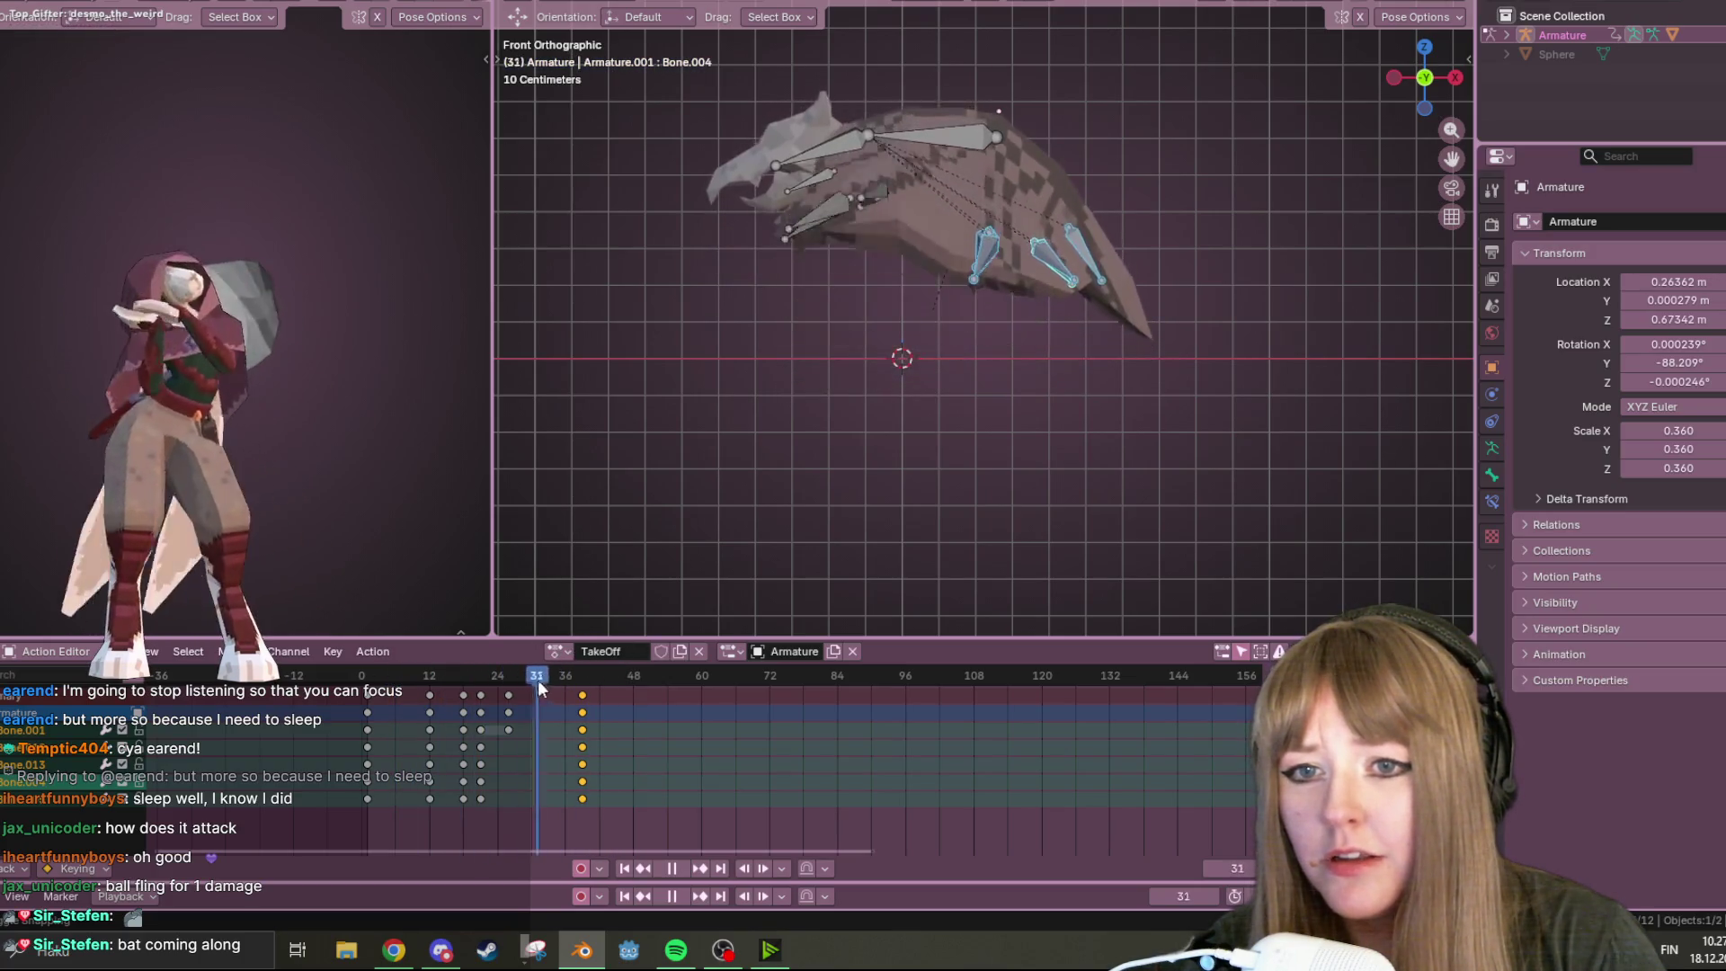
key(space)
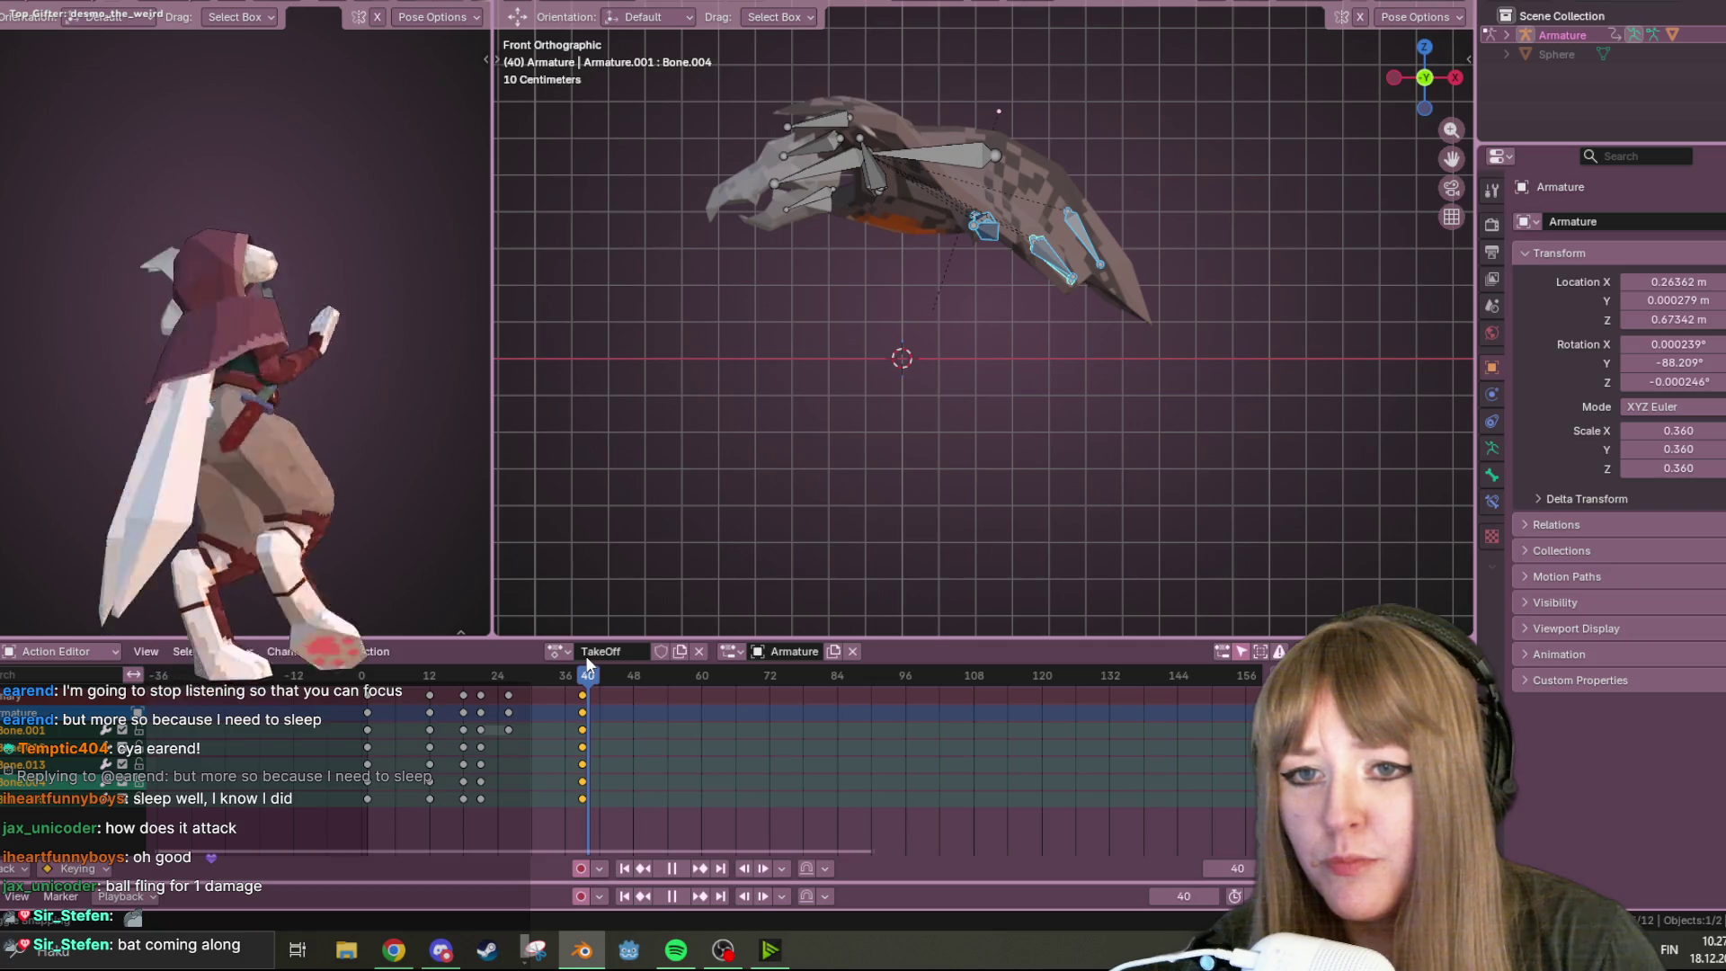
click(1456, 78)
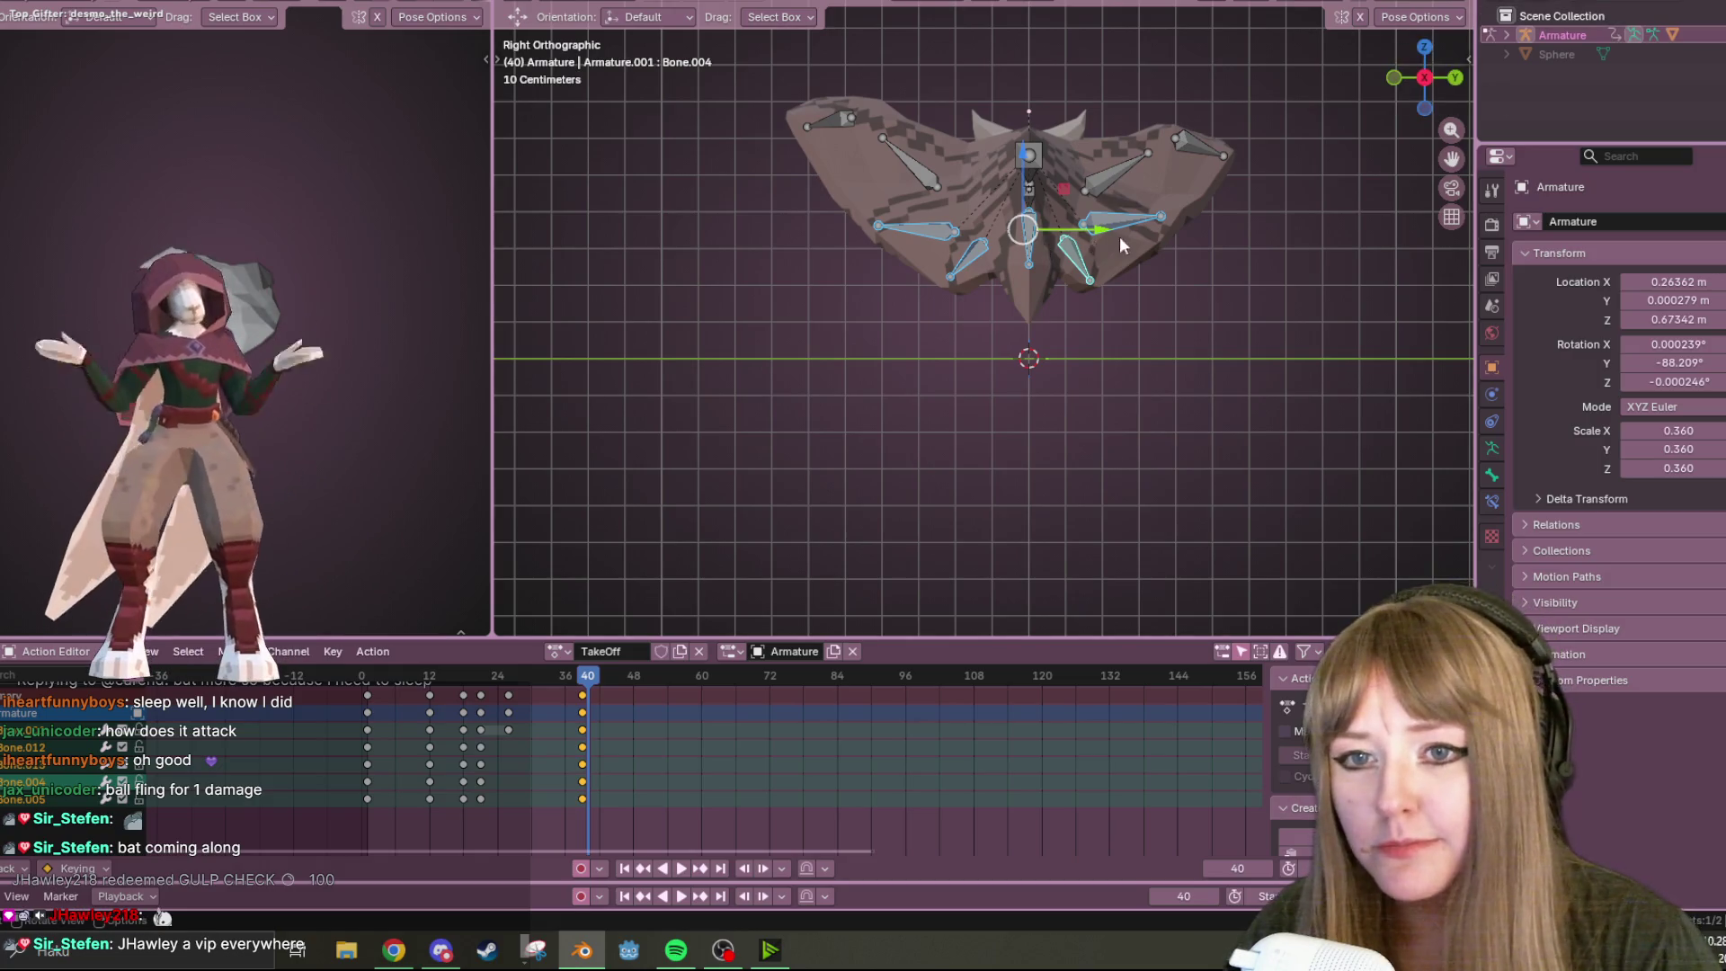
Rotate and reposition the lower left wing bone Bone.013 in the frame-40 pose
scroll(1174, 236, up, 2)
scroll(1173, 236, down, 2)
click(1102, 254)
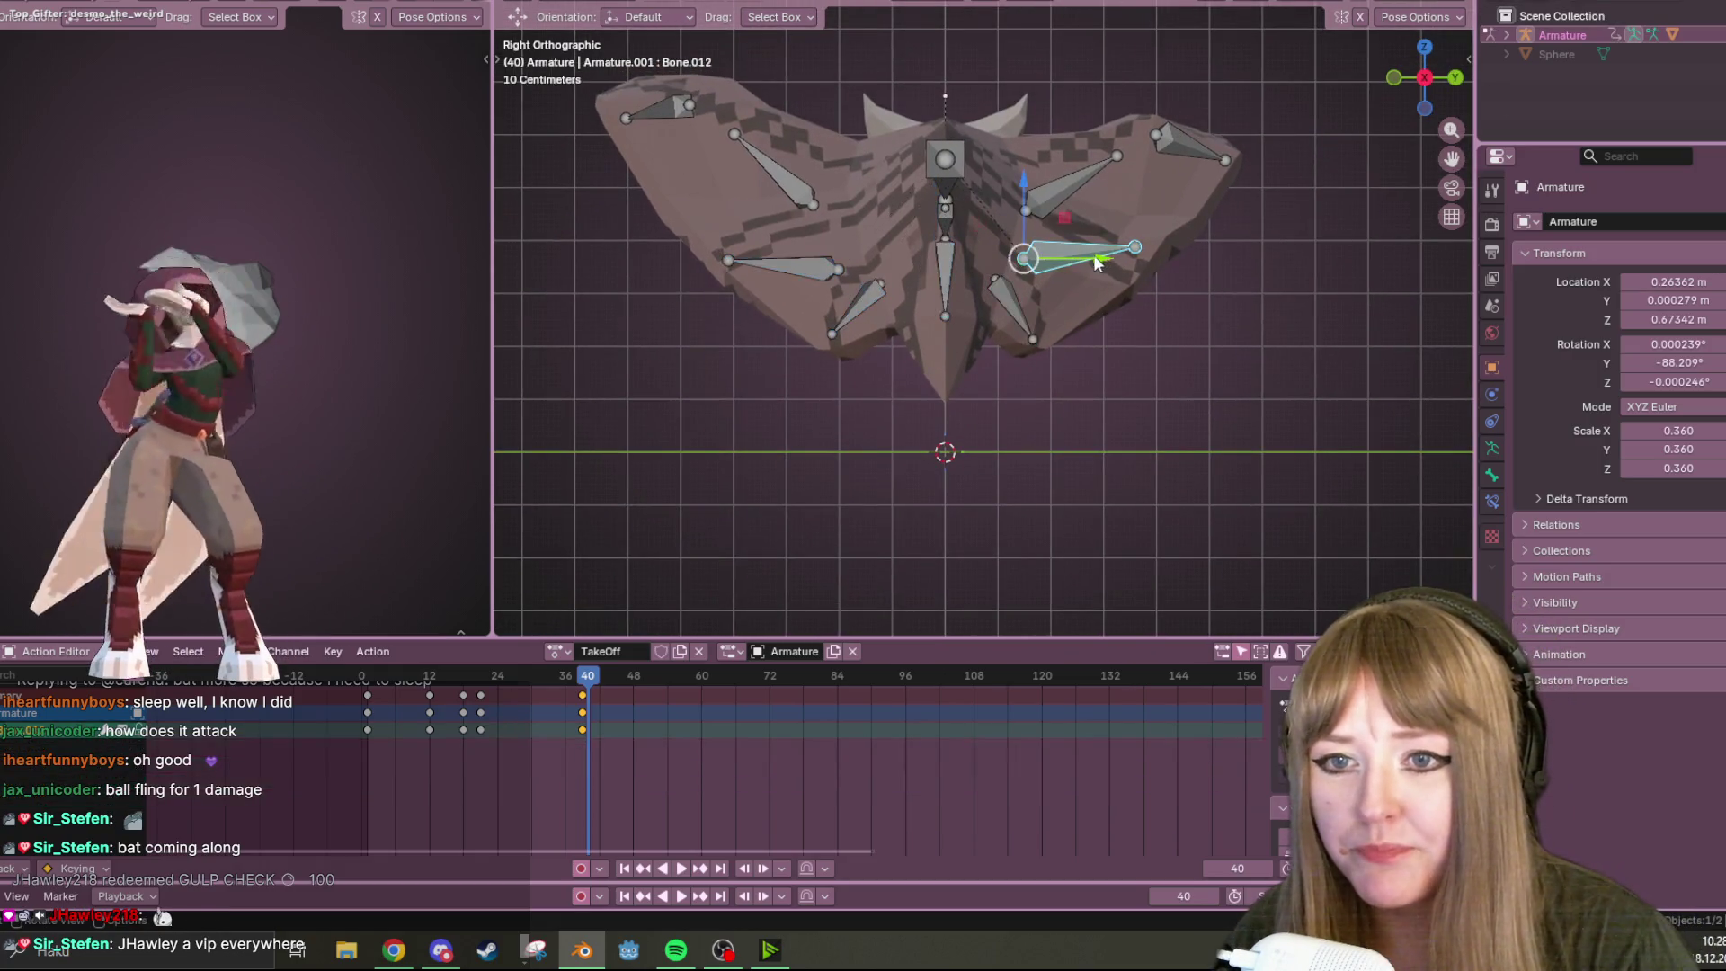
key(r)
key(Escape)
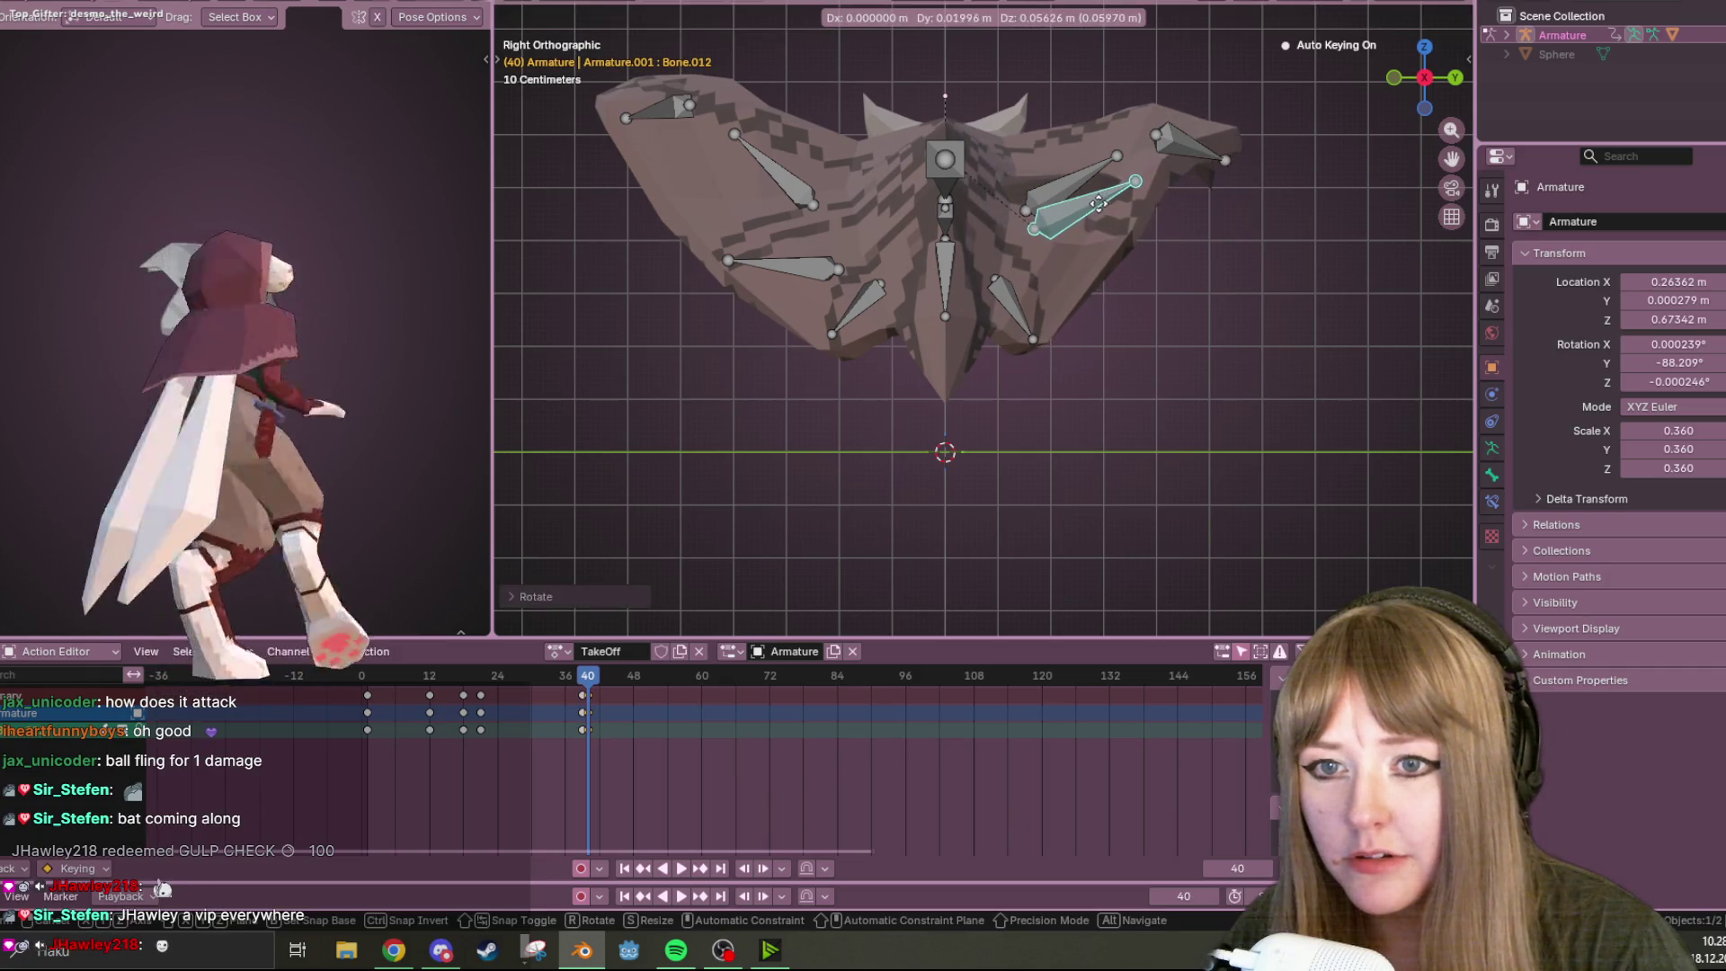
click(803, 259)
key(r)
click(805, 215)
key(g)
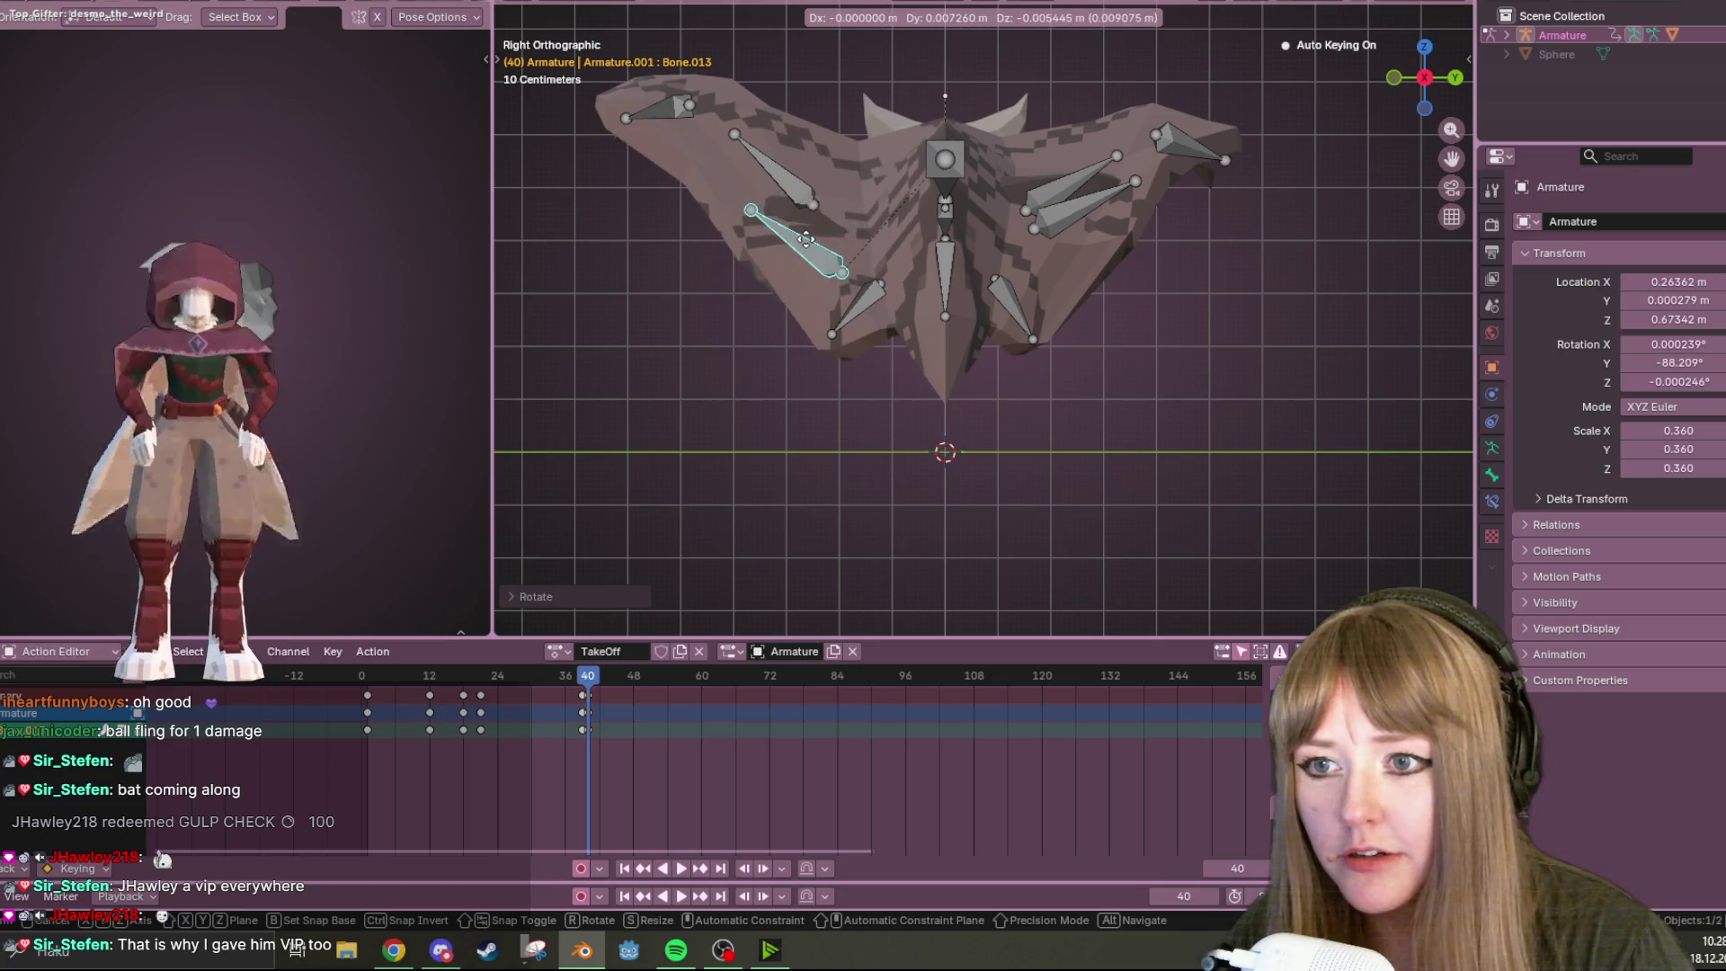
click(803, 209)
Orbit around the bat, select Bone.012, then clear the bone selection
mouse_move(803, 209)
middle_down()
mouse_move(1125, 223)
mouse_move(1056, 262)
mouse_move(1223, 304)
mouse_move(1086, 242)
mouse_move(1287, 381)
mouse_move(1335, 252)
middle_up()
click(1057, 261)
key(ctrl+z)
click(1092, 255)
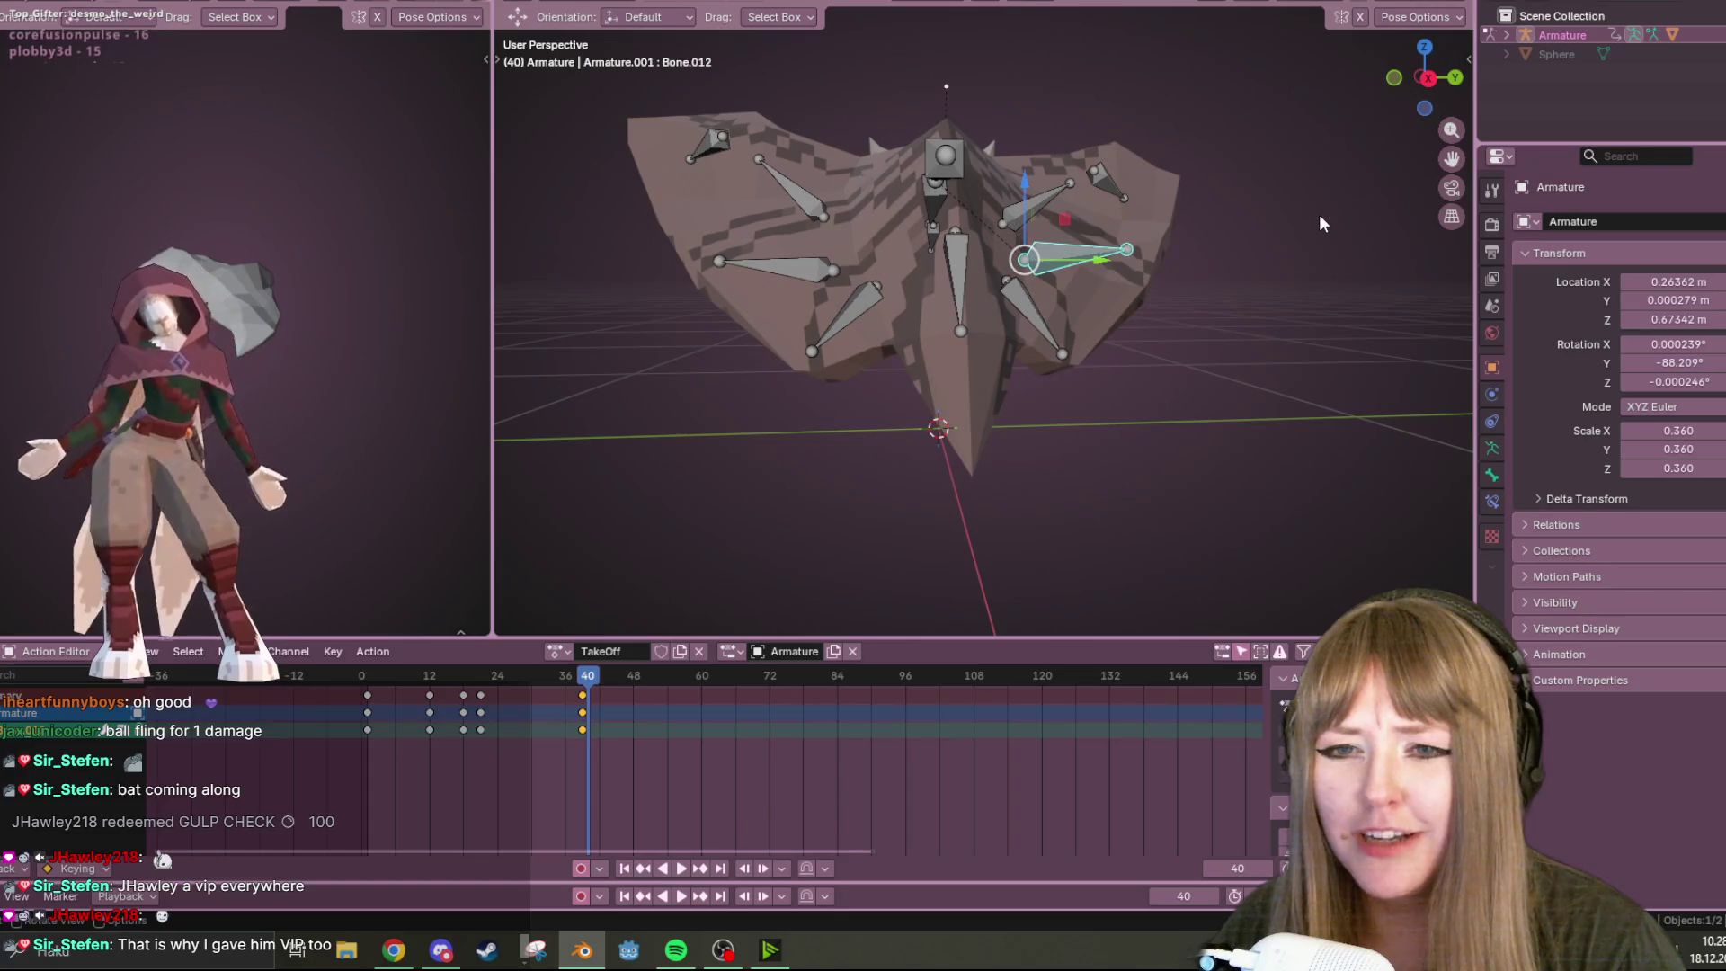
key(ctrl+z)
middle_drag(1273, 309, 1095, 338)
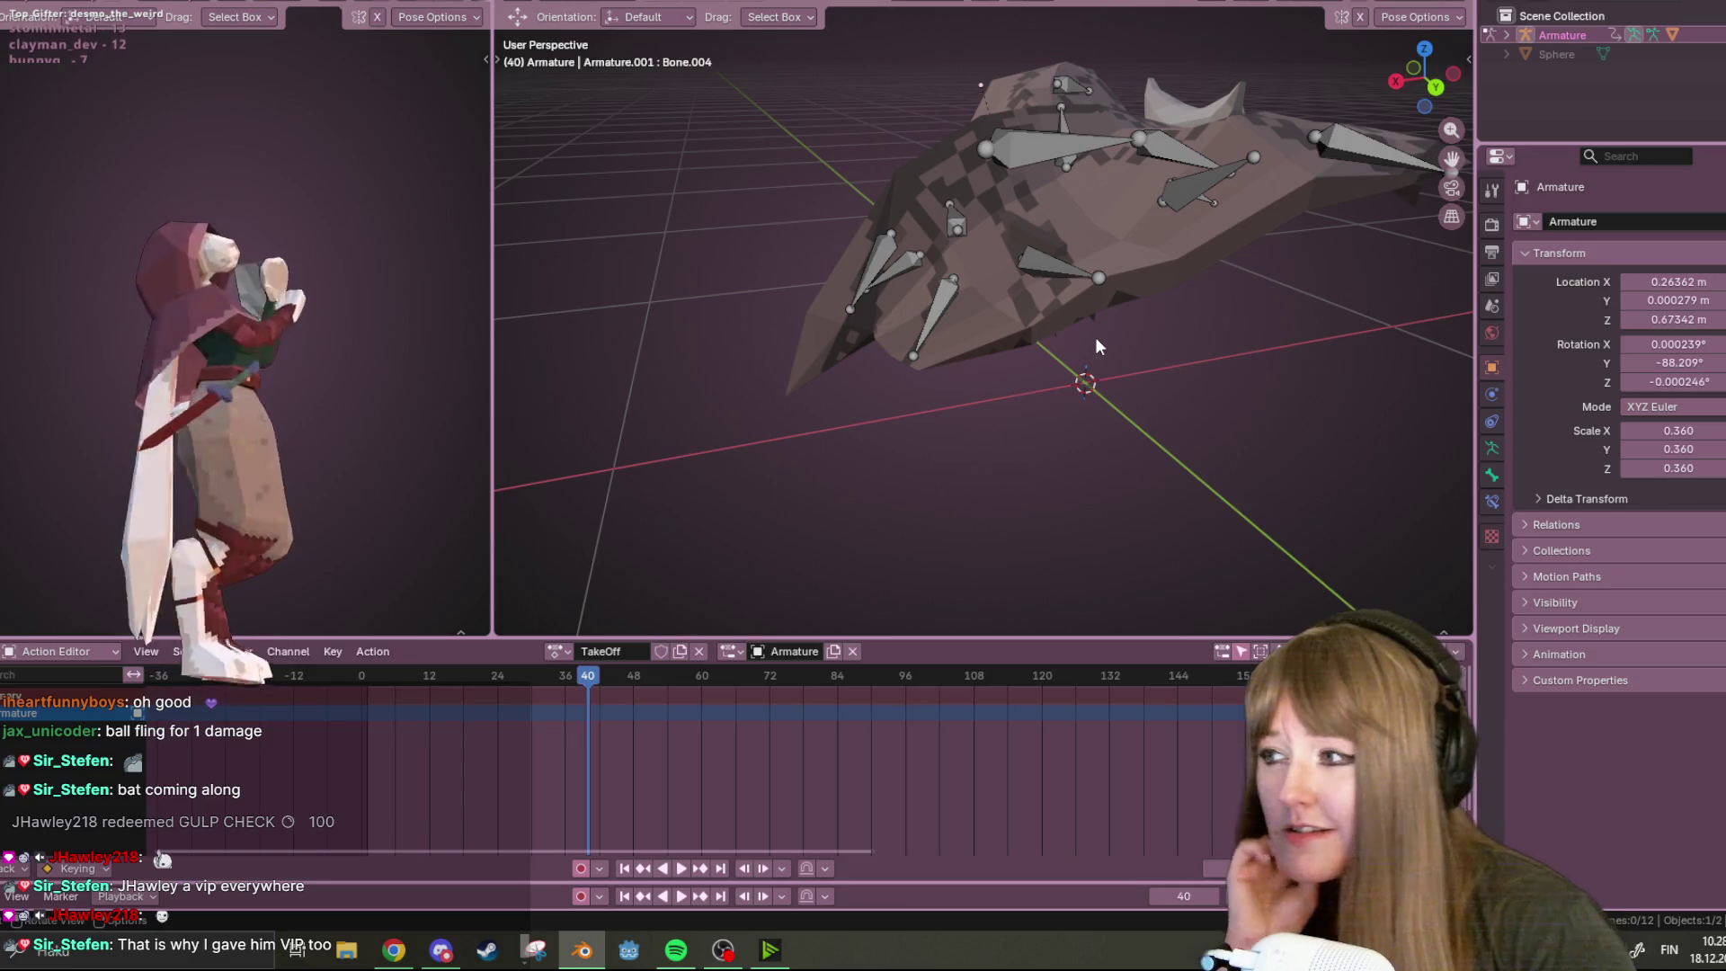